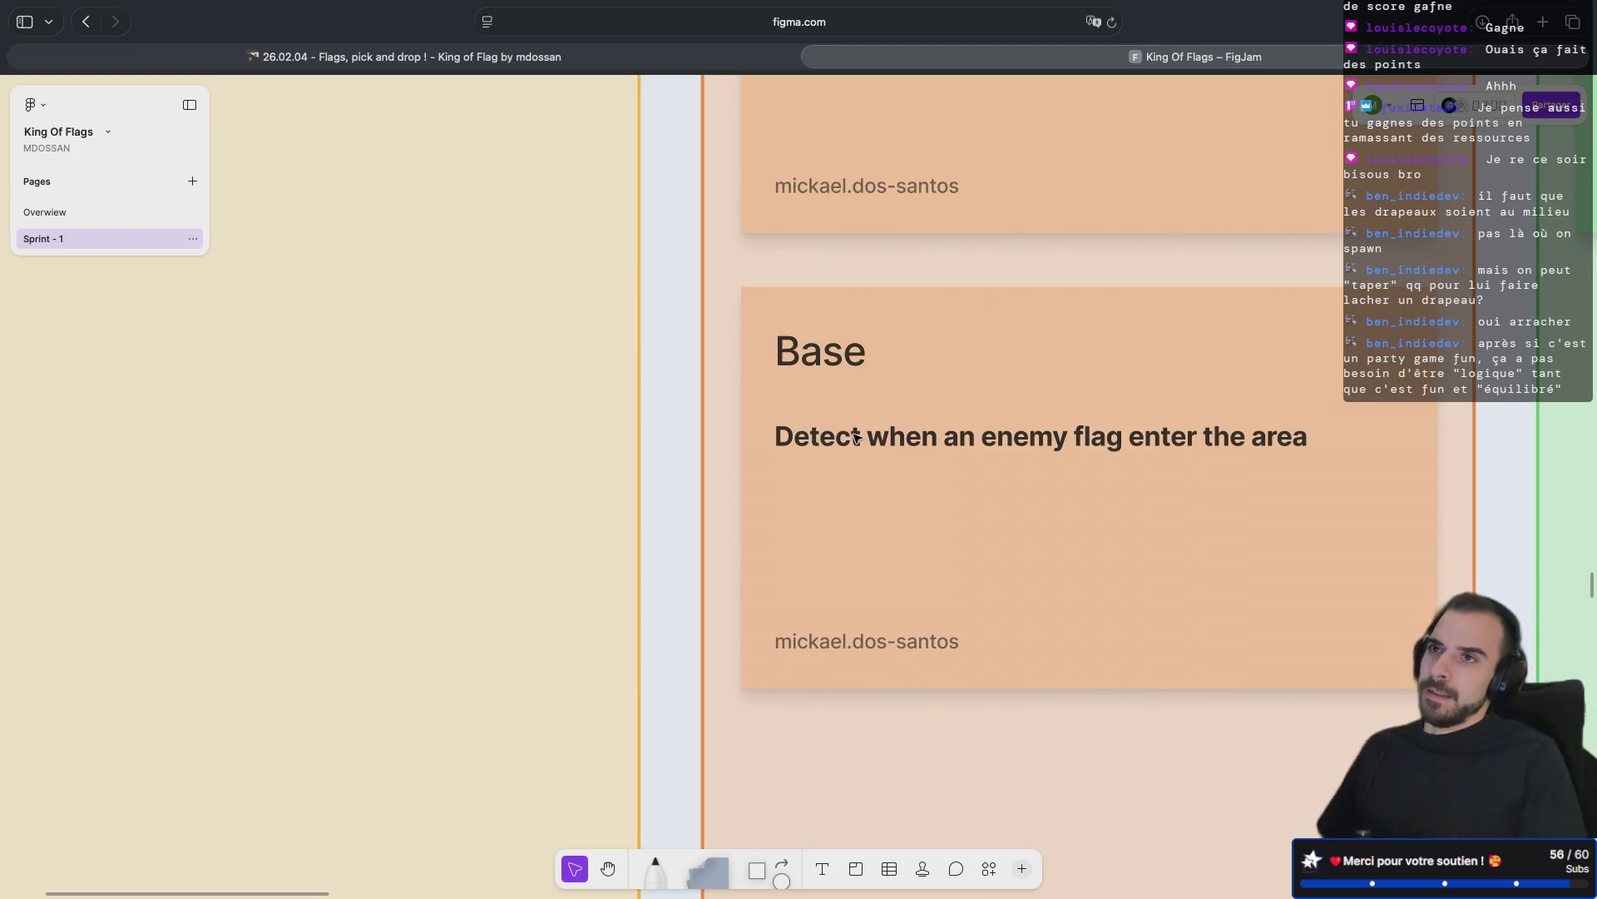
# Pan the Sprint - 1 board up and left to reach the Game rules sticky, and select it
pyautogui.scroll(10, 866, 437)
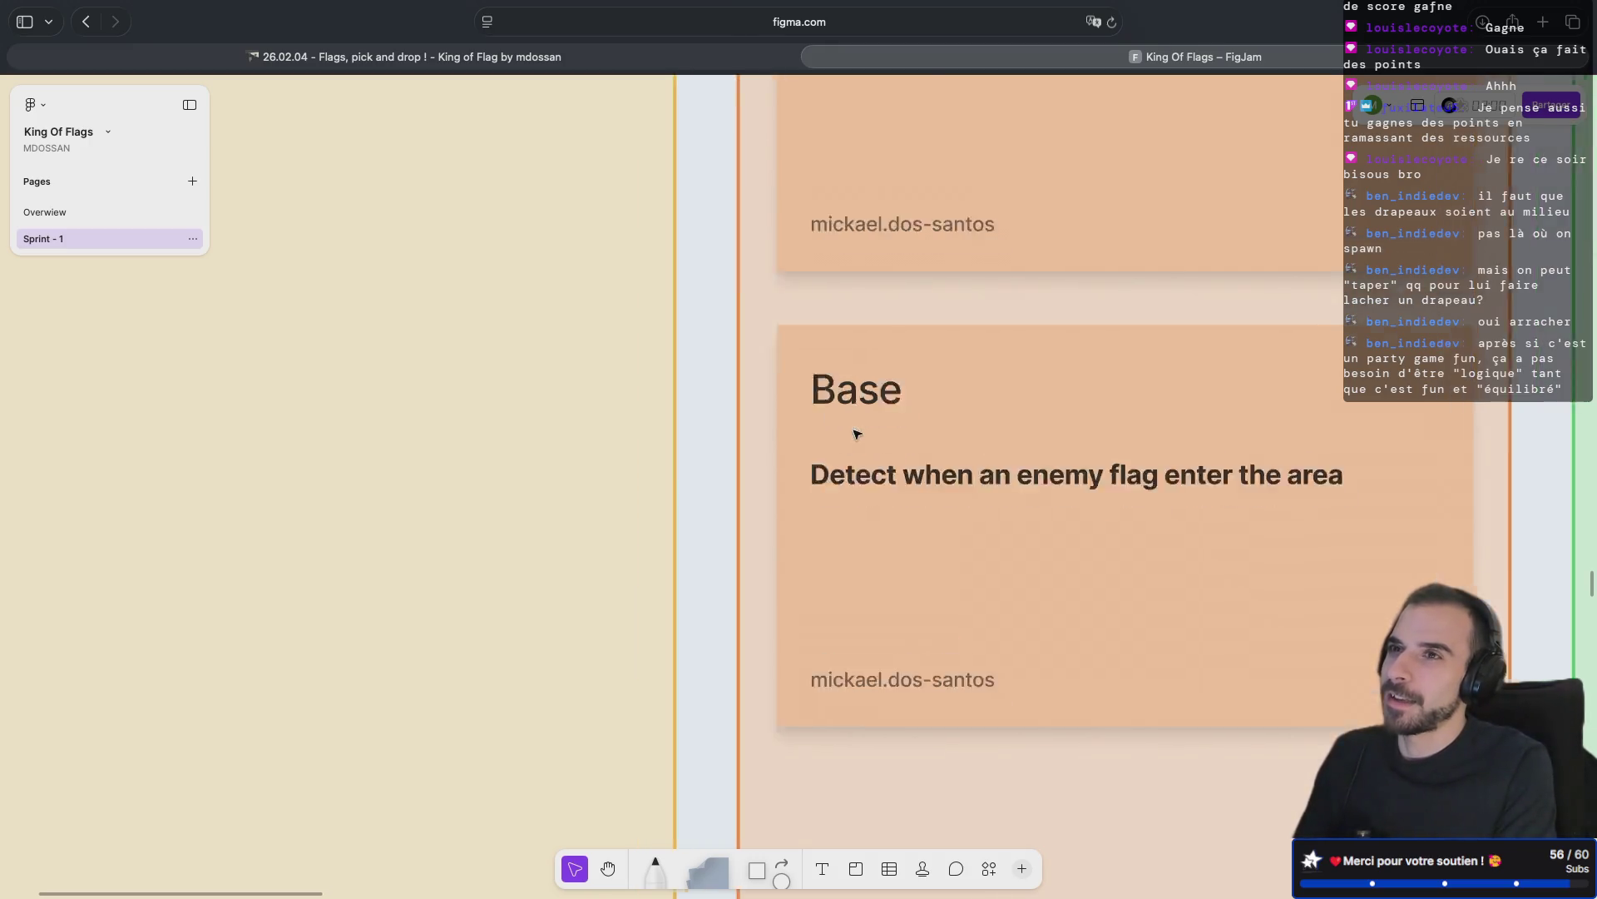
pyautogui.scroll(8, 857, 434)
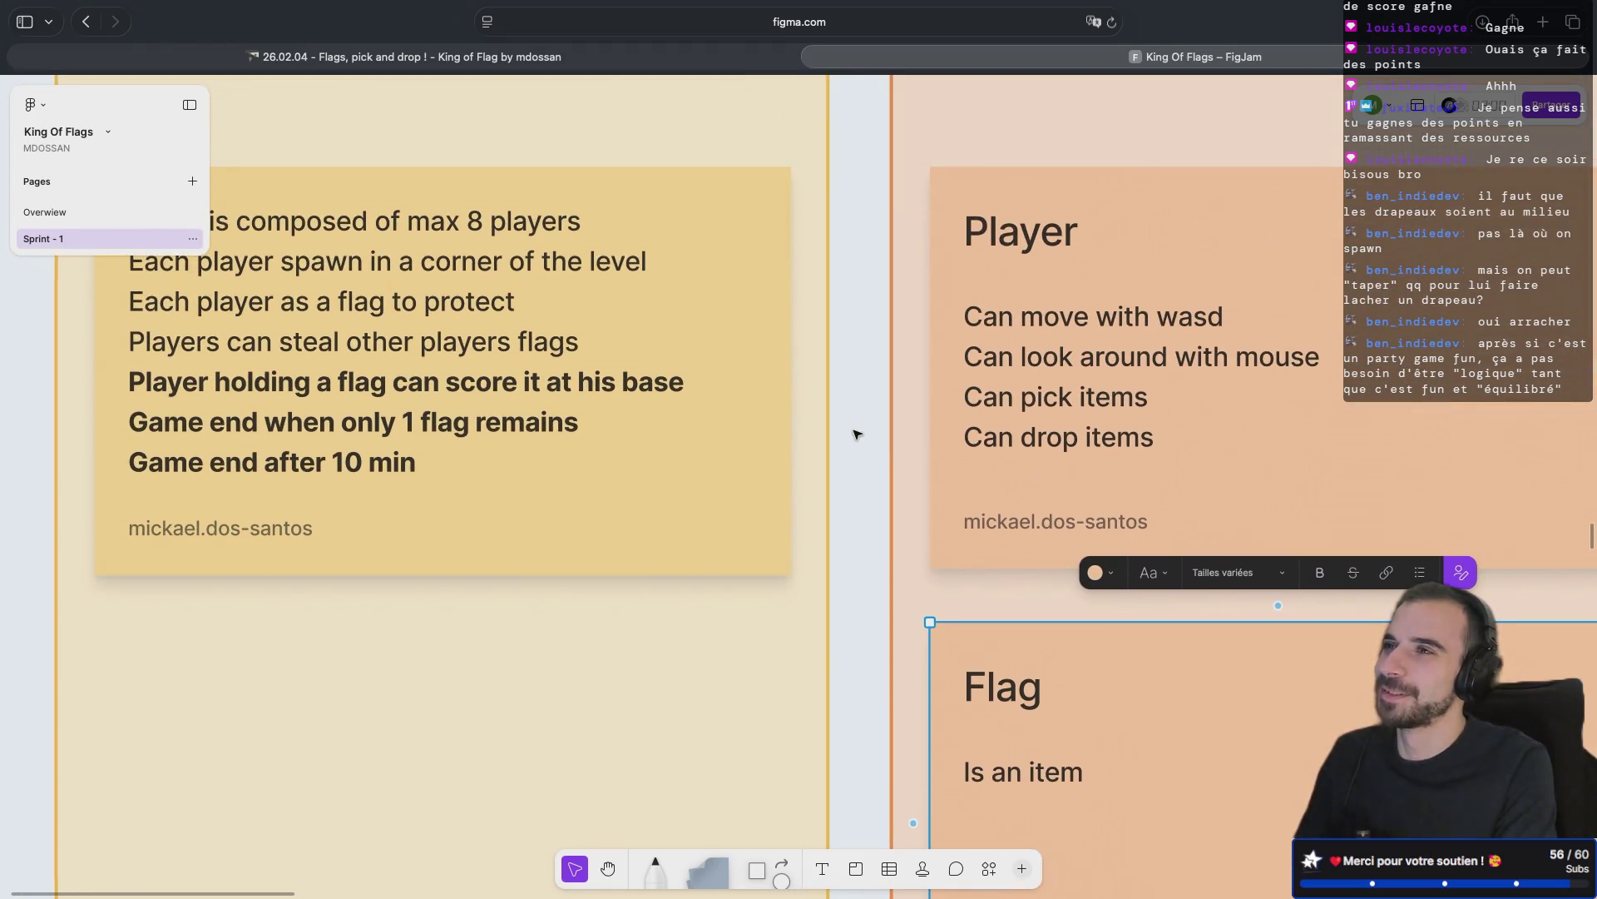
pyautogui.hscroll(-5, 857, 433)
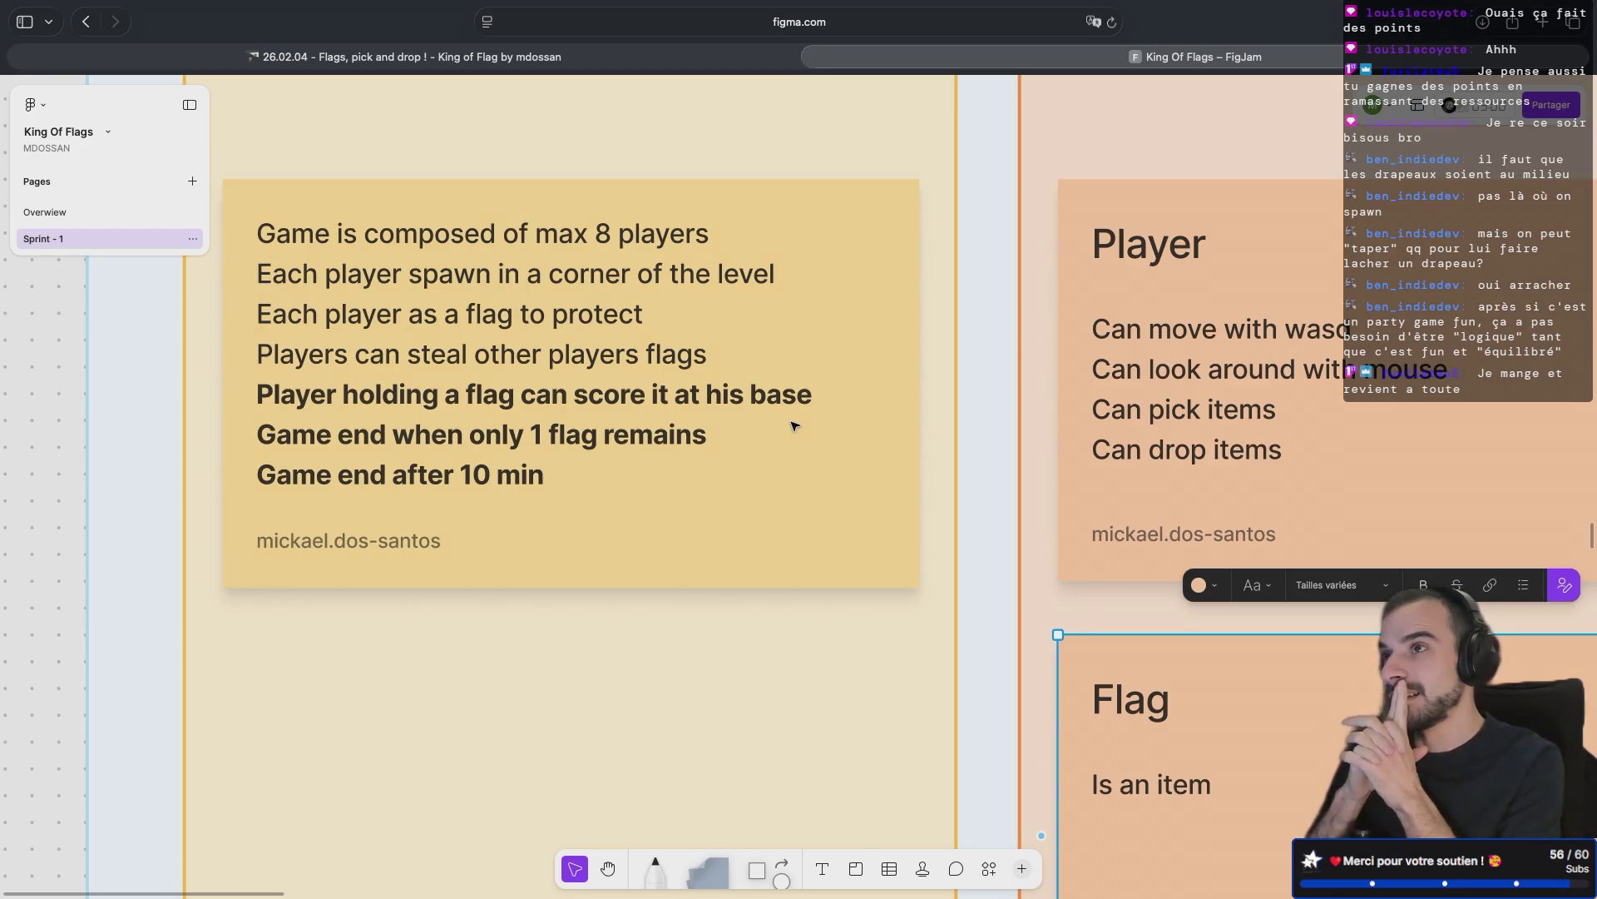
pyautogui.click(628, 323)
# Select the third rule, 'Each player as a flag to protect', and apply strikethrough to it
pyautogui.click(648, 325)
pyautogui.moveTo(641, 308); pyautogui.dragTo(281, 308)
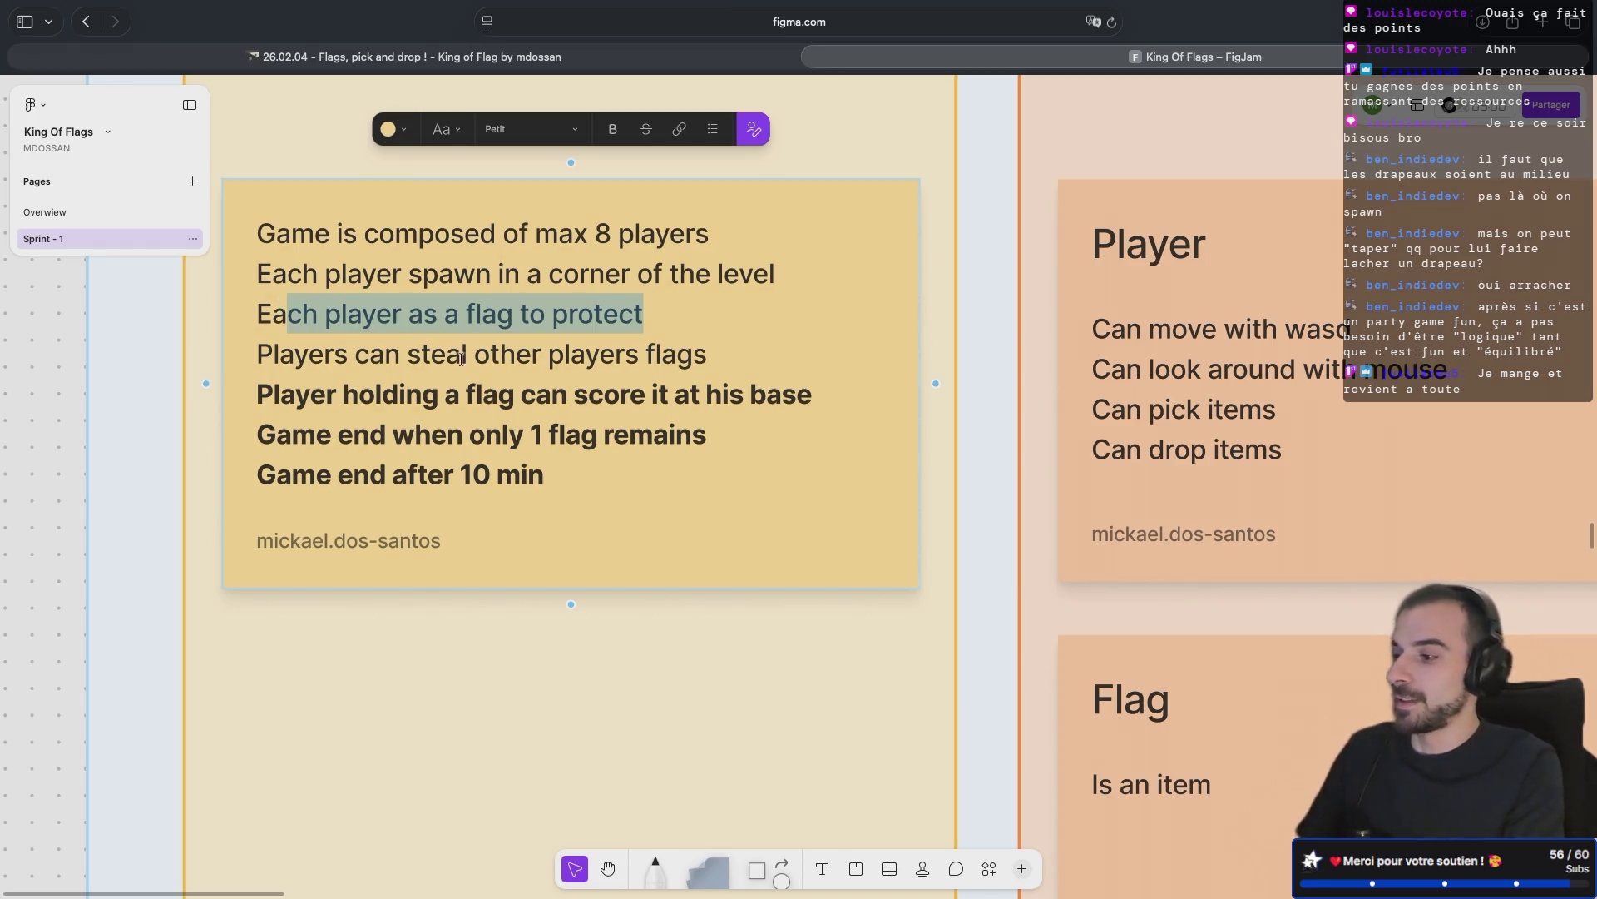
pyautogui.click(644, 324)
pyautogui.moveTo(645, 324); pyautogui.dragTo(254, 321)
pyautogui.click(657, 129)
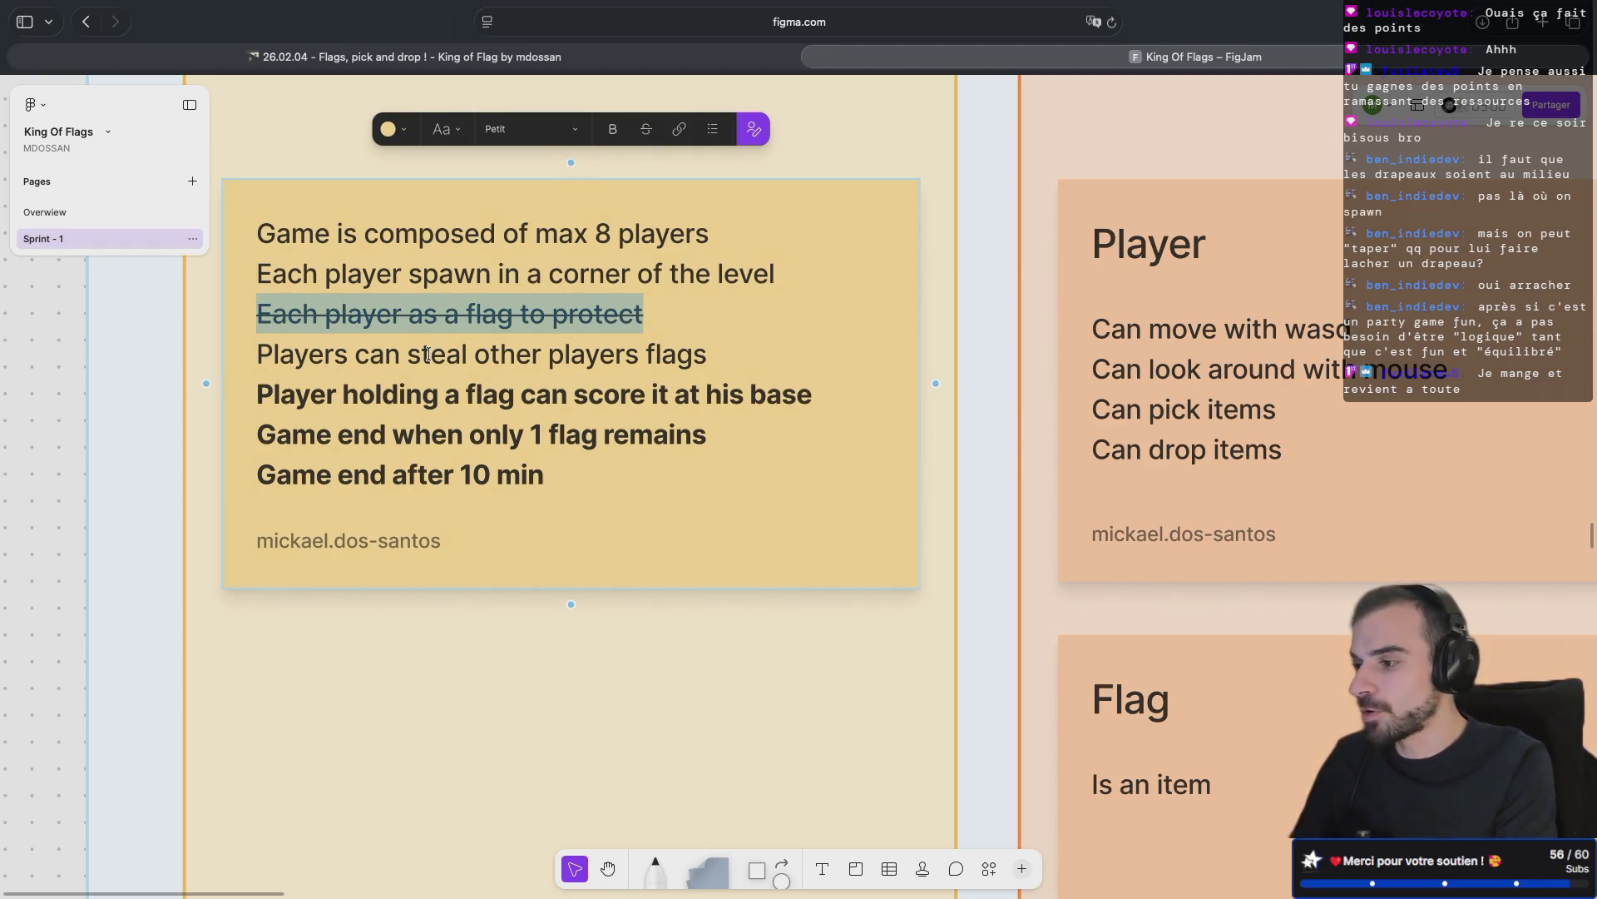
pyautogui.scroll(5, 256, 277)
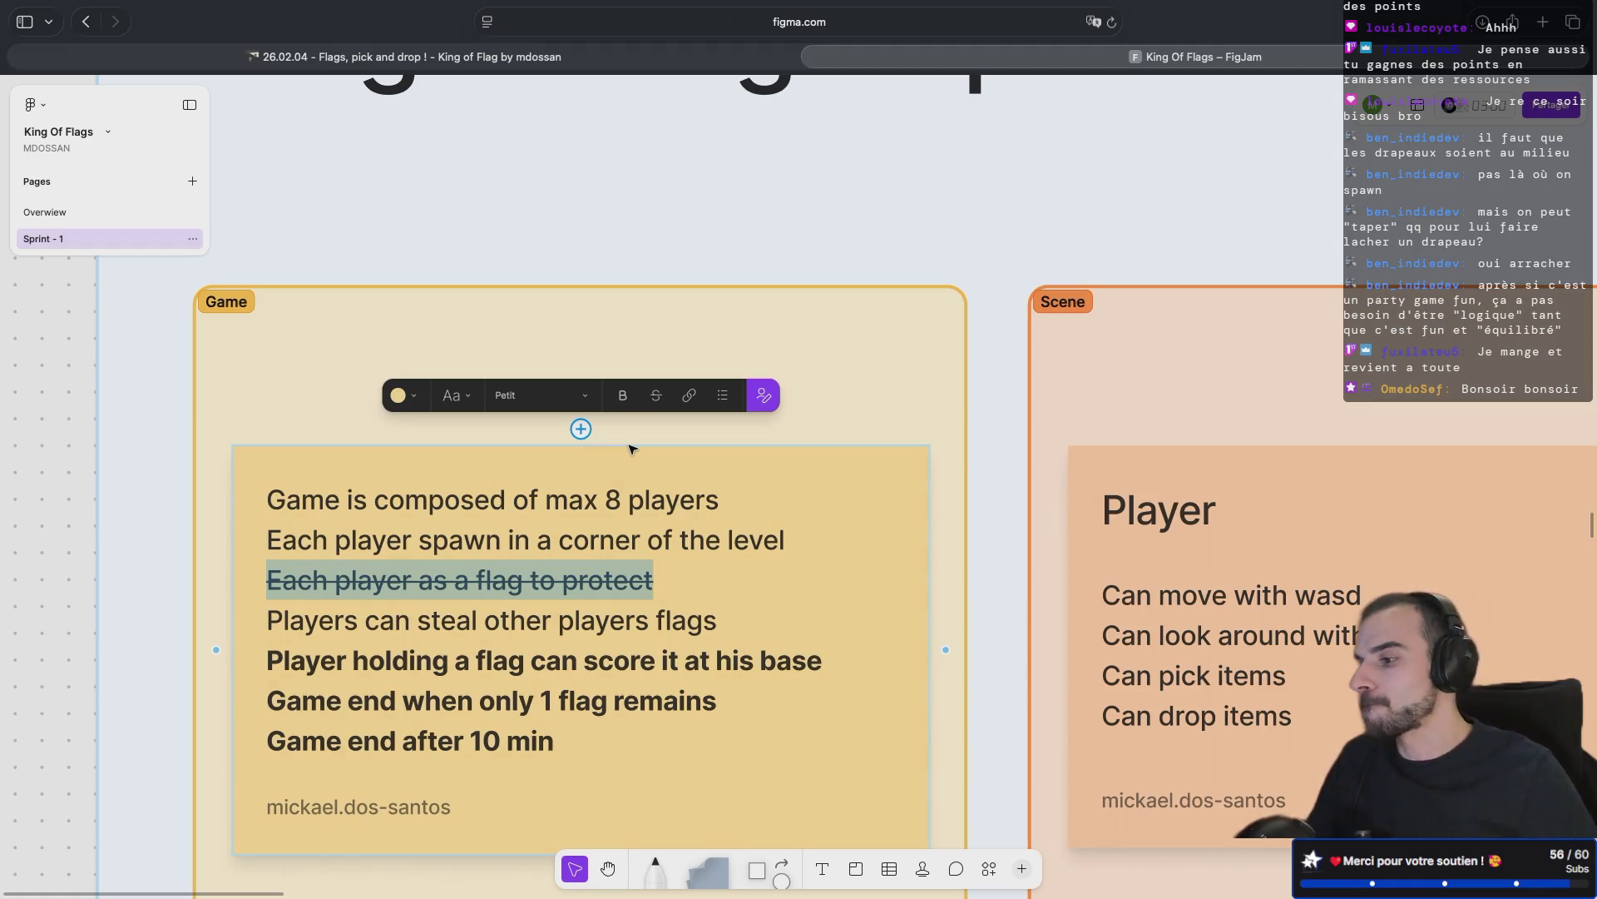
pyautogui.scroll(-4, 630, 449)
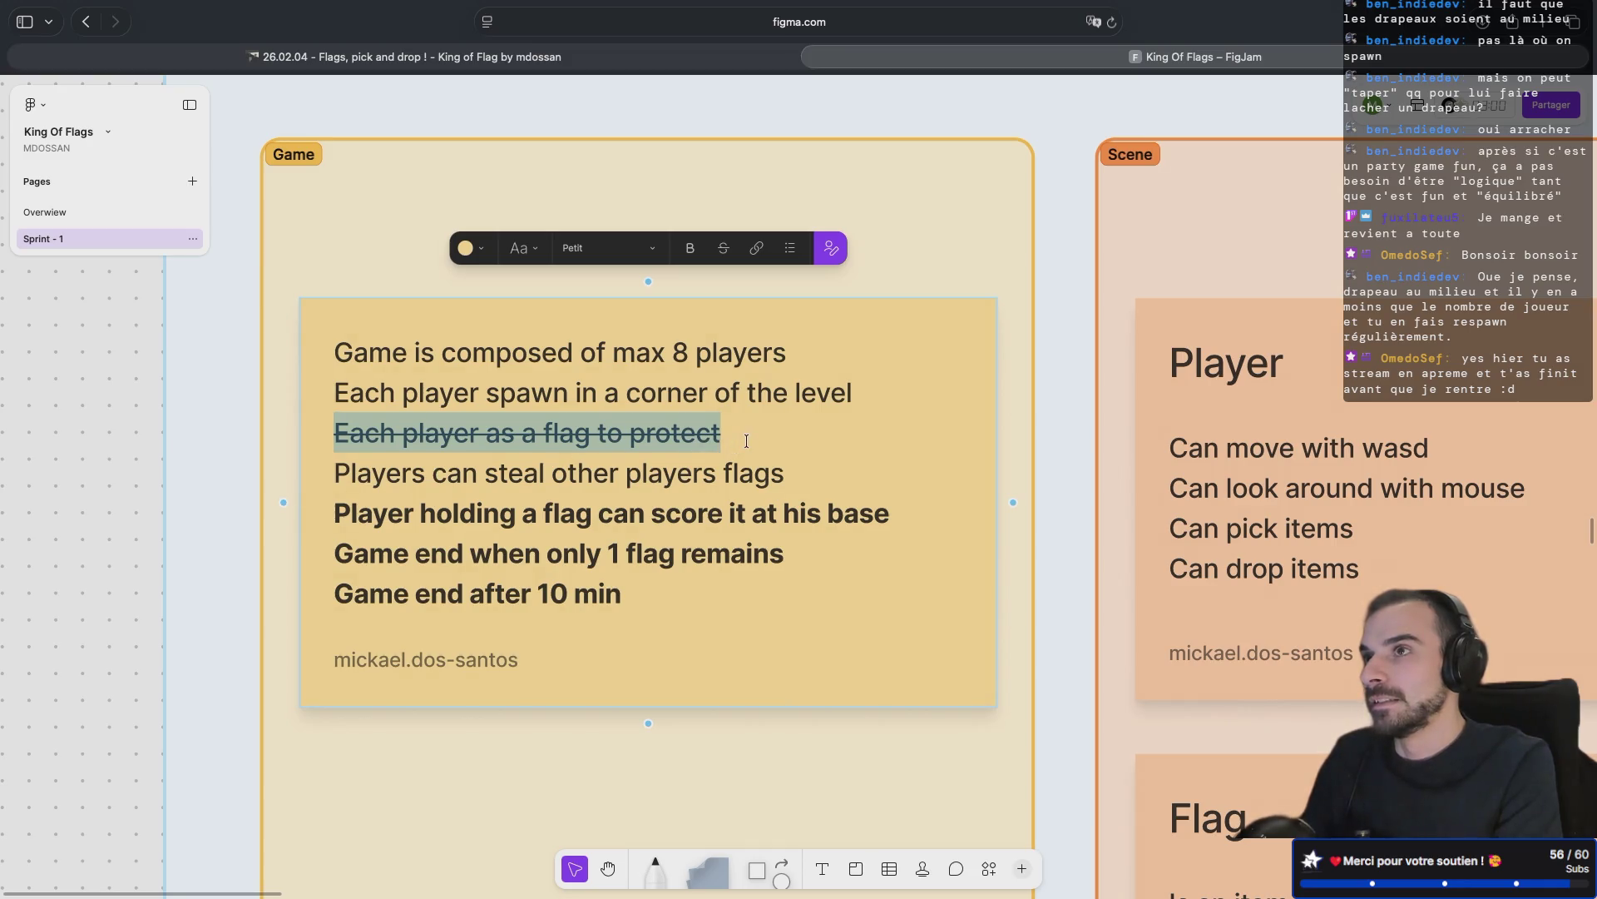
# Add 'Flags spawn at center of the level' on a new line below the struck rule, without strikethrough
pyautogui.press('Right')
pyautogui.press('Return')
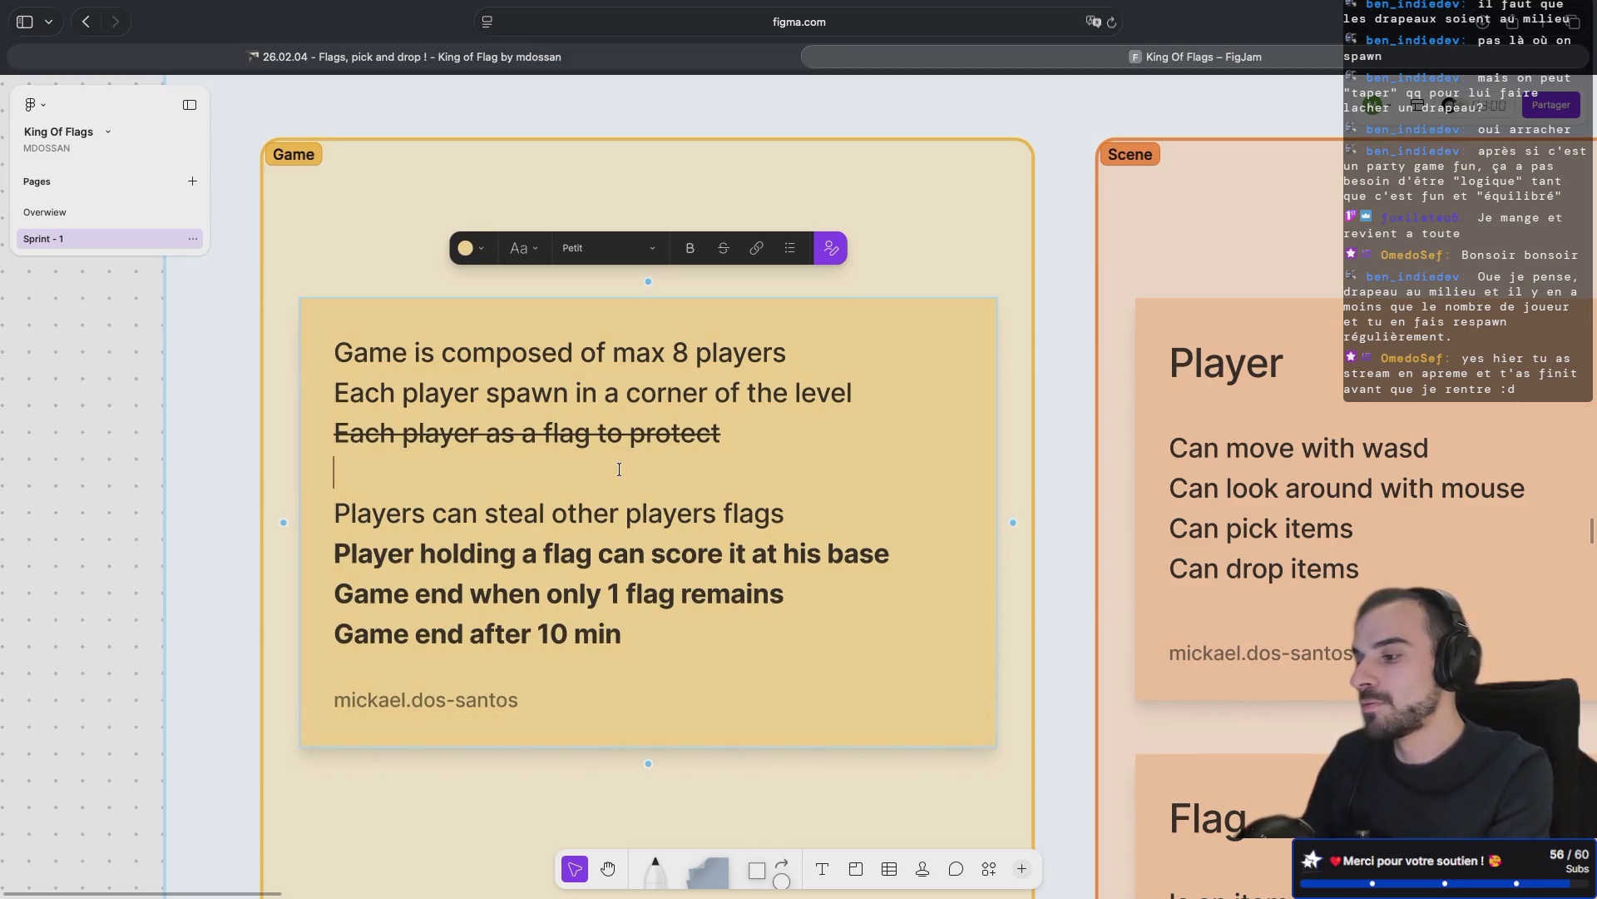
pyautogui.write('Flags spawn')
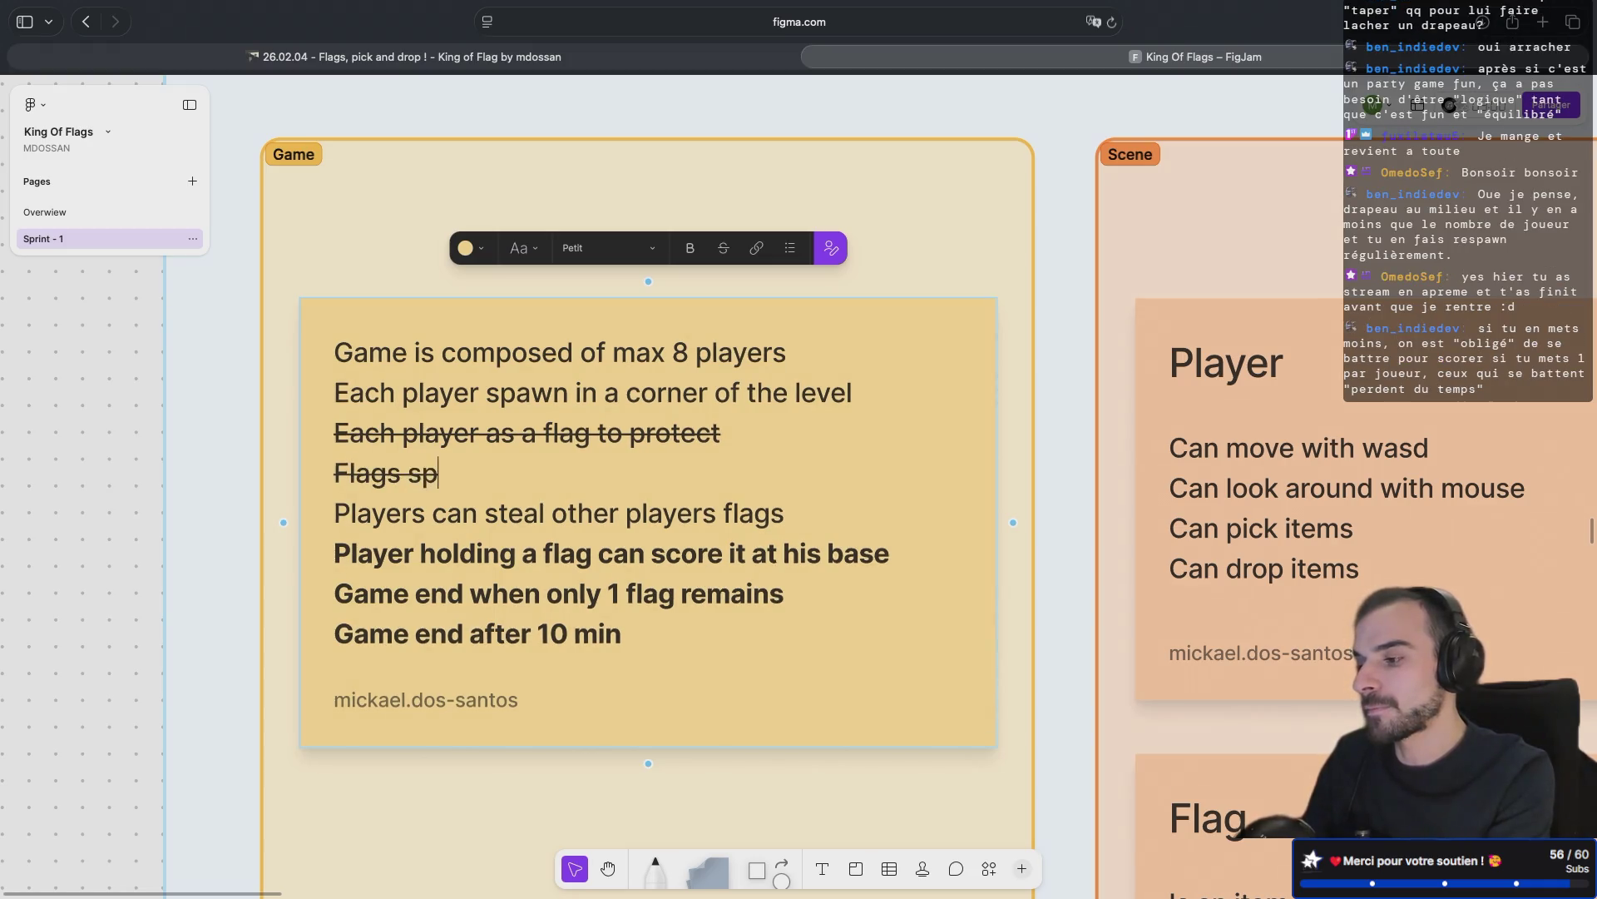
pyautogui.write(' at center')
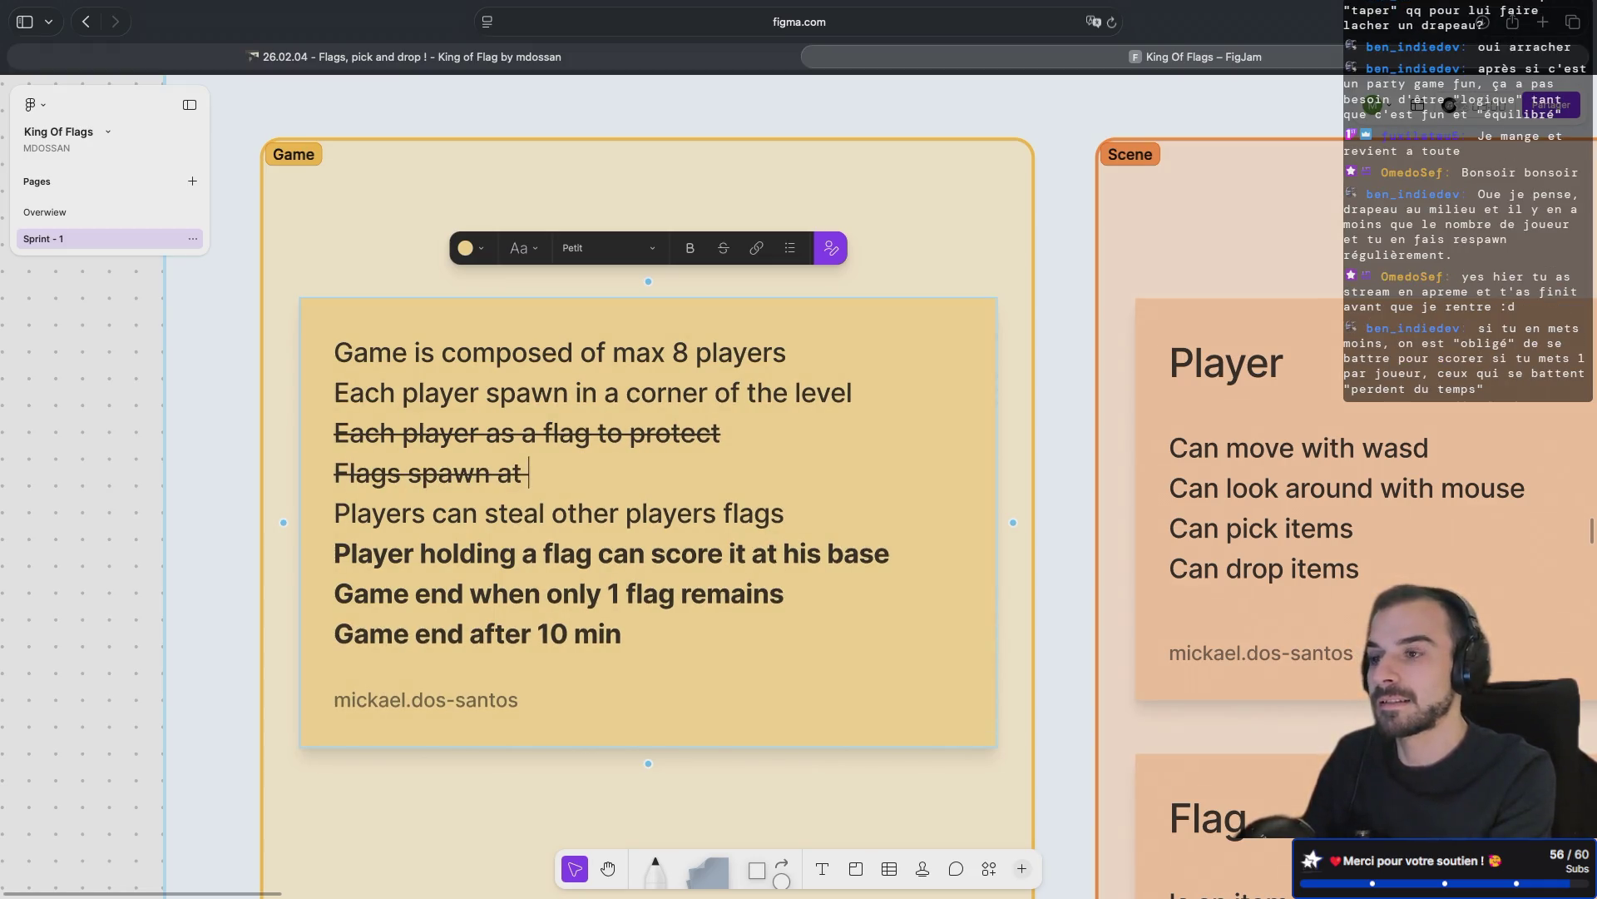
pyautogui.write(' of ')
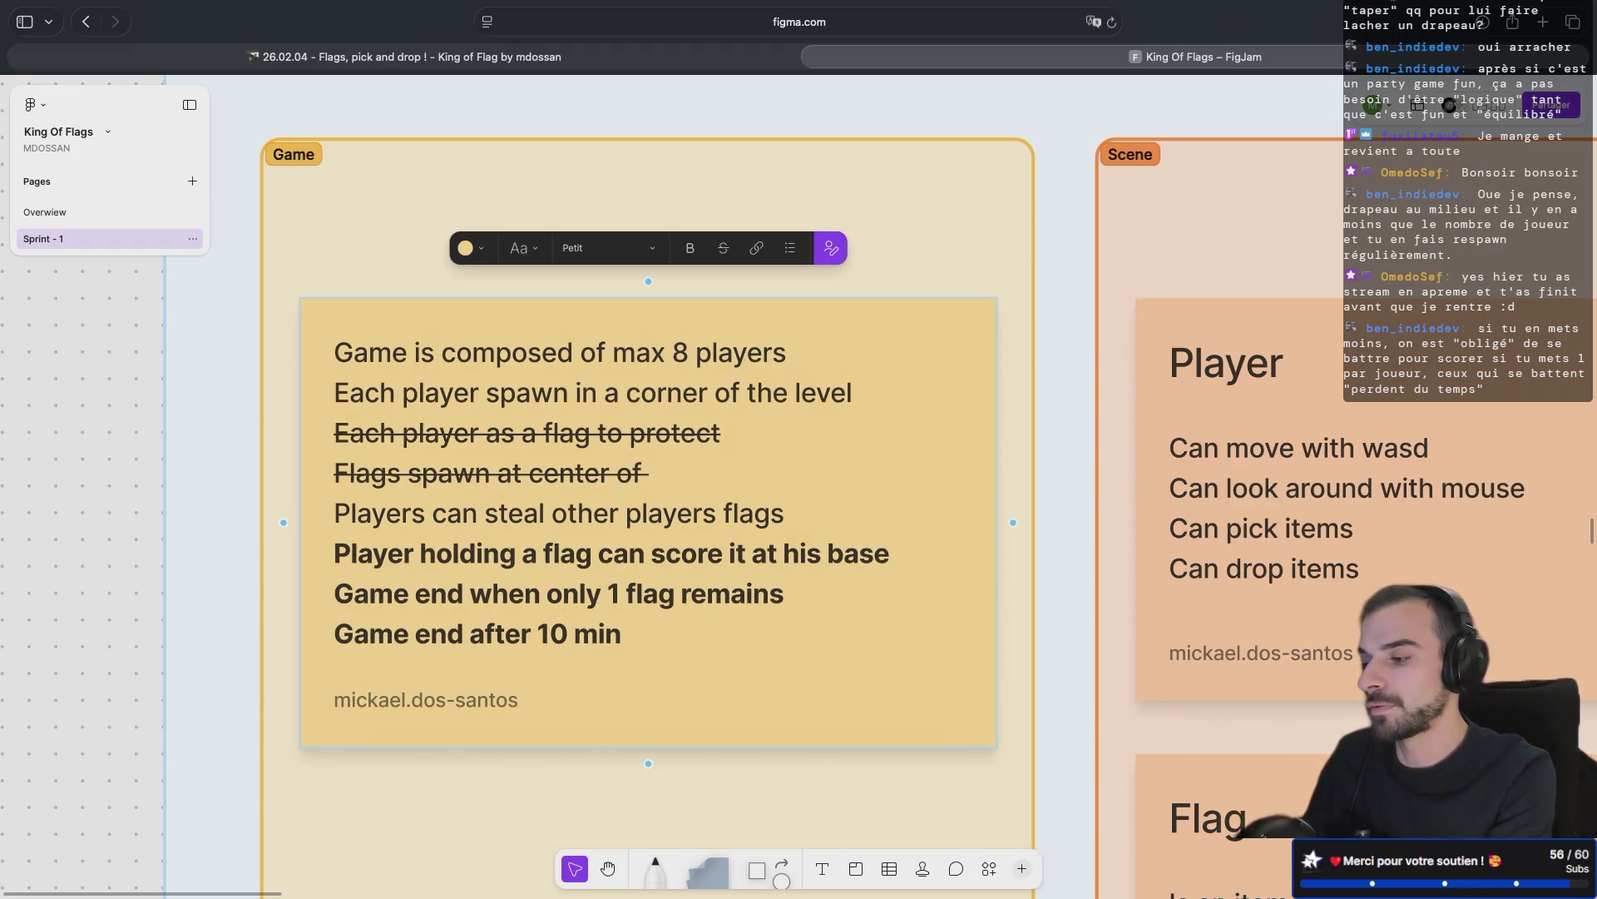
pyautogui.write('the level')
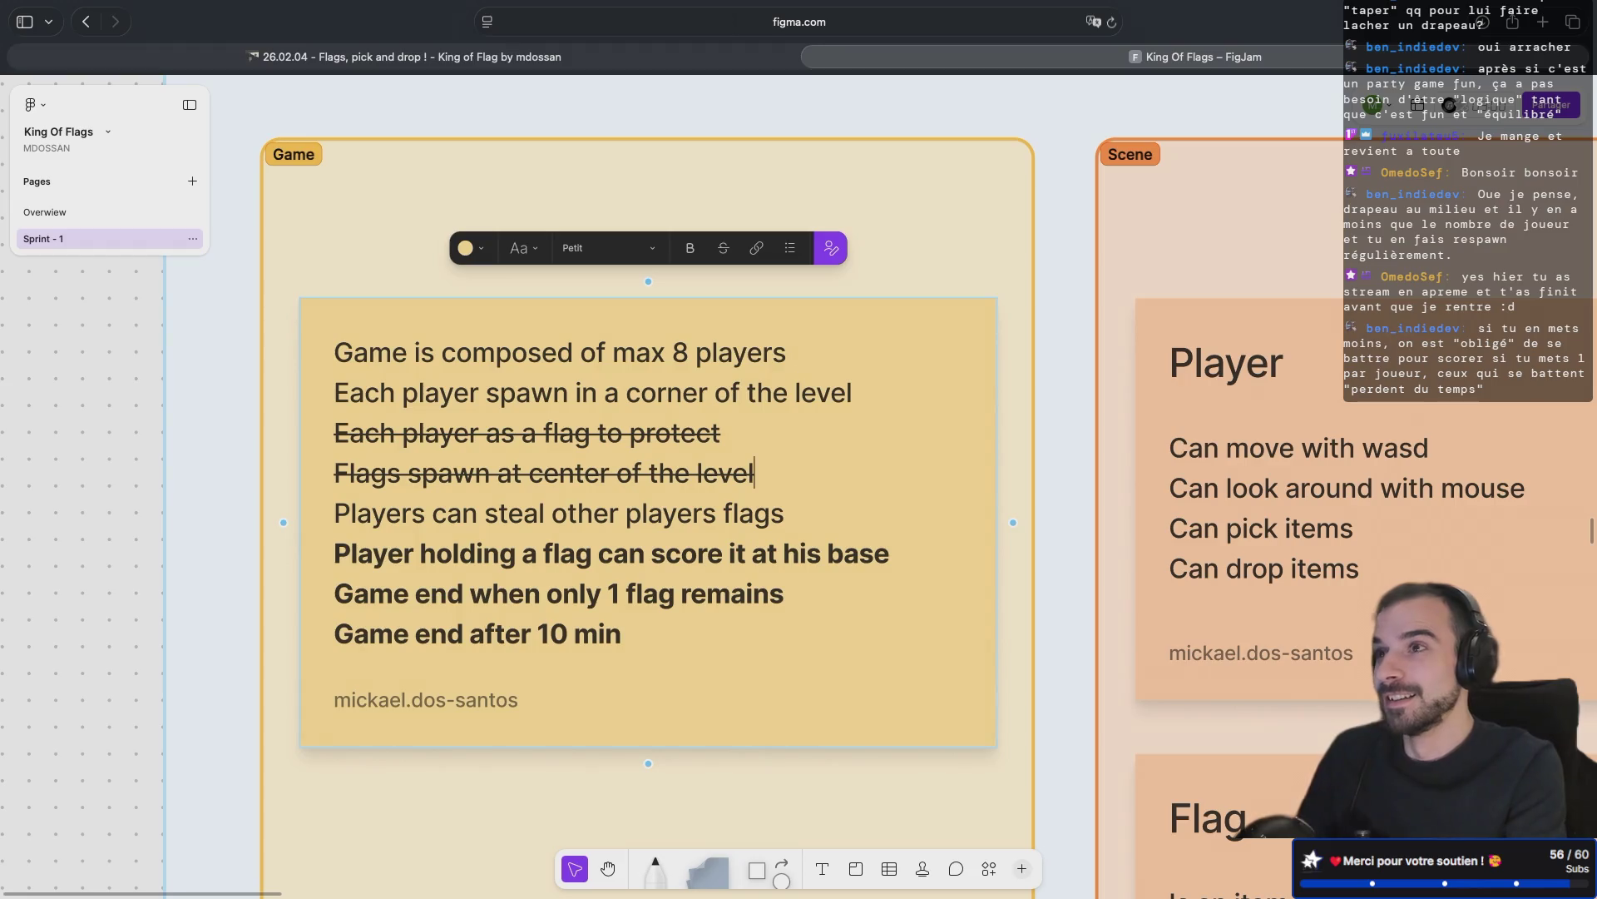
pyautogui.moveTo(764, 472); pyautogui.dragTo(339, 465)
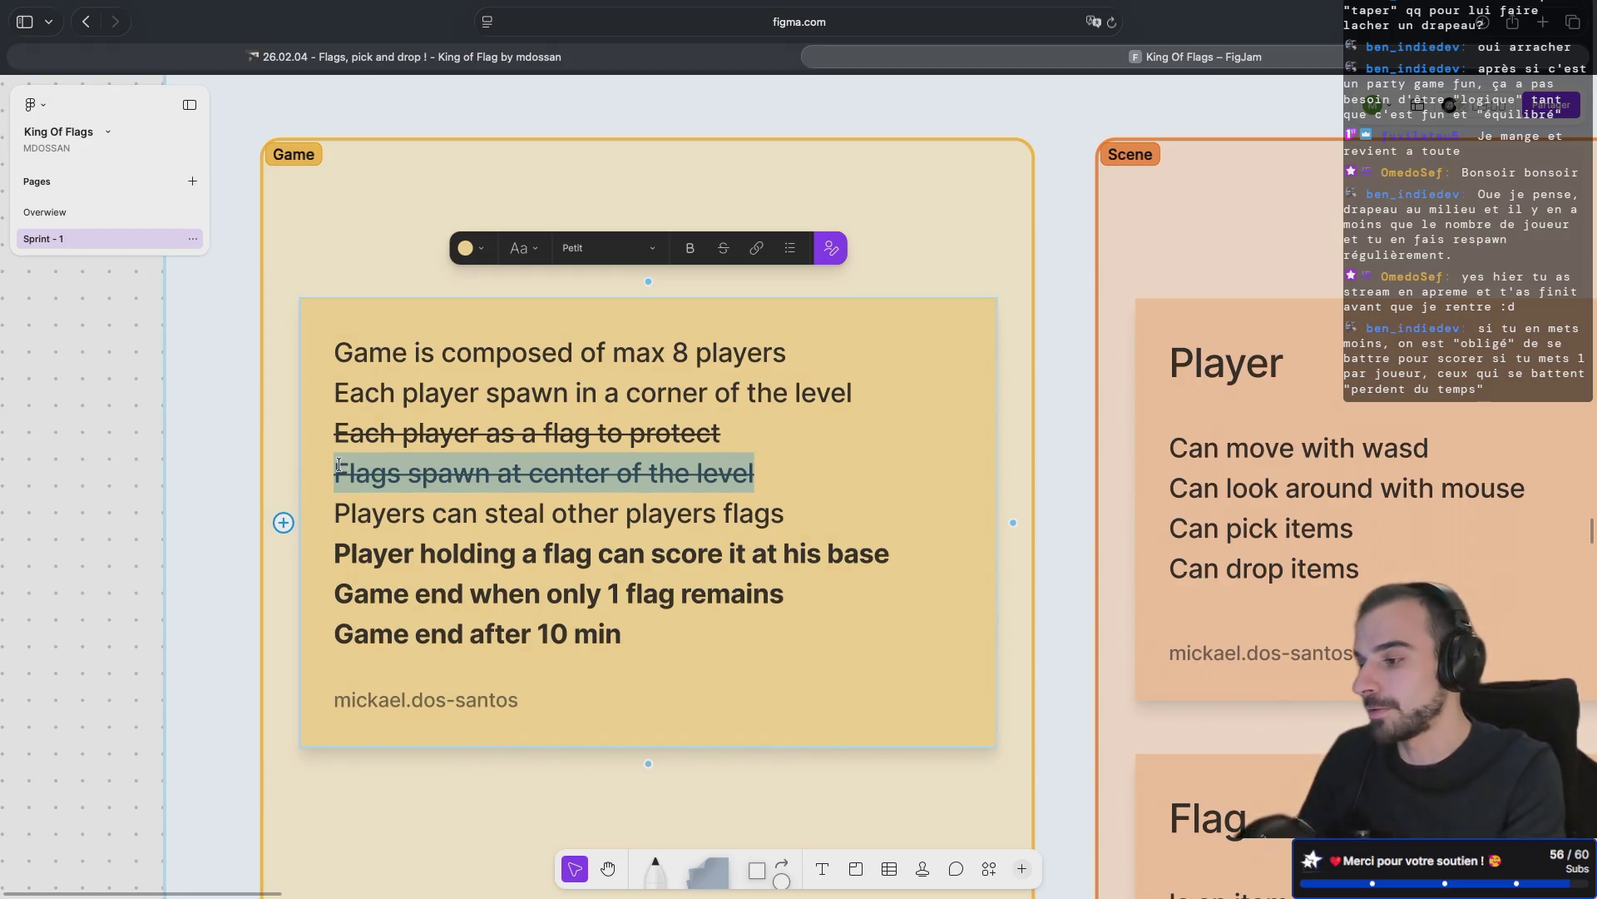
pyautogui.click(723, 248)
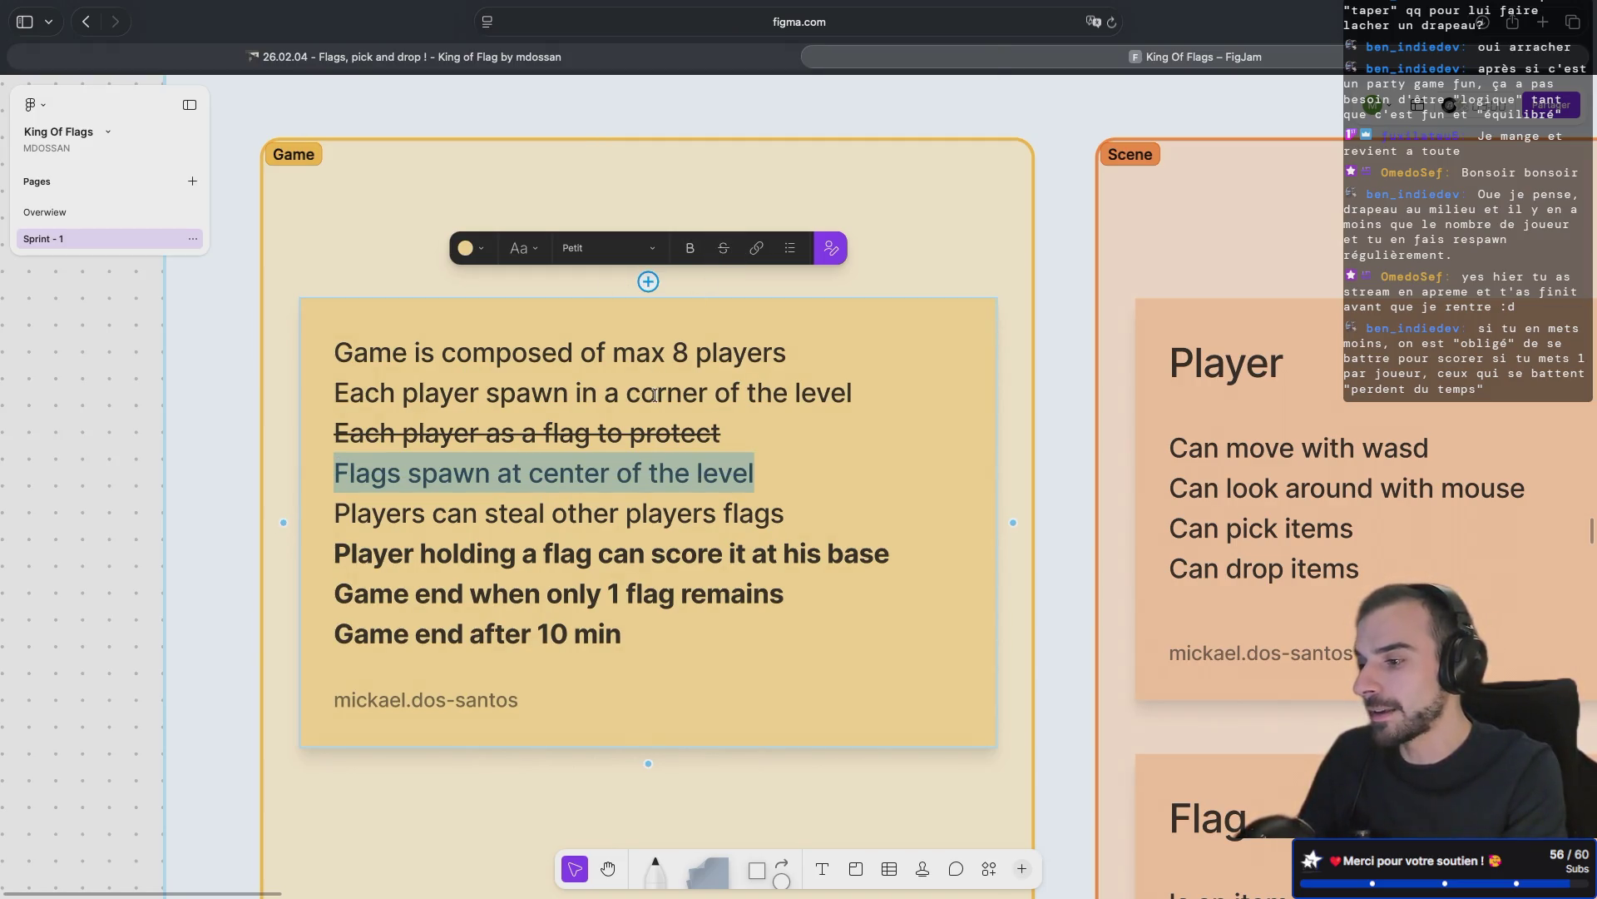
# Make the 'Flags spawn at center of the level' rule bold
pyautogui.click(689, 248)
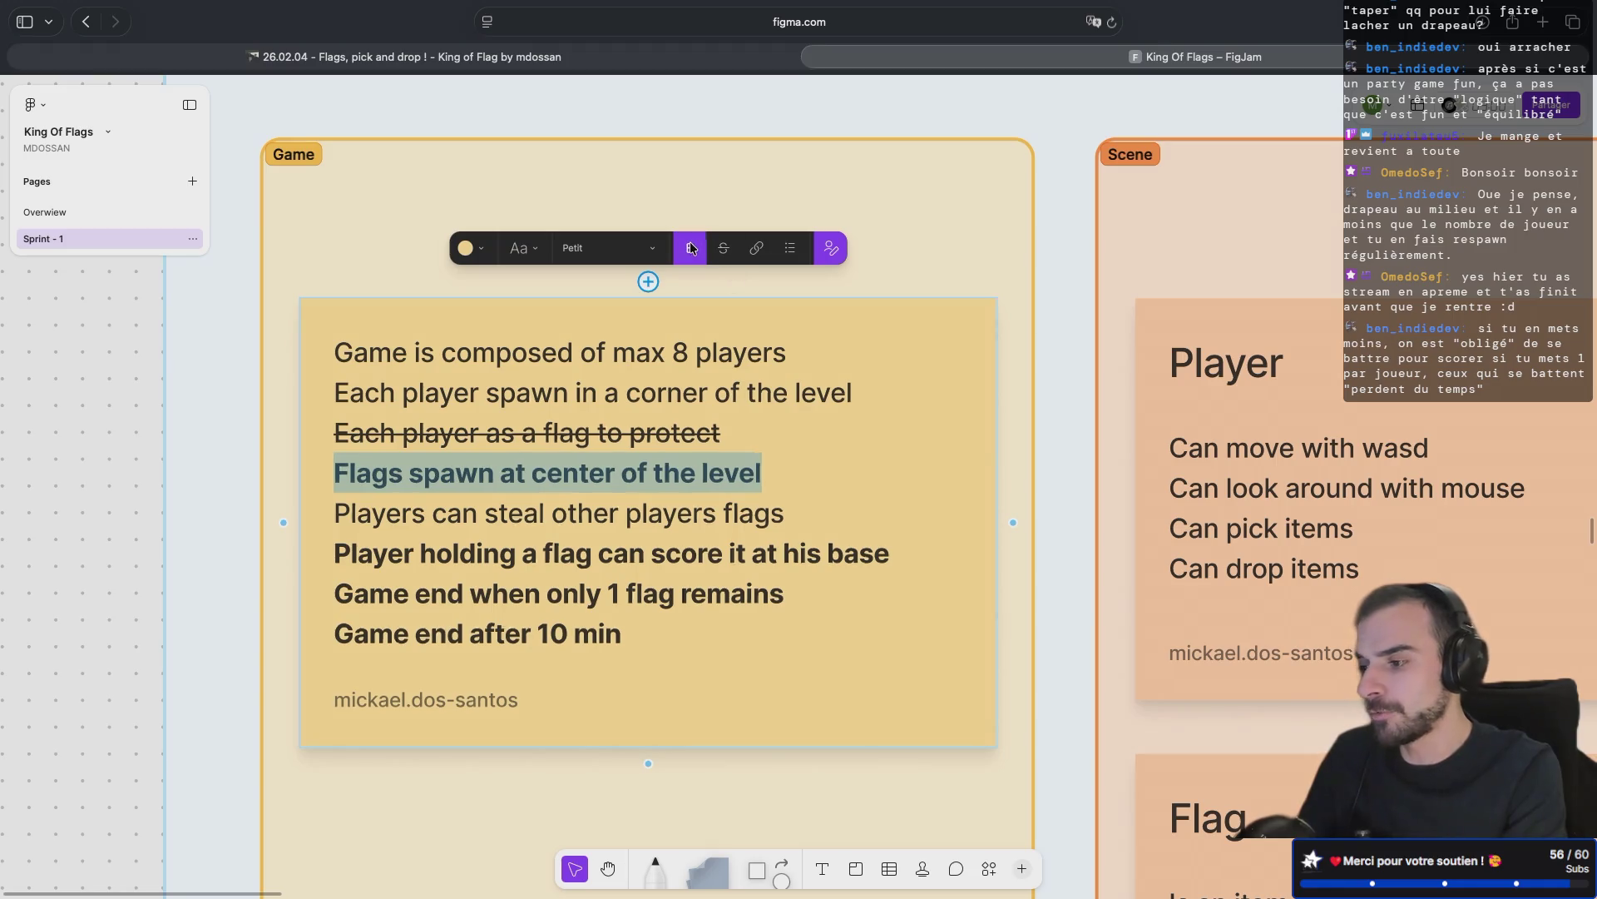
pyautogui.click(670, 502)
pyautogui.moveTo(434, 351); pyautogui.dragTo(717, 357)
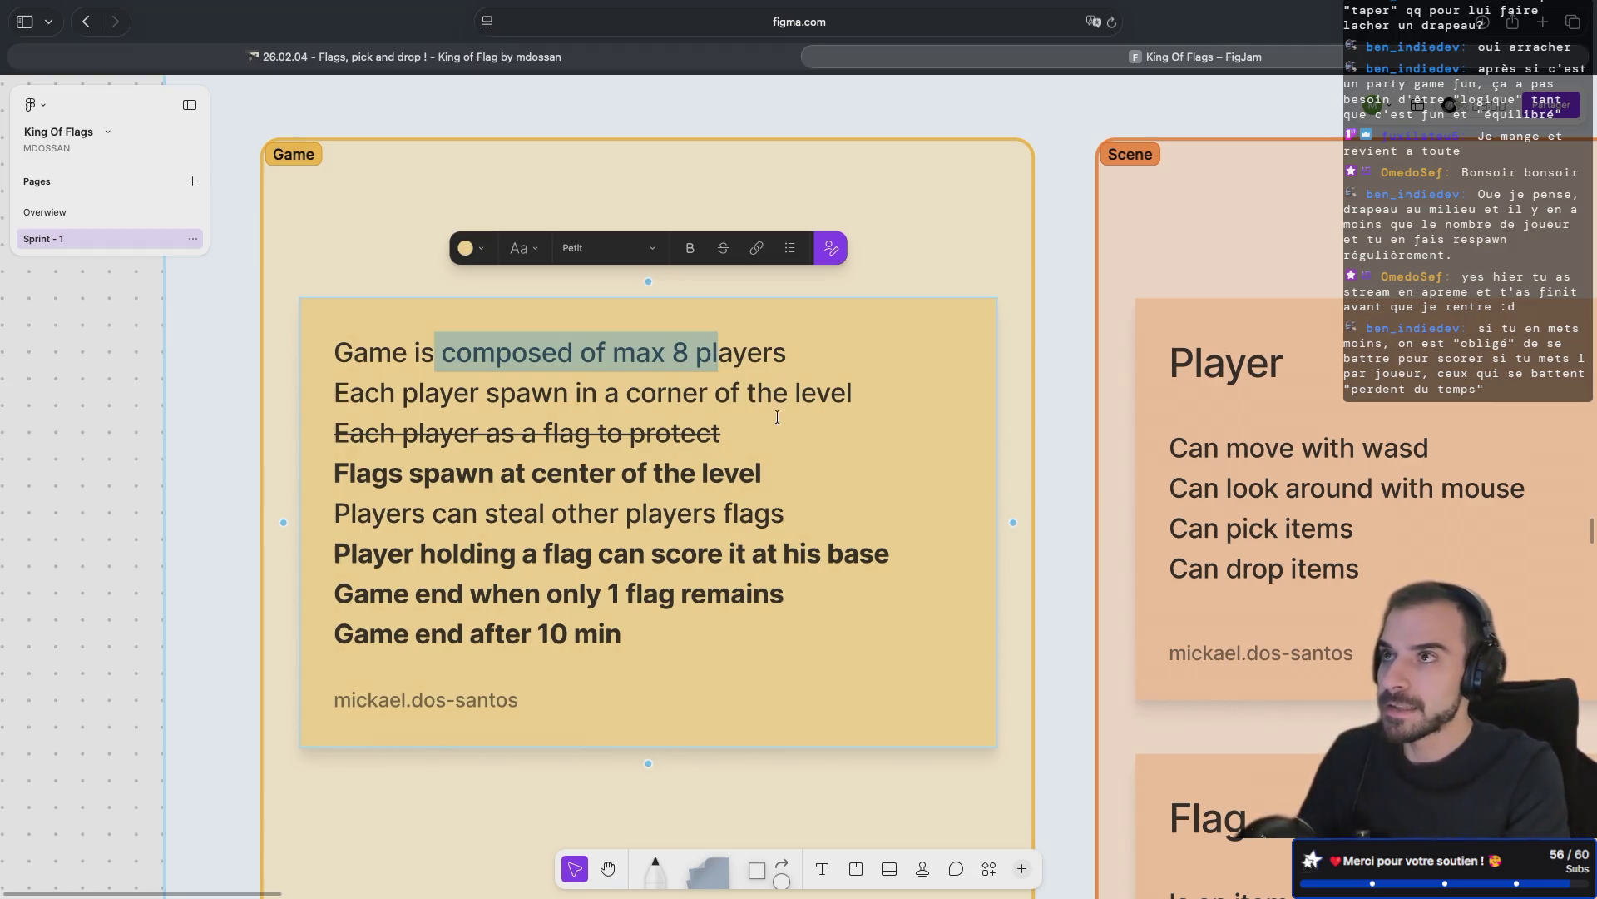
pyautogui.moveTo(748, 440); pyautogui.dragTo(500, 434)
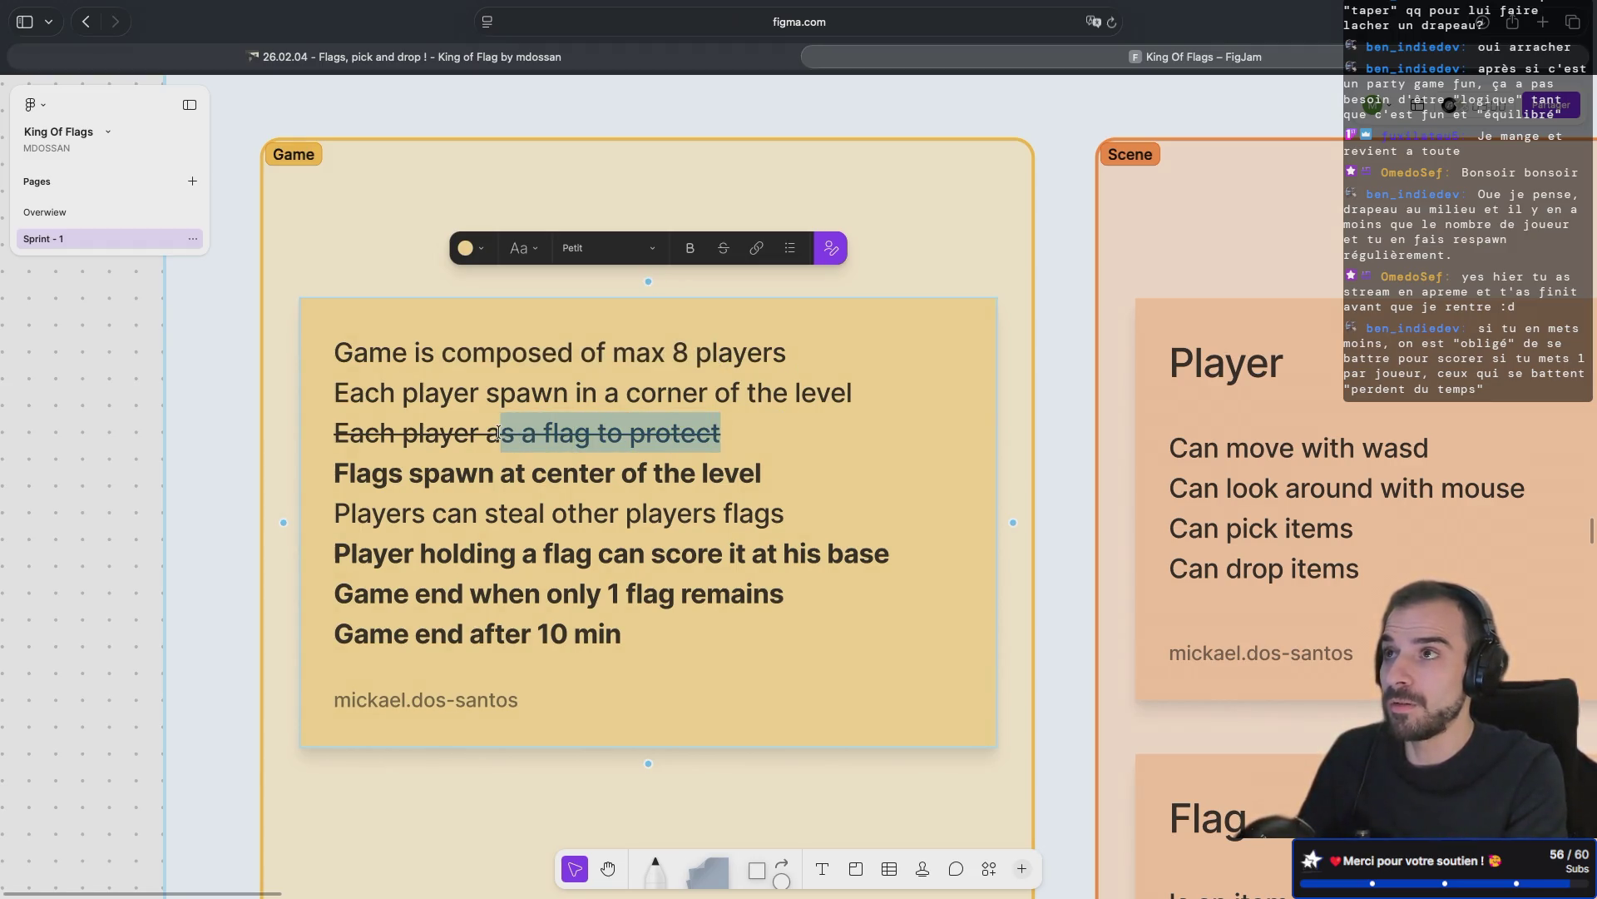
pyautogui.click(621, 441)
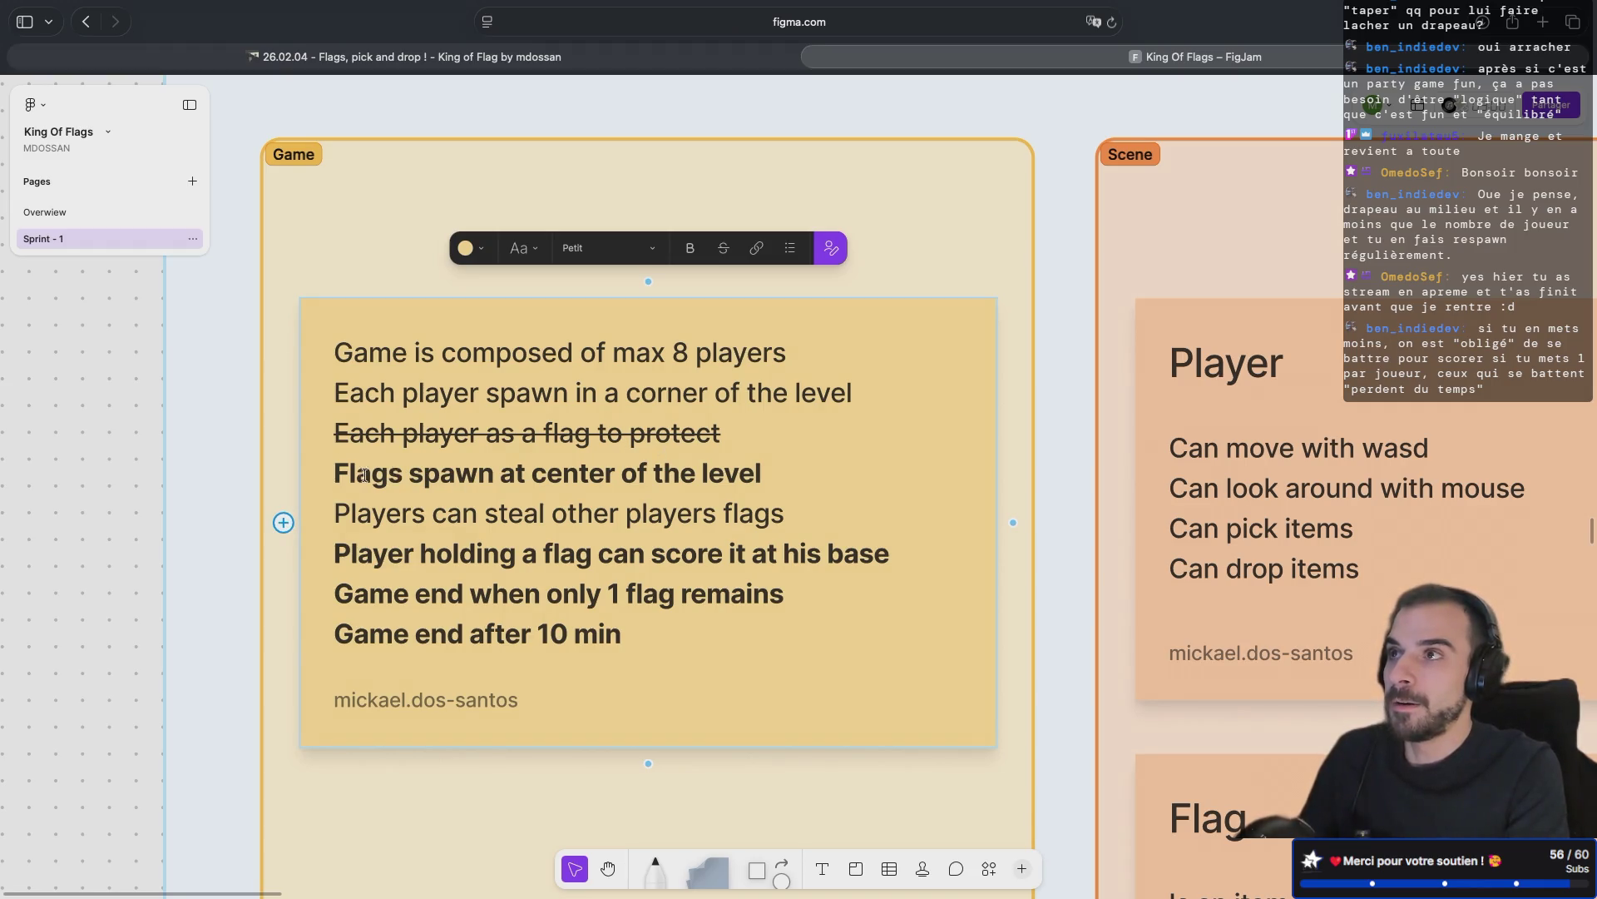
# Check the rules' formatting, then switch to the Overview page showing the level render
pyautogui.moveTo(347, 473); pyautogui.dragTo(766, 487)
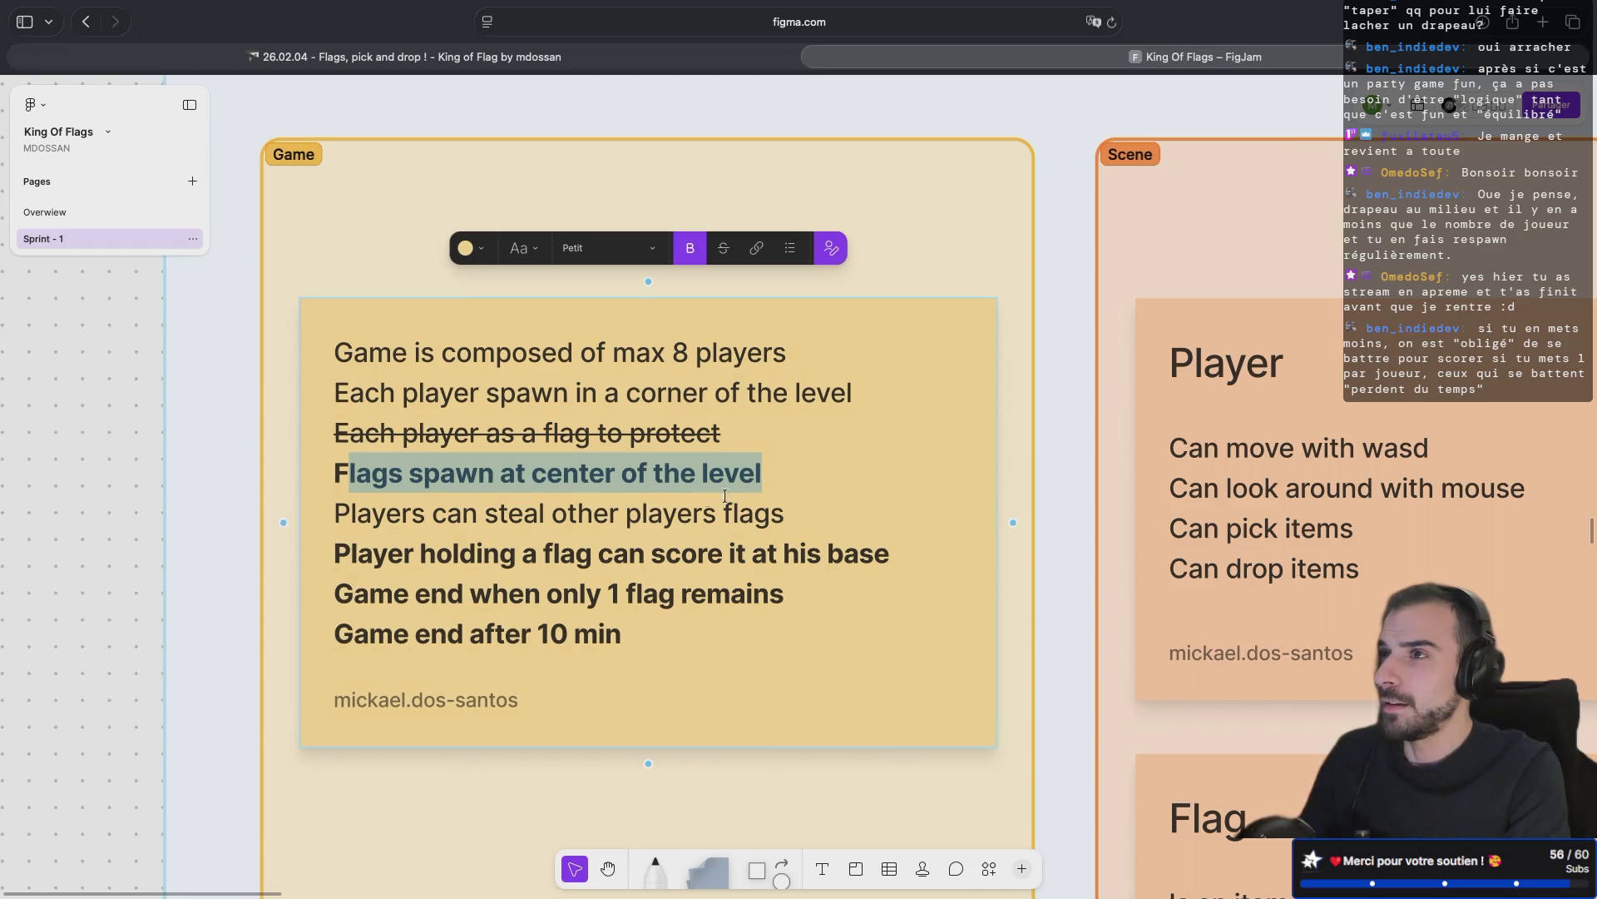
pyautogui.moveTo(388, 553); pyautogui.dragTo(766, 575)
pyautogui.click(798, 574)
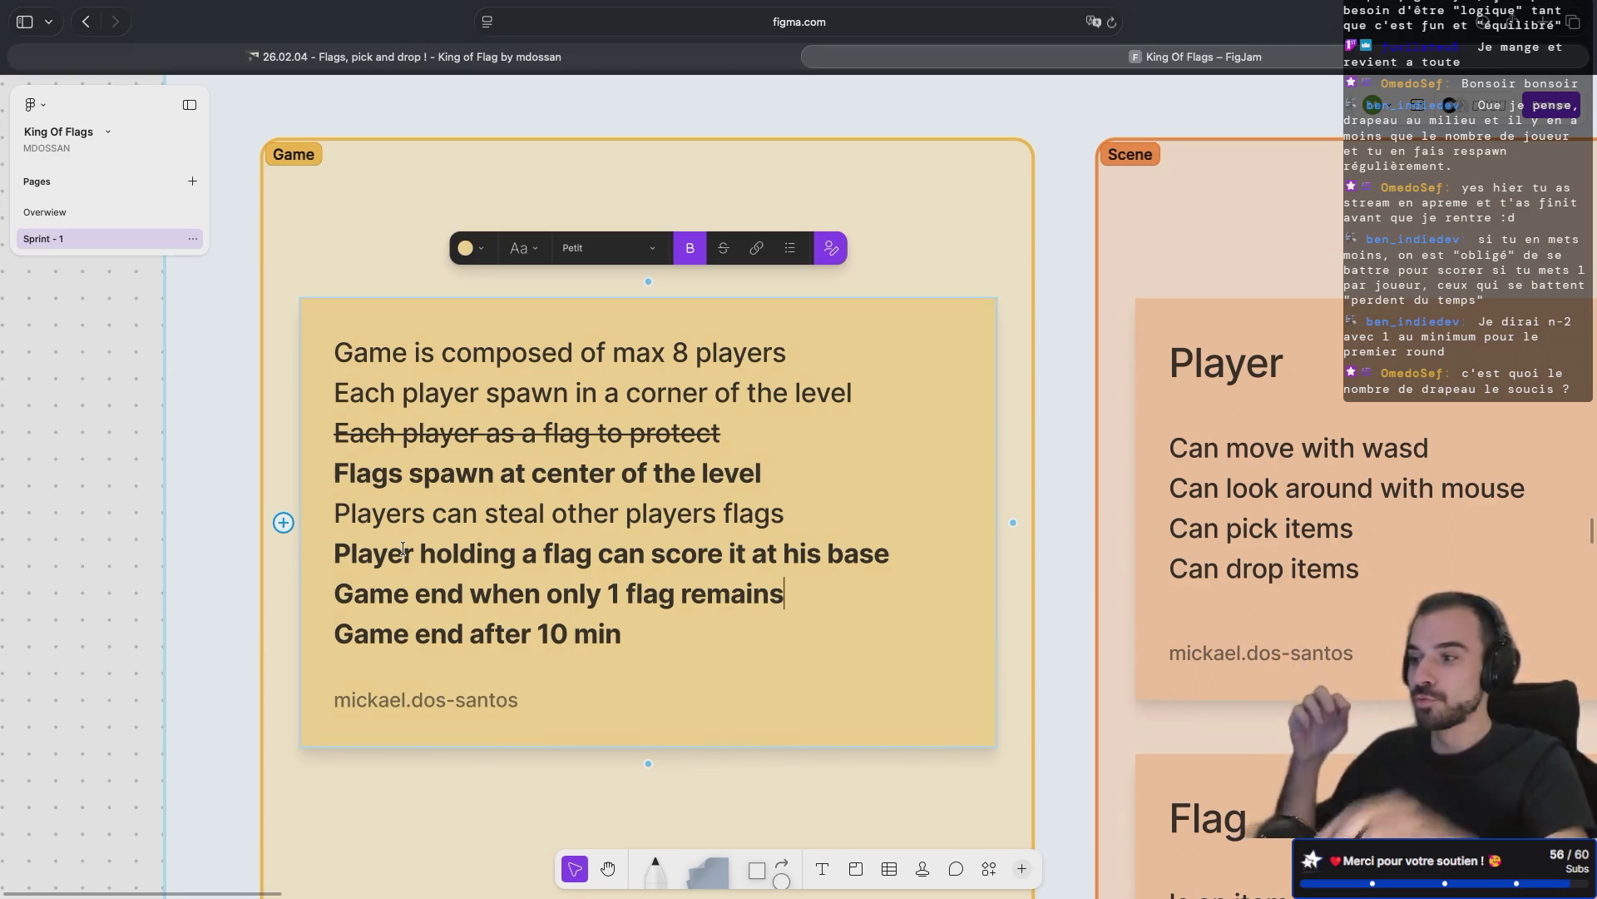
pyautogui.click(47, 209)
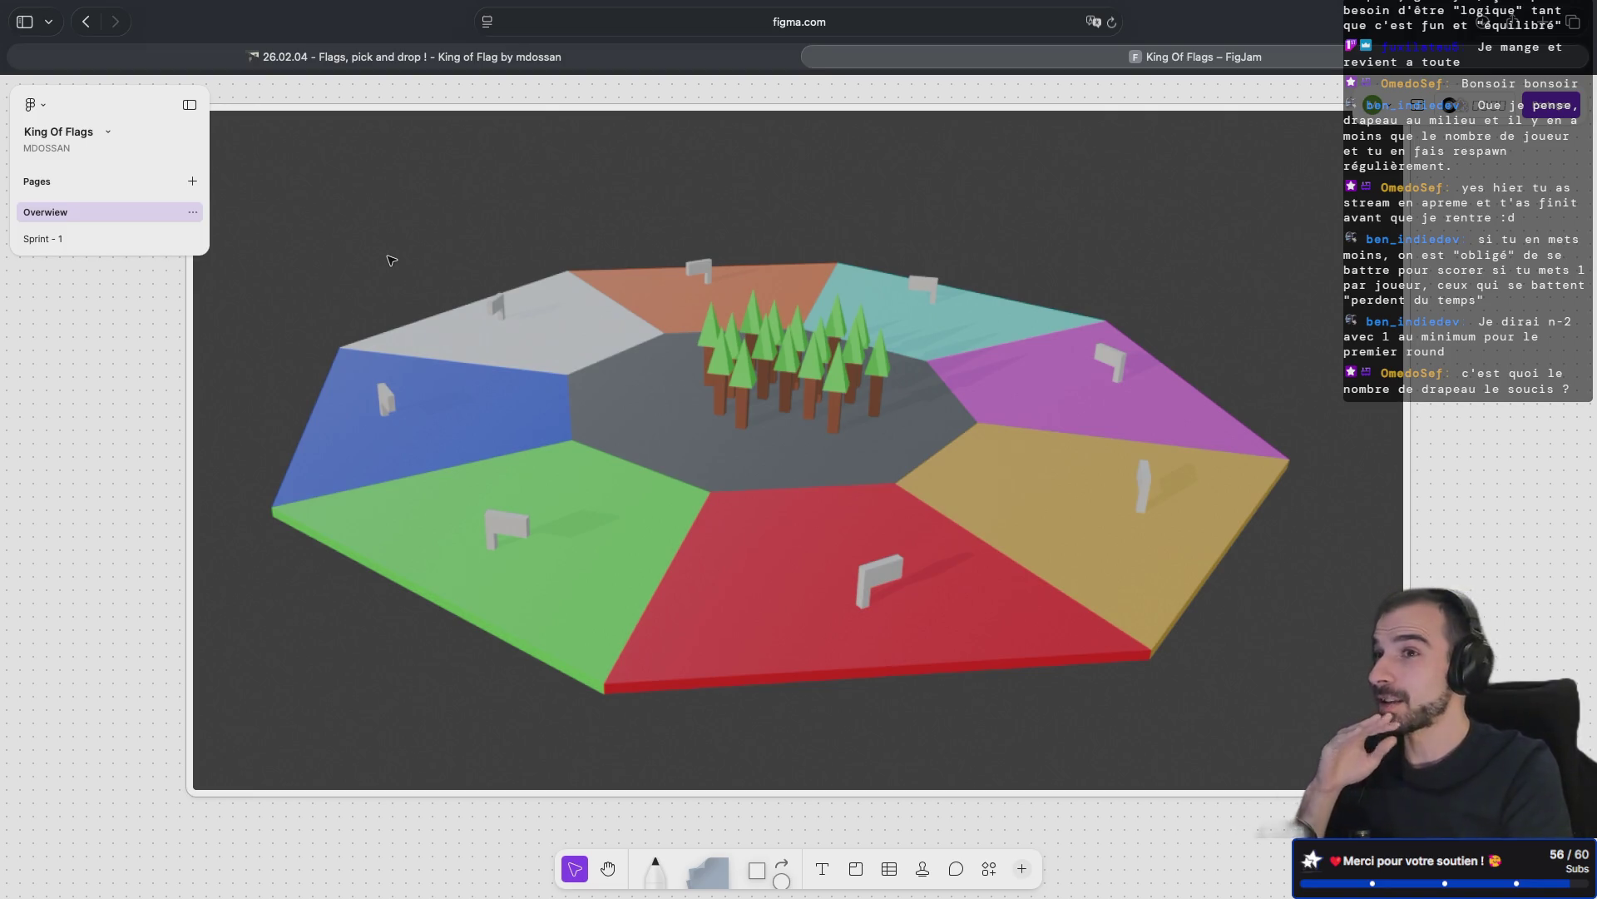
# Return to Sprint - 1 and insert a blank line after the flag-spawn rule on the rules sticky
pyautogui.click(126, 240)
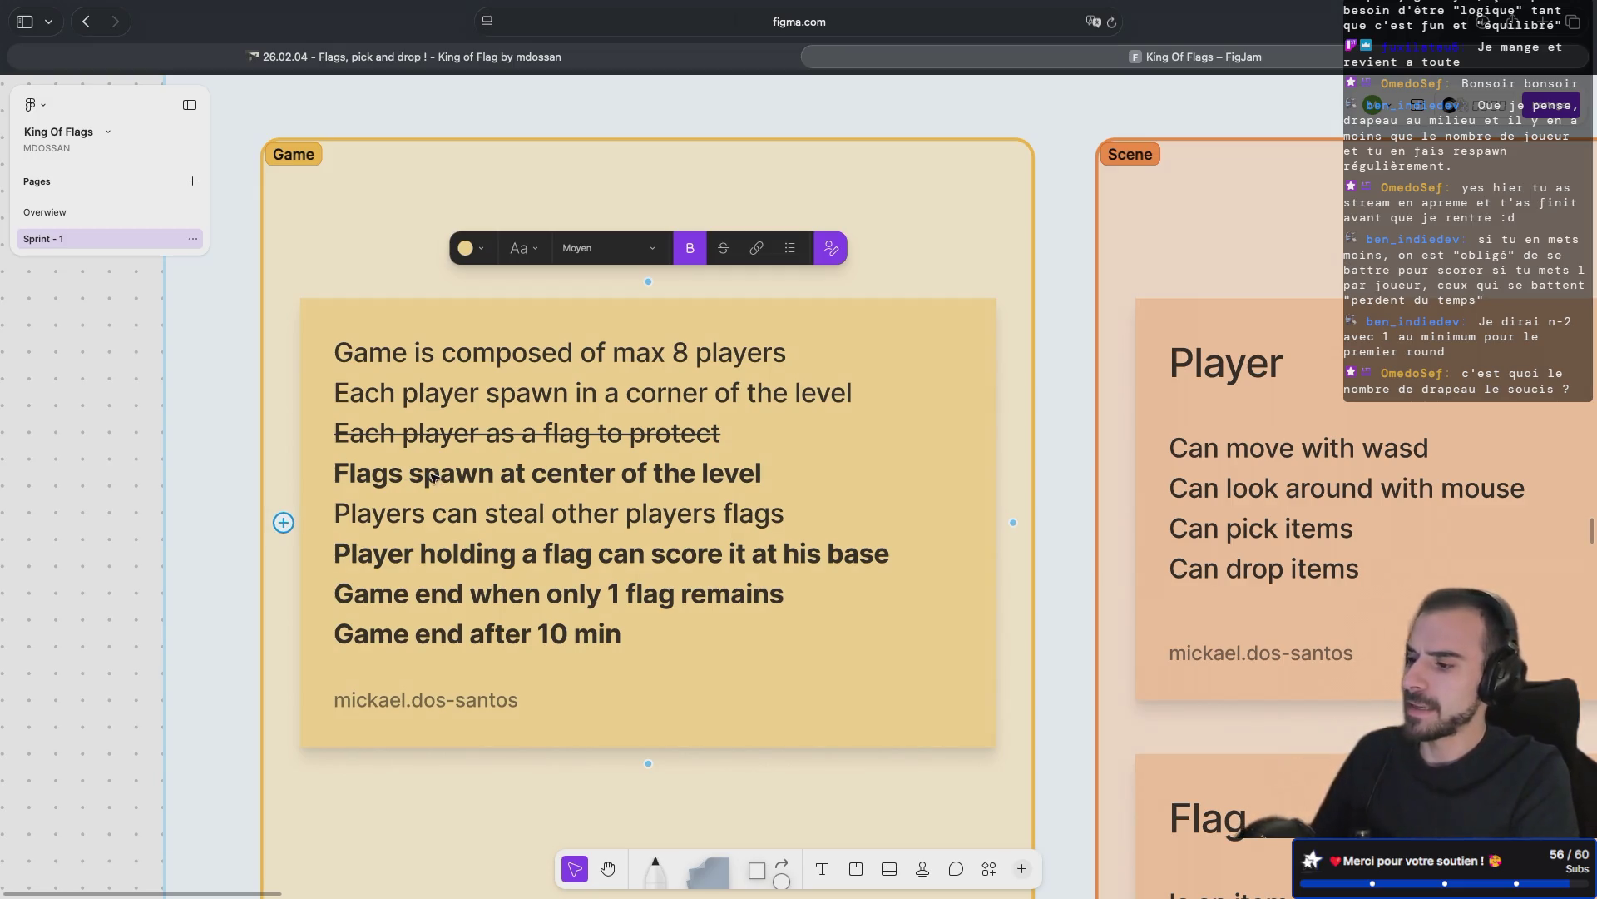
pyautogui.click(770, 476)
pyautogui.click(769, 476)
pyautogui.press('Return')
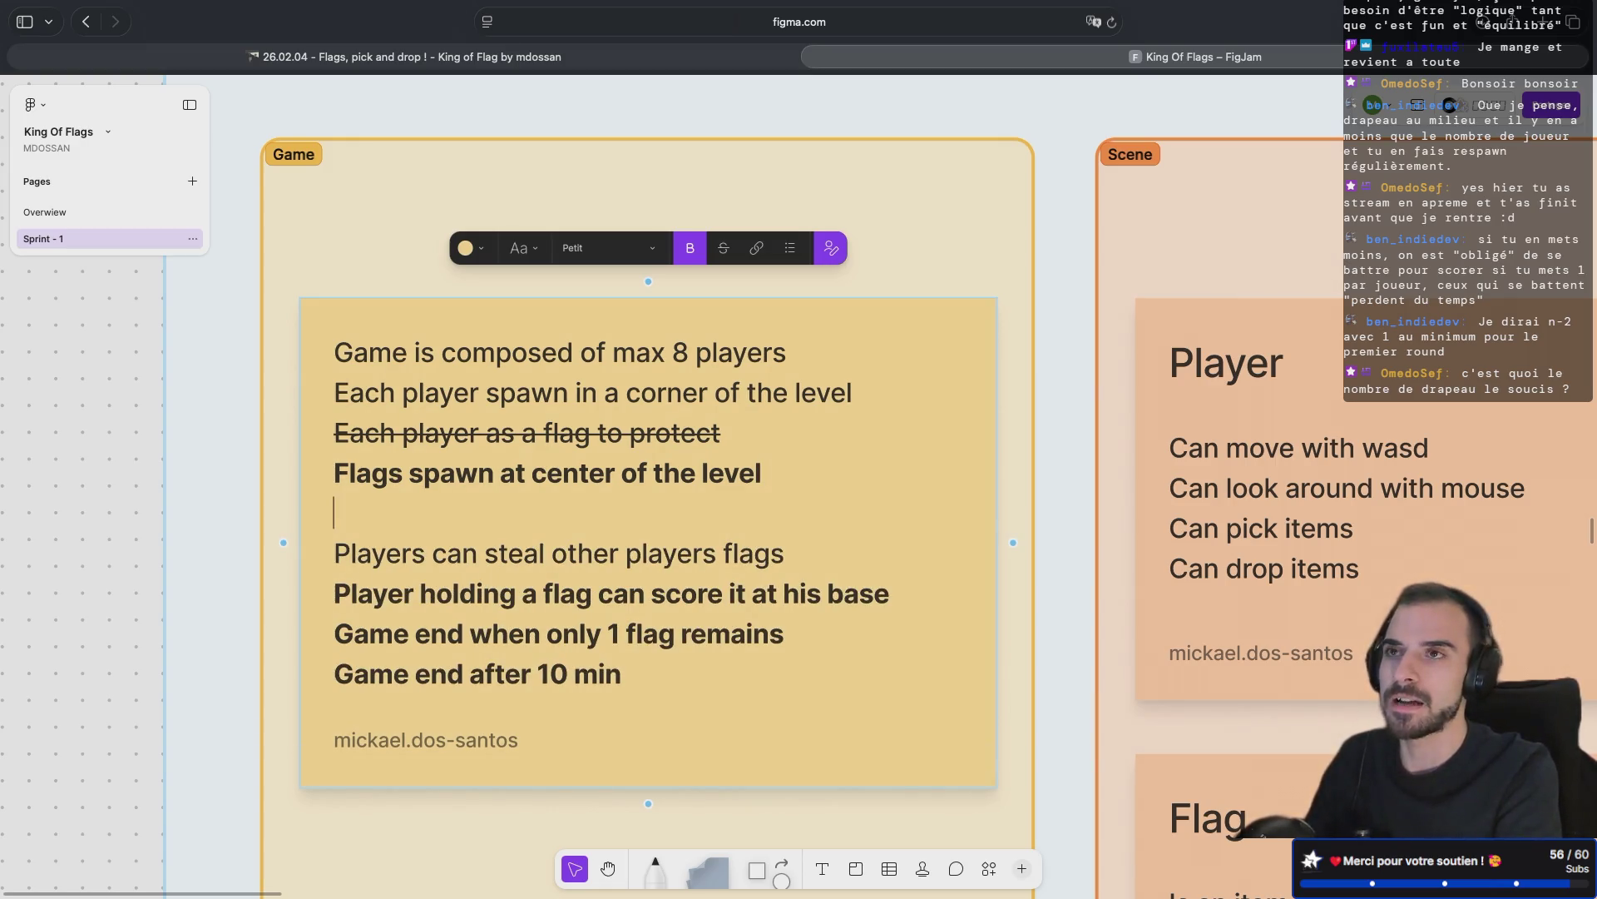
# Type 'There is only P-1 Flags, P = Players' on the new line under the flag-spawn rule
pyautogui.write('F')
pyautogui.press('BackSpace')
pyautogui.write('there')
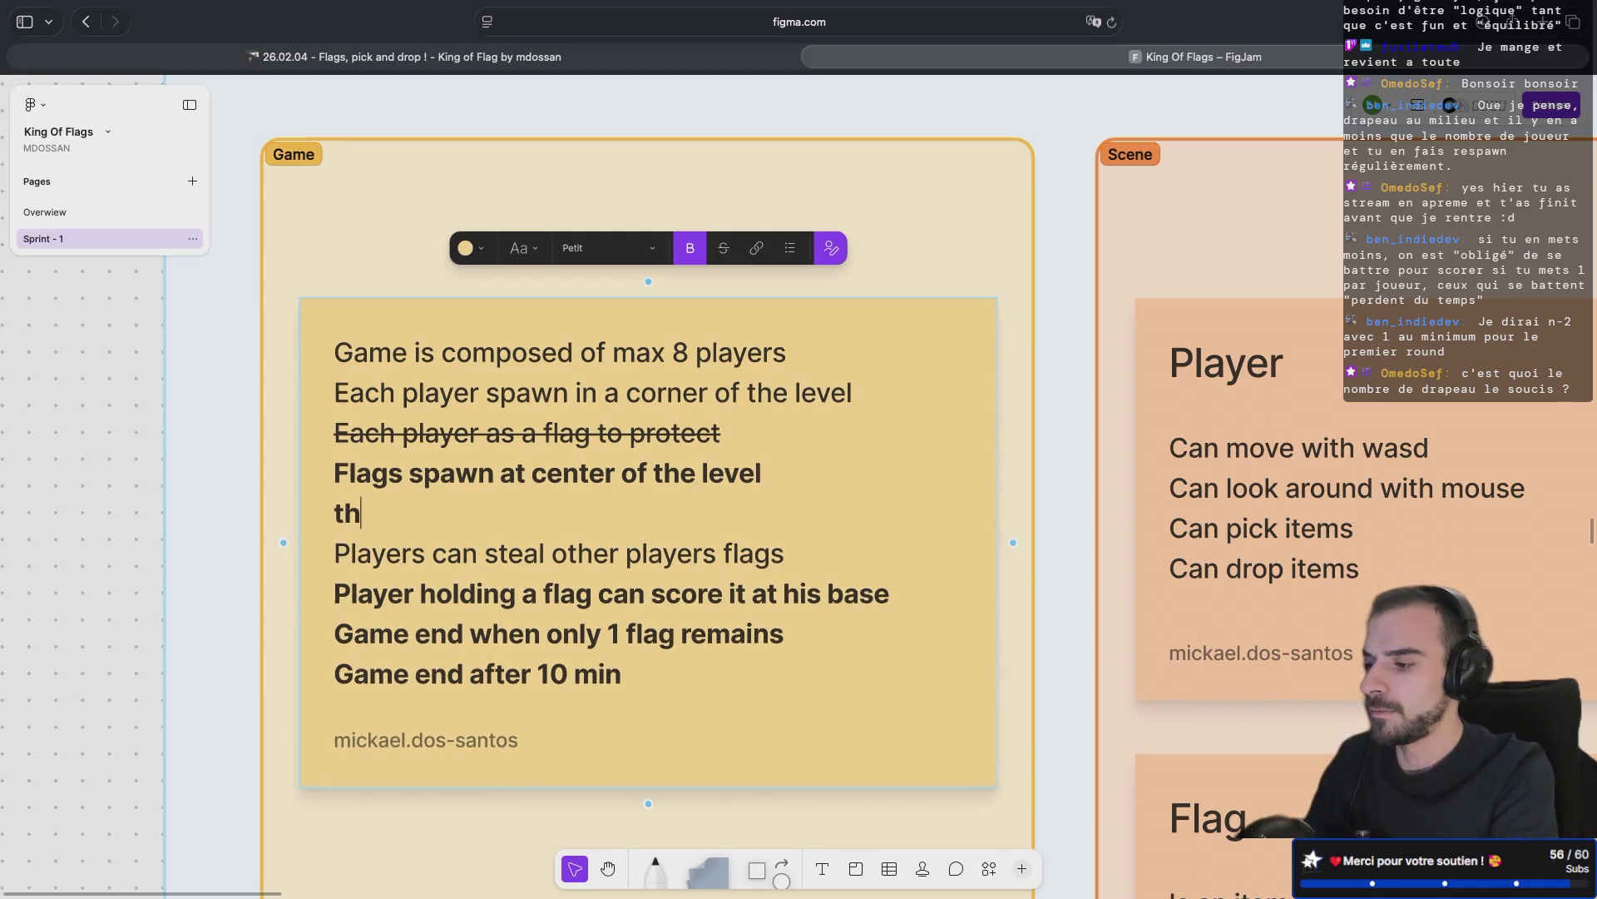
pyautogui.press('BackSpace')
pyautogui.press('BackSpace')
pyautogui.press('BackSpace')
pyautogui.write('The')
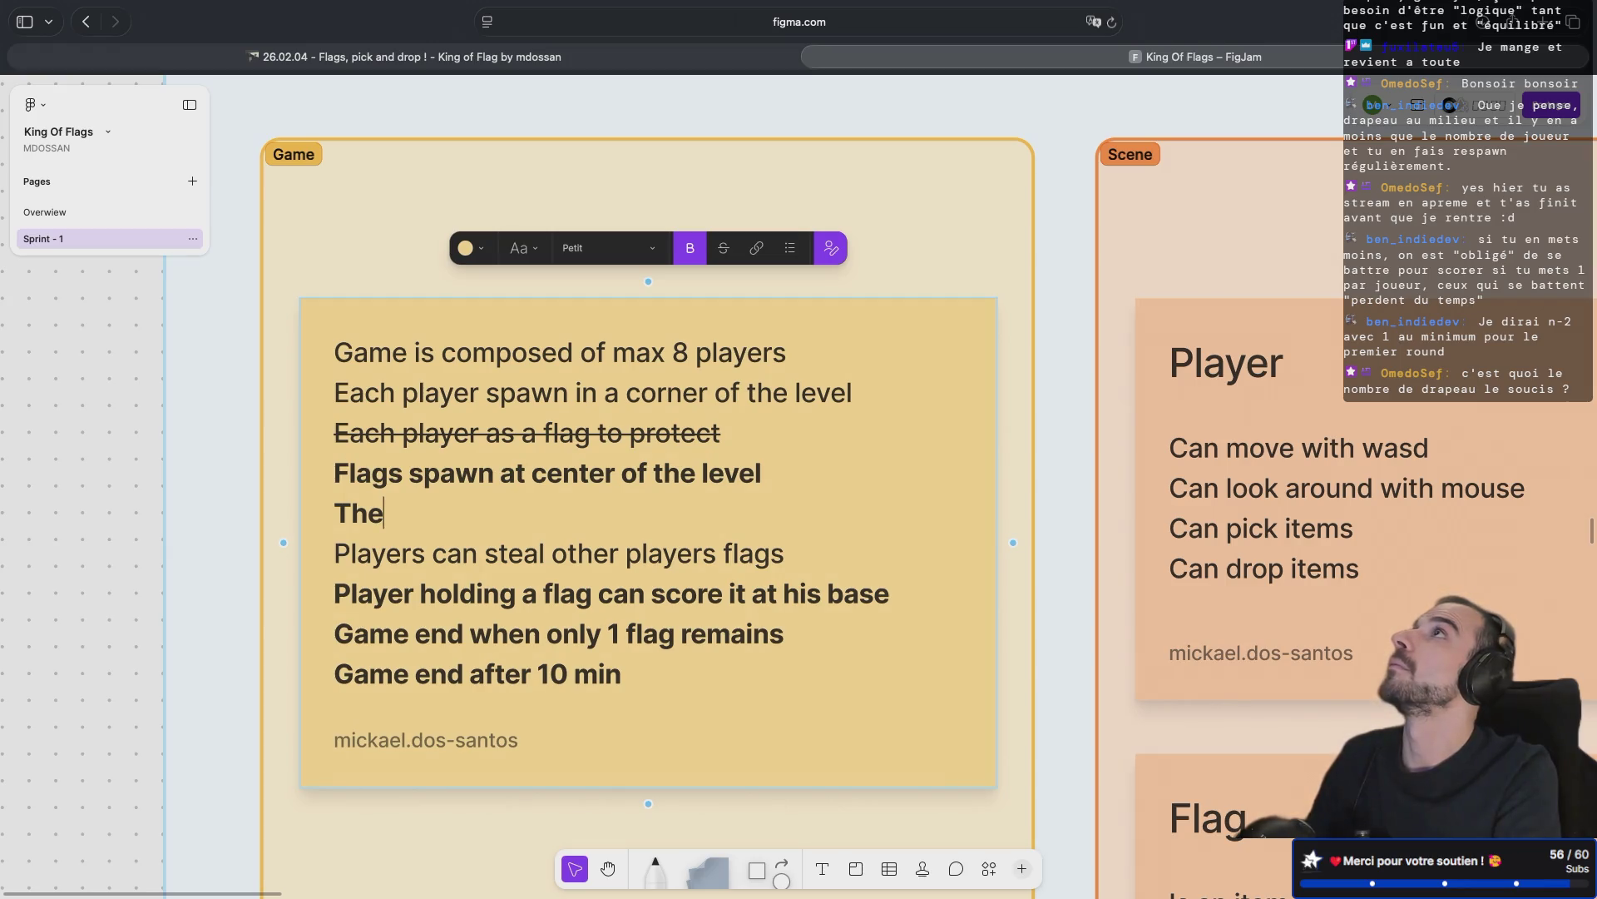
pyautogui.write('re is only')
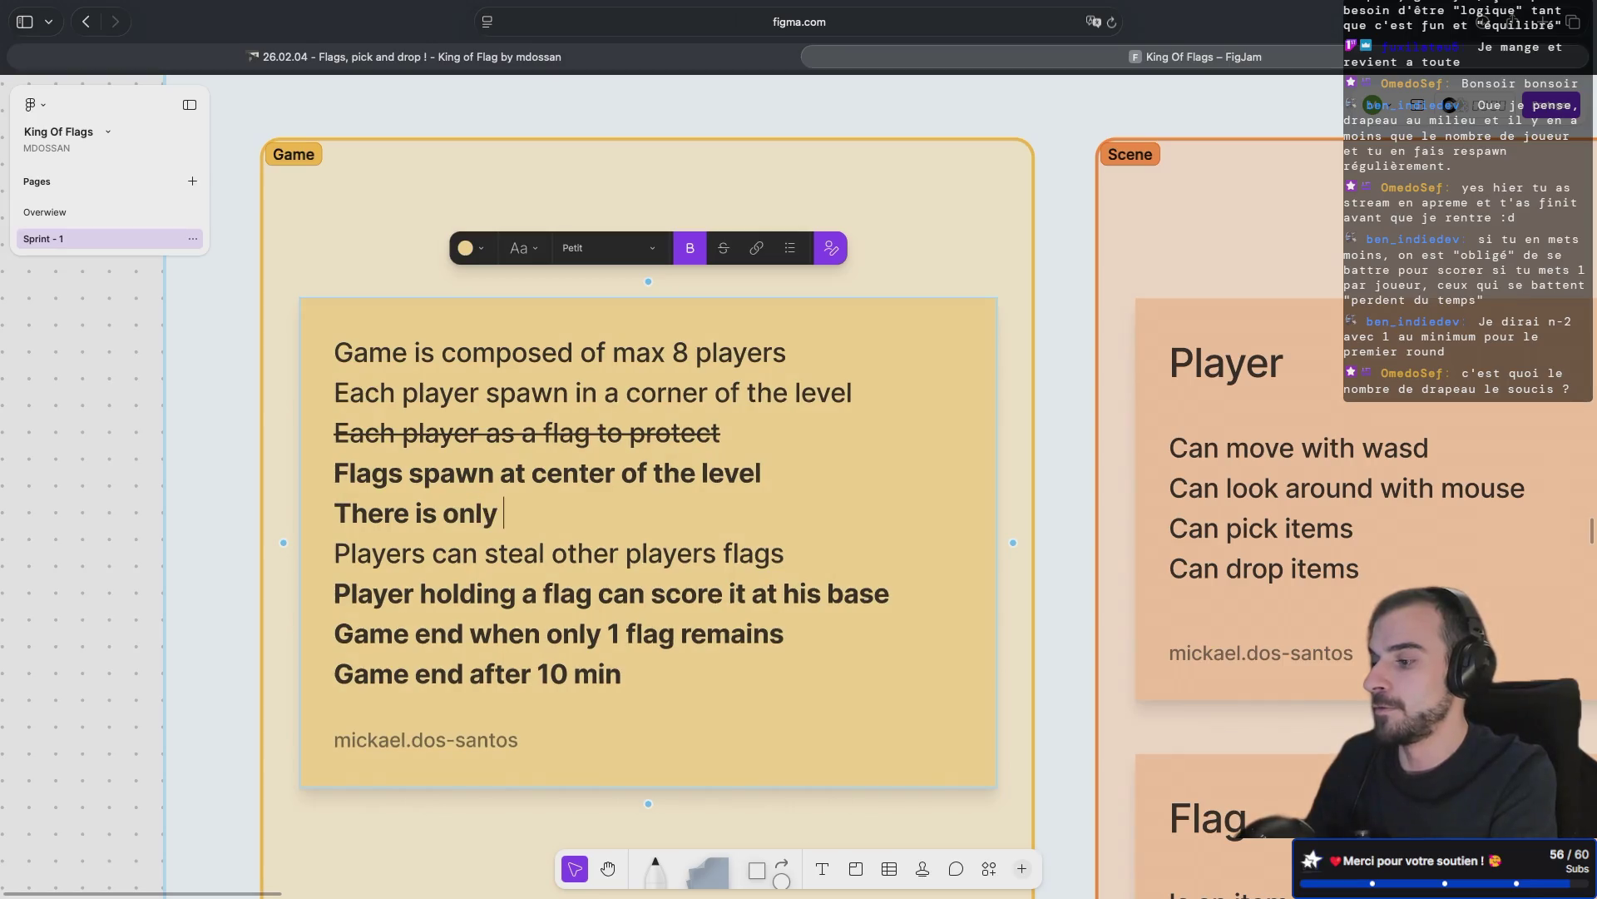
pyautogui.write(' Fl')
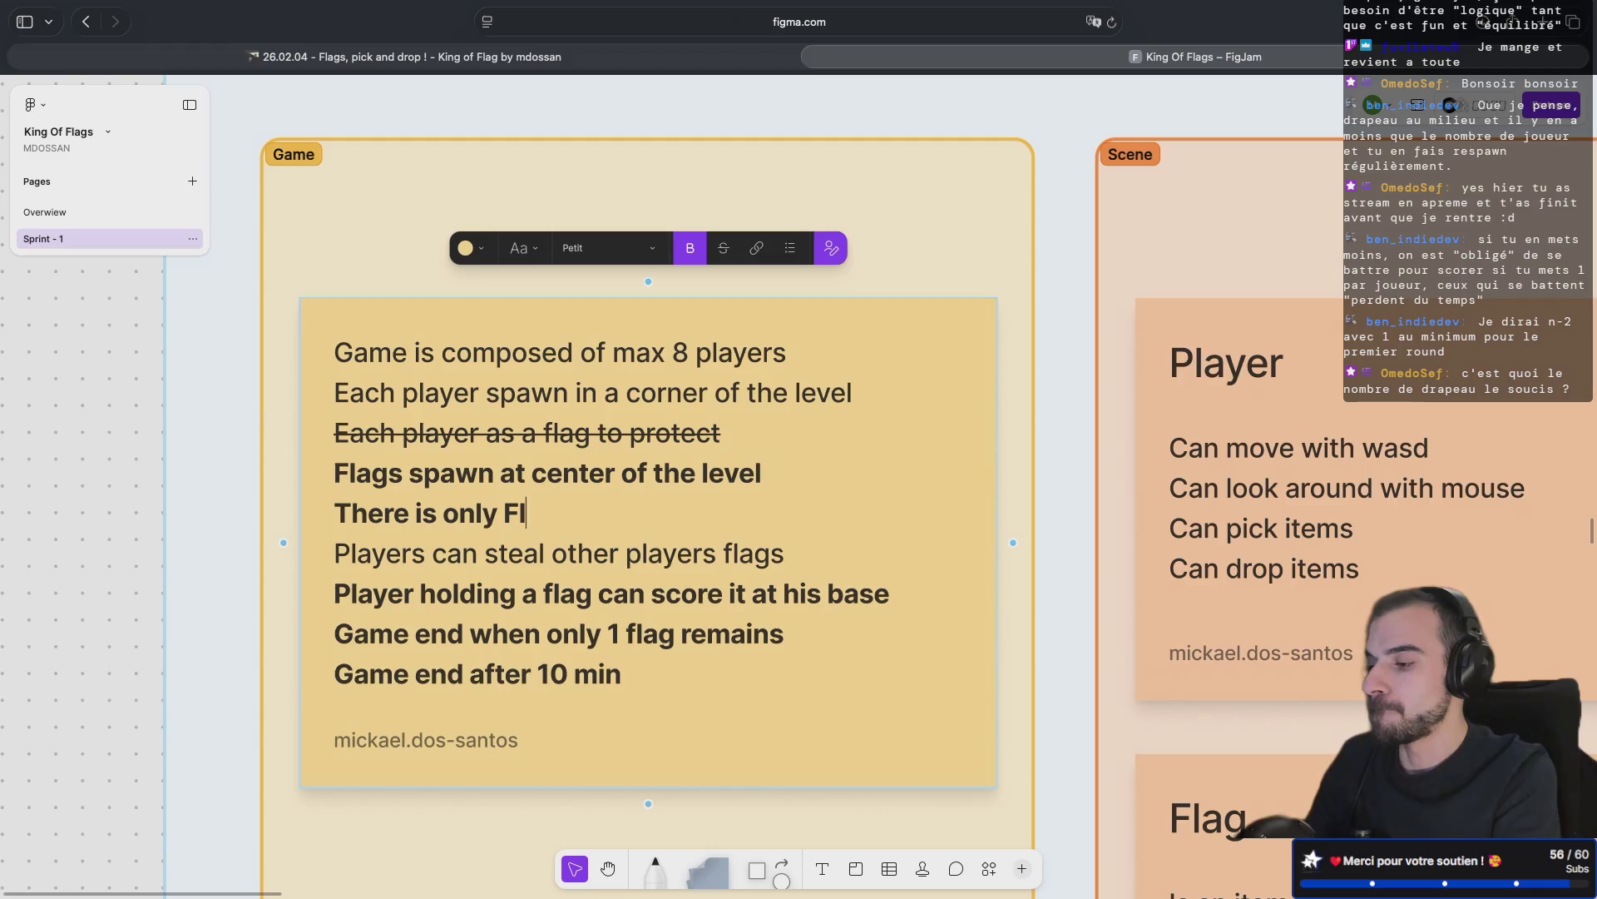
pyautogui.press('BackSpace')
pyautogui.press('BackSpace')
pyautogui.write('P-1')
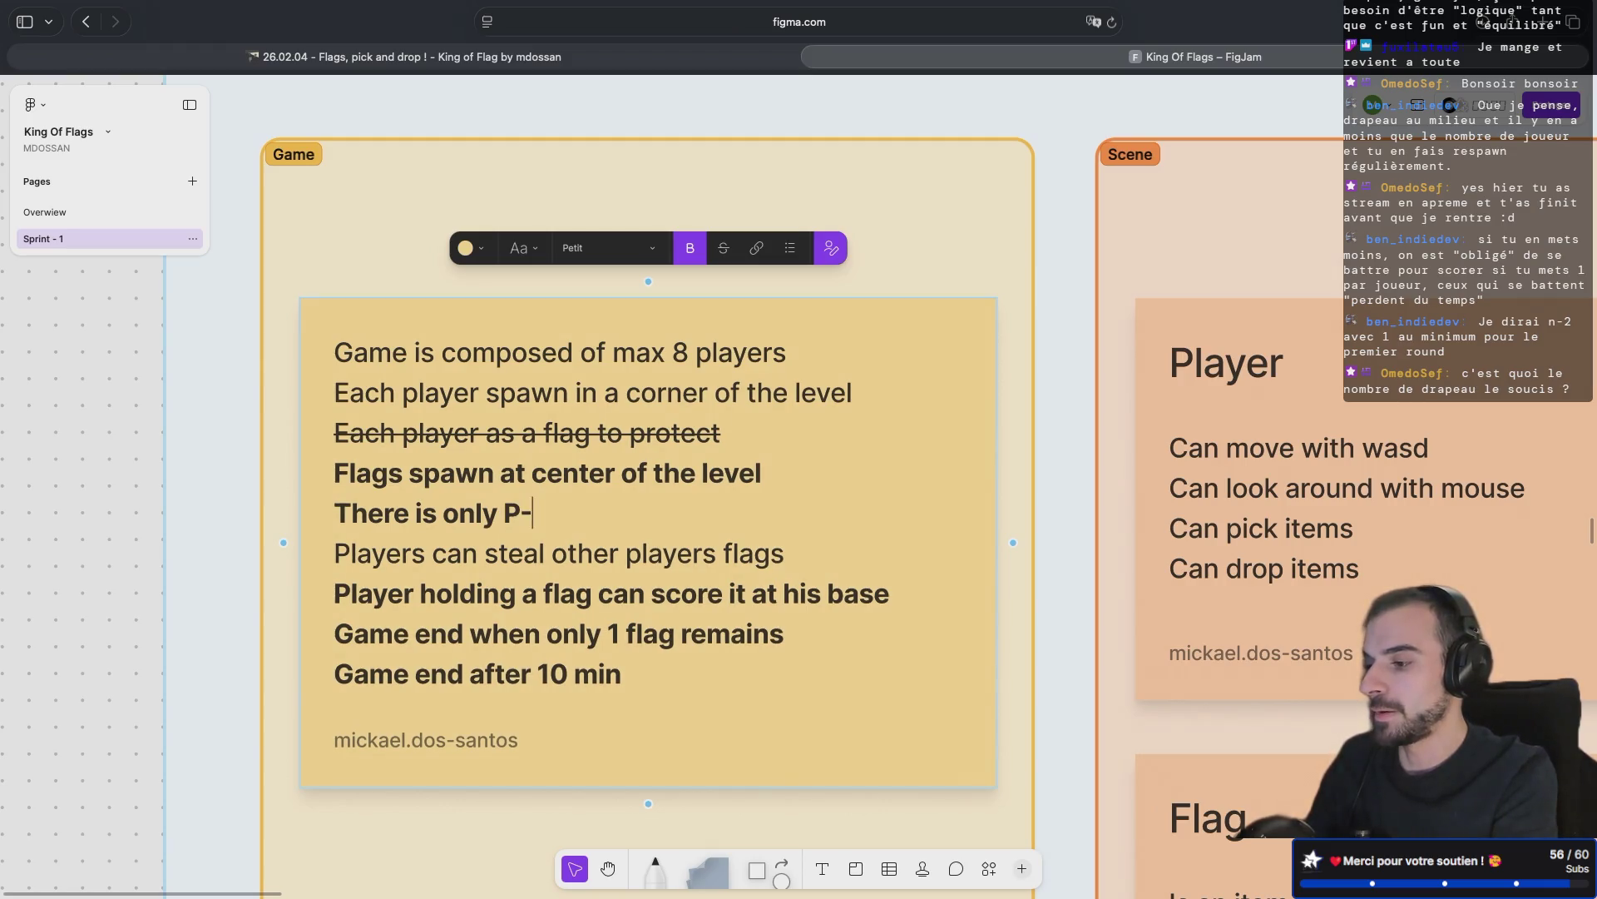
pyautogui.write(' Flags, ')
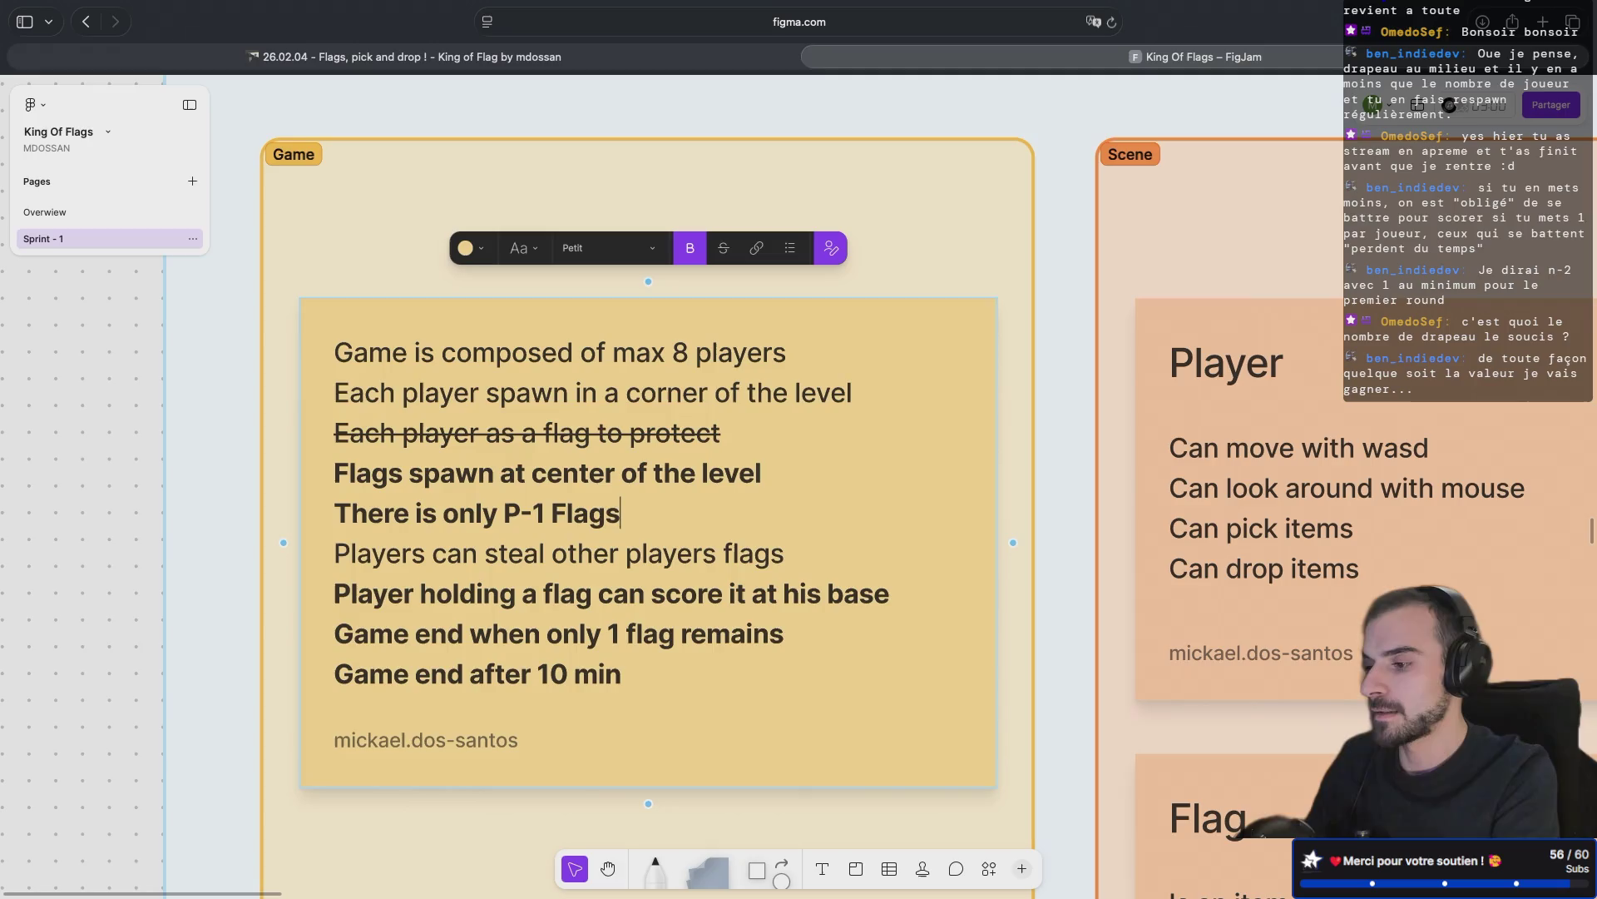
pyautogui.write('P = Pl')
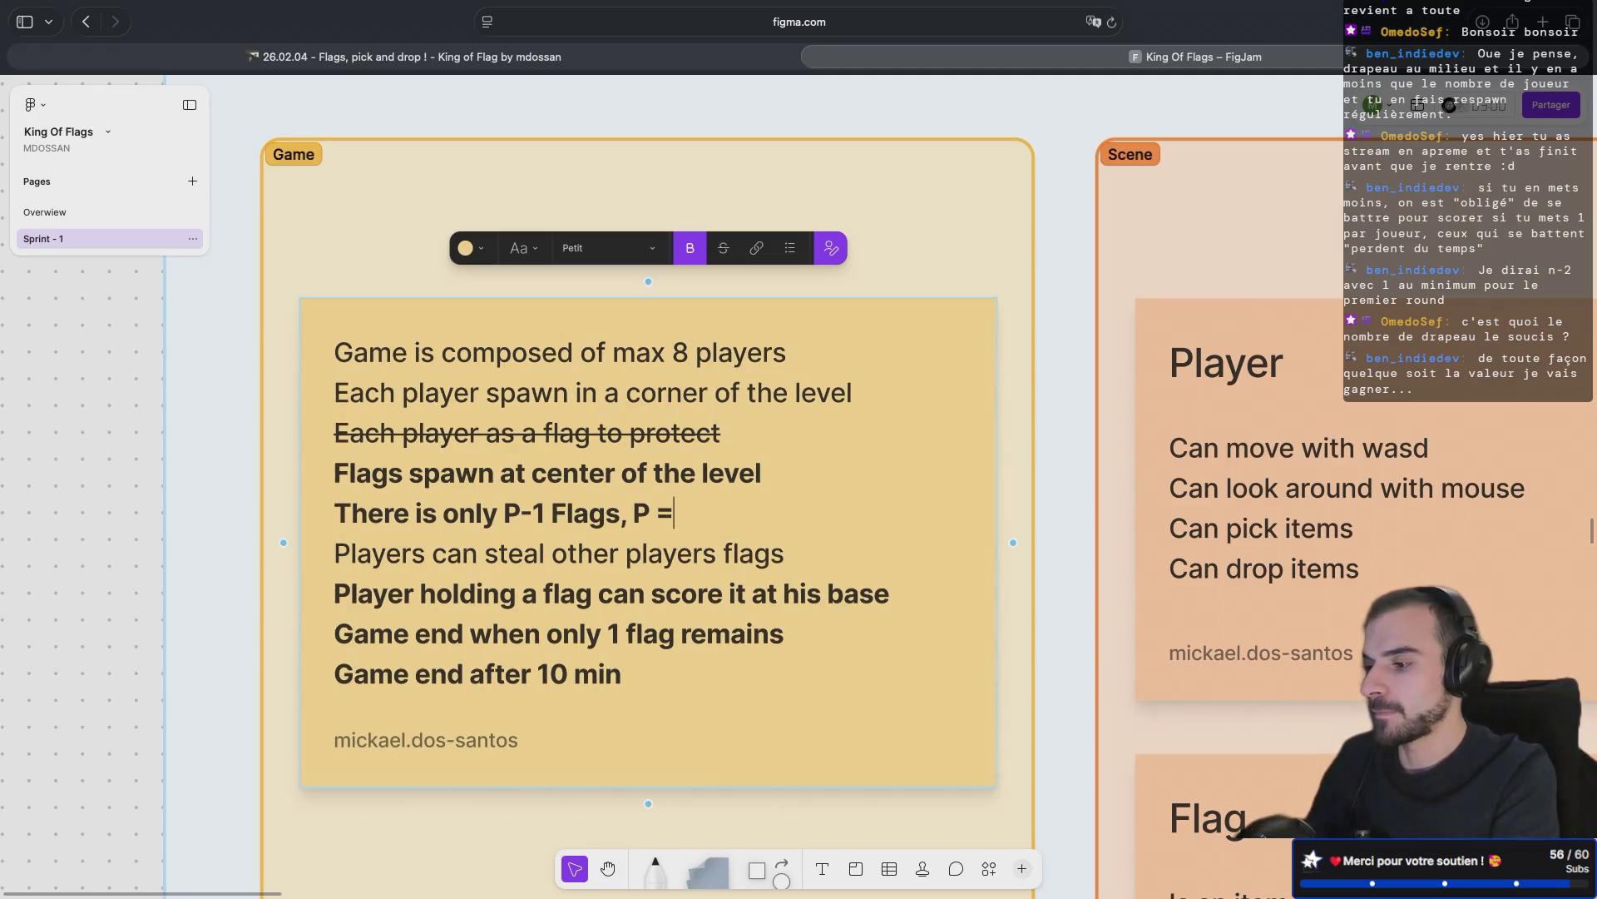
pyautogui.write('ayers')
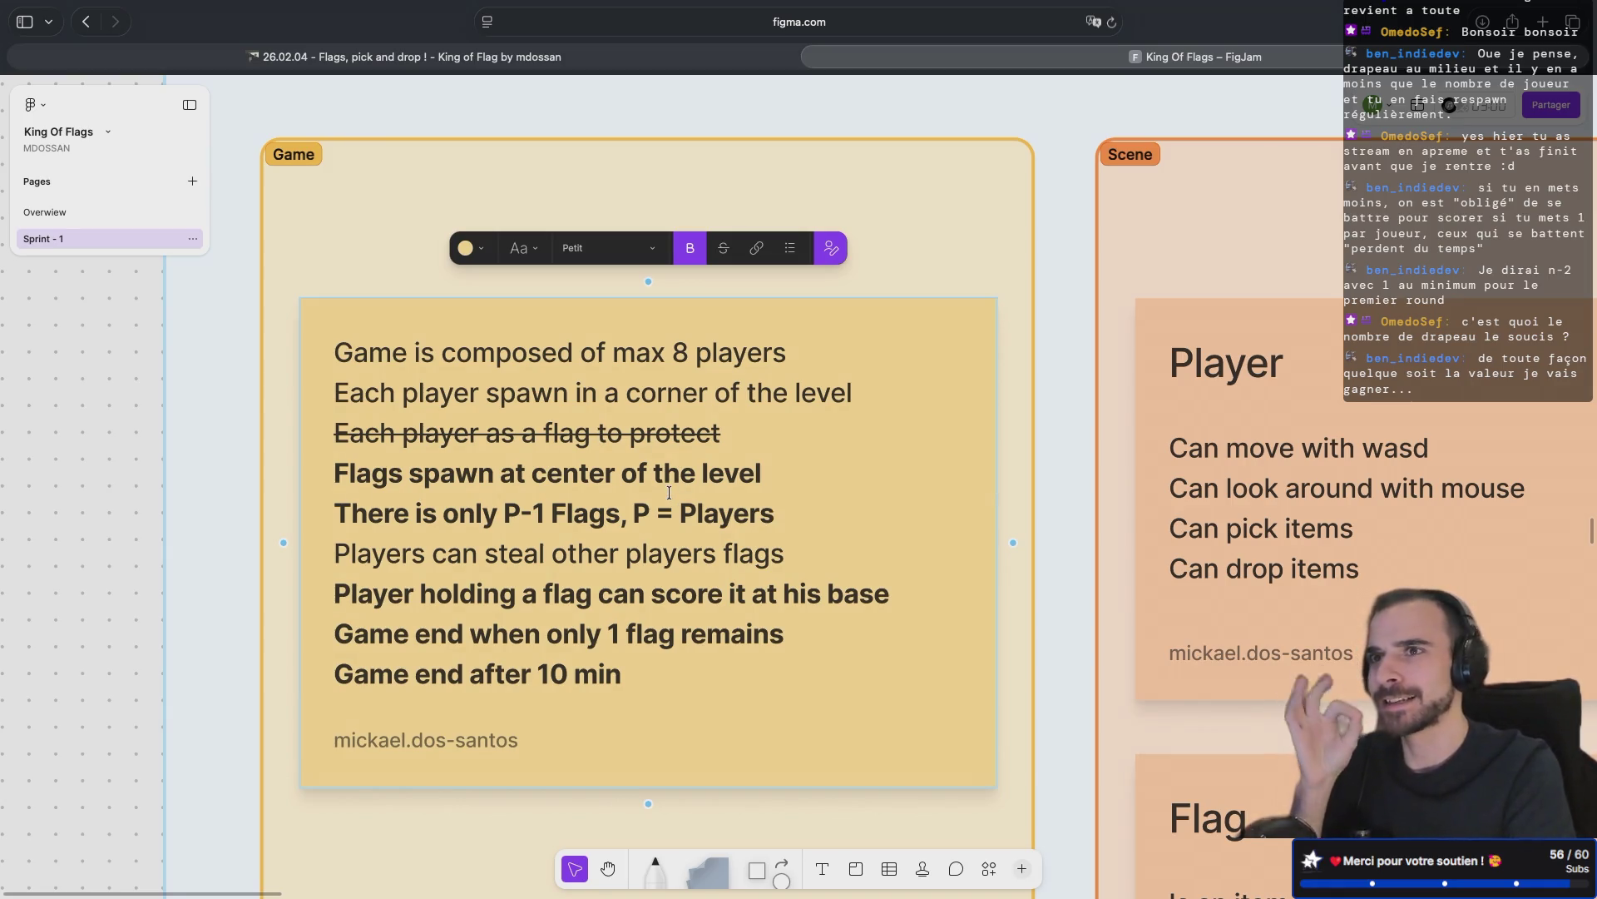
pyautogui.hscroll(10, 669, 492)
pyautogui.scroll(-5, 669, 493)
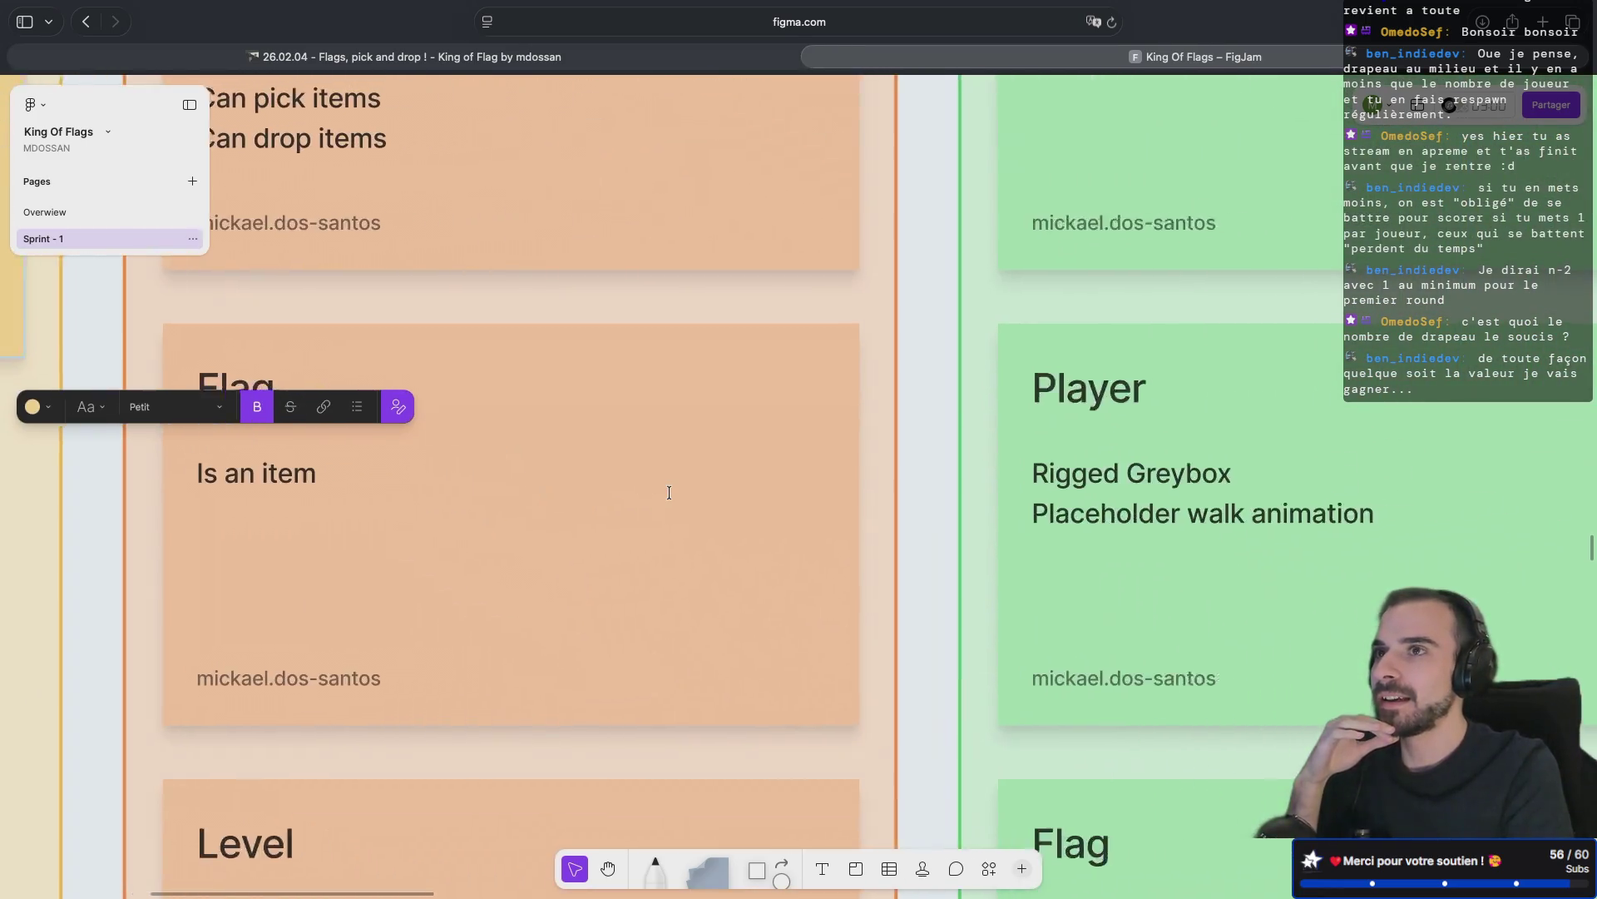
# Bold the 'Placeholder walk animation' line under 'Rigged Greybox' on the green Player card
pyautogui.hscroll(5, 669, 492)
pyautogui.scroll(-2, 670, 496)
pyautogui.click(633, 433)
pyautogui.click(622, 407)
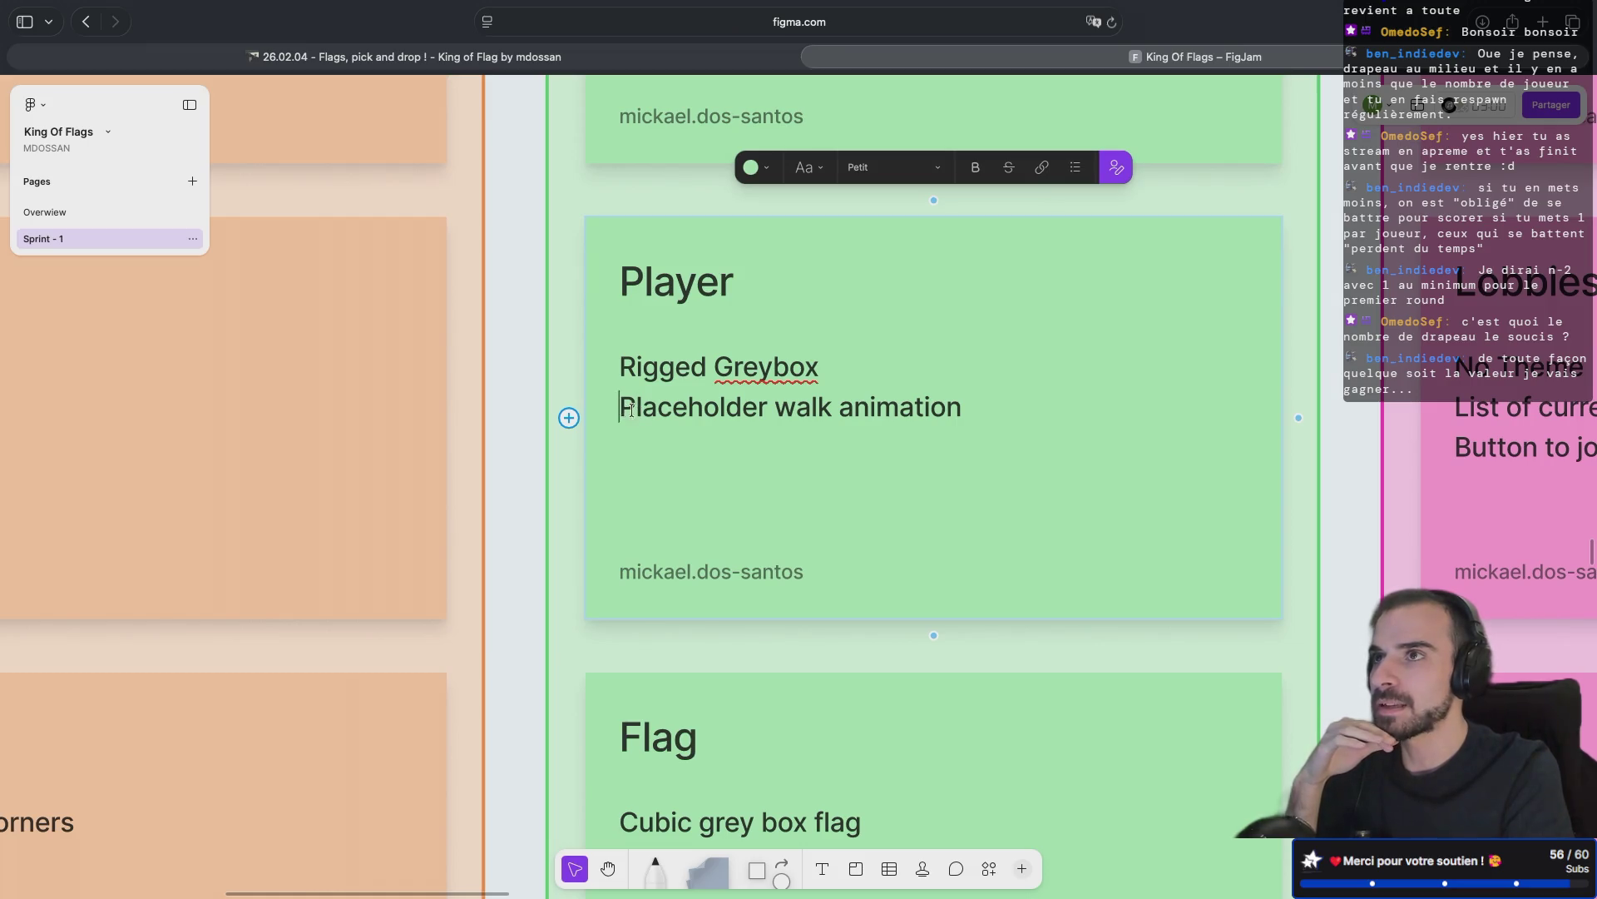
pyautogui.moveTo(624, 408); pyautogui.dragTo(963, 412)
pyautogui.click(977, 171)
pyautogui.scroll(-4, 929, 368)
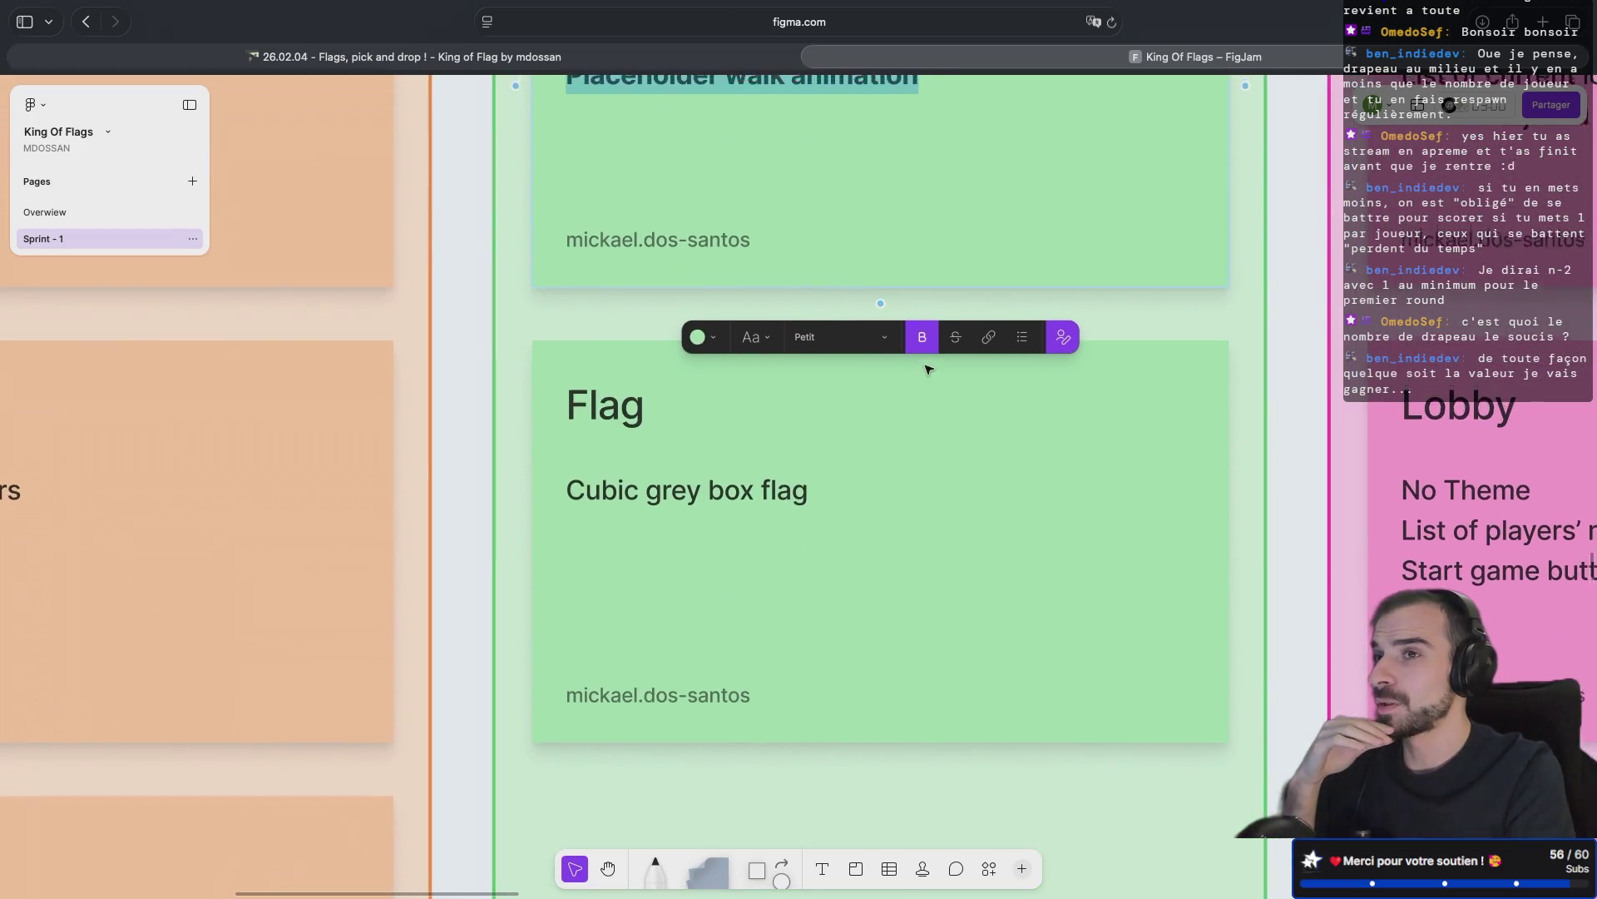
pyautogui.scroll(3, 929, 368)
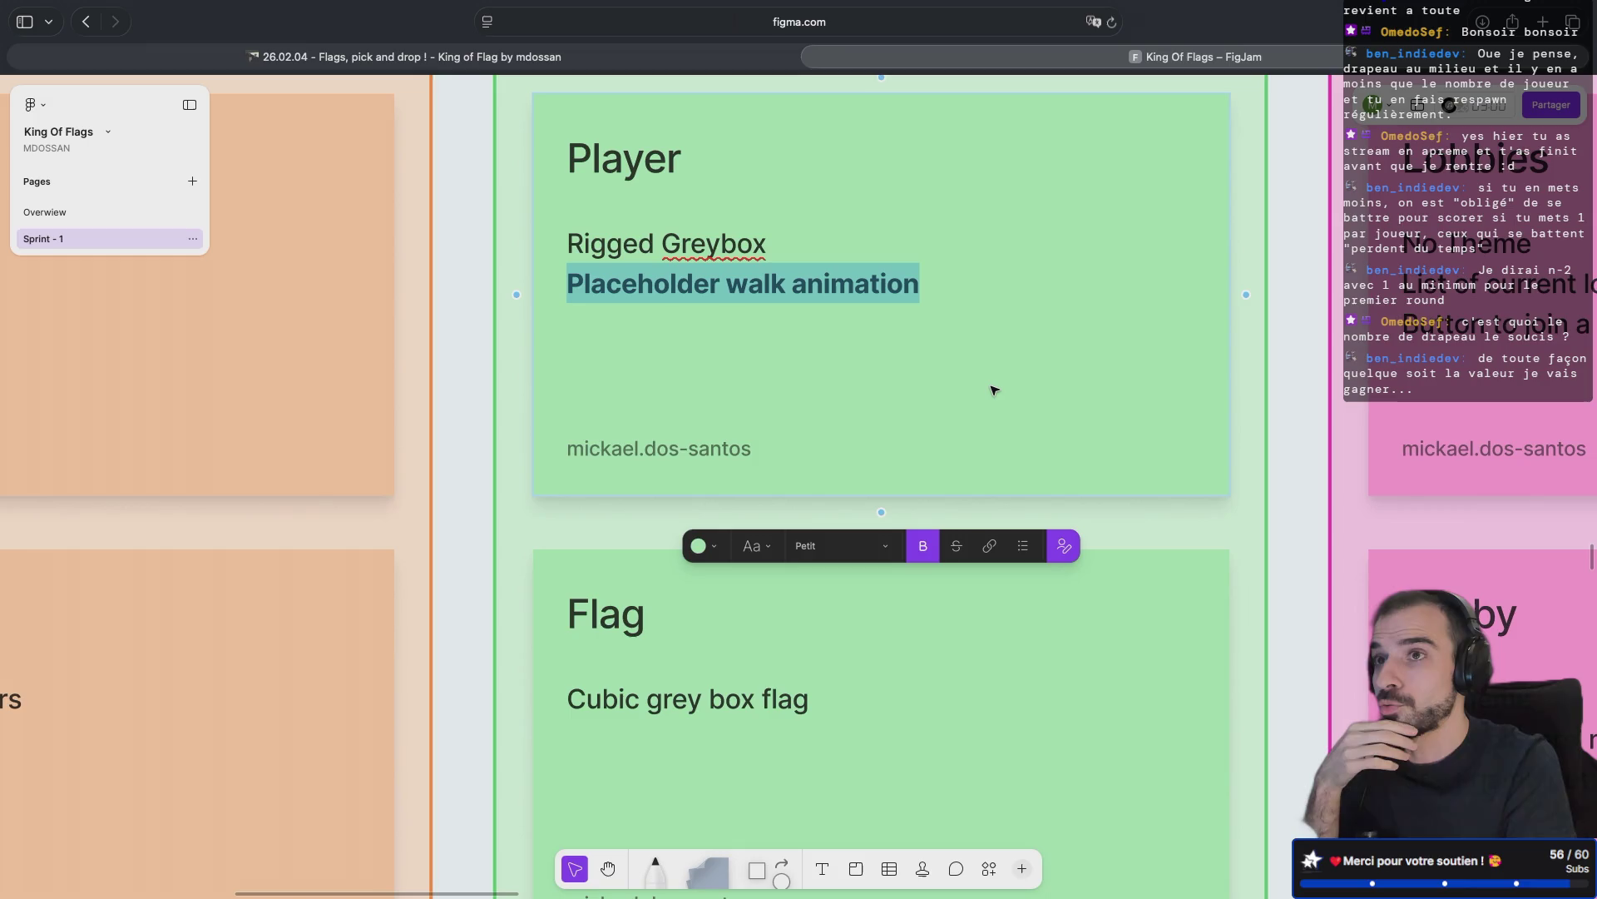
pyautogui.hscroll(-8, 994, 389)
pyautogui.scroll(-6, 994, 389)
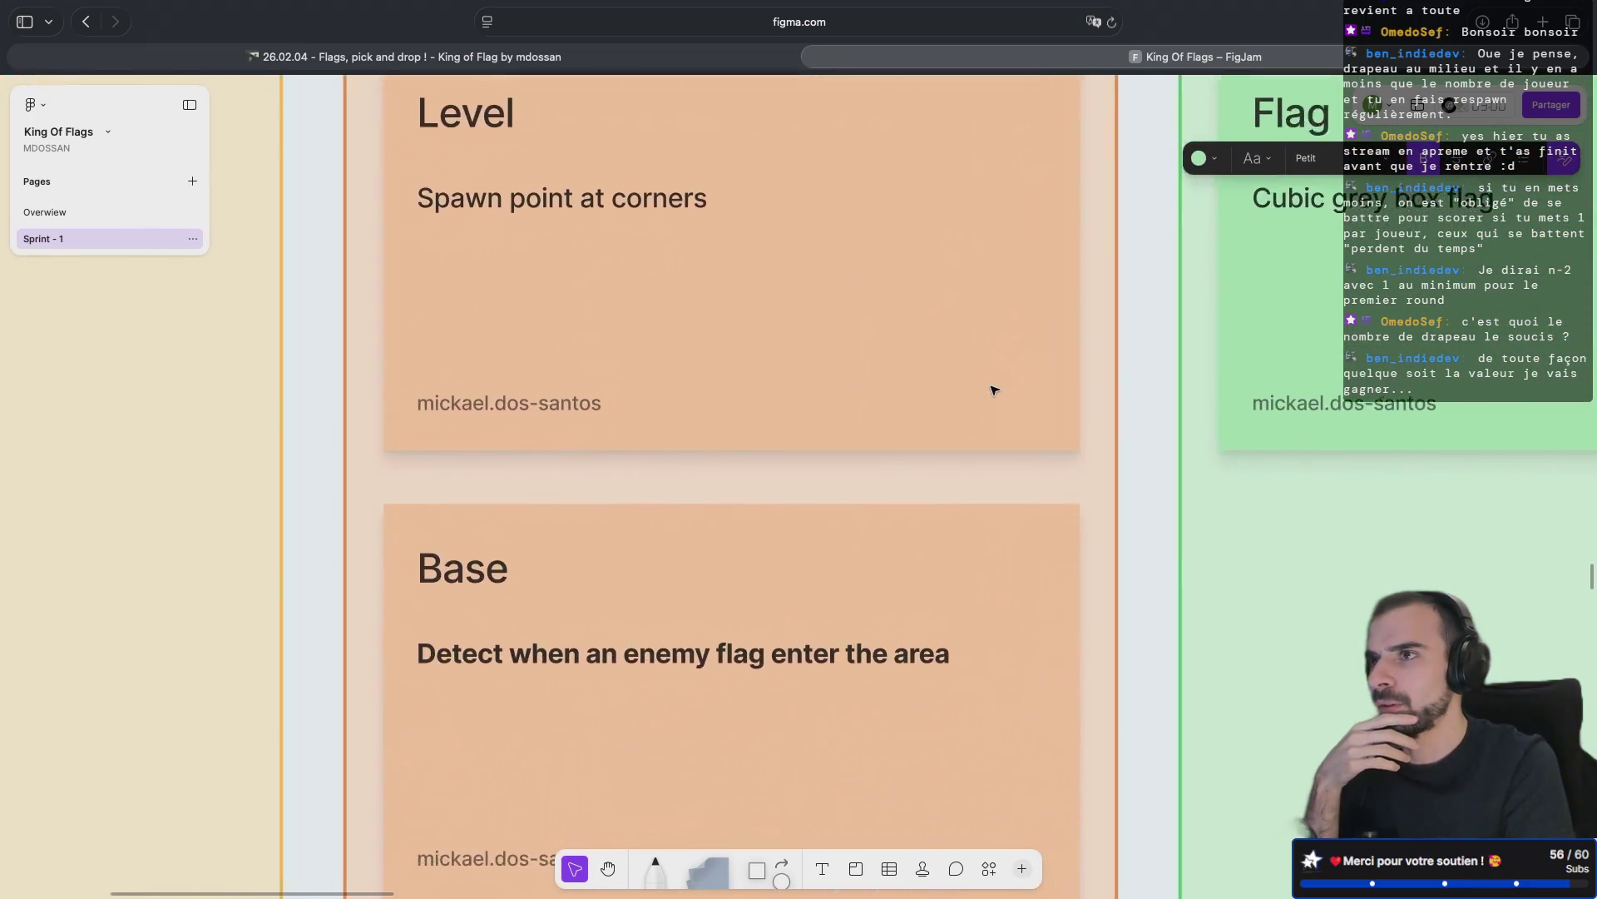
# On the Base card, replace 'when an enemy' with 'the number of' and 'enter' with 'in'
pyautogui.scroll(-3, 994, 390)
pyautogui.hscroll(-3, 994, 389)
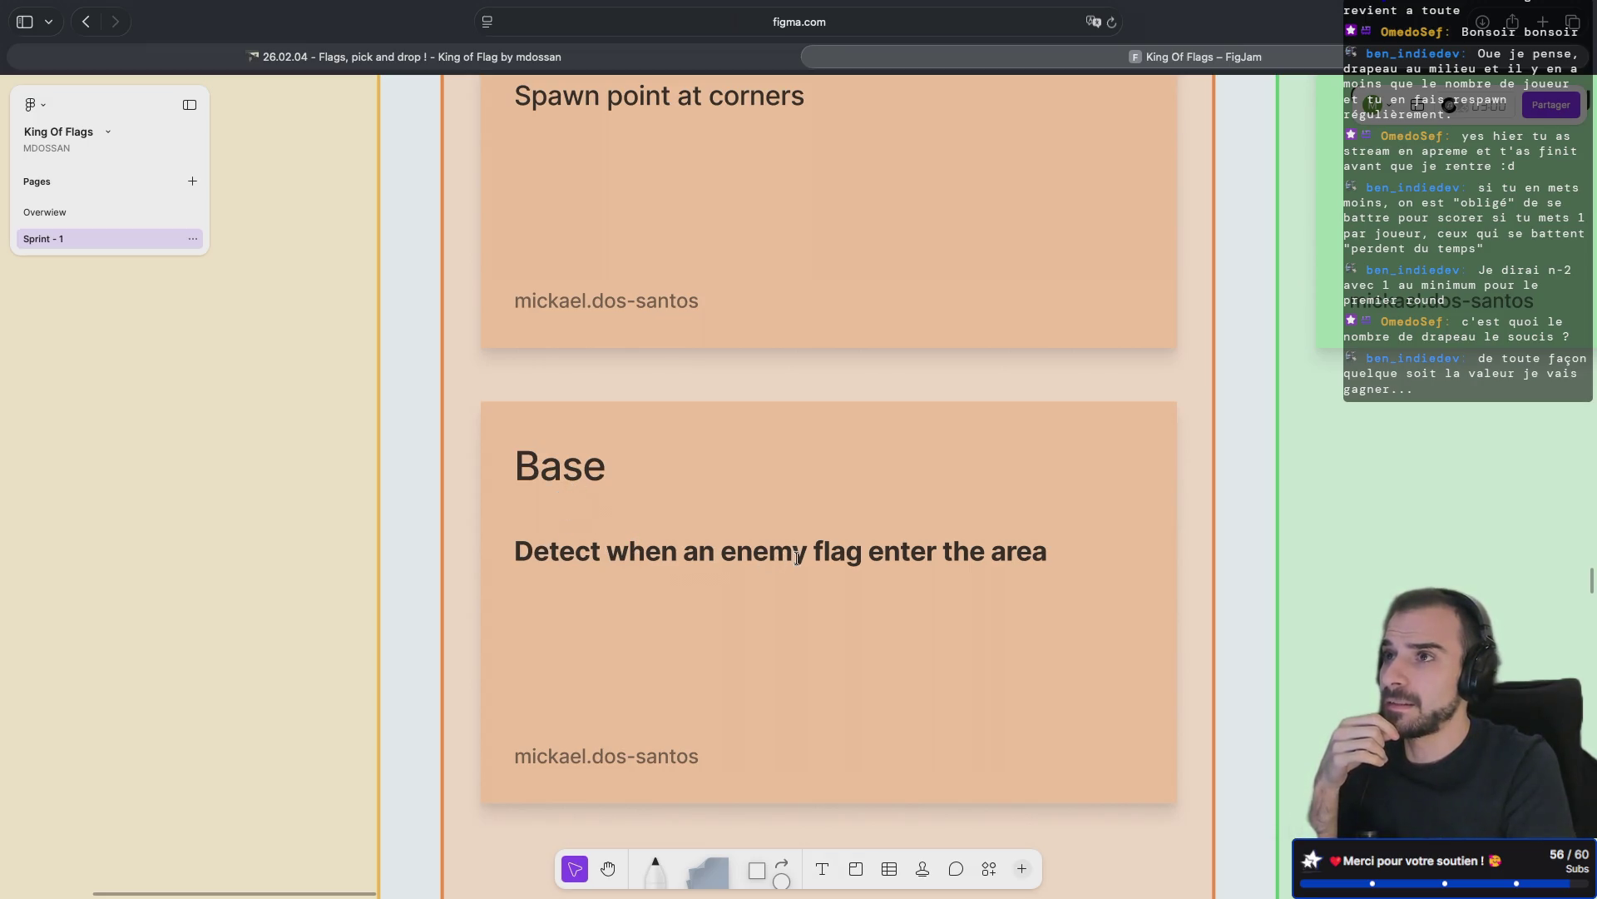
pyautogui.moveTo(808, 553); pyautogui.dragTo(720, 555)
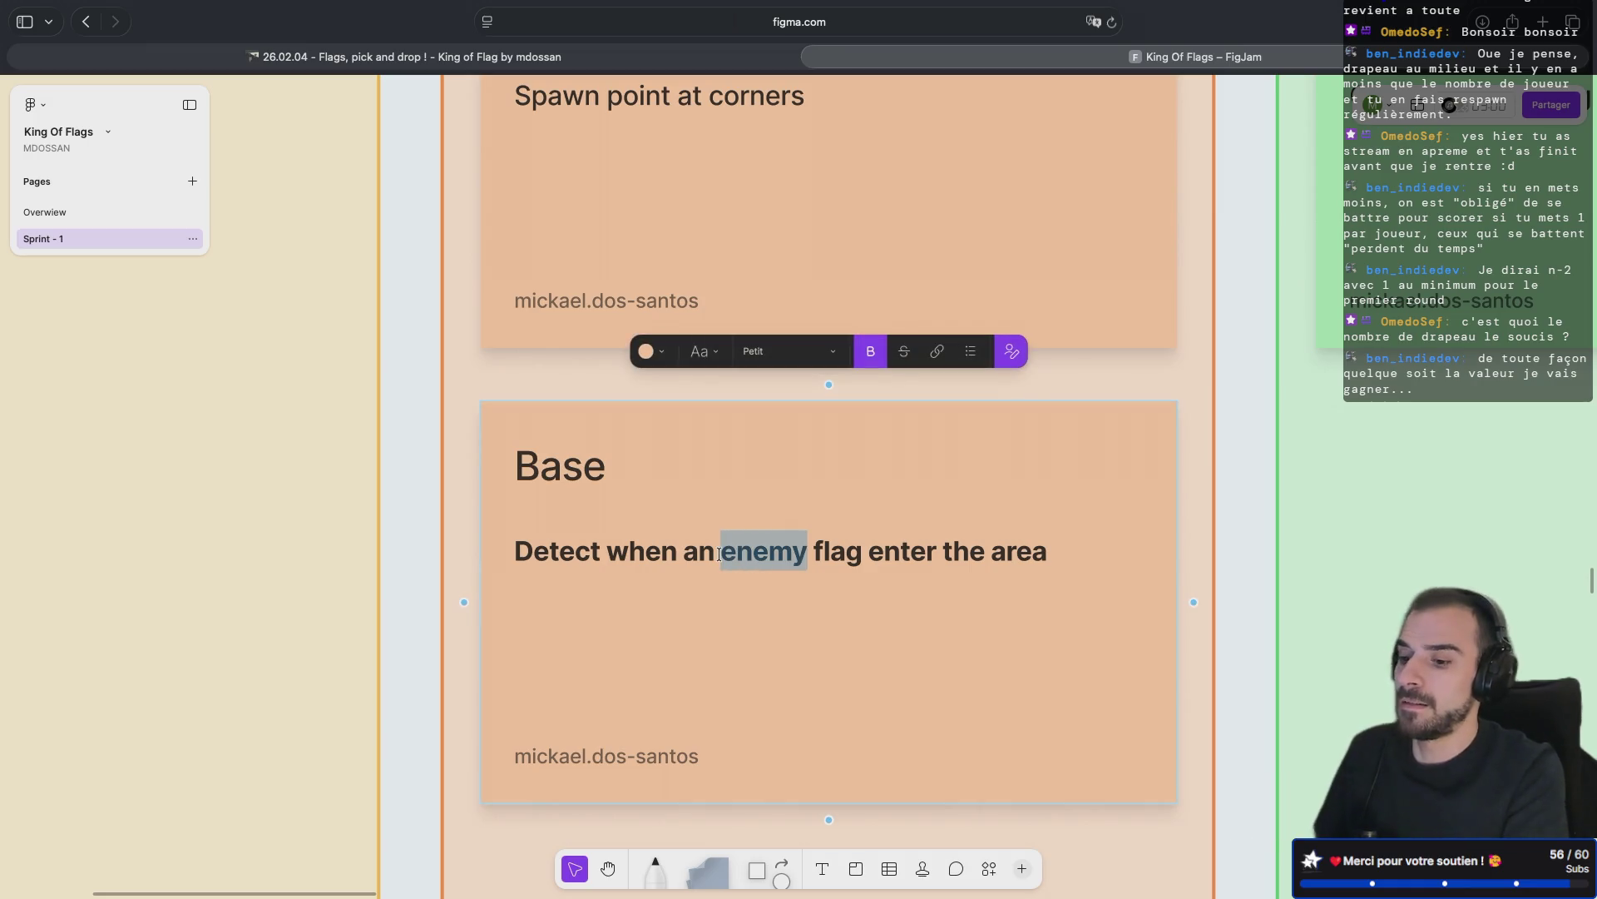
pyautogui.press('BackSpace')
pyautogui.press('BackSpace')
pyautogui.press('BackSpace')
pyautogui.write('the numbero')
pyautogui.press('BackSpace')
pyautogui.write('of')
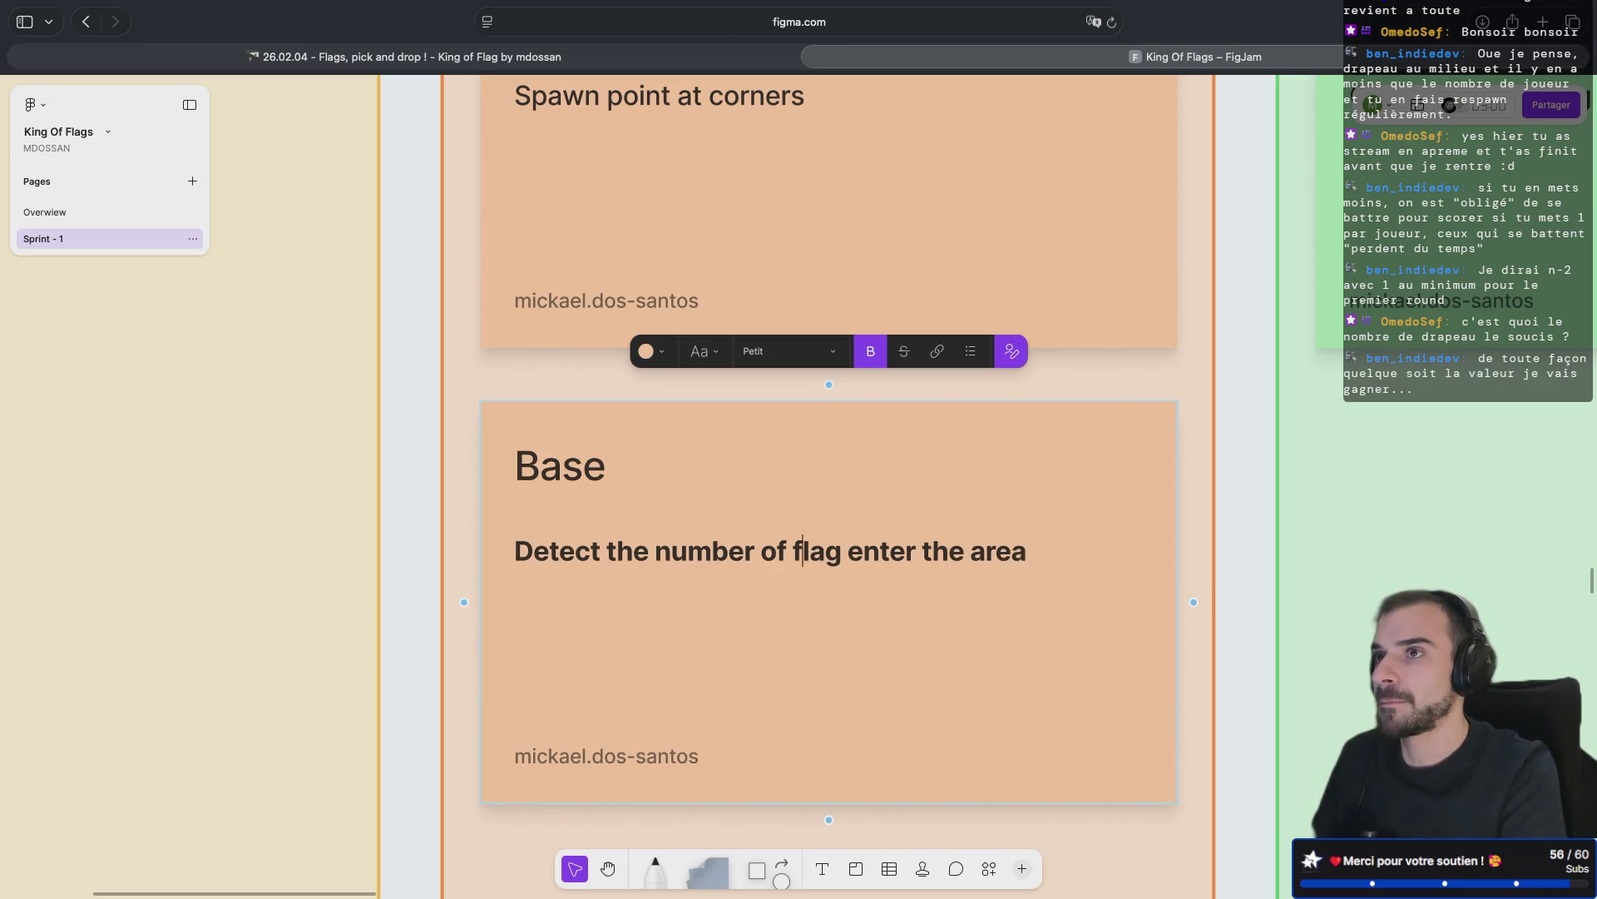
pyautogui.doubleClick(872, 554)
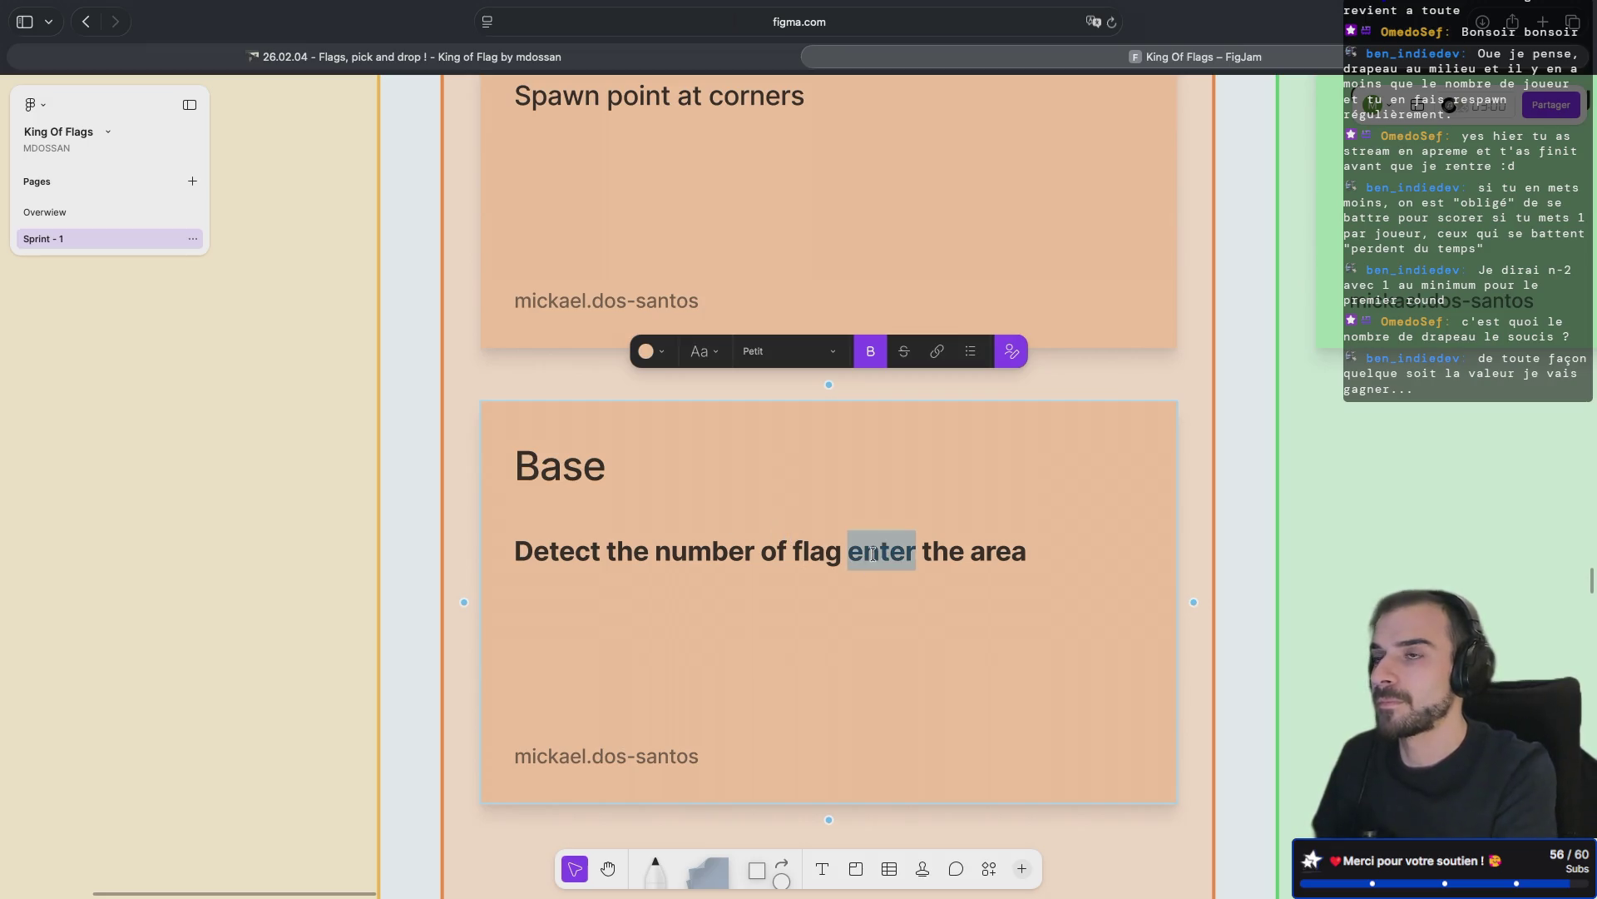
pyautogui.write('in')
pyautogui.hscroll(2, 935, 586)
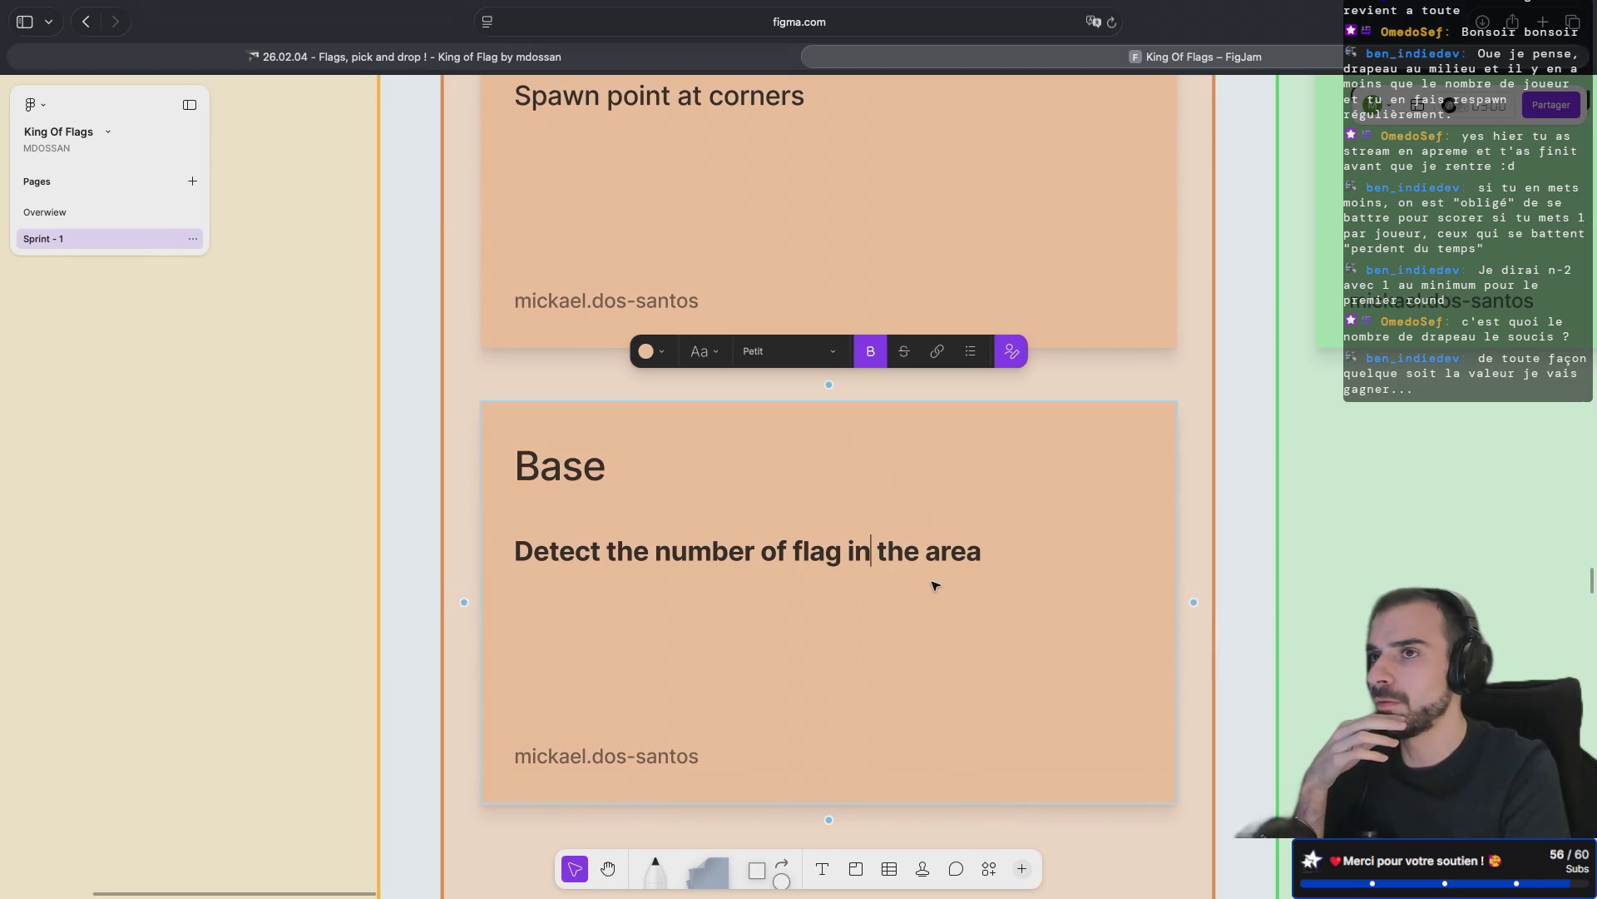
# Delete the rule 'Game end when only 1 flag remains' and its empty line from the rules sticky
pyautogui.scroll(10, 935, 586)
pyautogui.hscroll(-5, 935, 585)
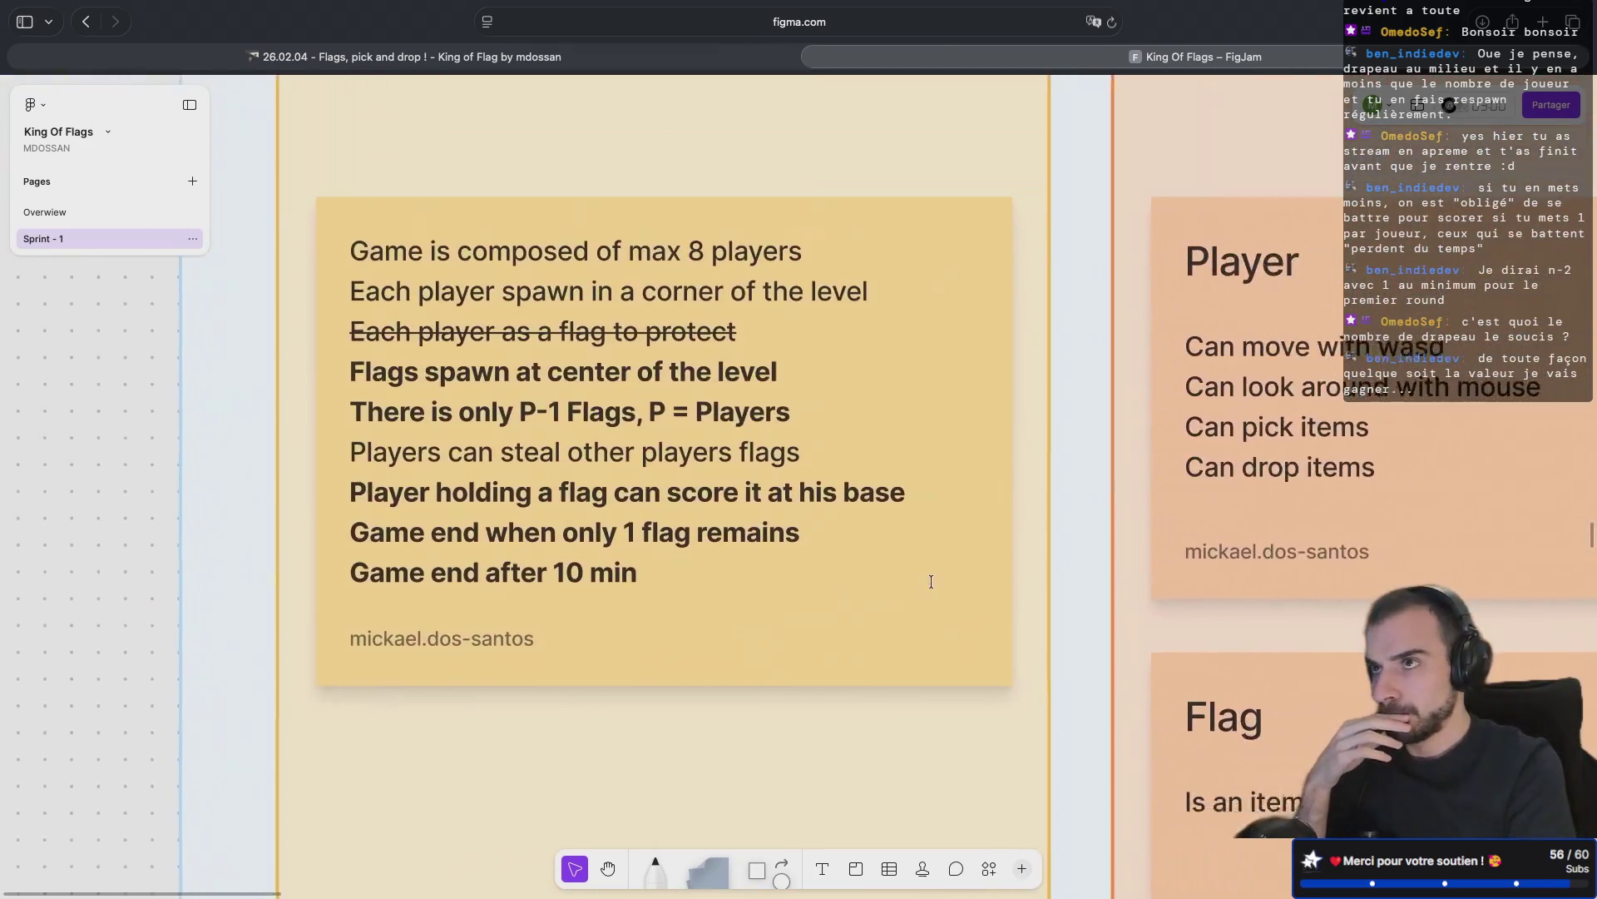
pyautogui.hscroll(3, 628, 417)
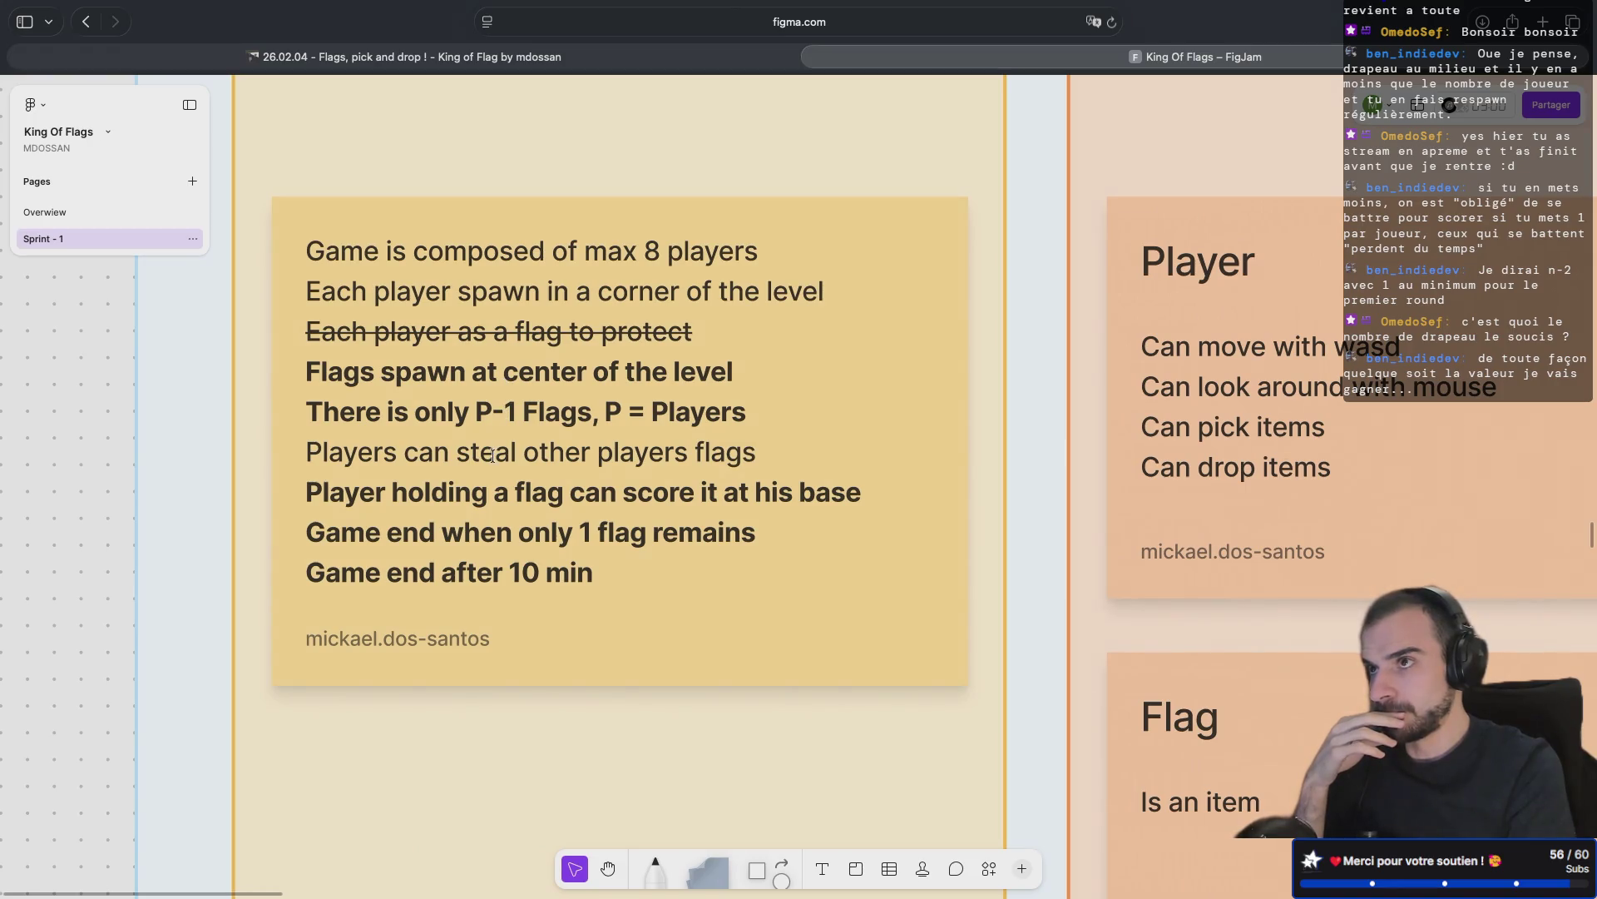
pyautogui.click(316, 533)
pyautogui.doubleClick(315, 534)
pyautogui.click(476, 536)
pyautogui.moveTo(755, 533); pyautogui.dragTo(376, 520)
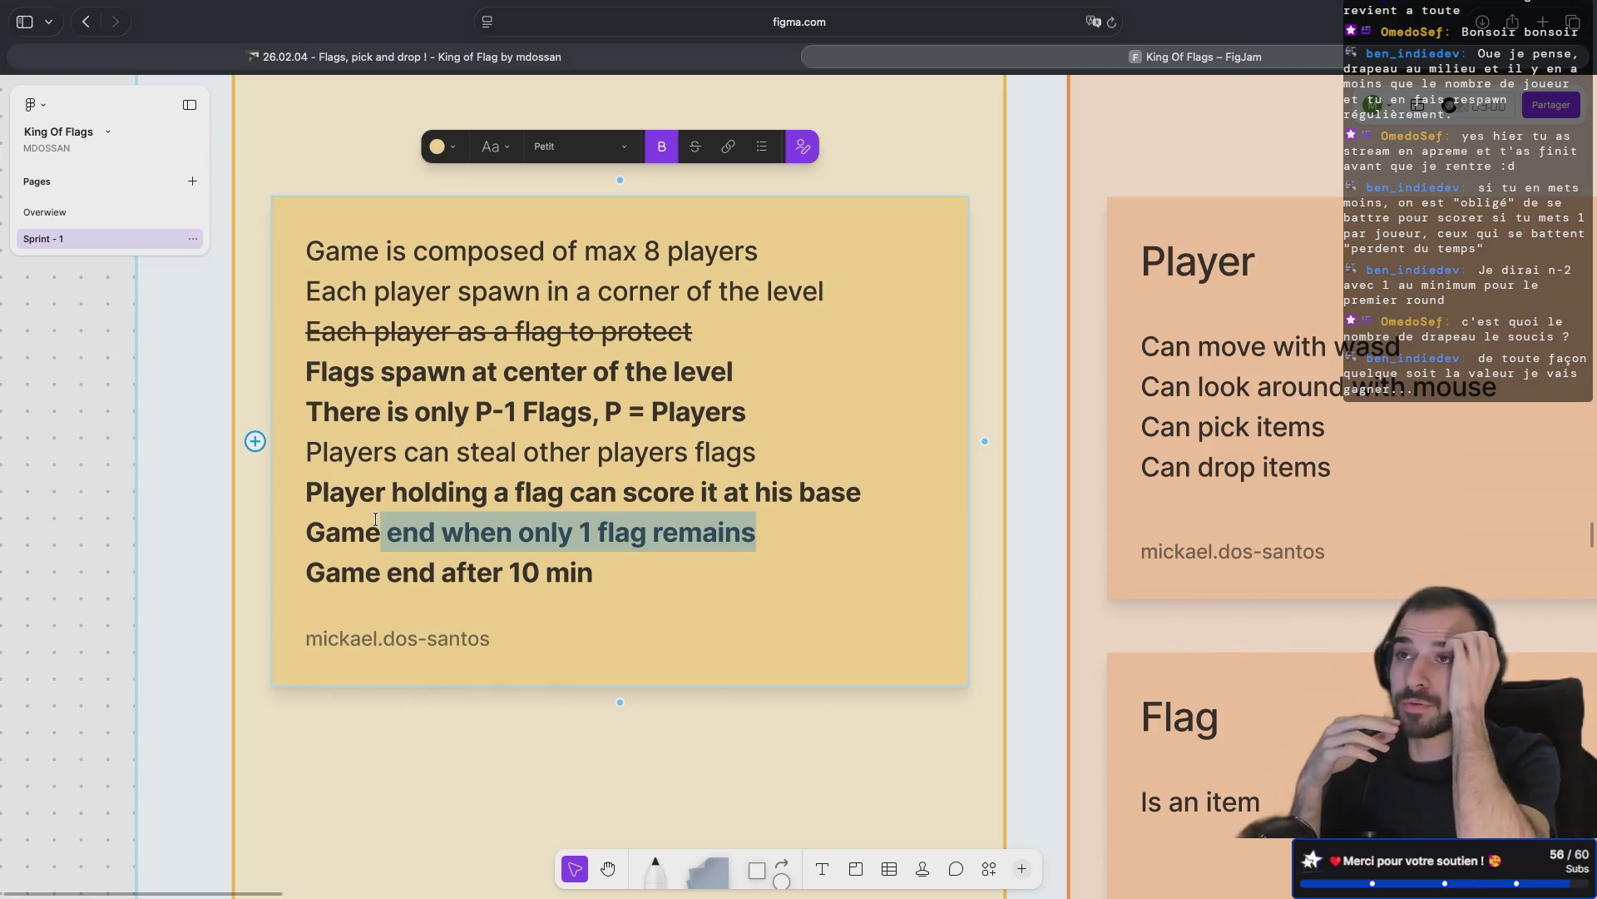
pyautogui.press('BackSpace')
pyautogui.press('BackSpace')
pyautogui.press('BackSpace')
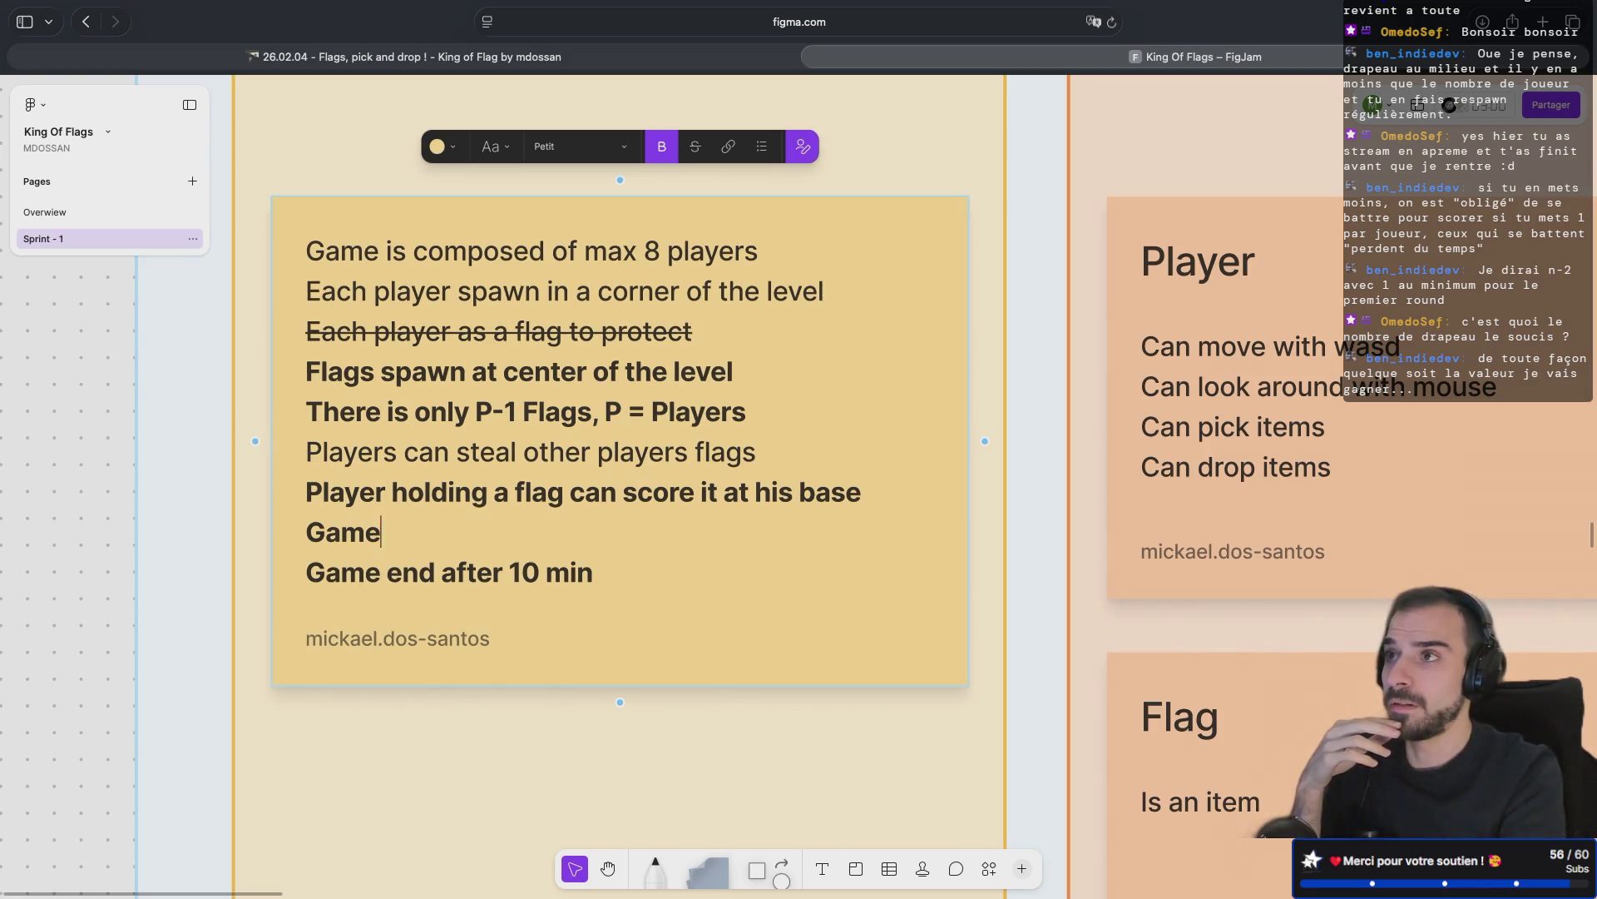
pyautogui.press('BackSpace')
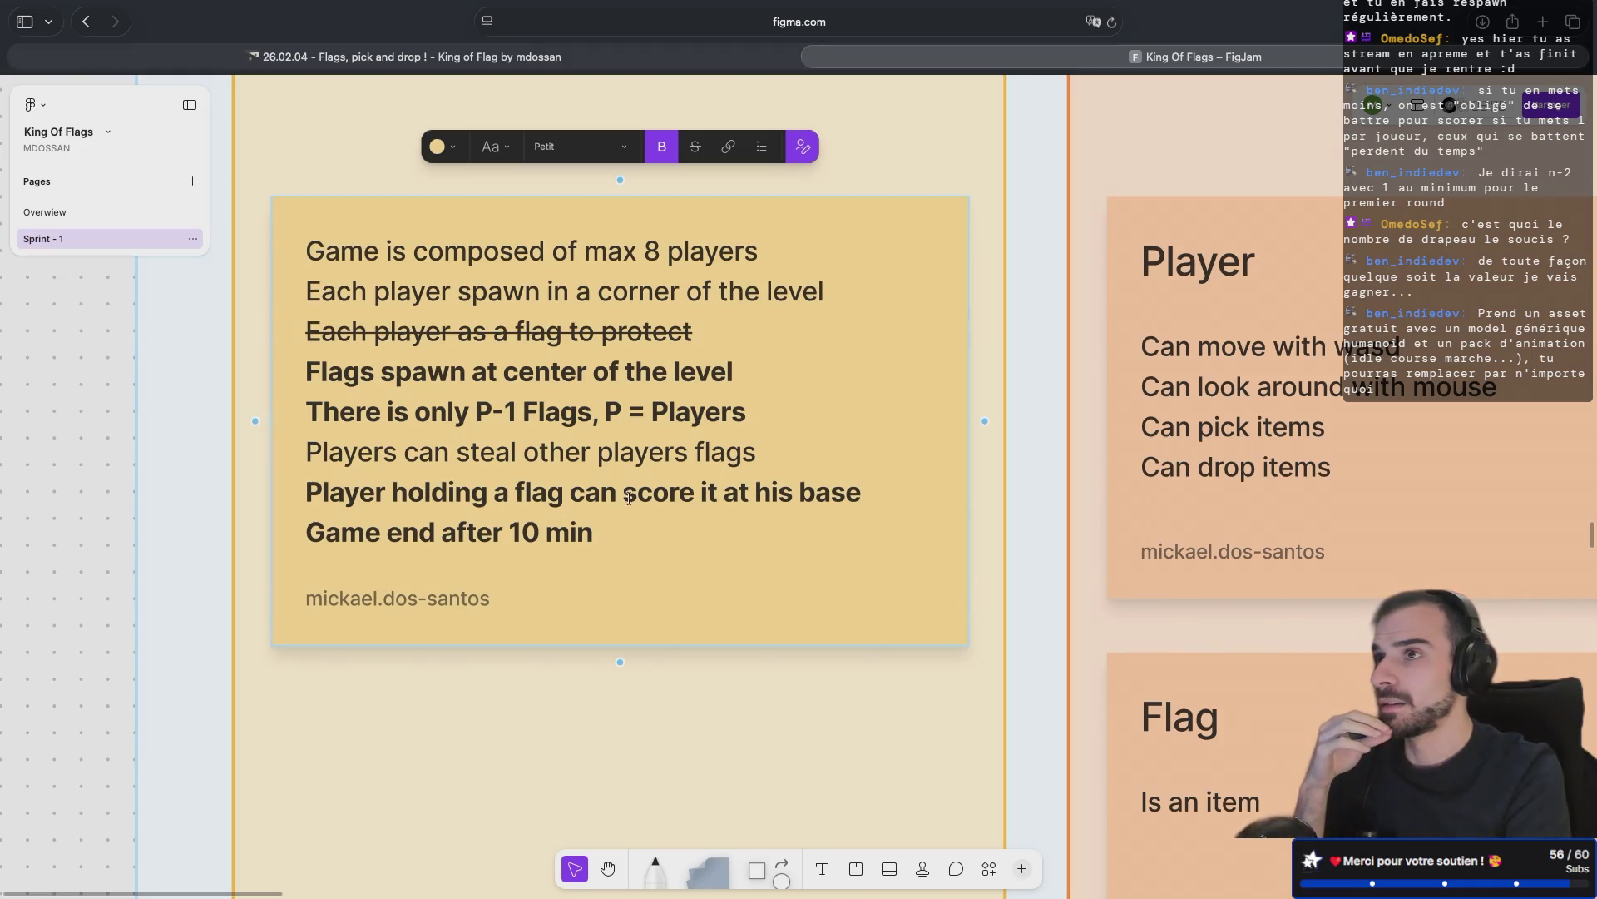
# Reword the scoring rule to 'score by dropping it at his base'
pyautogui.click(739, 492)
pyautogui.press('Delete')
pyautogui.press('BackSpace')
pyautogui.press('BackSpace')
pyautogui.press('BackSpace')
pyautogui.write('by d')
pyautogui.write('roping')
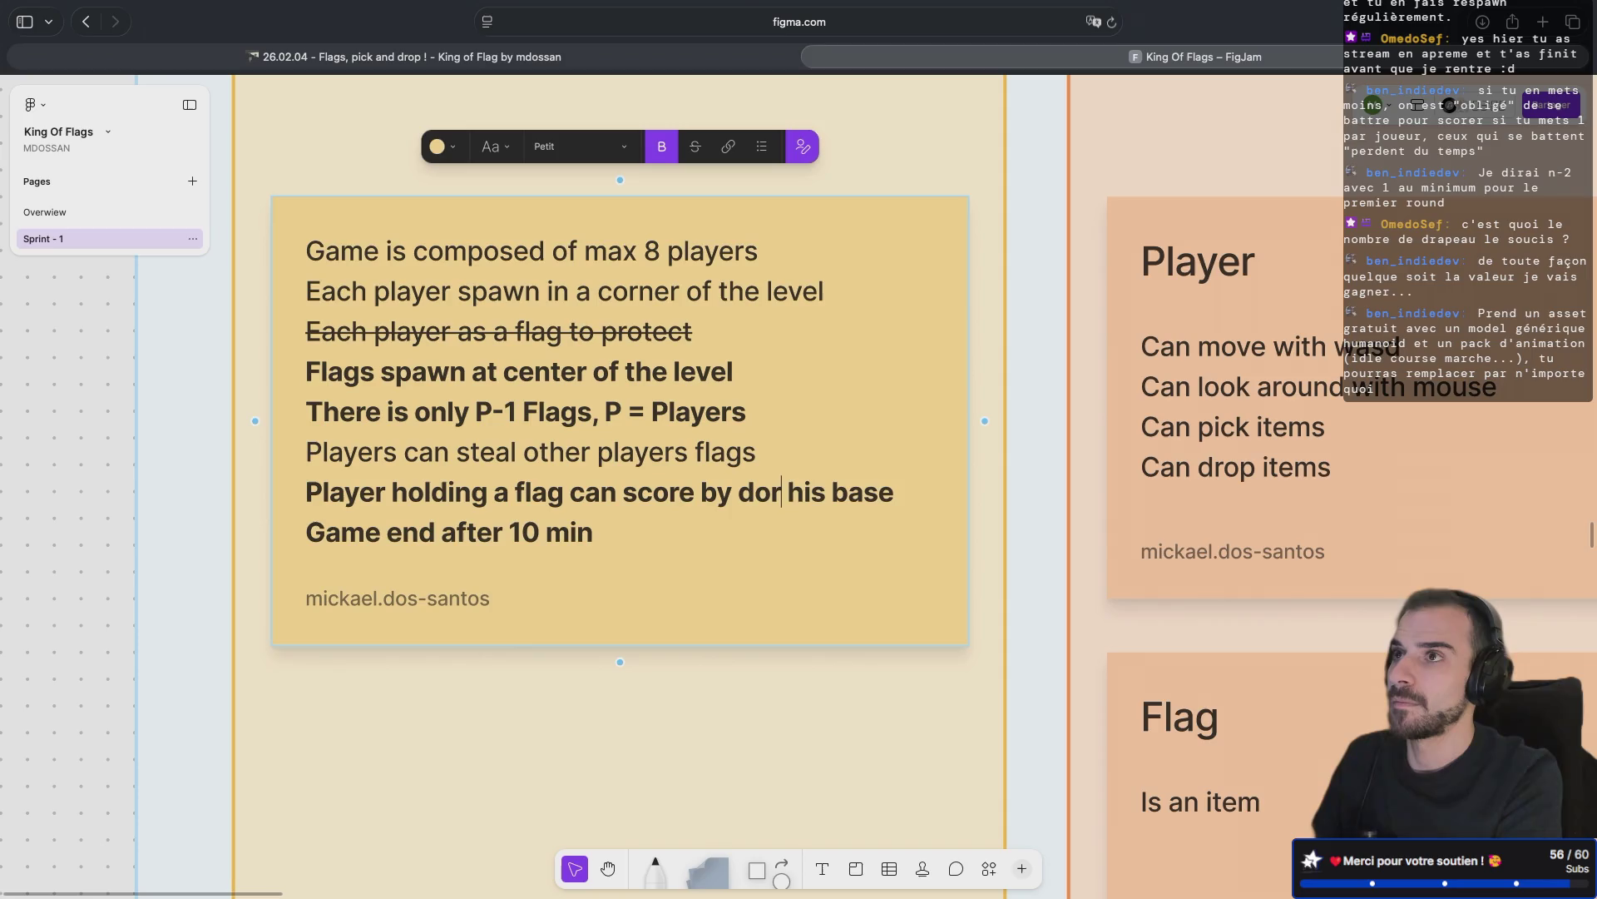
pyautogui.write(' it at')
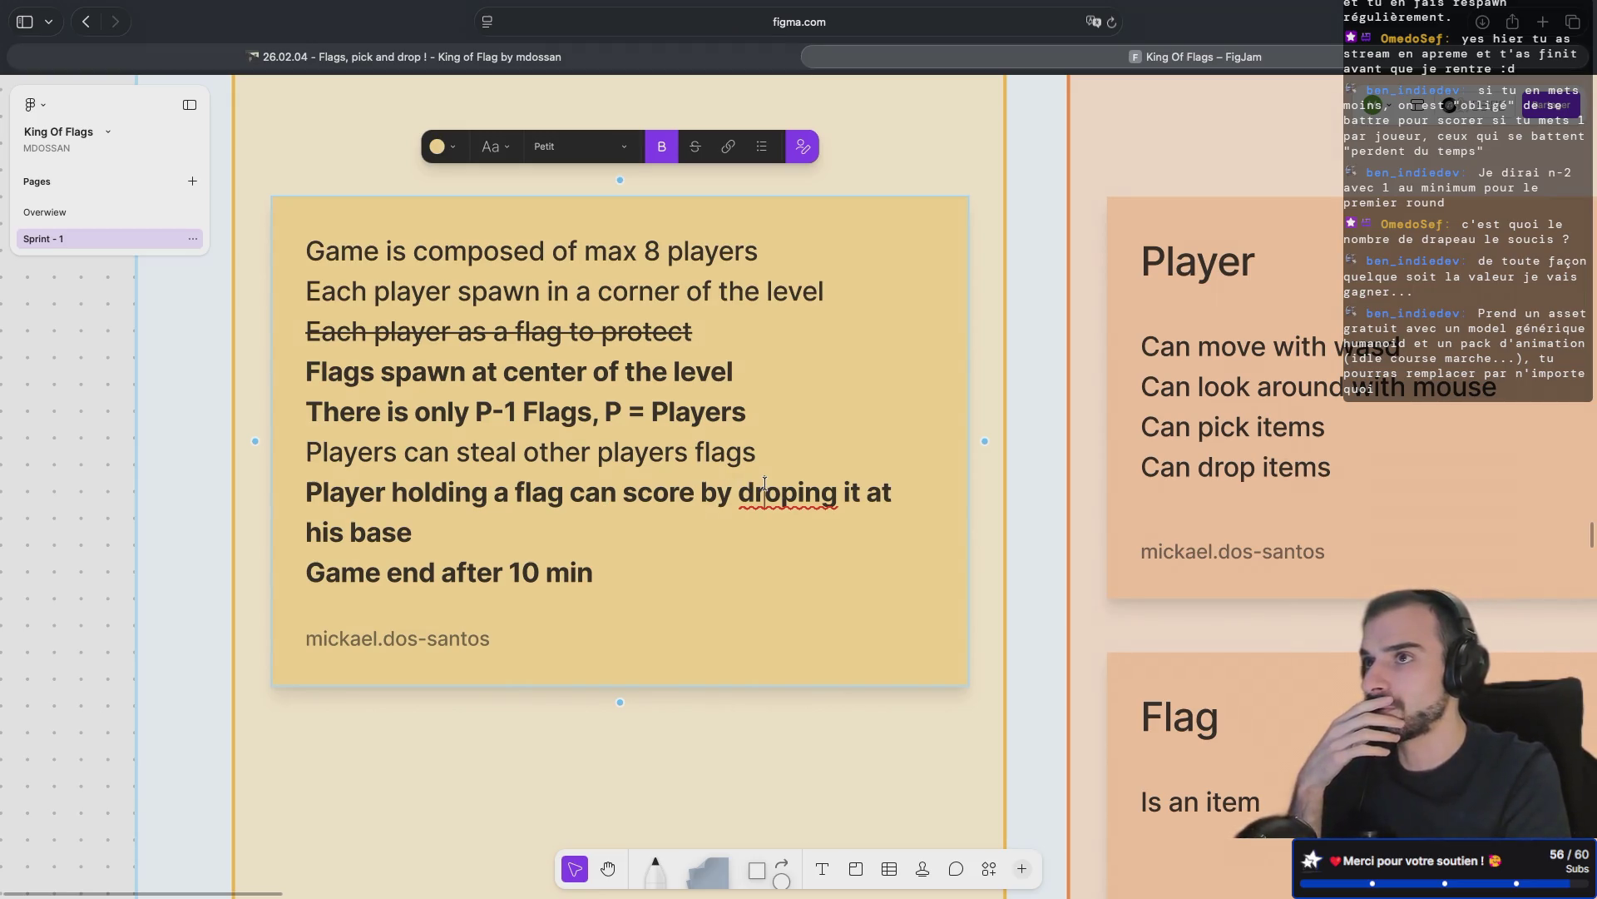
pyautogui.click(795, 491)
pyautogui.write('p')
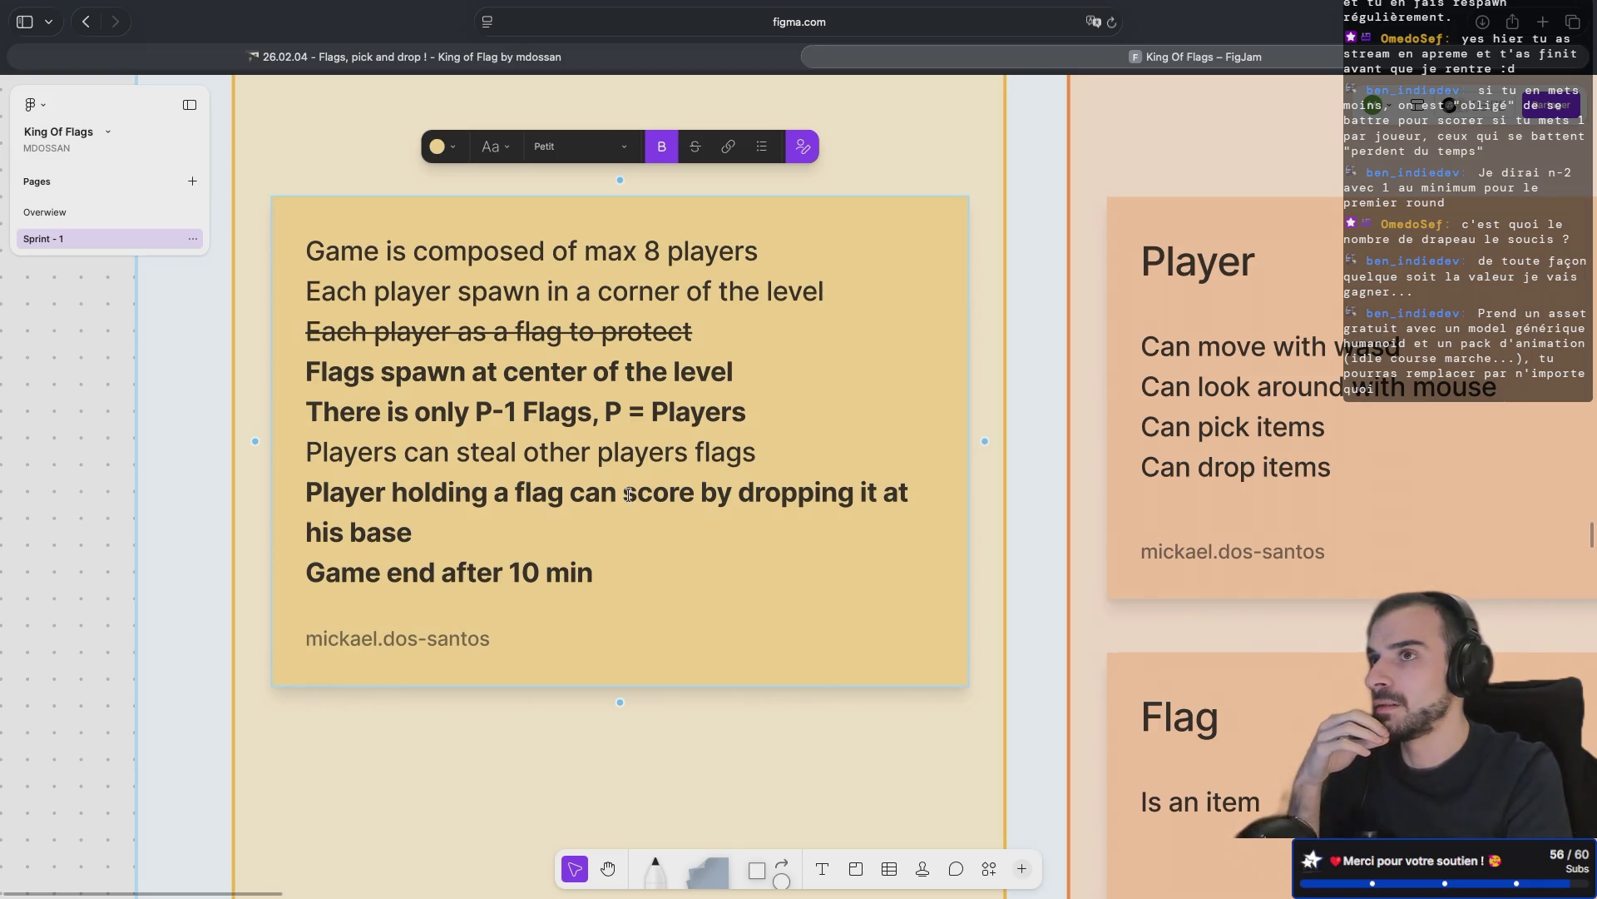
pyautogui.hscroll(15, 629, 494)
# Remove the extra 'e' from 'Cureent' on the In Game card
pyautogui.scroll(-10, 631, 496)
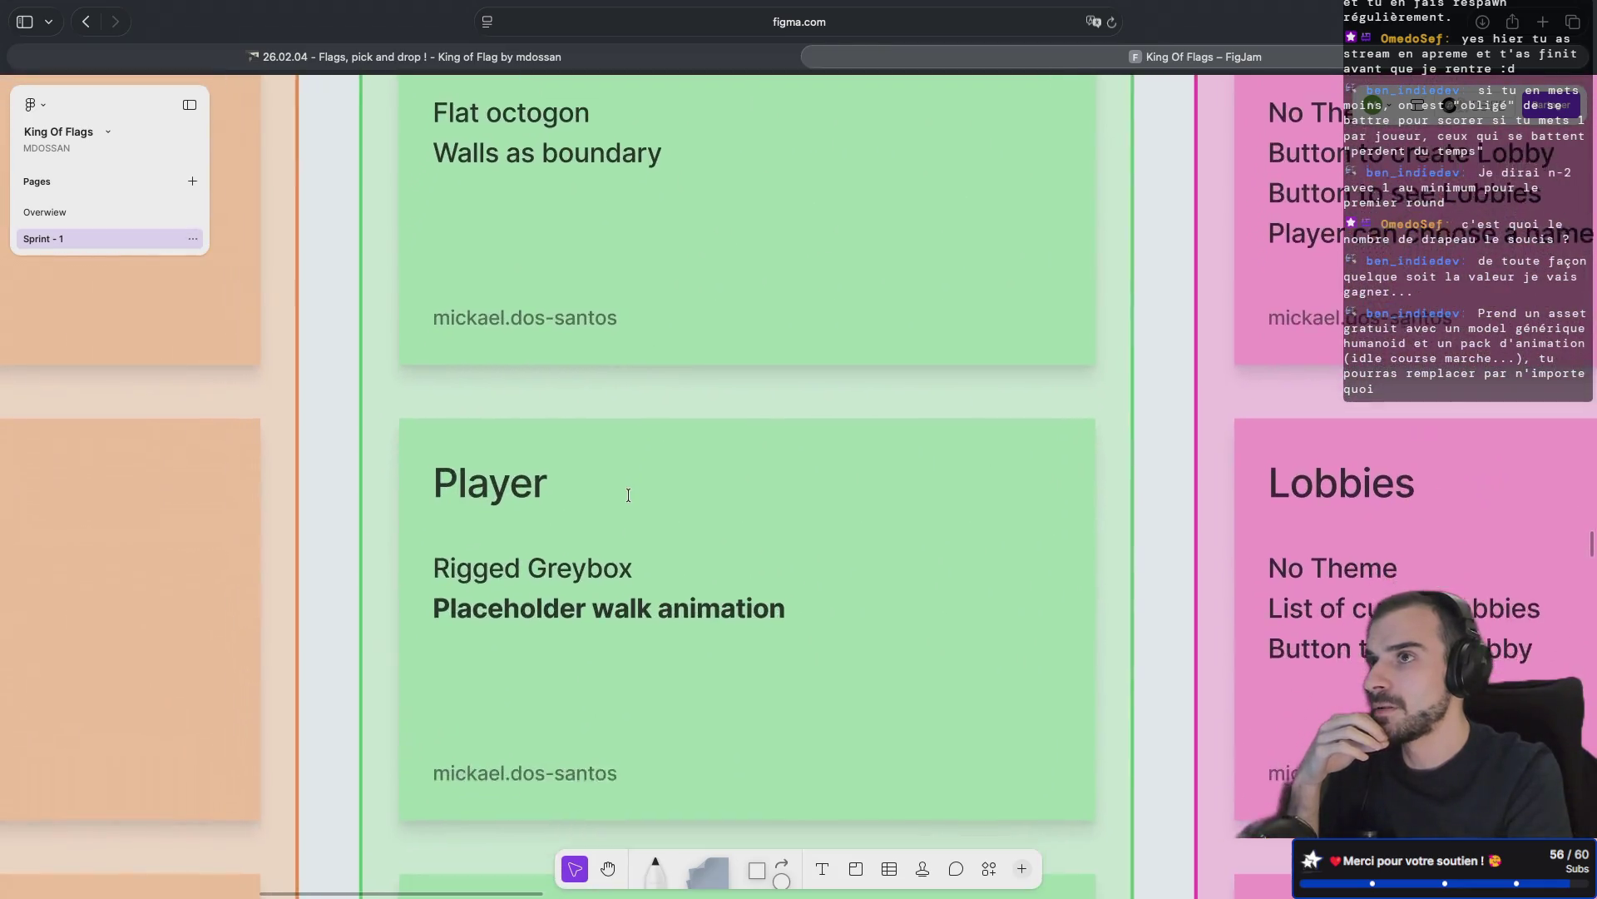
pyautogui.scroll(-10, 630, 498)
pyautogui.hscroll(15, 629, 496)
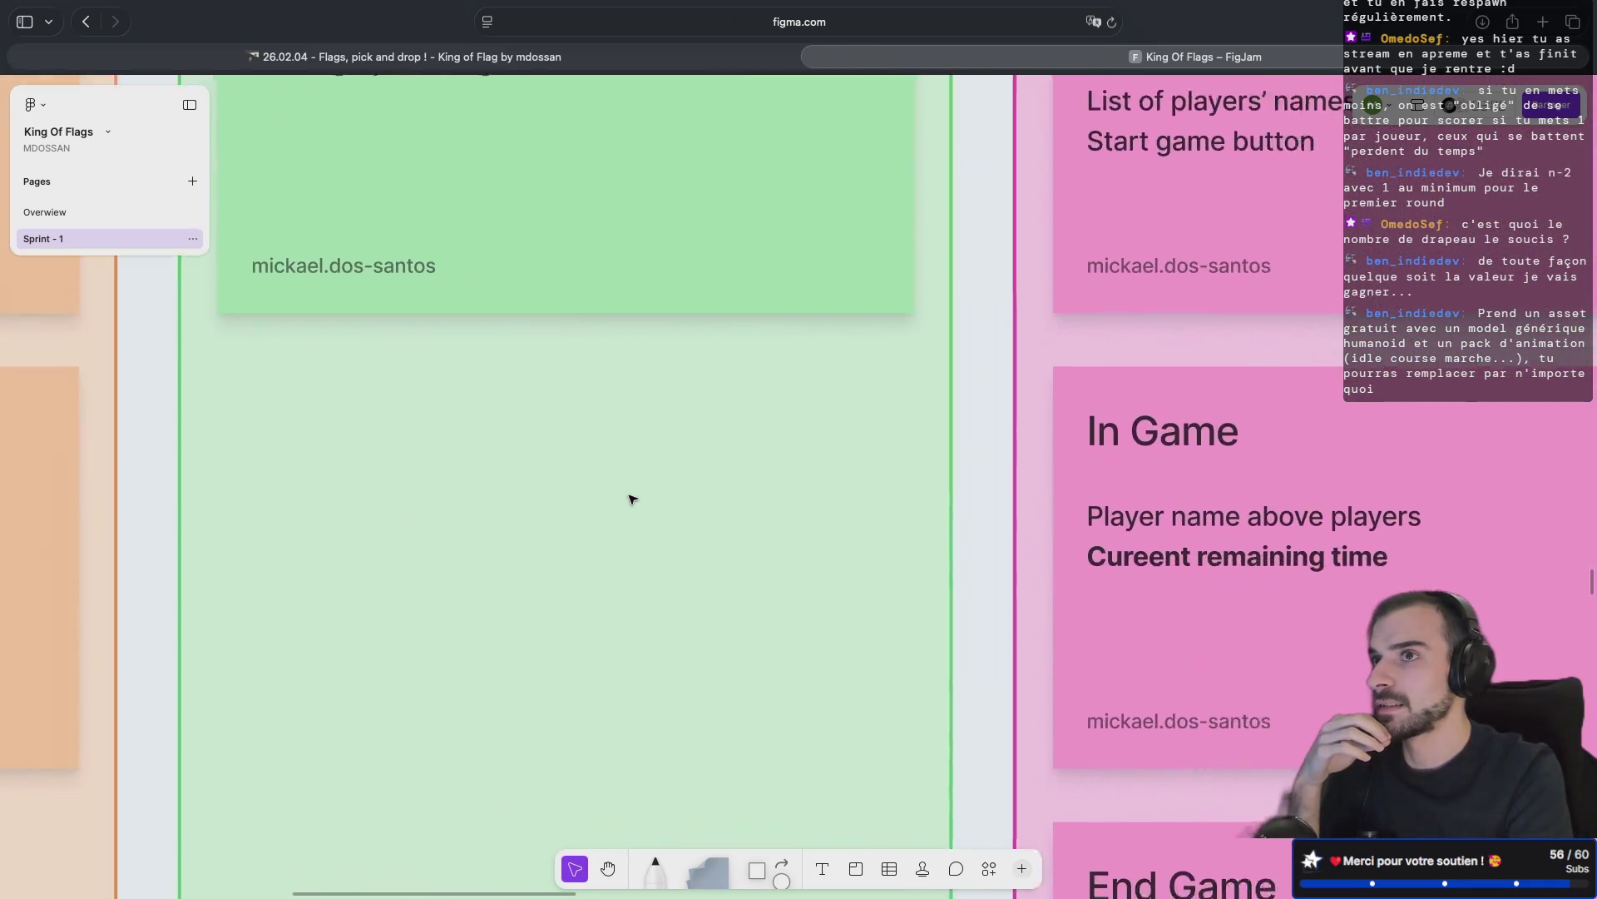
pyautogui.scroll(-5, 630, 496)
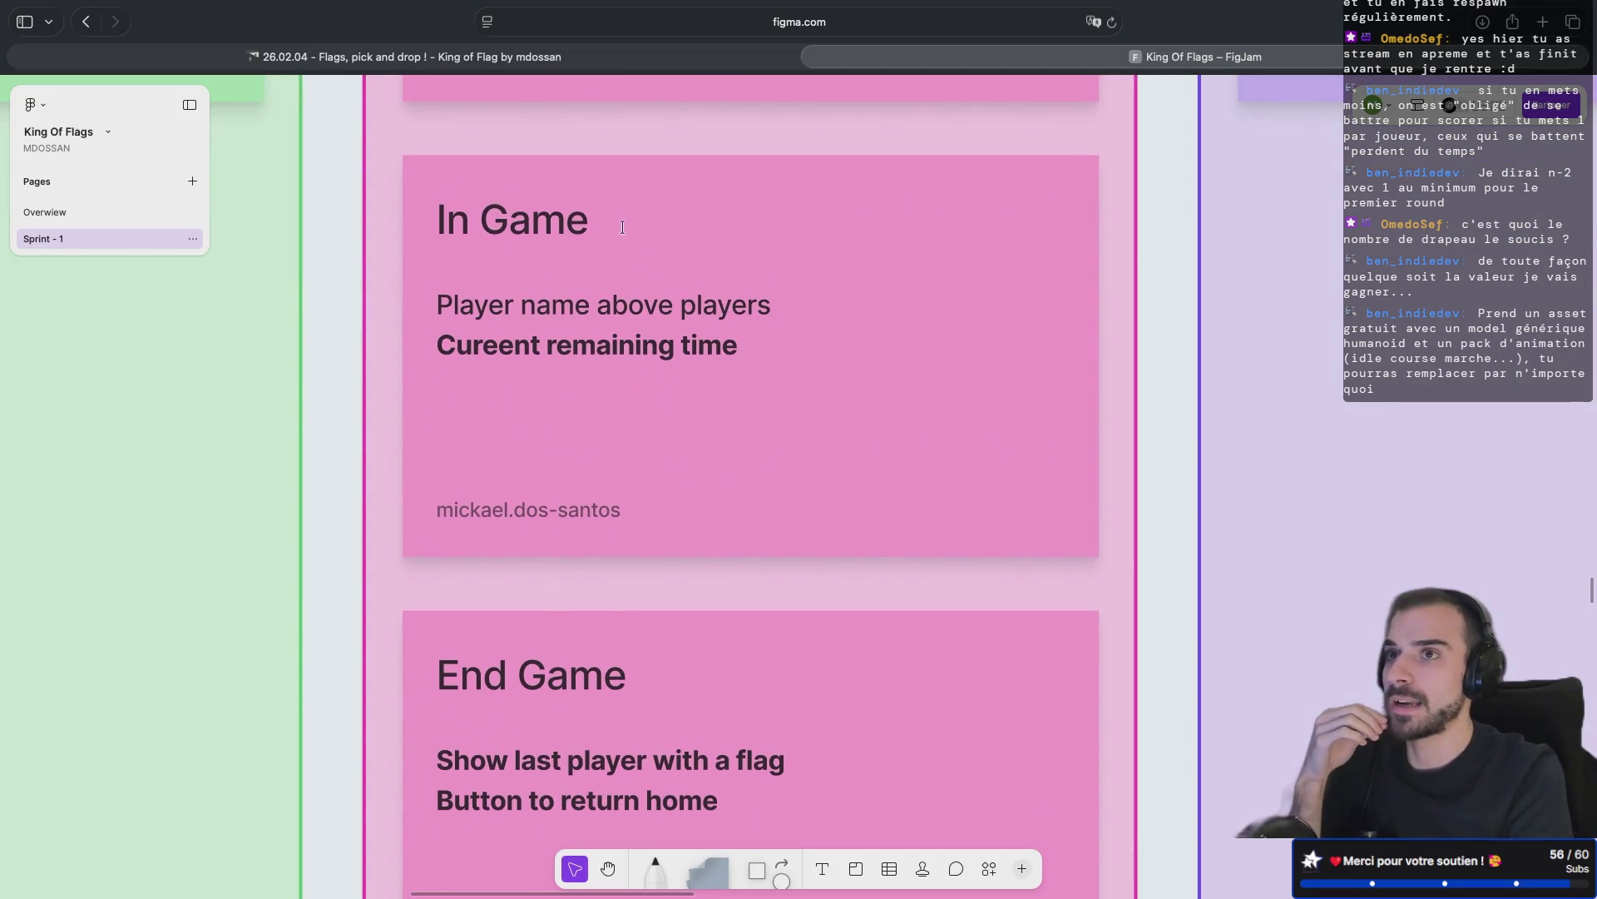
pyautogui.scroll(5, 638, 354)
pyautogui.scroll(20, 641, 356)
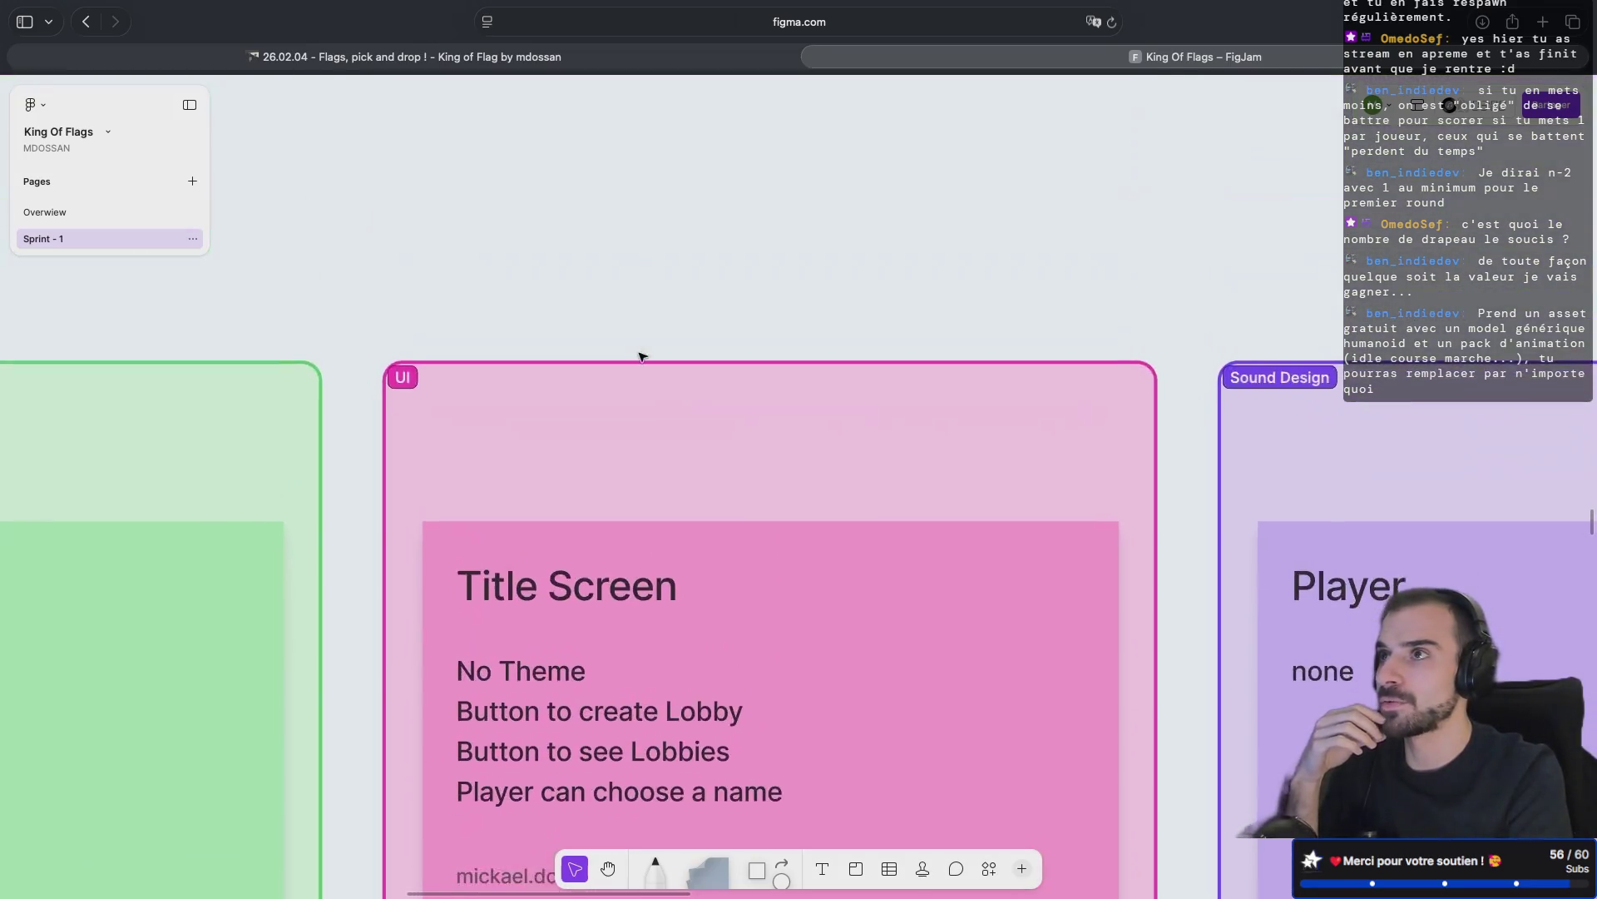
pyautogui.scroll(-20, 583, 470)
pyautogui.hscroll(-3, 582, 470)
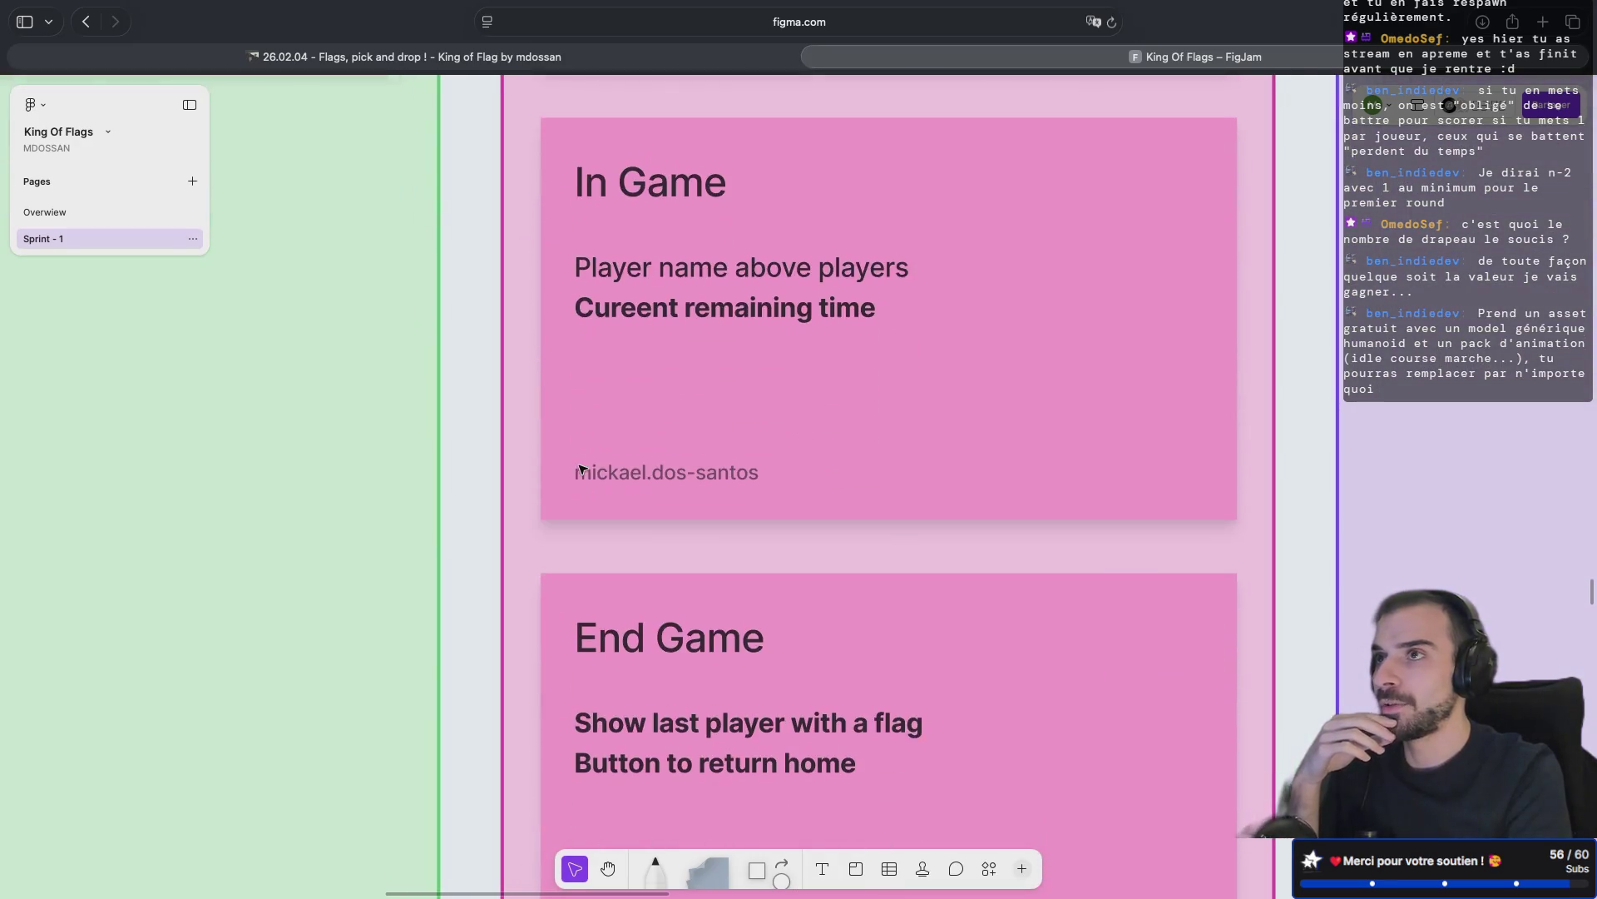
pyautogui.doubleClick(657, 299)
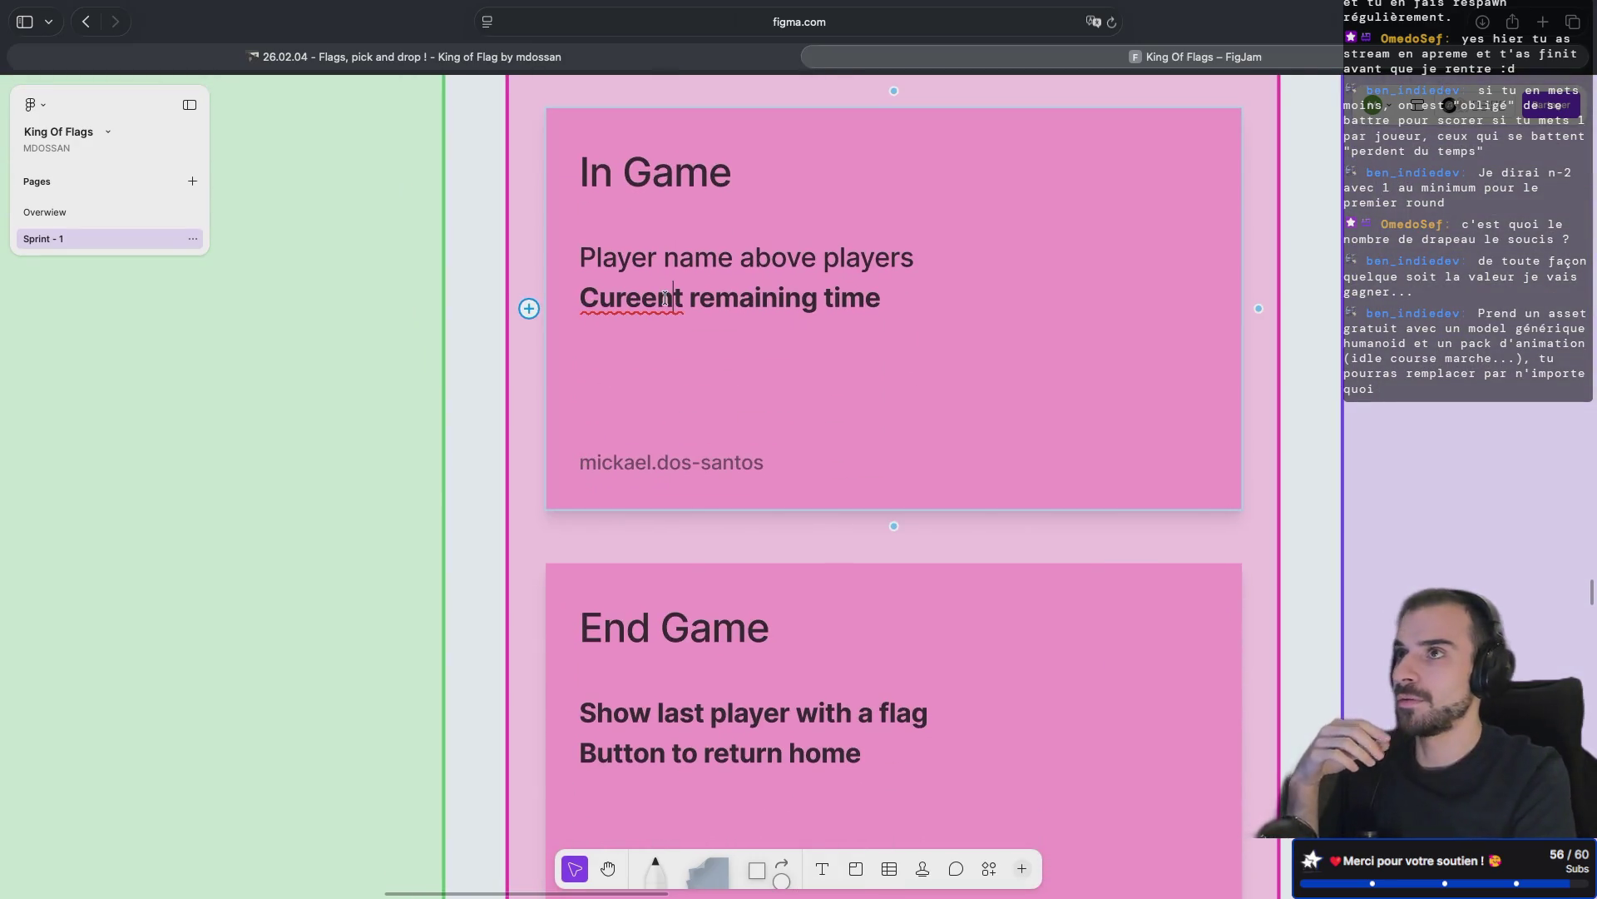
pyautogui.press('BackSpace')
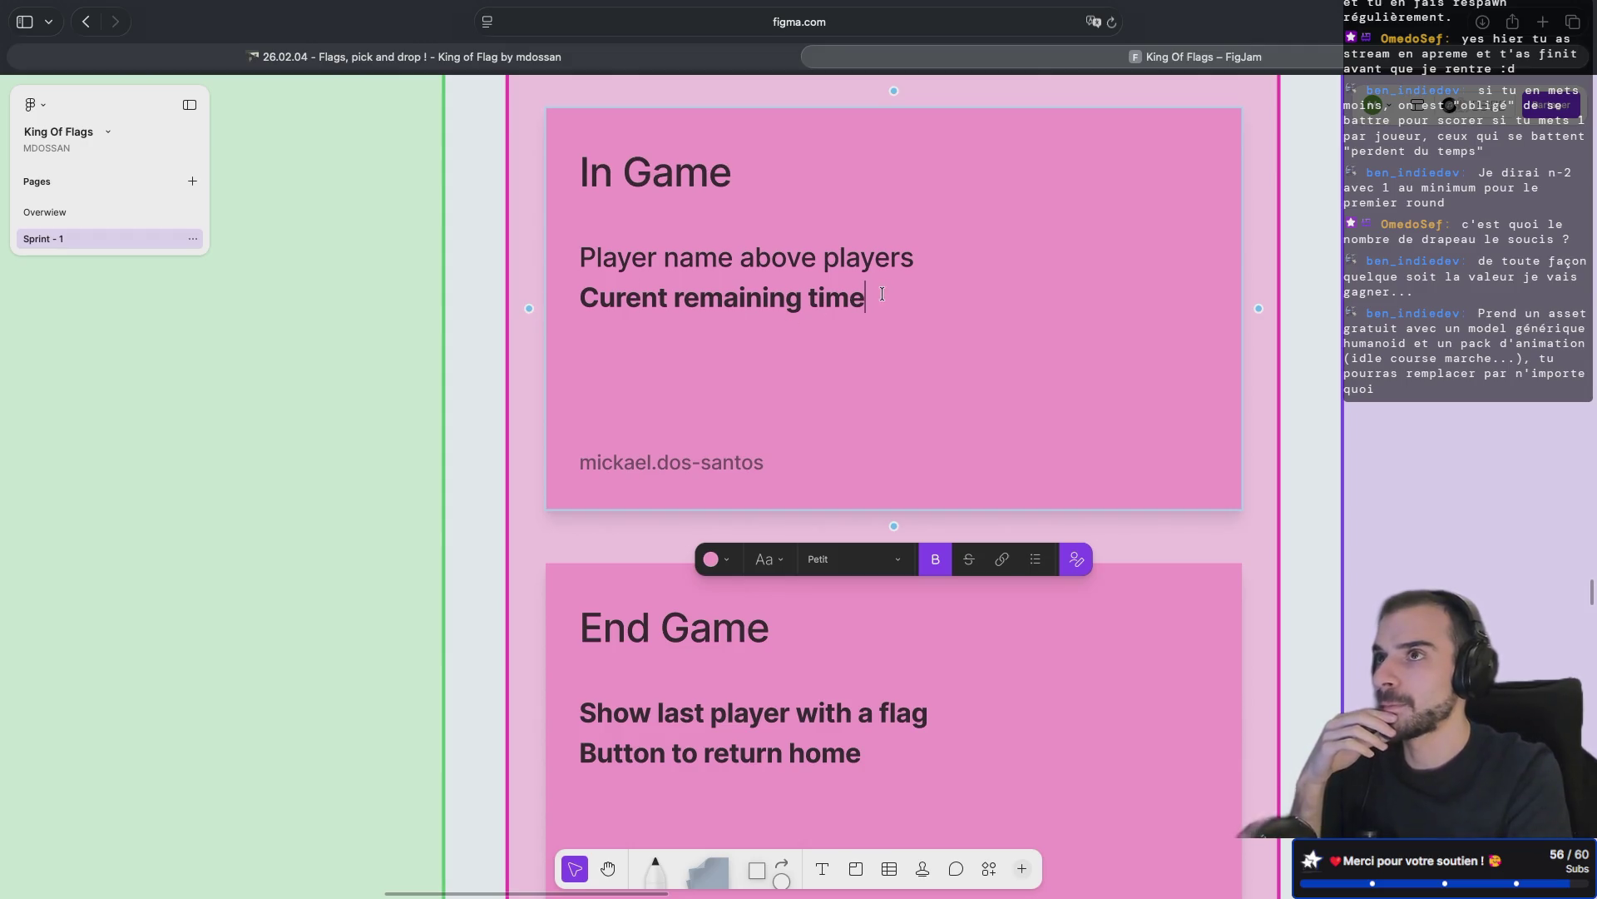
# Add a 'Flags/Score by player' line below the remaining time line
pyautogui.click(882, 294)
pyautogui.press('Return')
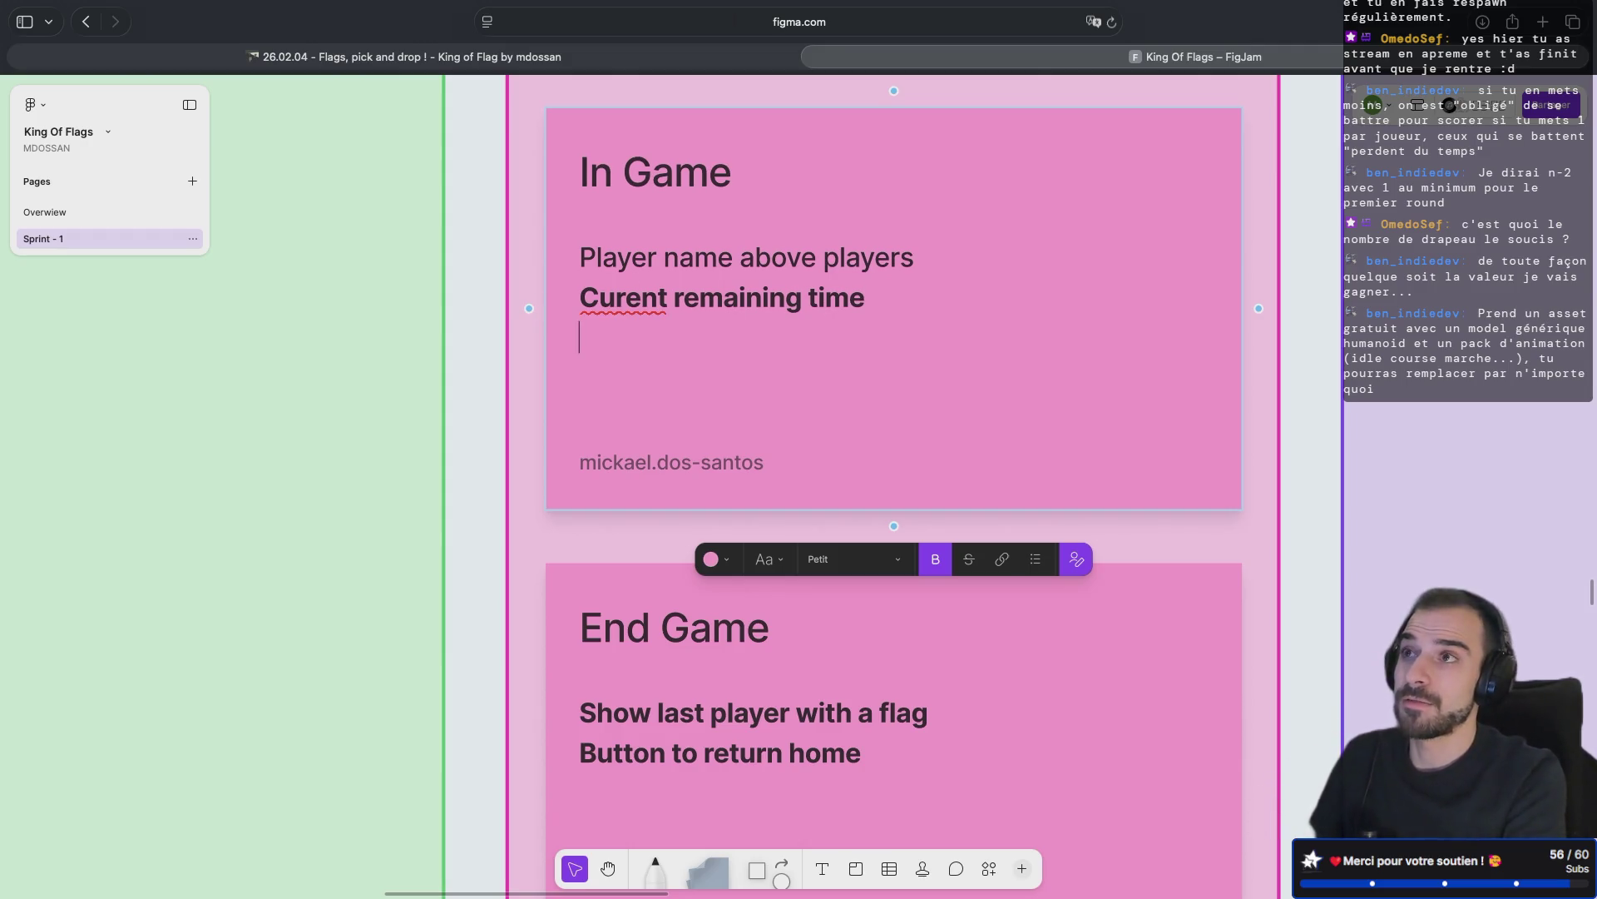
pyautogui.write('Score ')
pyautogui.write('by')
pyautogui.press('BackSpace')
pyautogui.press('BackSpace')
pyautogui.press('BackSpace')
pyautogui.press('BackSpace')
pyautogui.press('BackSpace')
pyautogui.write('Flag')
pyautogui.write('s by player')
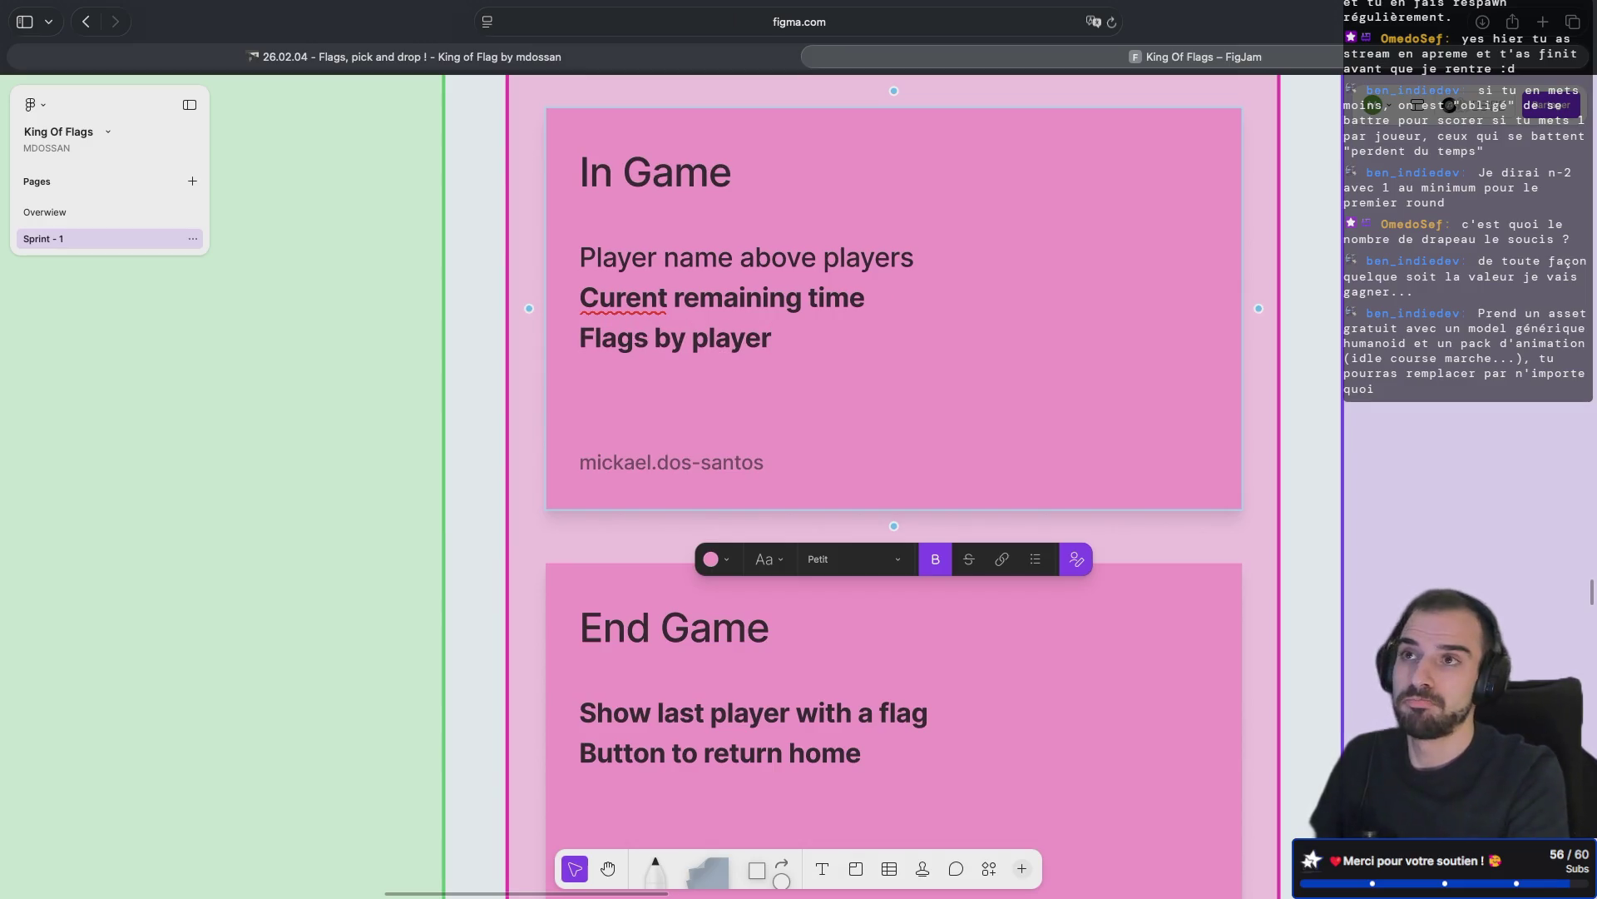
pyautogui.click(647, 336)
pyautogui.write('/Score')
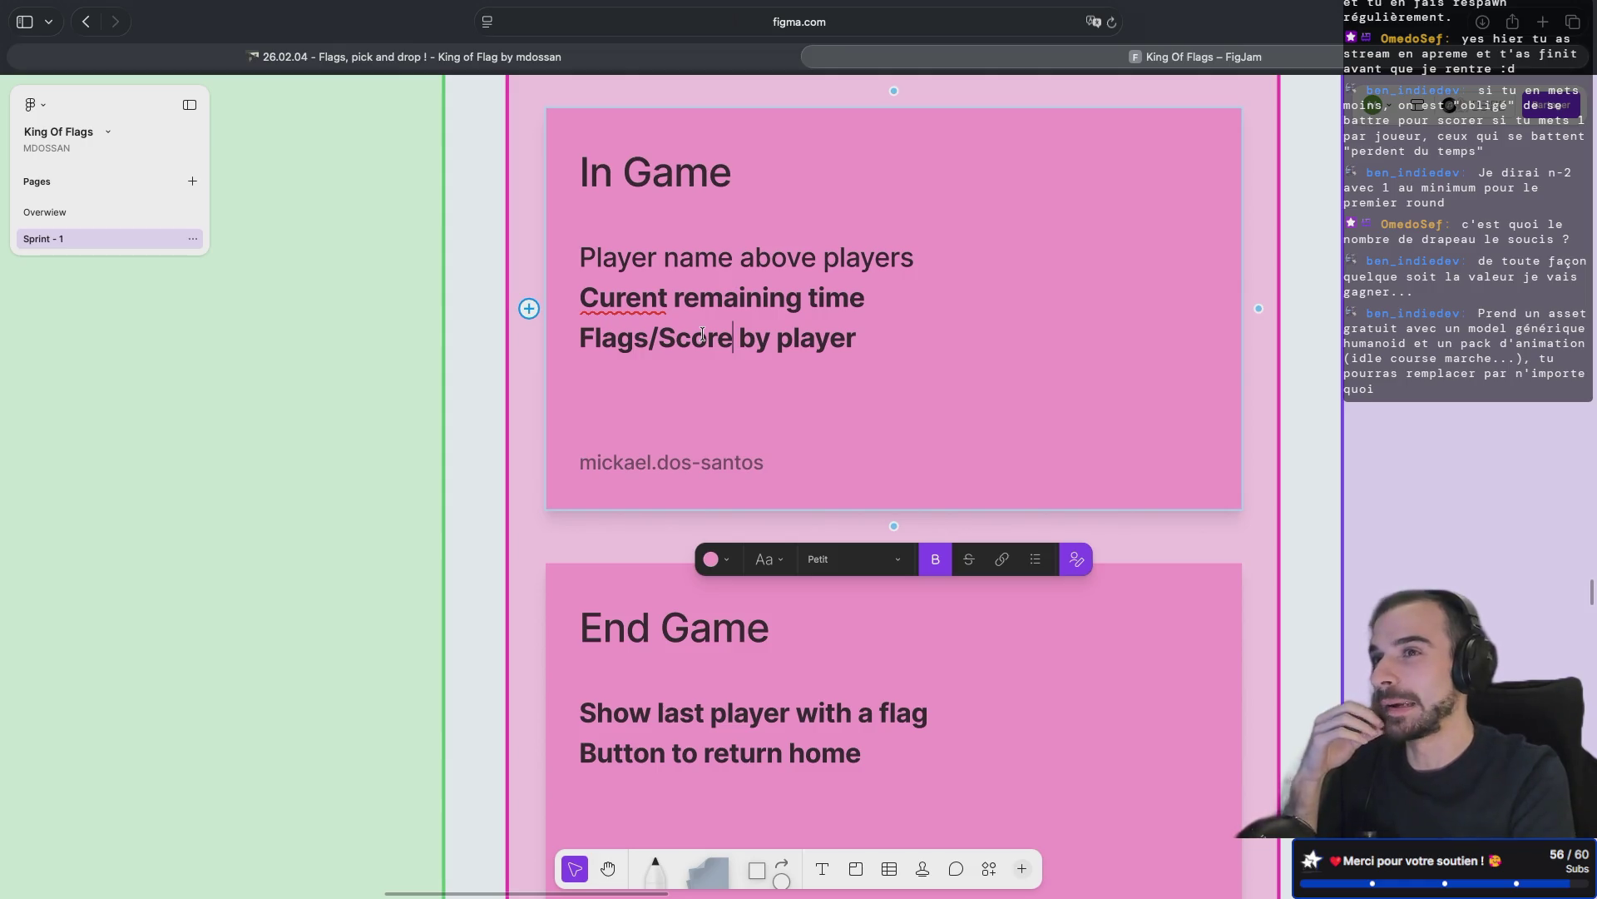
# Insert the missing 'r' so the line reads 'Current remaining time'
pyautogui.click(625, 293)
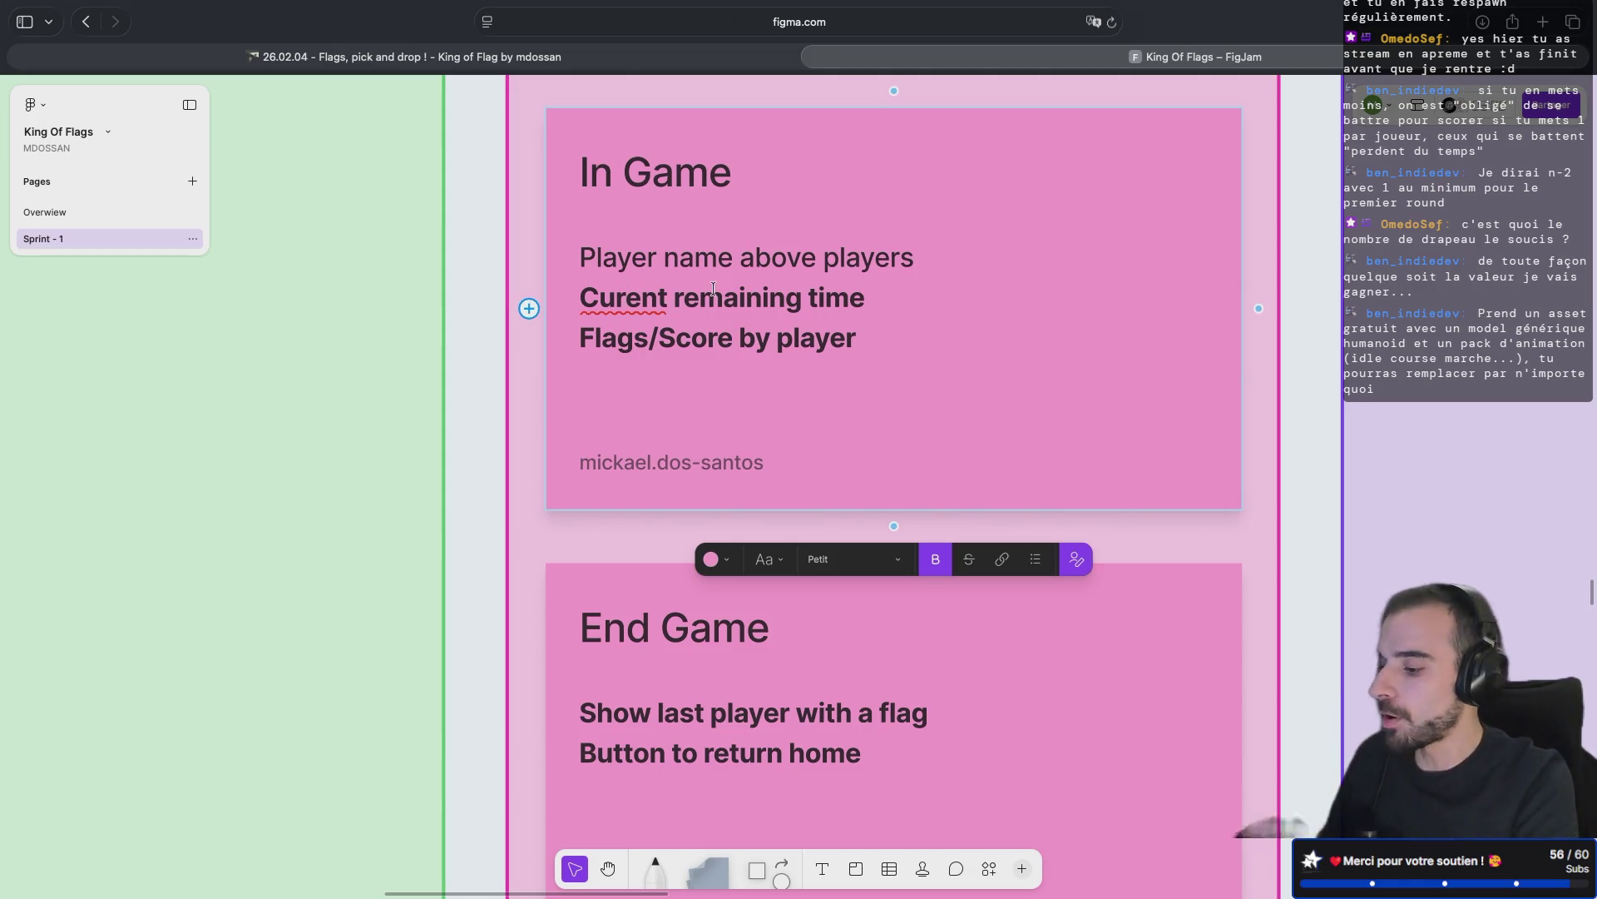
pyautogui.write('r')
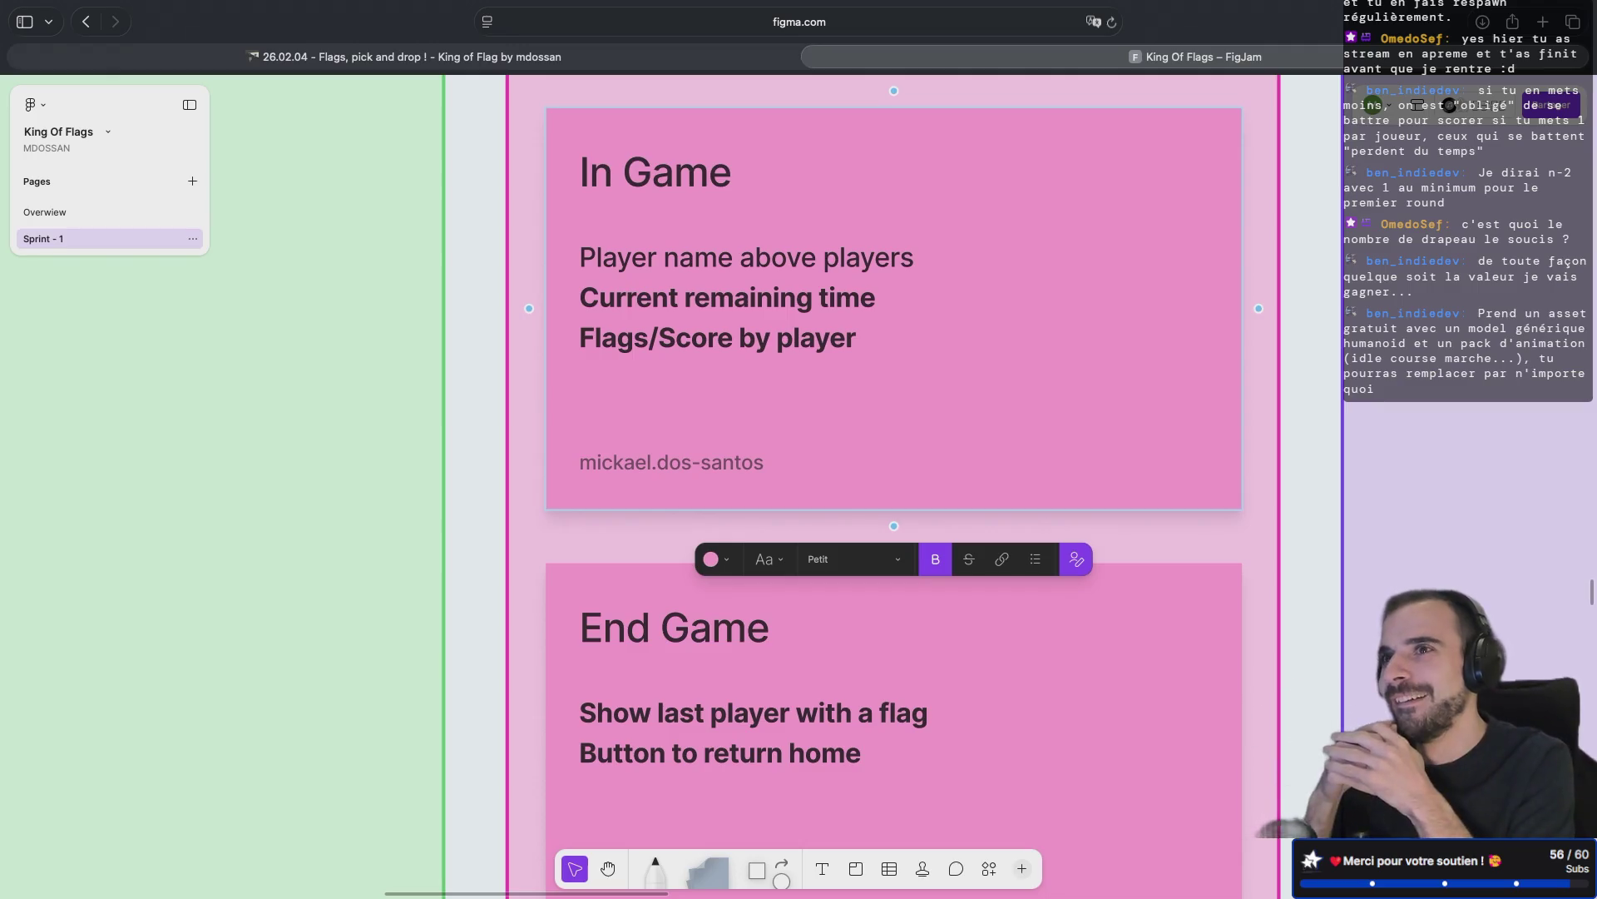
pyautogui.scroll(-2, 652, 385)
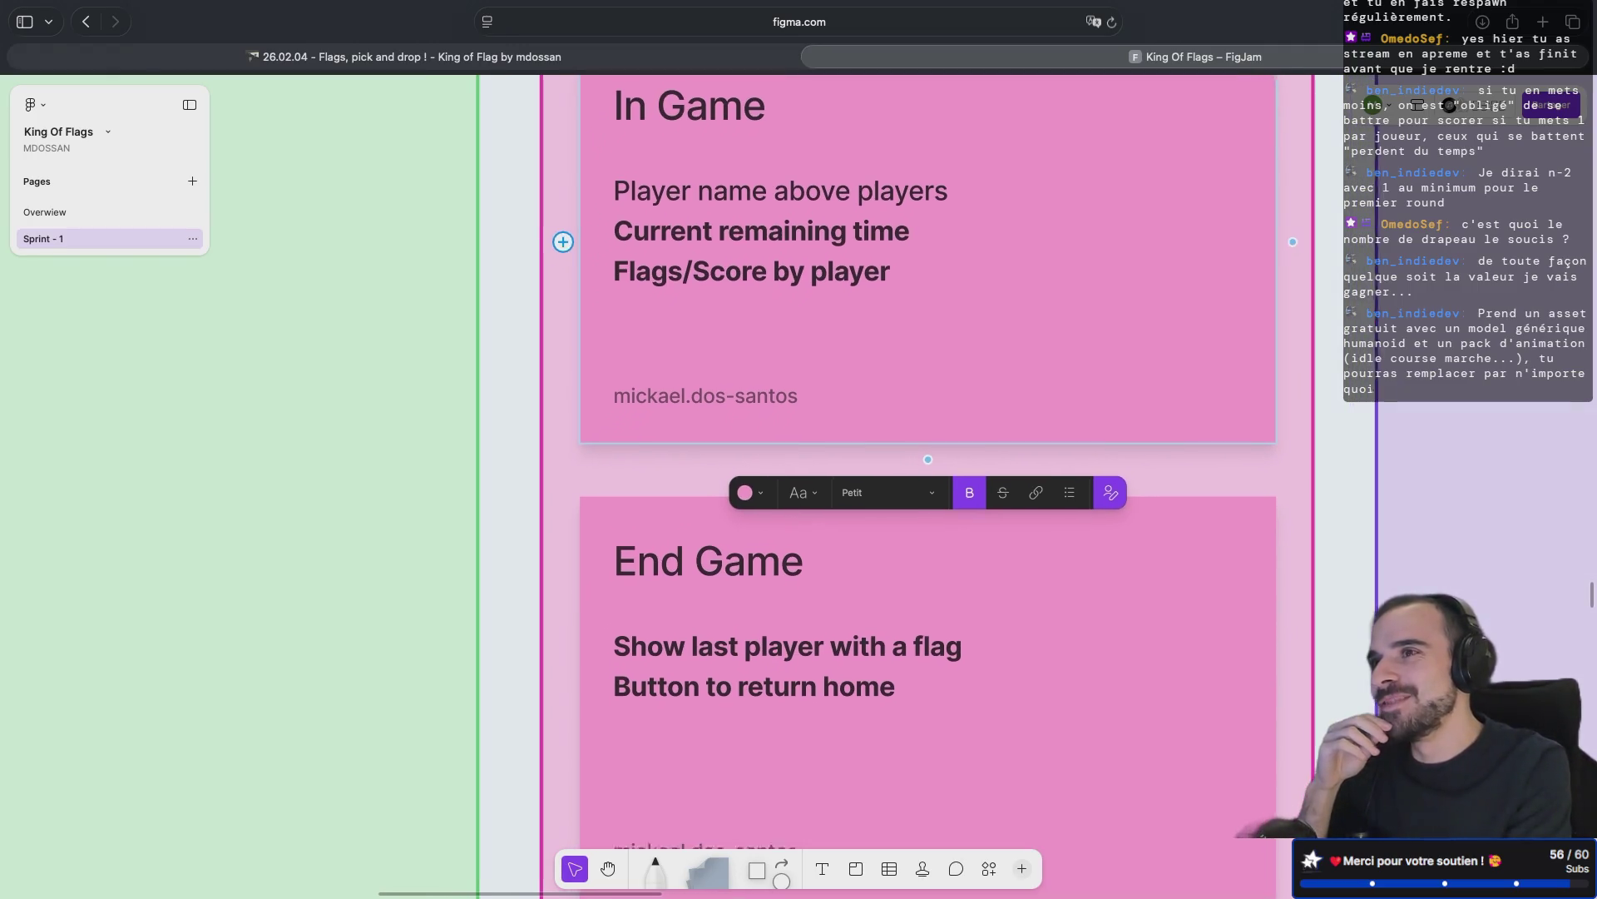
# Pan the FigJam board from the End Game note over to the yellow game-rules sticky note
pyautogui.scroll(-3, 652, 385)
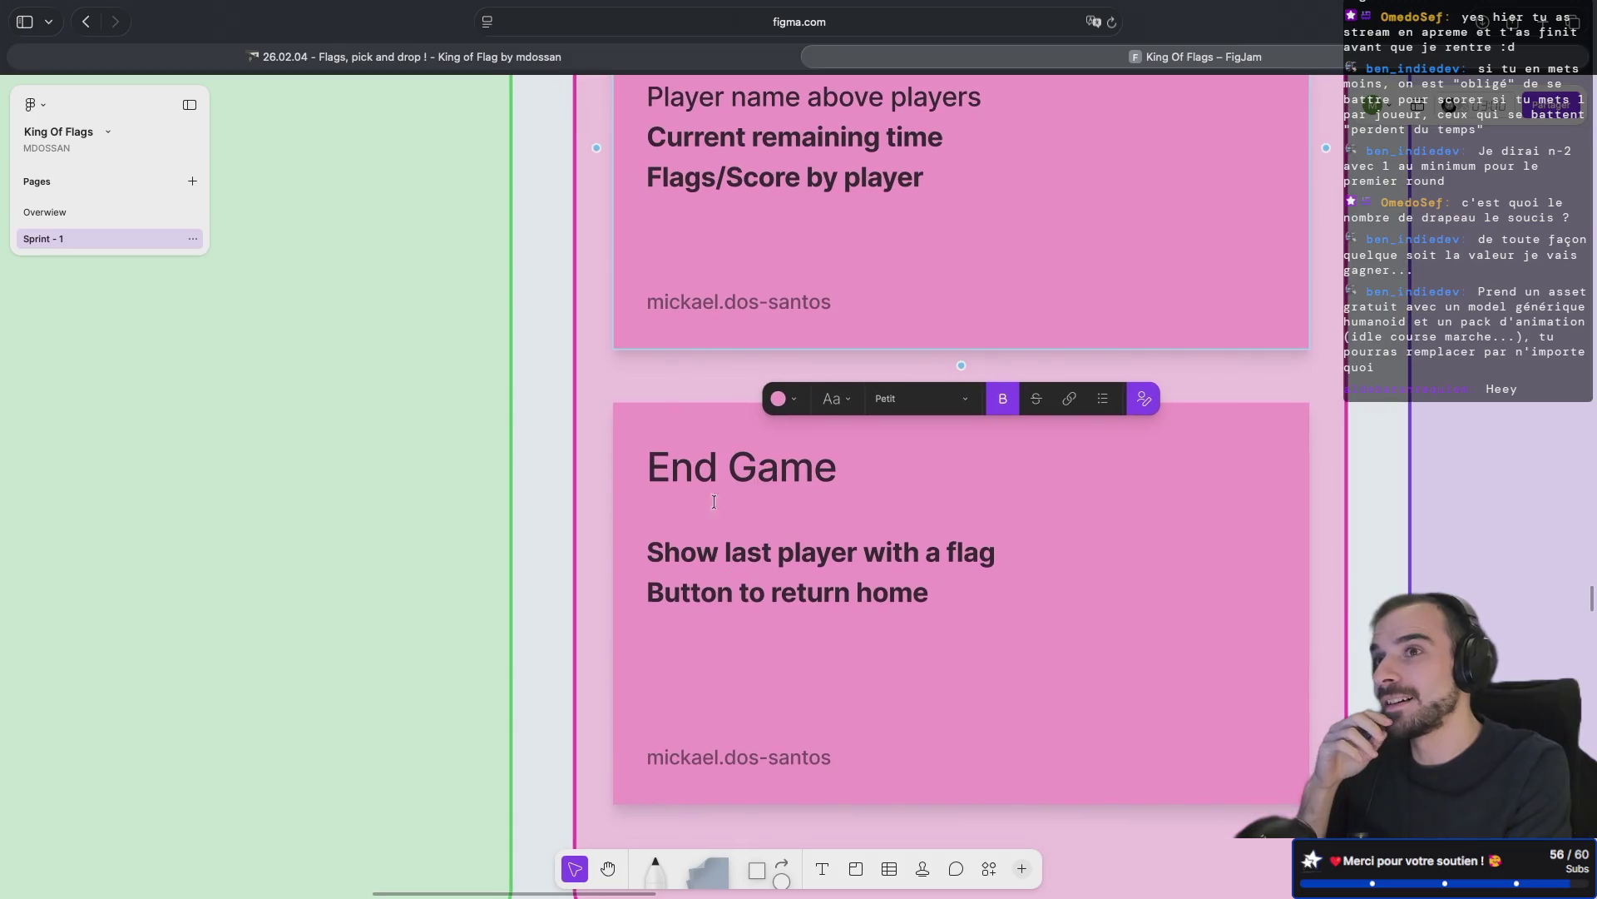
pyautogui.scroll(-1, 710, 524)
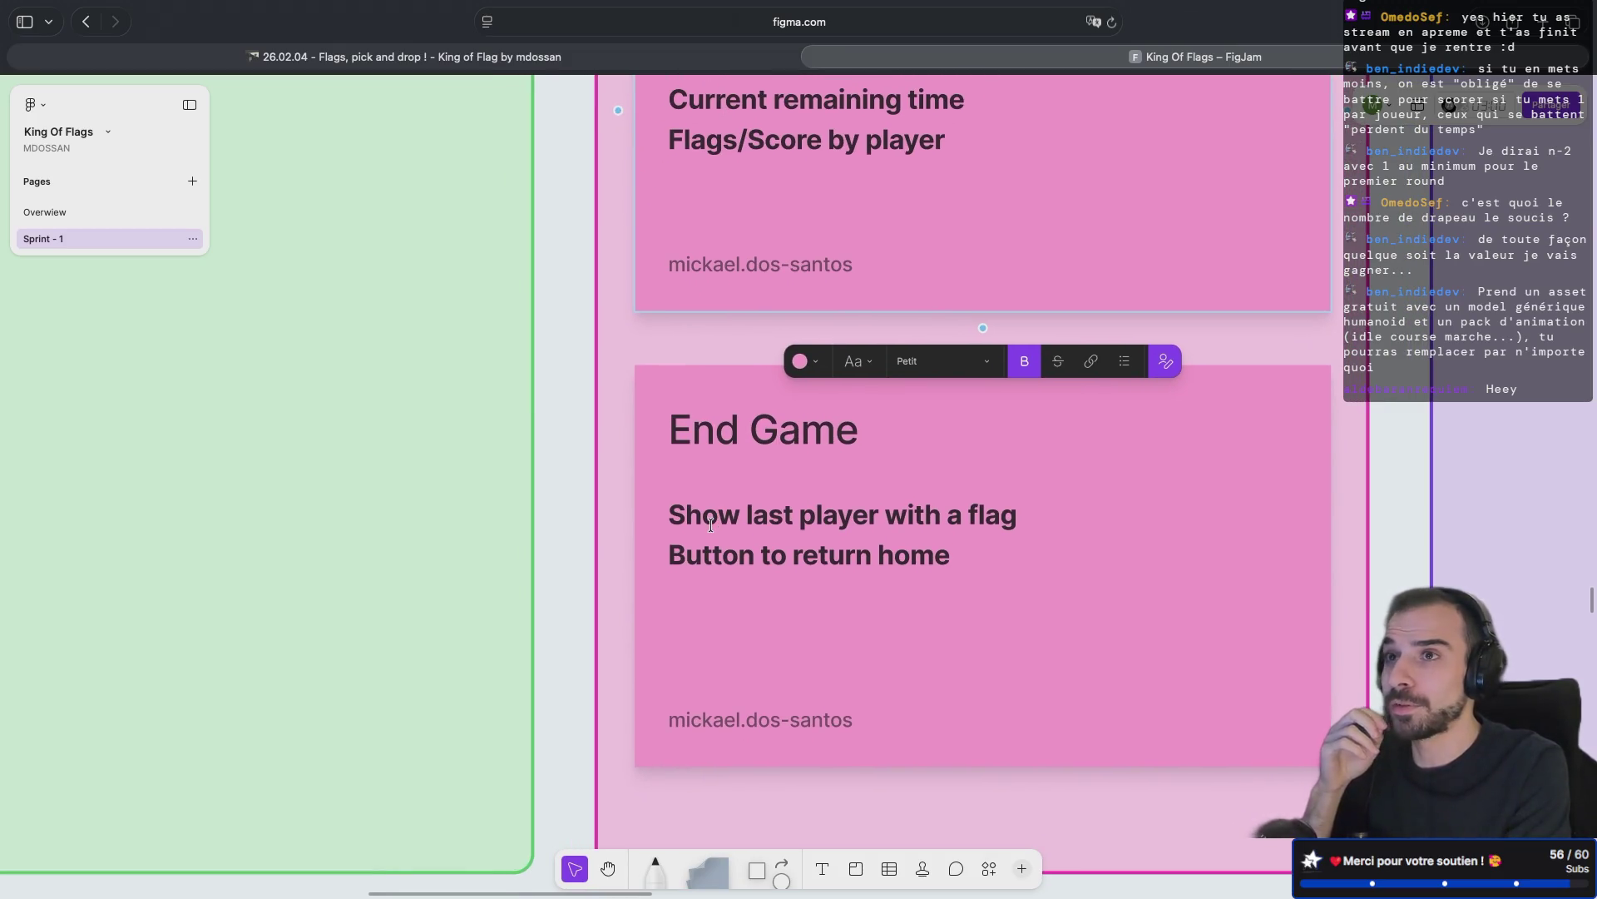
pyautogui.hscroll(3, 712, 526)
pyautogui.scroll(10, 713, 528)
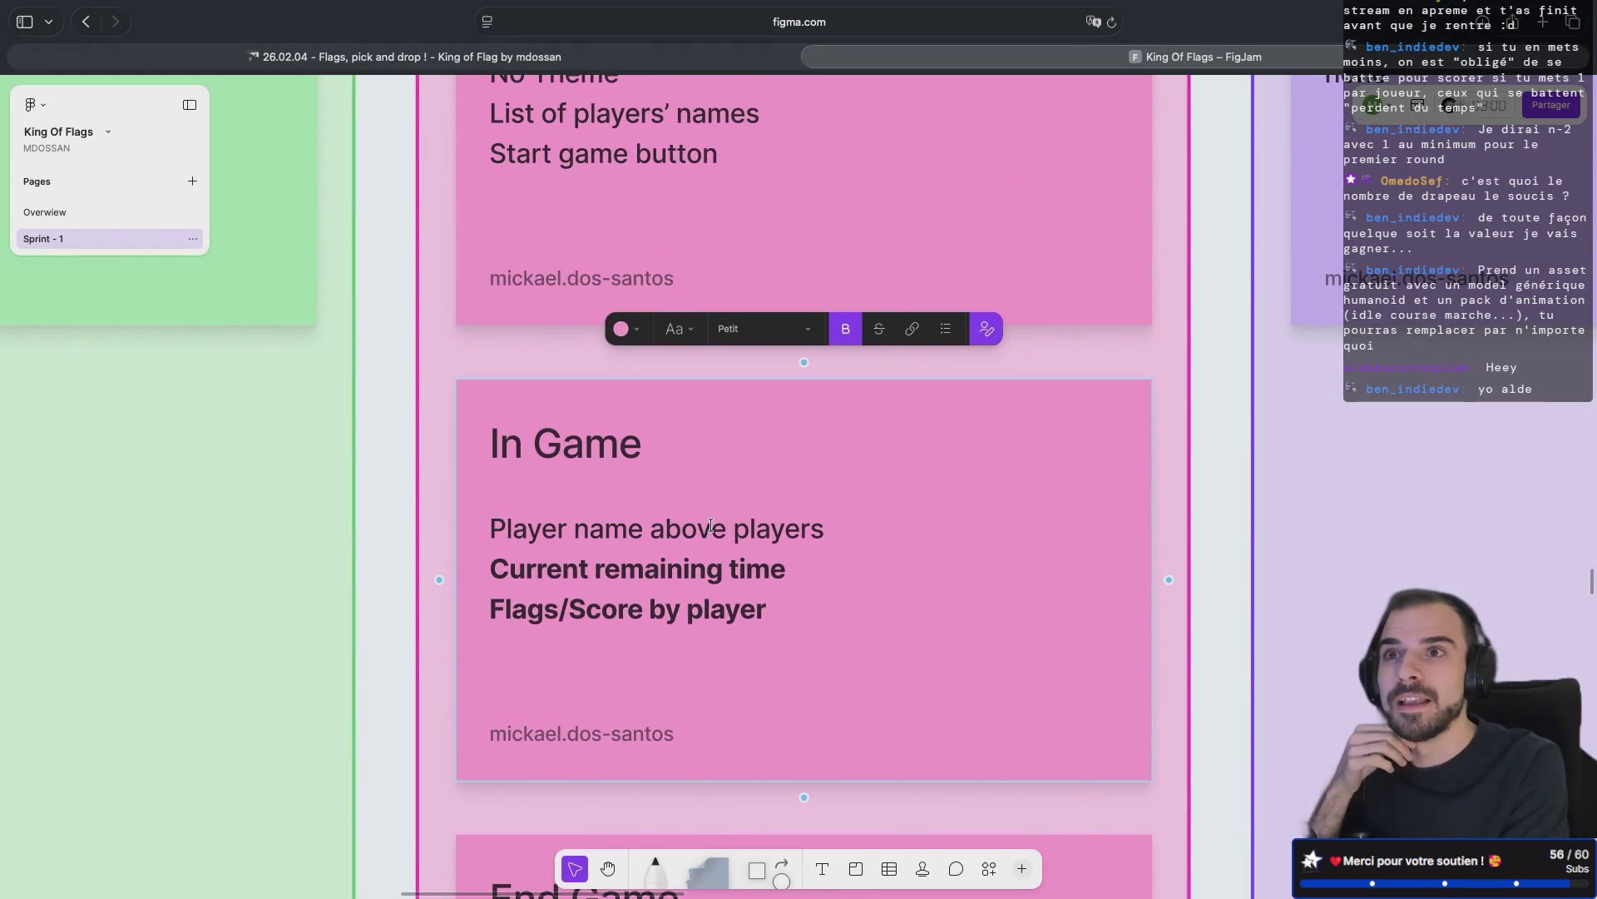
pyautogui.hscroll(7, 712, 526)
pyautogui.scroll(5, 712, 527)
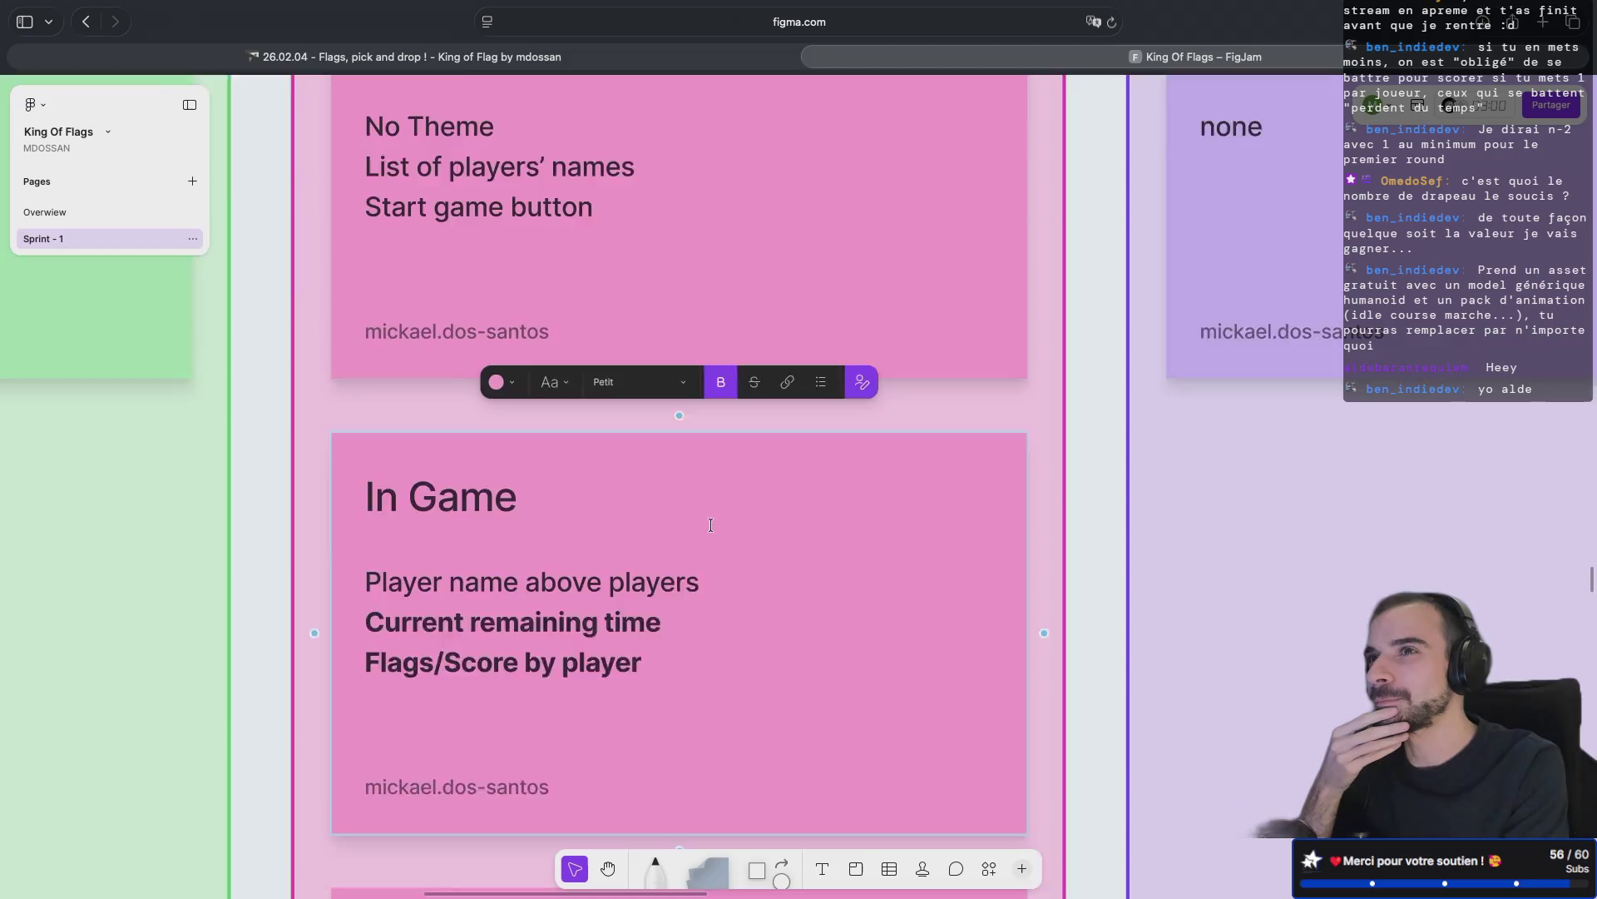
pyautogui.scroll(-5, 714, 529)
pyautogui.scroll(2, 712, 525)
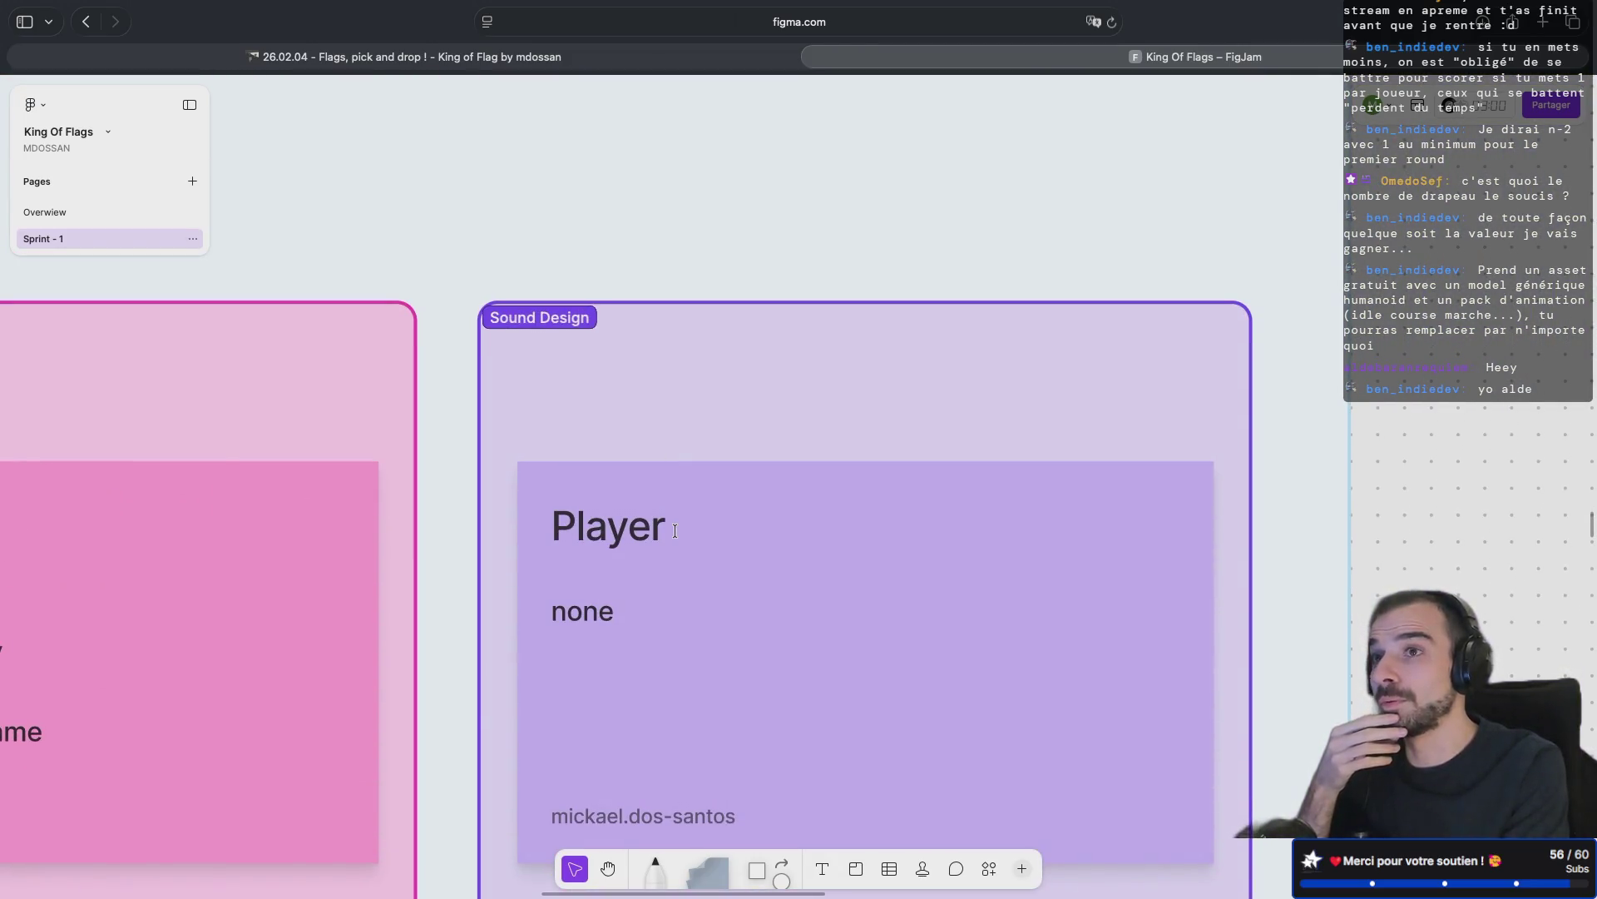
pyautogui.scroll(4, 675, 530)
pyautogui.scroll(-10, 675, 530)
pyautogui.hscroll(-10, 676, 532)
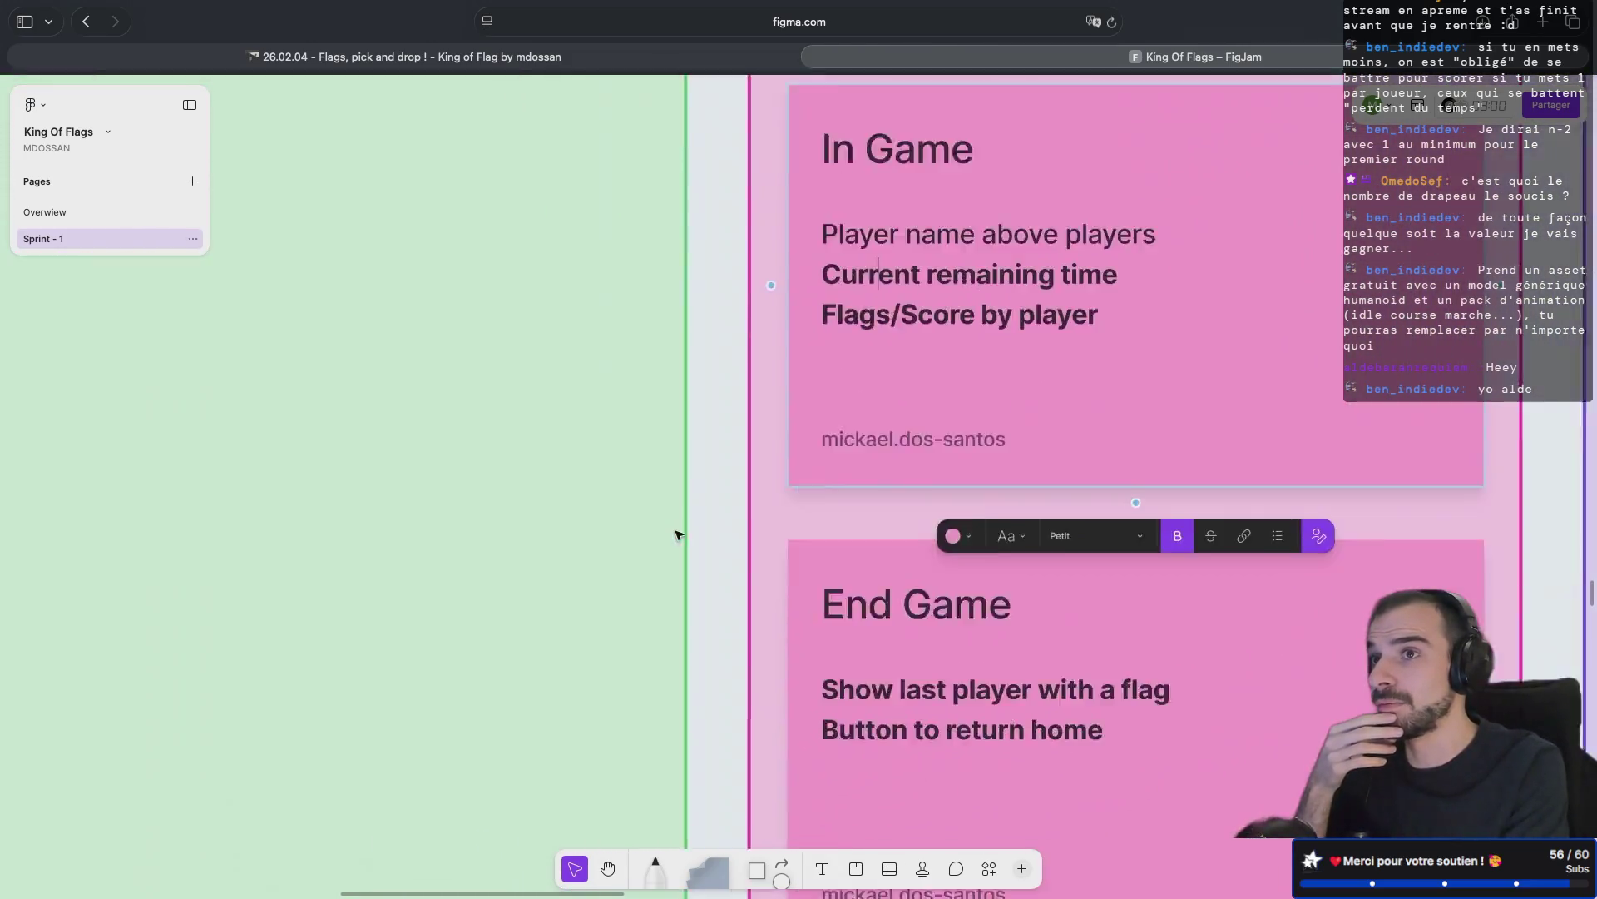
pyautogui.scroll(-1, 678, 533)
pyautogui.hscroll(-1, 678, 533)
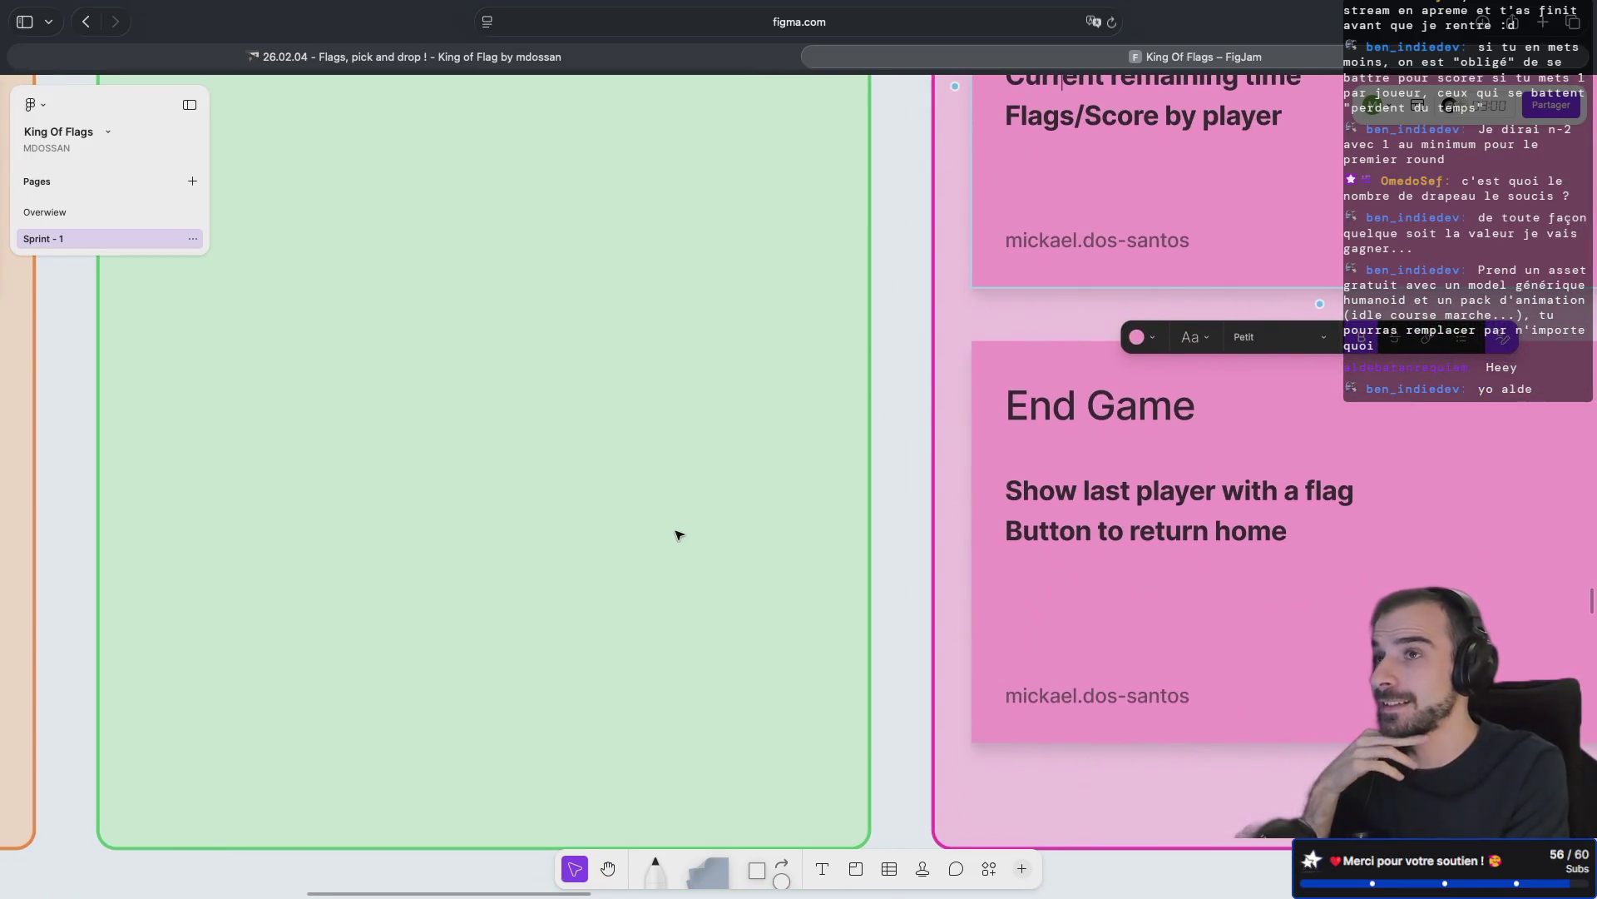
pyautogui.scroll(8, 678, 533)
pyautogui.hscroll(-8, 678, 533)
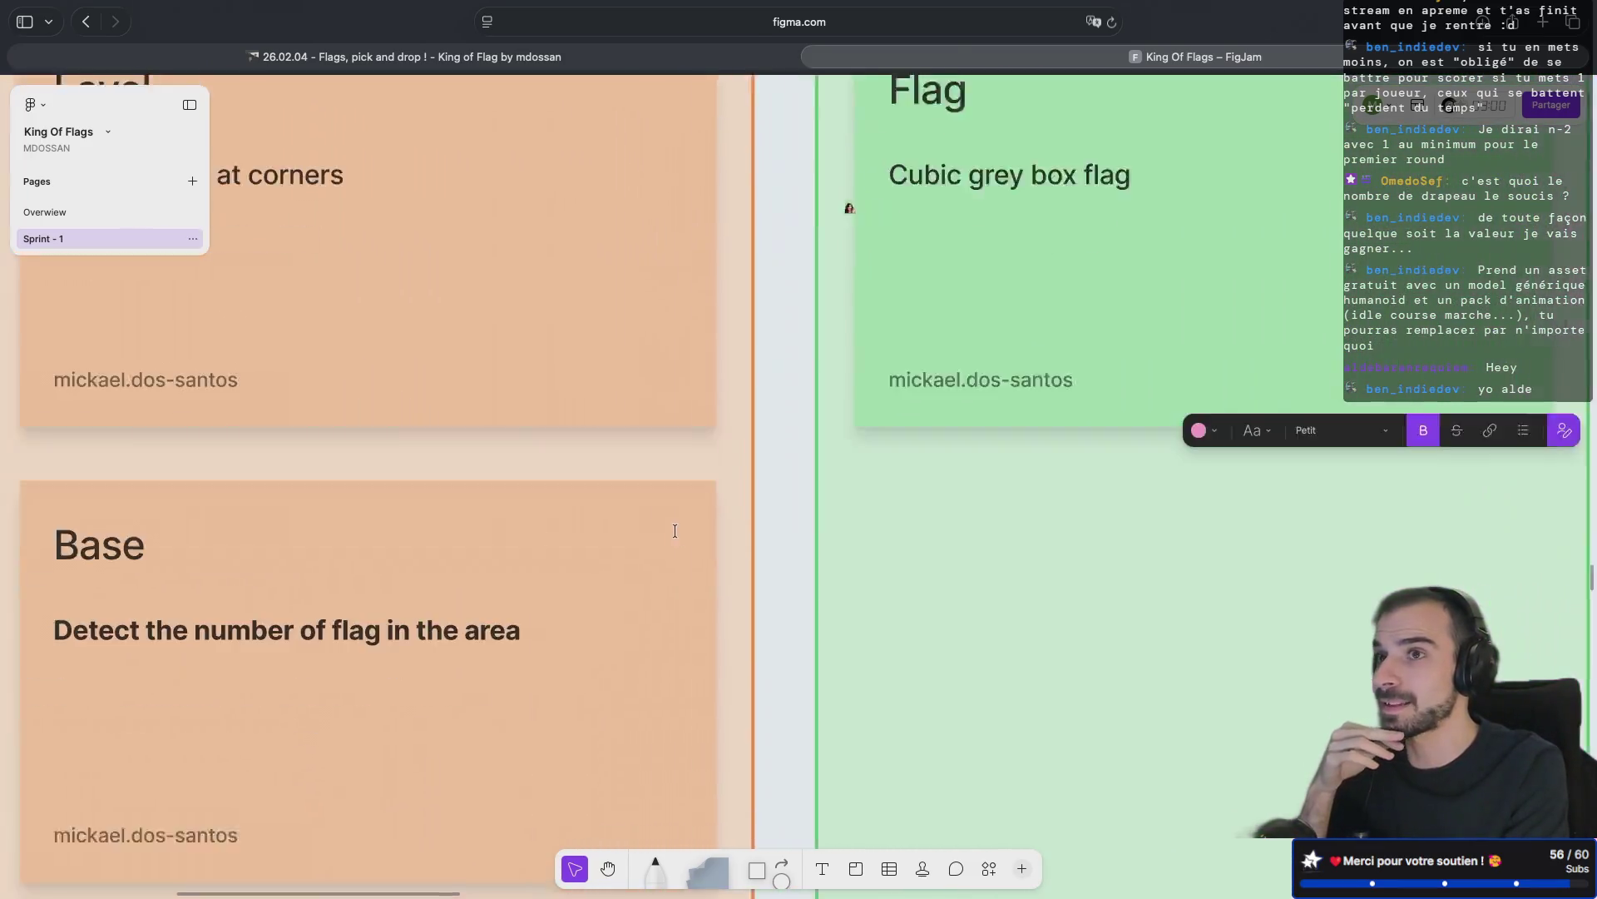
pyautogui.scroll(-4, 678, 534)
pyautogui.hscroll(-7, 678, 533)
pyautogui.scroll(-3, 678, 534)
pyautogui.hscroll(-5, 678, 533)
pyautogui.scroll(9, 678, 533)
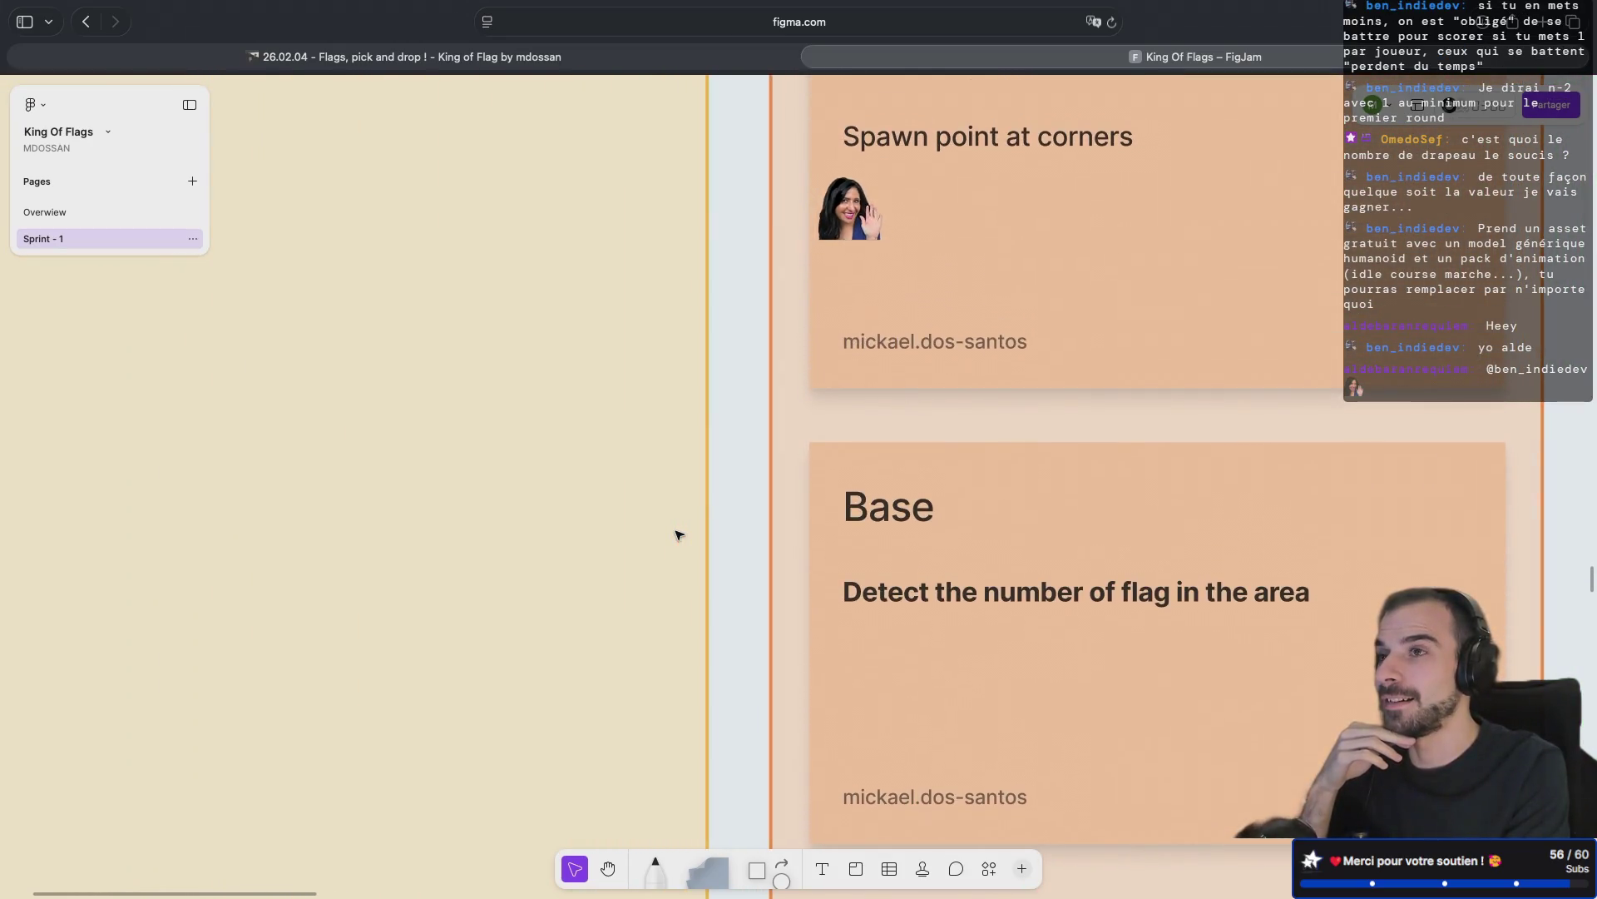
pyautogui.hscroll(-10, 678, 533)
pyautogui.scroll(5, 678, 533)
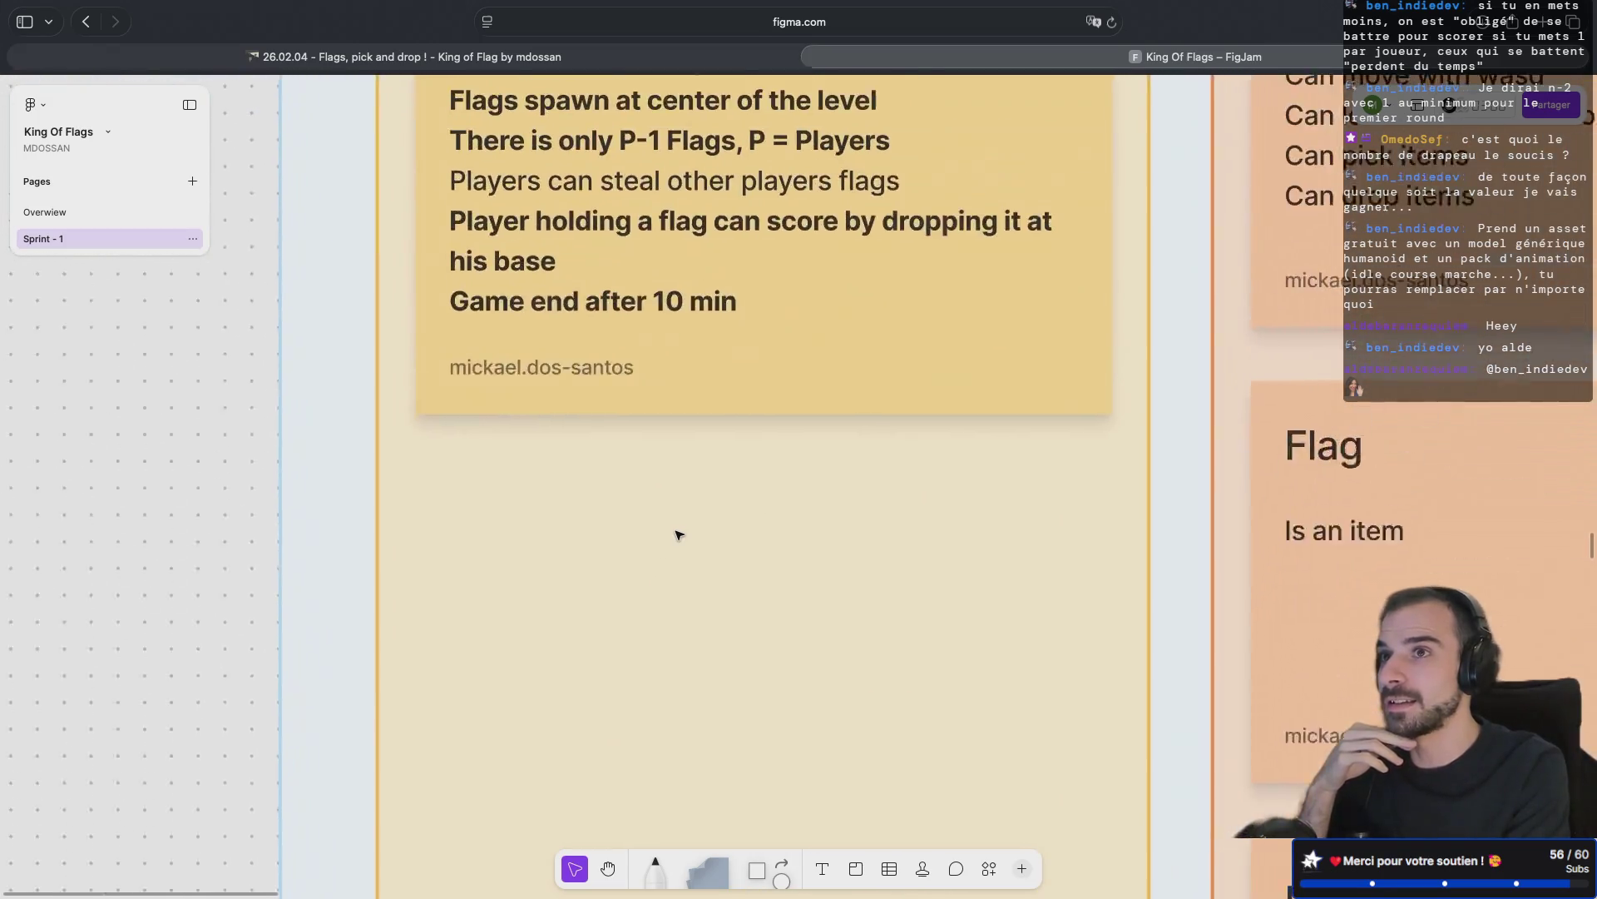
pyautogui.scroll(5, 676, 531)
pyautogui.hscroll(2, 675, 531)
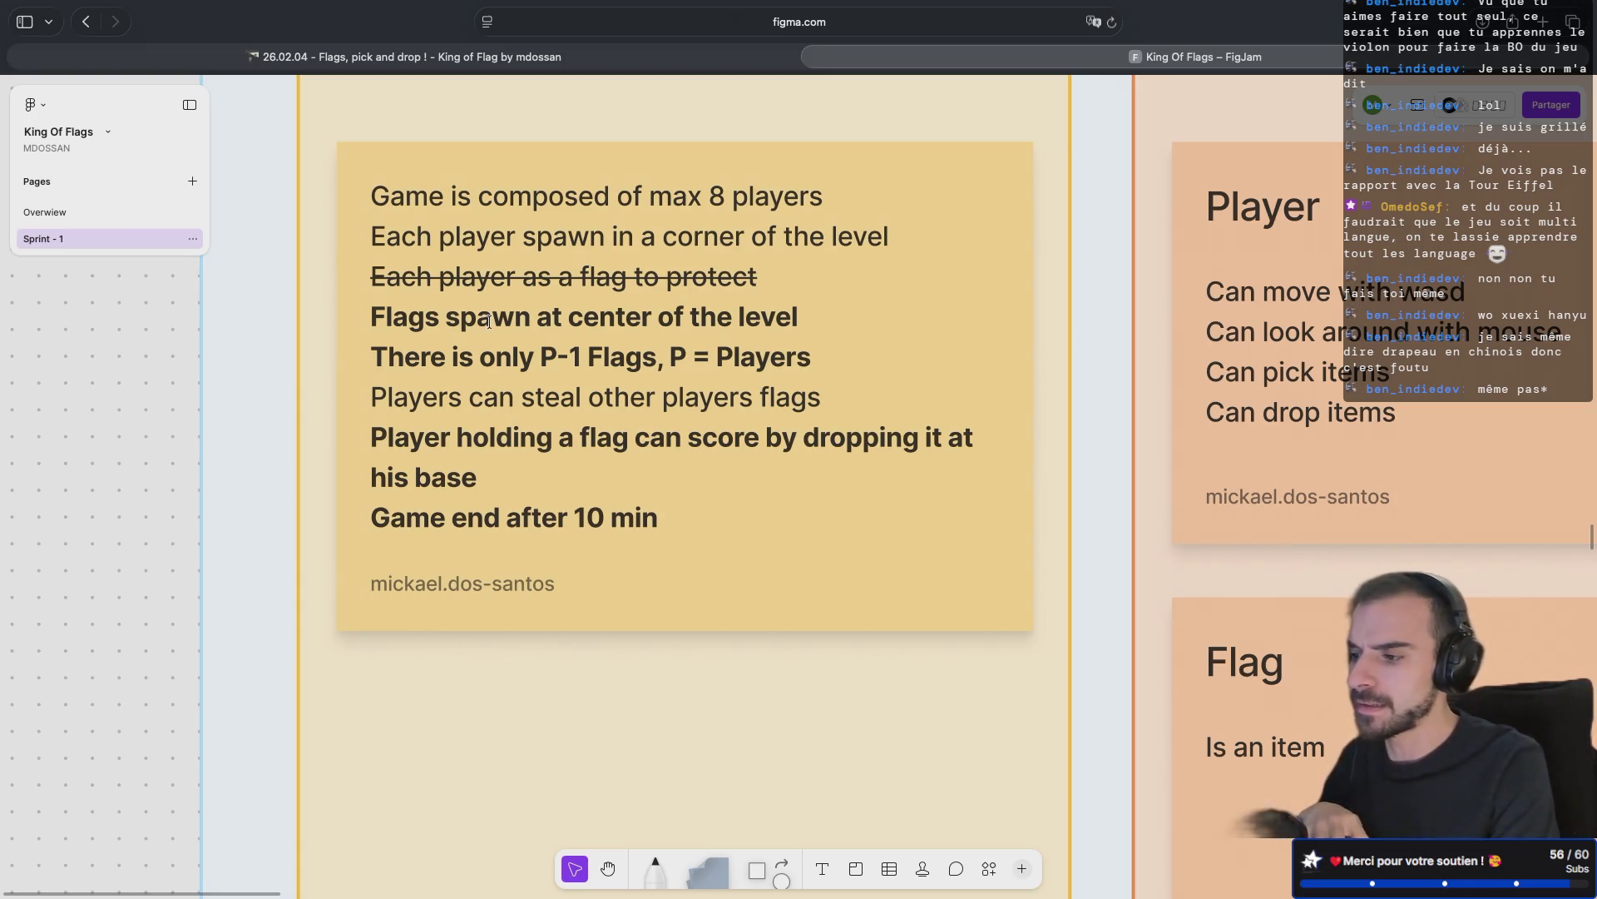
# Shift the yellow game-rules note right, then bring up the itch.io 'Flags, pick and drop !' devlog
pyautogui.moveTo(444, 210)
pyautogui.mouseDown()
pyautogui.moveTo(655, 209)
pyautogui.moveTo(354, 222)
pyautogui.mouseUp()
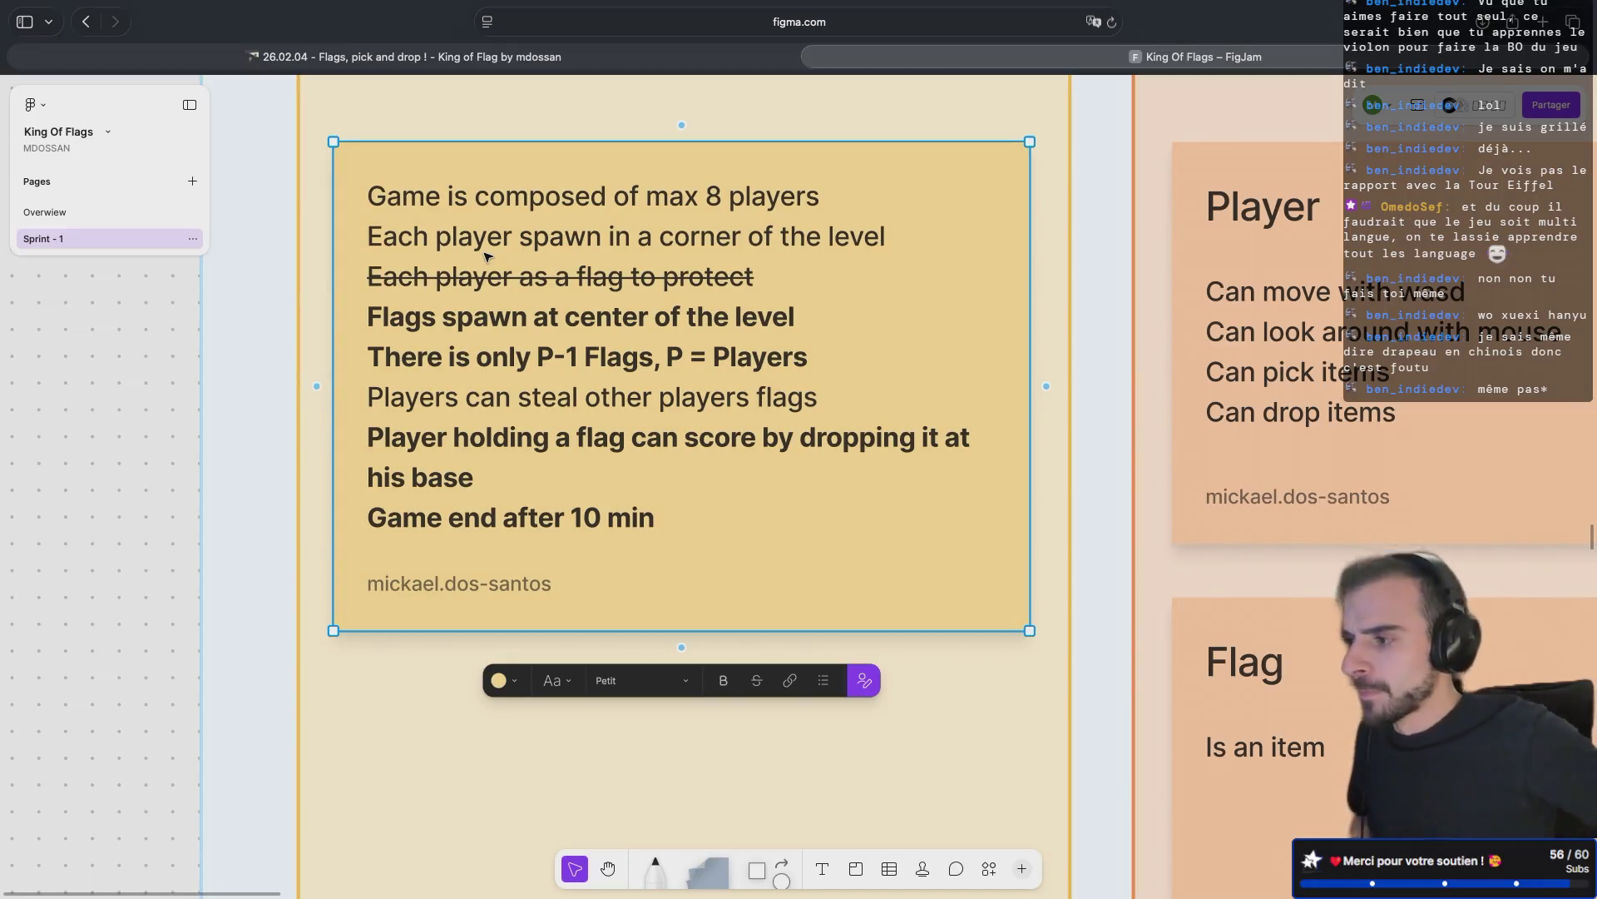
pyautogui.click(391, 56)
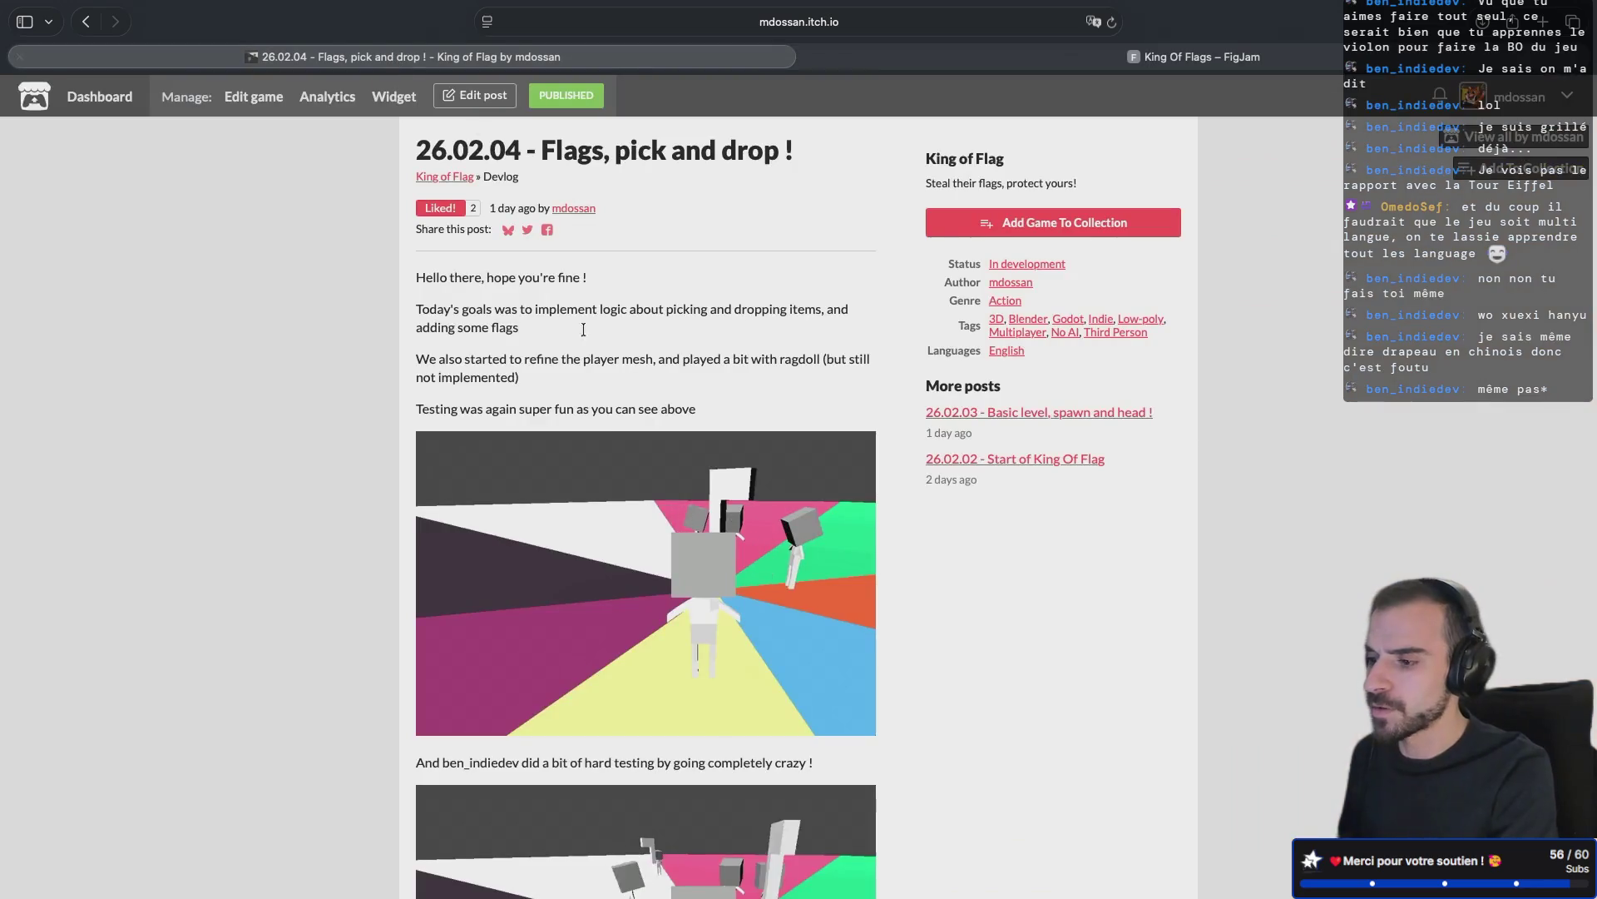
pyautogui.scroll(-3, 651, 616)
pyautogui.keyDown('ctrl'); pyautogui.scroll(3, 651, 616); pyautogui.keyUp('ctrl')
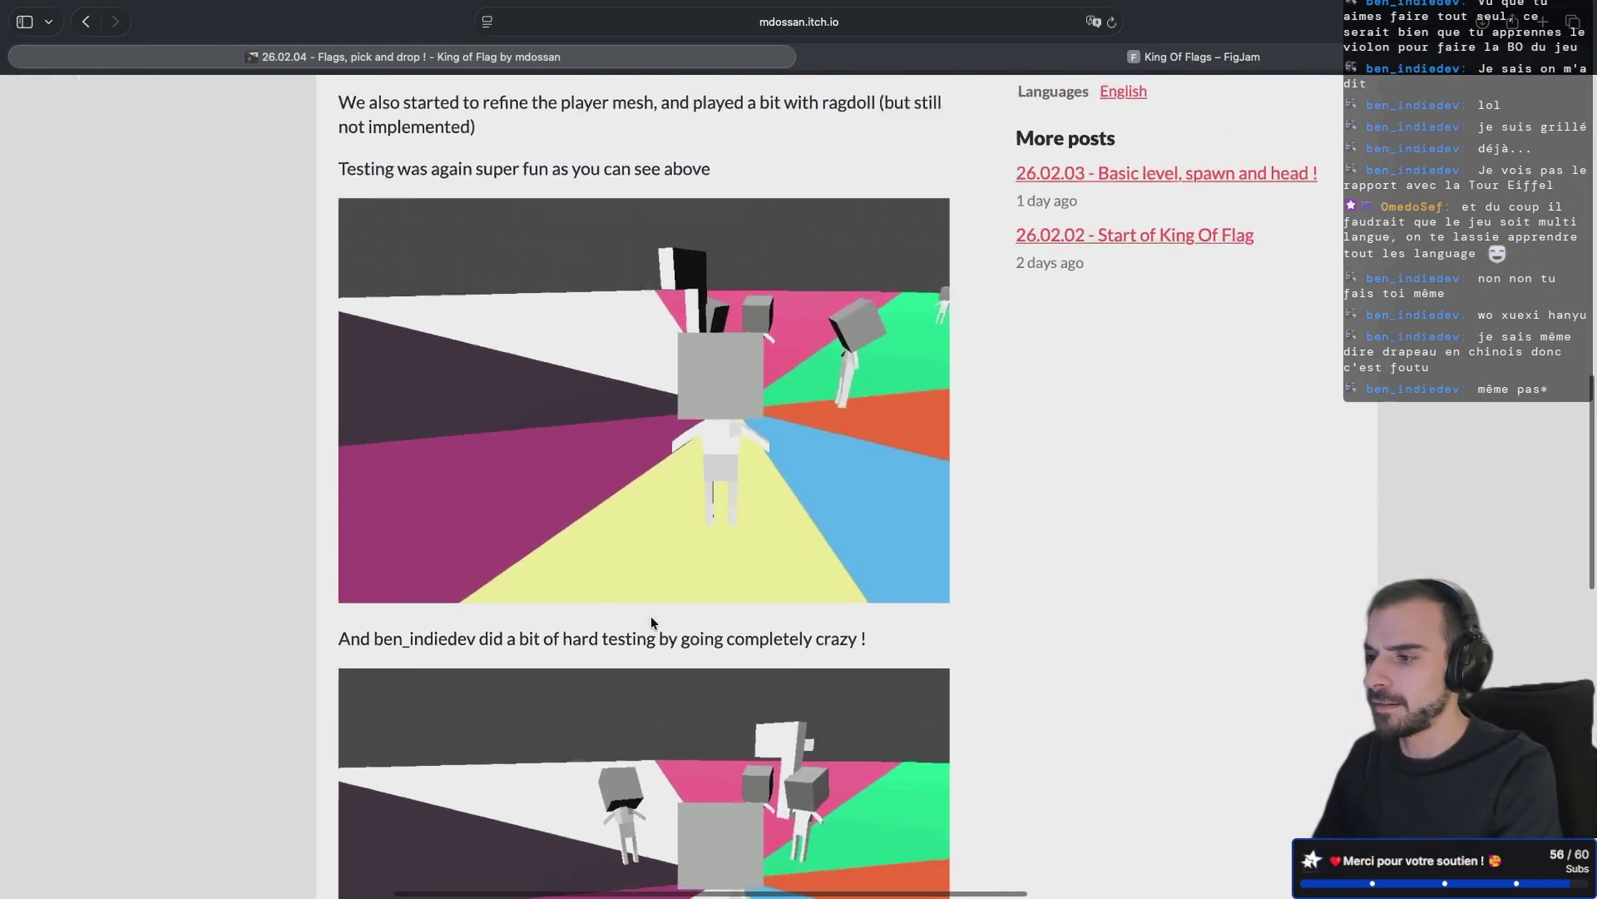
pyautogui.keyDown('ctrl'); pyautogui.scroll(2, 651, 615); pyautogui.keyUp('ctrl')
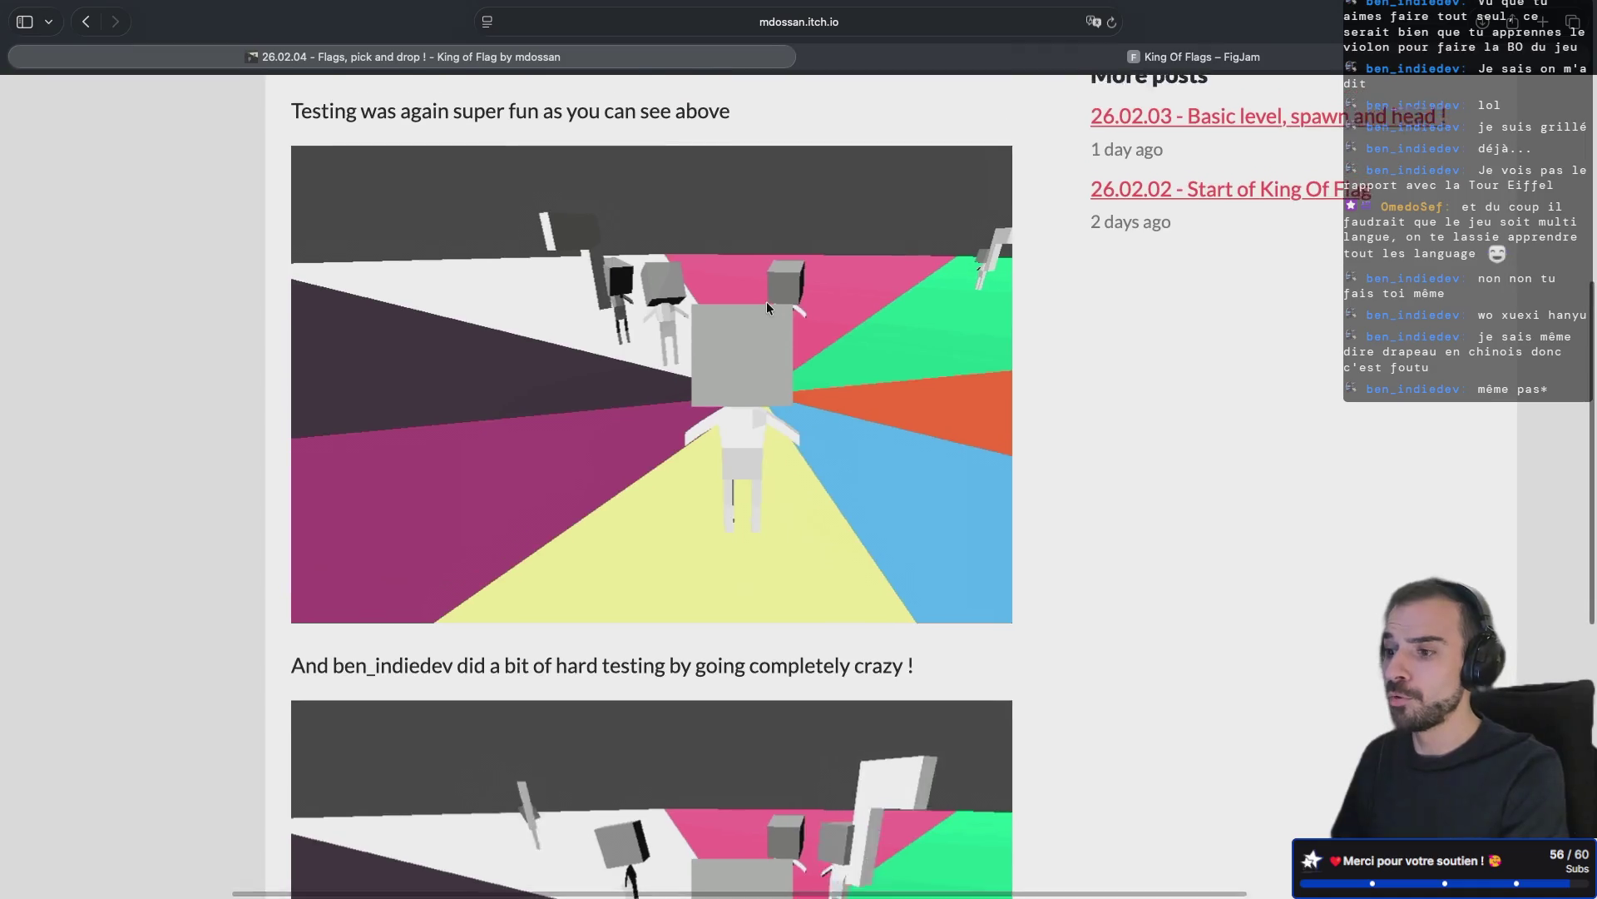
pyautogui.scroll(1, 766, 307)
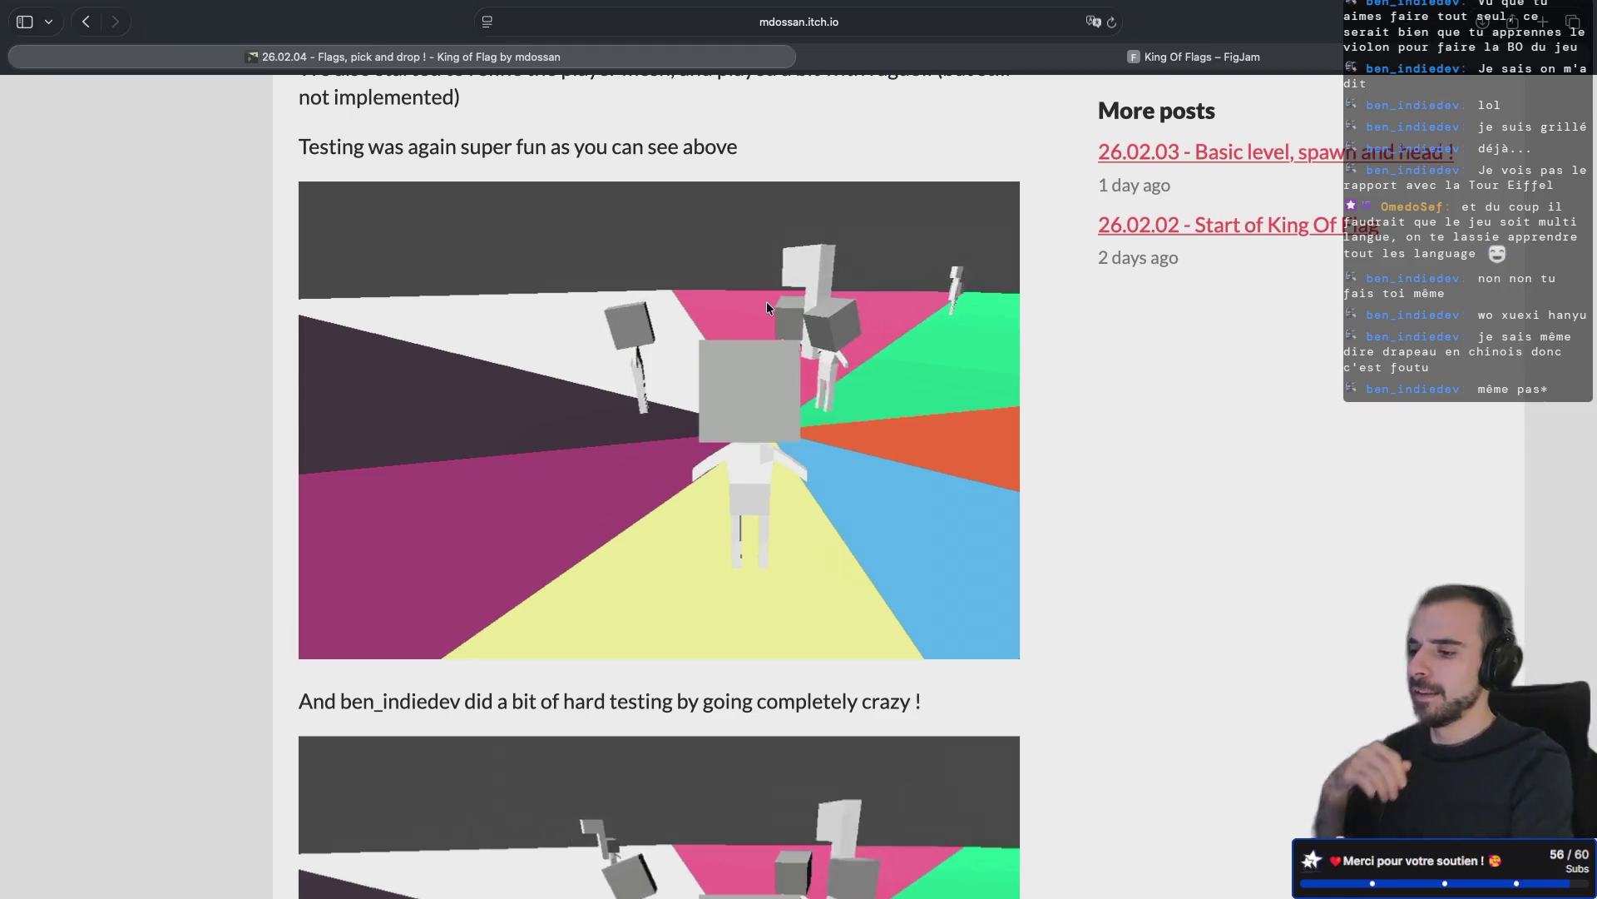
pyautogui.scroll(-3, 766, 307)
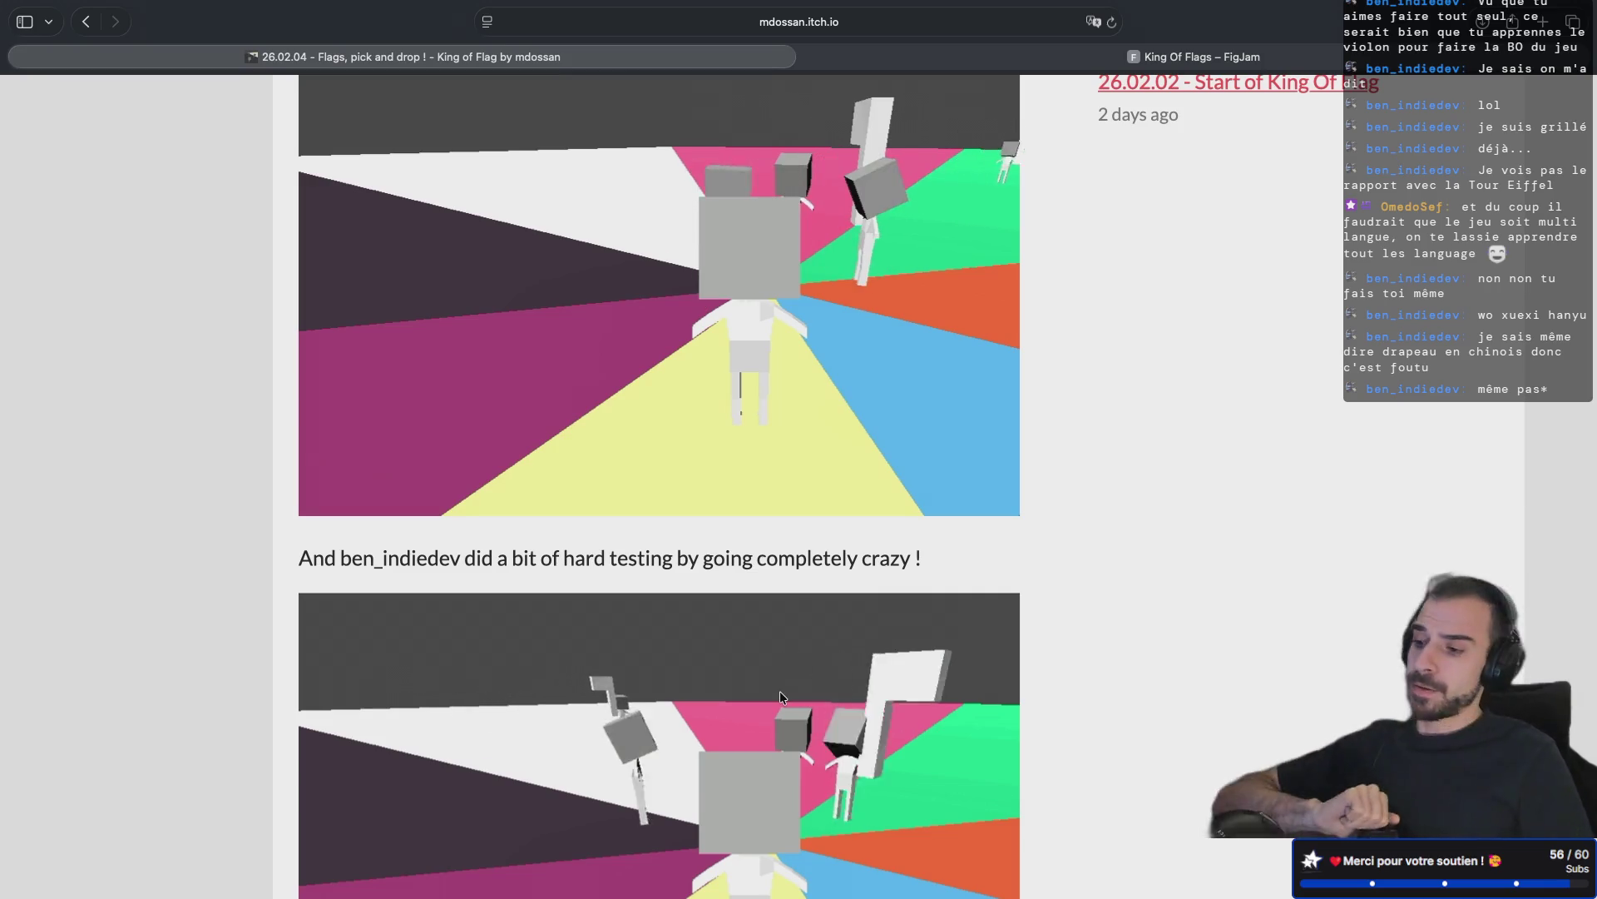
# Review the project's git log commit history in the terminal, then return to Godot
pyautogui.hotkey('ctrl', 'Left')
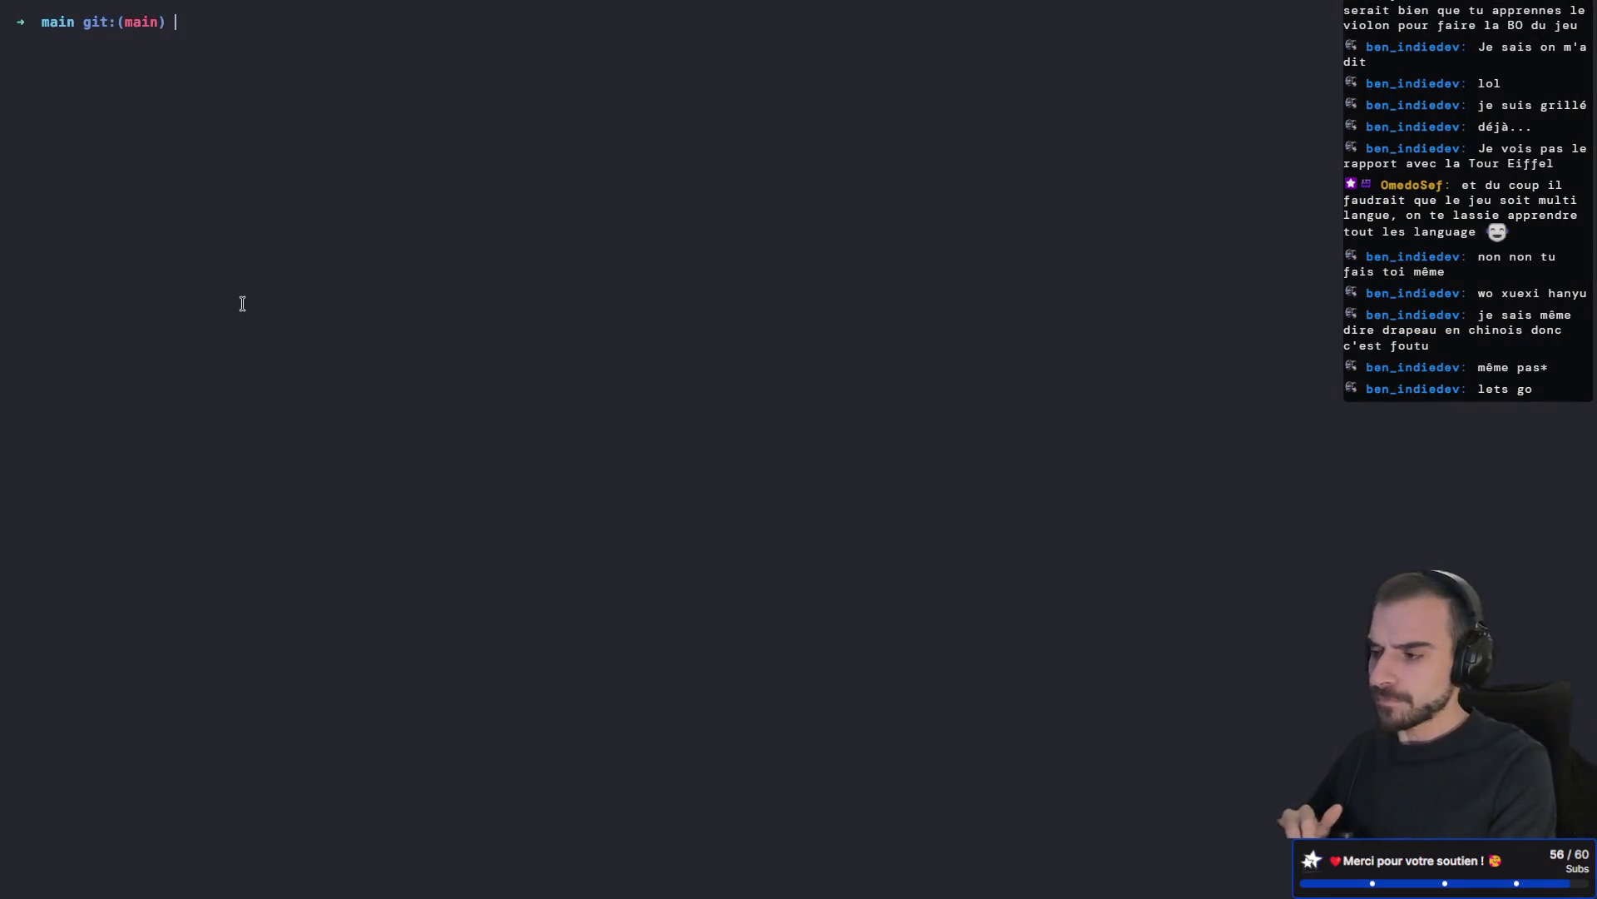
pyautogui.write('log')
pyautogui.press('Return')
pyautogui.scroll(-5, 273, 371)
pyautogui.scroll(-5, 274, 371)
pyautogui.scroll(15, 267, 367)
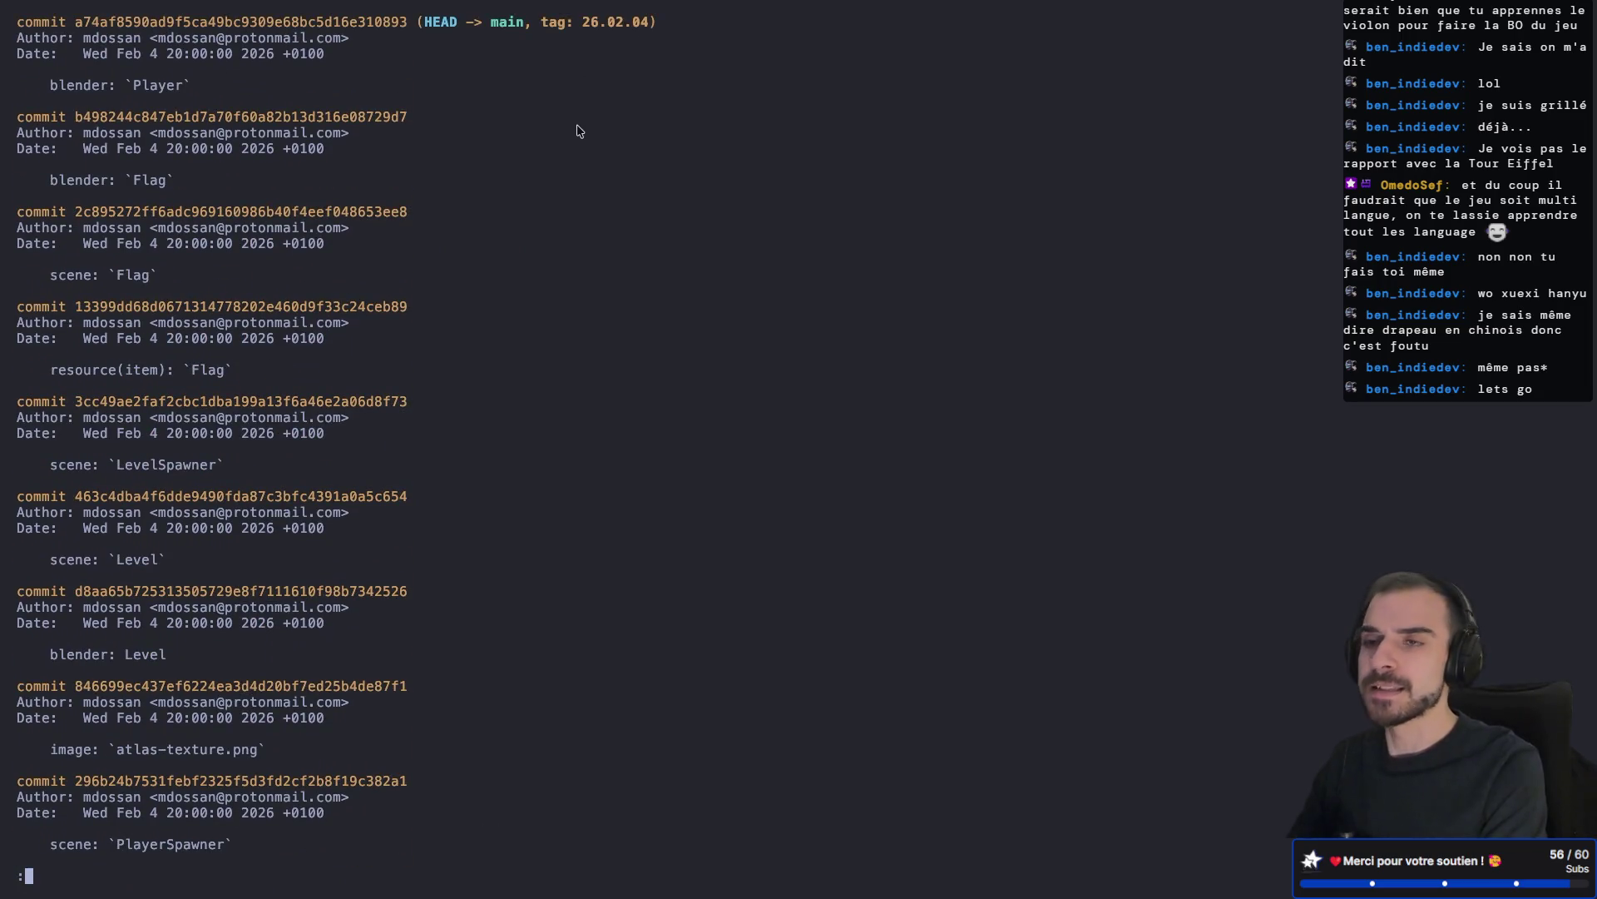
pyautogui.scroll(-2, 580, 131)
pyautogui.press('q')
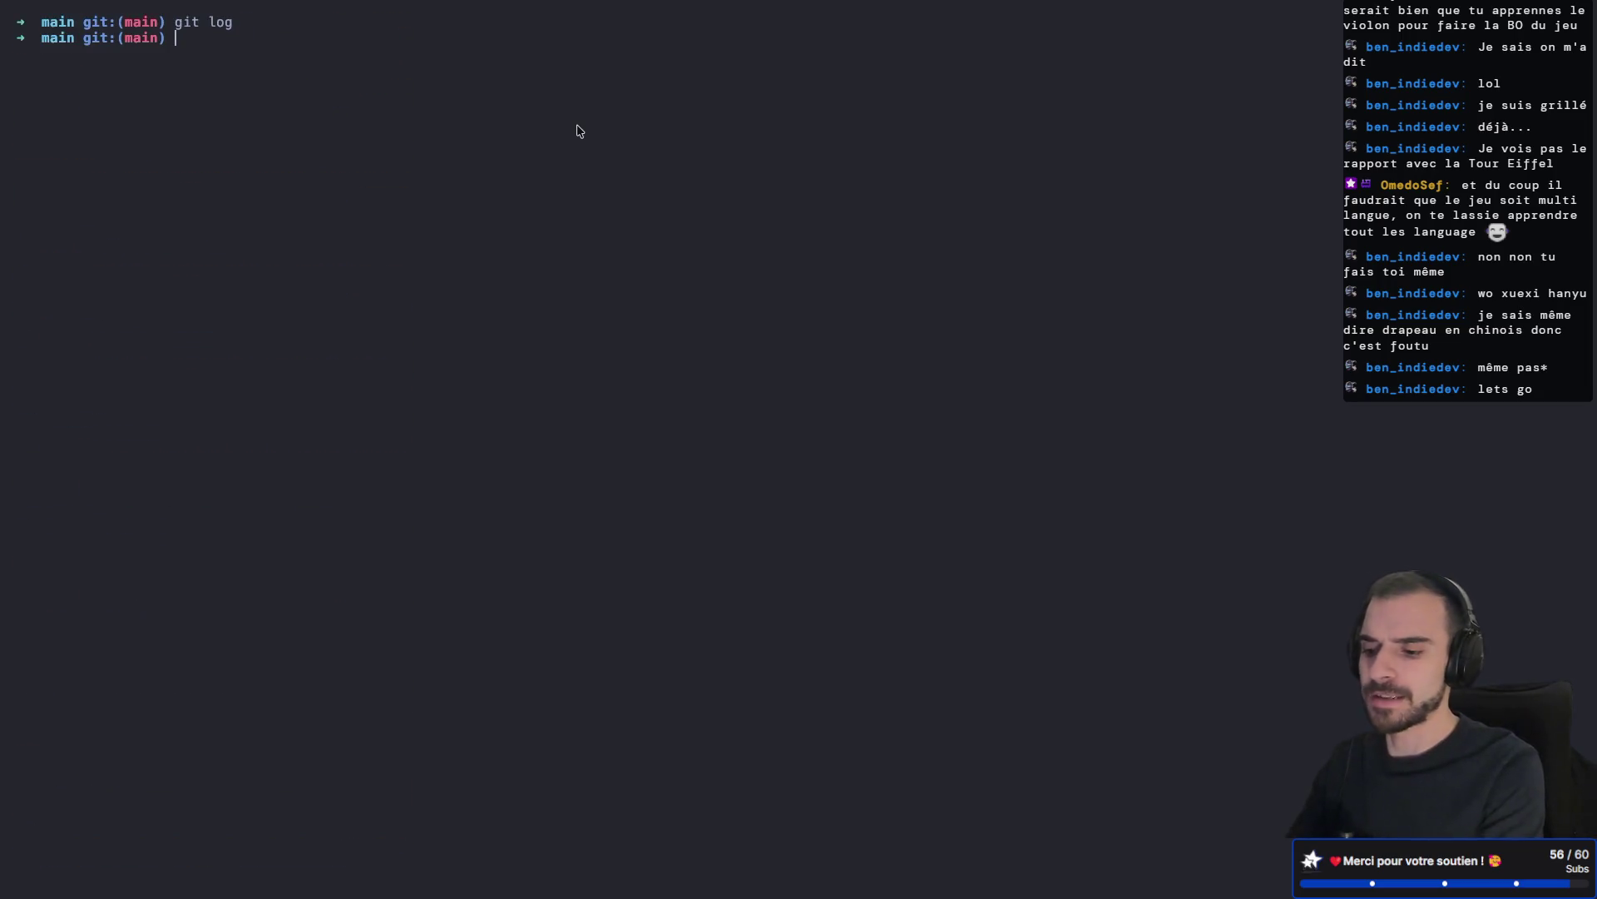
pyautogui.hotkey('alt', 'Tab')
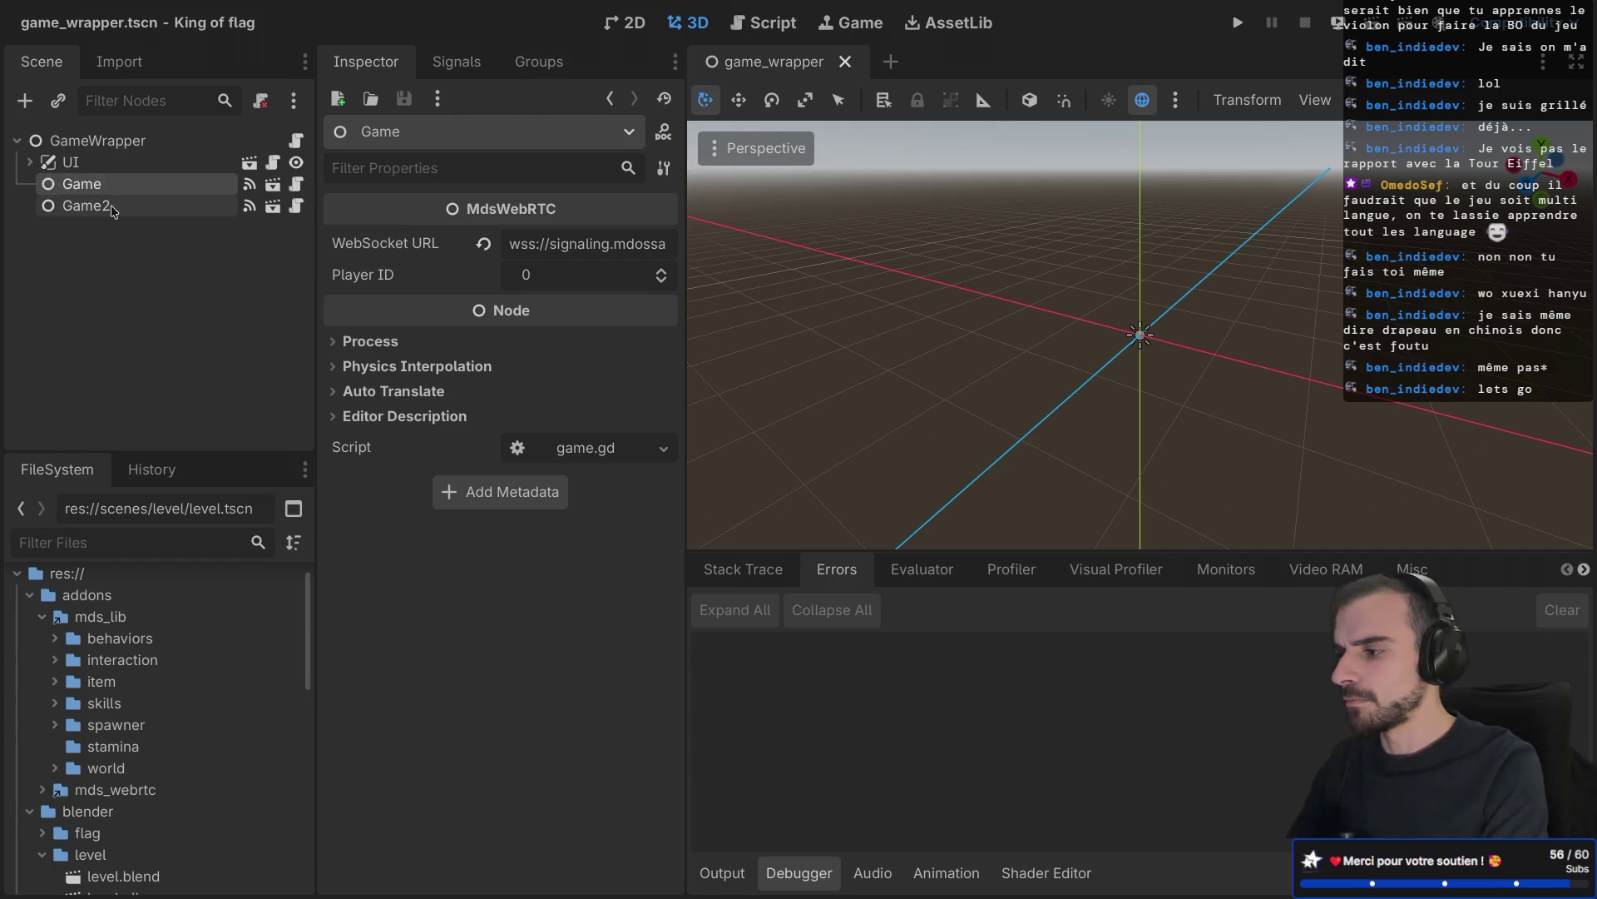
# Delete the Game2 node from game_wrapper.tscn and save the scene
pyautogui.rightClick(112, 207)
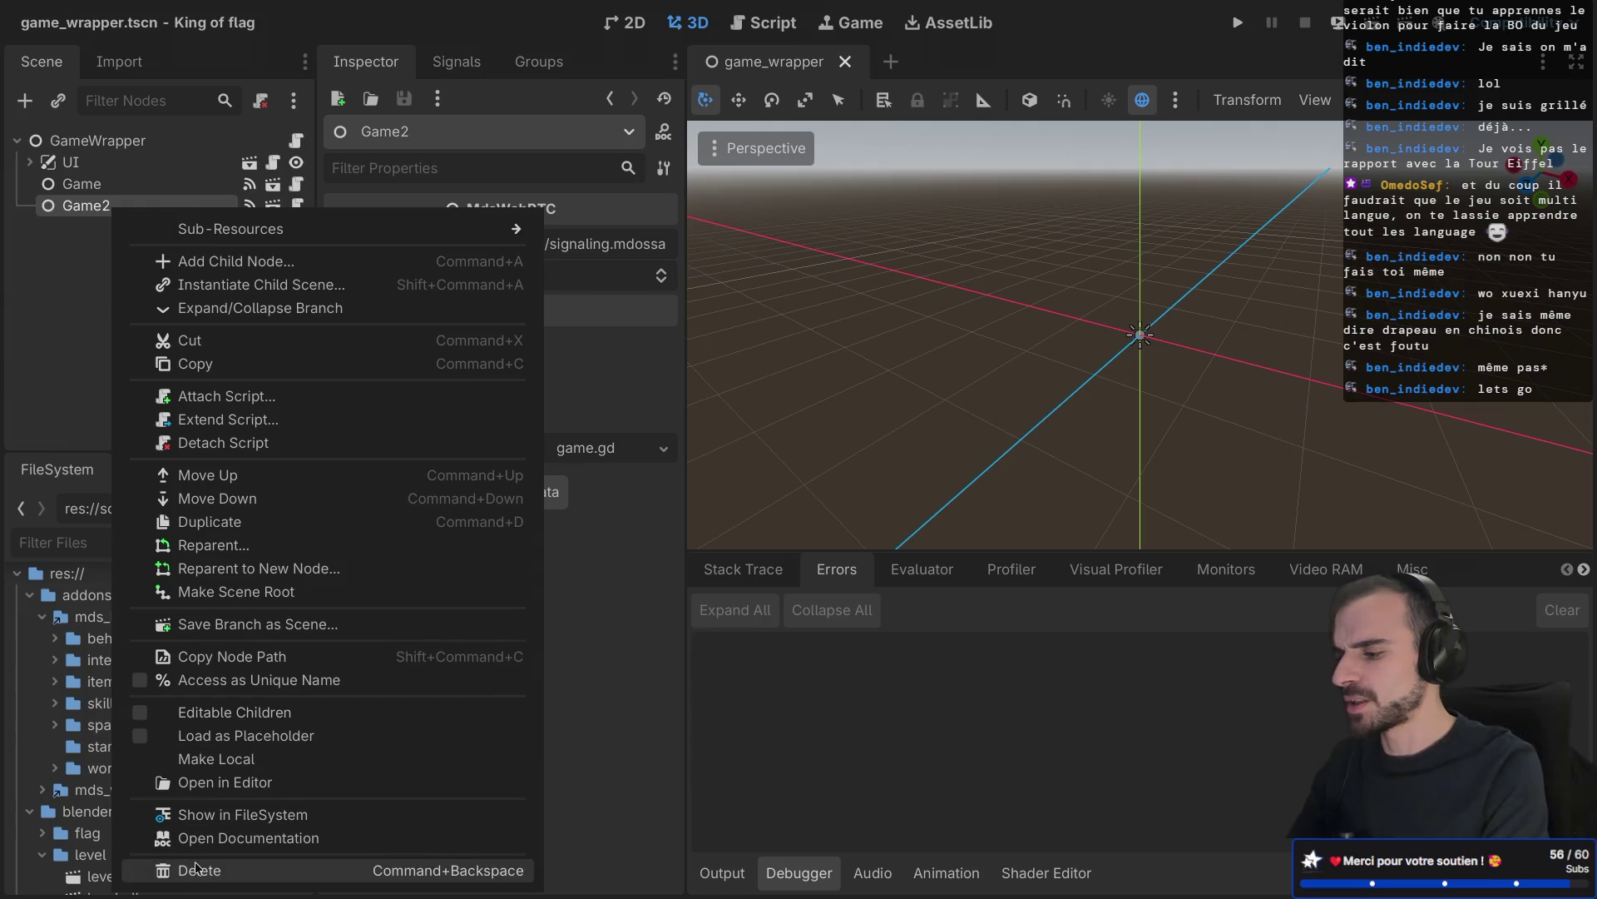
pyautogui.click(198, 868)
pyautogui.click(892, 481)
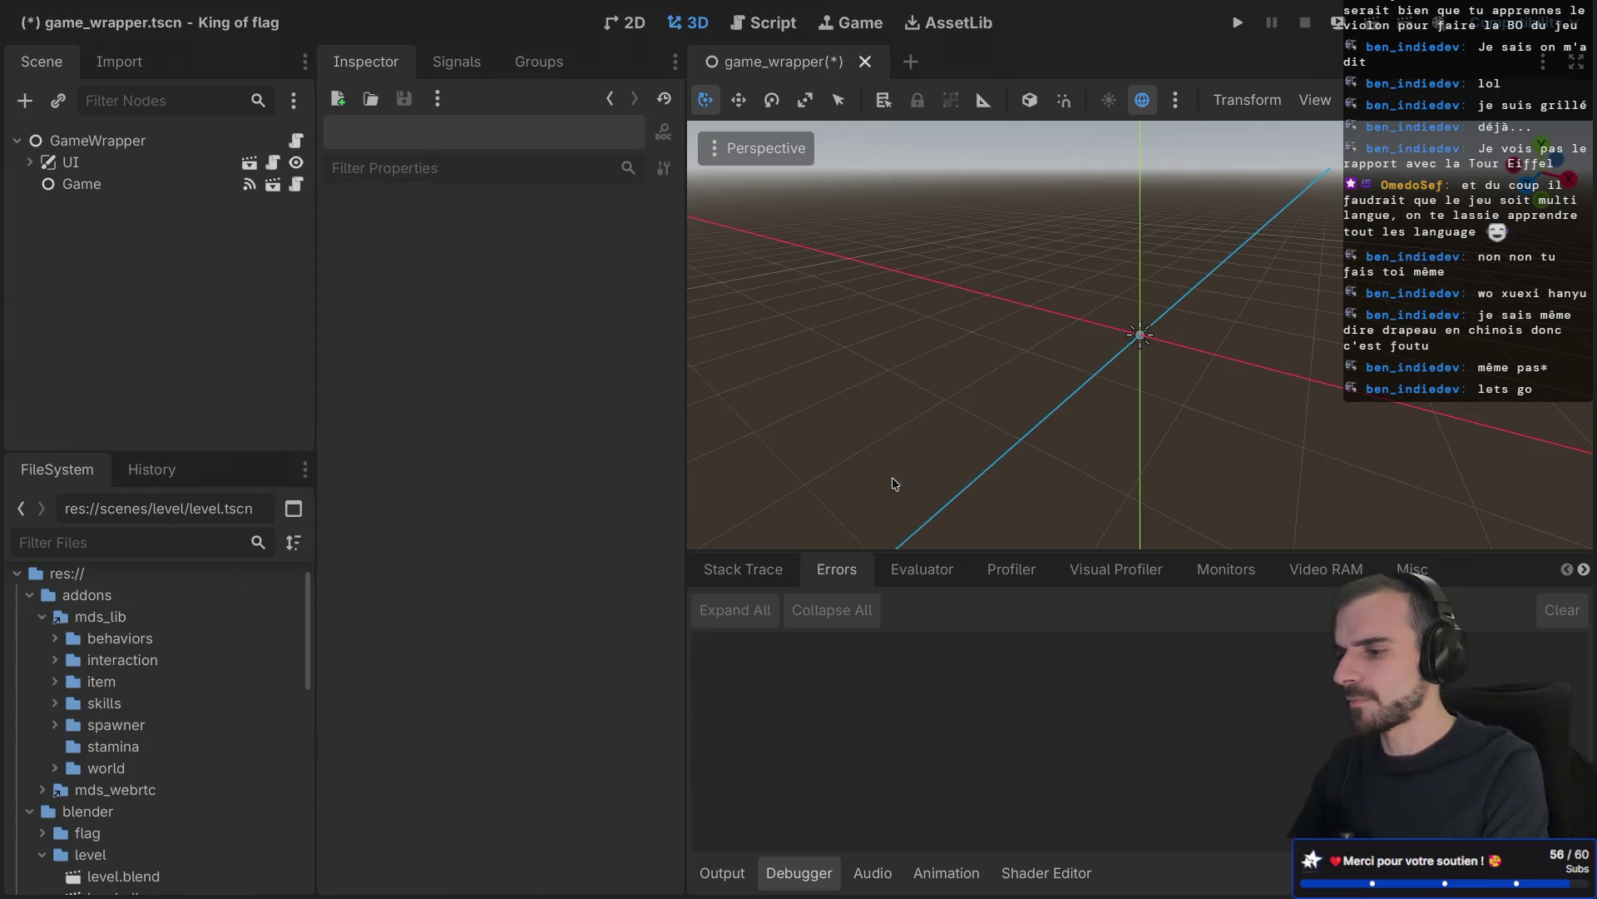
pyautogui.hotkey('ctrl', 's')
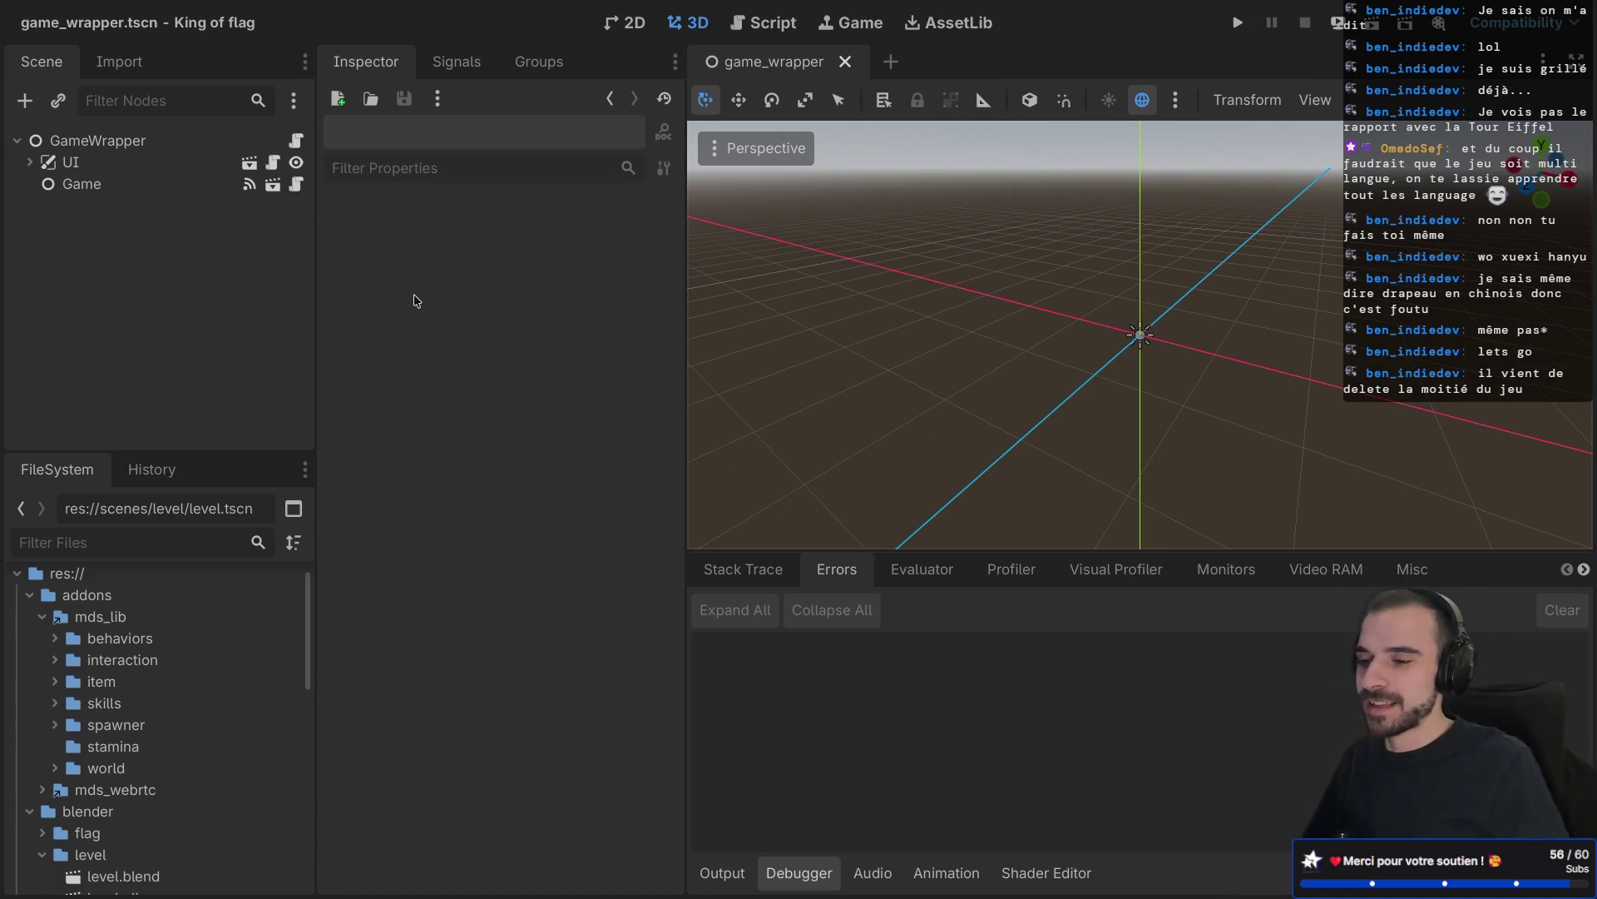
# Check git log in the terminal again, then collapse mds_lib in Godot's FileSystem dock
pyautogui.hotkey('ctrl', 'Right')
pyautogui.write('git log')
pyautogui.press('Return')
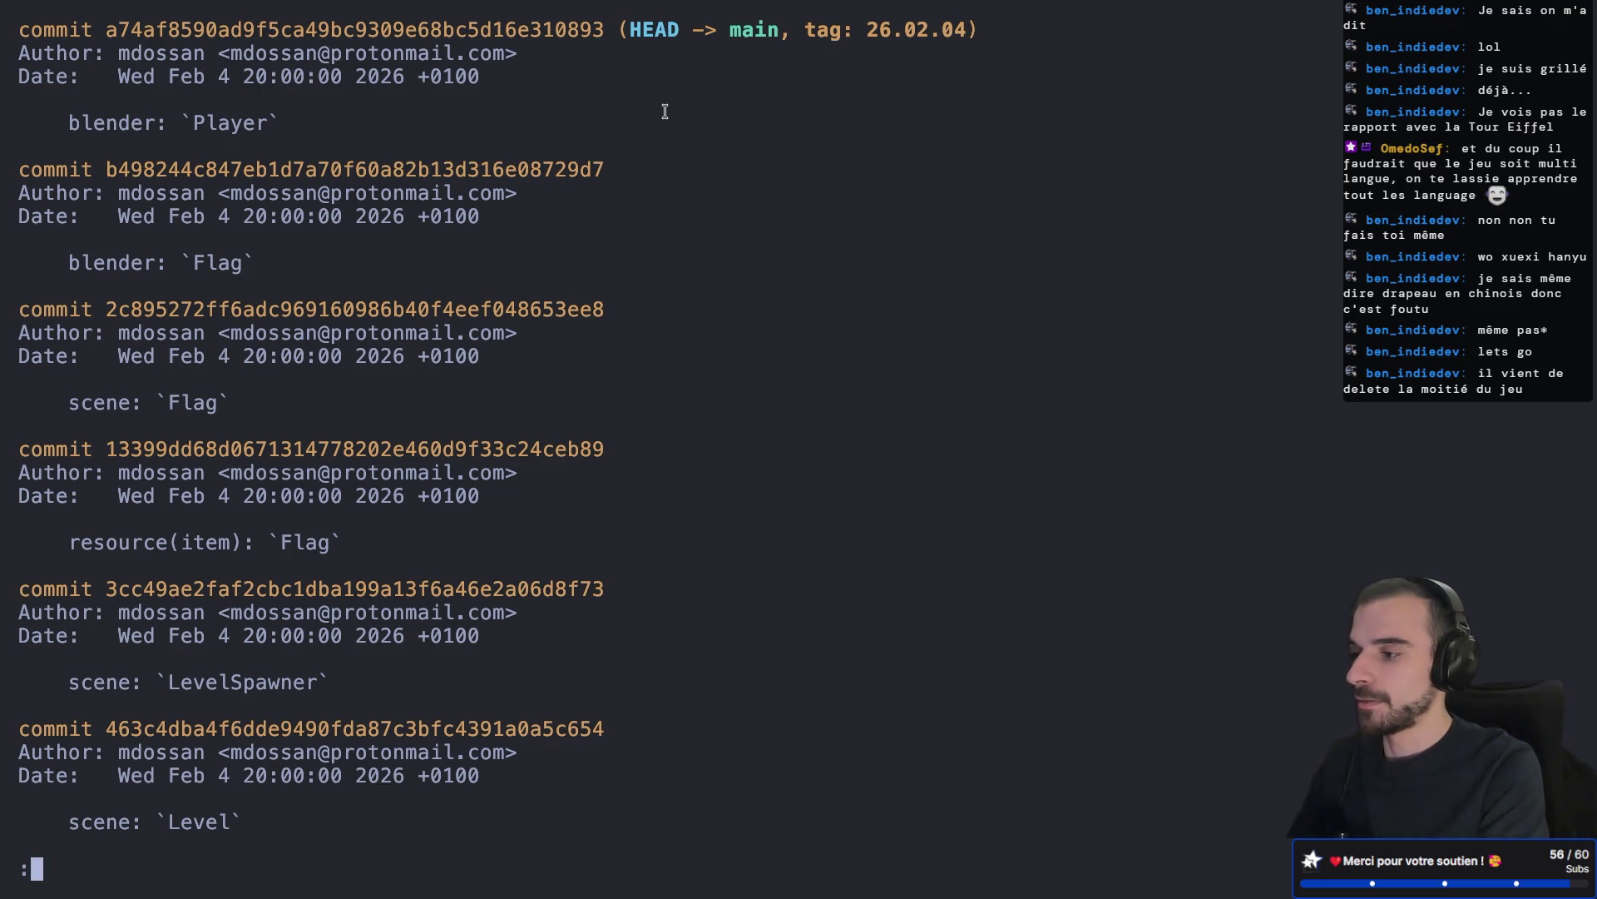
pyautogui.press('q')
pyautogui.hotkey('ctrl', 'Left')
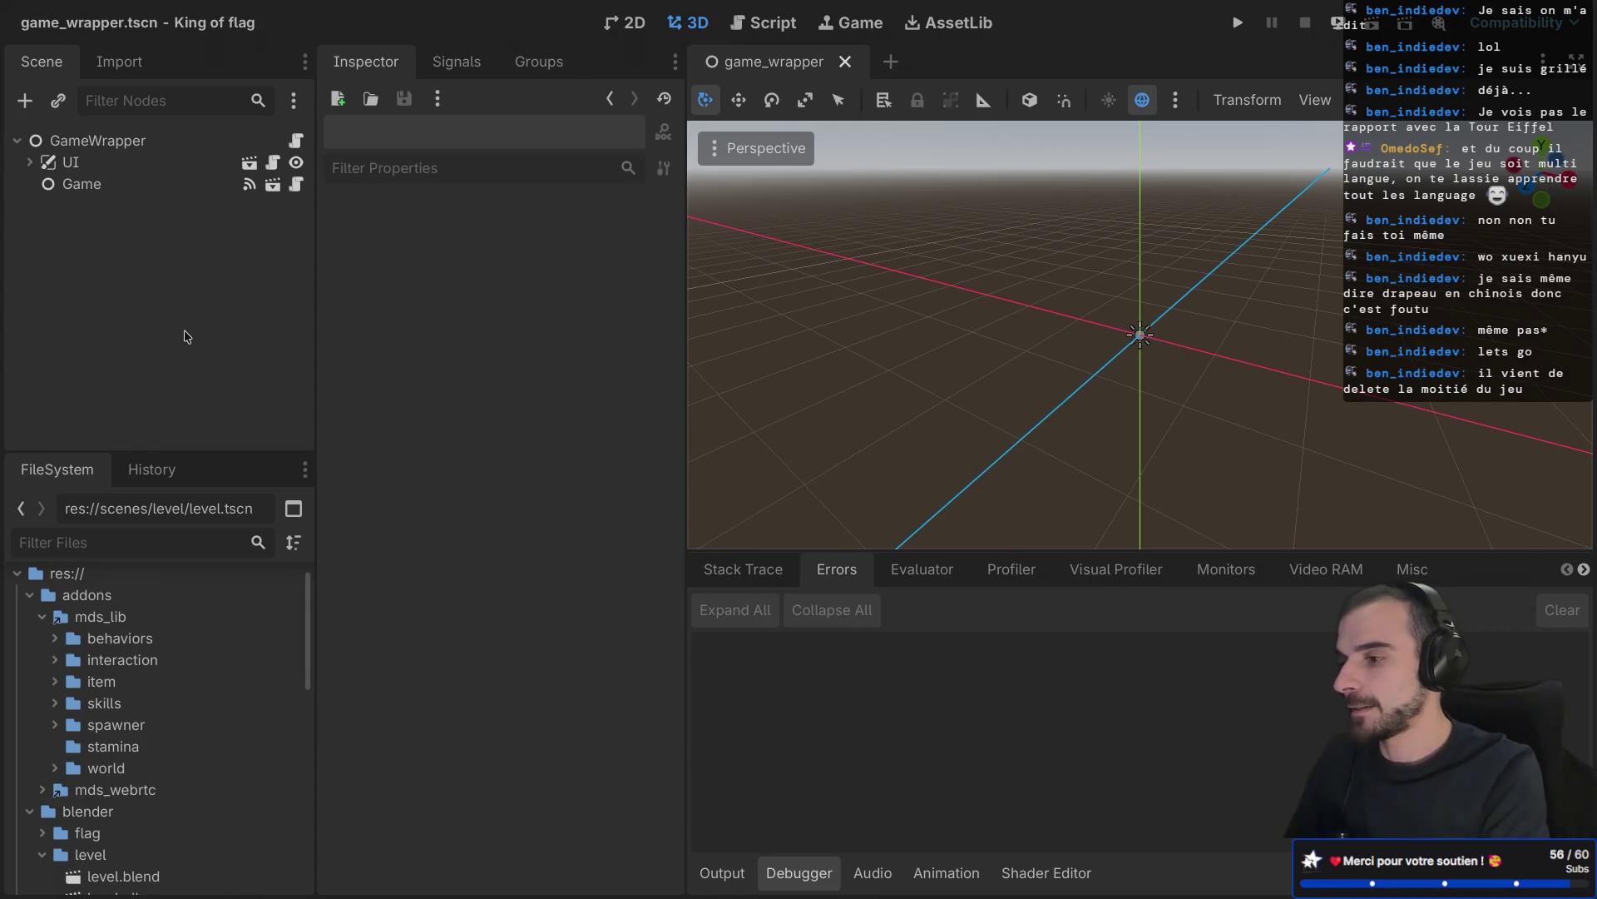
pyautogui.click(42, 617)
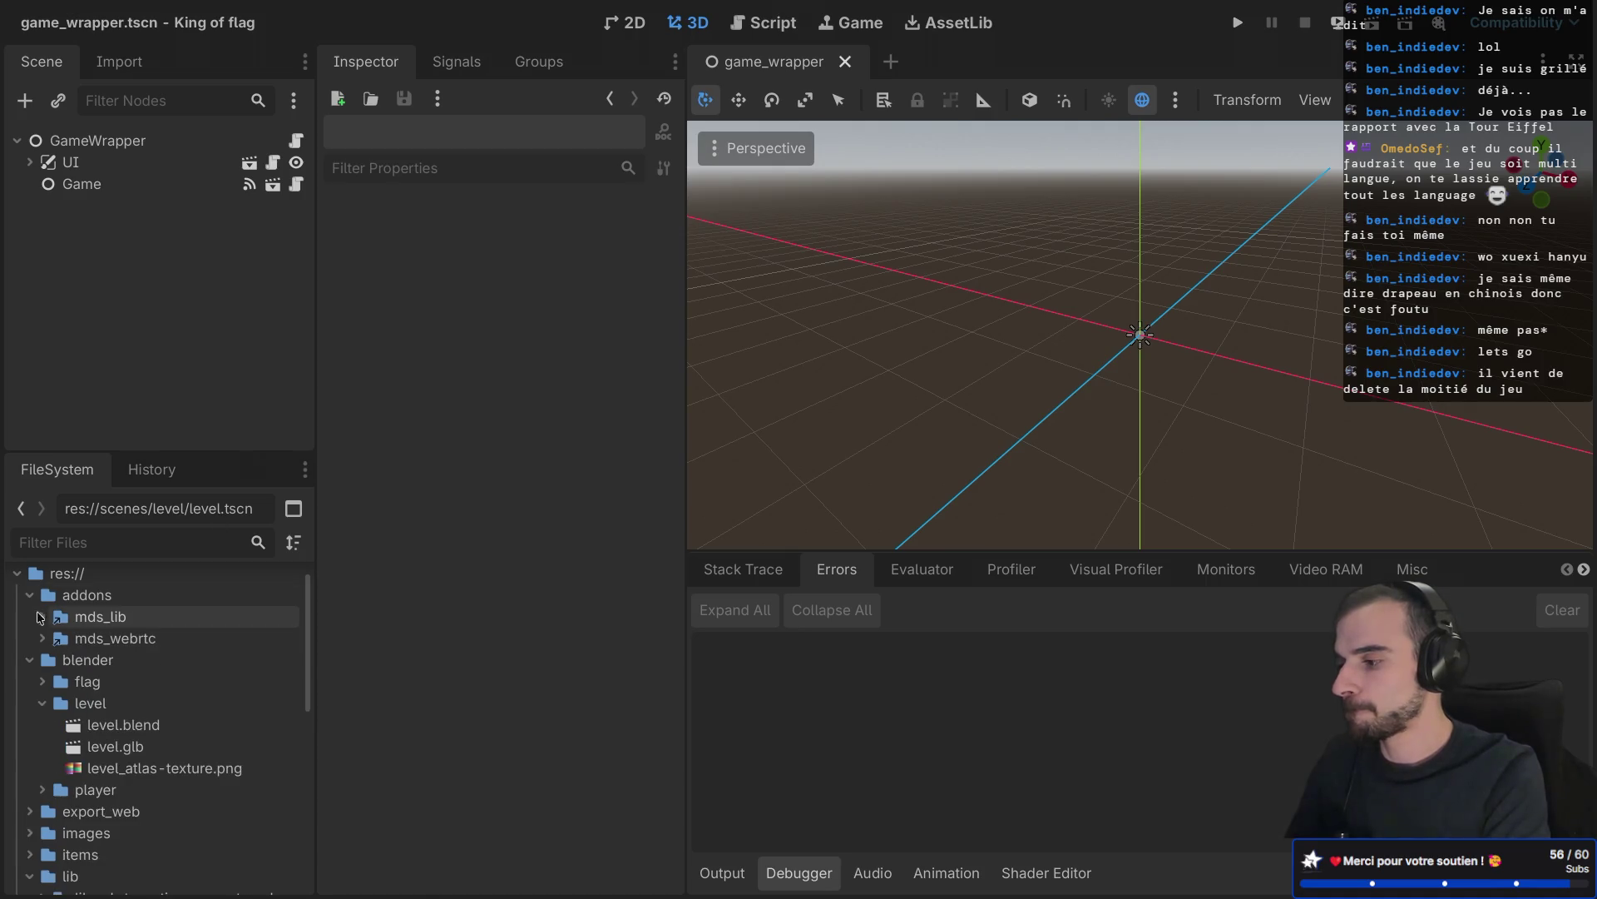
pyautogui.click(30, 595)
pyautogui.click(42, 659)
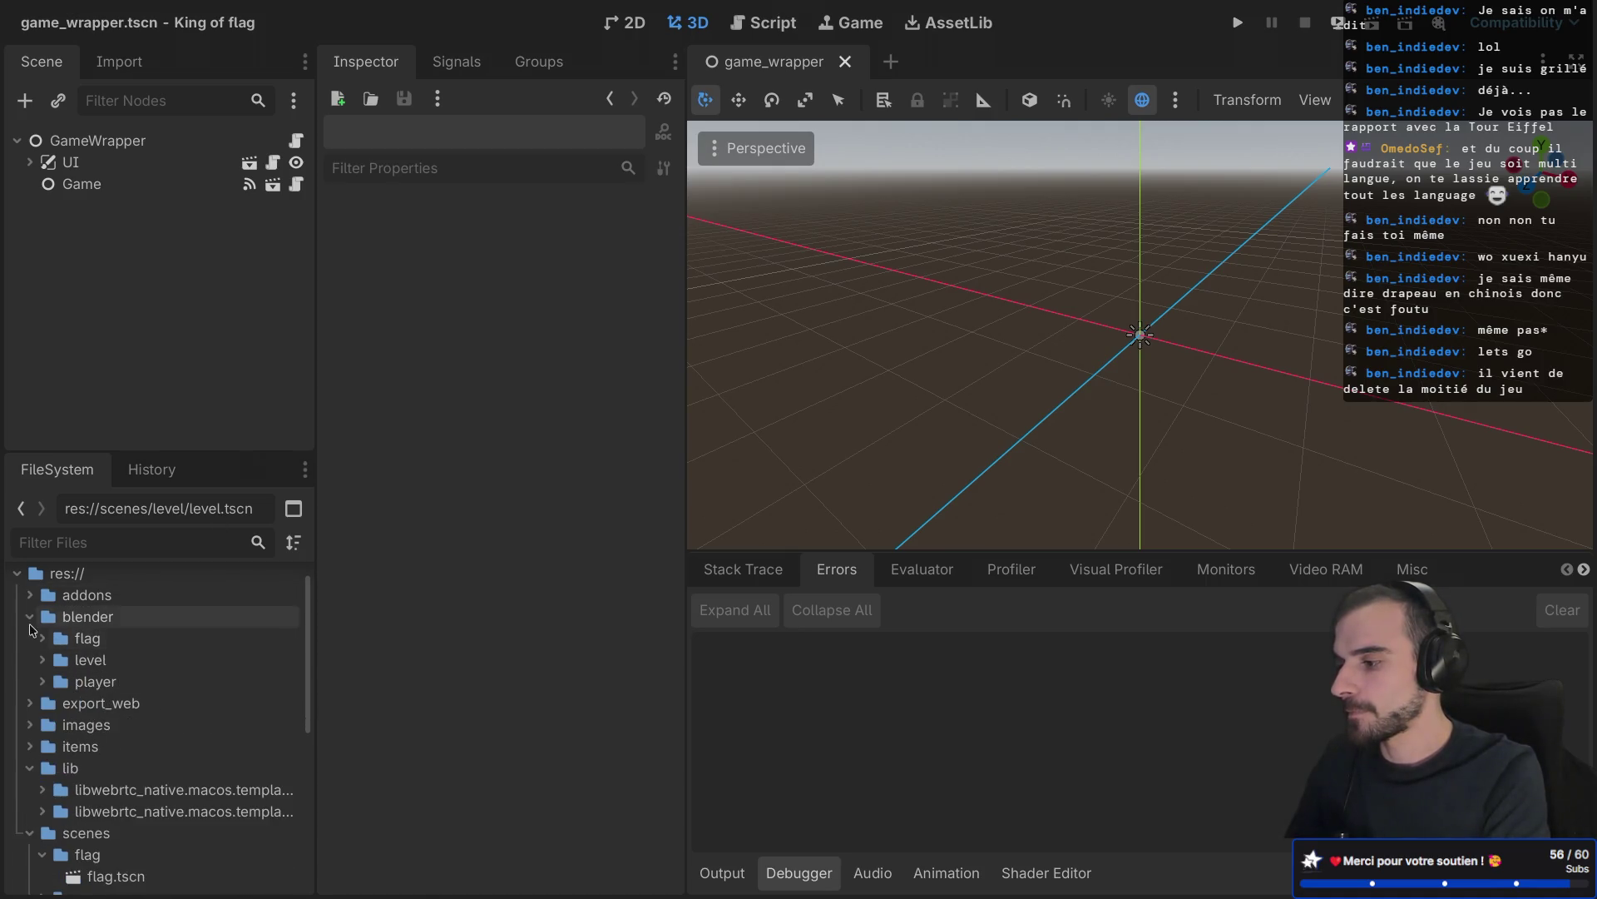
pyautogui.click(29, 618)
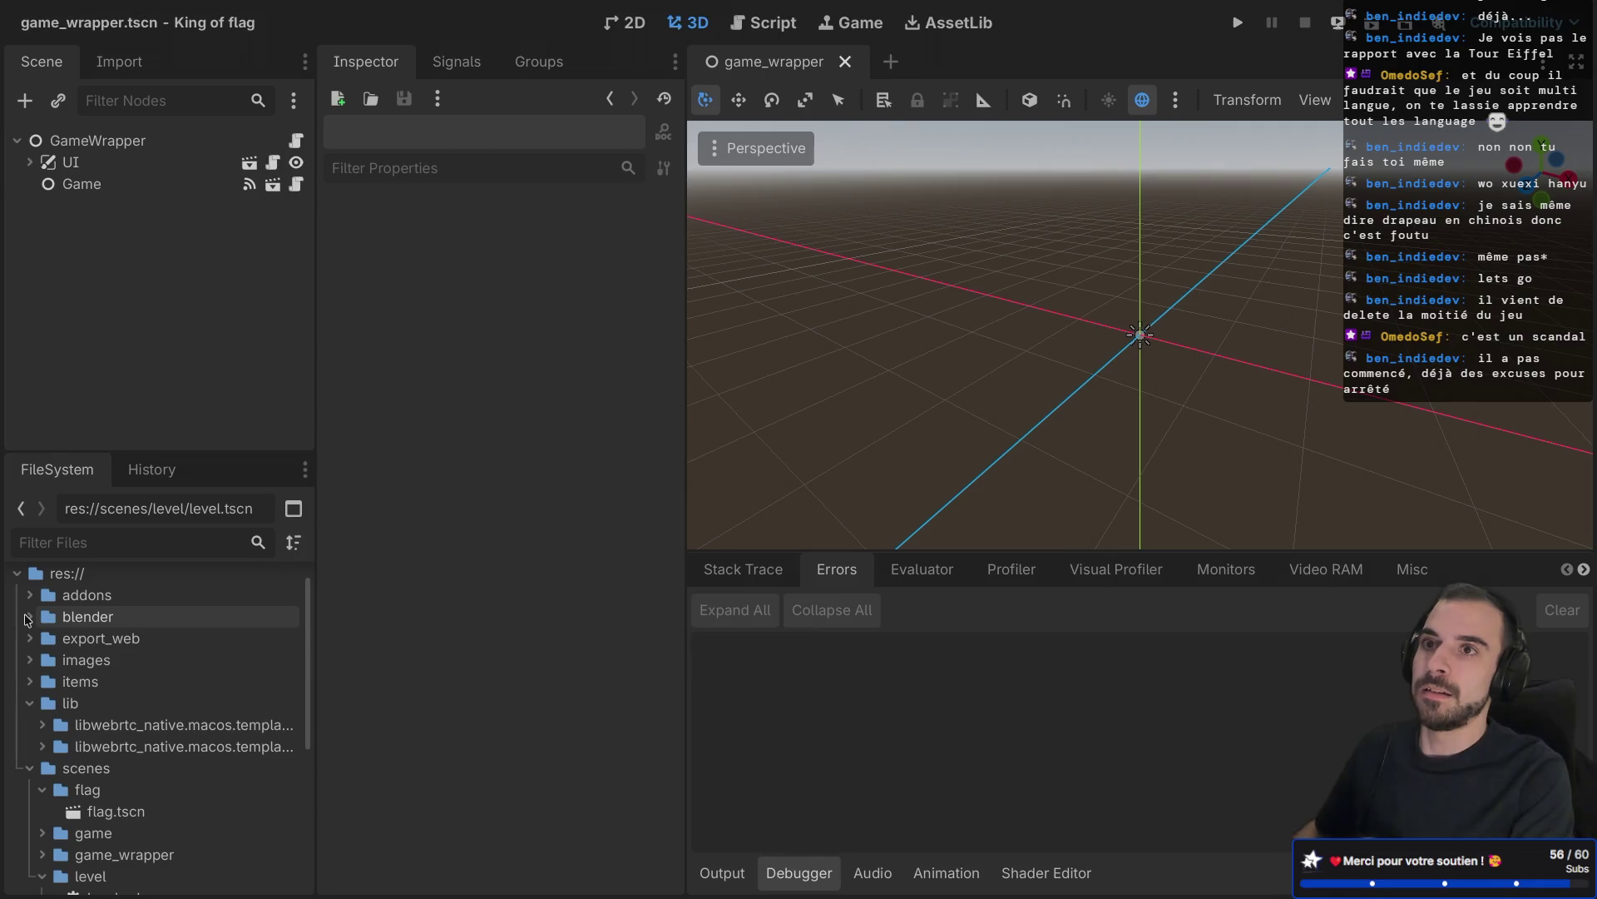
pyautogui.press('XF86MonBrightnessUp')
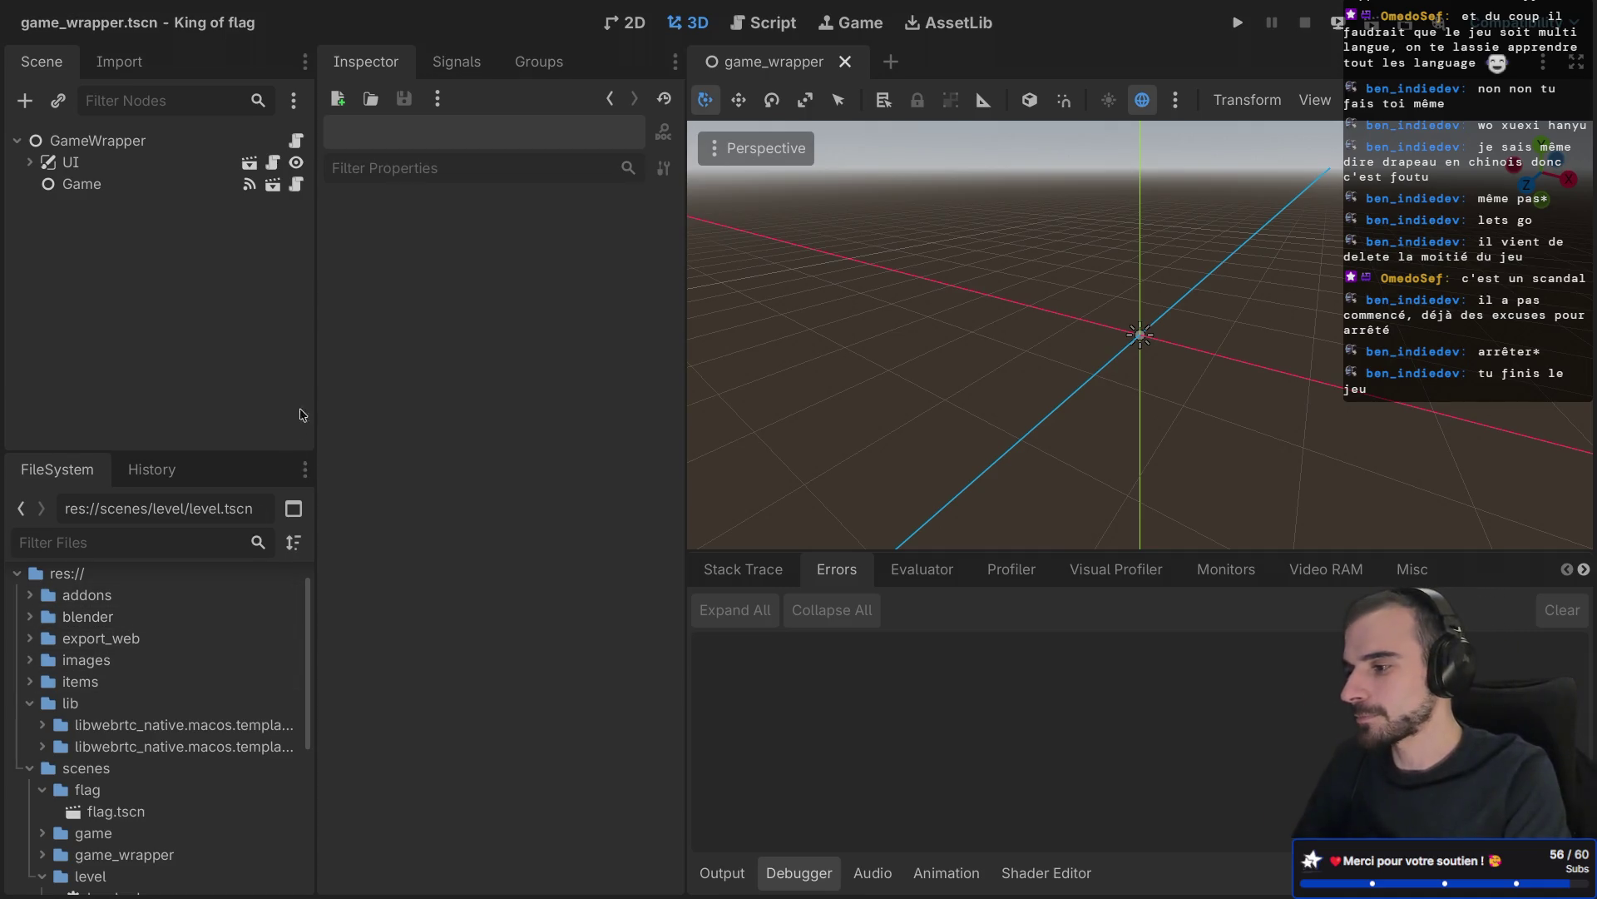
# Widen the docks and collapse the lib and scenes folders, then go to the itch.io devlog
pyautogui.moveTo(317, 364); pyautogui.dragTo(333, 364)
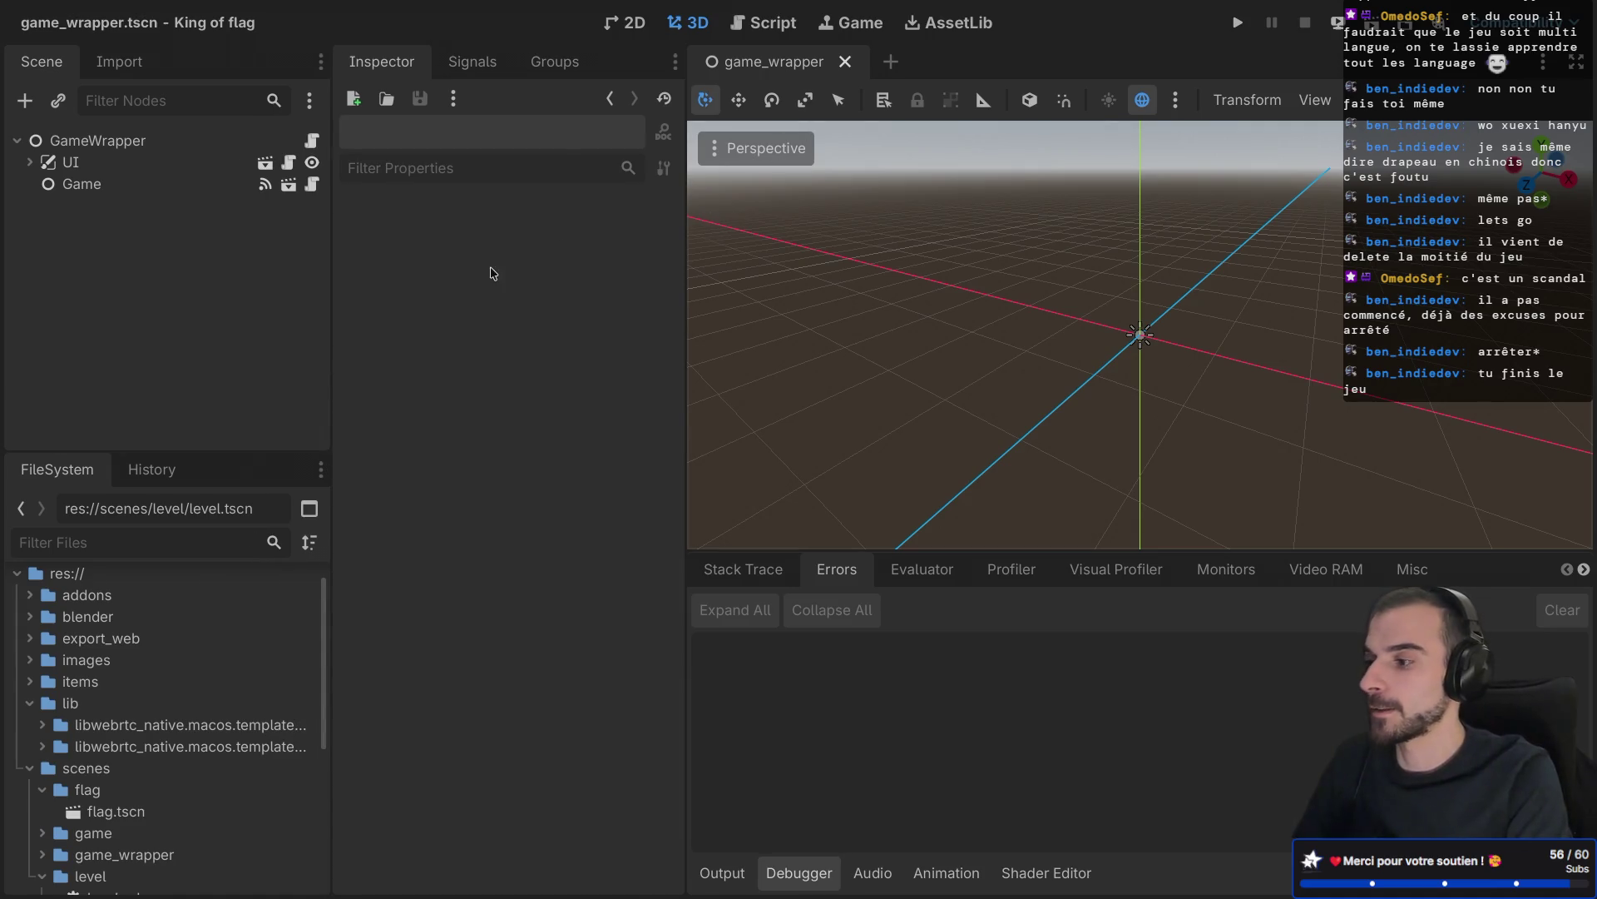
pyautogui.scroll(-1, 98, 753)
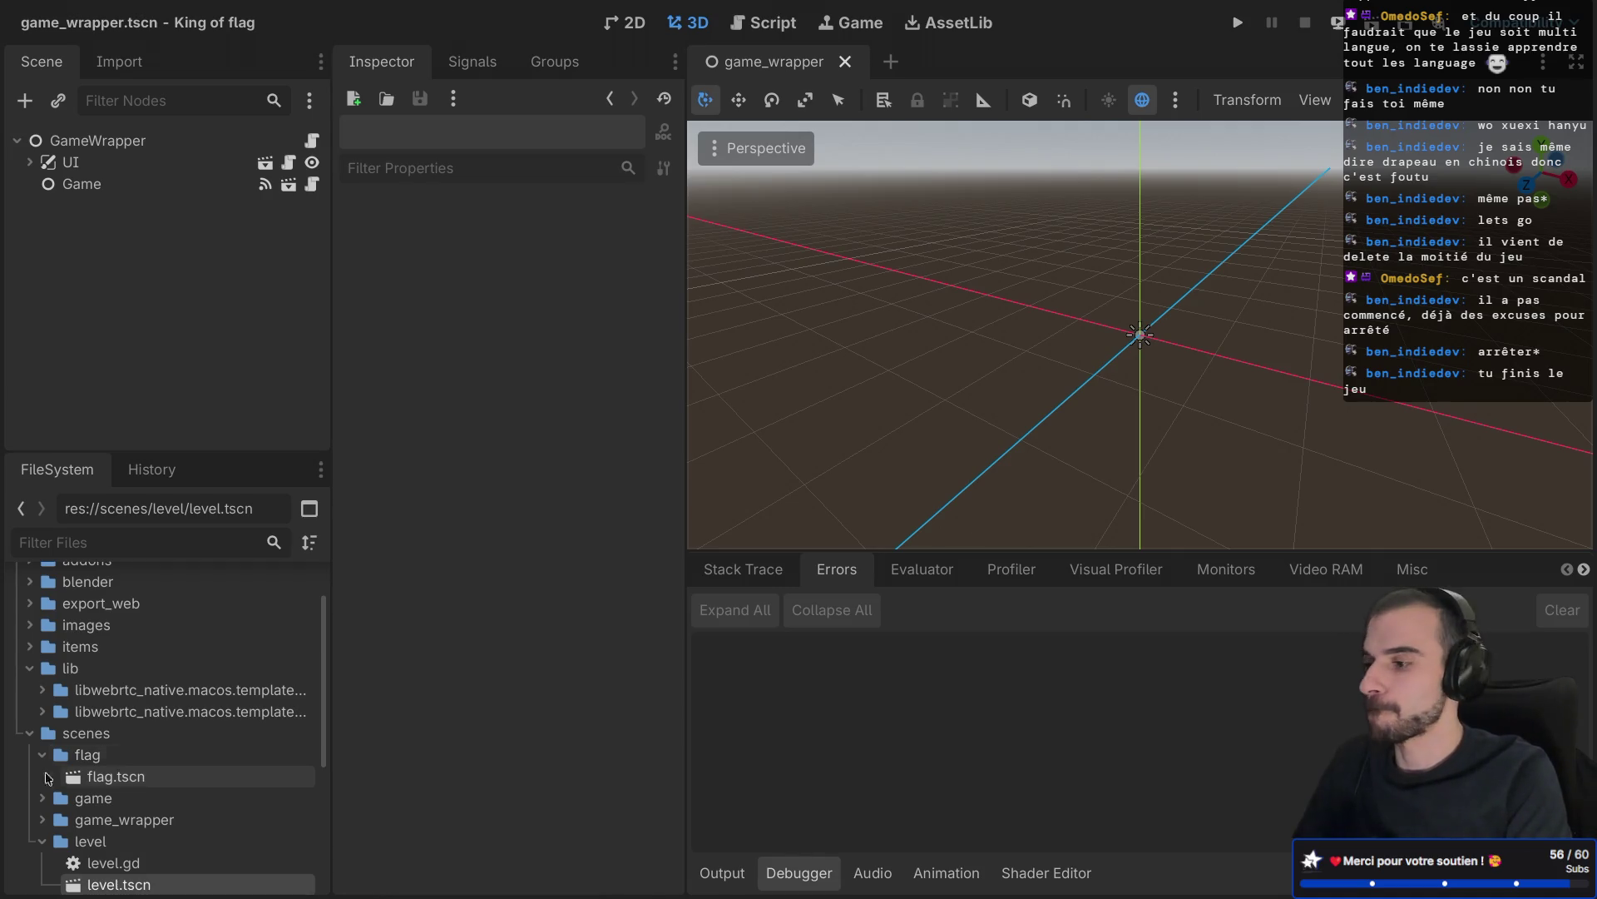
pyautogui.click(29, 669)
pyautogui.click(29, 691)
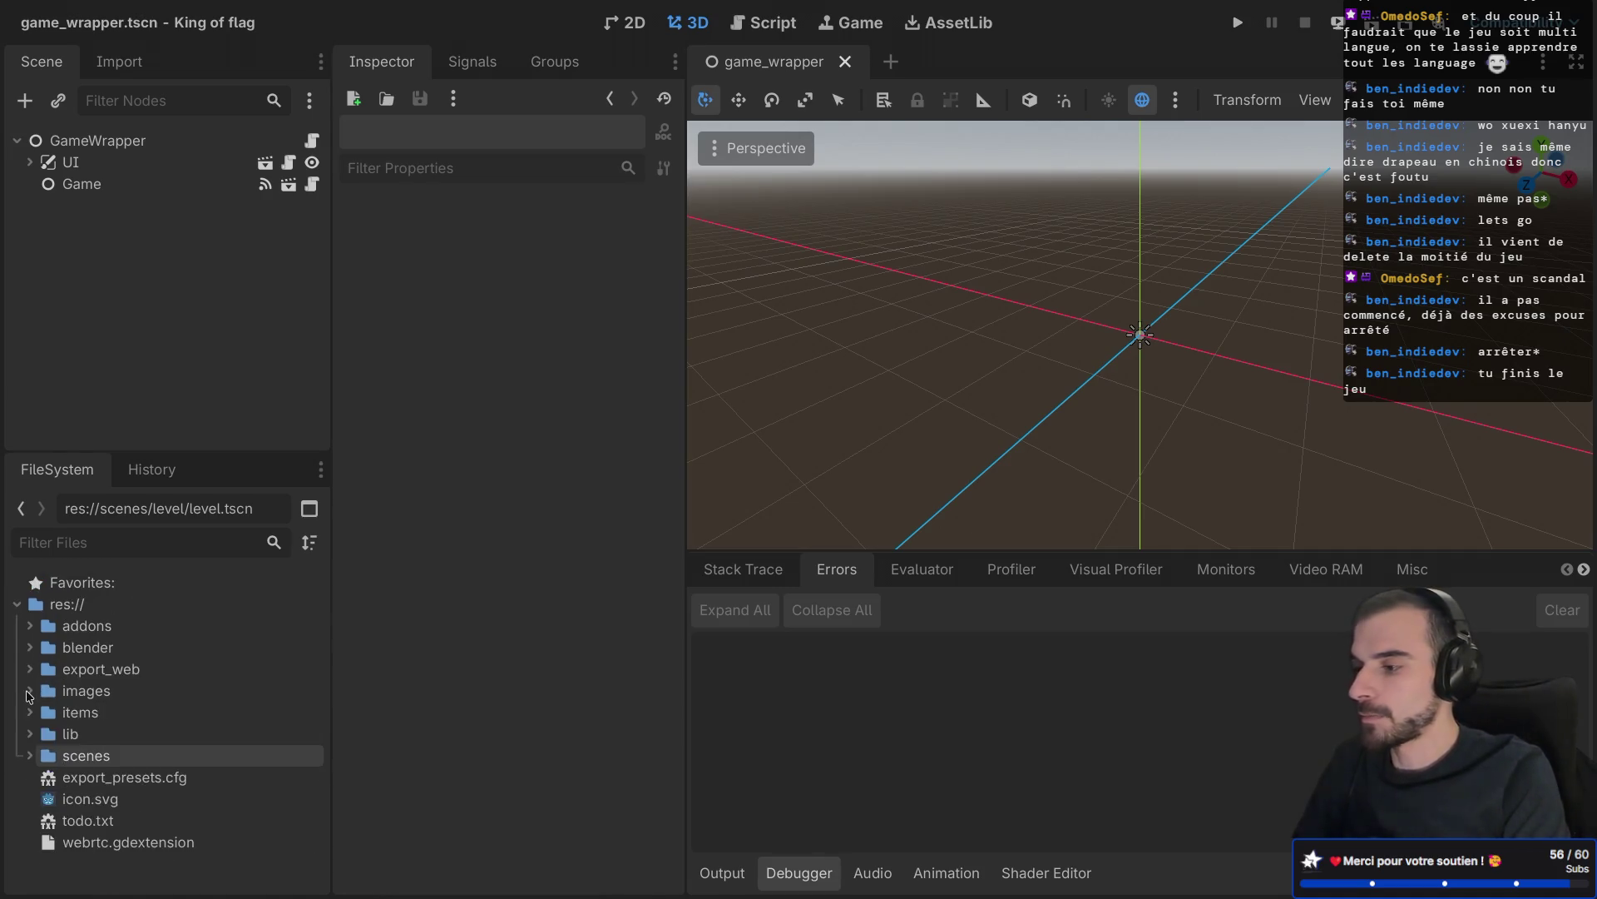
pyautogui.hotkey('ctrl', 'Right')
pyautogui.hotkey('ctrl', 'Right')
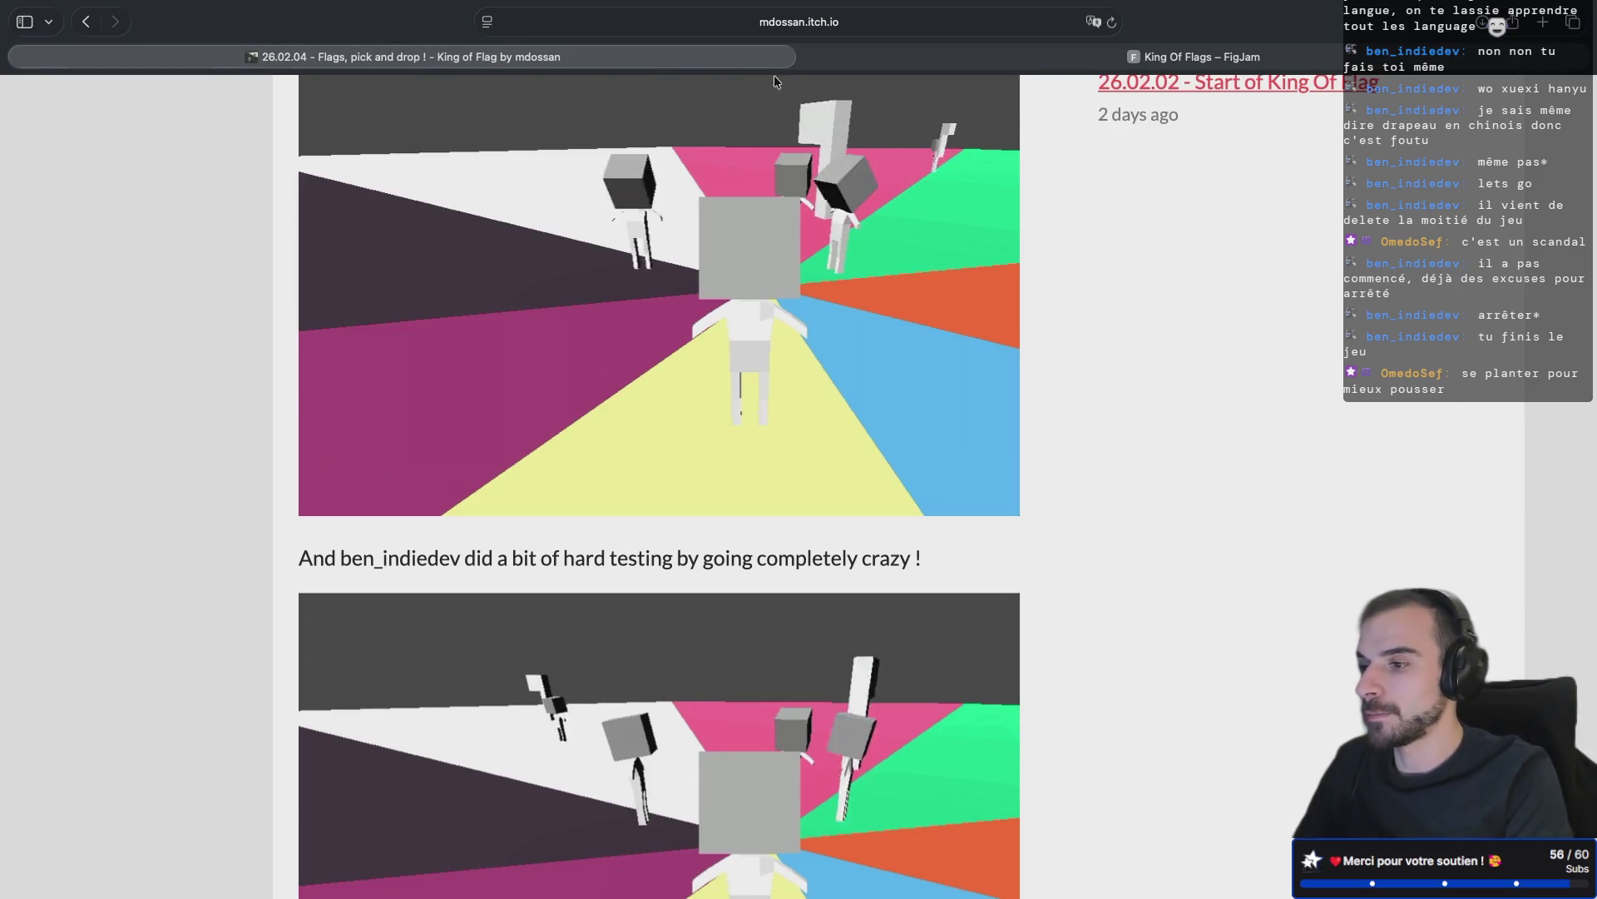
# Edit the Player card's rule text to read 'Can pick only one item'
pyautogui.click(873, 59)
pyautogui.scroll(-10, 666, 296)
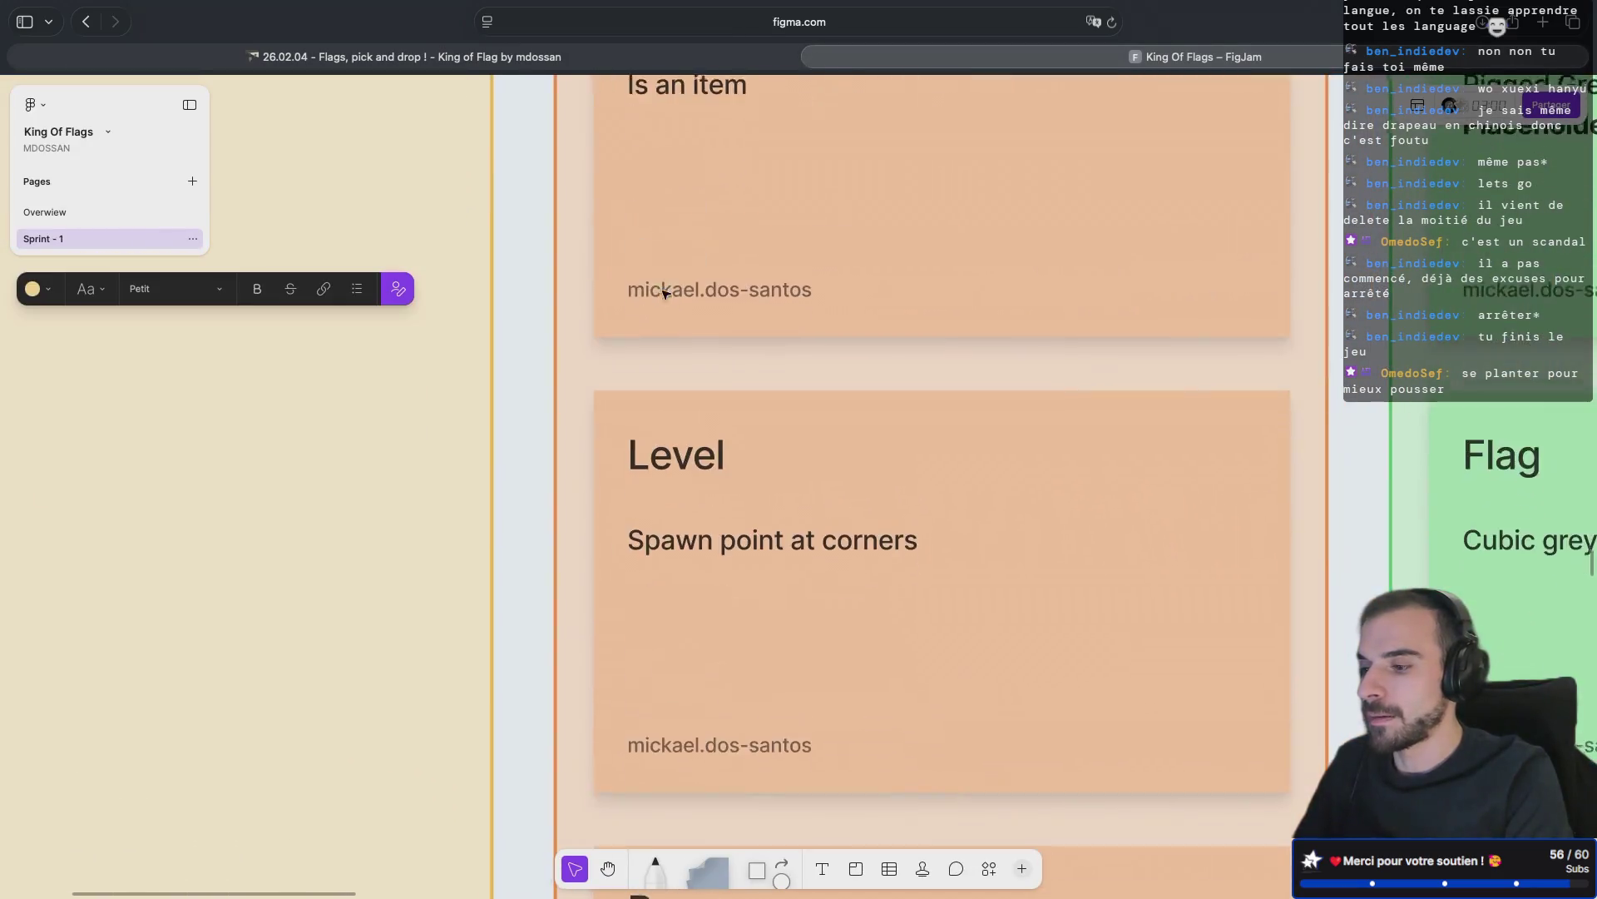
pyautogui.scroll(-5, 663, 292)
pyautogui.scroll(-3, 664, 293)
pyautogui.scroll(10, 664, 293)
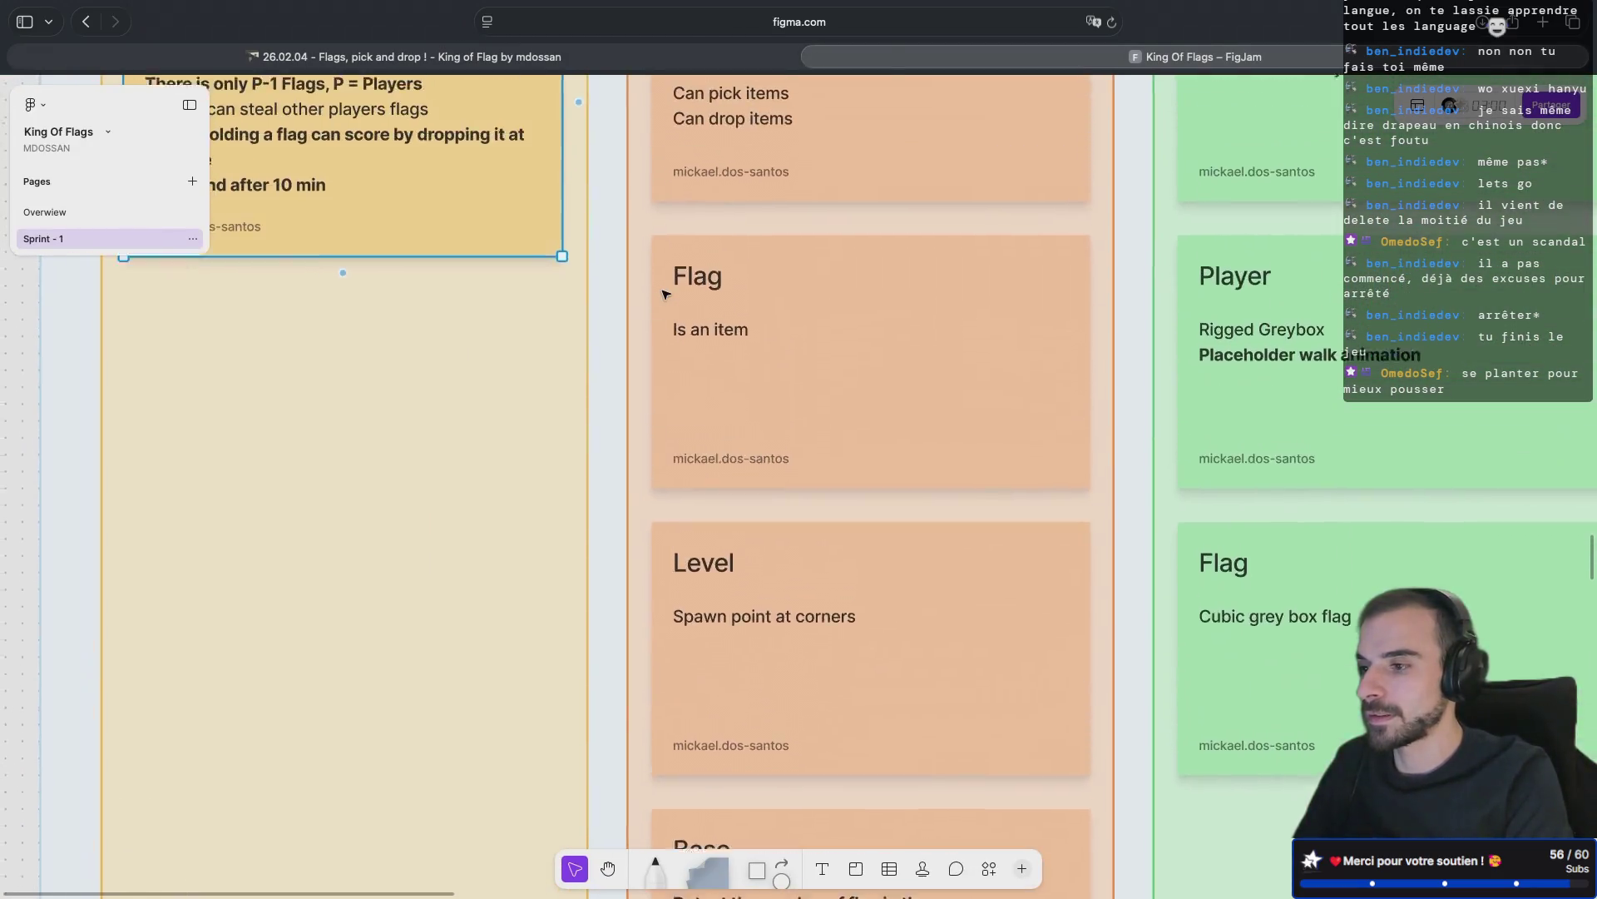
pyautogui.scroll(5, 664, 293)
pyautogui.hscroll(-2, 664, 293)
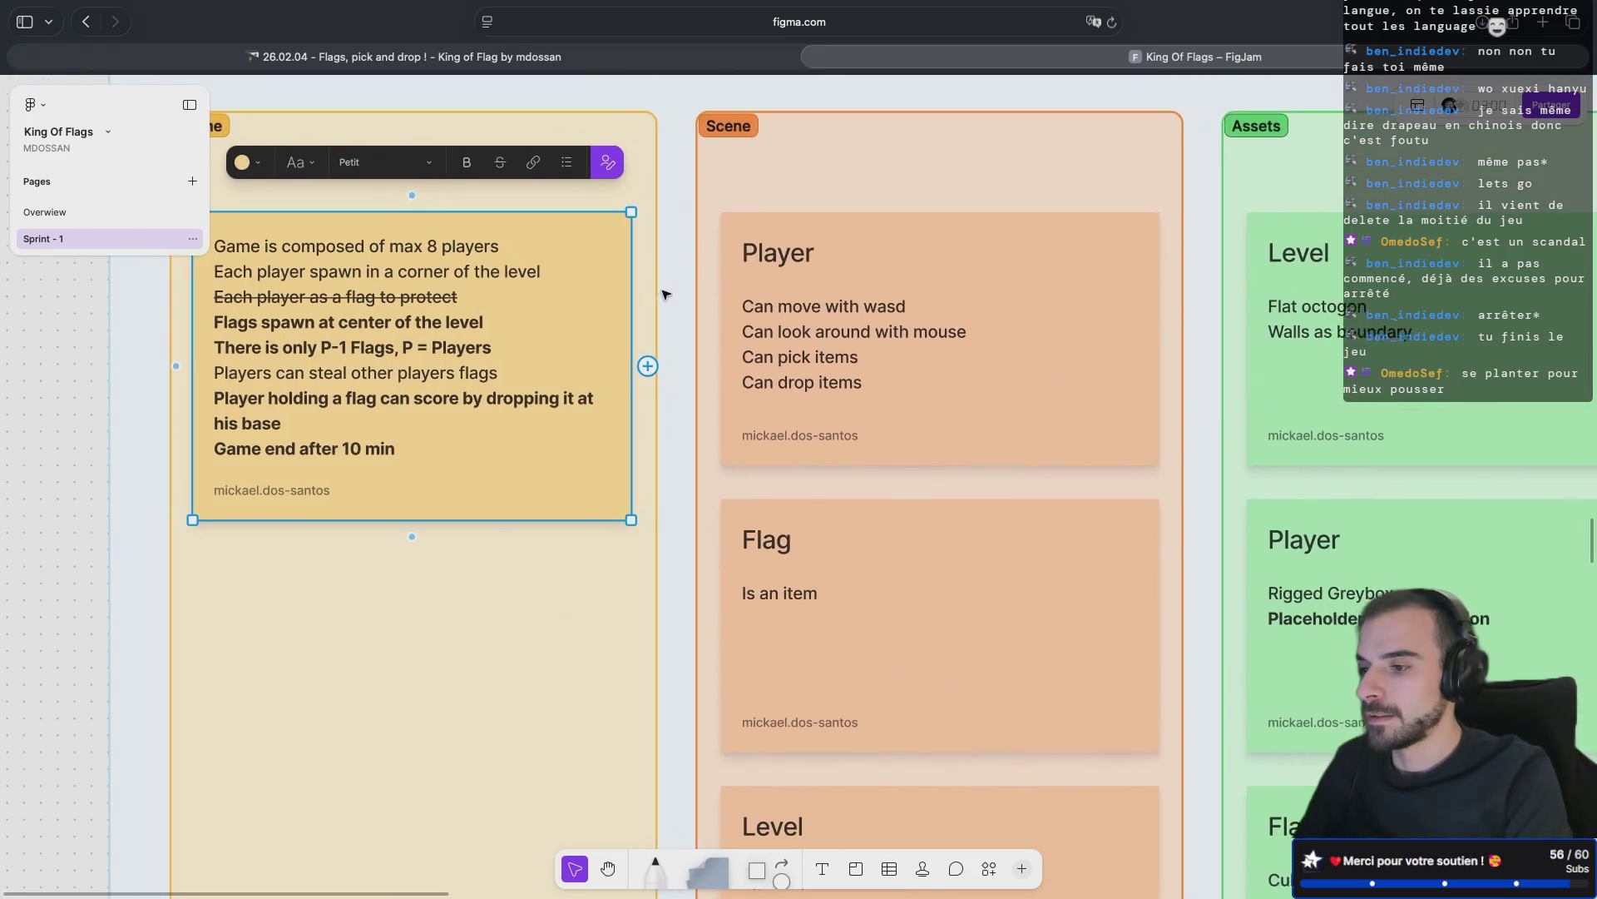
pyautogui.hscroll(1, 664, 293)
pyautogui.scroll(5, 824, 367)
pyautogui.click(746, 353)
pyautogui.click(753, 344)
pyautogui.write('only one')
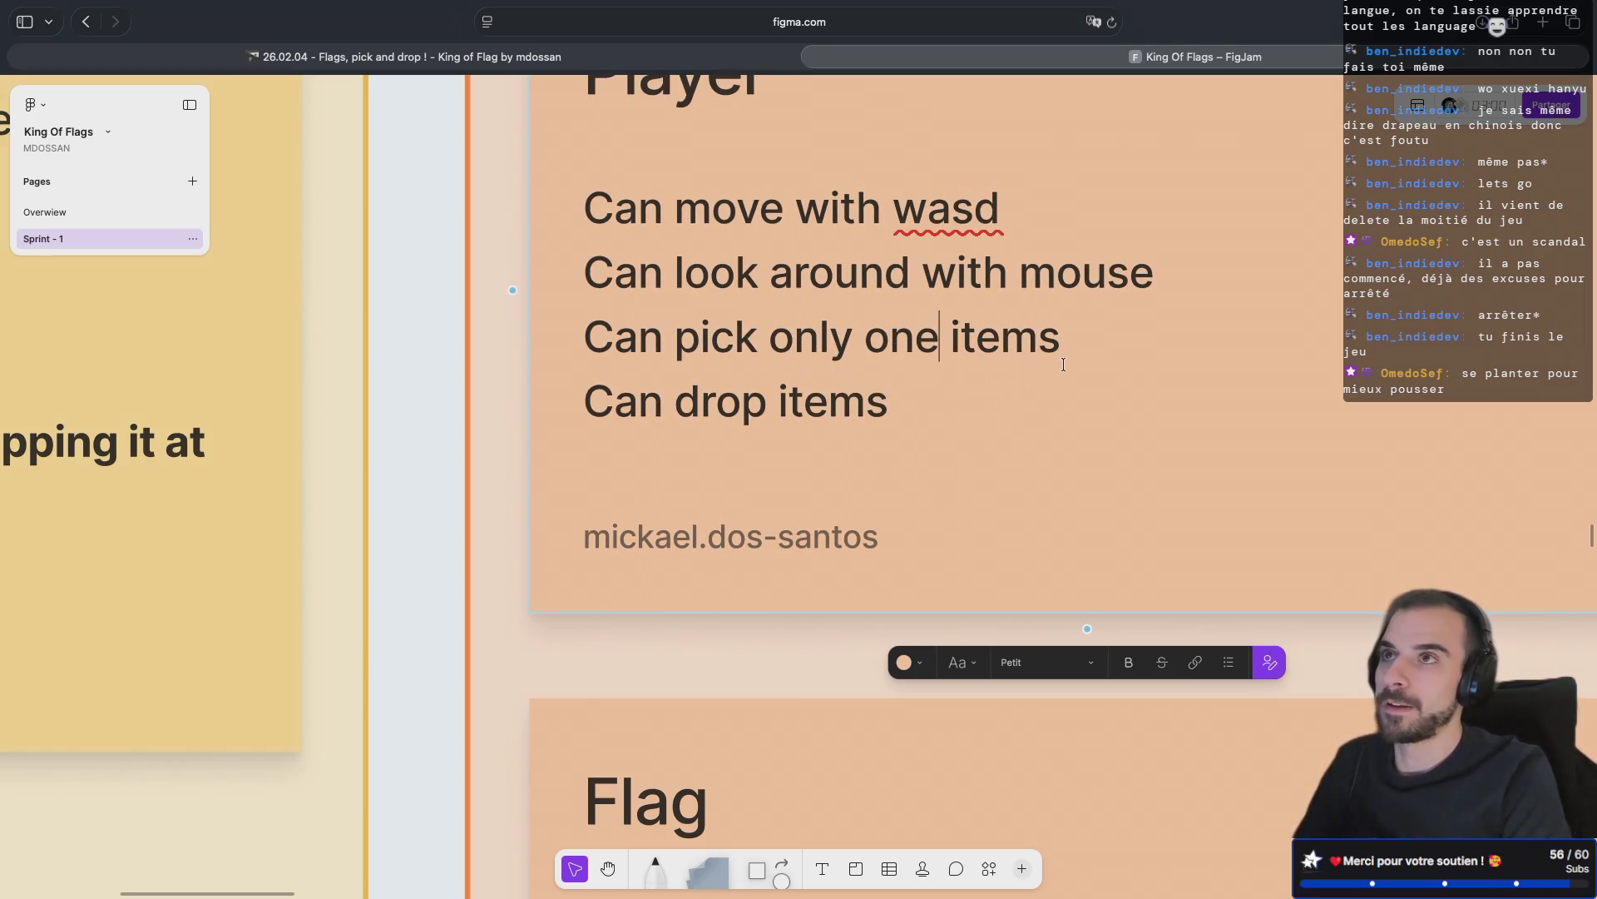
pyautogui.click(1072, 351)
pyautogui.press('BackSpace')
# Make the 'Can pick only one item' line bold
pyautogui.moveTo(1055, 344); pyautogui.dragTo(587, 336)
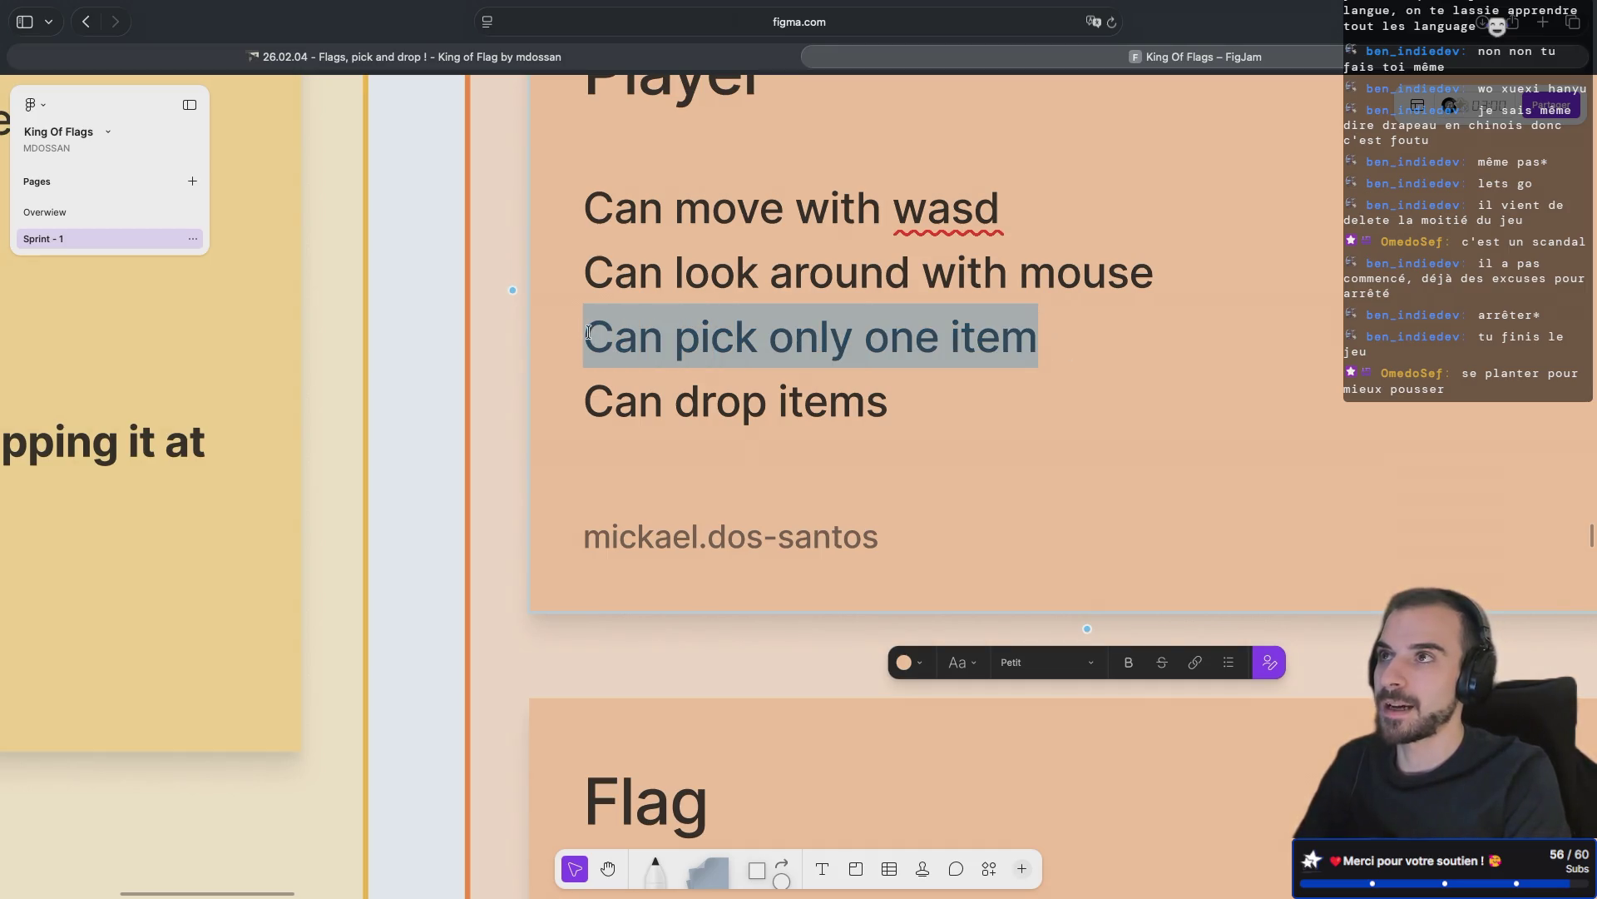
pyautogui.click(1128, 662)
pyautogui.click(956, 416)
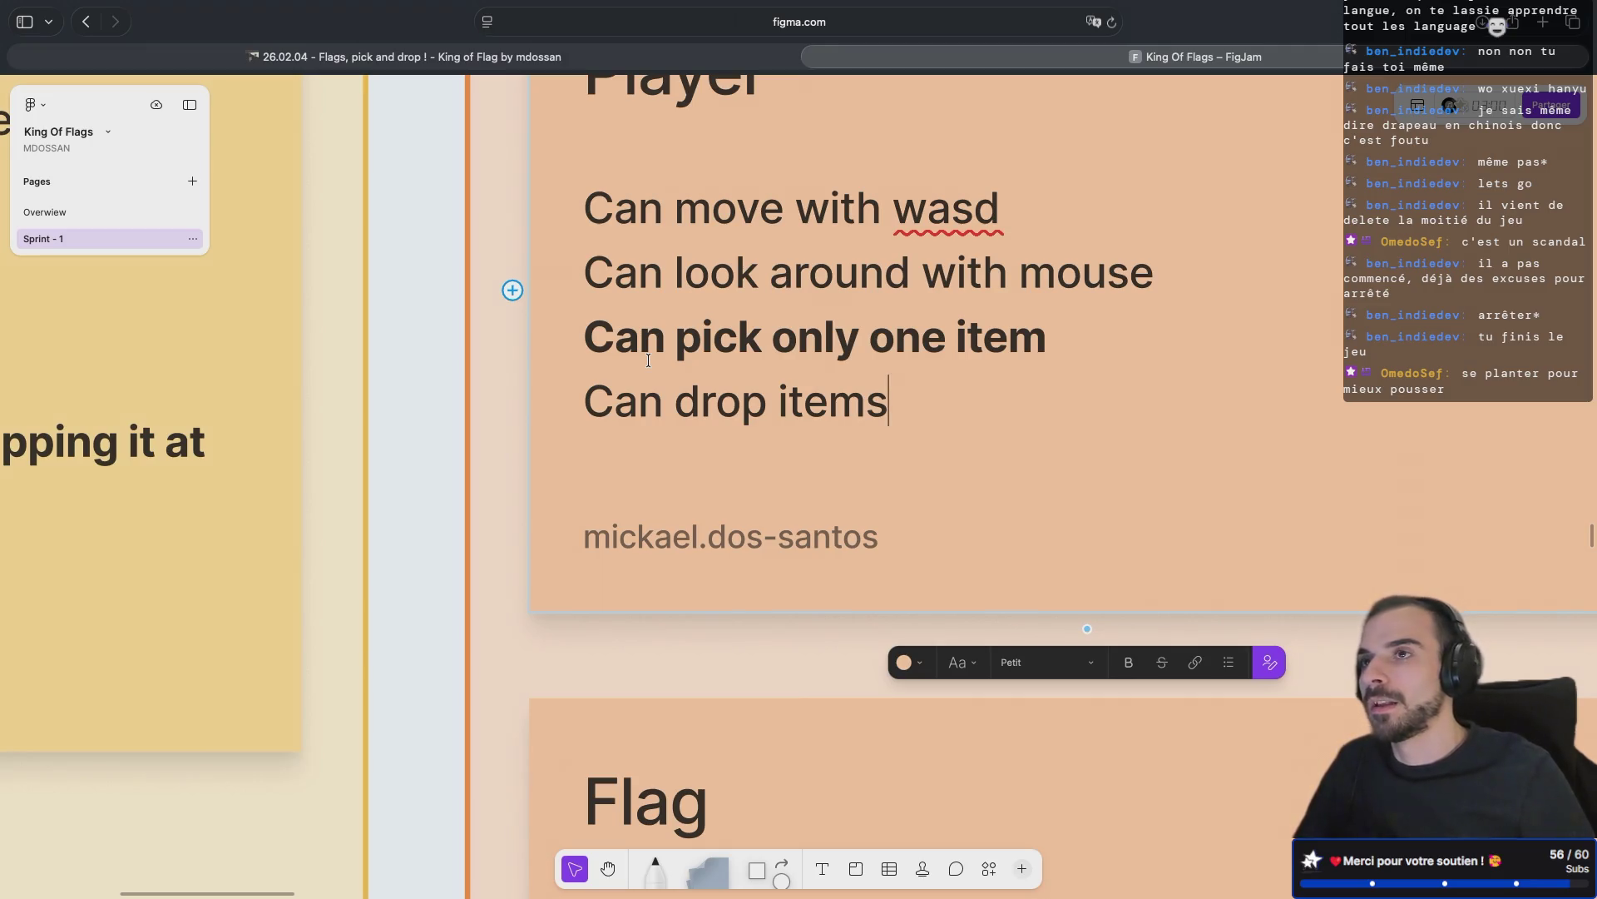
pyautogui.hotkey('ctrl', 'Left')
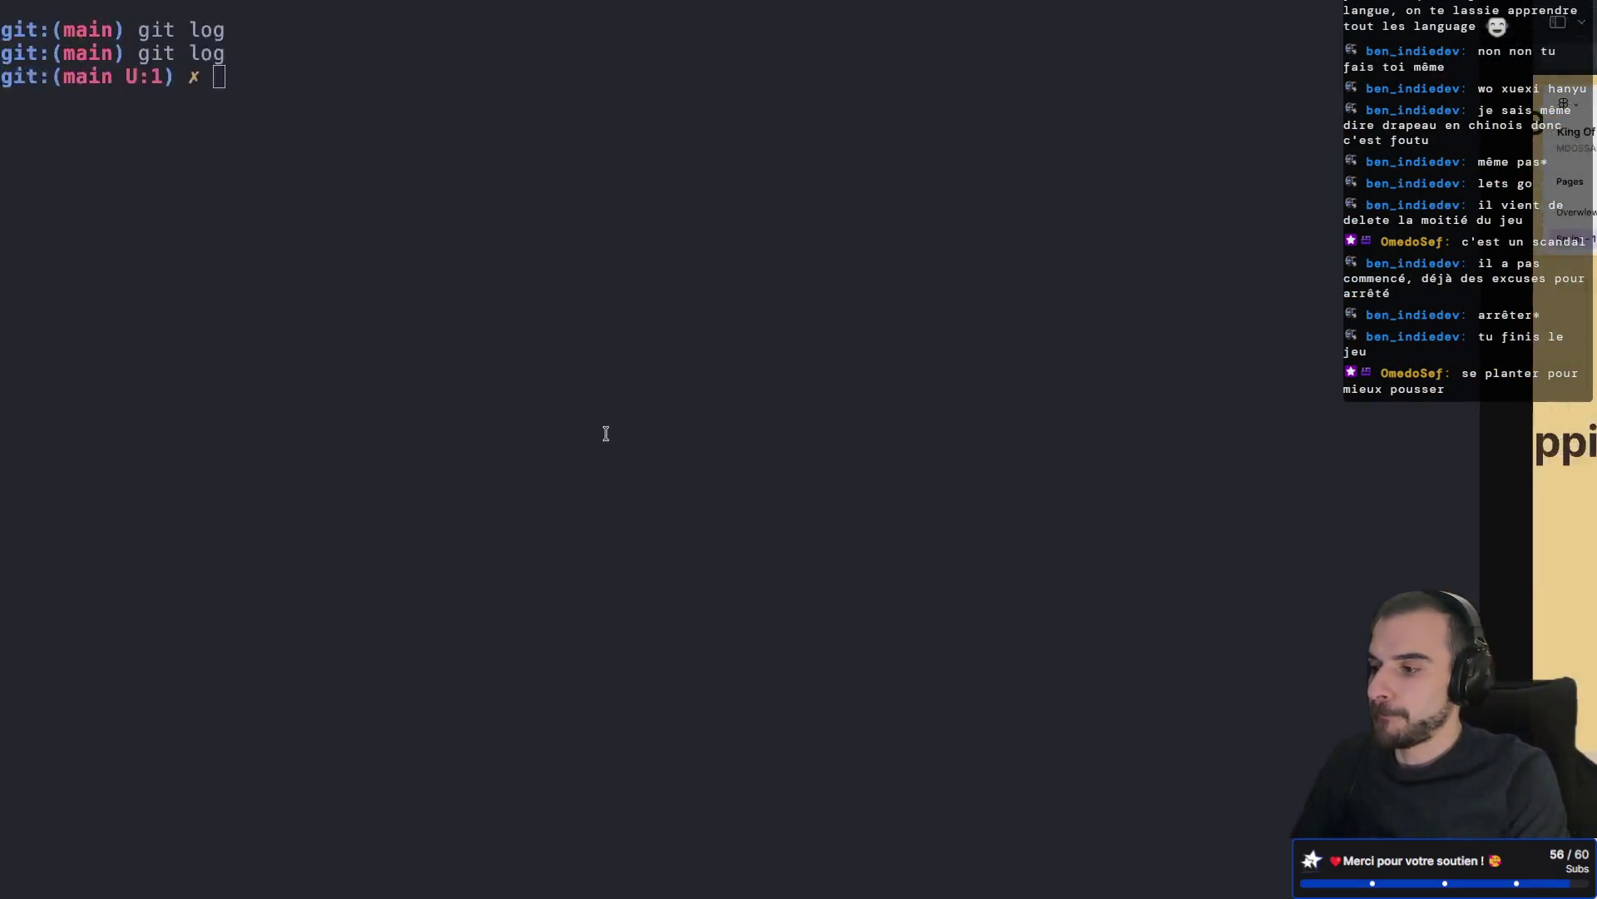
# Glance at the FigJam game rules again, then settle back on Godot's game_wrapper scene
pyautogui.hotkey('ctrl', 'Left')
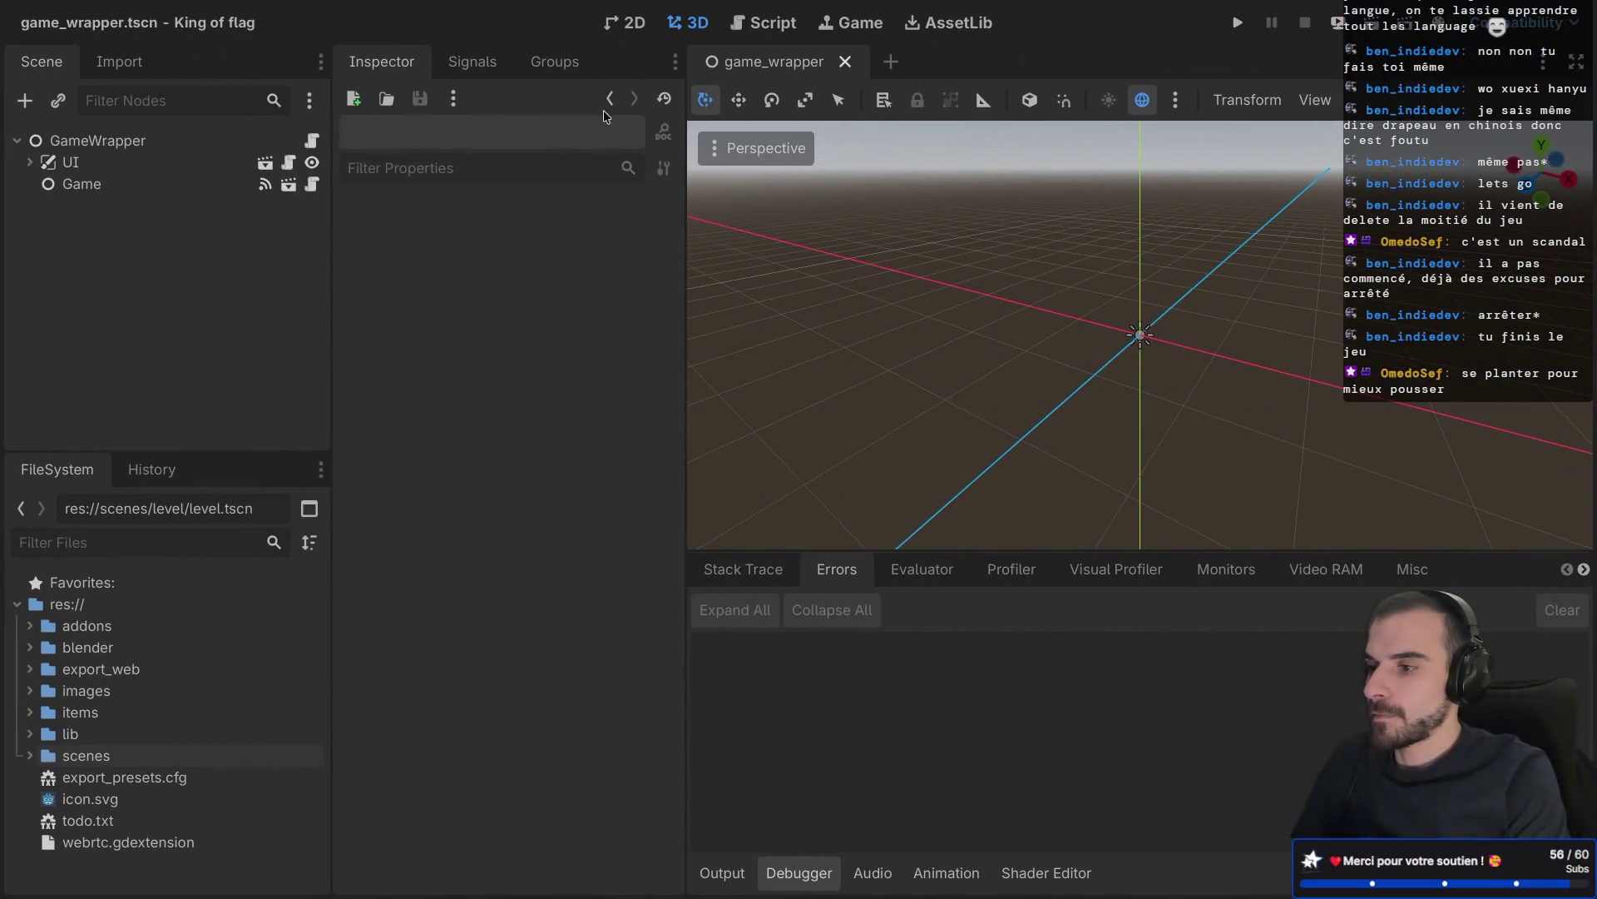
pyautogui.hotkey('ctrl', 'Right')
pyautogui.hotkey('ctrl', 'Right')
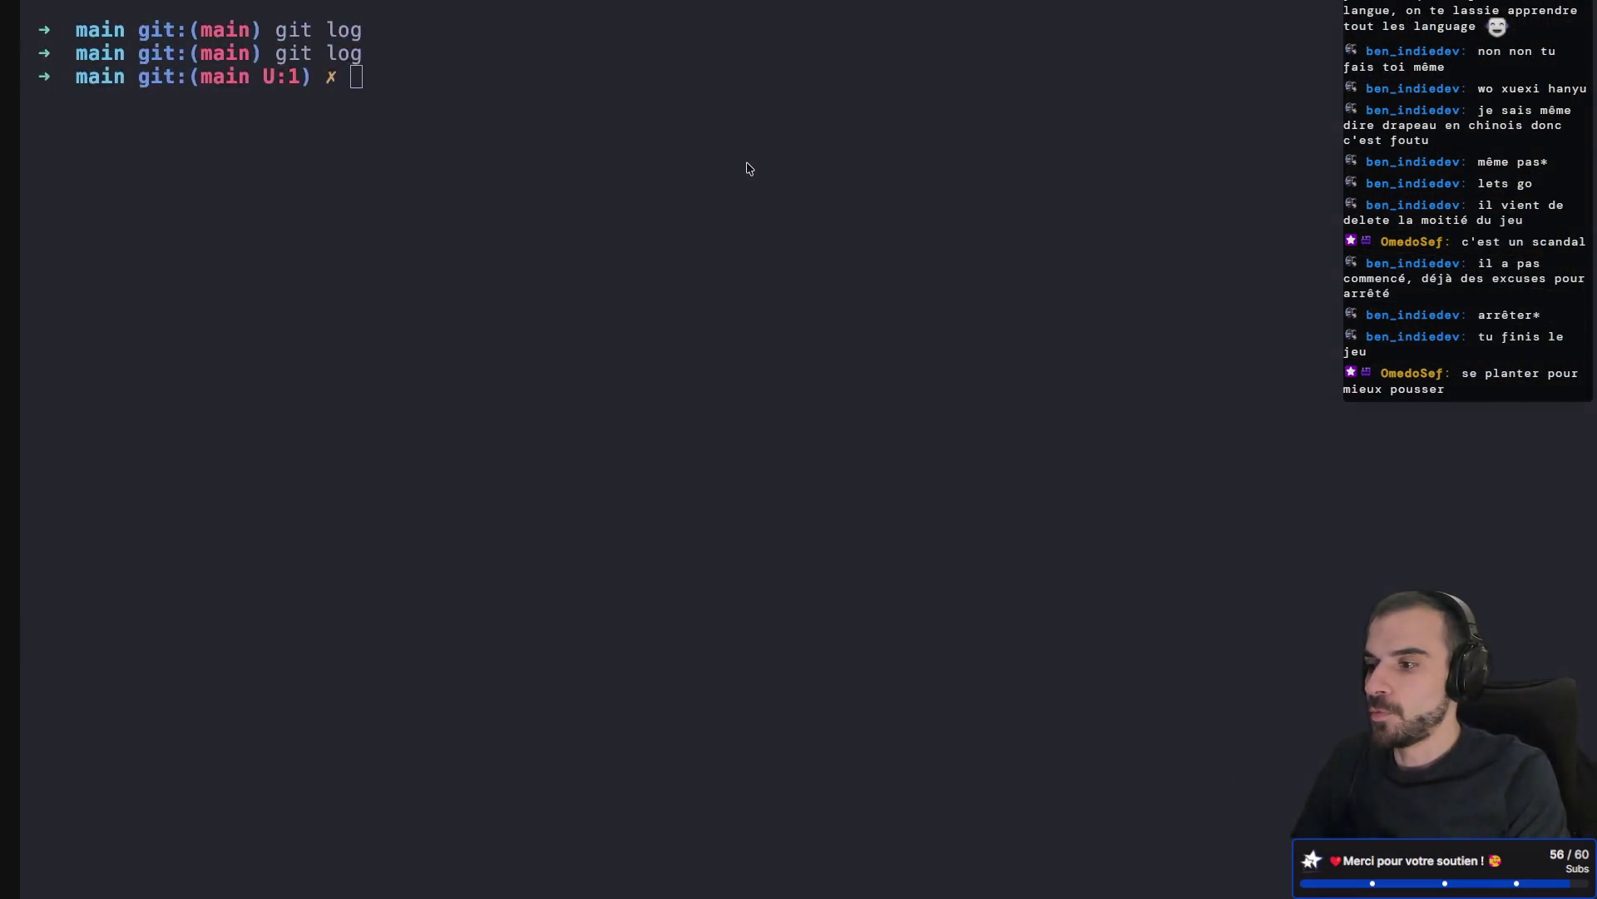
pyautogui.hscroll(-10, 601, 262)
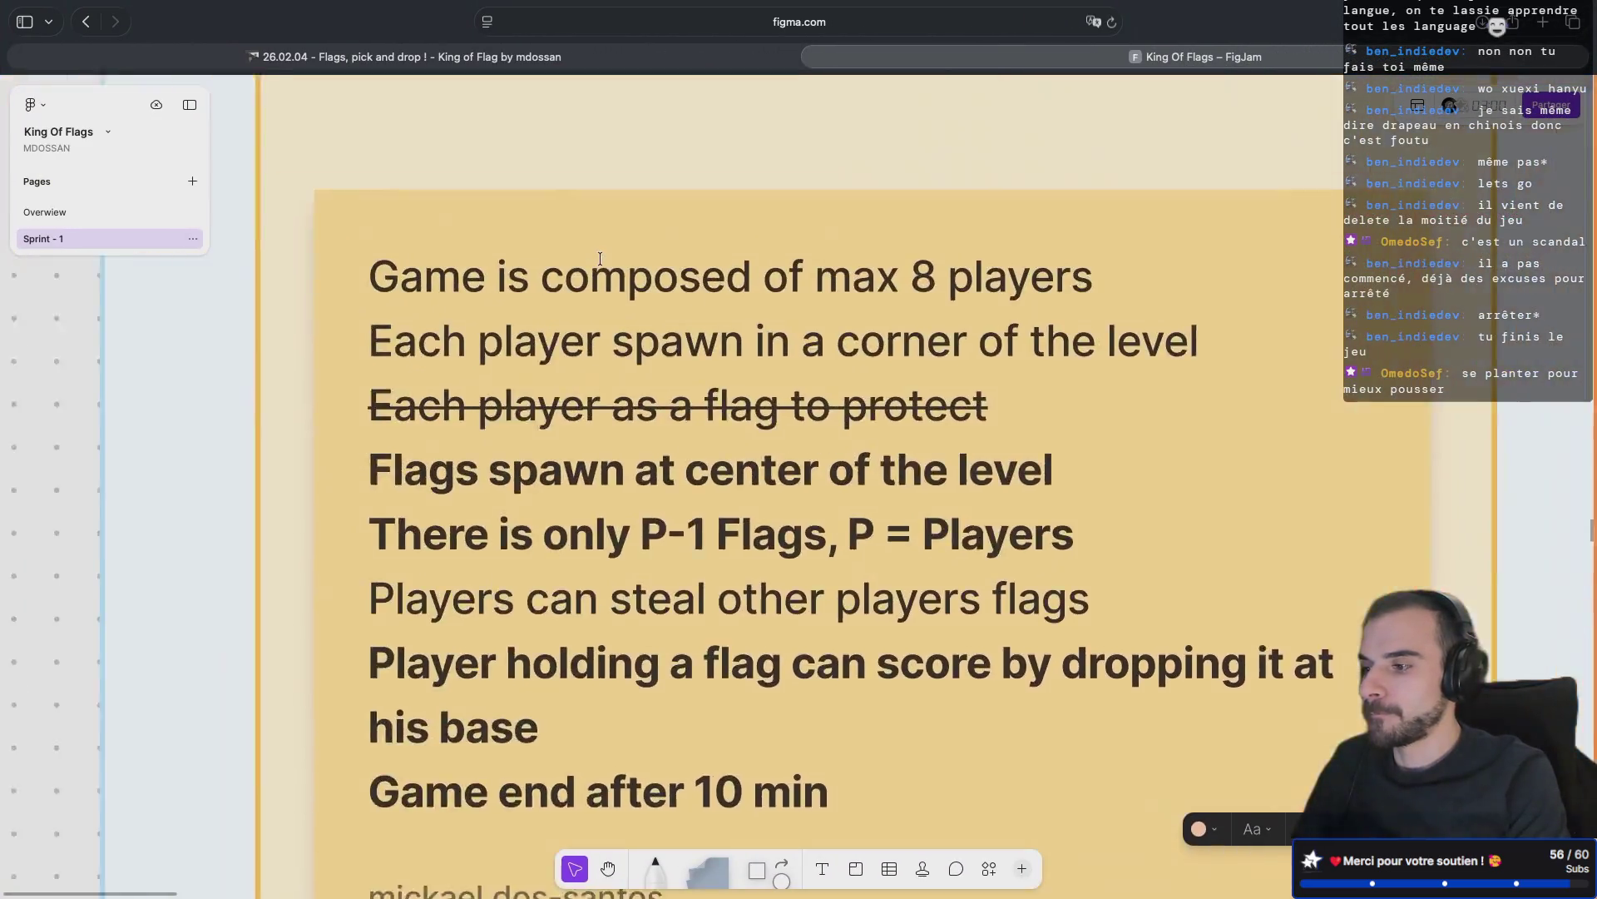
pyautogui.hotkey('ctrl', 'Left')
pyautogui.hotkey('ctrl', 'Left')
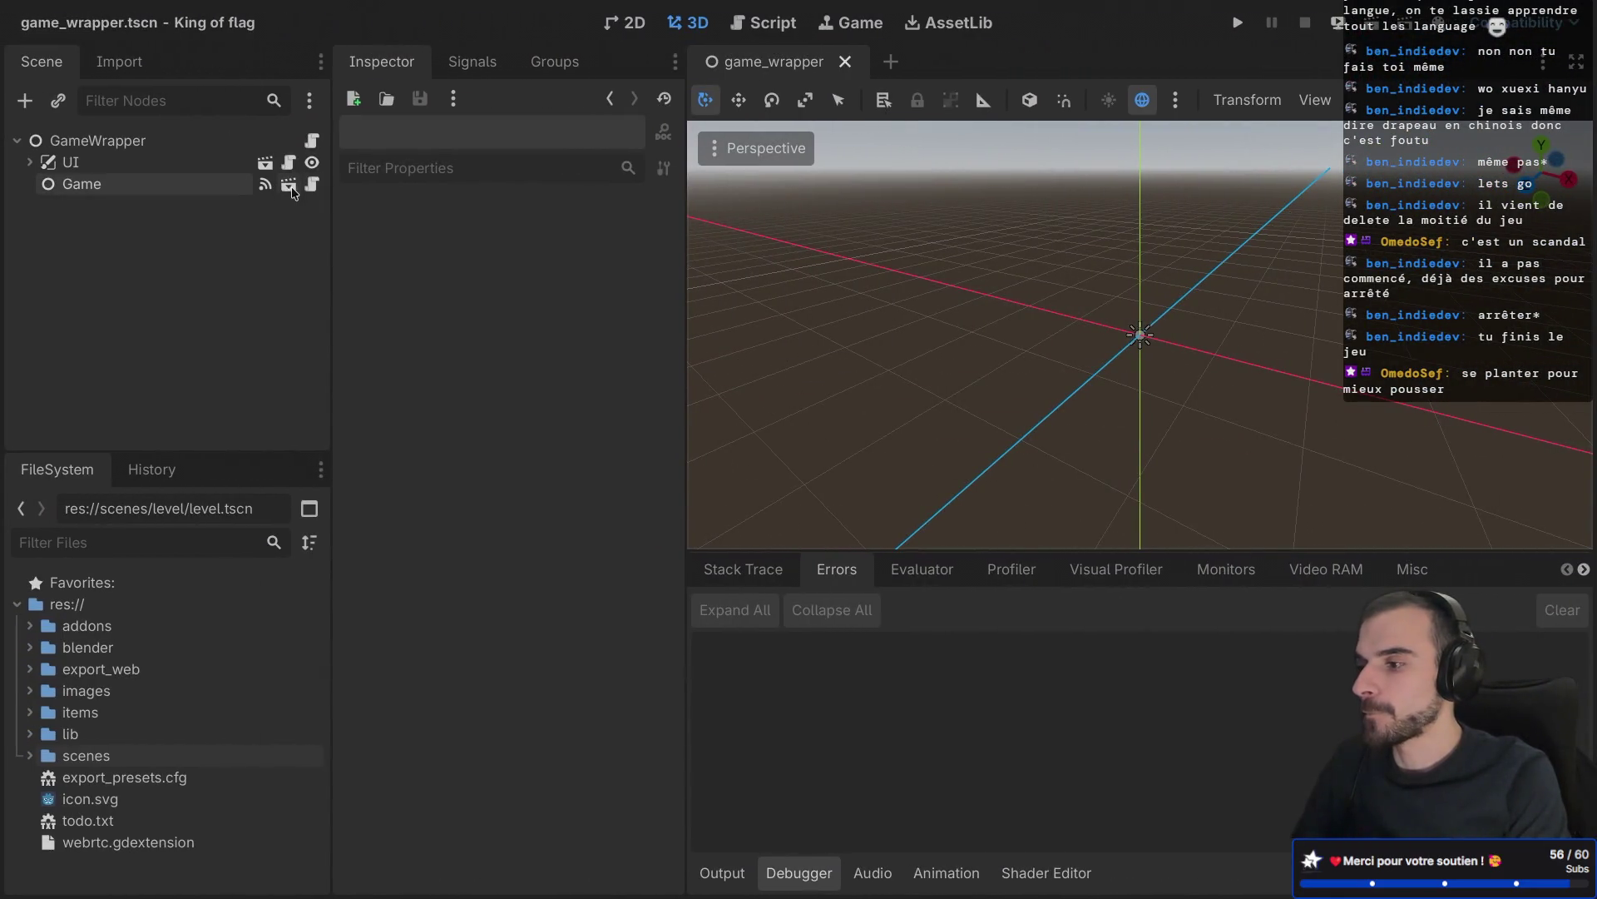
# Open the game scene, inspect its ItemSpawner and Items nodes, and open game.gd
pyautogui.click(288, 185)
pyautogui.click(760, 65)
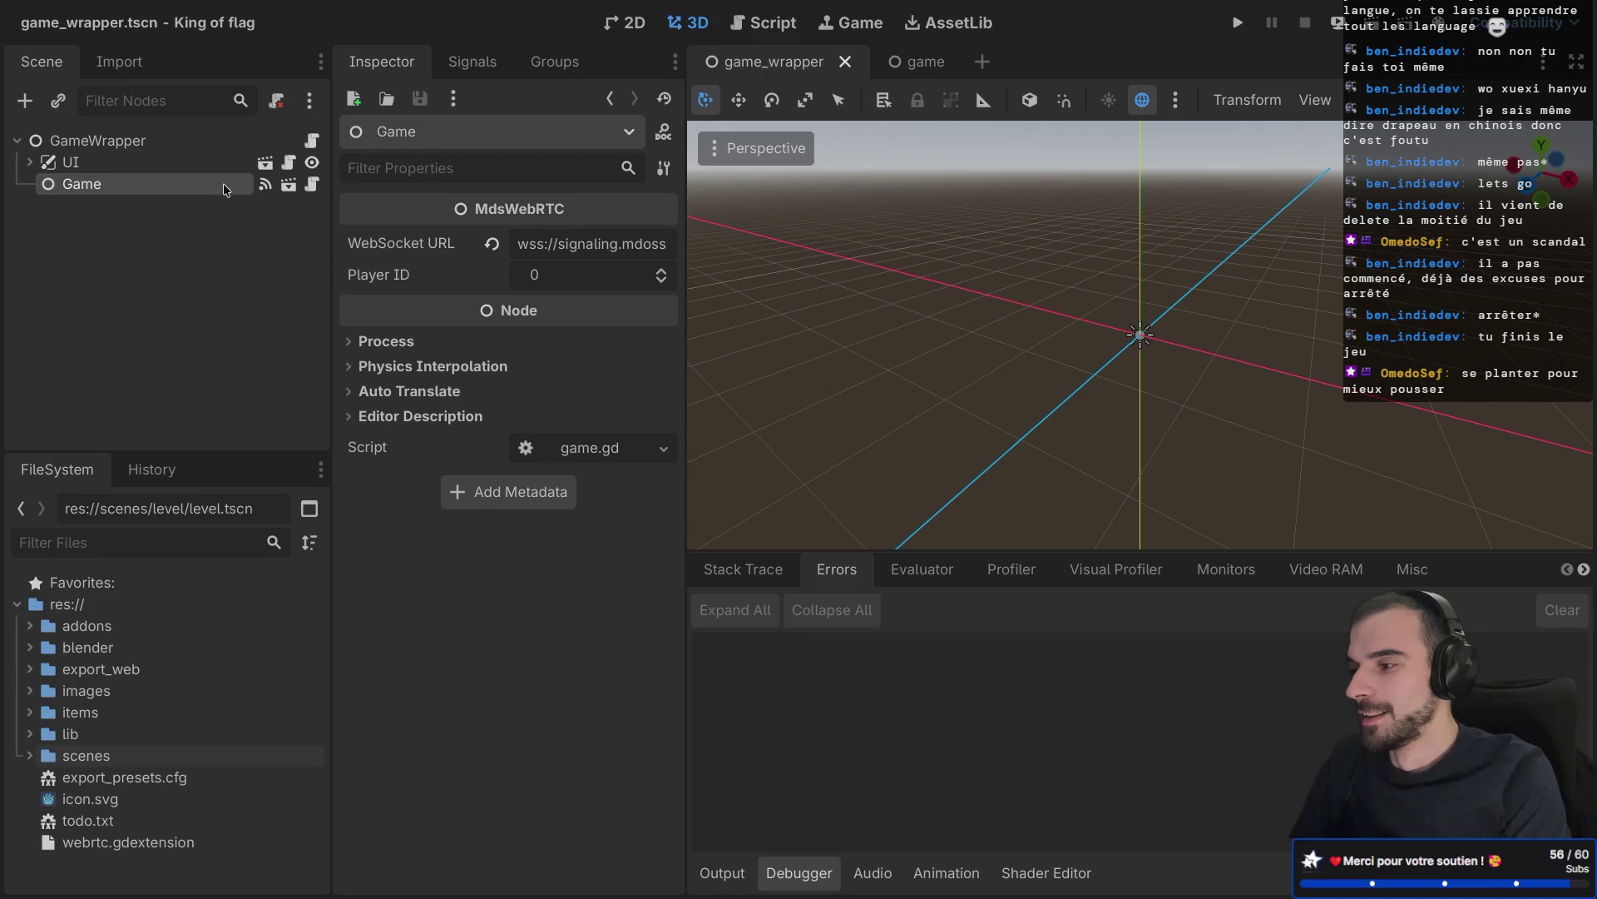
pyautogui.click(907, 71)
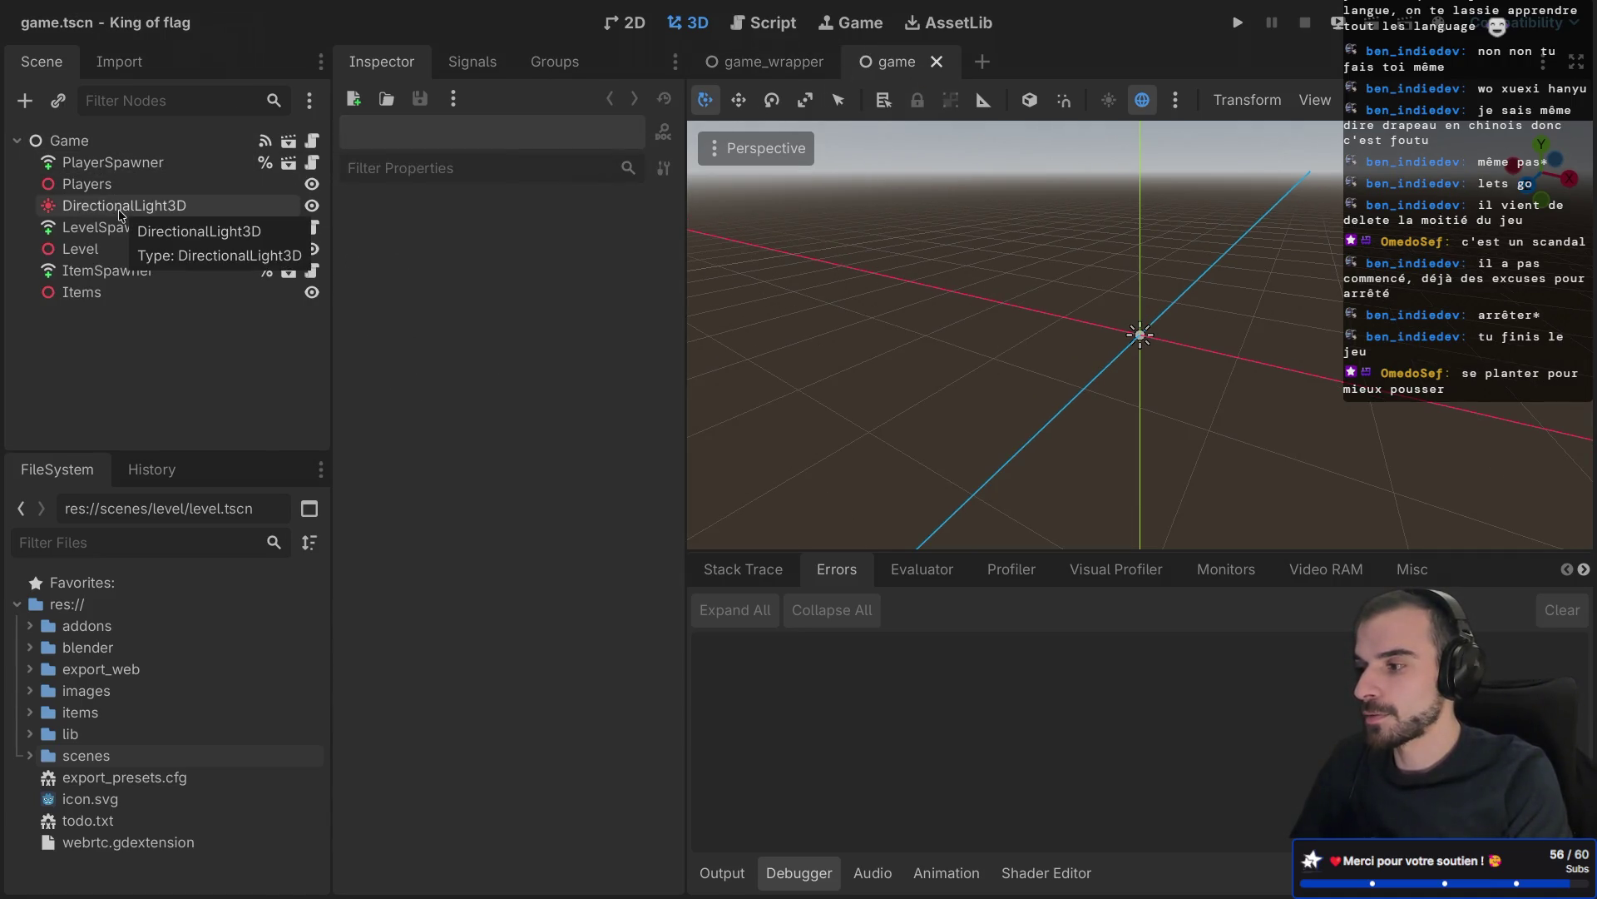
pyautogui.click(115, 275)
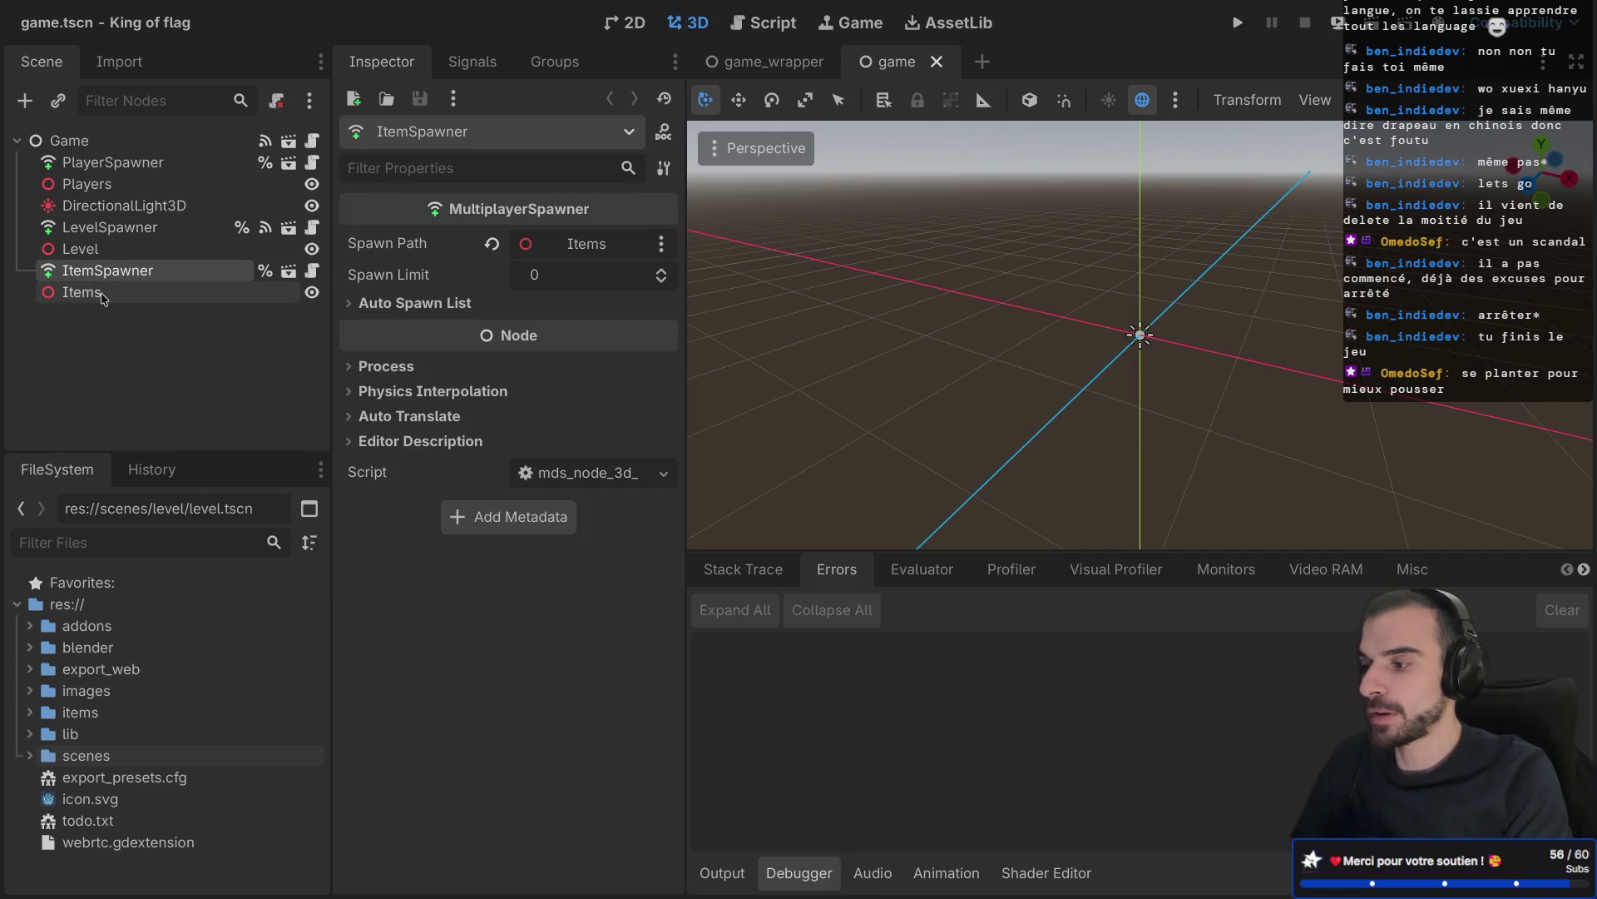
pyautogui.click(104, 297)
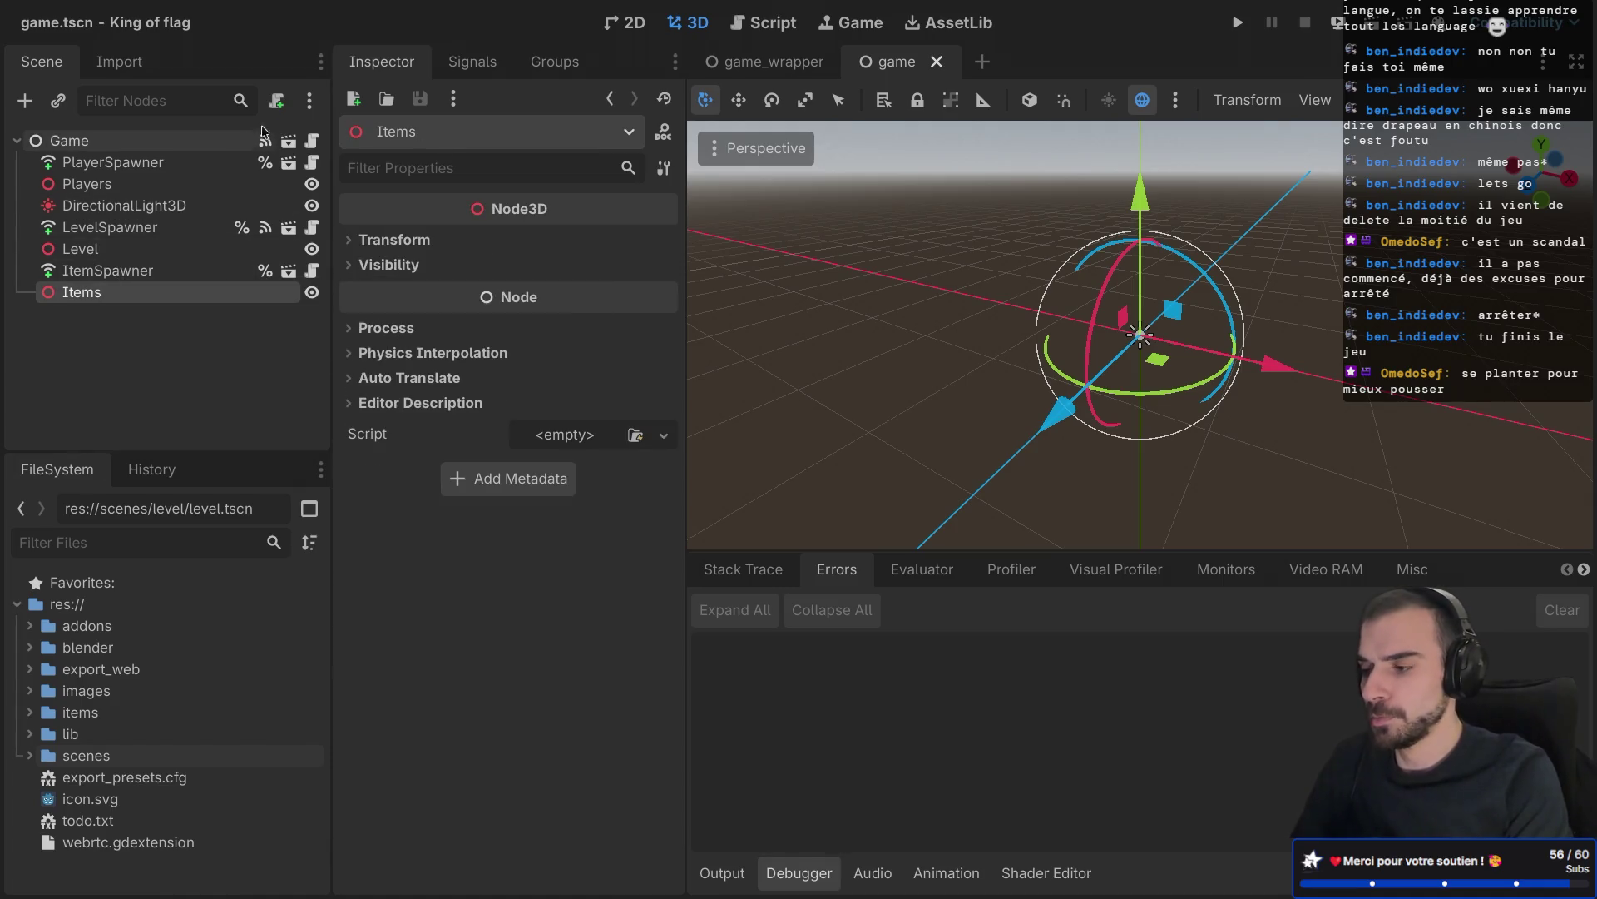
pyautogui.click(311, 140)
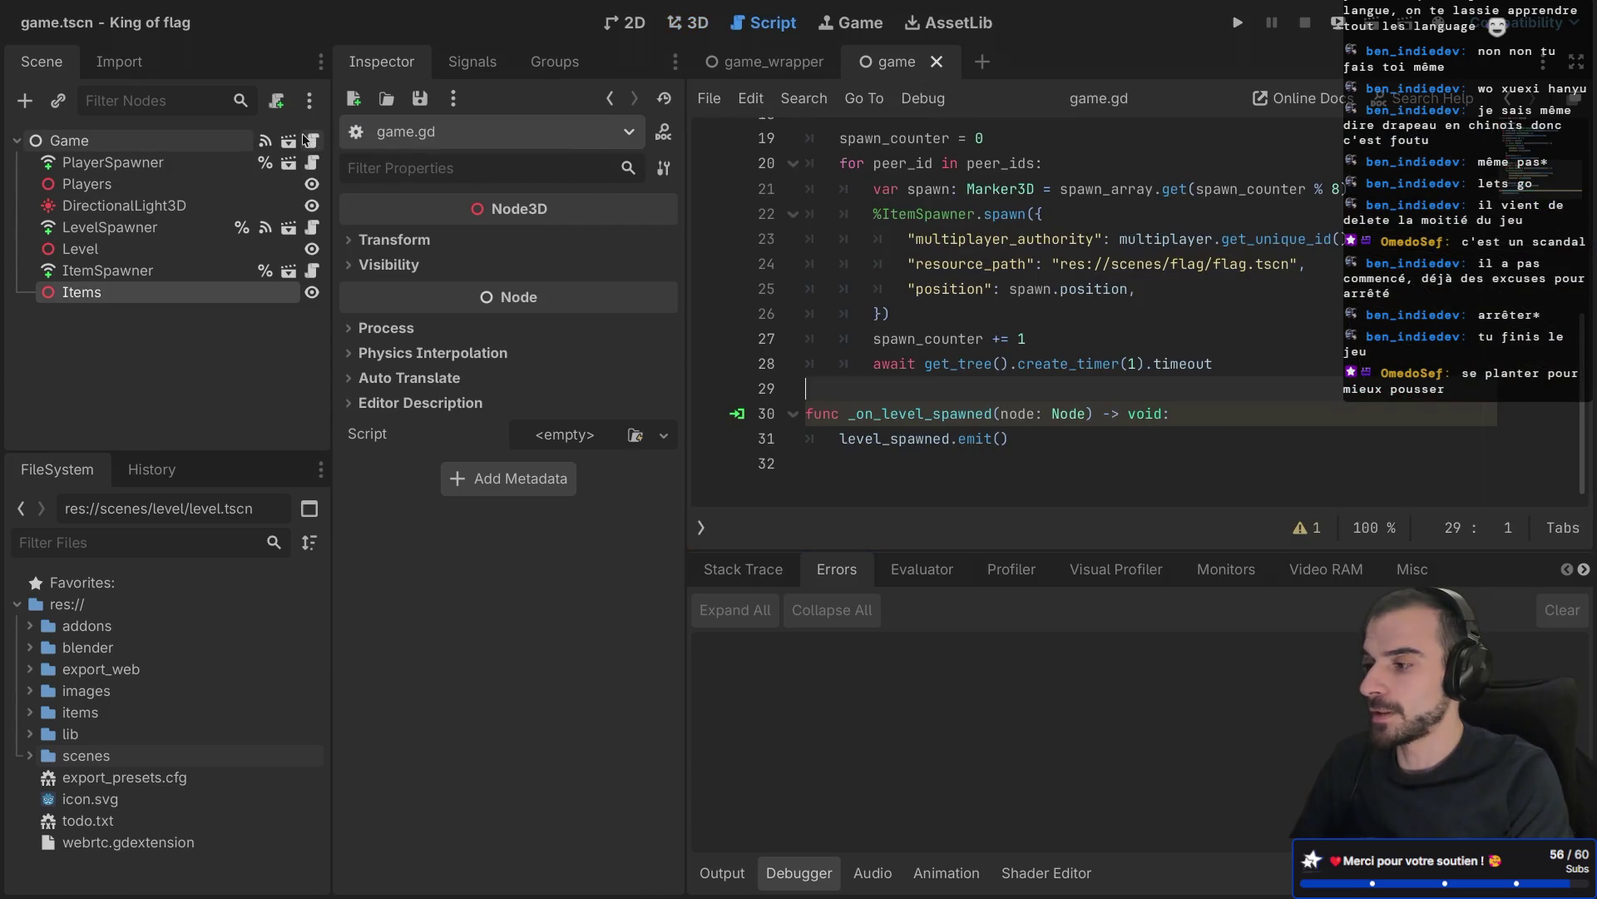
pyautogui.scroll(6, 882, 233)
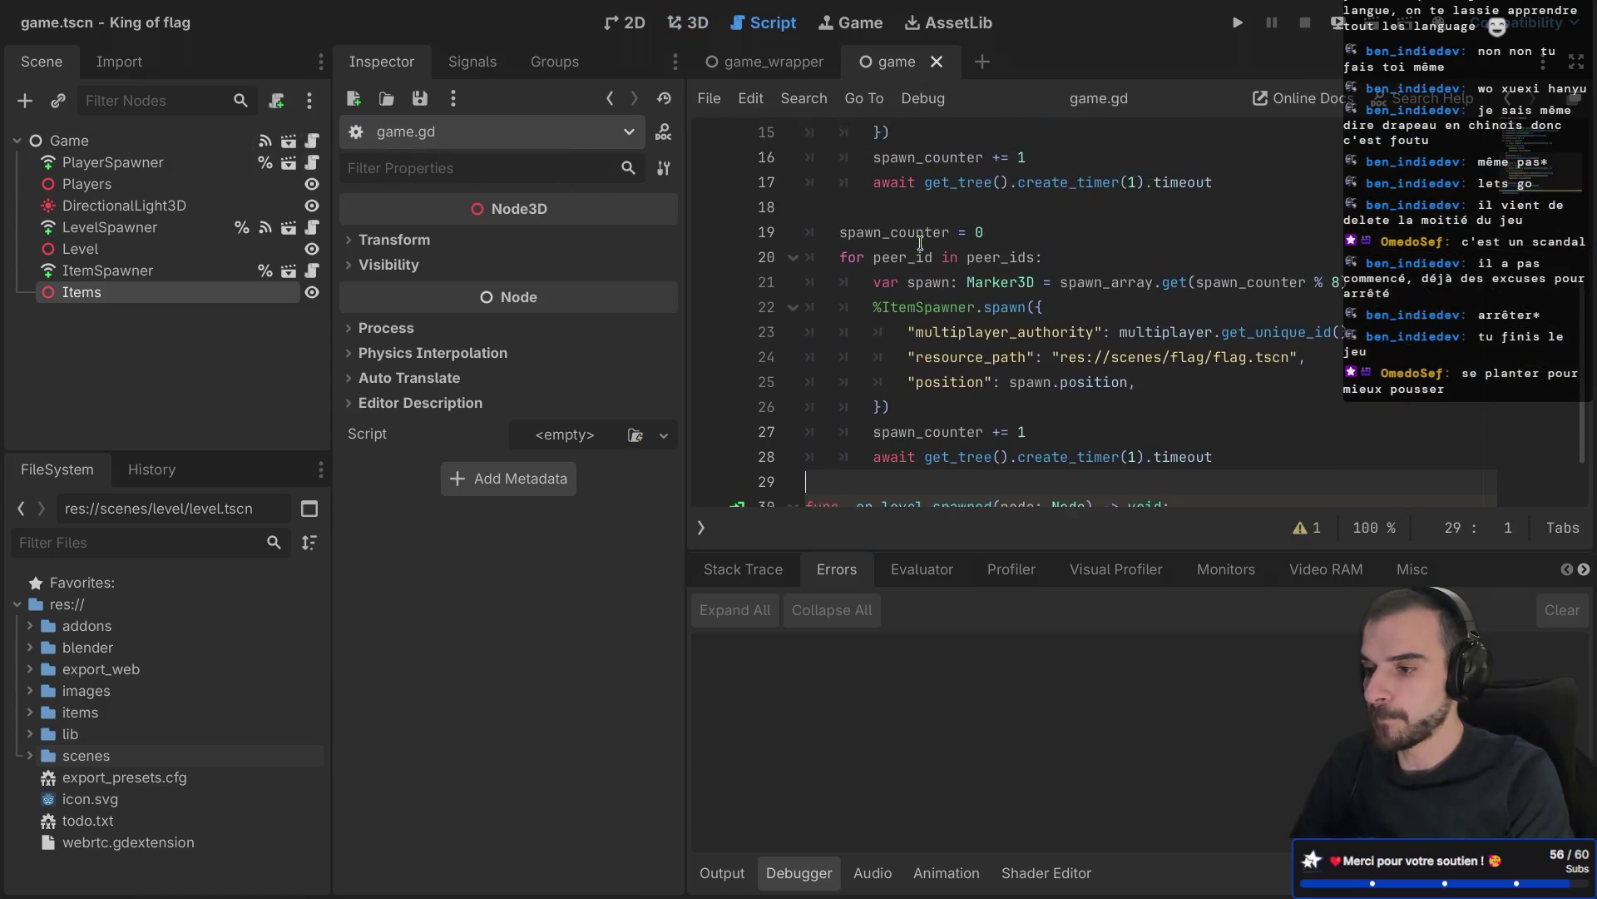
pyautogui.moveTo(849, 237); pyautogui.dragTo(980, 236)
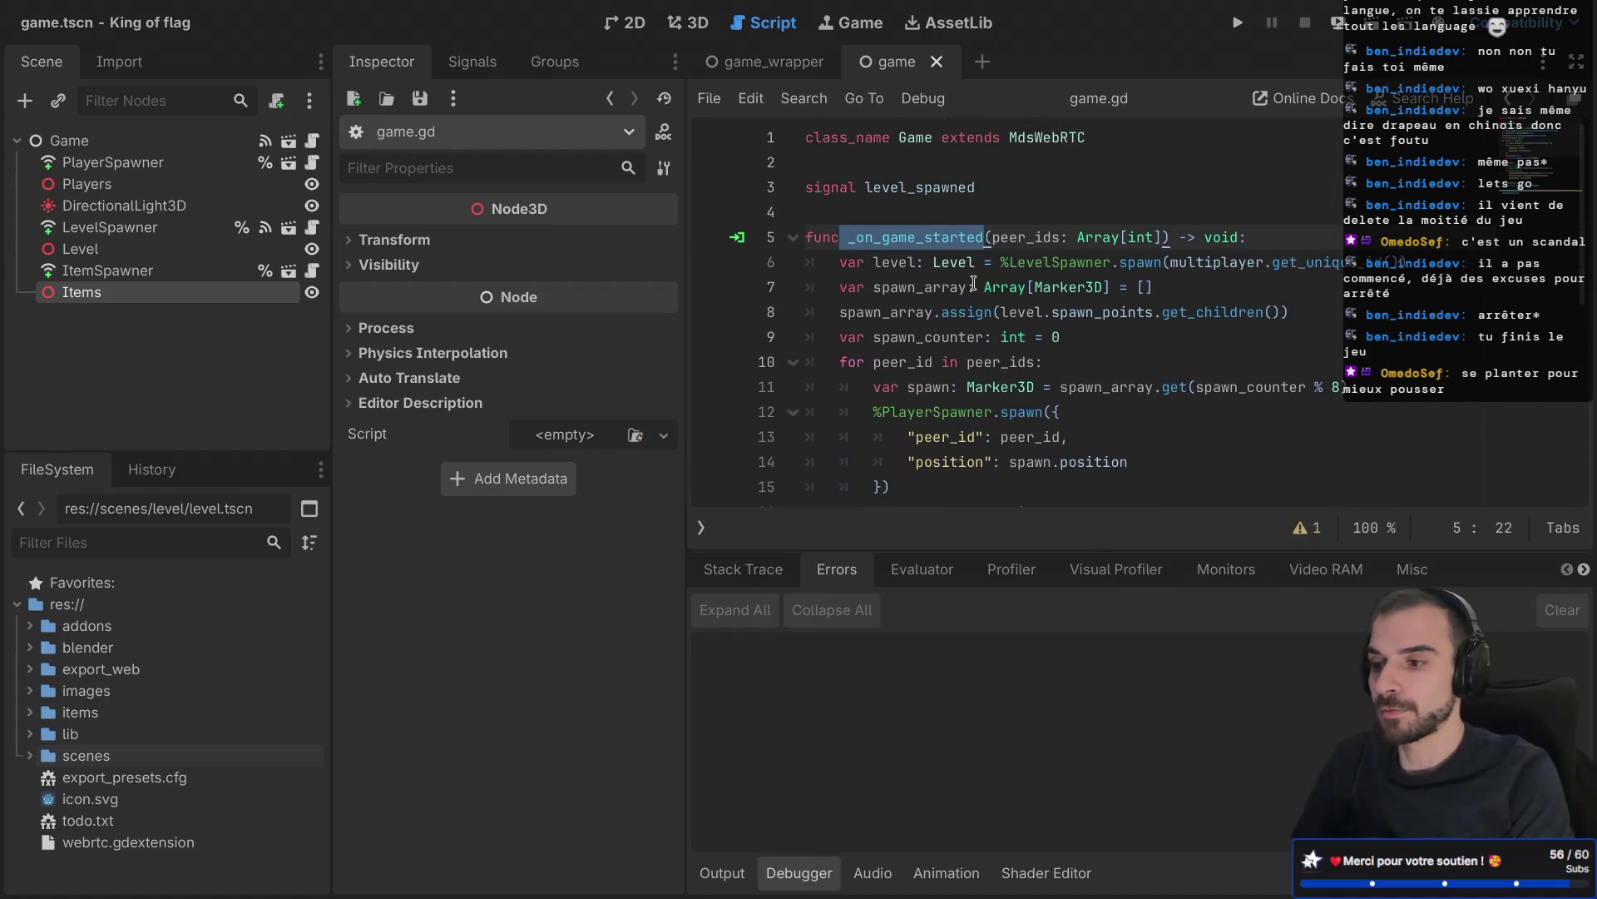
pyautogui.scroll(-1, 973, 285)
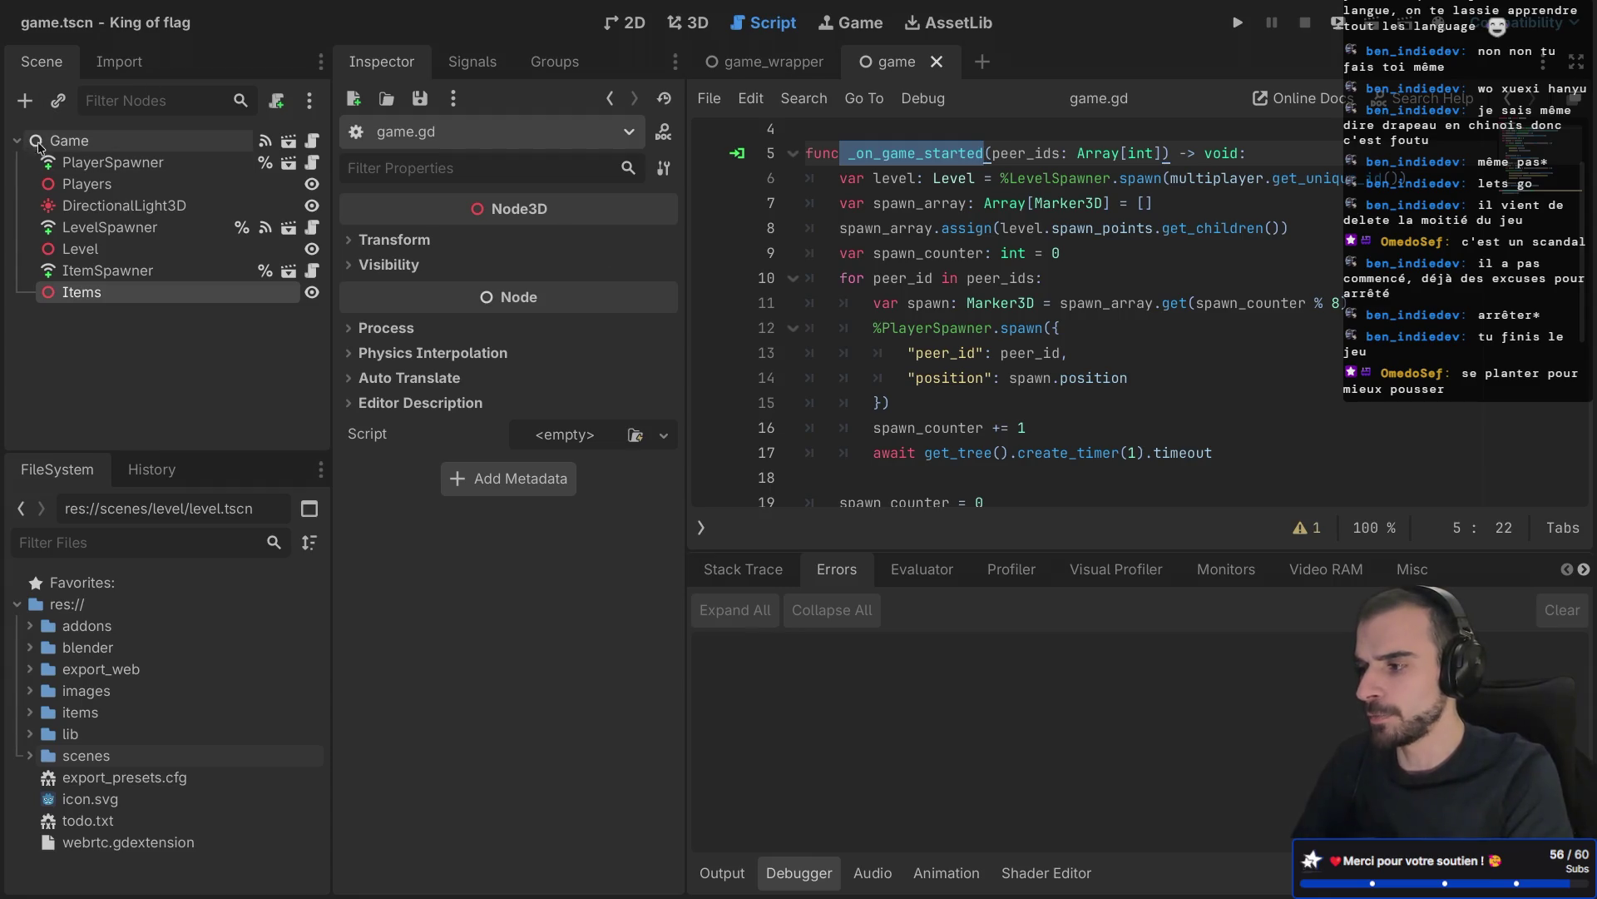
pyautogui.scroll(1, 1040, 208)
pyautogui.click(1055, 137)
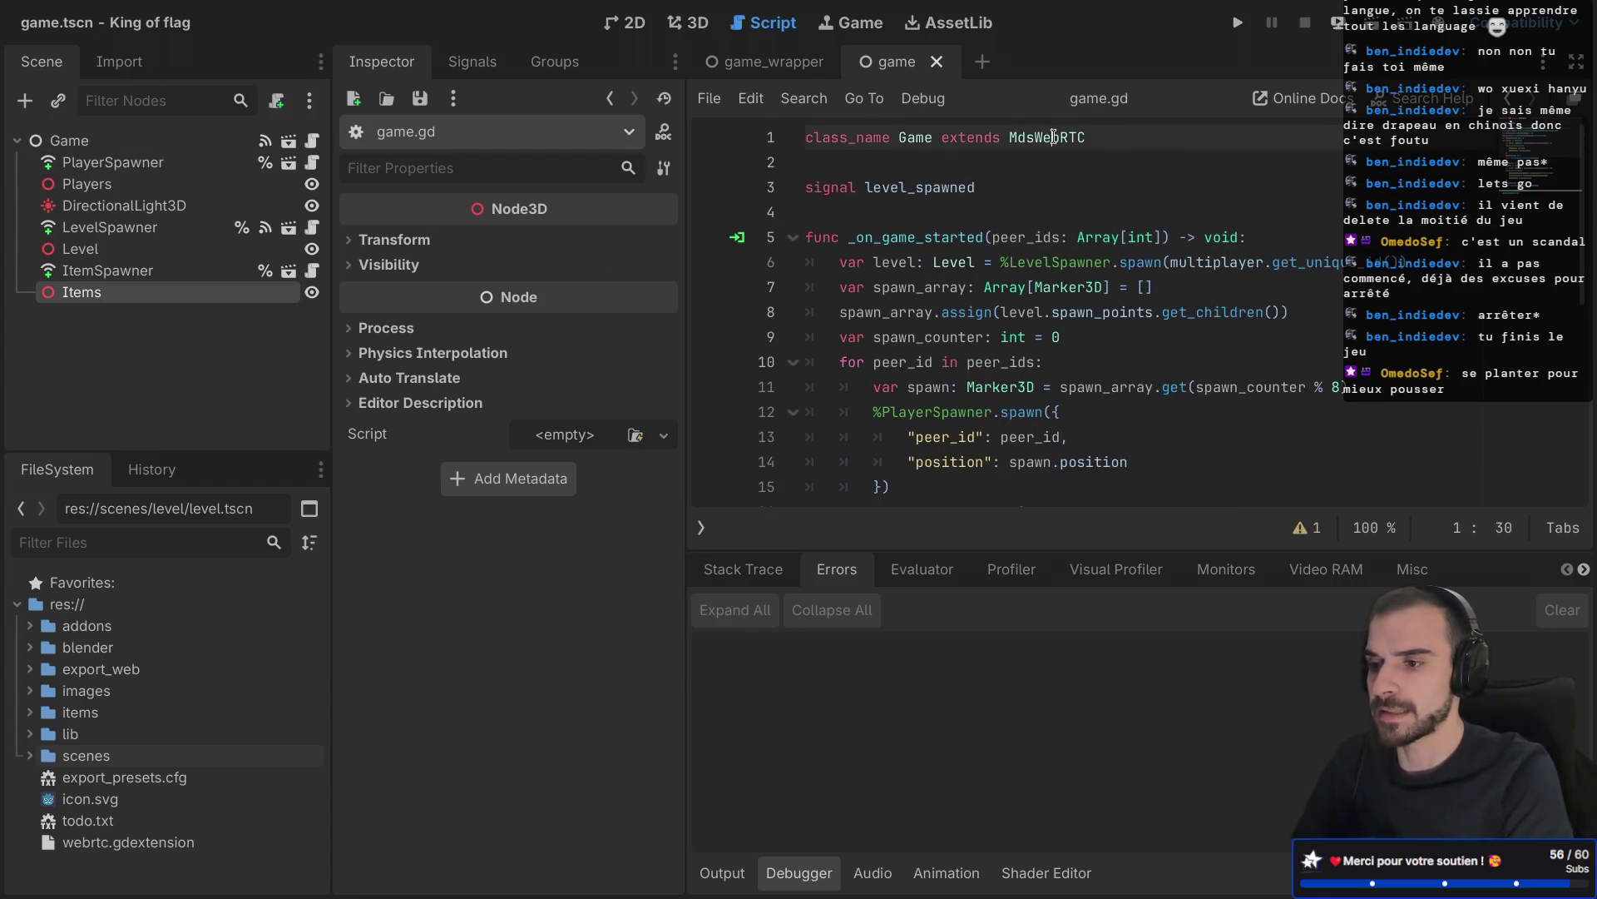
pyautogui.keyDown('ctrl'); pyautogui.click(1032, 140); pyautogui.keyUp('ctrl')
pyautogui.moveTo(837, 367)
pyautogui.mouseDown()
pyautogui.moveTo(966, 391)
pyautogui.moveTo(1002, 457)
pyautogui.mouseUp()
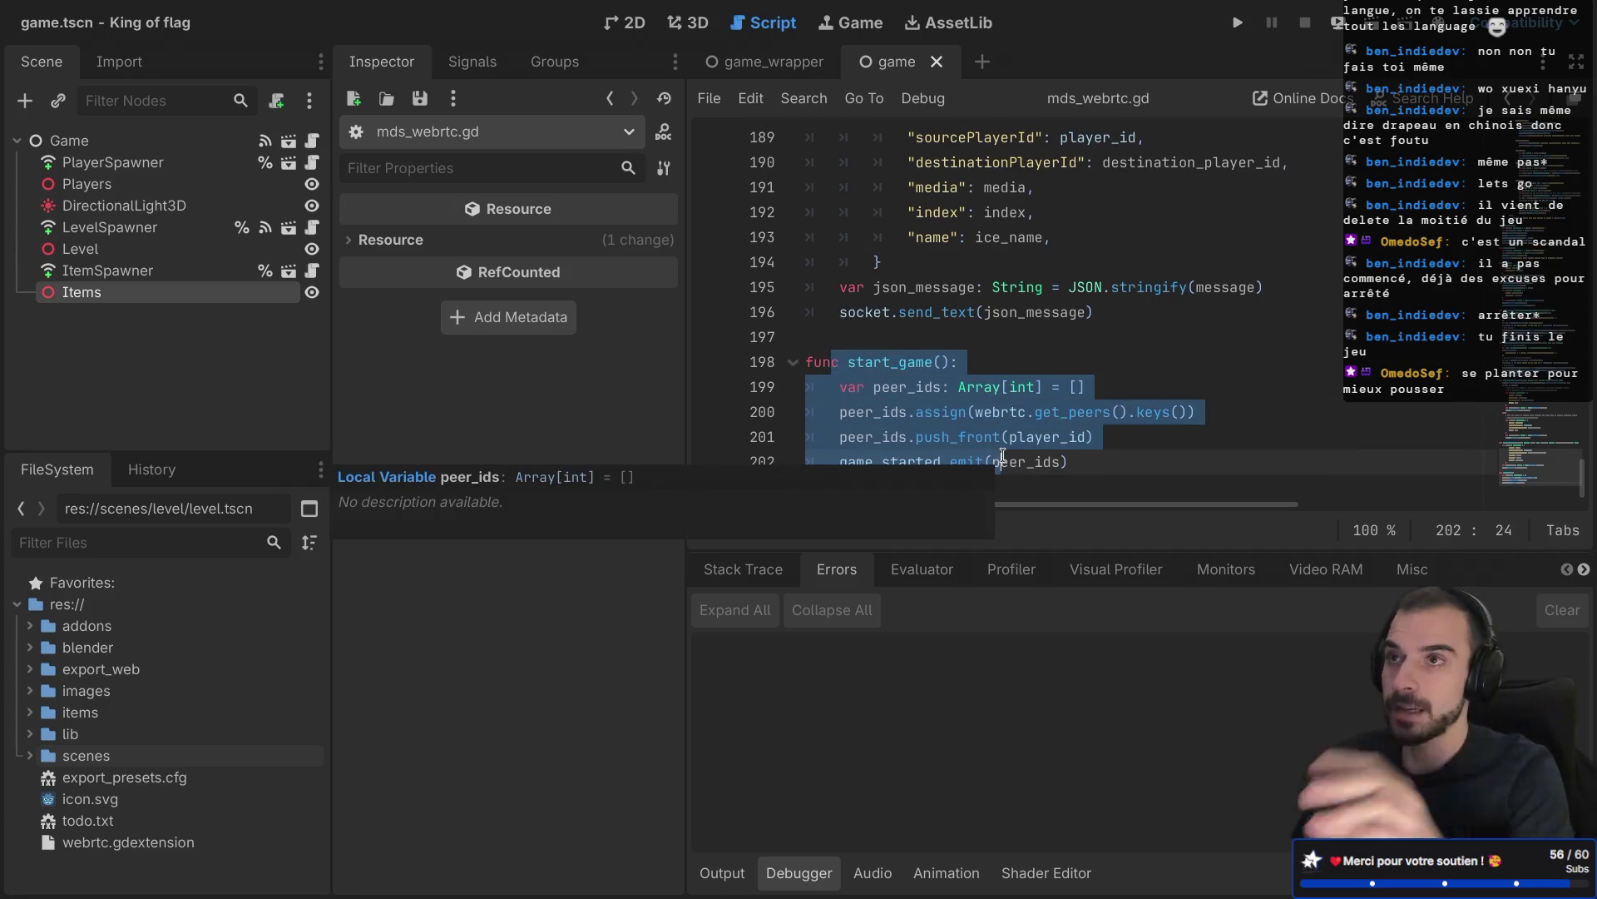
pyautogui.click(1057, 387)
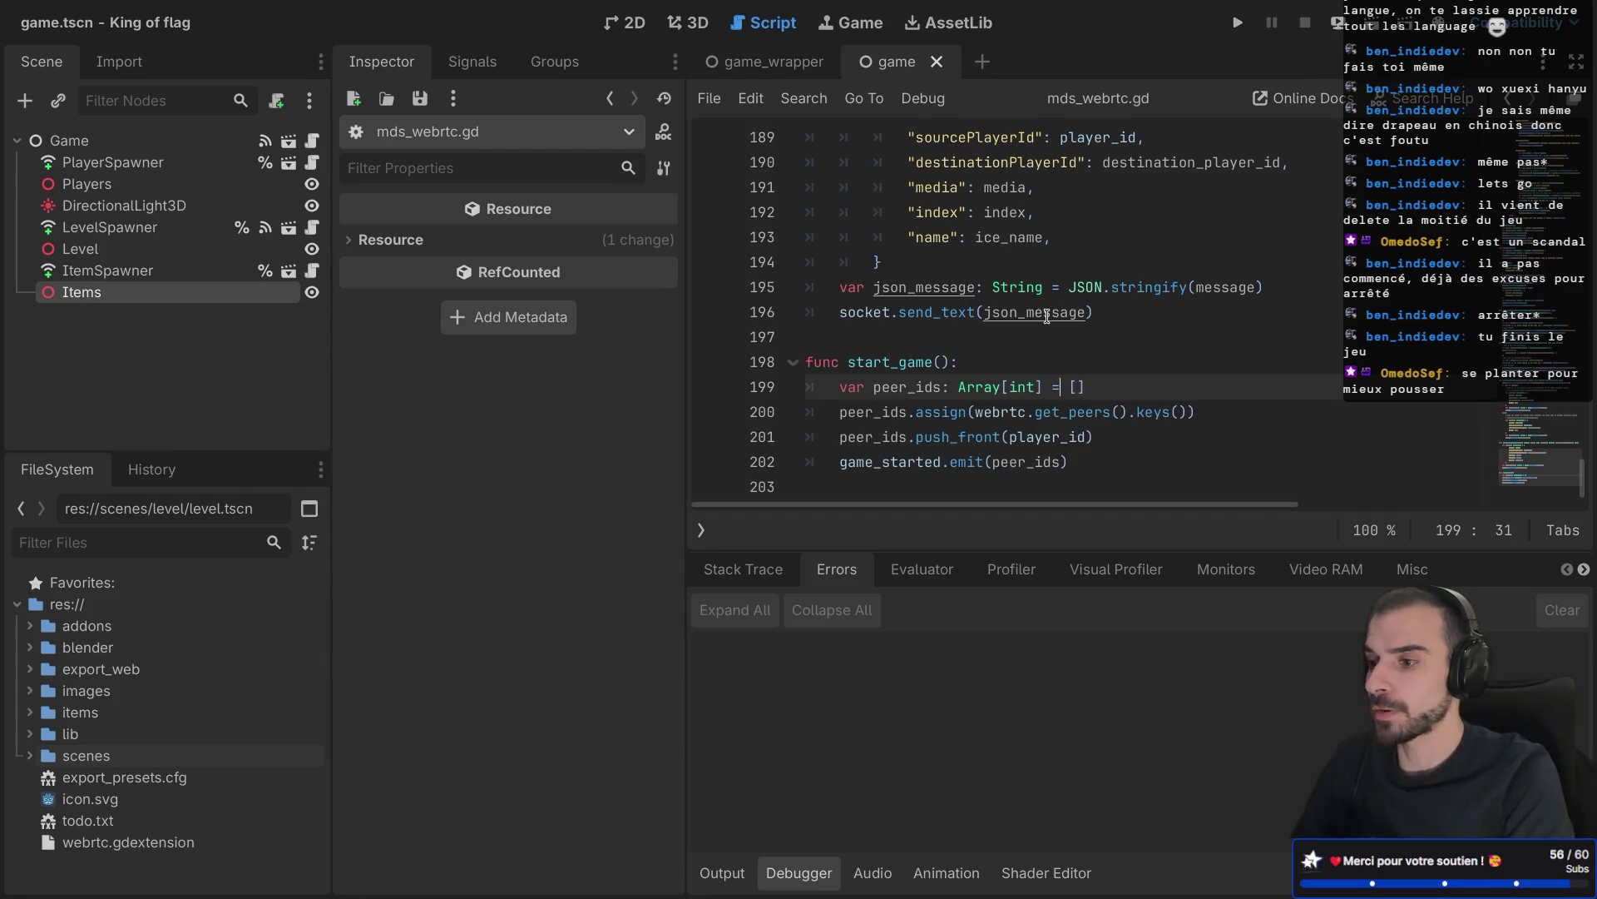
pyautogui.hotkey('alt', 'Left')
pyautogui.scroll(-1, 1008, 183)
pyautogui.moveTo(848, 206); pyautogui.dragTo(955, 205)
pyautogui.click(928, 305)
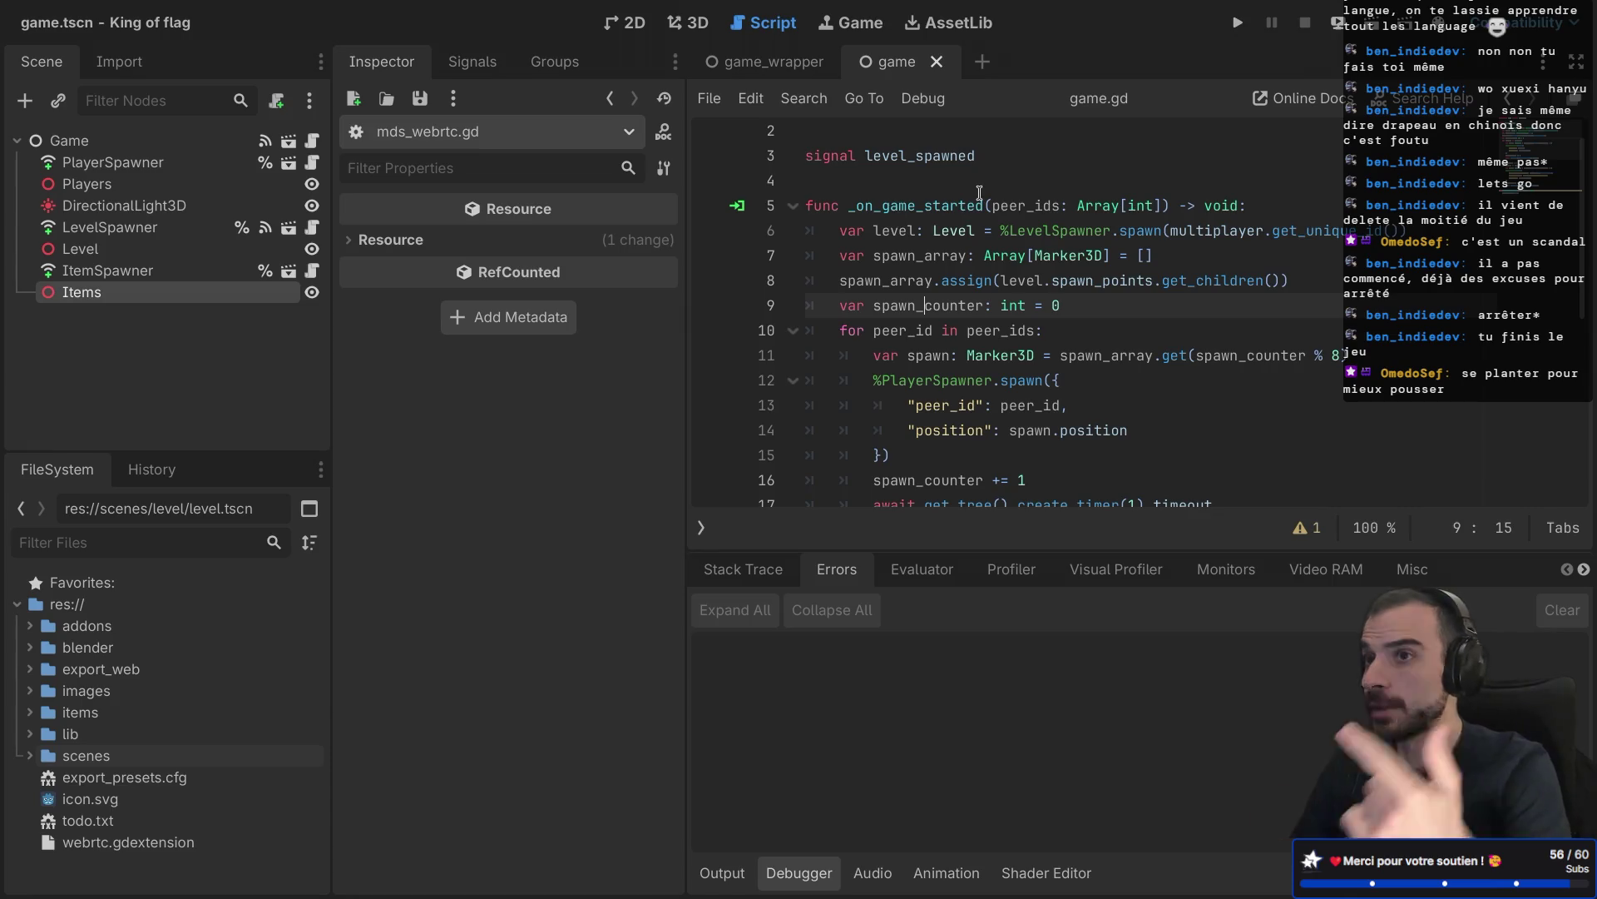
pyautogui.scroll(-1, 980, 193)
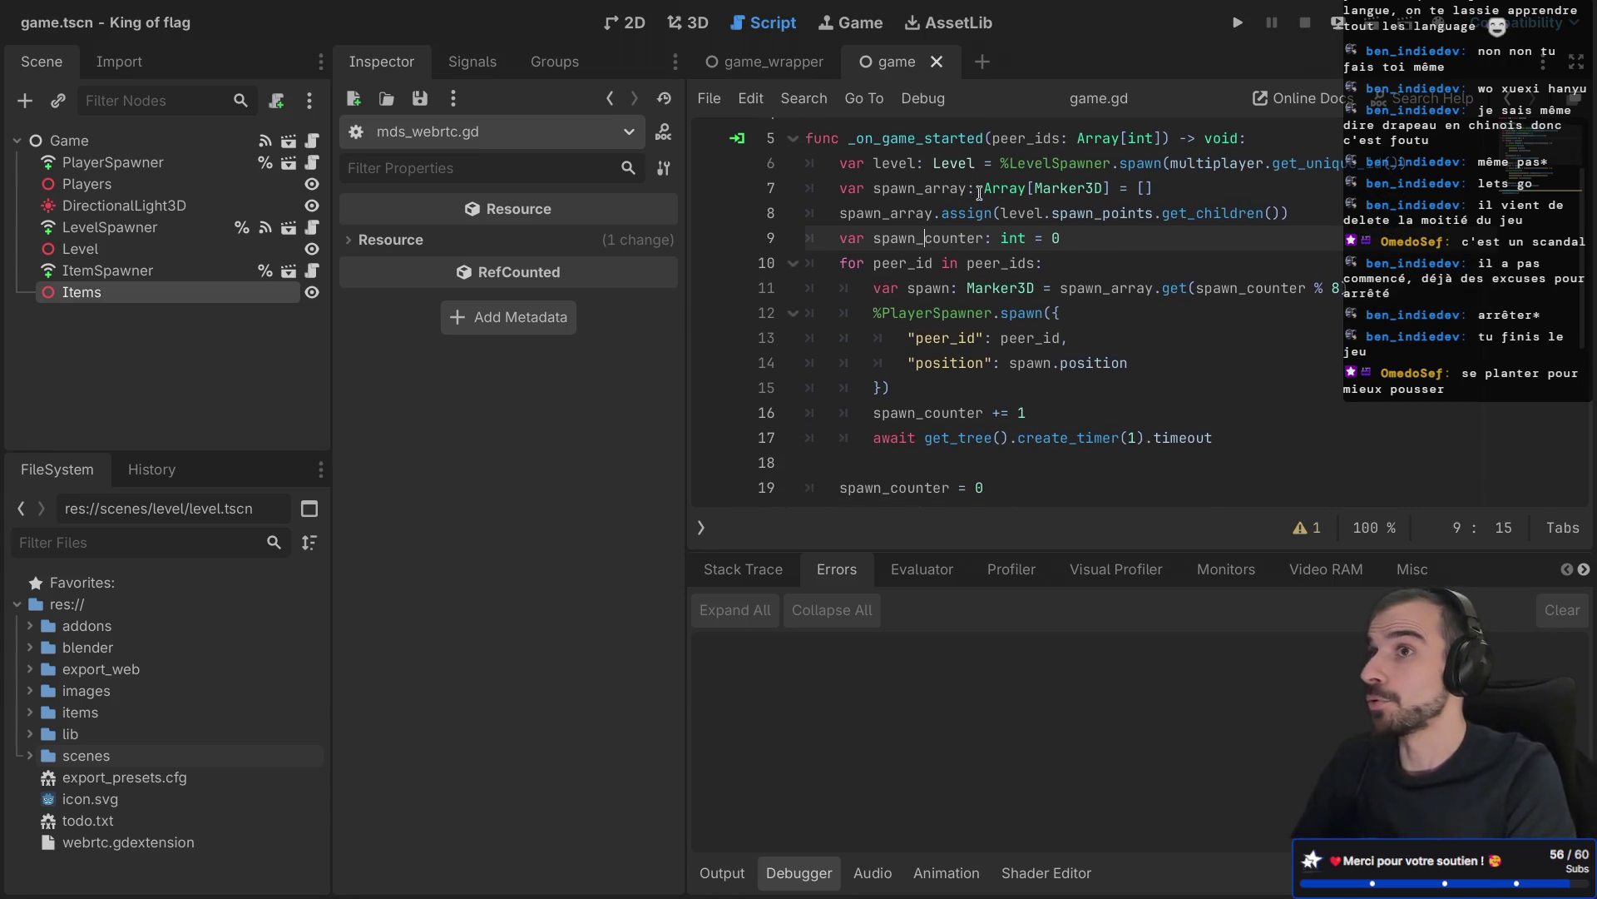
pyautogui.scroll(-4, 980, 193)
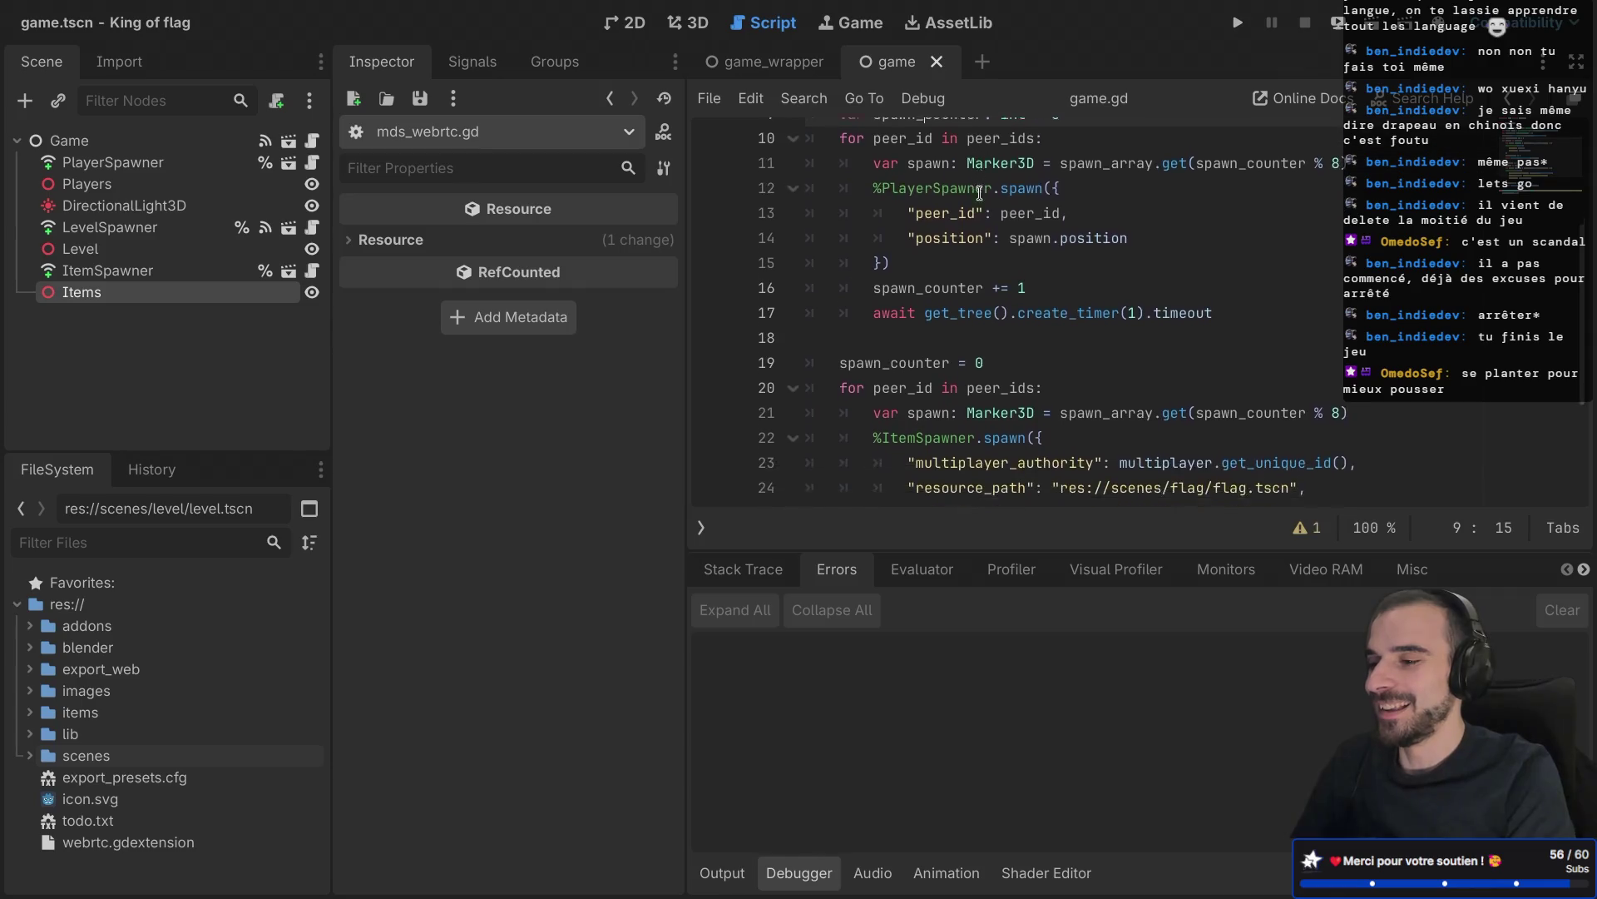
pyautogui.scroll(1, 906, 191)
pyautogui.moveTo(832, 198); pyautogui.dragTo(990, 196)
pyautogui.moveTo(1010, 269)
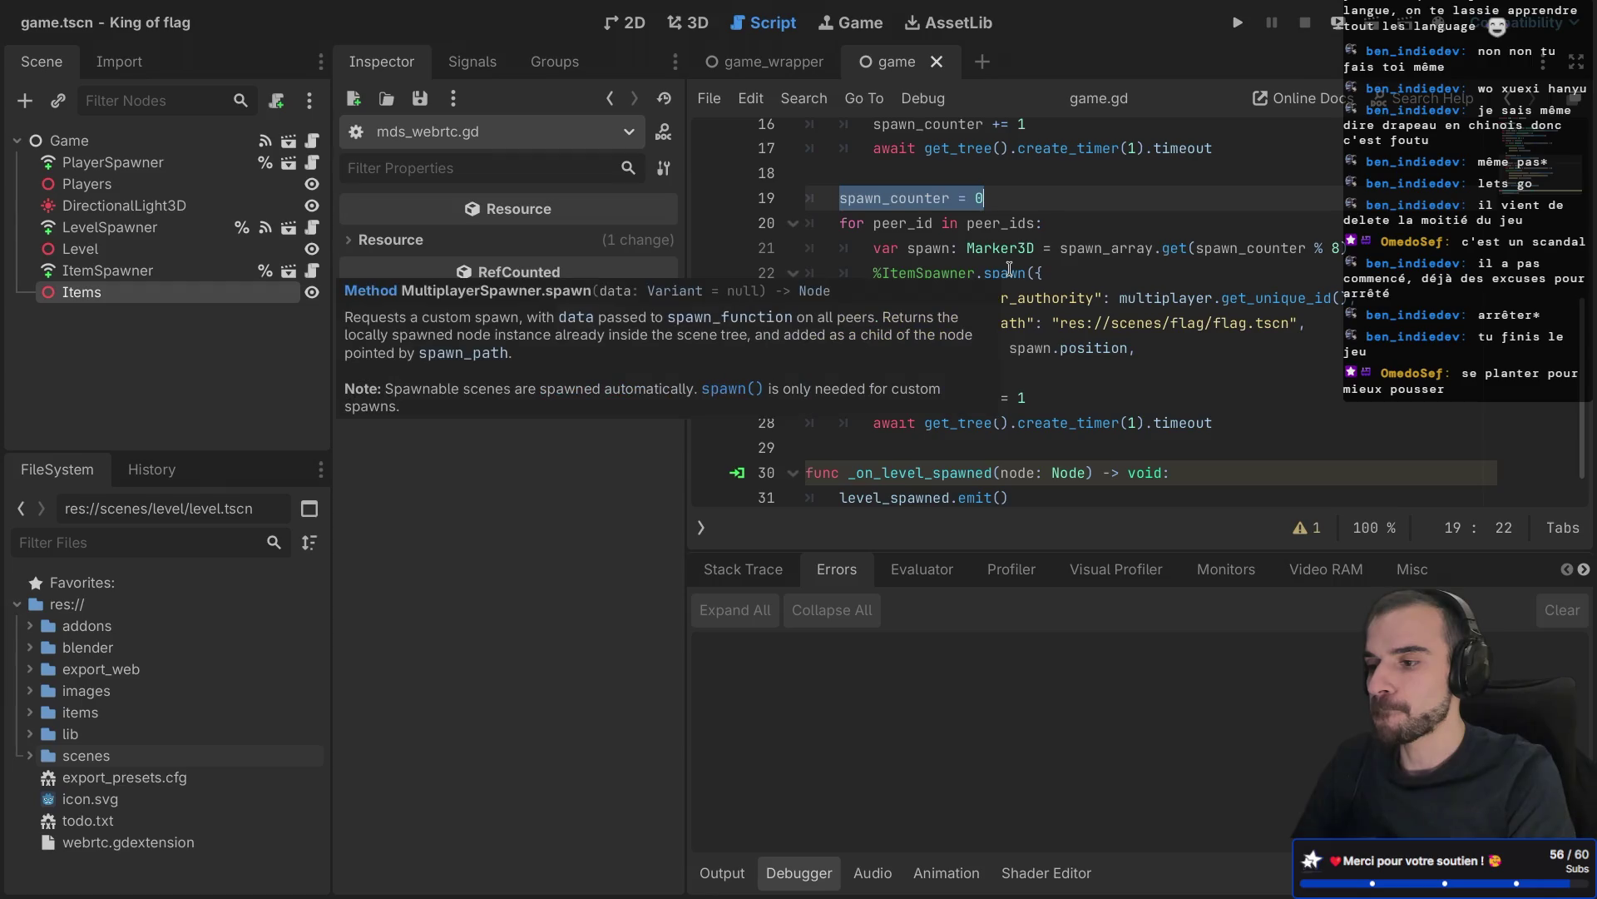
pyautogui.click(1037, 232)
pyautogui.moveTo(1036, 232)
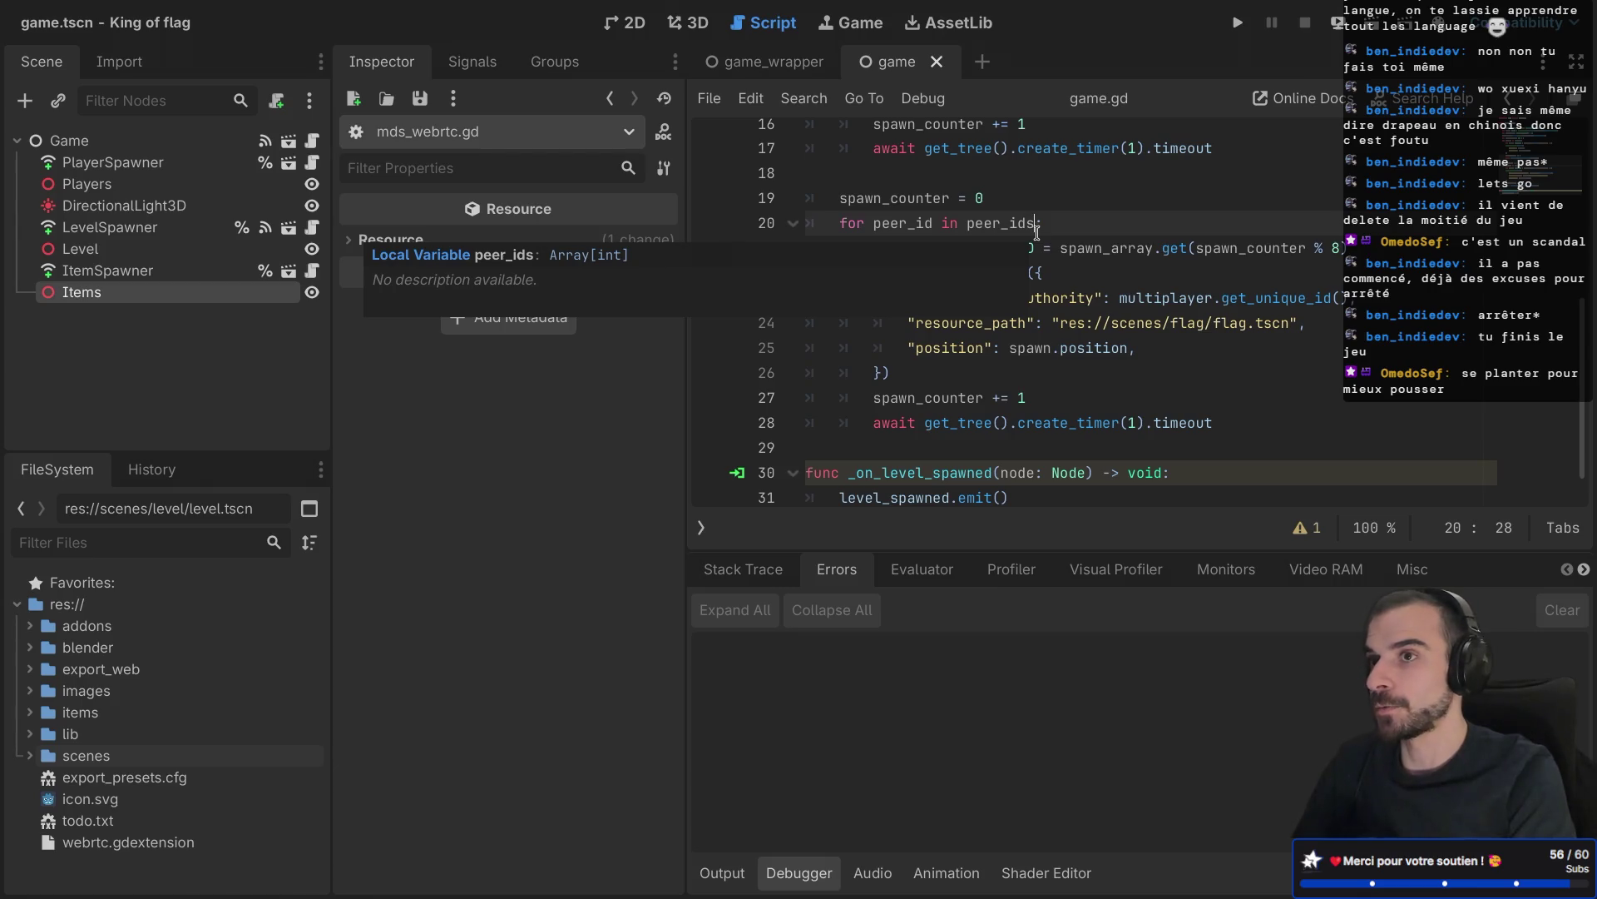
# Replace spawn.position in the flag spawn with a Vector3 constructor, consulting the Vector3 docs
pyautogui.click(1075, 402)
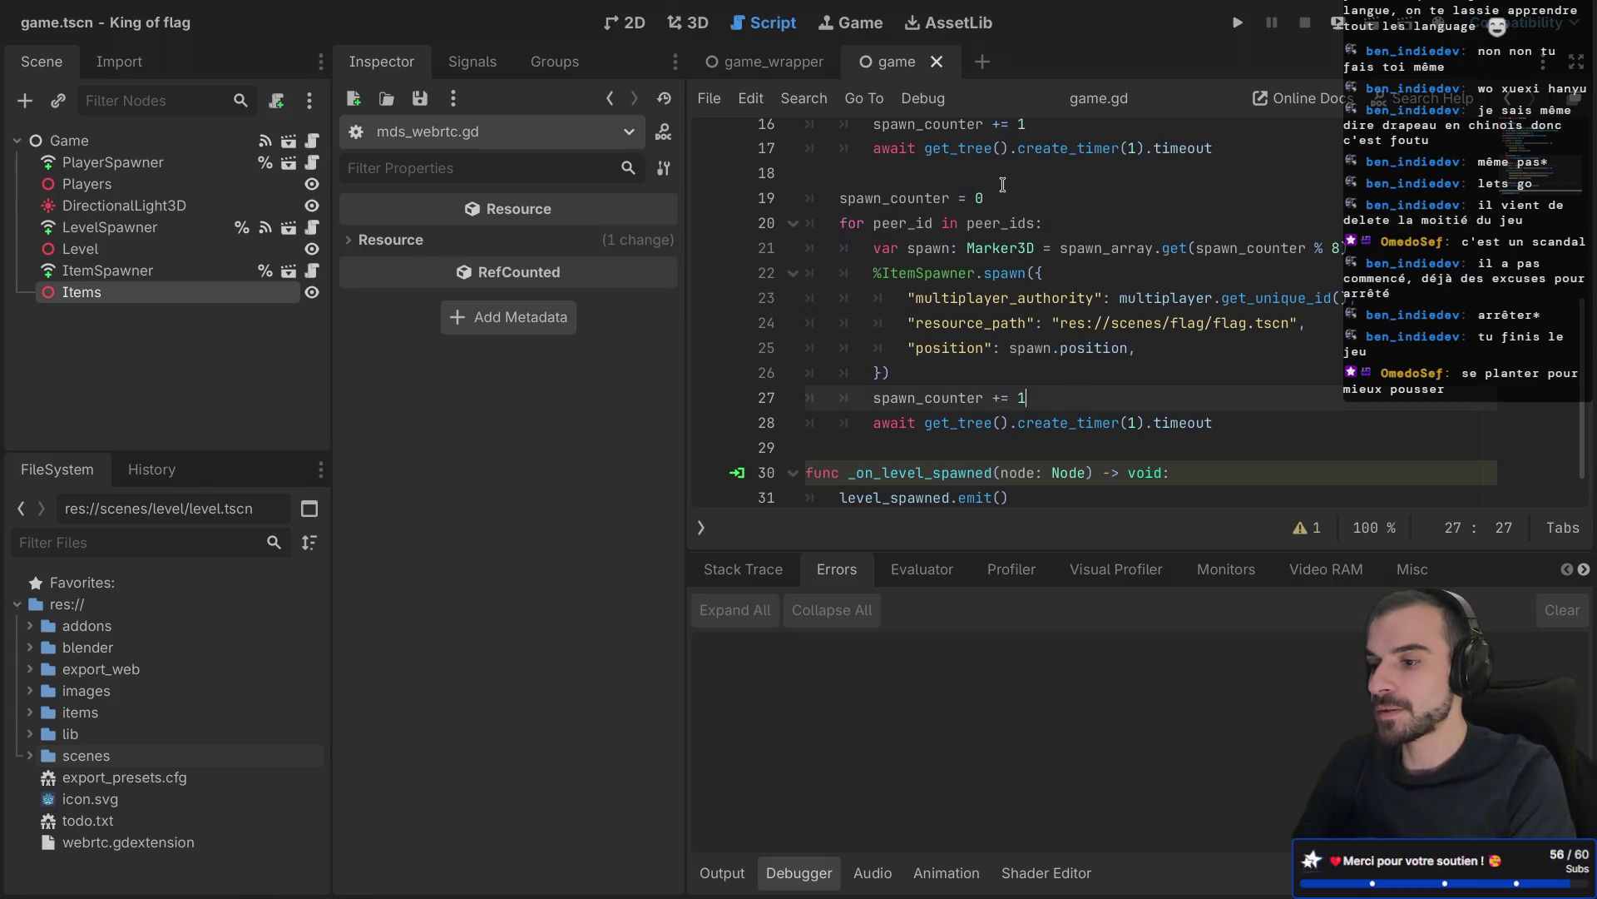
pyautogui.moveTo(1010, 343); pyautogui.dragTo(1128, 339)
pyautogui.press('BackSpace')
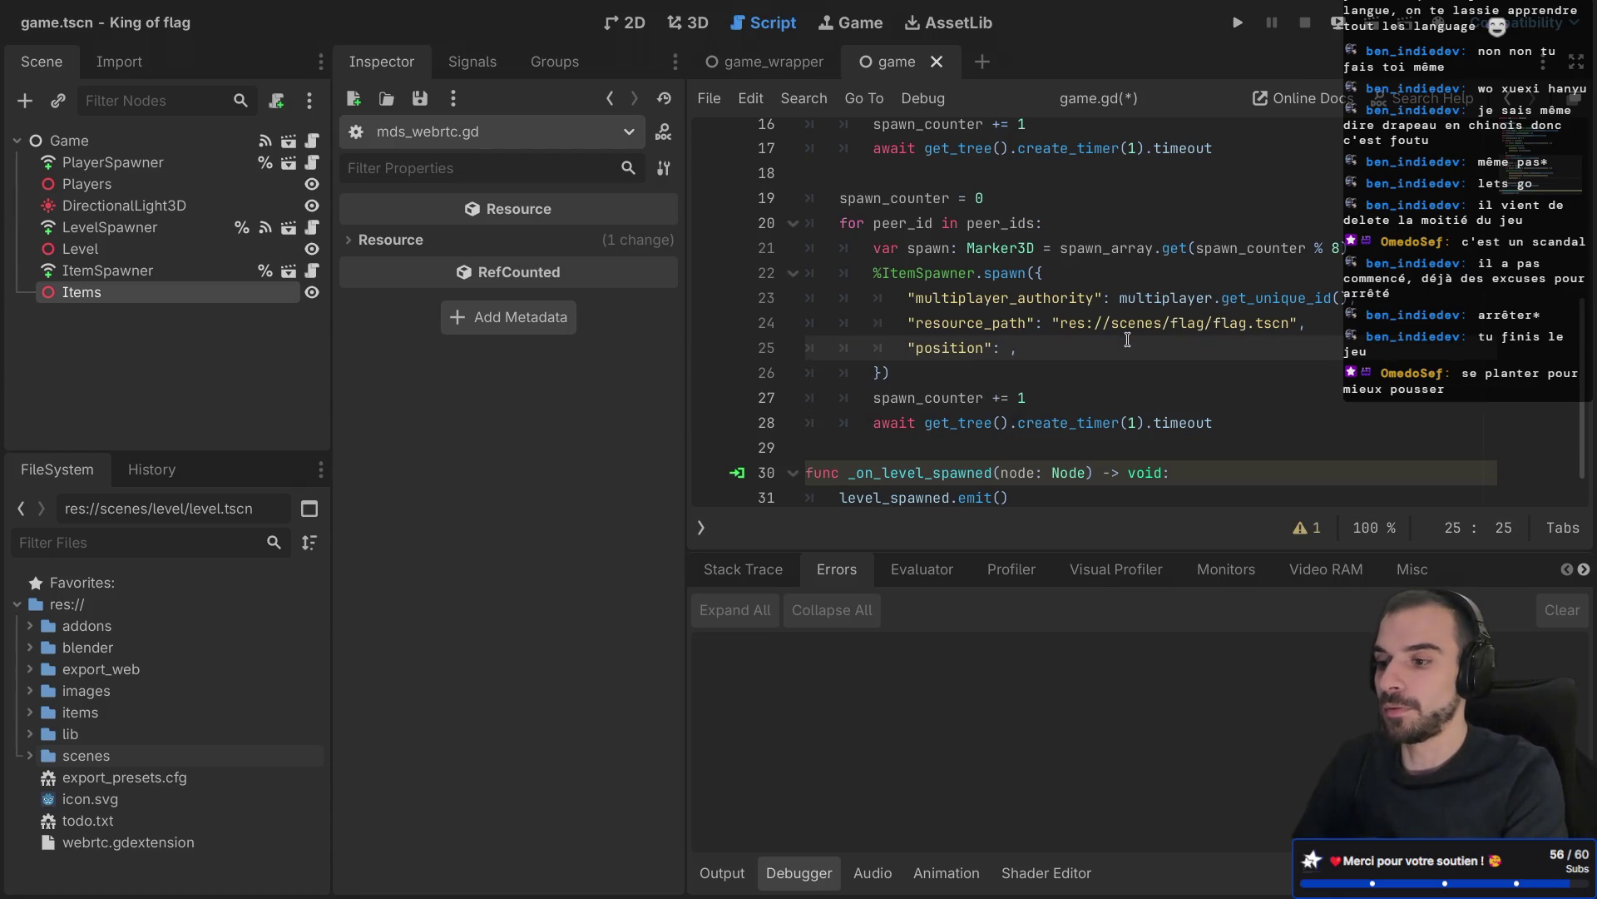
pyautogui.write('ec')
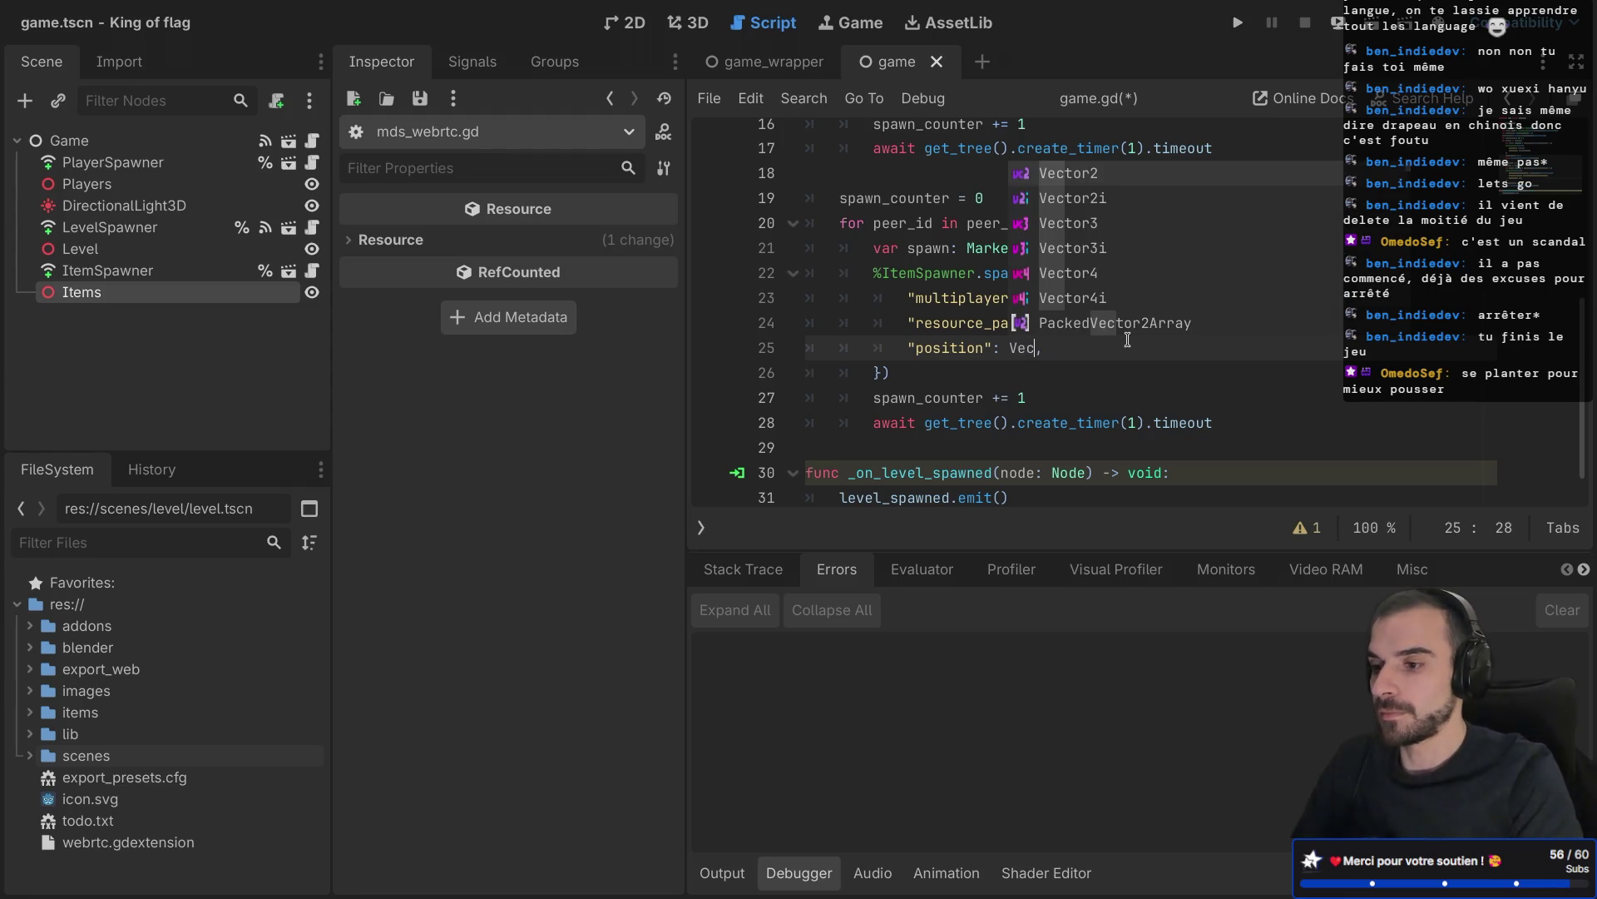
pyautogui.press('Return')
pyautogui.write('new(')
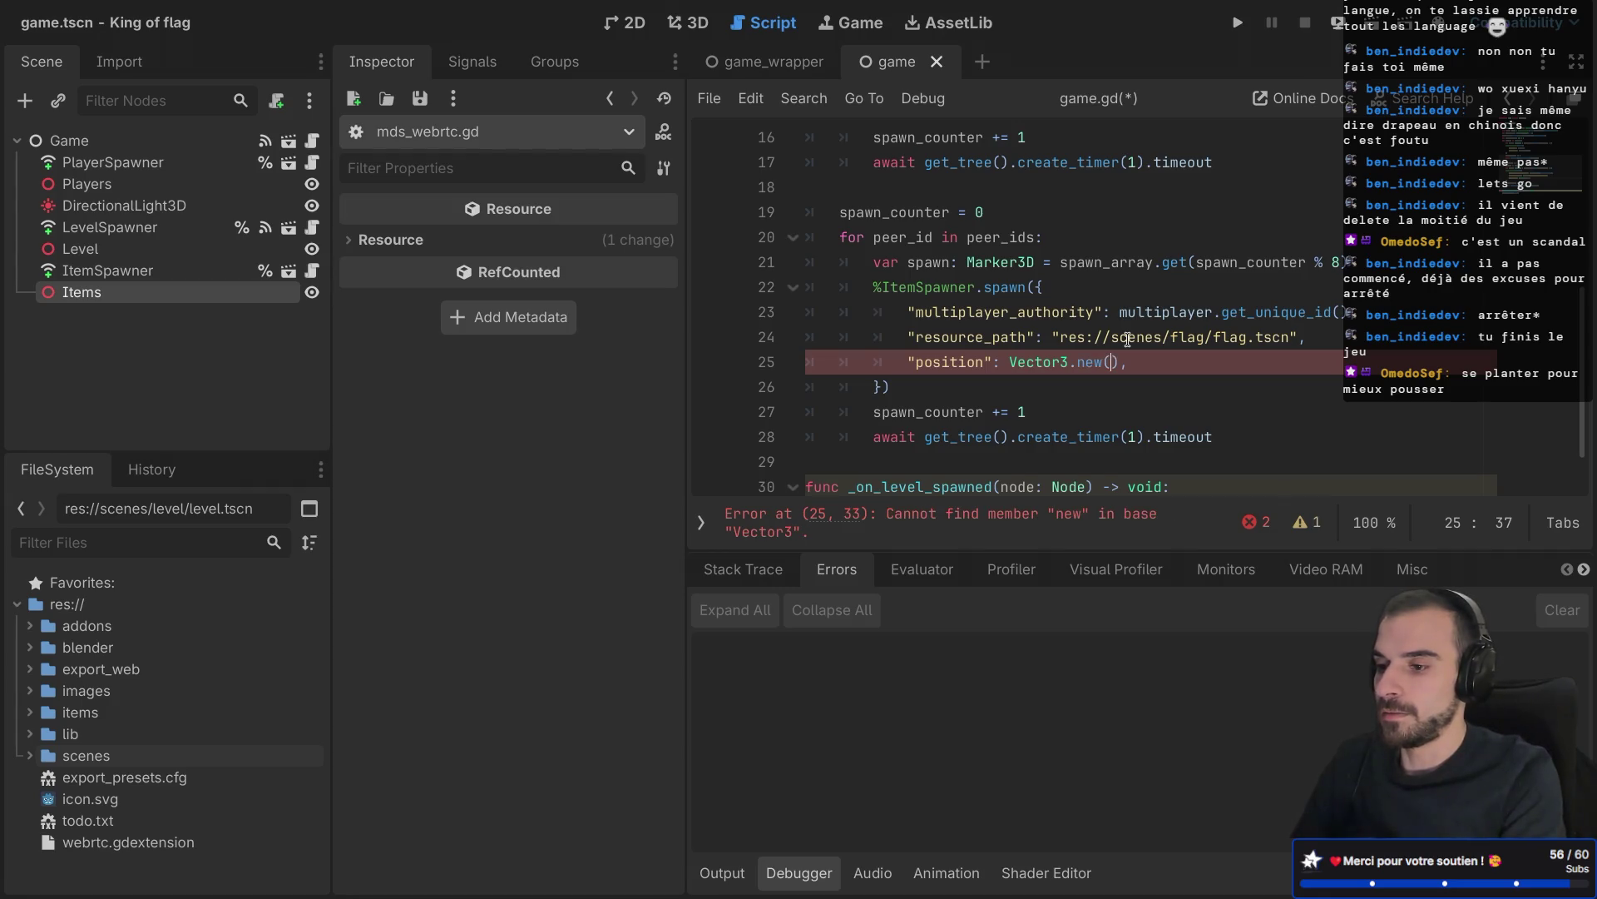
pyautogui.keyDown('ctrl'); pyautogui.click(1053, 367); pyautogui.keyUp('ctrl')
pyautogui.scroll(-10, 1054, 367)
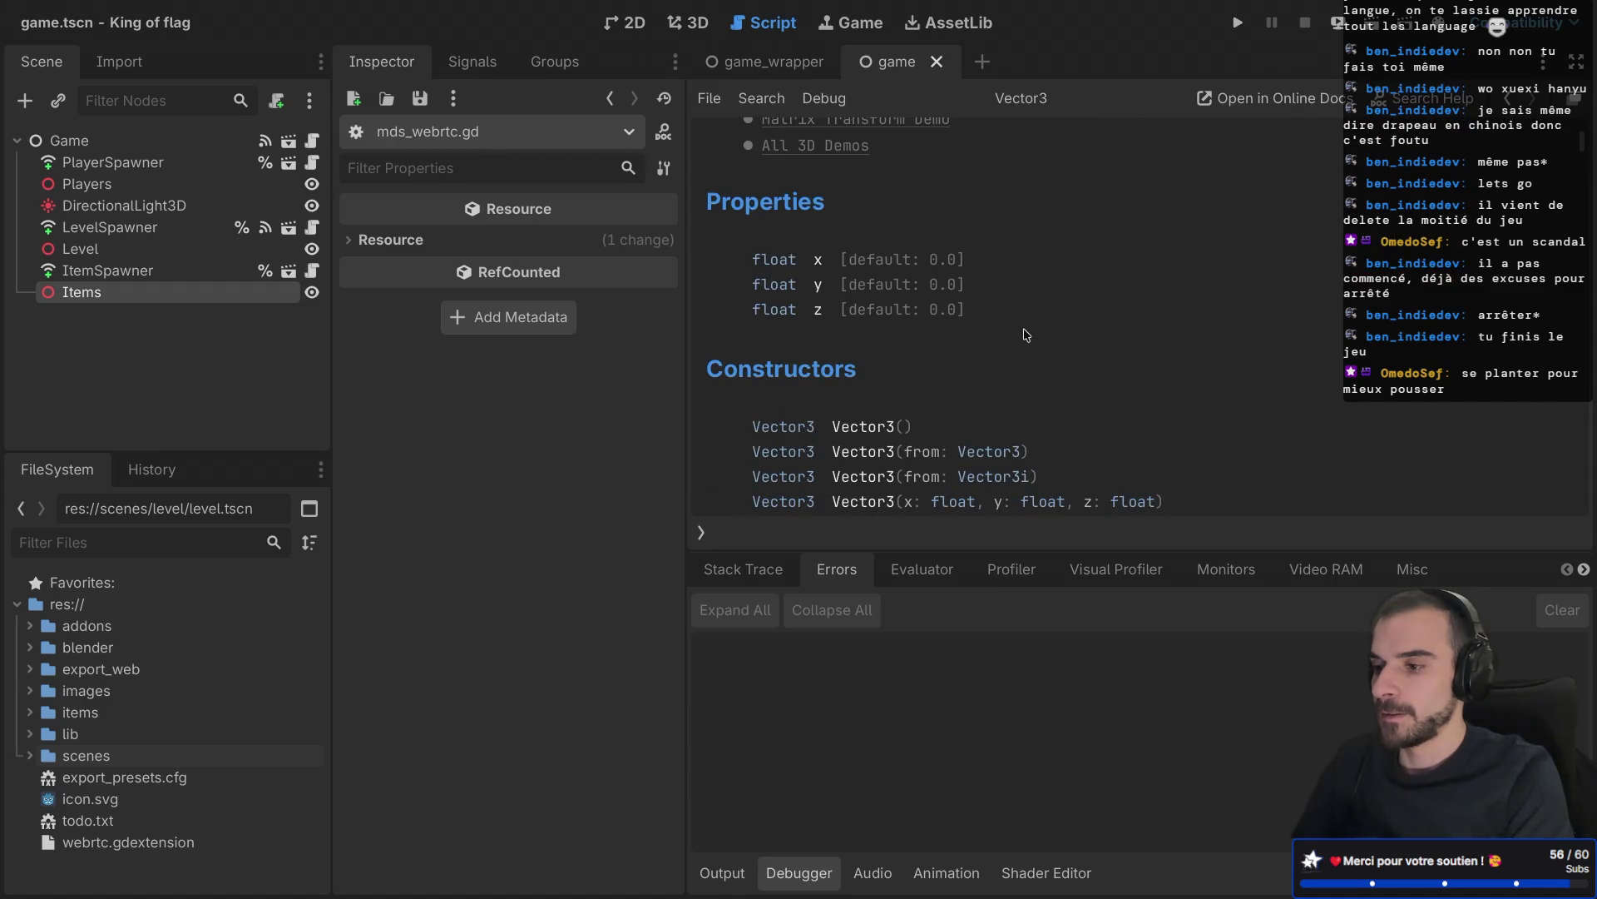
pyautogui.hotkey('alt', 'Left')
# Enter randf_range(-10, 10) as the x coordinate, with new lines for y and z
pyautogui.click(1130, 376)
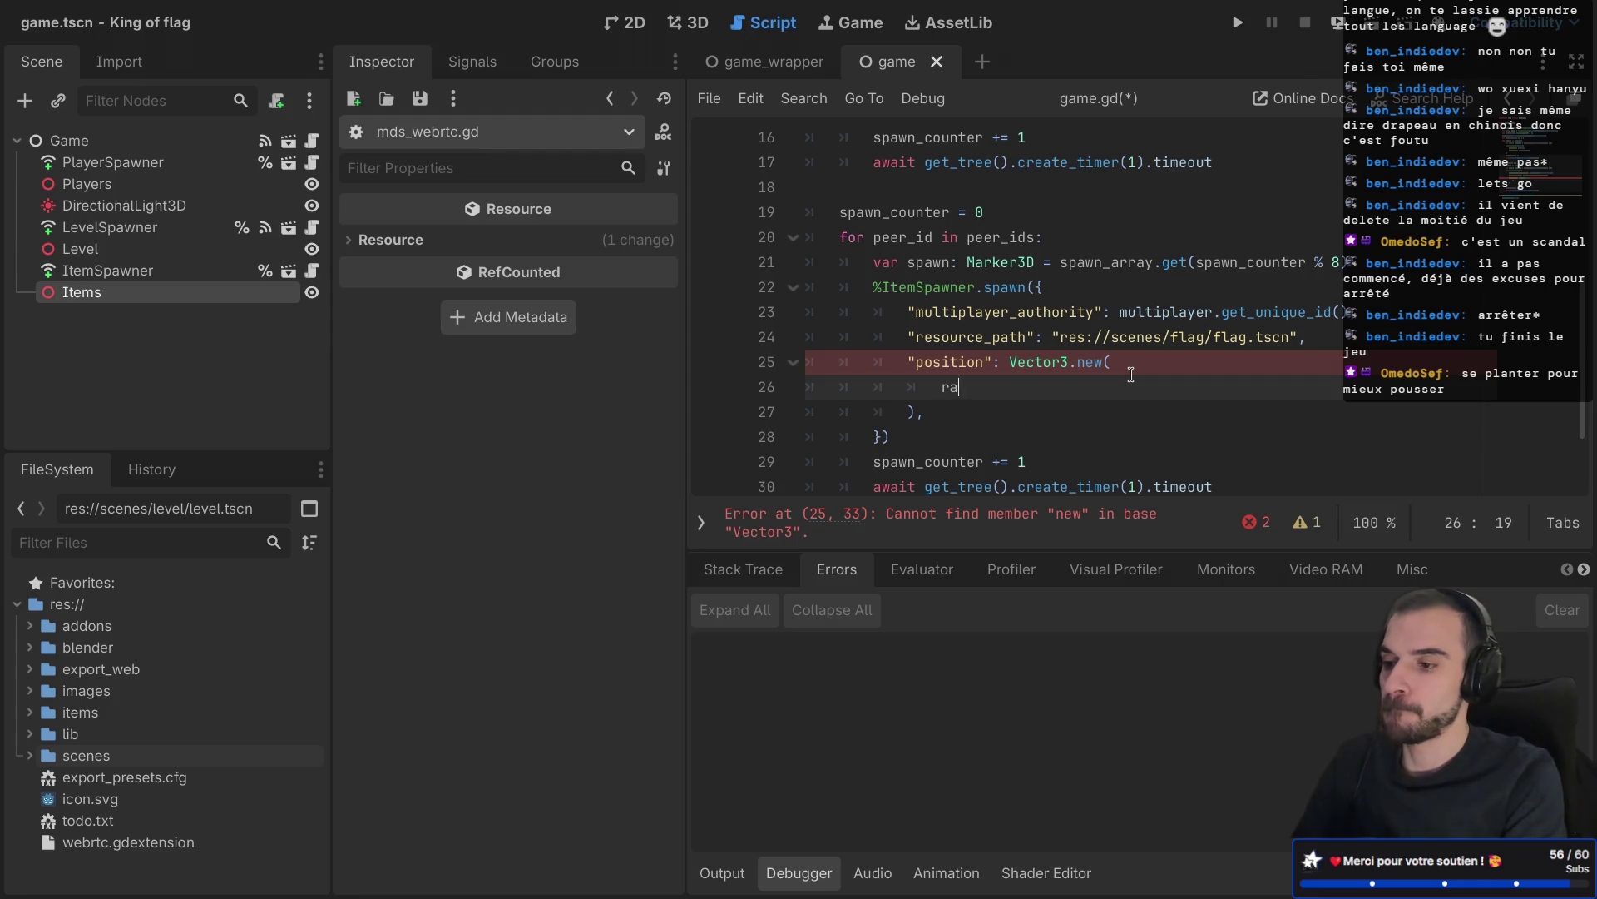
pyautogui.write('nge')
pyautogui.press('BackSpace')
pyautogui.press('BackSpace')
pyautogui.write('df_')
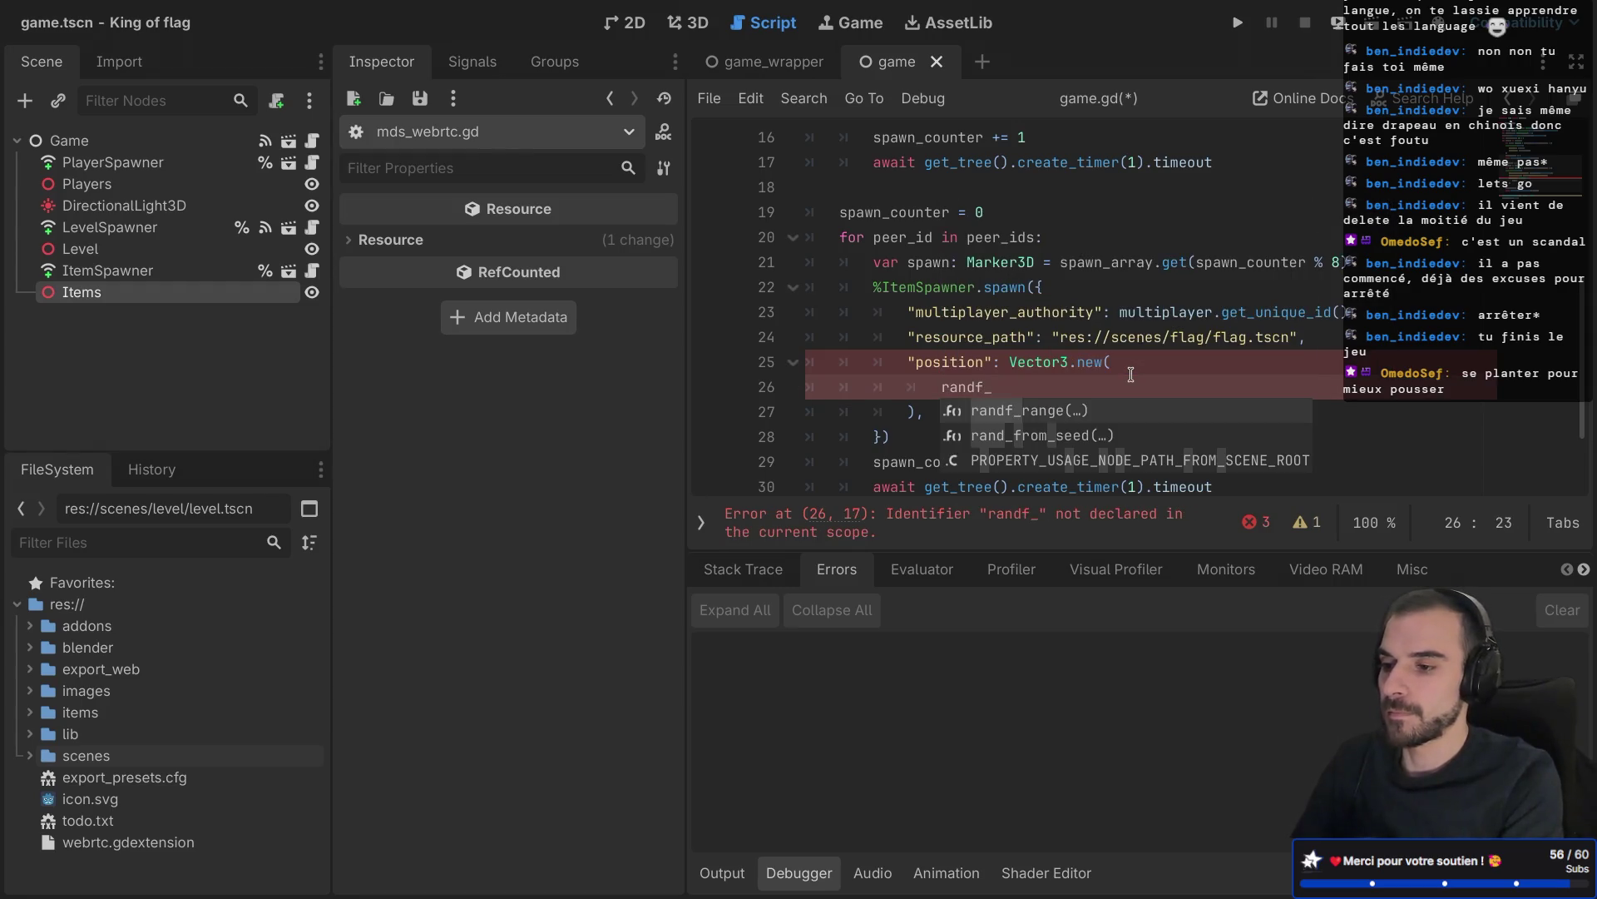
pyautogui.press('Return')
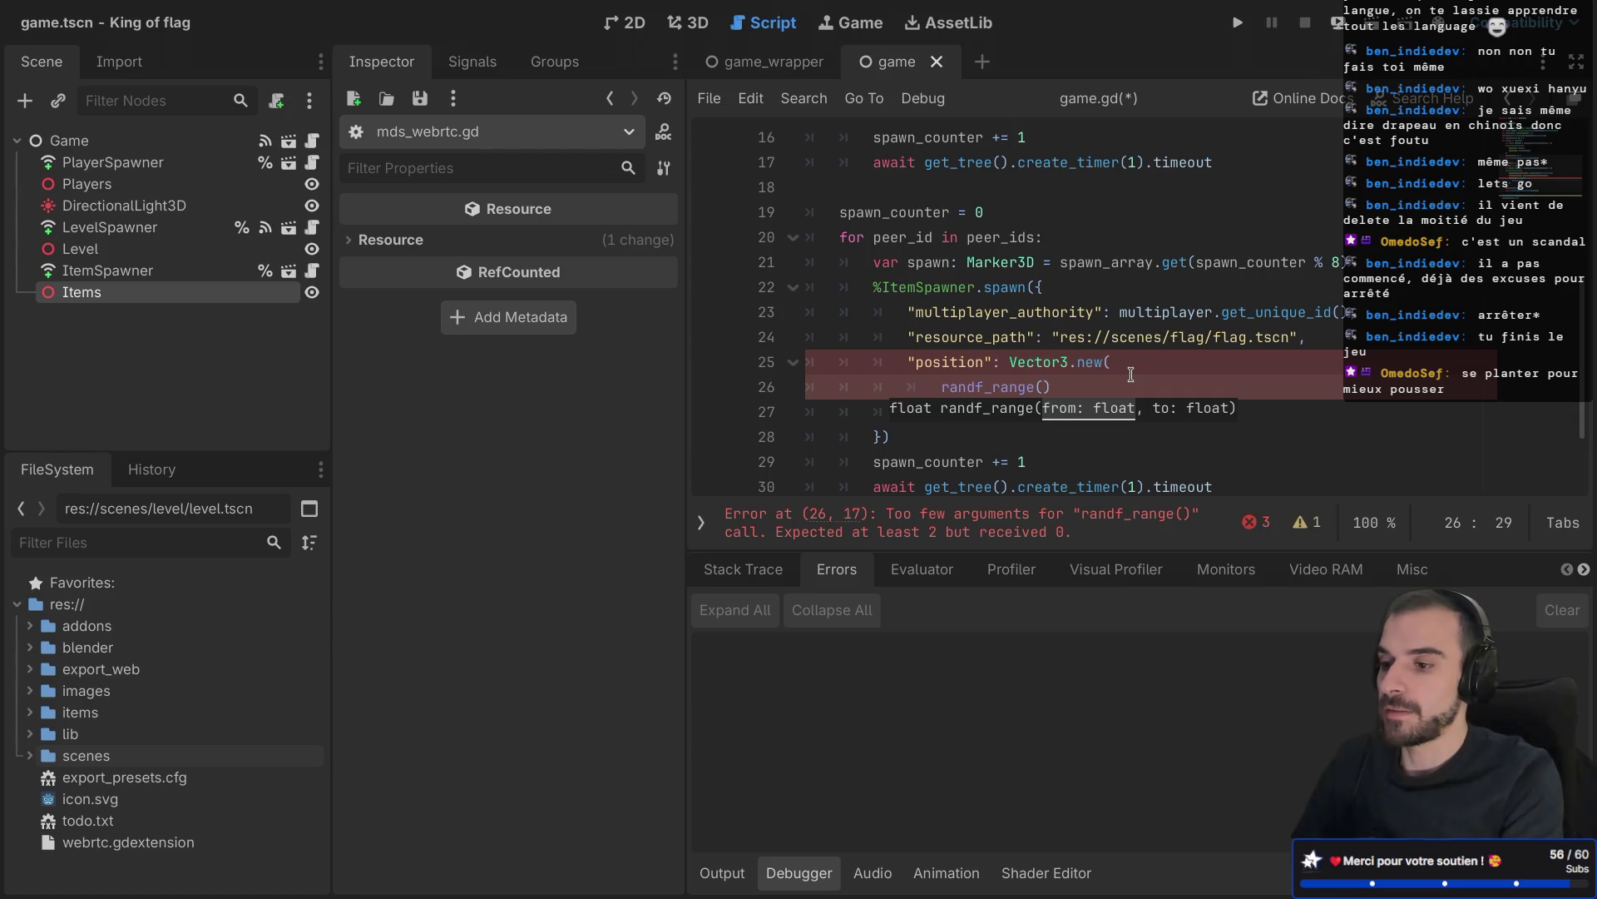
pyautogui.write('10')
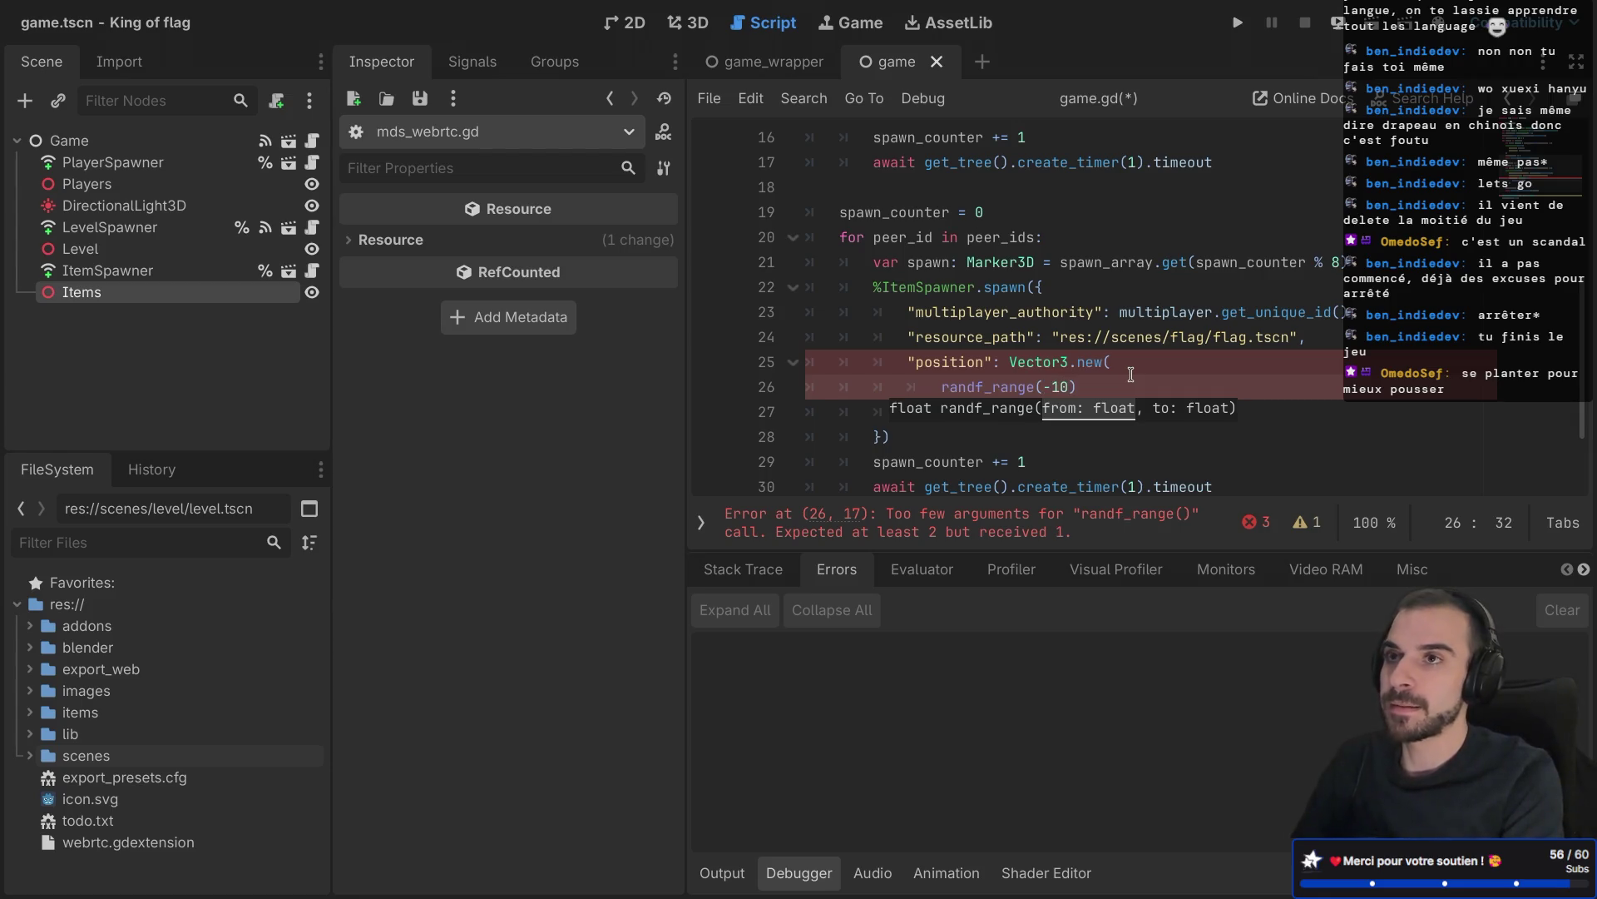
pyautogui.write(', 10)')
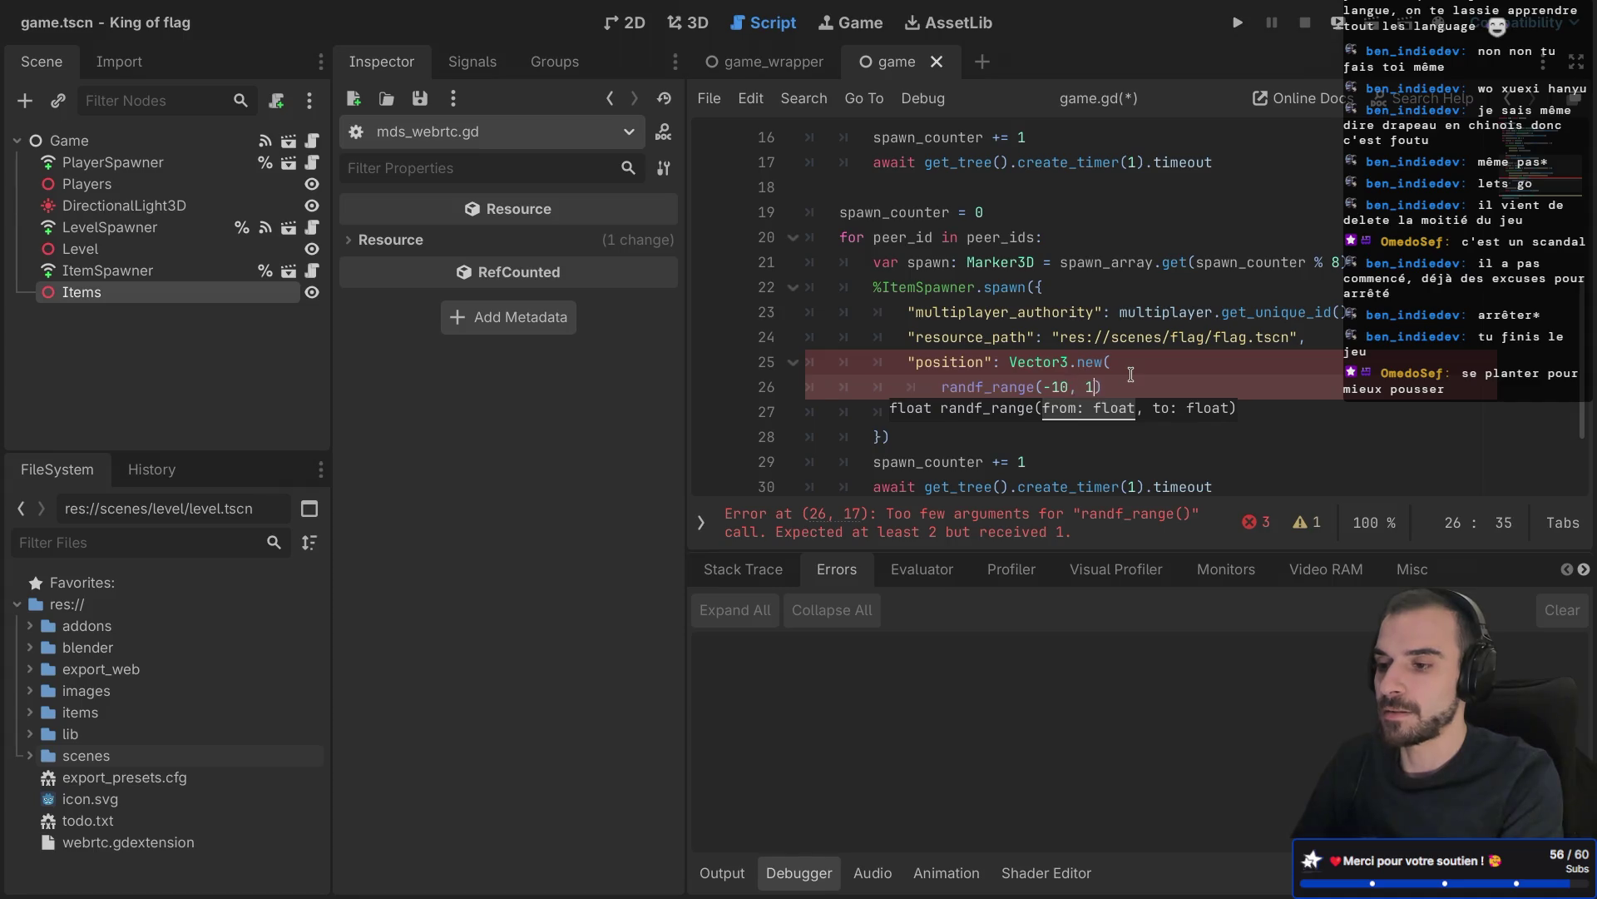
pyautogui.write(',')
pyautogui.press('Return')
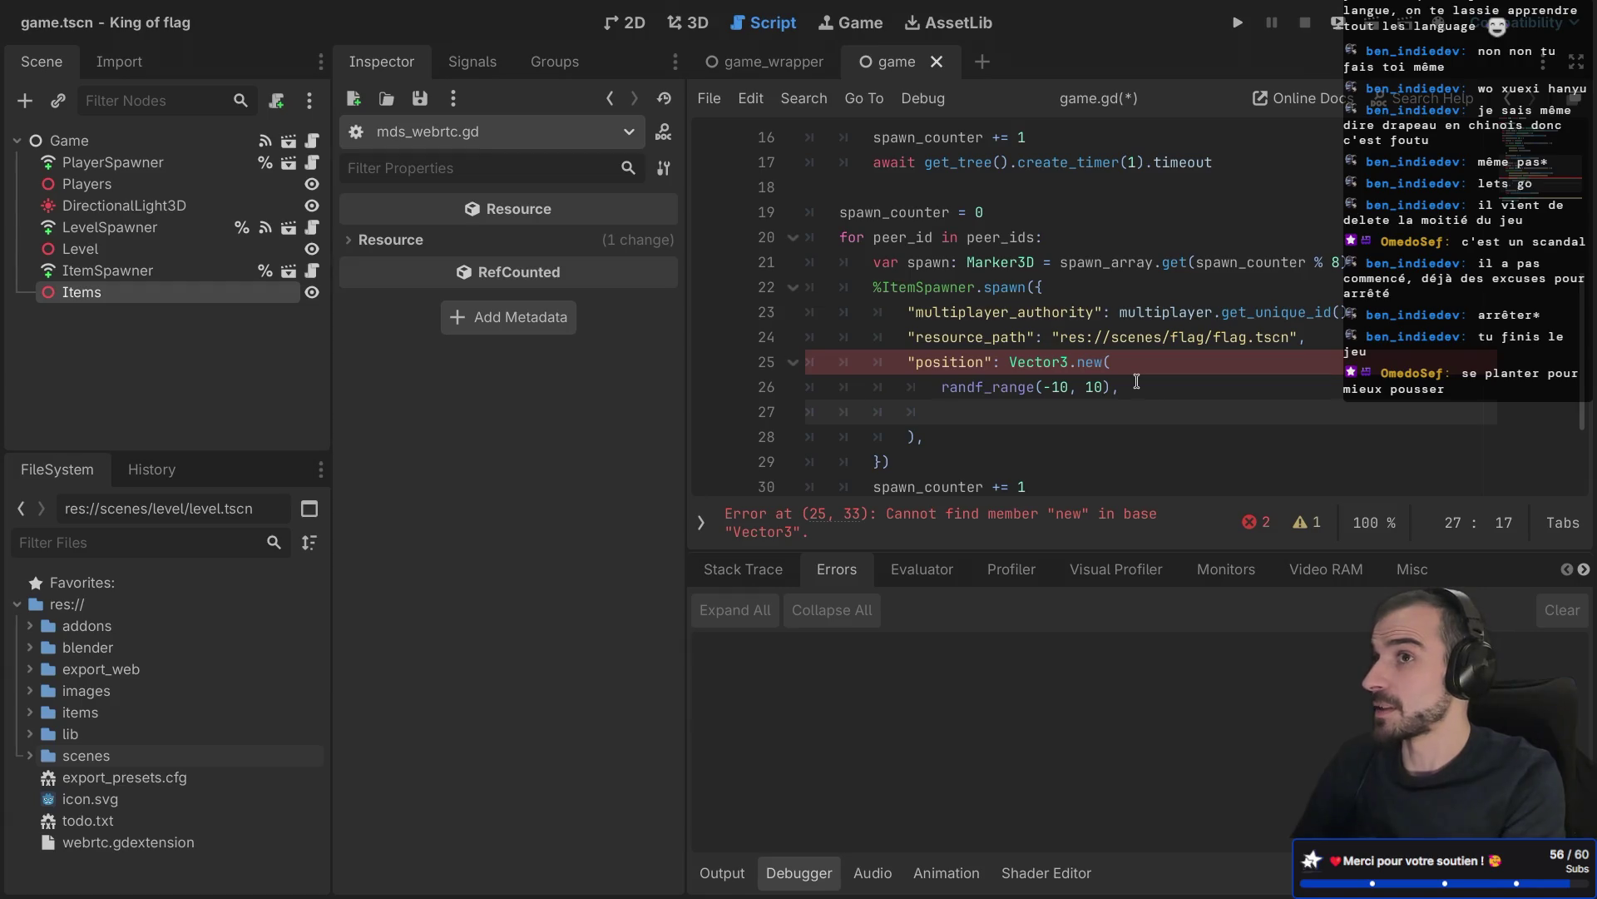
pyautogui.write(',')
pyautogui.press('Return')
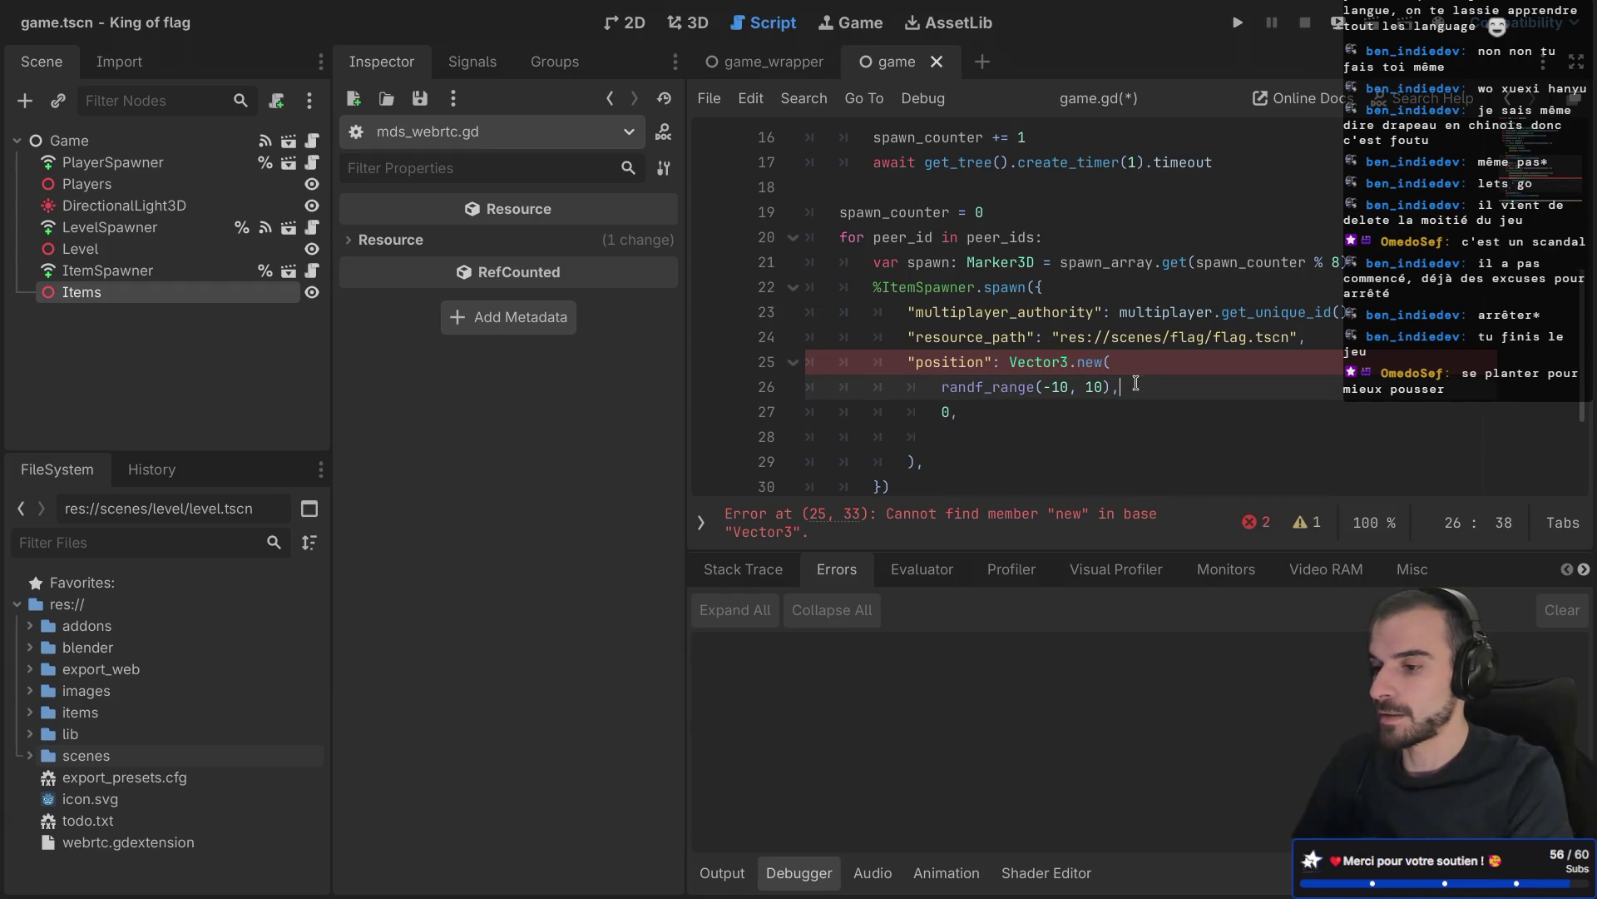
# Reuse randf_range(-10, 10) as the z coordinate, remove the empty line, and save game.gd
pyautogui.moveTo(1137, 382); pyautogui.dragTo(1137, 368)
pyautogui.hotkey('ctrl', 'c')
pyautogui.click(1032, 413)
pyautogui.hotkey('ctrl', 'v')
pyautogui.click(978, 463)
pyautogui.press('BackSpace')
pyautogui.hotkey('ctrl', 's')
# Delete .new so Vector3(...) is called directly, clearing the script error
pyautogui.press('Up')
pyautogui.press('Up')
pyautogui.moveTo(1044, 361)
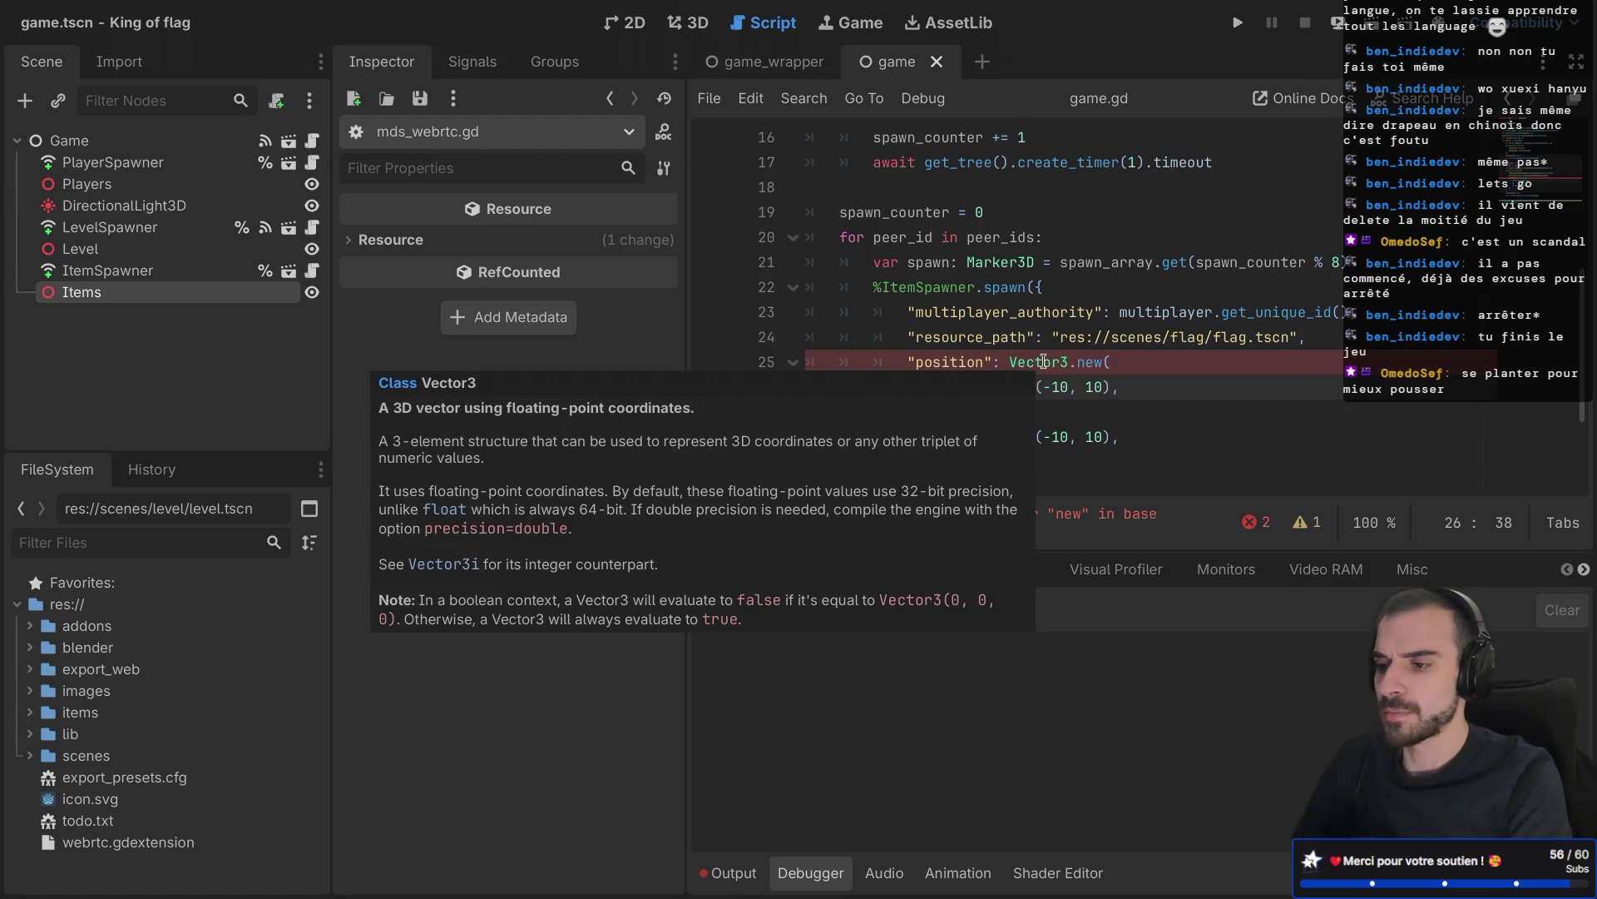
pyautogui.scroll(-2, 1044, 361)
pyautogui.click(951, 333)
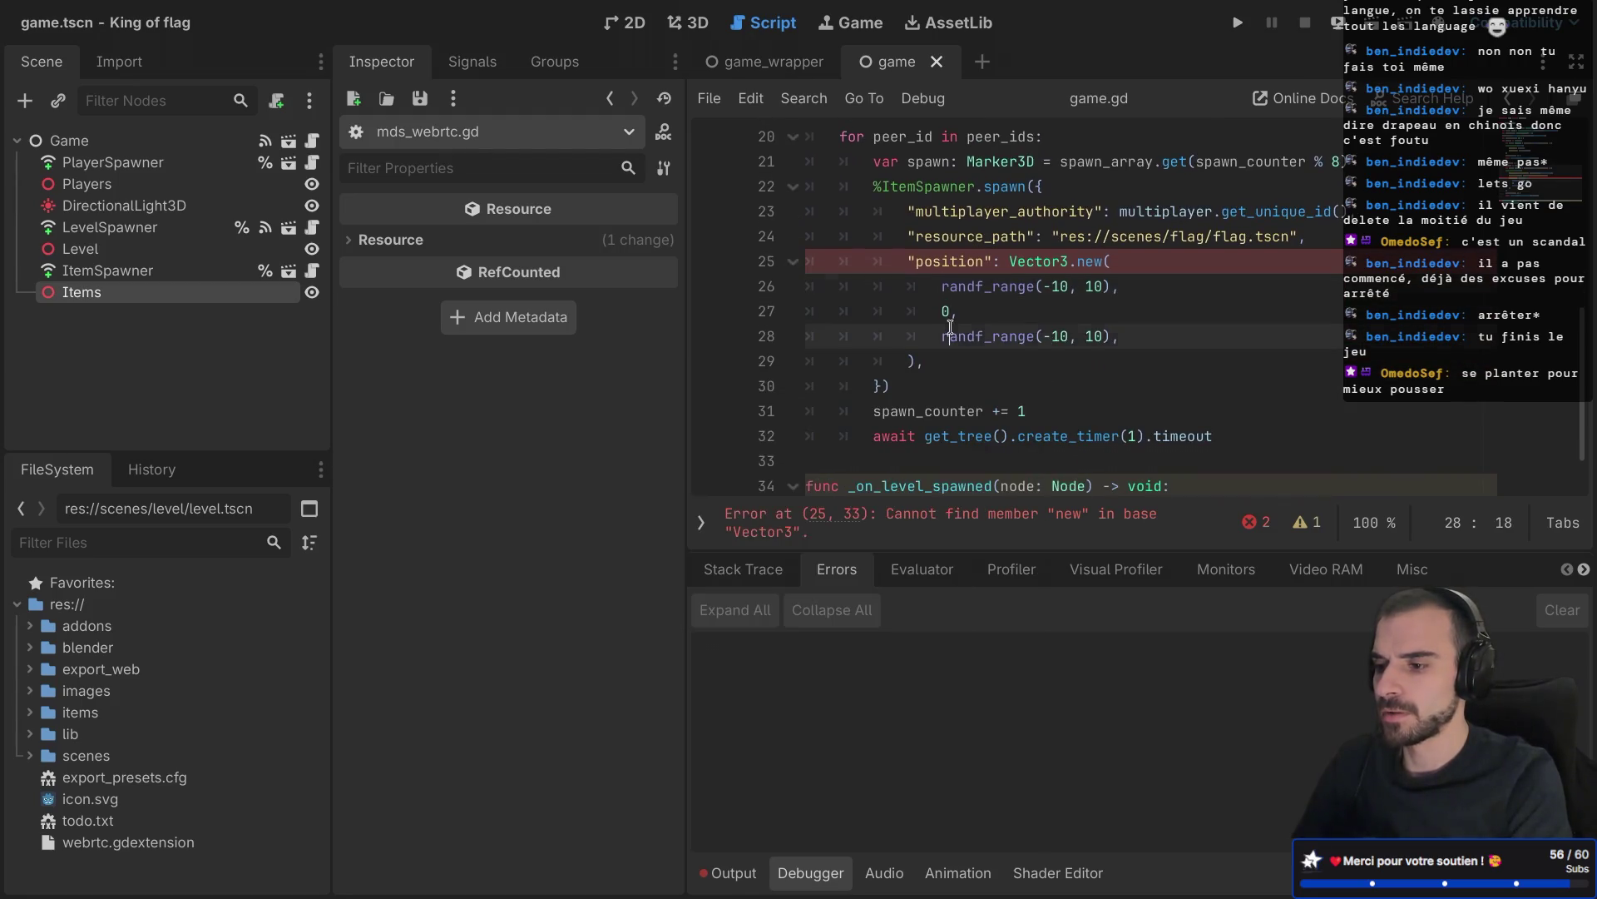
pyautogui.click(965, 355)
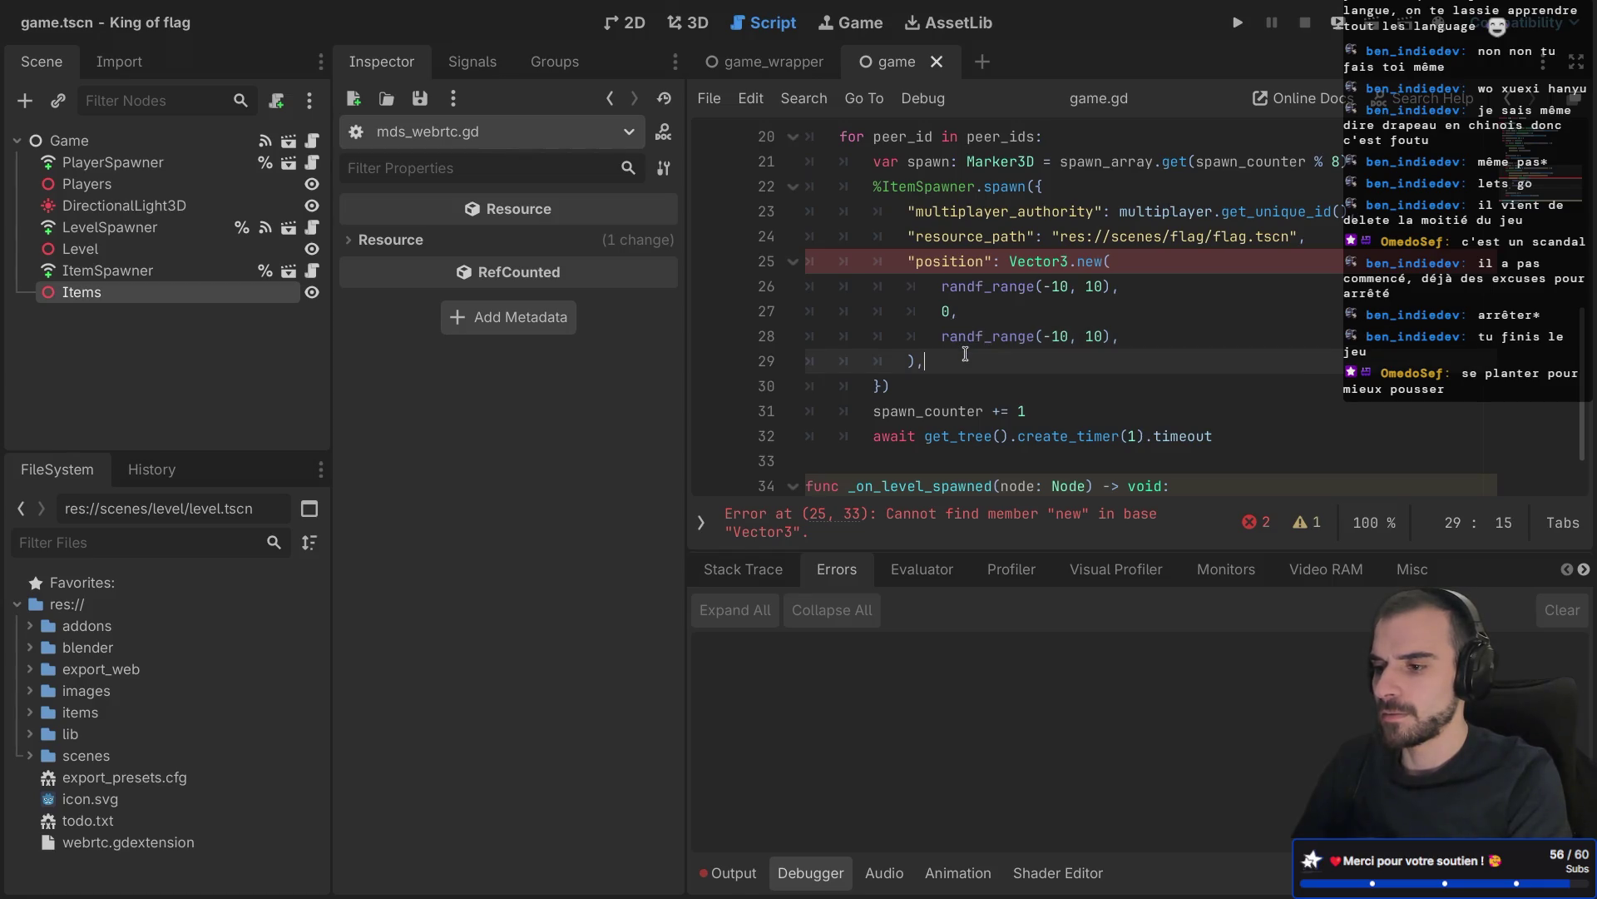
pyautogui.click(1092, 263)
pyautogui.doubleClick(1092, 263)
pyautogui.press('BackSpace')
pyautogui.press('BackSpace')
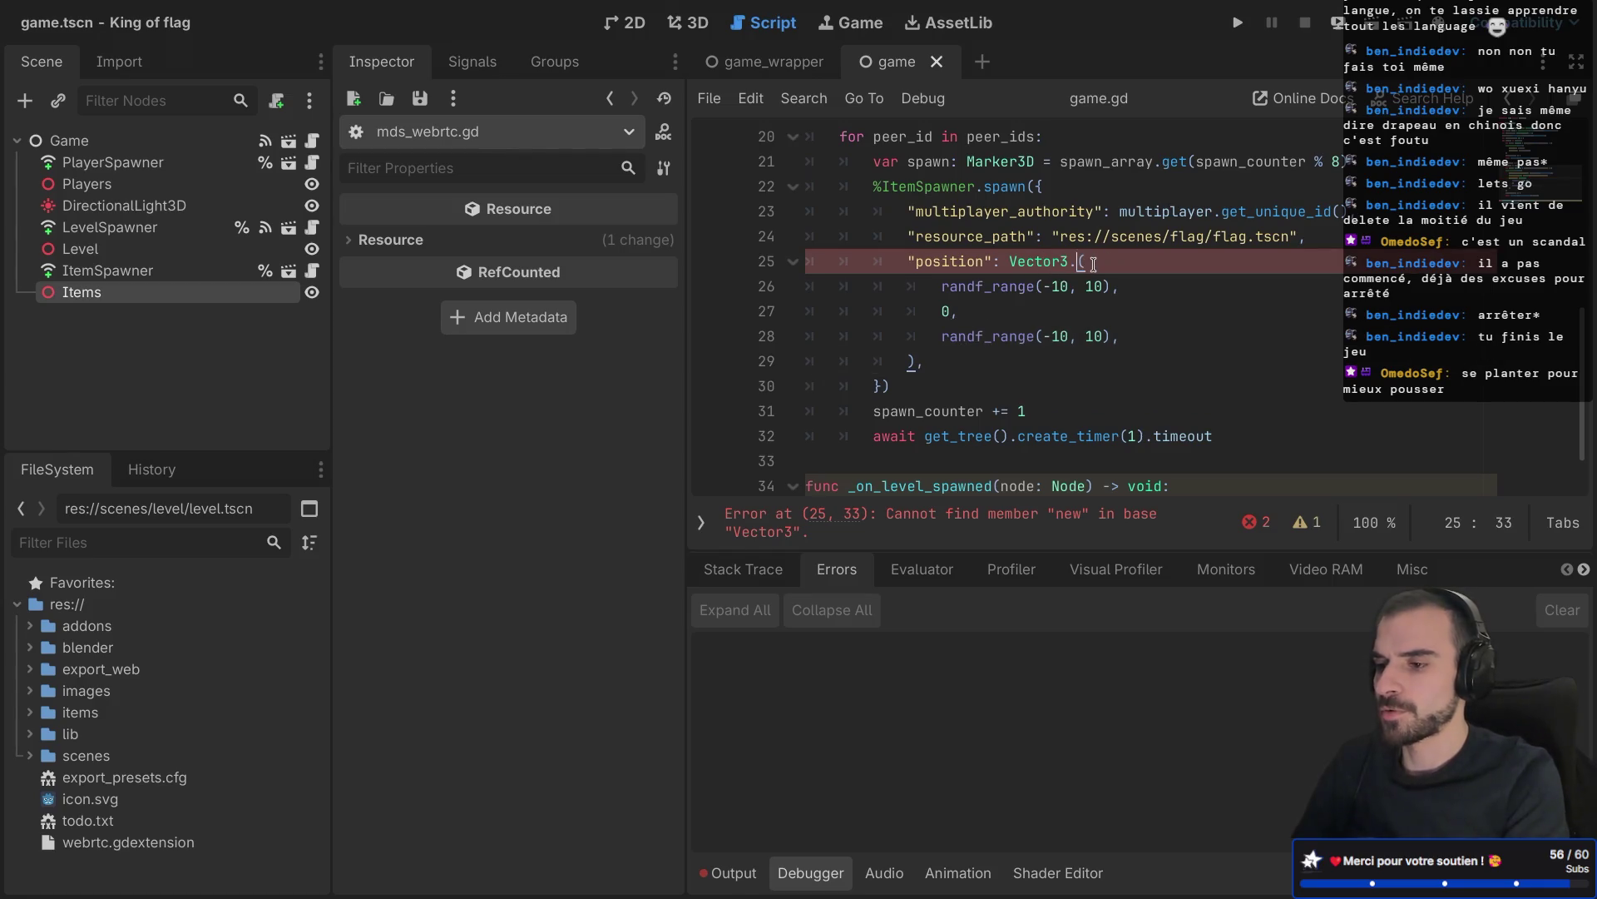
pyautogui.scroll(6, 1083, 278)
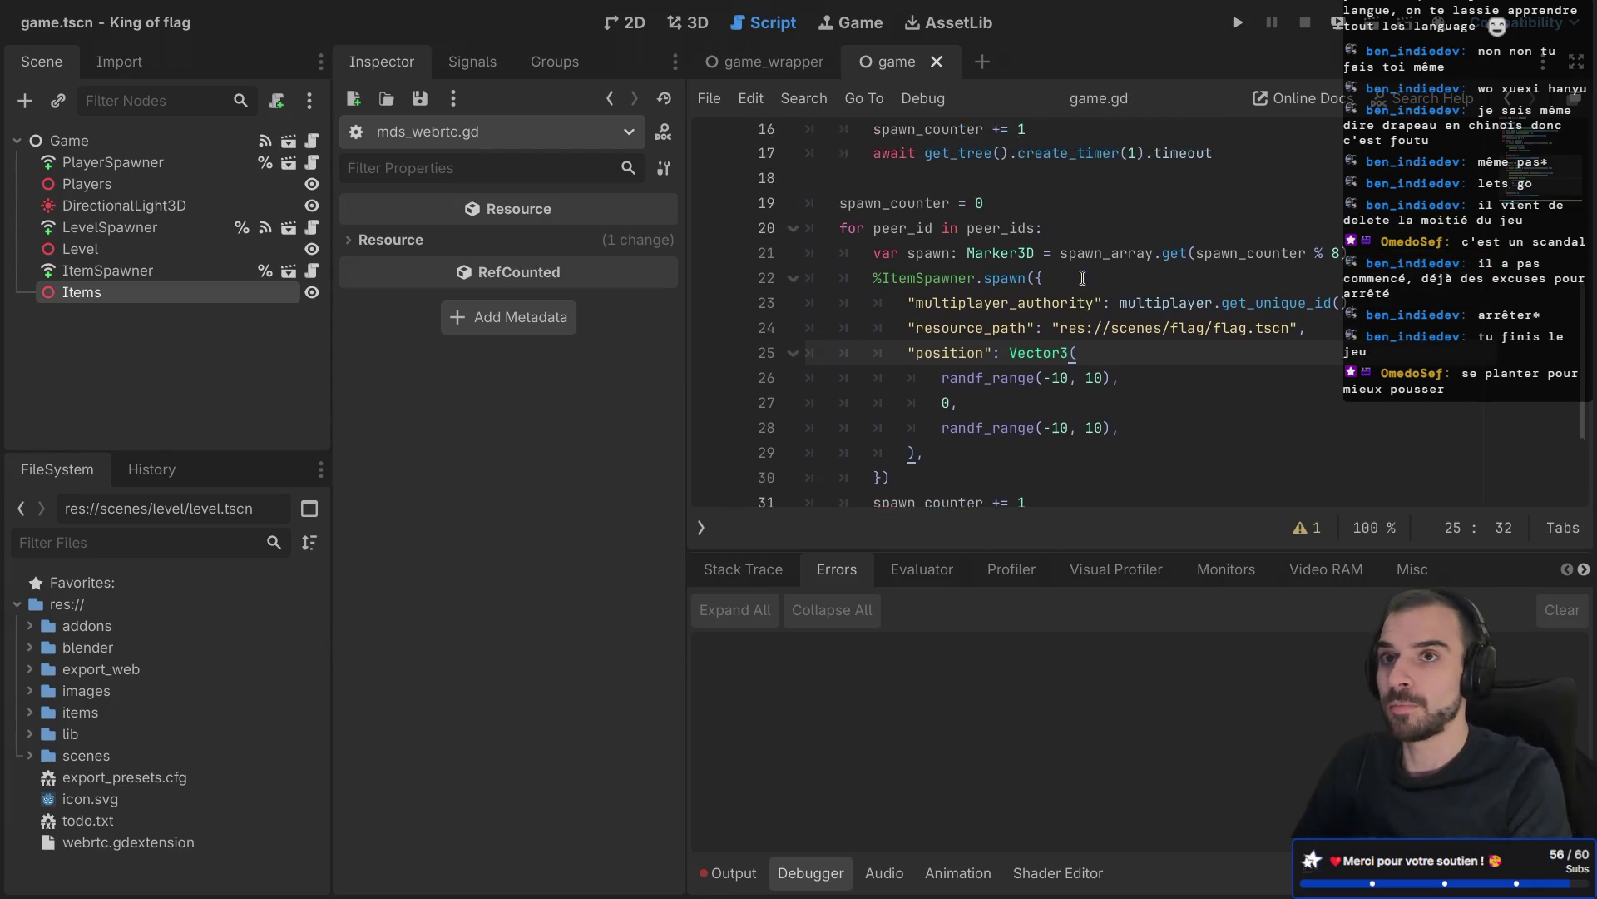
# Delete the spawn_counter = 0 reset line and the unused Marker3D spawn variable line
pyautogui.scroll(-2, 1082, 278)
pyautogui.scroll(-2, 1083, 278)
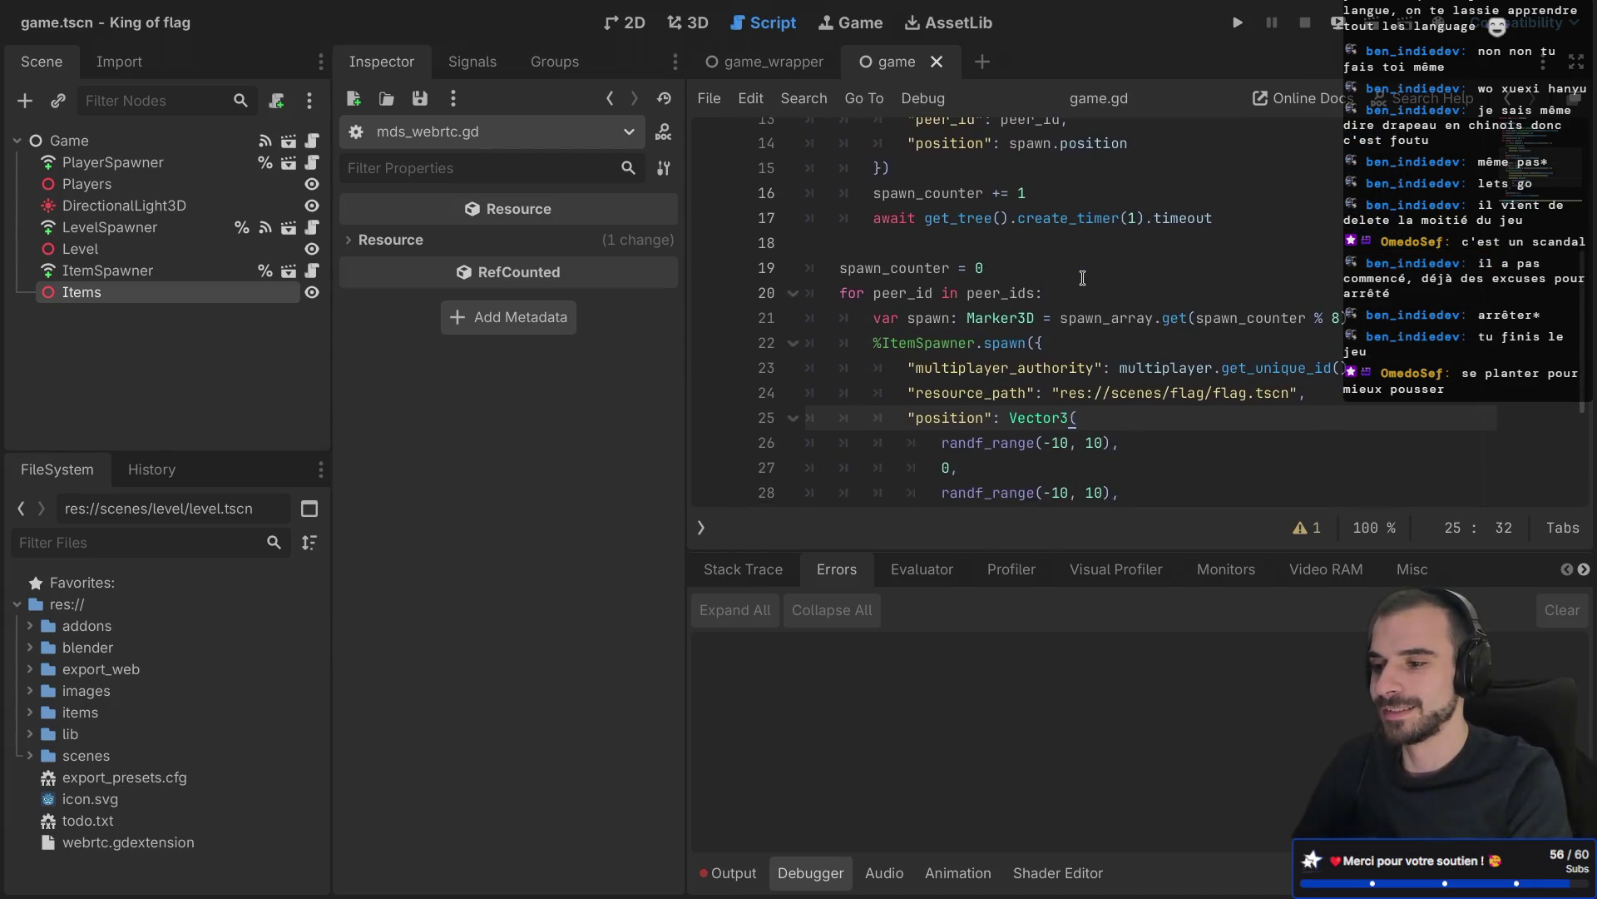
pyautogui.moveTo(1013, 221); pyautogui.dragTo(958, 207)
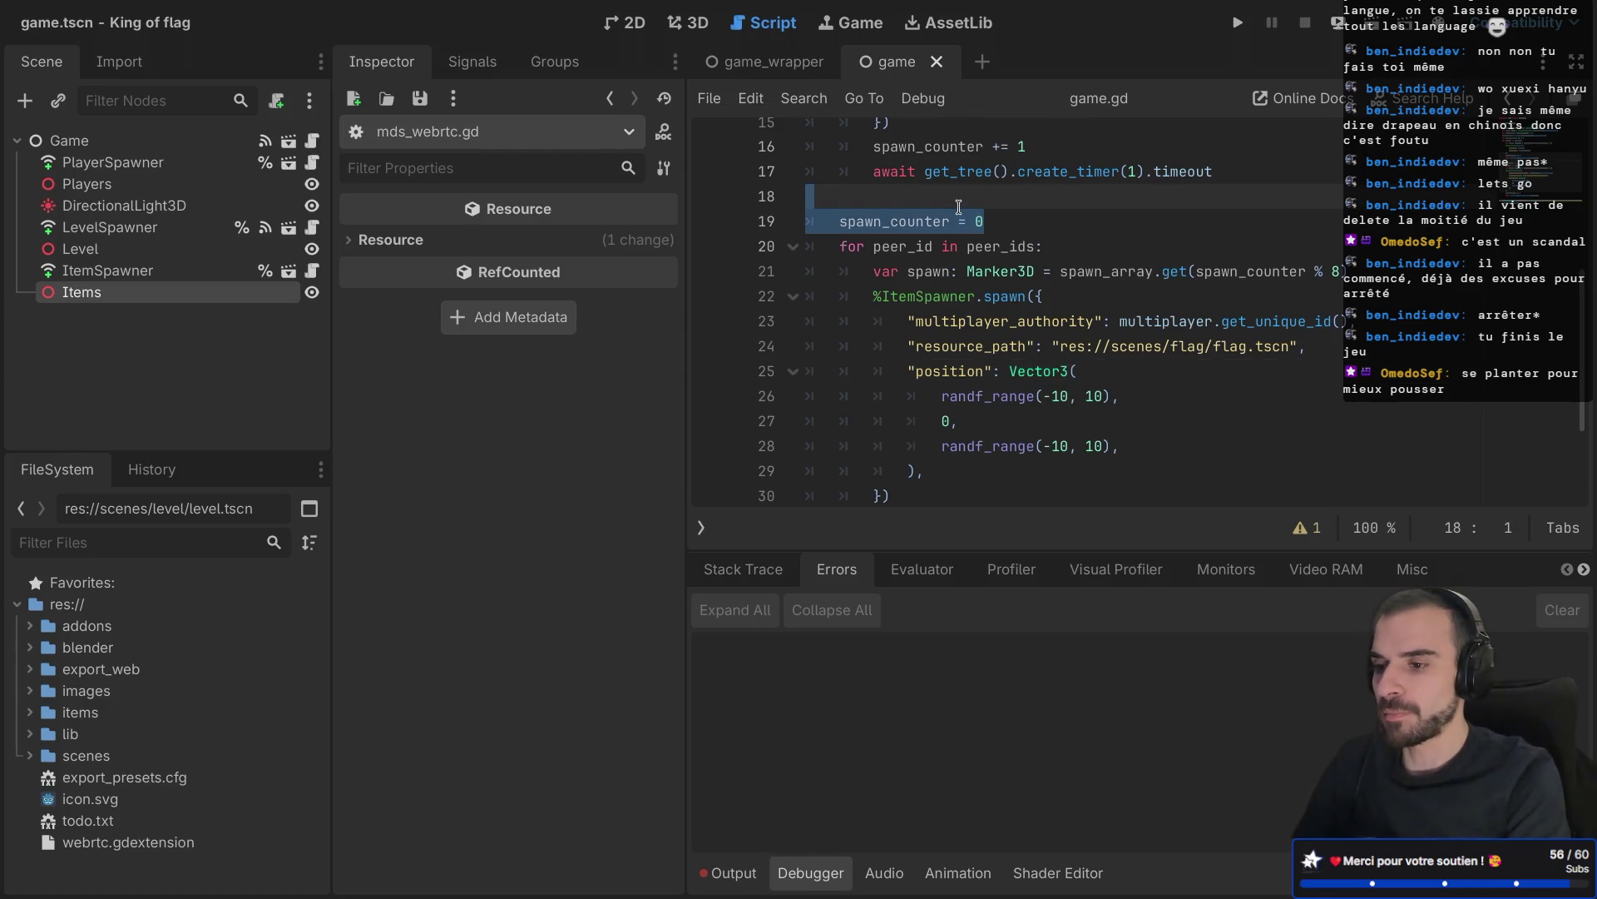
pyautogui.hotkey('ctrl', 'x')
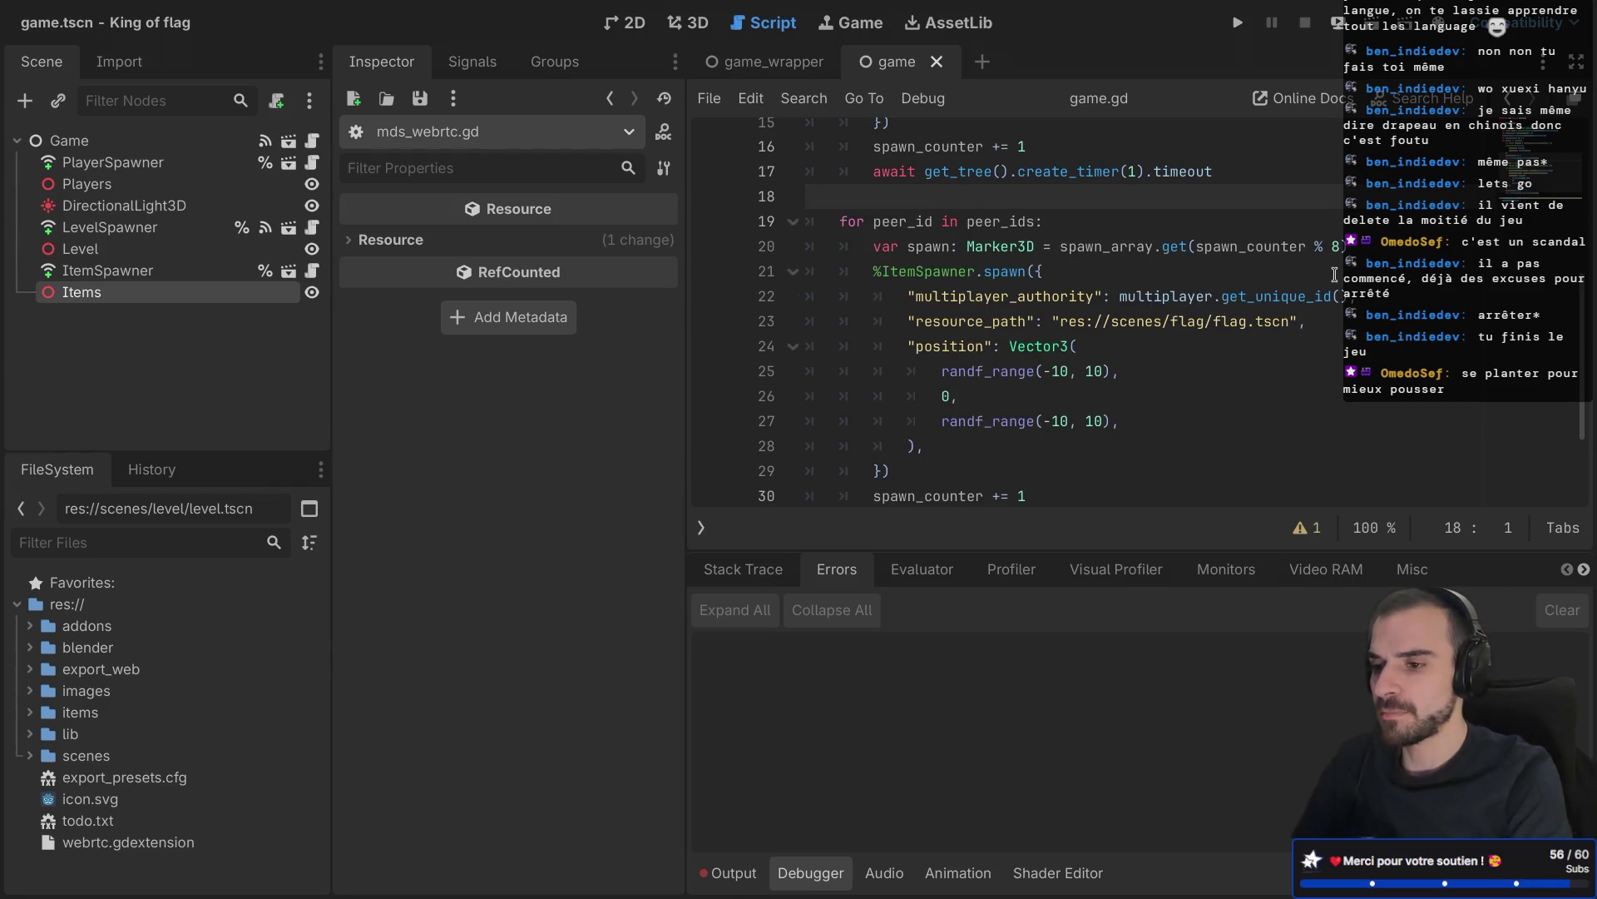
pyautogui.moveTo(1357, 246); pyautogui.dragTo(1044, 221)
pyautogui.press('BackSpace')
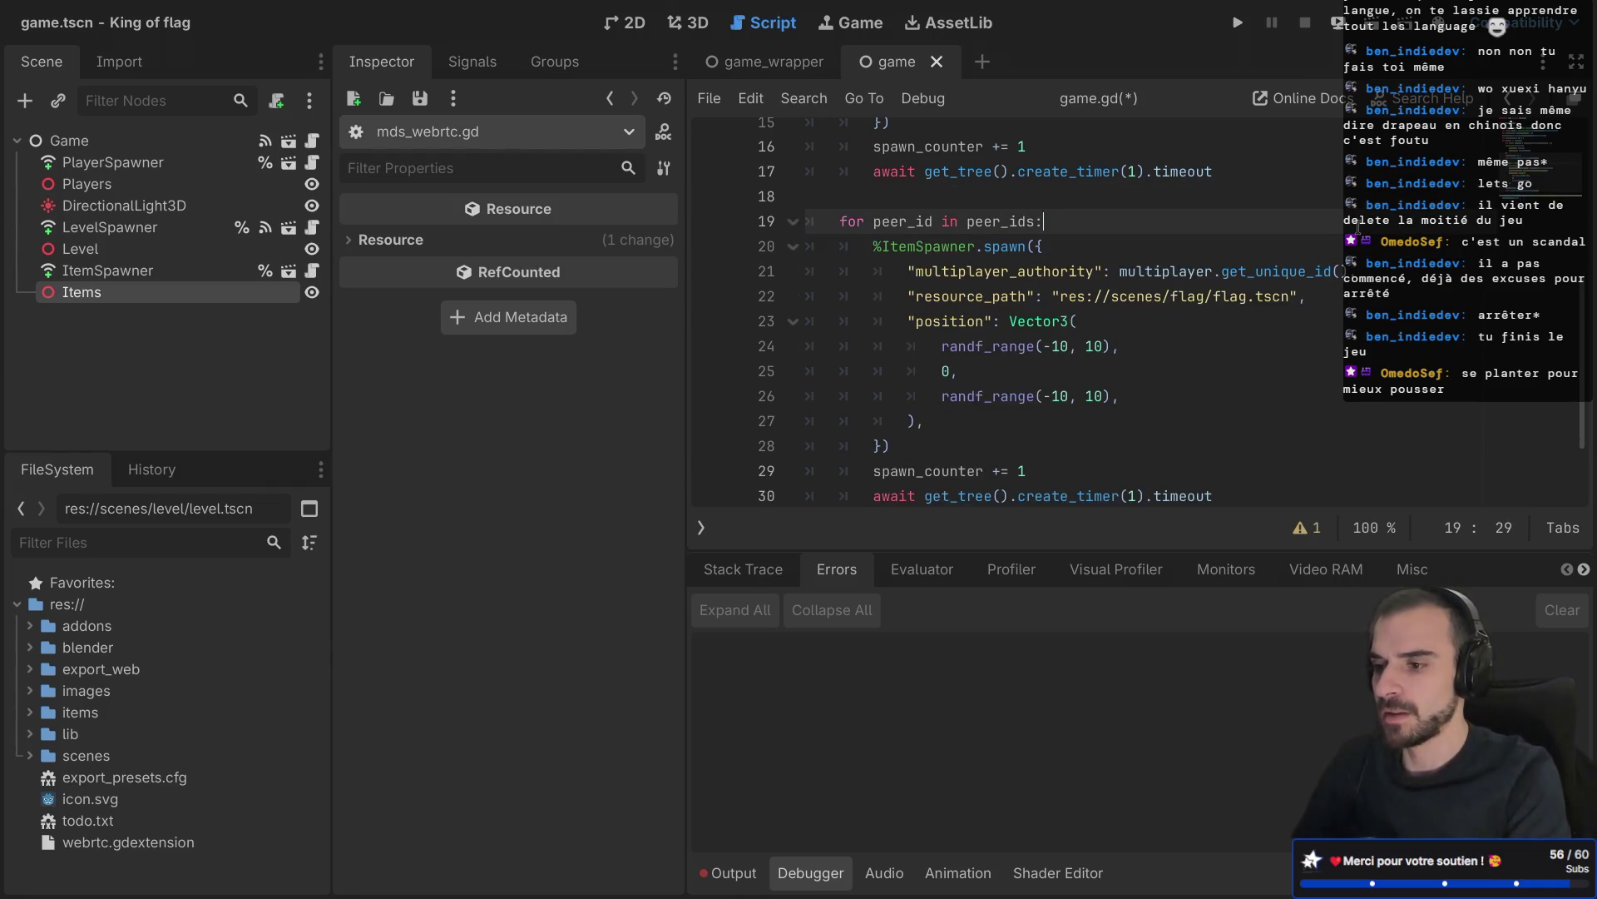
# Replace peer_ids in the flag loop header with range() and check range()'s documentation
pyautogui.moveTo(874, 221); pyautogui.dragTo(1002, 233)
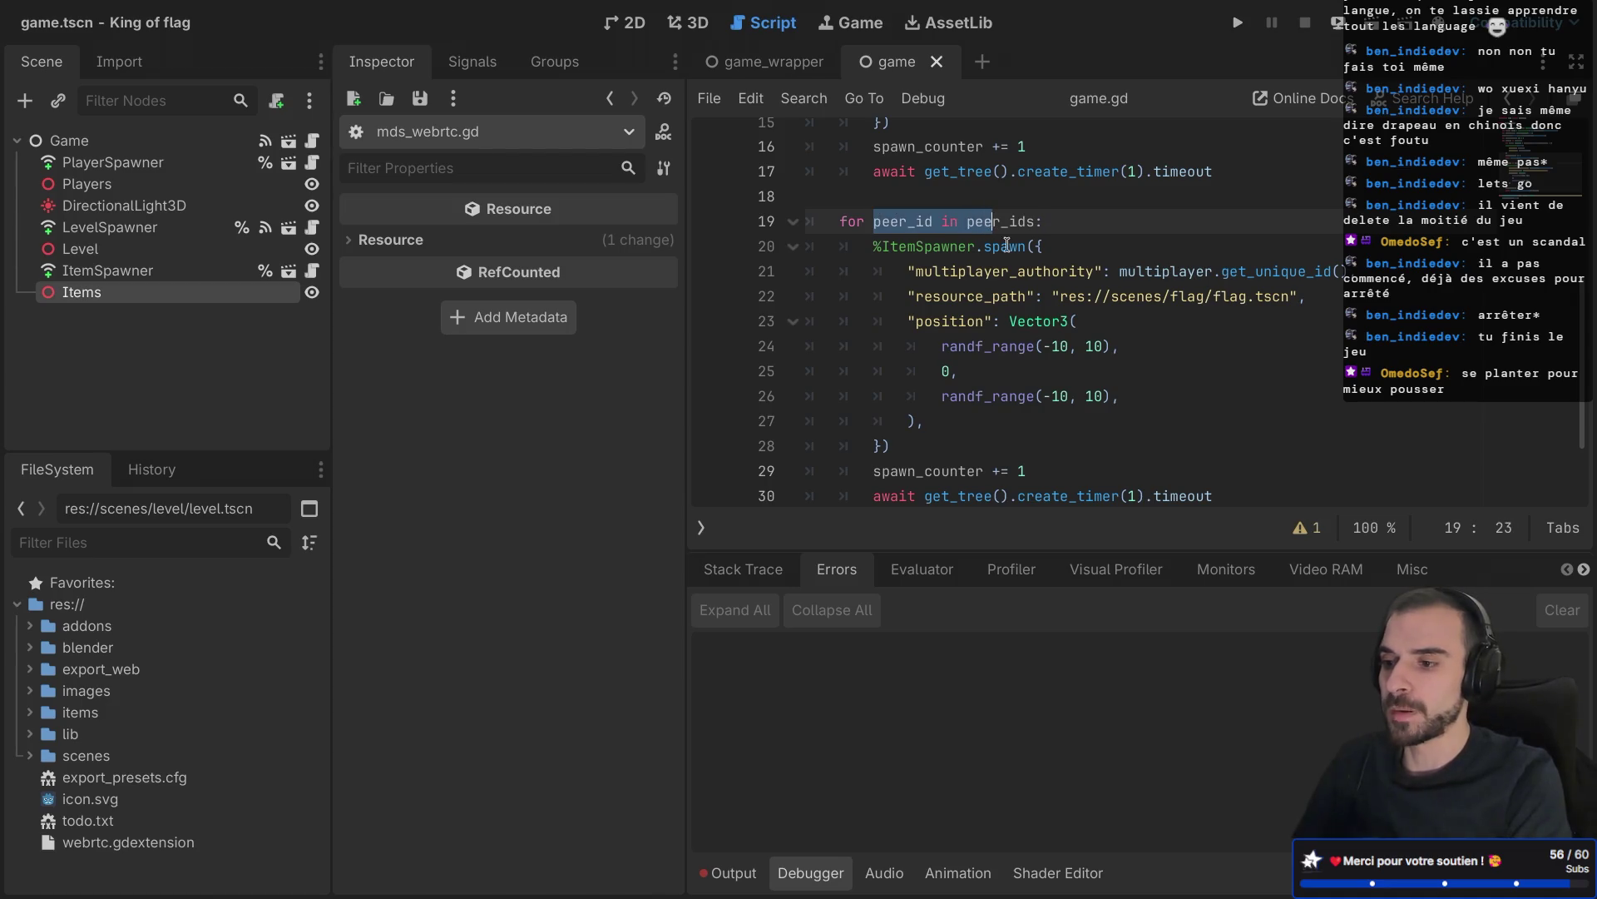
pyautogui.scroll(-1, 1017, 292)
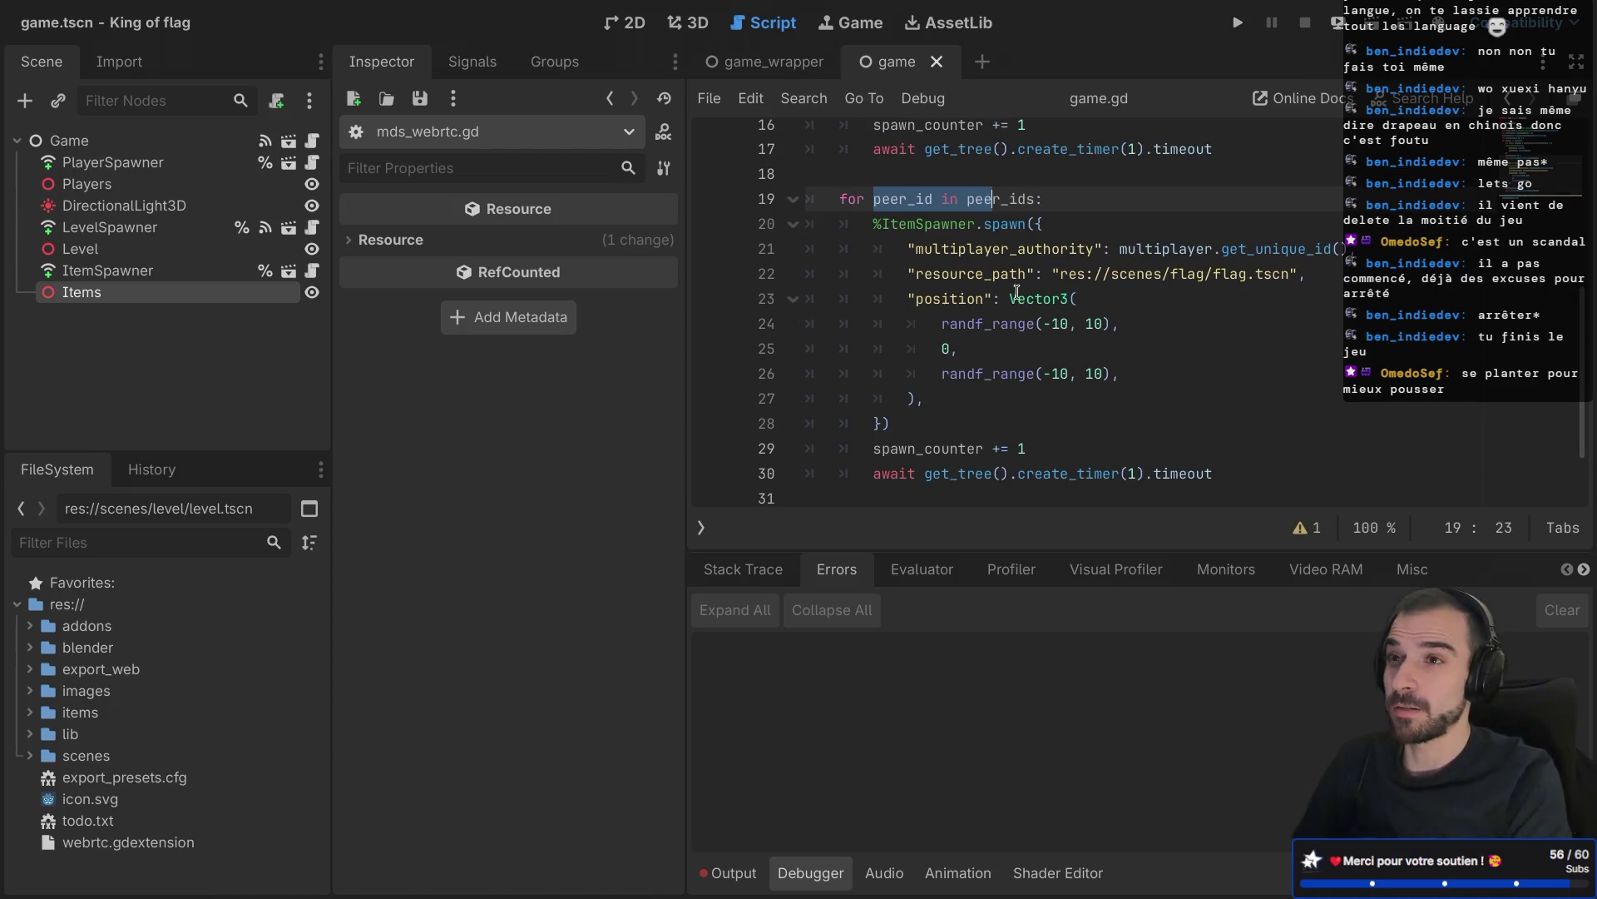
pyautogui.click(872, 200)
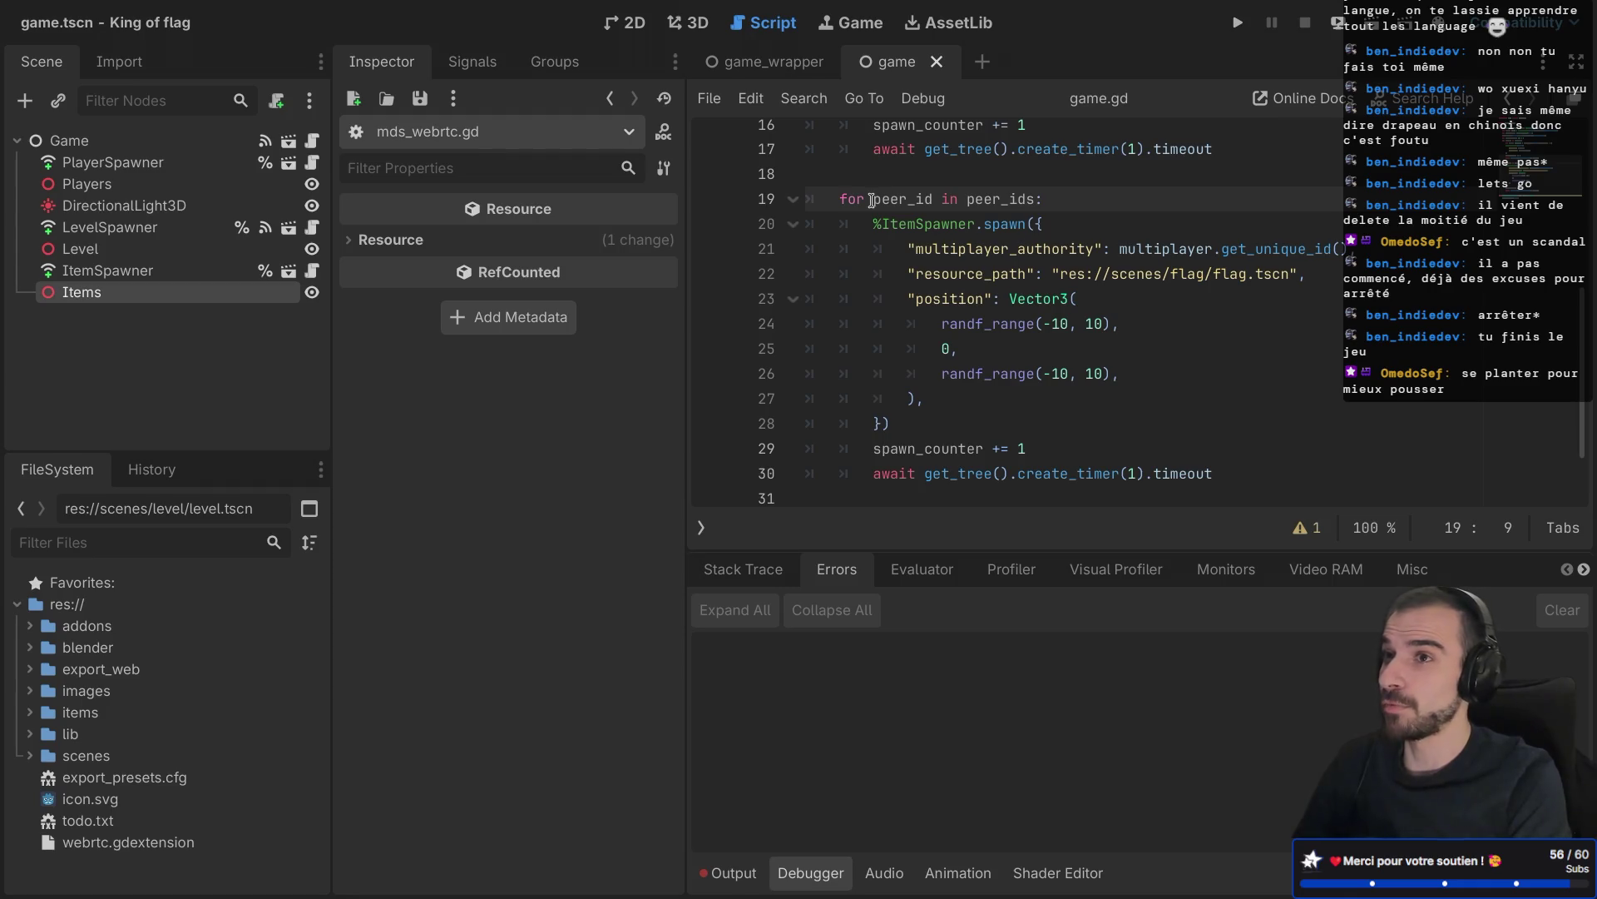
pyautogui.scroll(2, 872, 200)
pyautogui.click(868, 289)
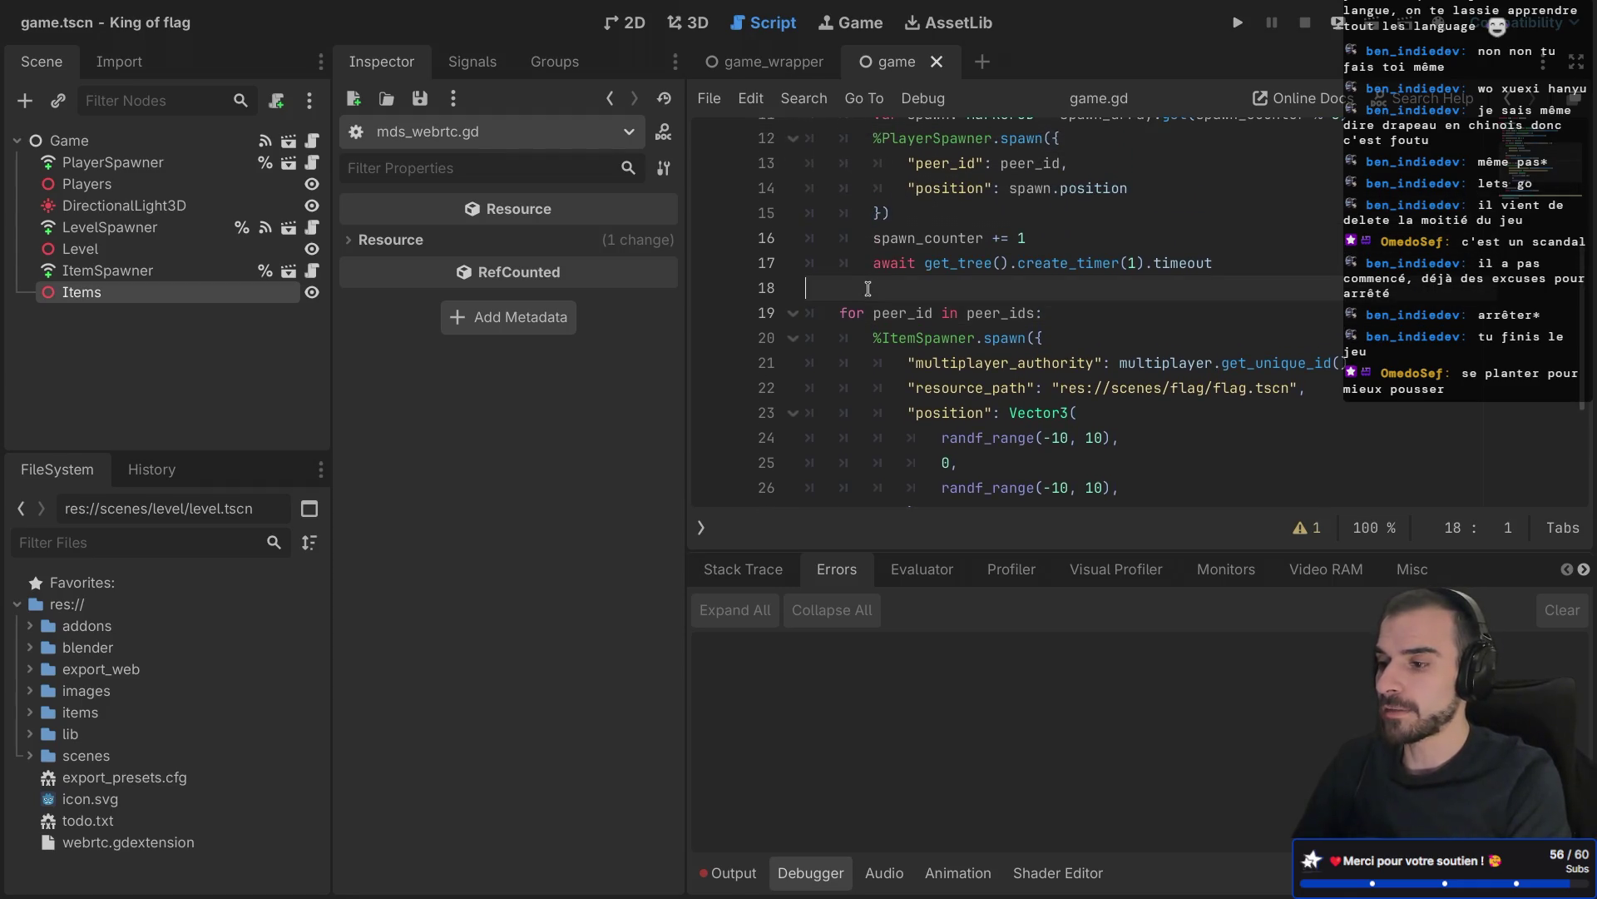
pyautogui.press('Return')
pyautogui.scroll(1, 915, 266)
pyautogui.scroll(-3, 984, 233)
pyautogui.doubleClick(996, 221)
pyautogui.write('ran')
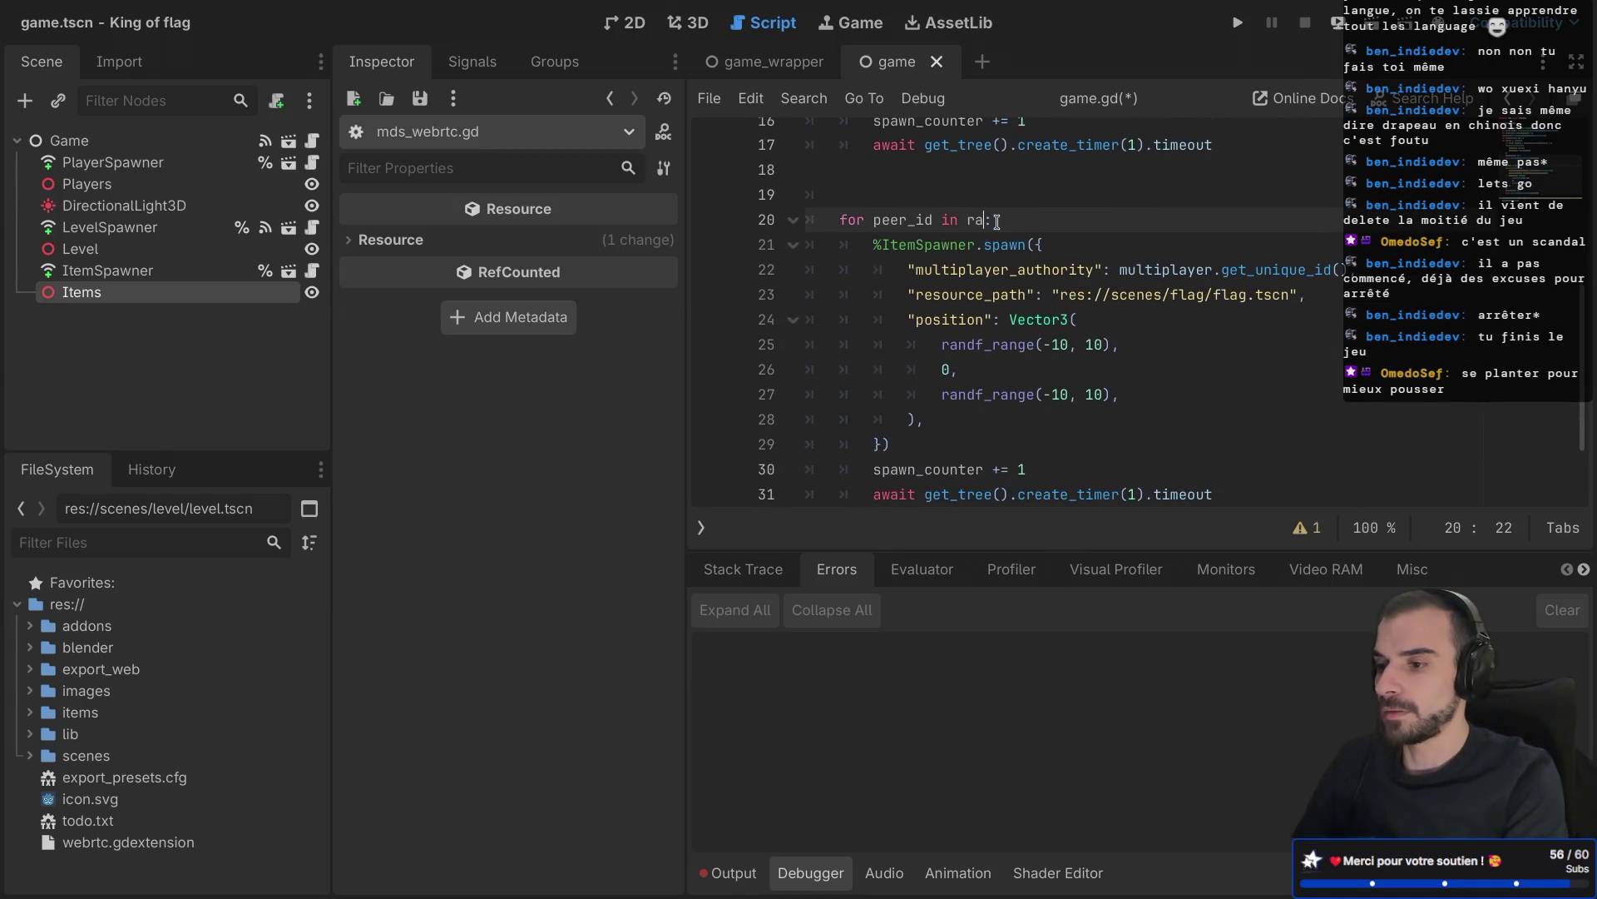
pyautogui.write('ge')
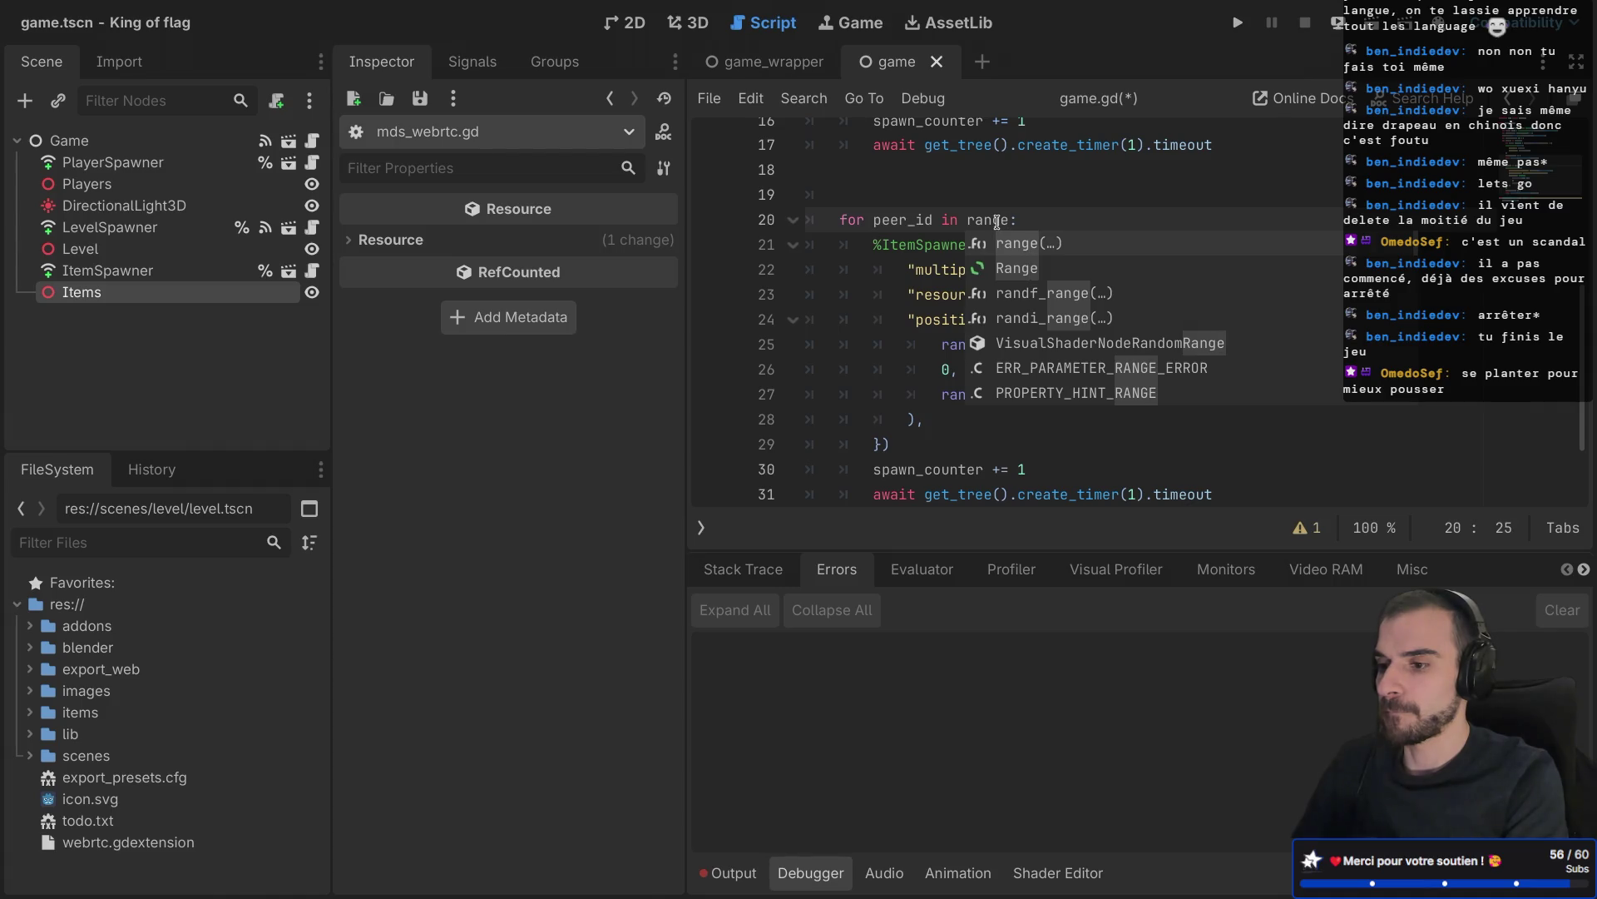
pyautogui.press('Return')
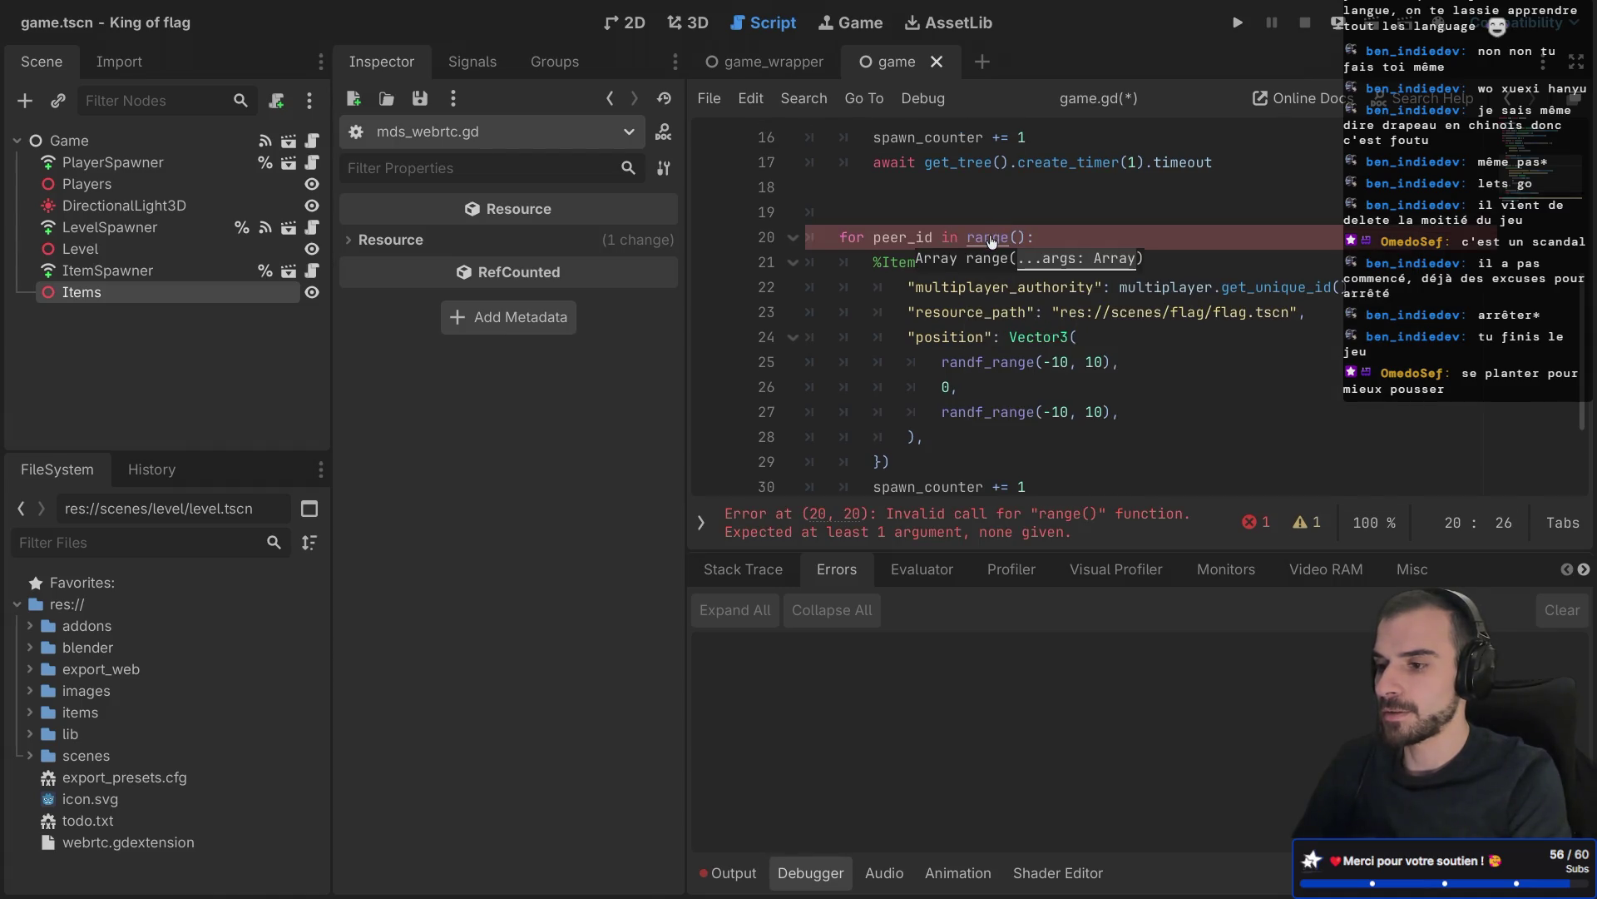
pyautogui.keyDown('ctrl'); pyautogui.click(991, 240); pyautogui.keyUp('ctrl')
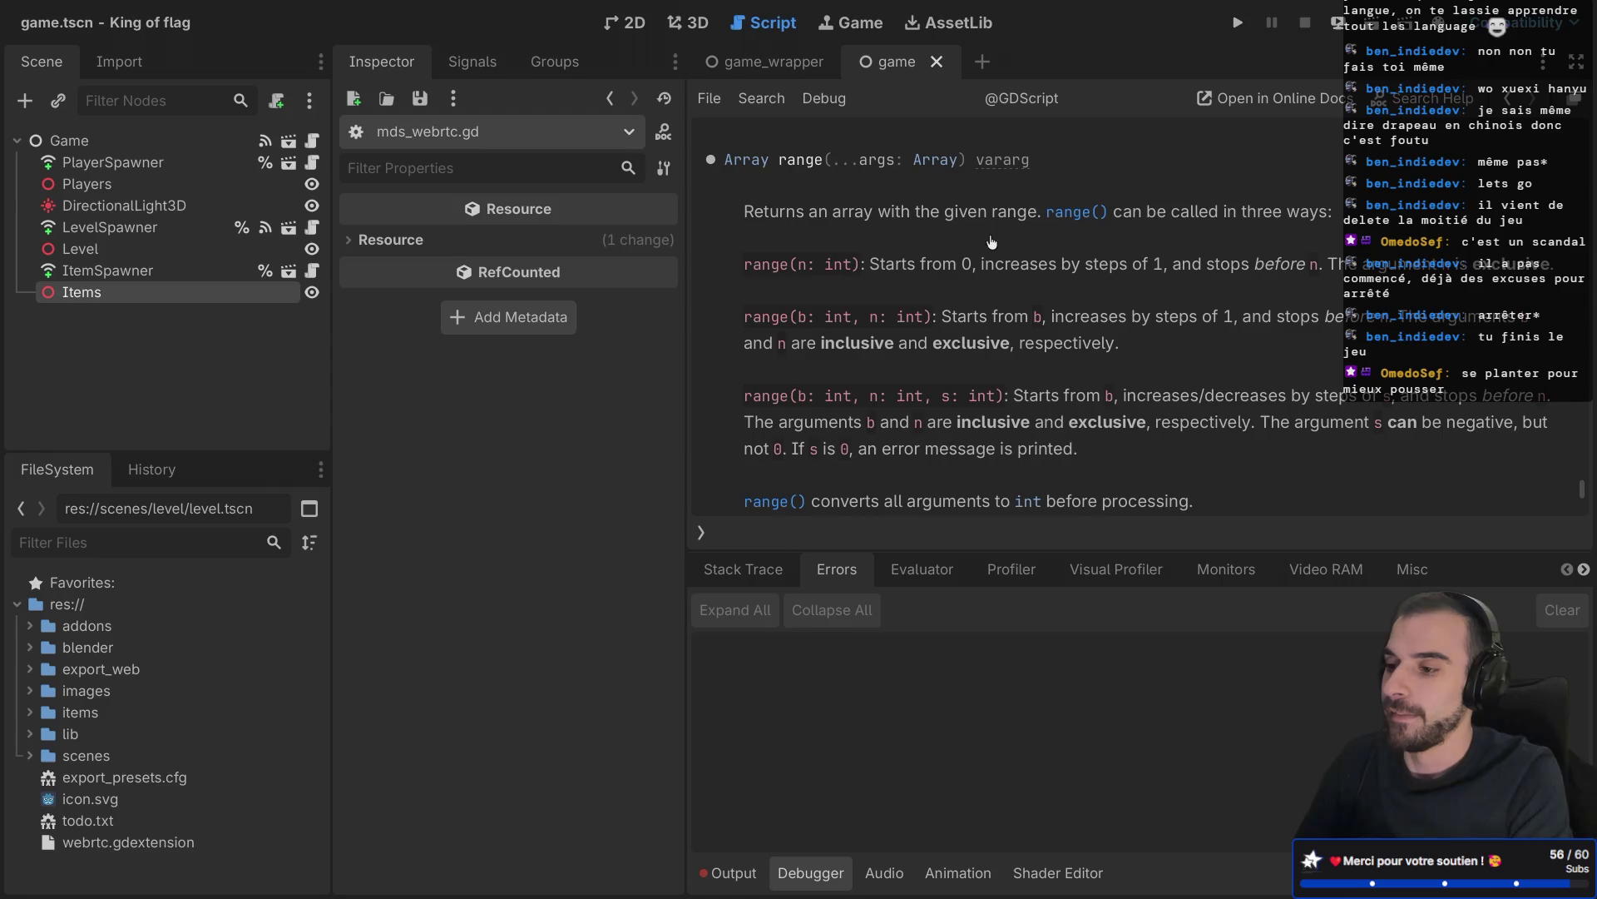
pyautogui.hotkey('alt', 'Left')
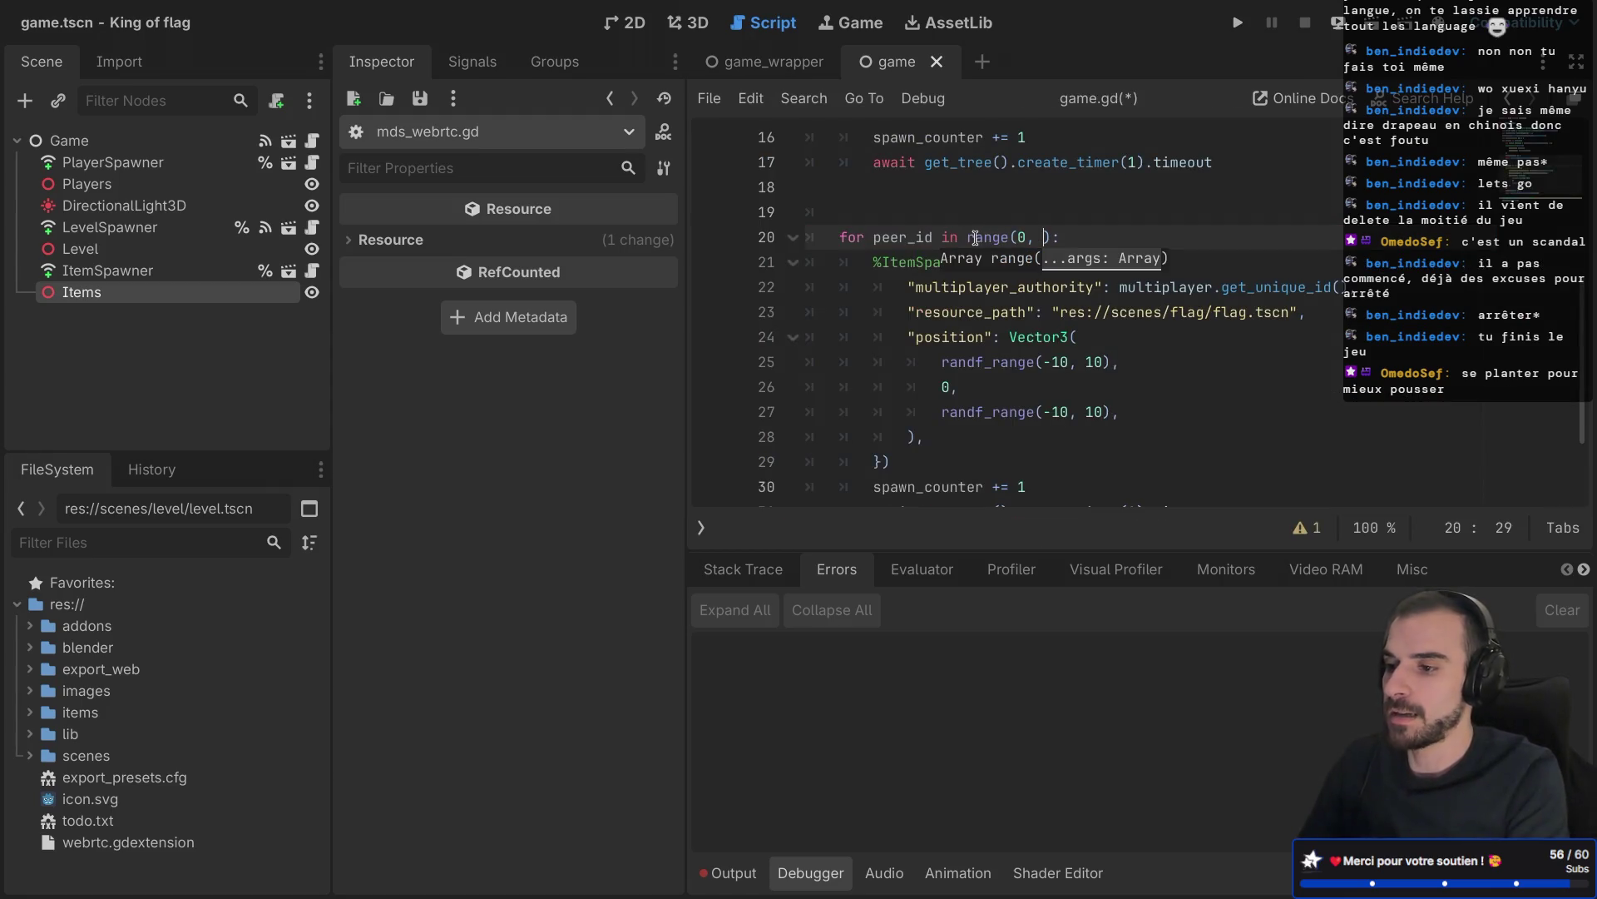
# Fill range()'s upper bound with peer_ids.size() - 1
pyautogui.moveTo(981, 237)
pyautogui.scroll(5, 1041, 222)
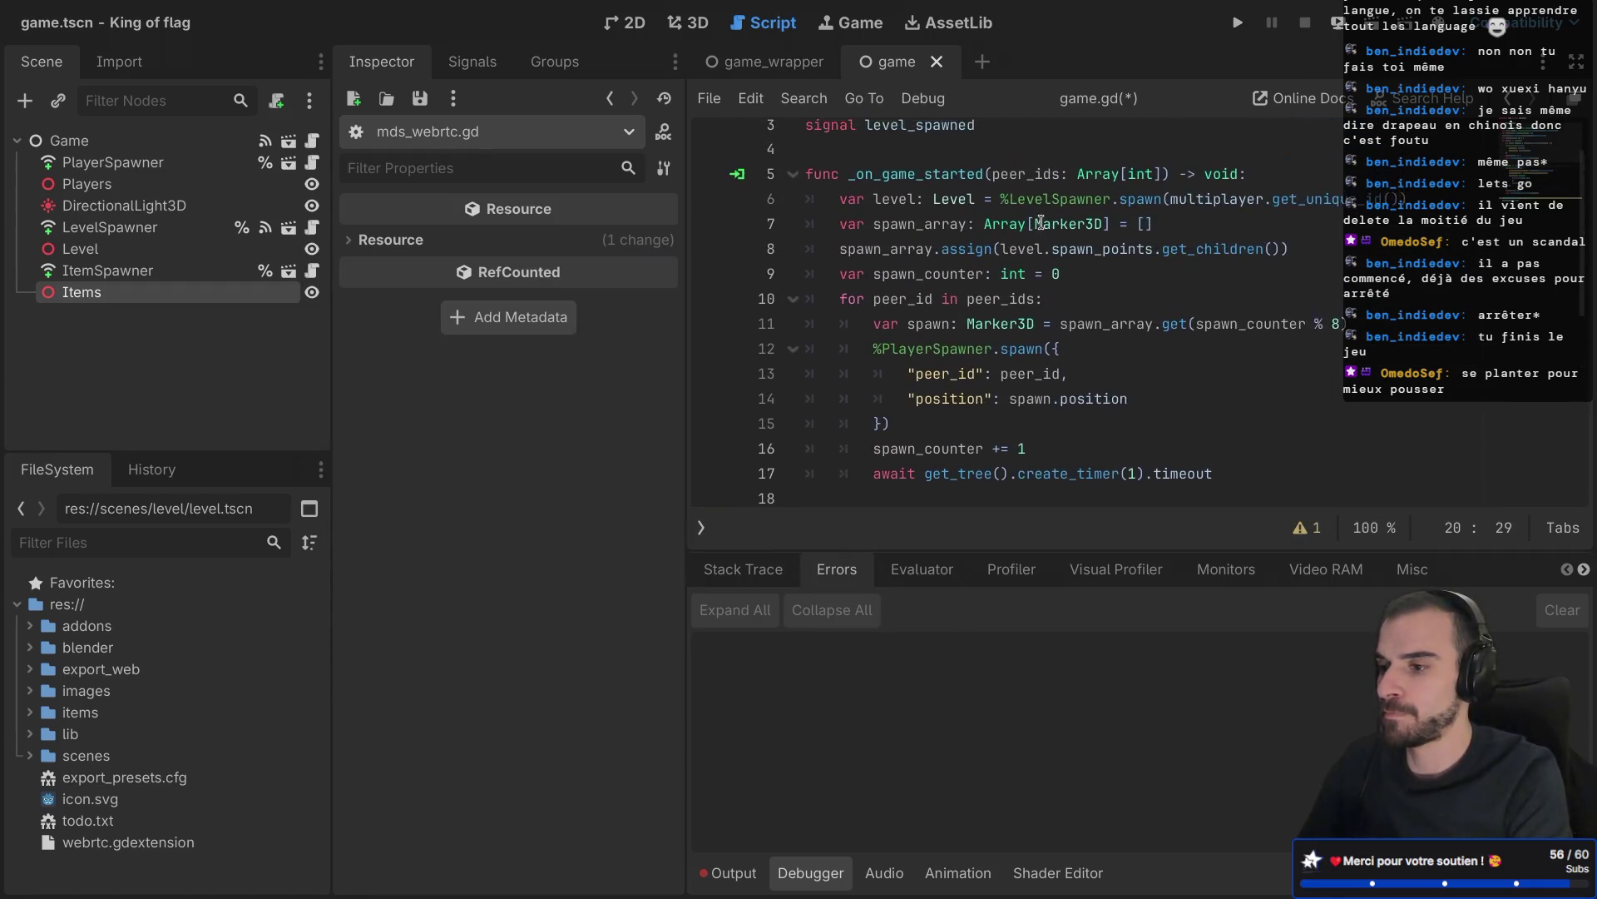
pyautogui.scroll(-3, 1041, 222)
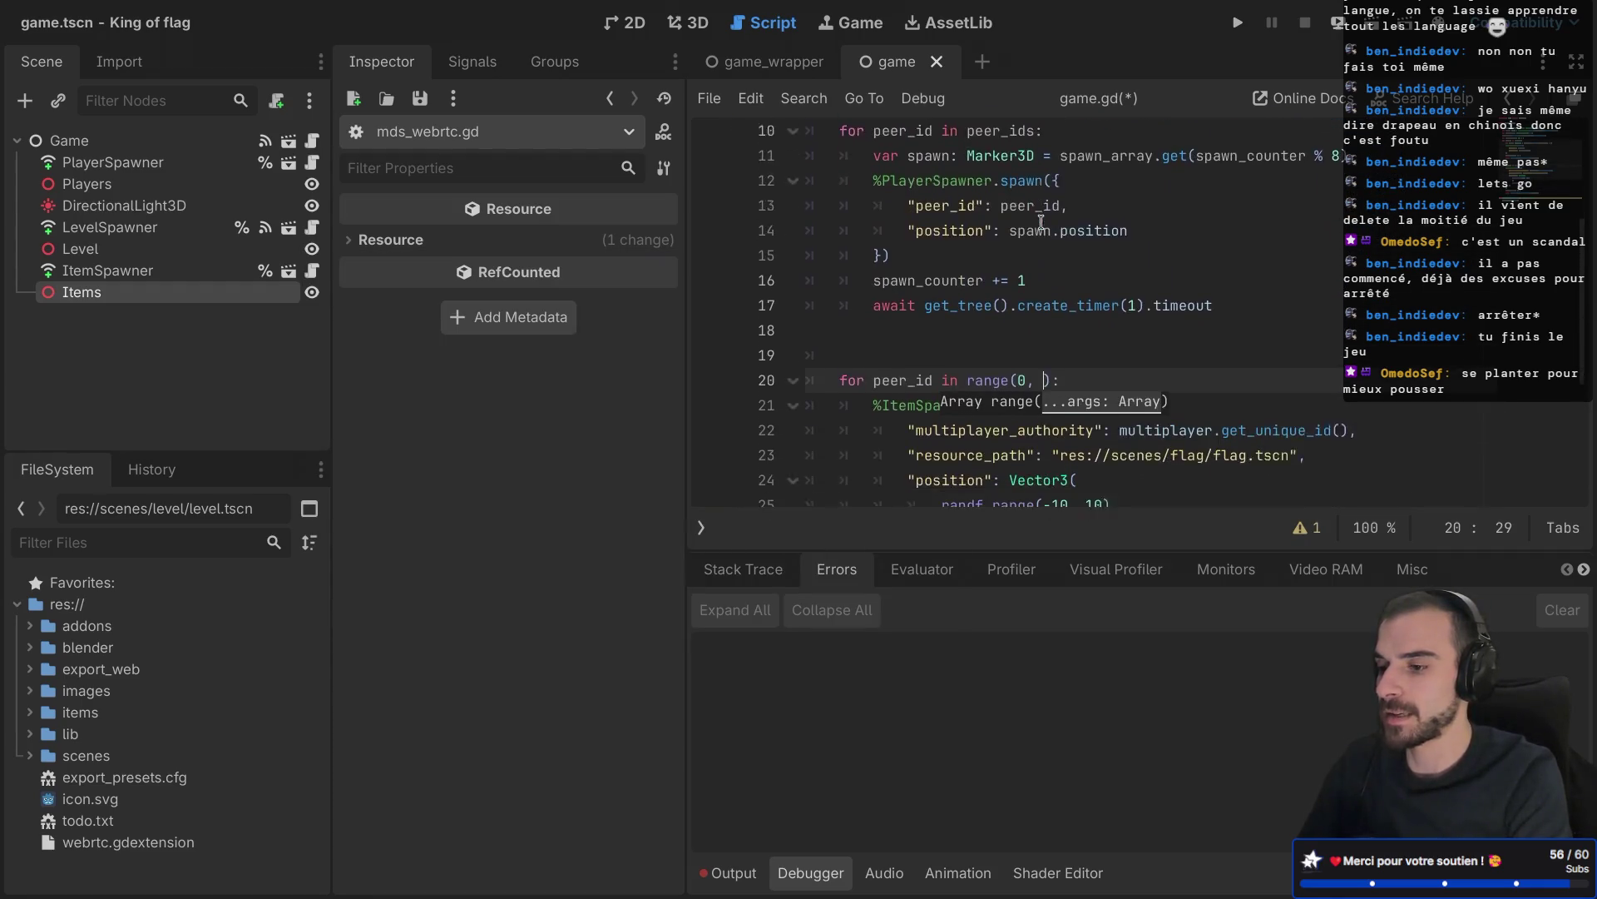
pyautogui.write('pee')
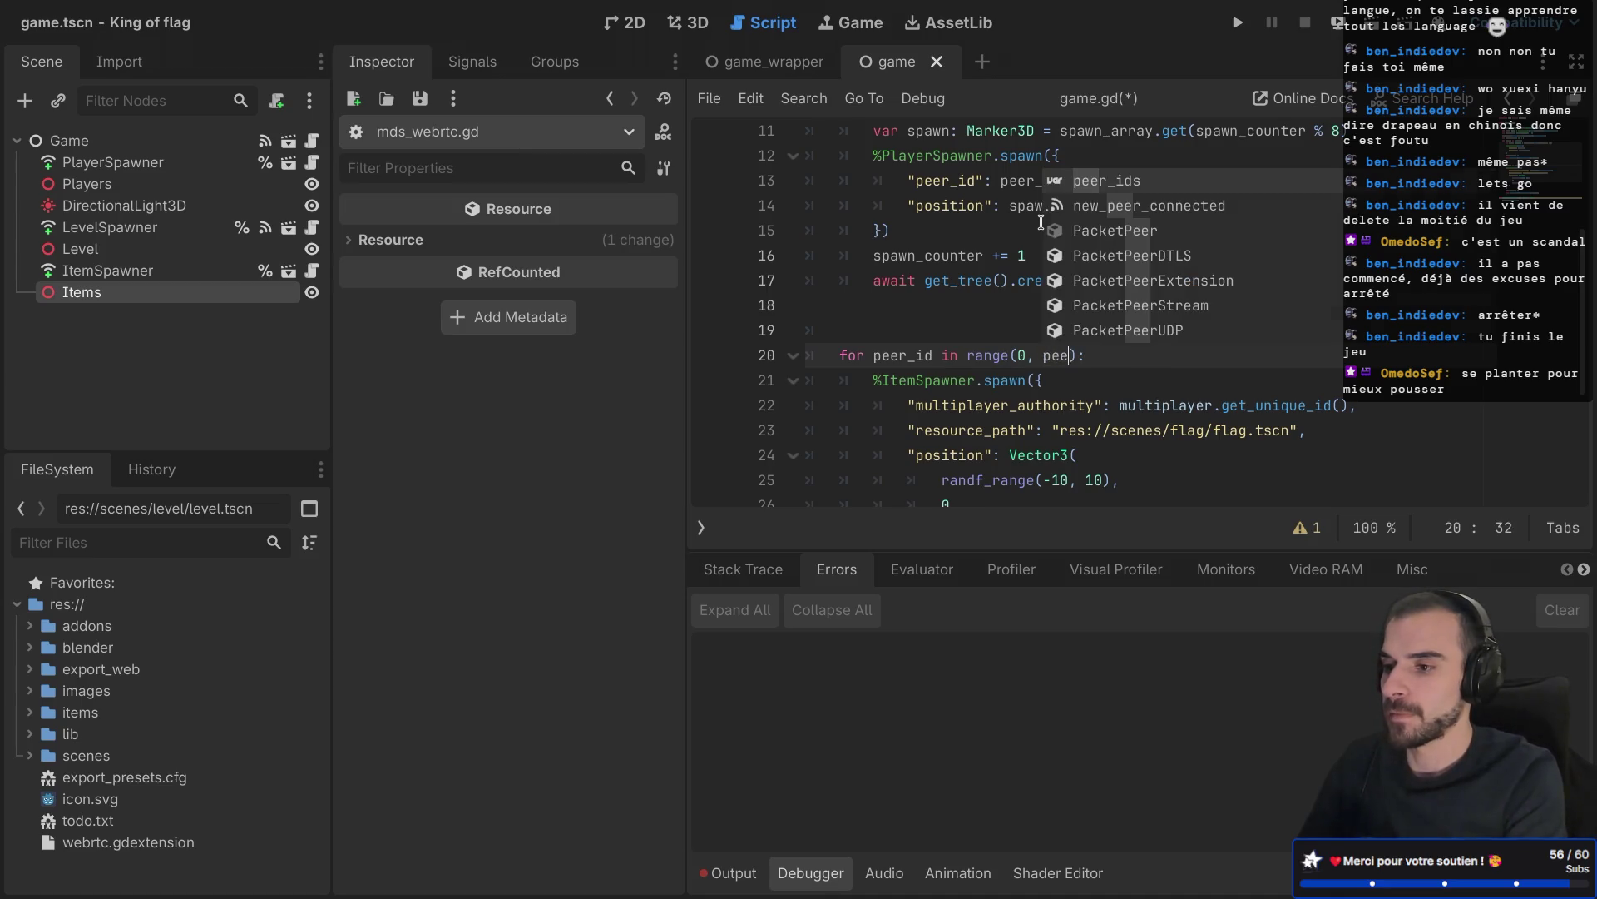
pyautogui.press('Return')
pyautogui.write('.s')
pyautogui.press('Return')
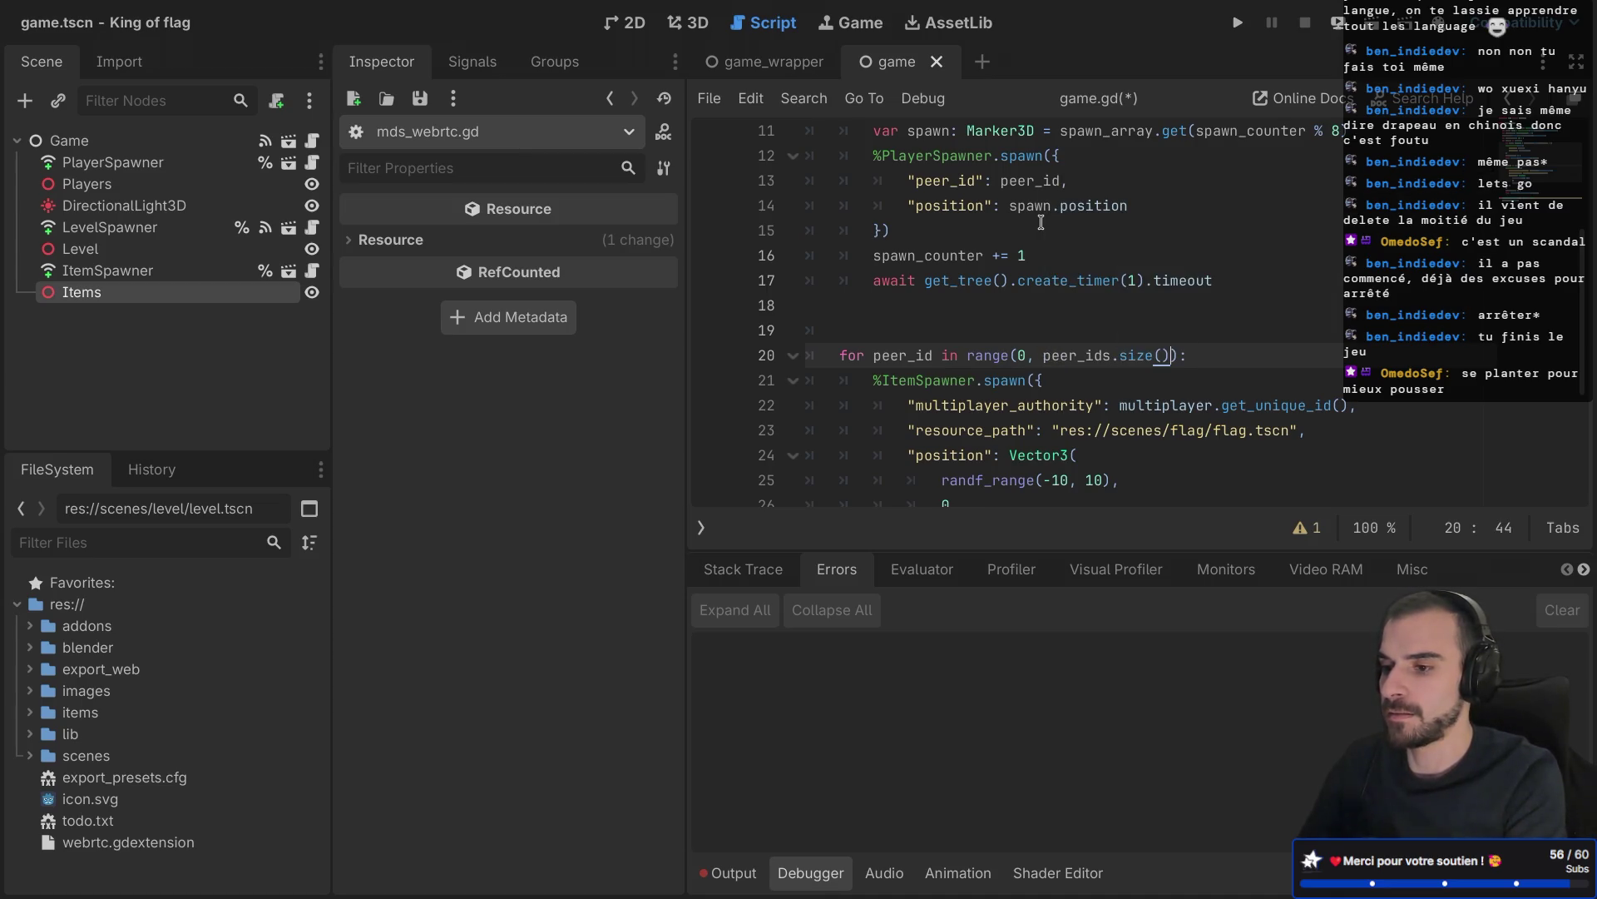
pyautogui.write('- 1')
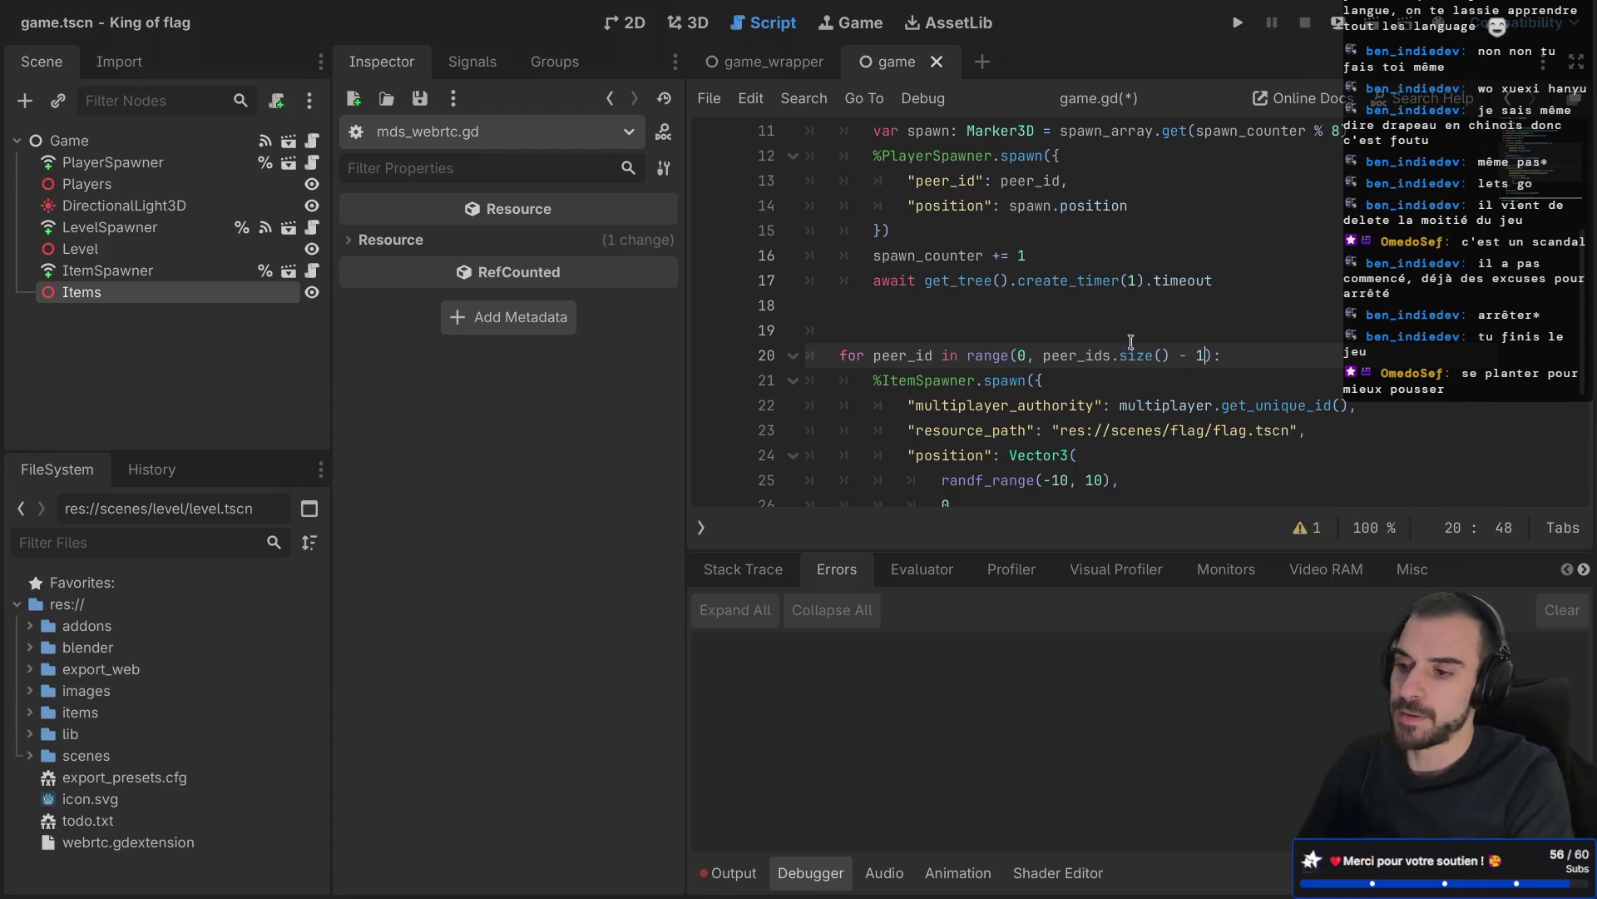
pyautogui.moveTo(1123, 355); pyautogui.dragTo(1162, 355)
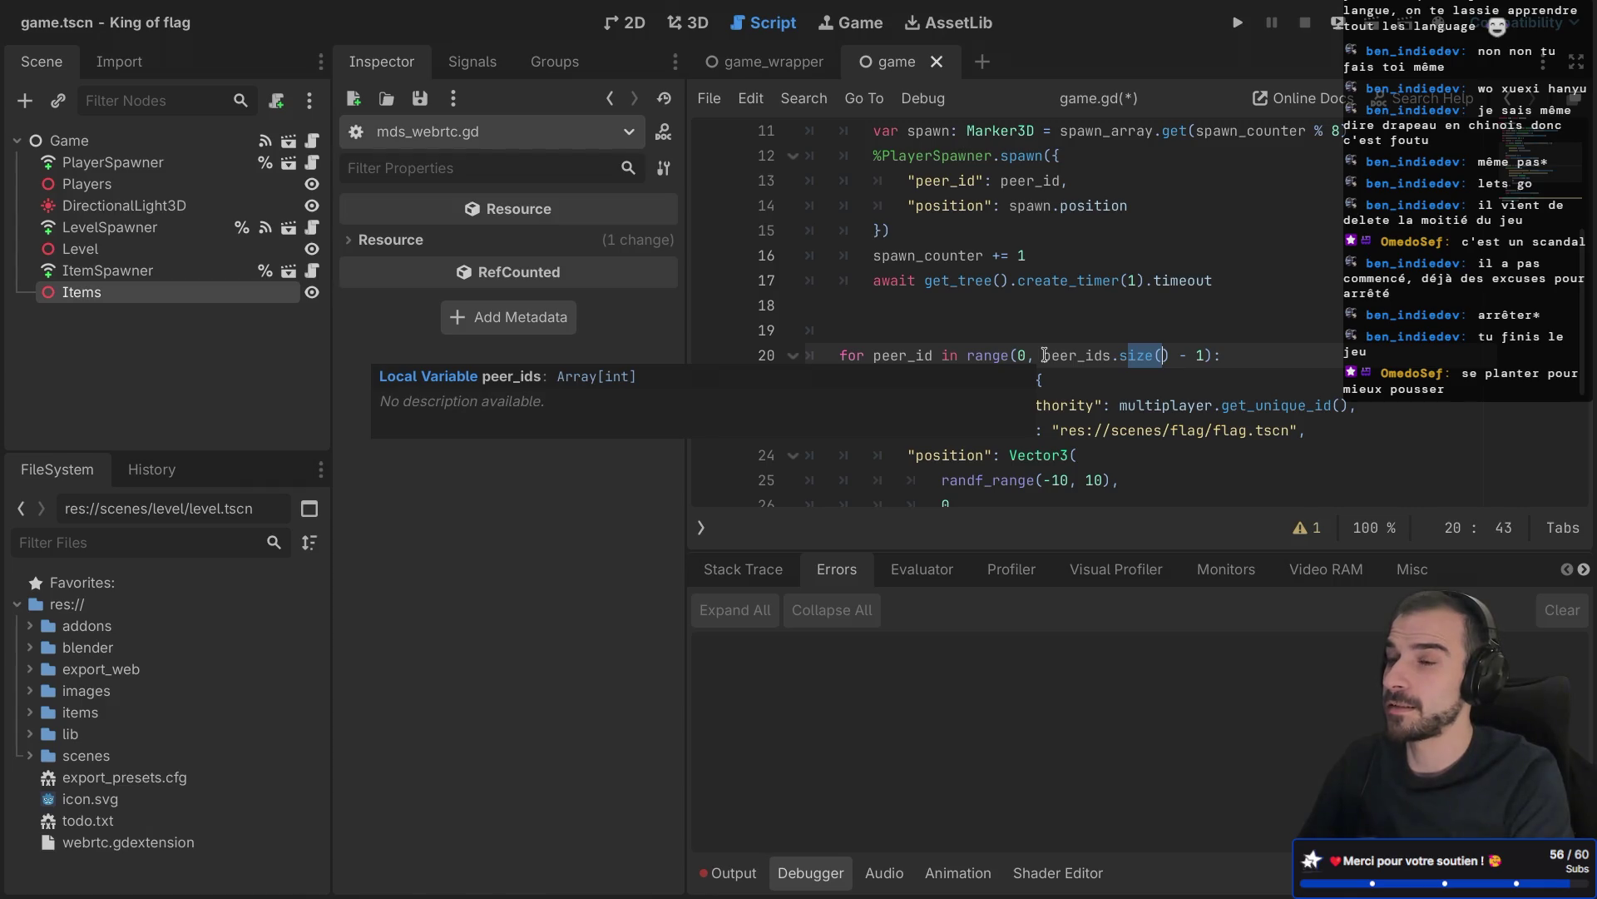
# Rename the loop variable peer_id to n and save game.gd
pyautogui.doubleClick(921, 355)
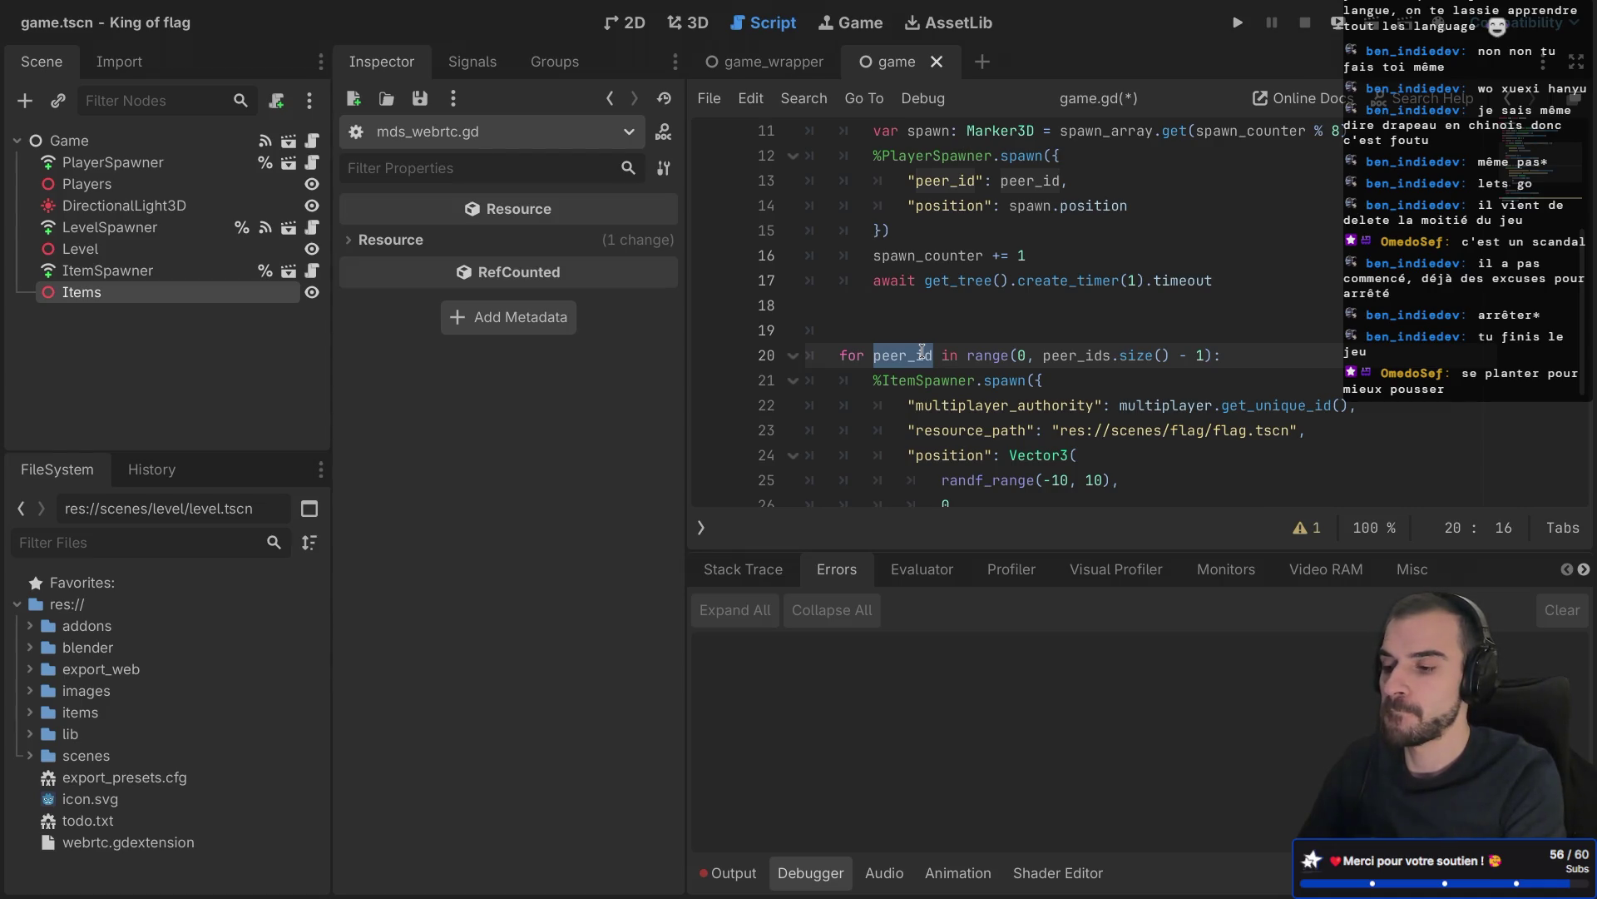
pyautogui.write('n')
pyautogui.click(918, 324)
pyautogui.hotkey('ctrl', 's')
# Delete the spawn_counter += 1 increment line from the loop
pyautogui.scroll(-2, 919, 324)
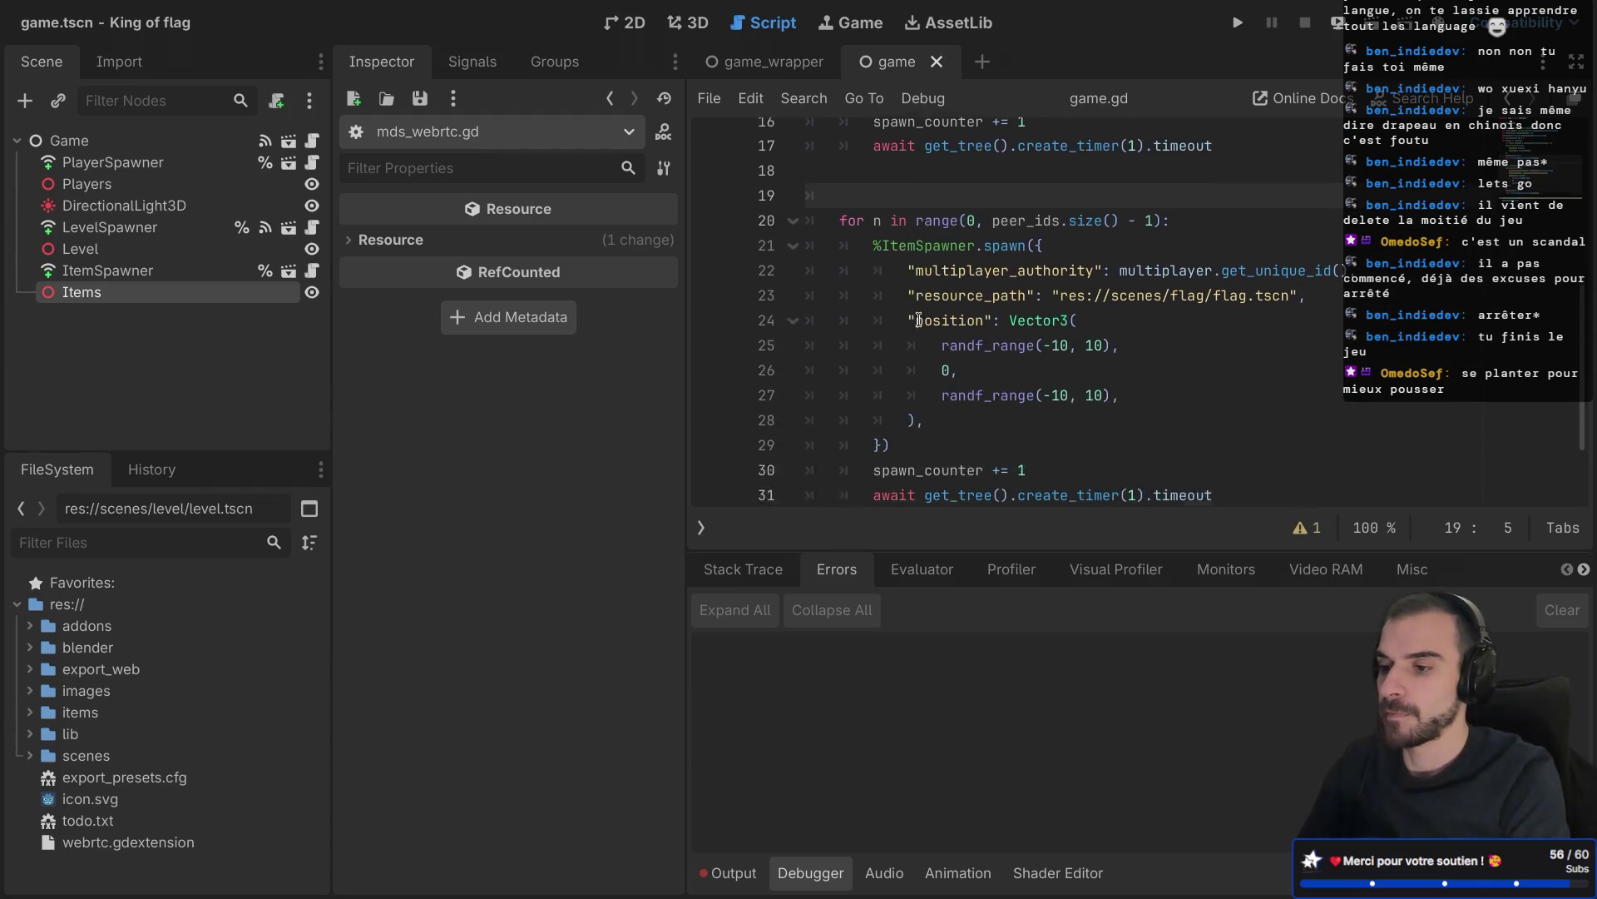
pyautogui.scroll(-3, 918, 324)
pyautogui.moveTo(1057, 358); pyautogui.dragTo(1052, 346)
pyautogui.press('BackSpace')
pyautogui.moveTo(1221, 358); pyautogui.dragTo(1229, 340)
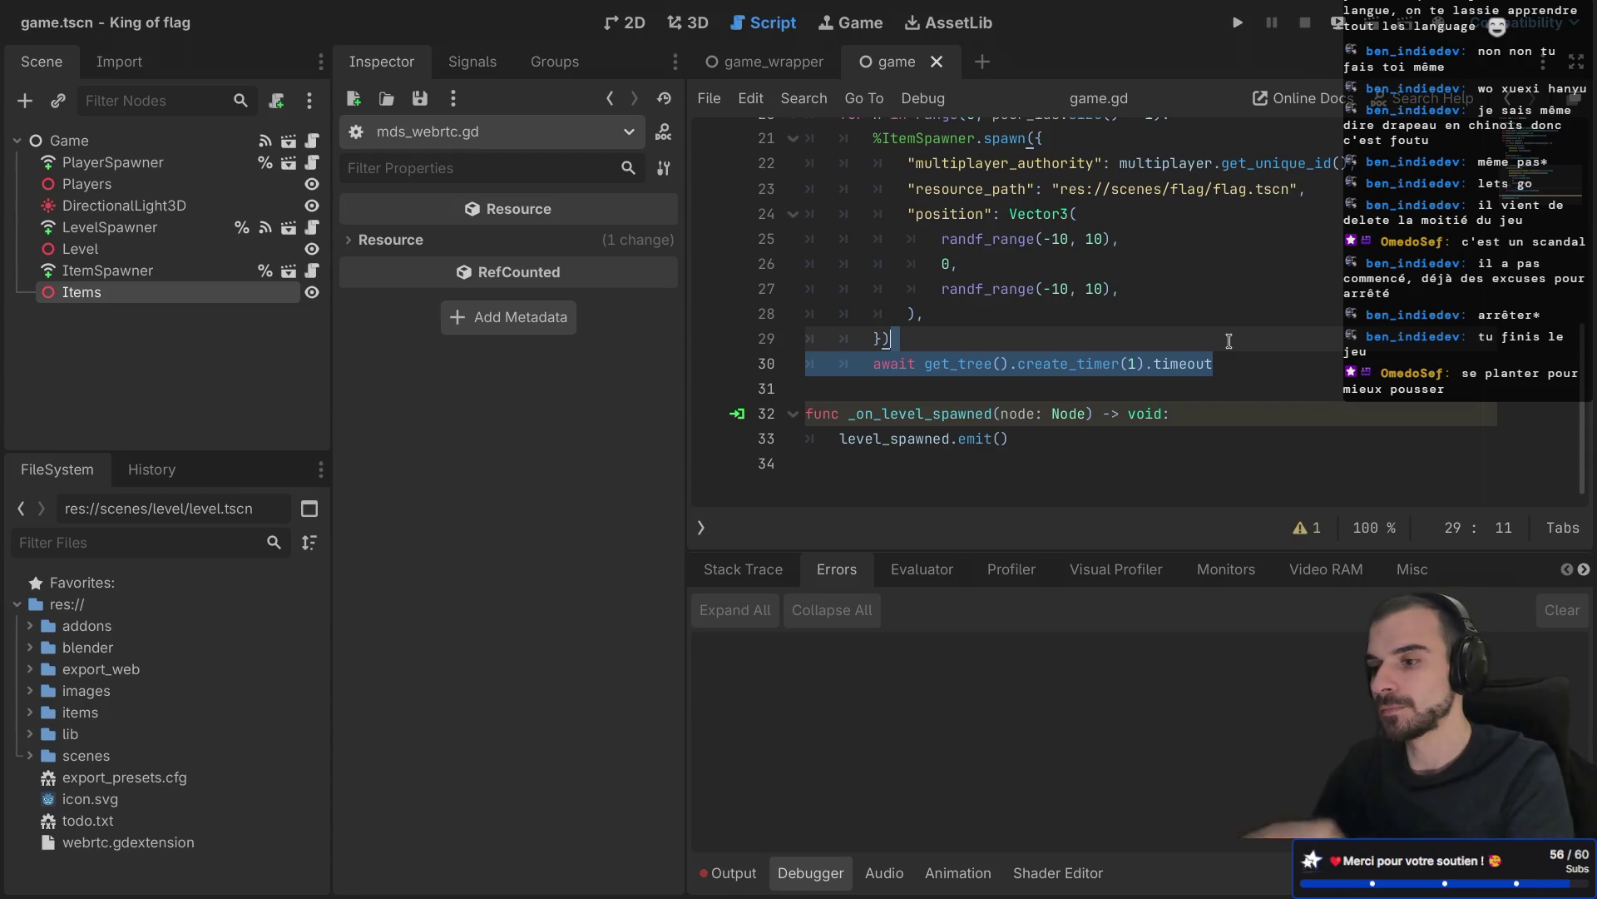
pyautogui.scroll(7, 1229, 341)
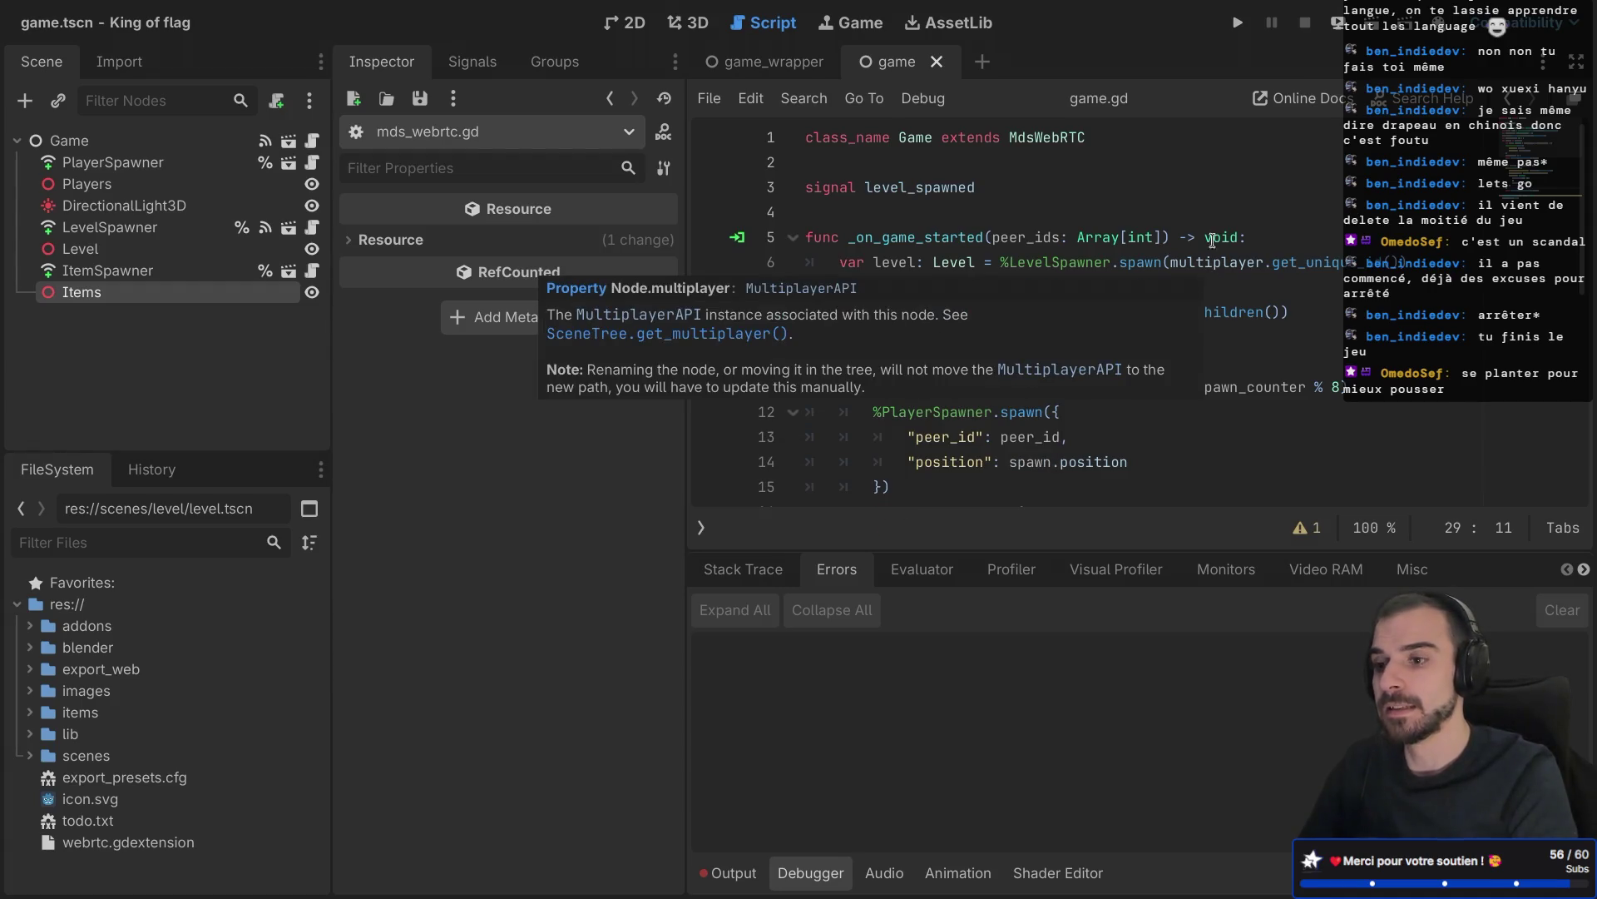
# Test-run the game: create a lobby in one window, list lobbies in the other, then stop
pyautogui.click(1238, 24)
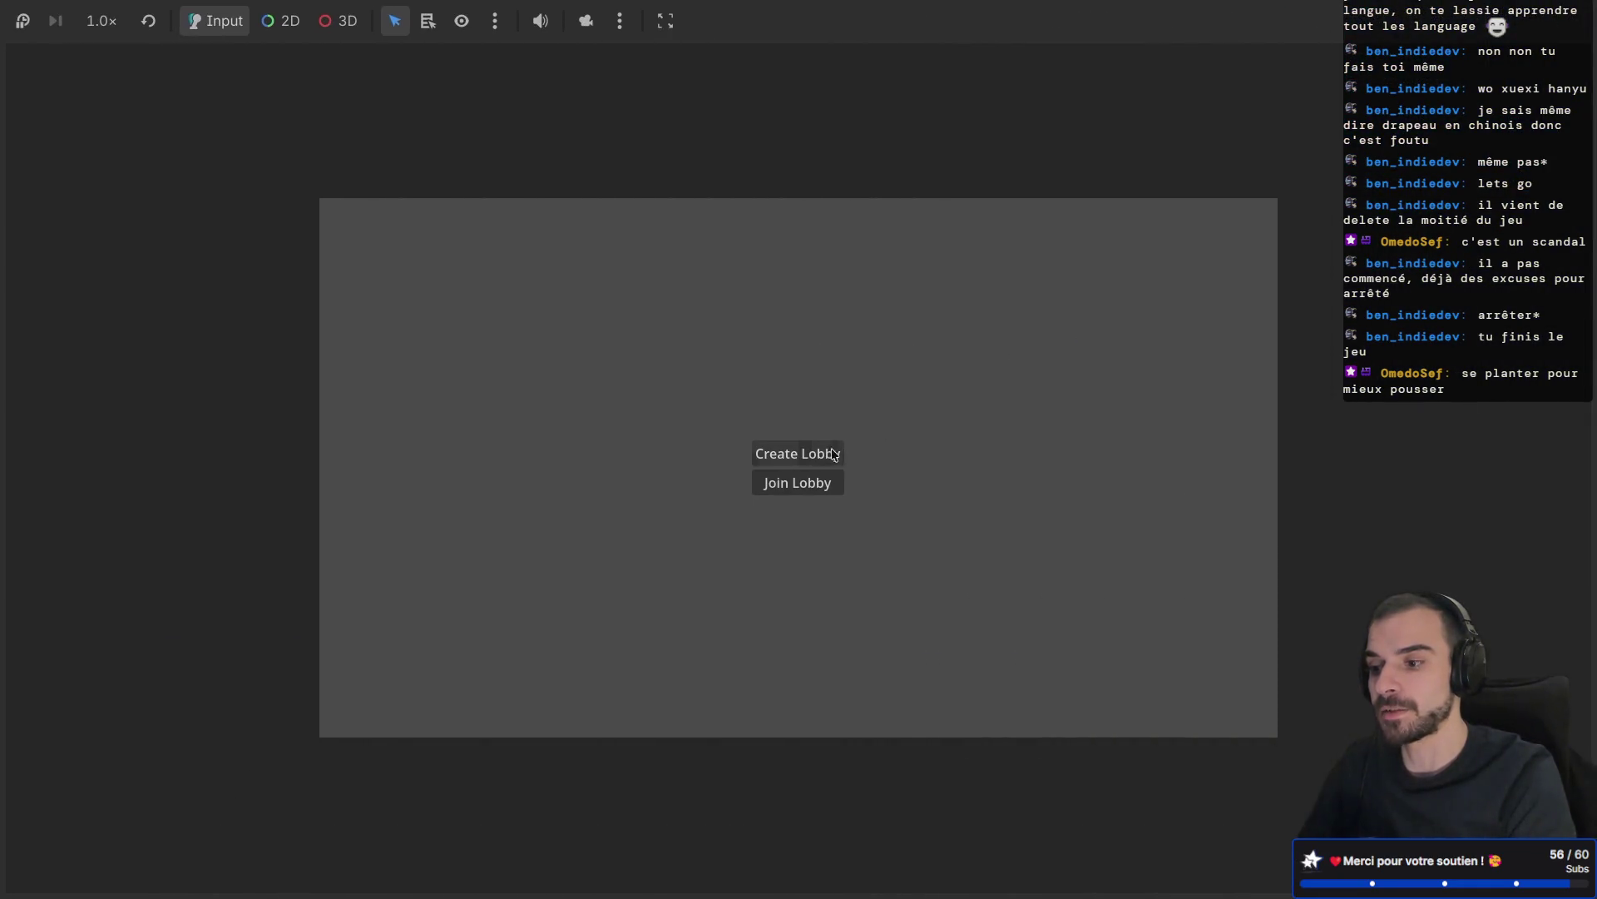
pyautogui.click(826, 455)
pyautogui.hotkey('ctrl', 'Left')
pyautogui.click(791, 477)
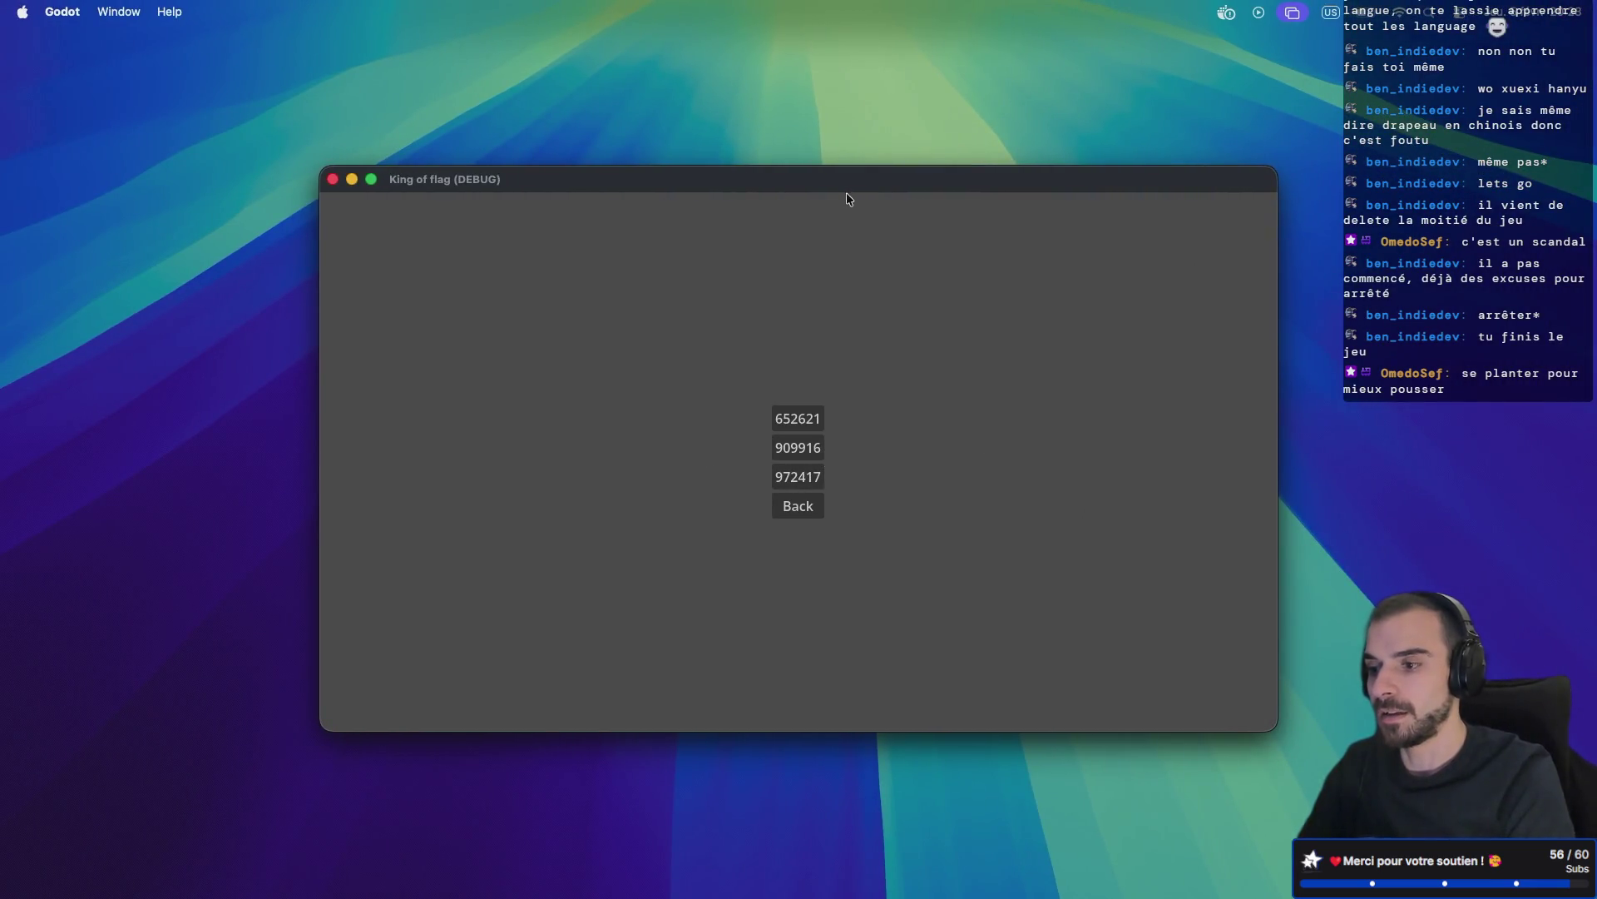
pyautogui.moveTo(1072, 198); pyautogui.dragTo(1022, 293)
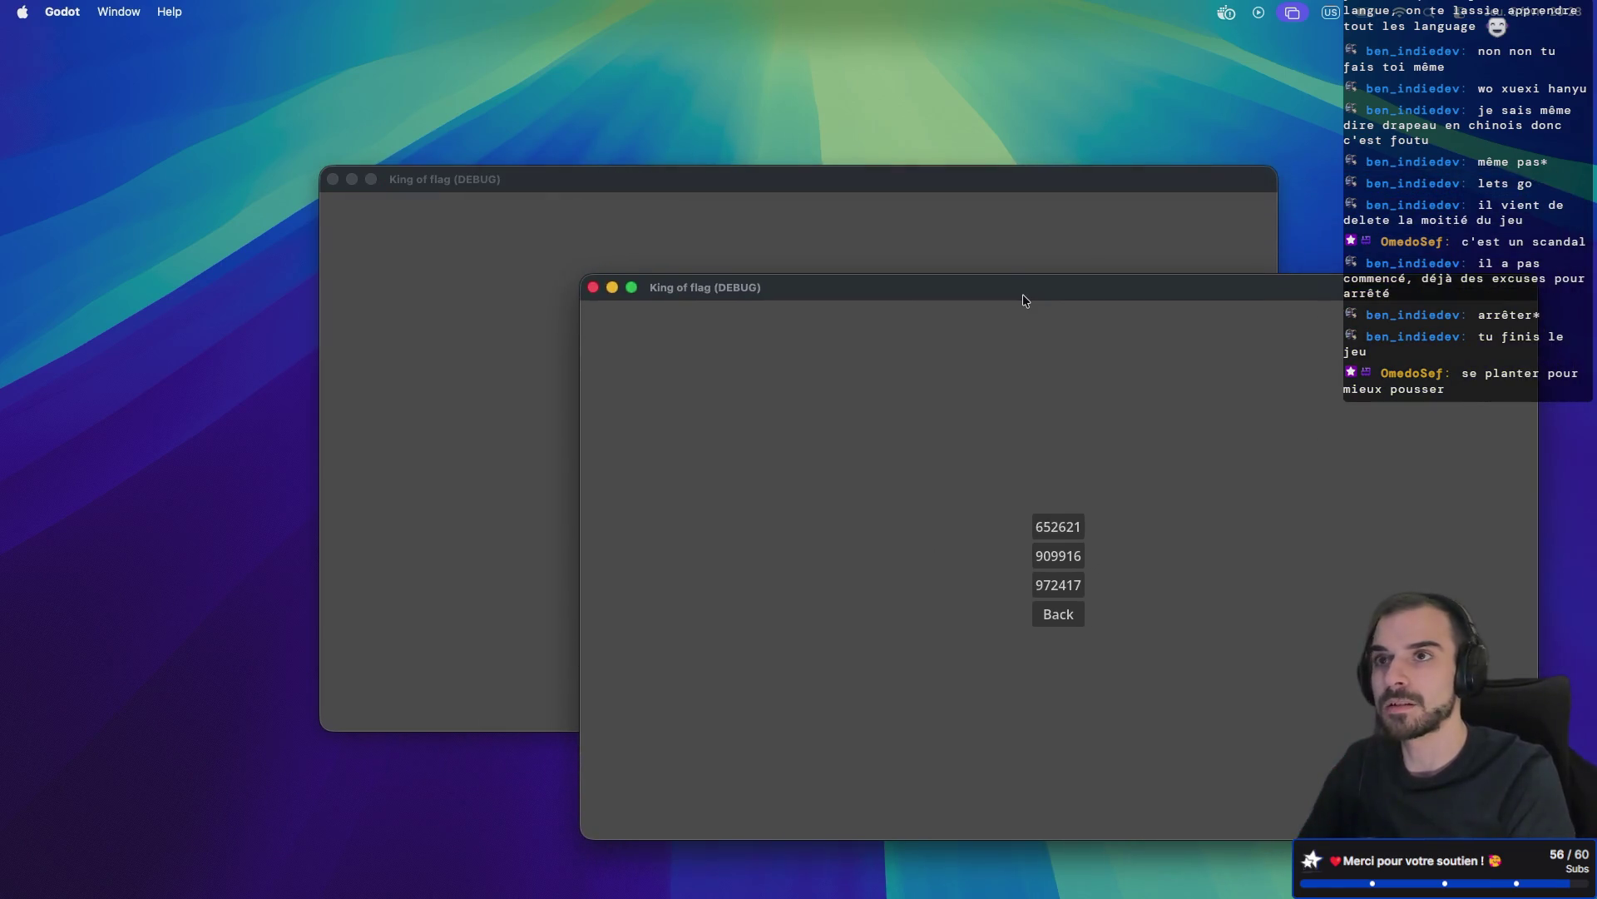
pyautogui.hotkey('ctrl', 'Right')
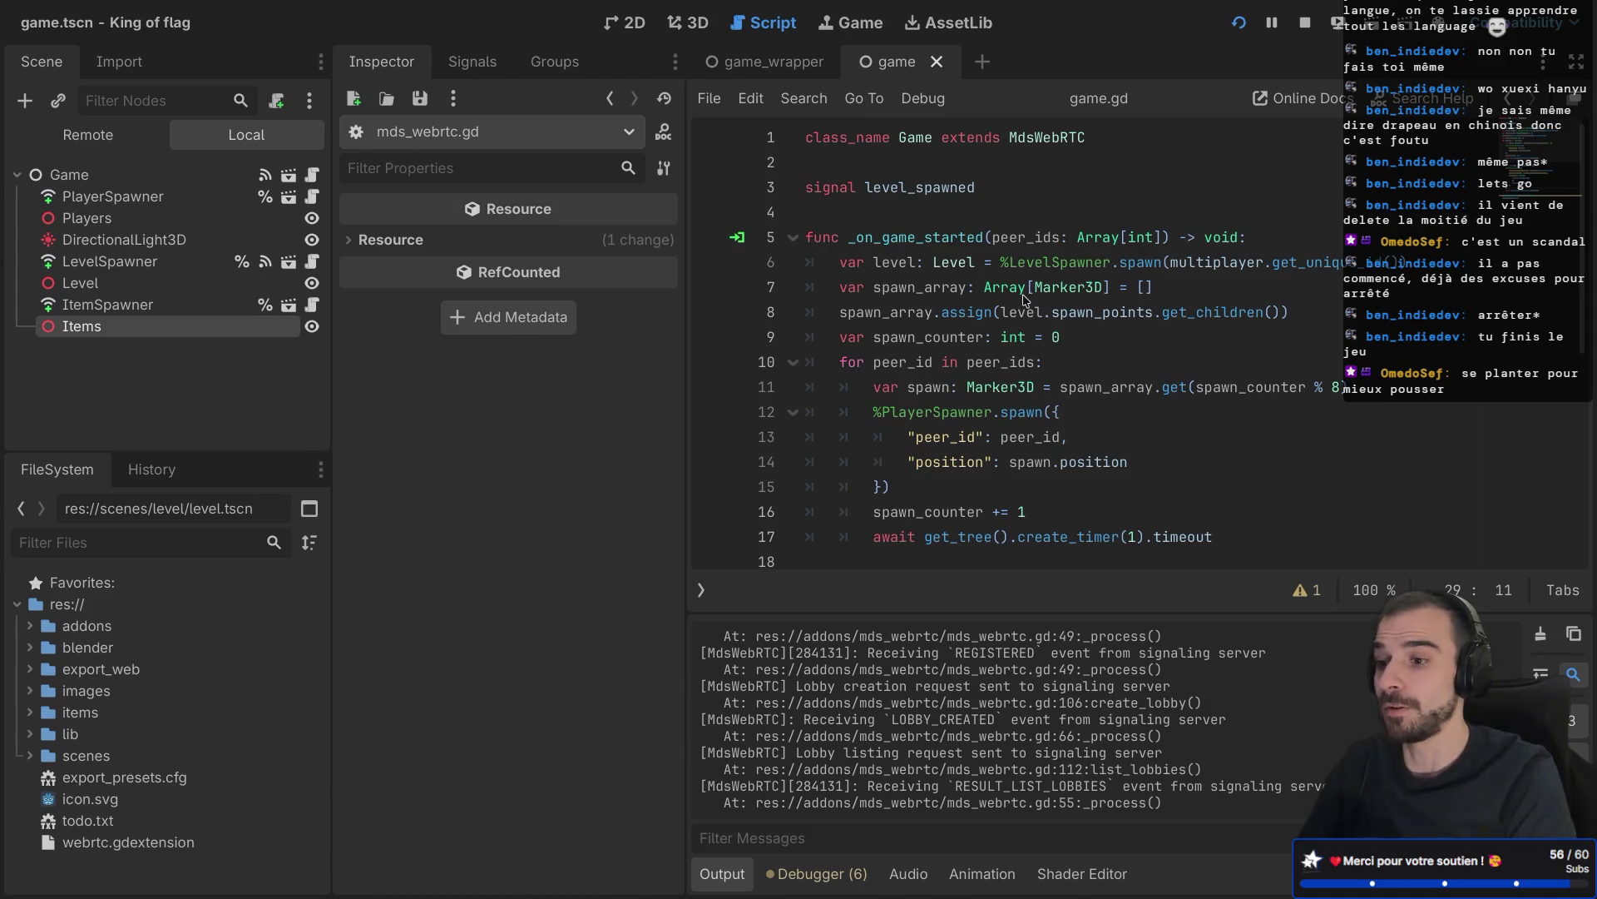
pyautogui.hotkey('ctrl', 'Right')
pyautogui.hotkey('ctrl', 'Left')
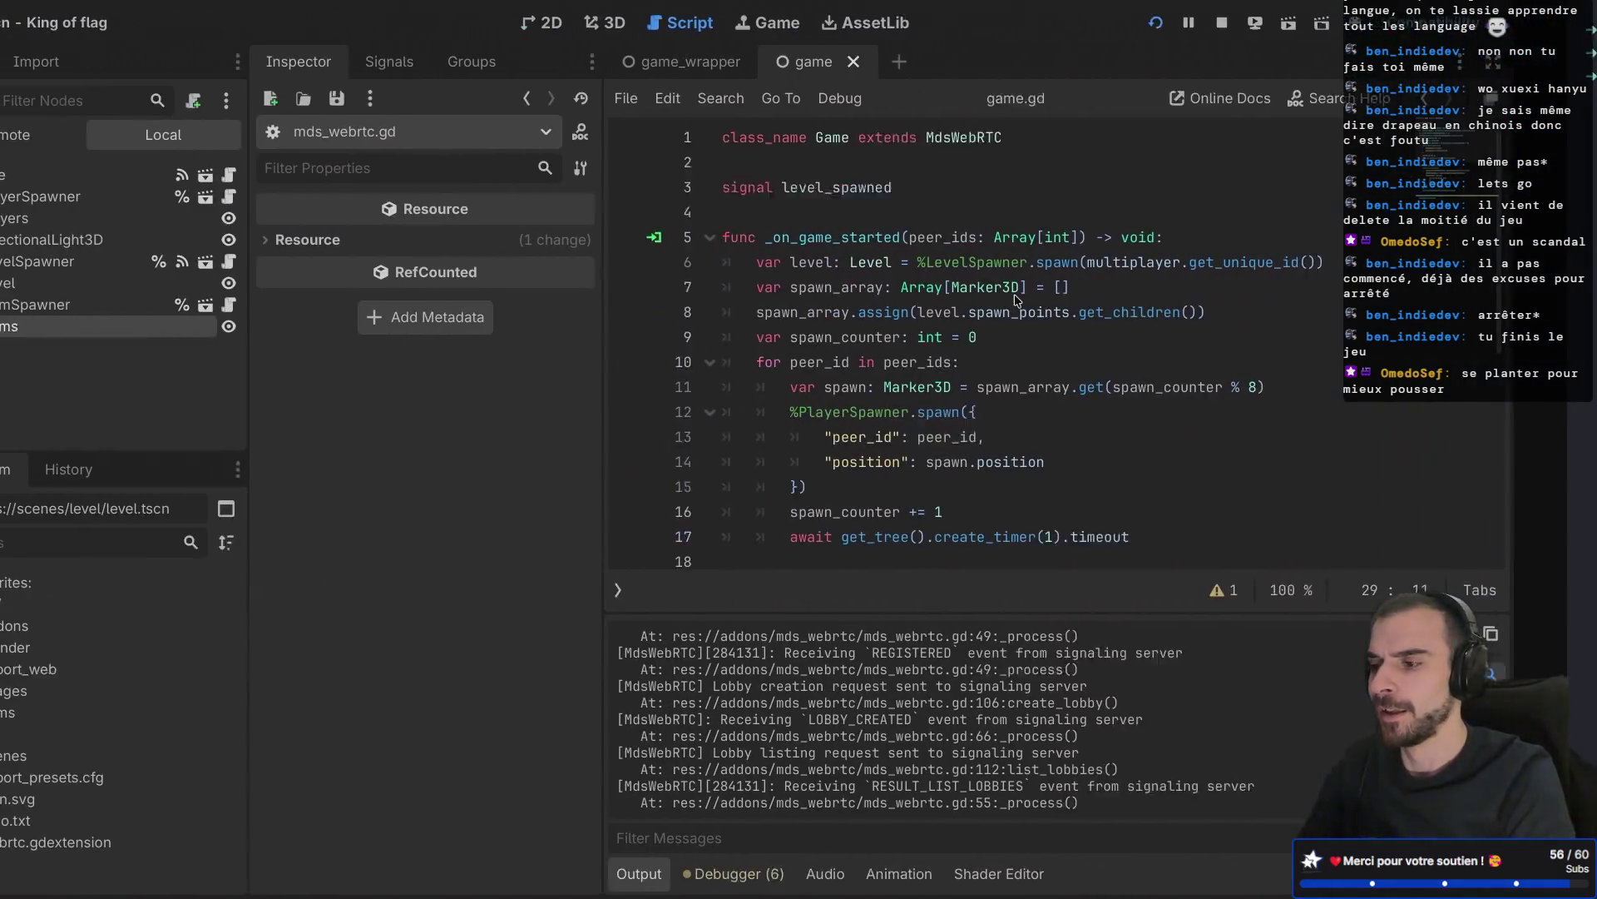
pyautogui.click(1301, 25)
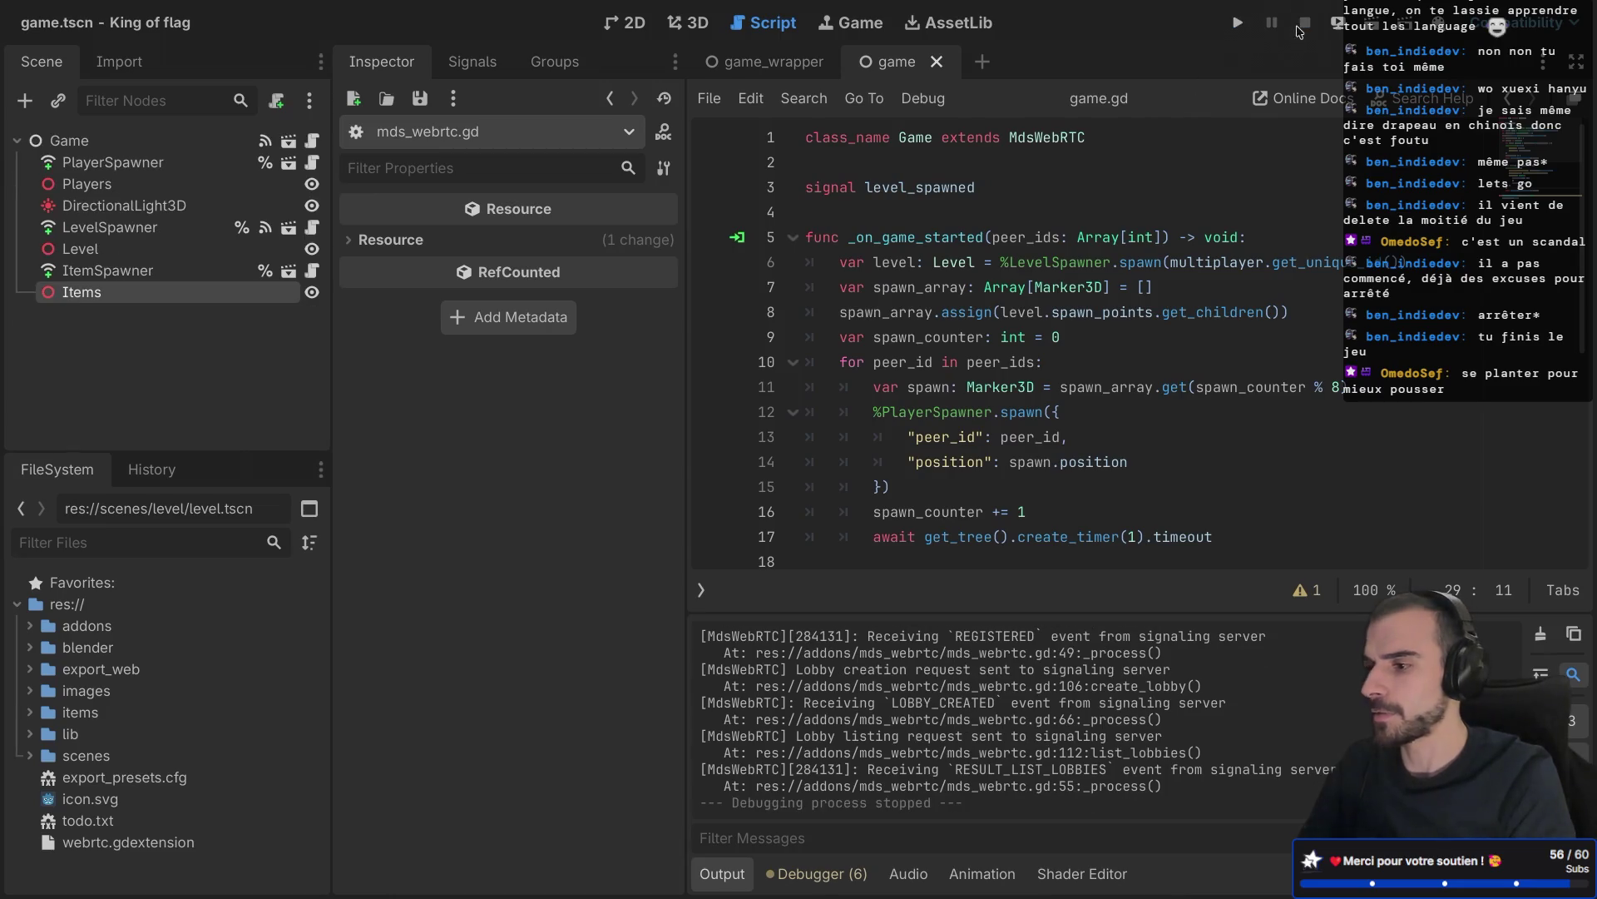
# Set the game_wrapper Game node's WebSocket URL to ws://localhost:4242 and save the scene
pyautogui.click(167, 138)
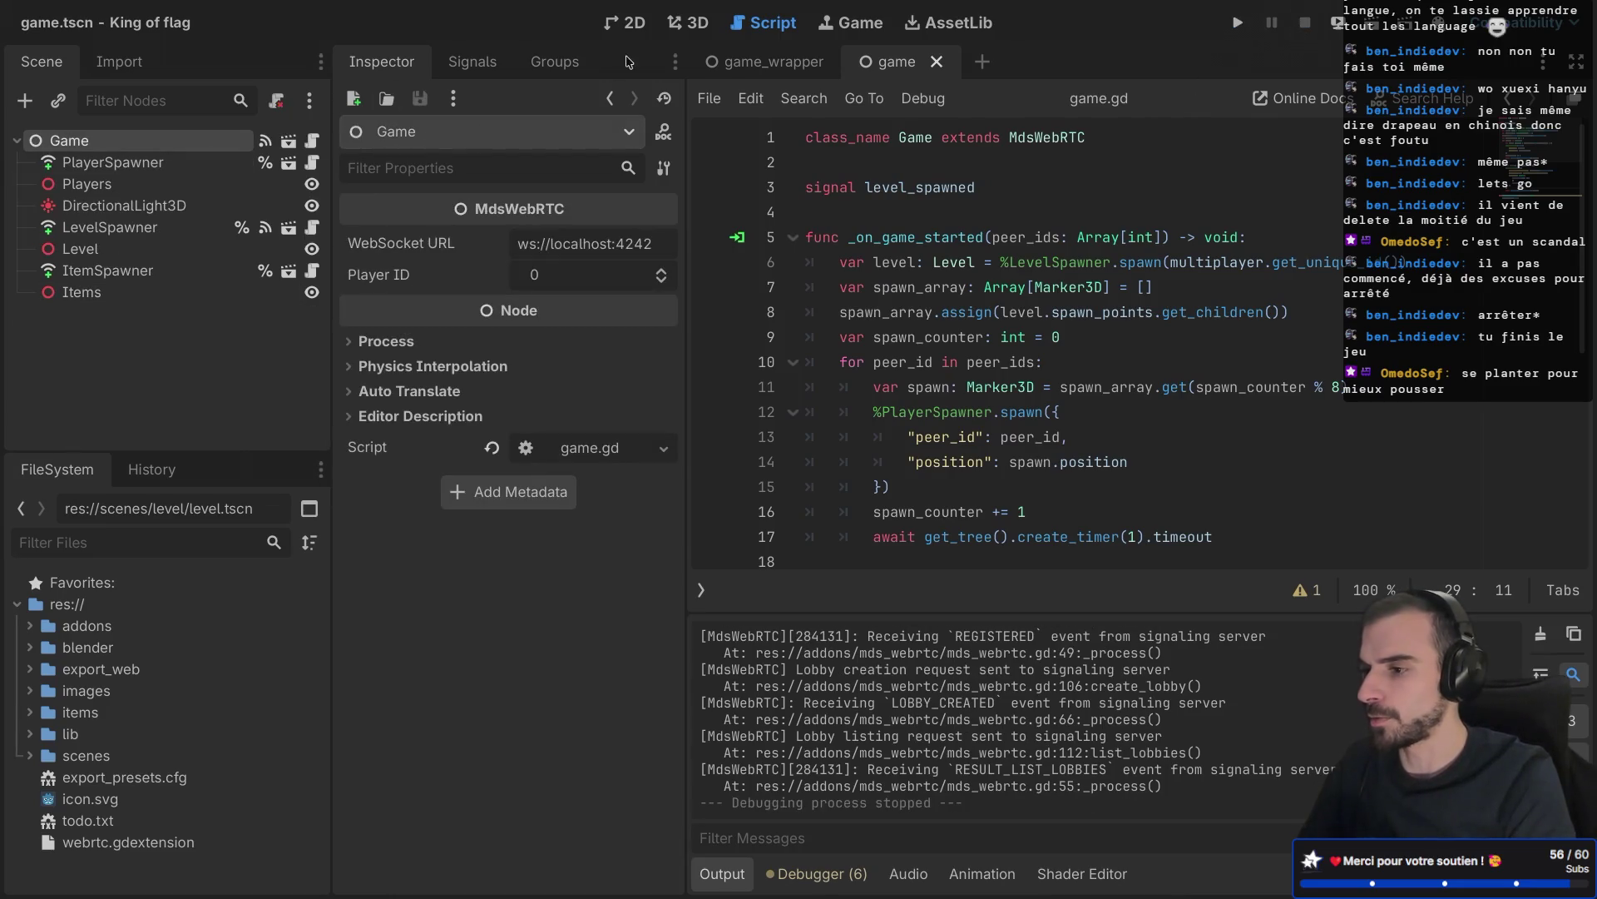
pyautogui.hotkey('ctrl', 'shift', 'Tab')
pyautogui.click(539, 243)
pyautogui.press('Return')
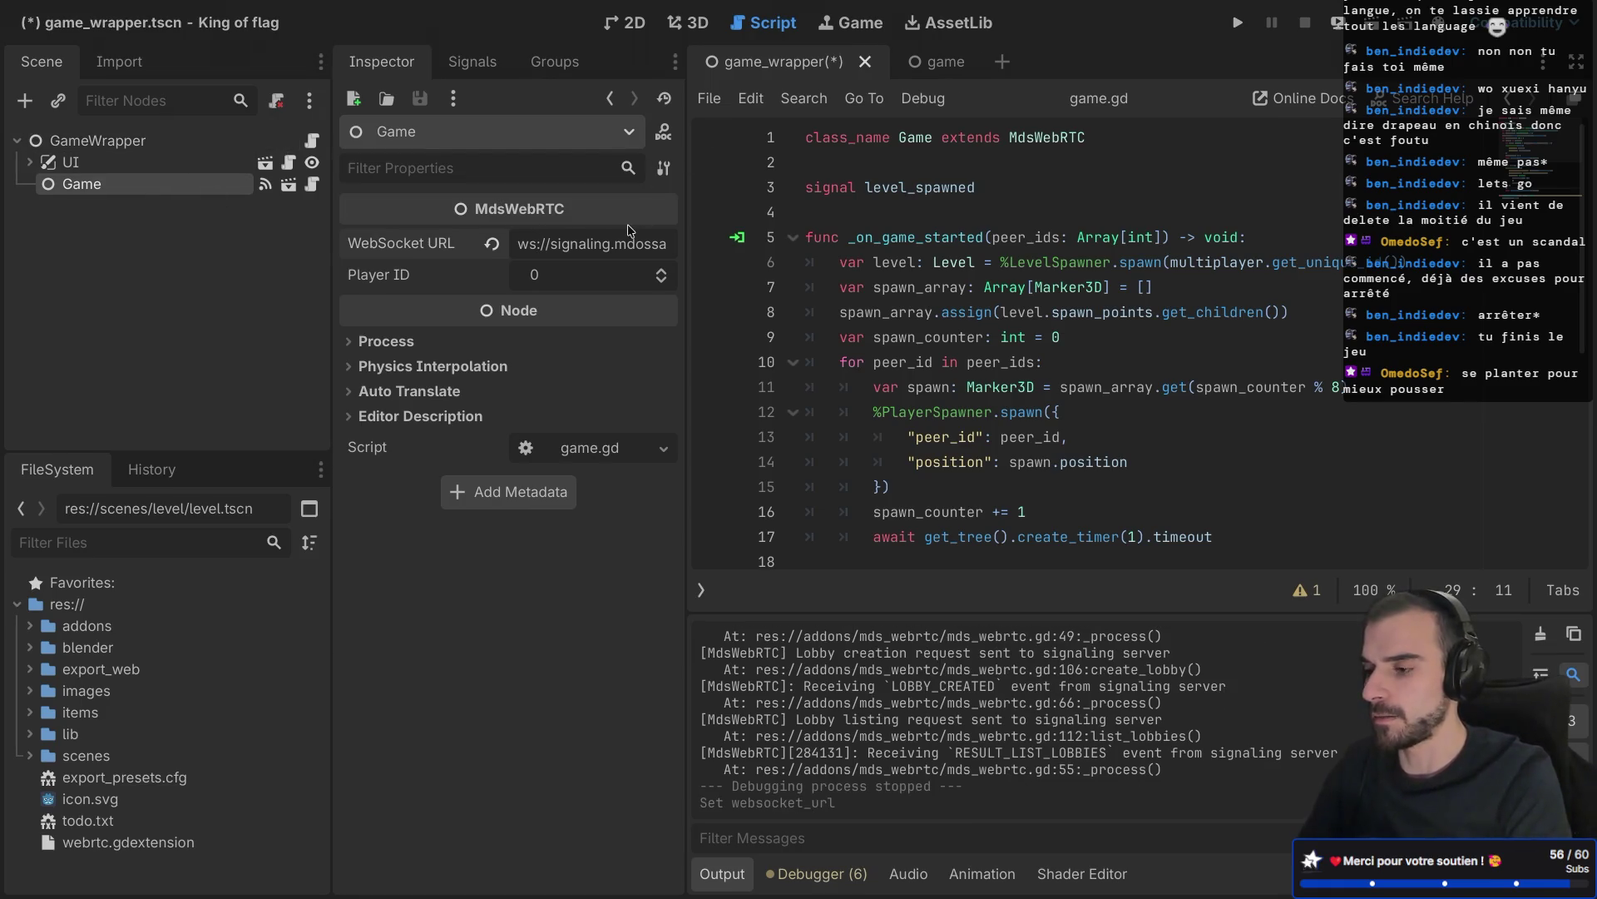
pyautogui.moveTo(687, 222)
pyautogui.mouseDown()
pyautogui.moveTo(866, 222)
pyautogui.moveTo(660, 244)
pyautogui.mouseUp()
pyautogui.press('BackSpace')
pyautogui.press('BackSpace')
pyautogui.press('BackSpace')
pyautogui.press('BackSpace')
pyautogui.write('local:host:4242')
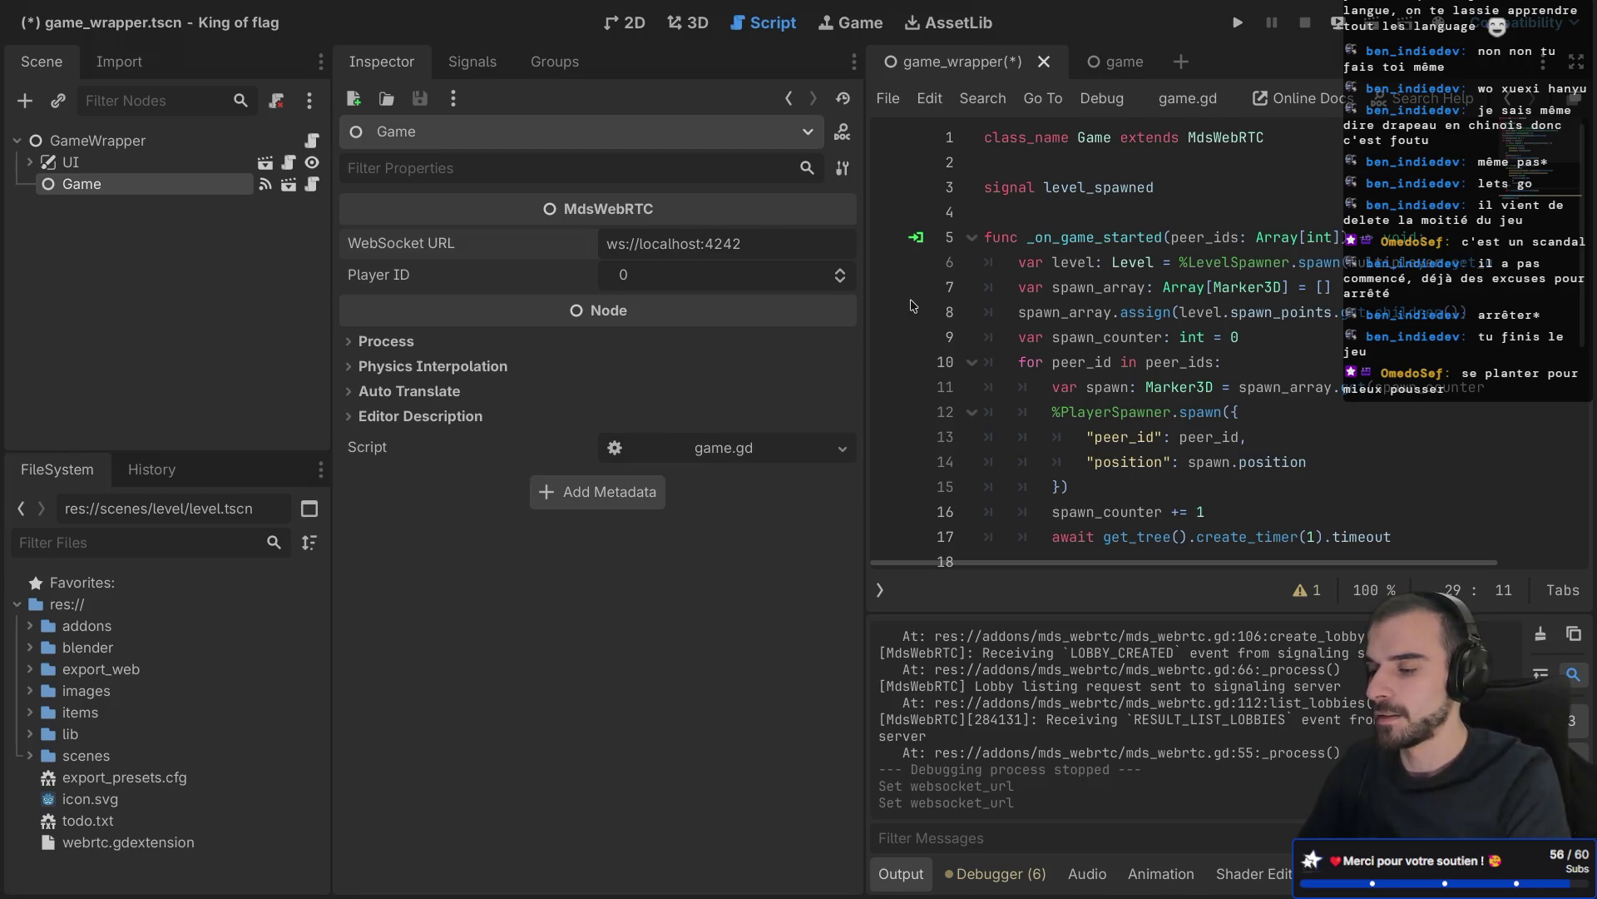
pyautogui.hotkey('ctrl', 's')
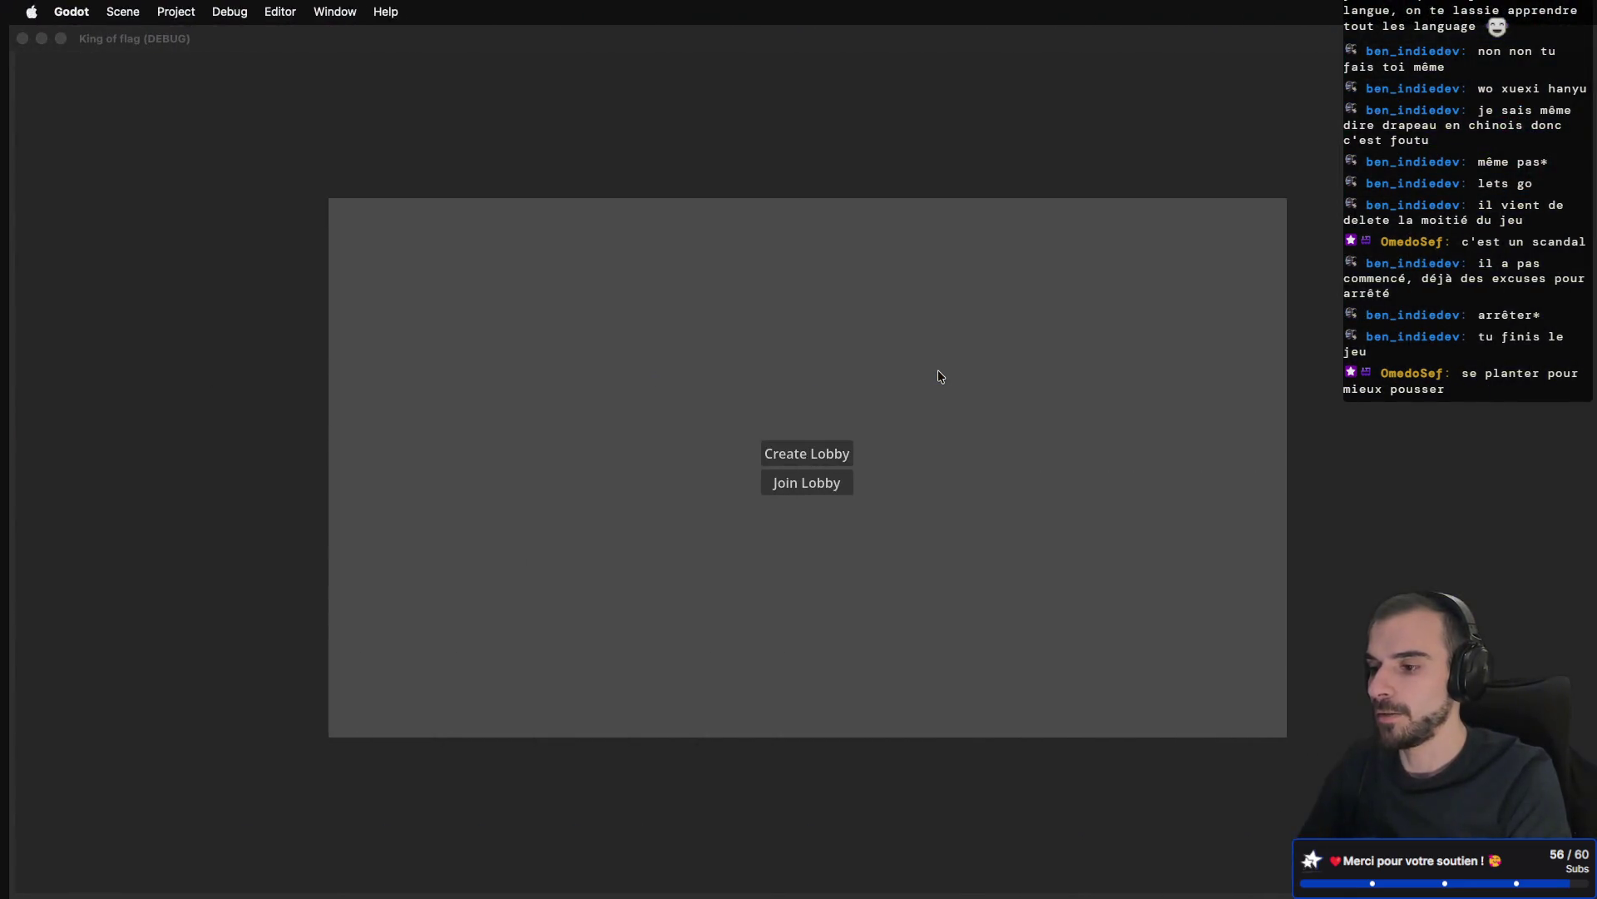
pyautogui.hotkey('ctrl', 'Right')
pyautogui.hotkey('ctrl', 'Right')
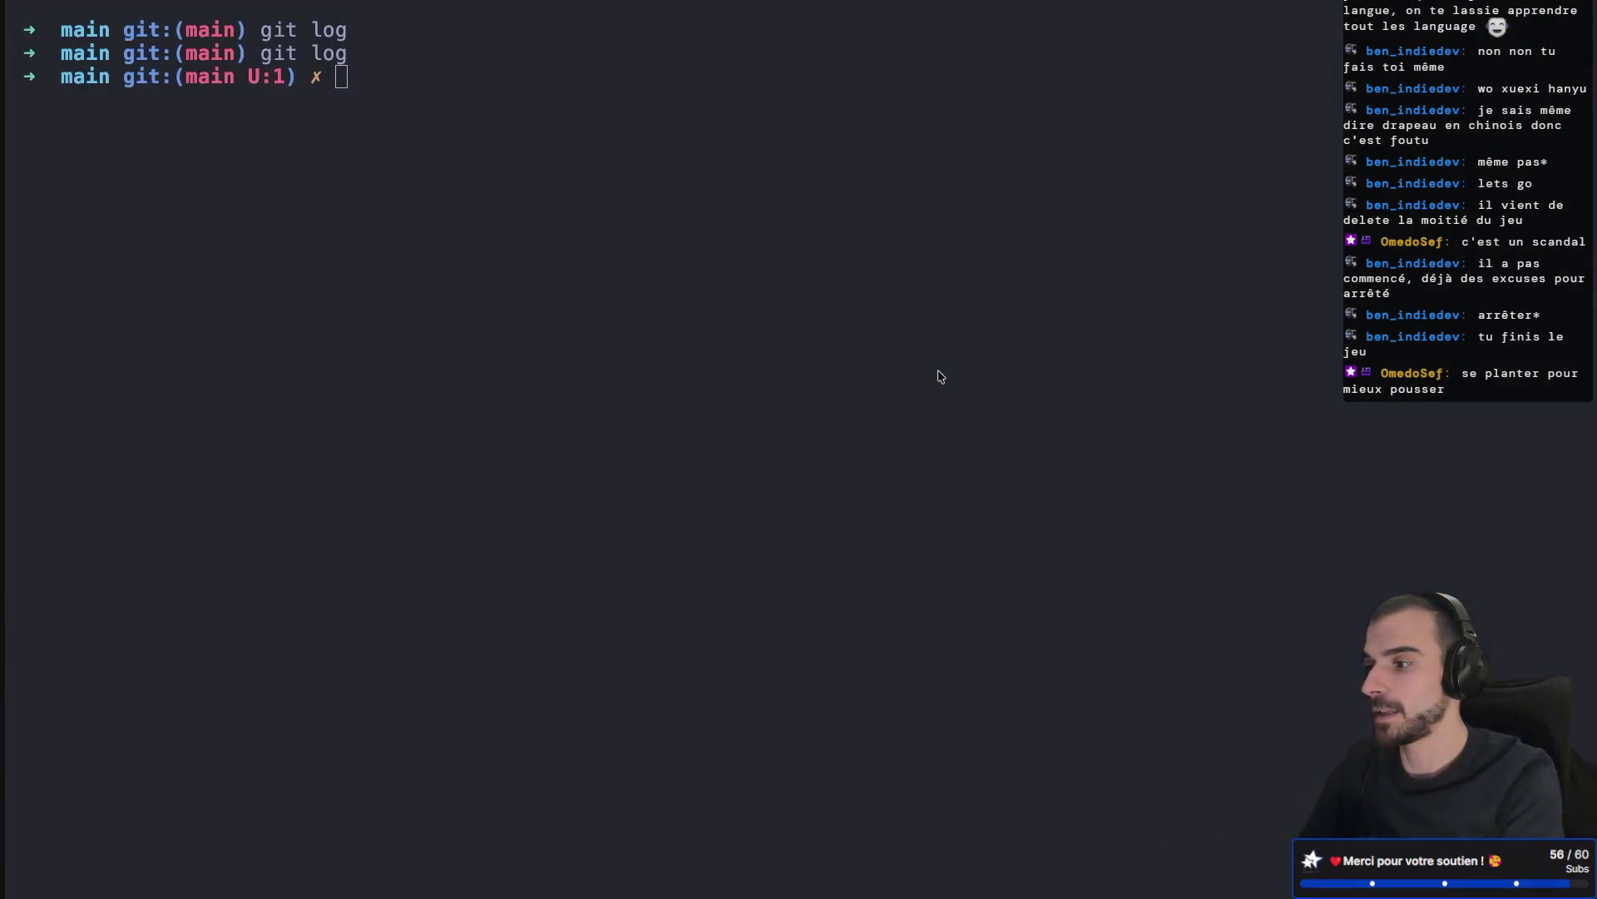
# Start a tmux session, move into sandbox/signaling-server, and list its files
pyautogui.write('tmux')
pyautogui.press('Return')
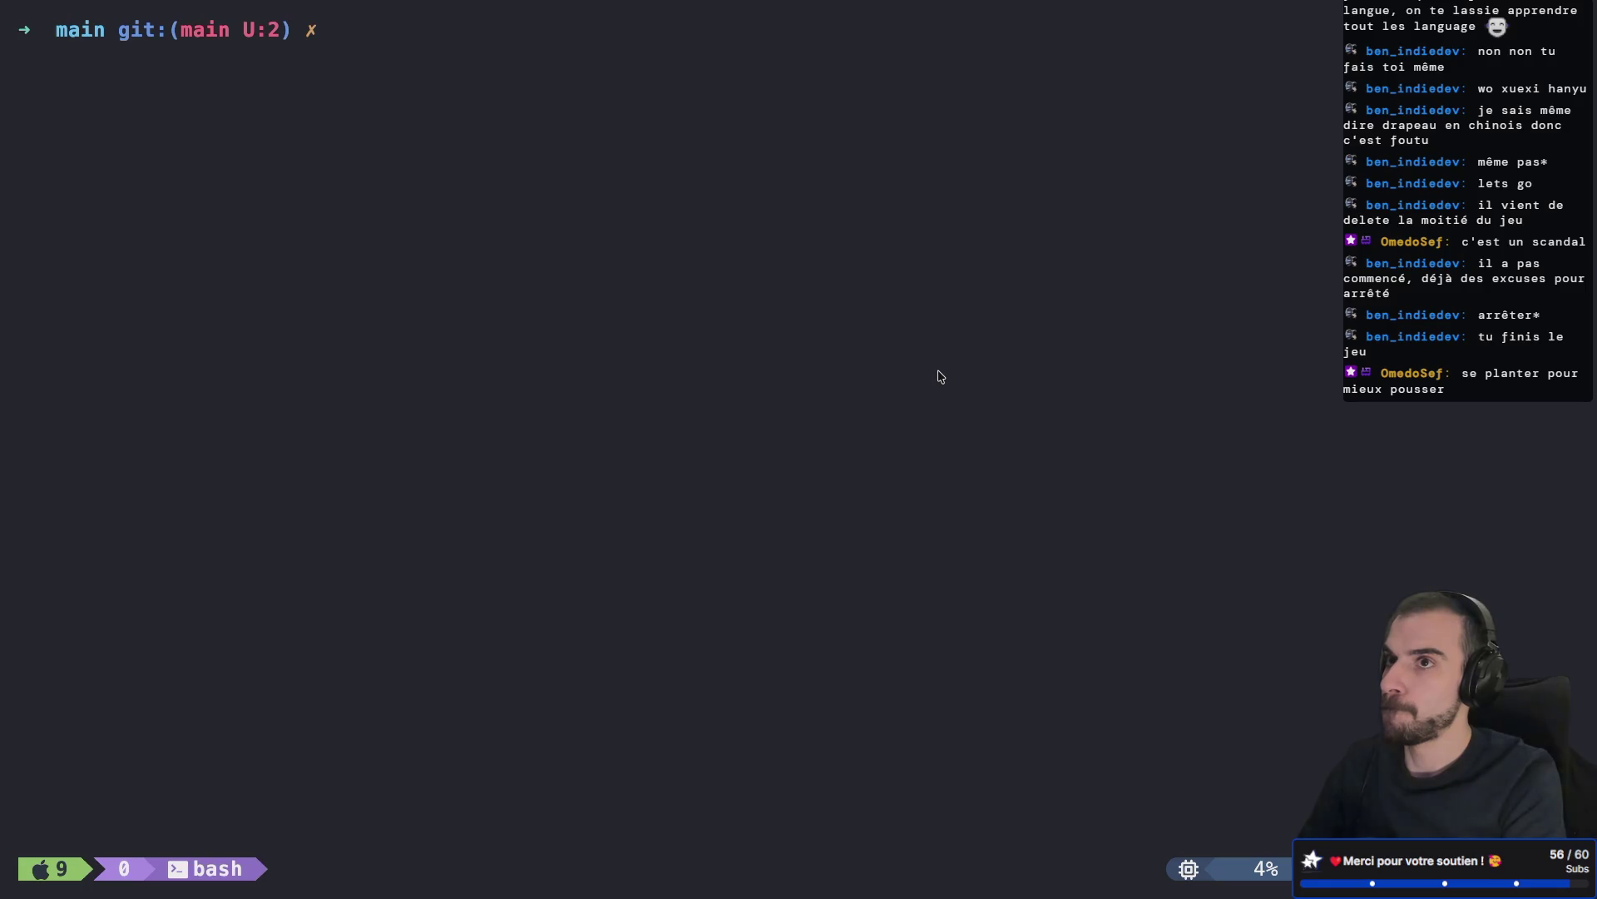
pyautogui.write('c')
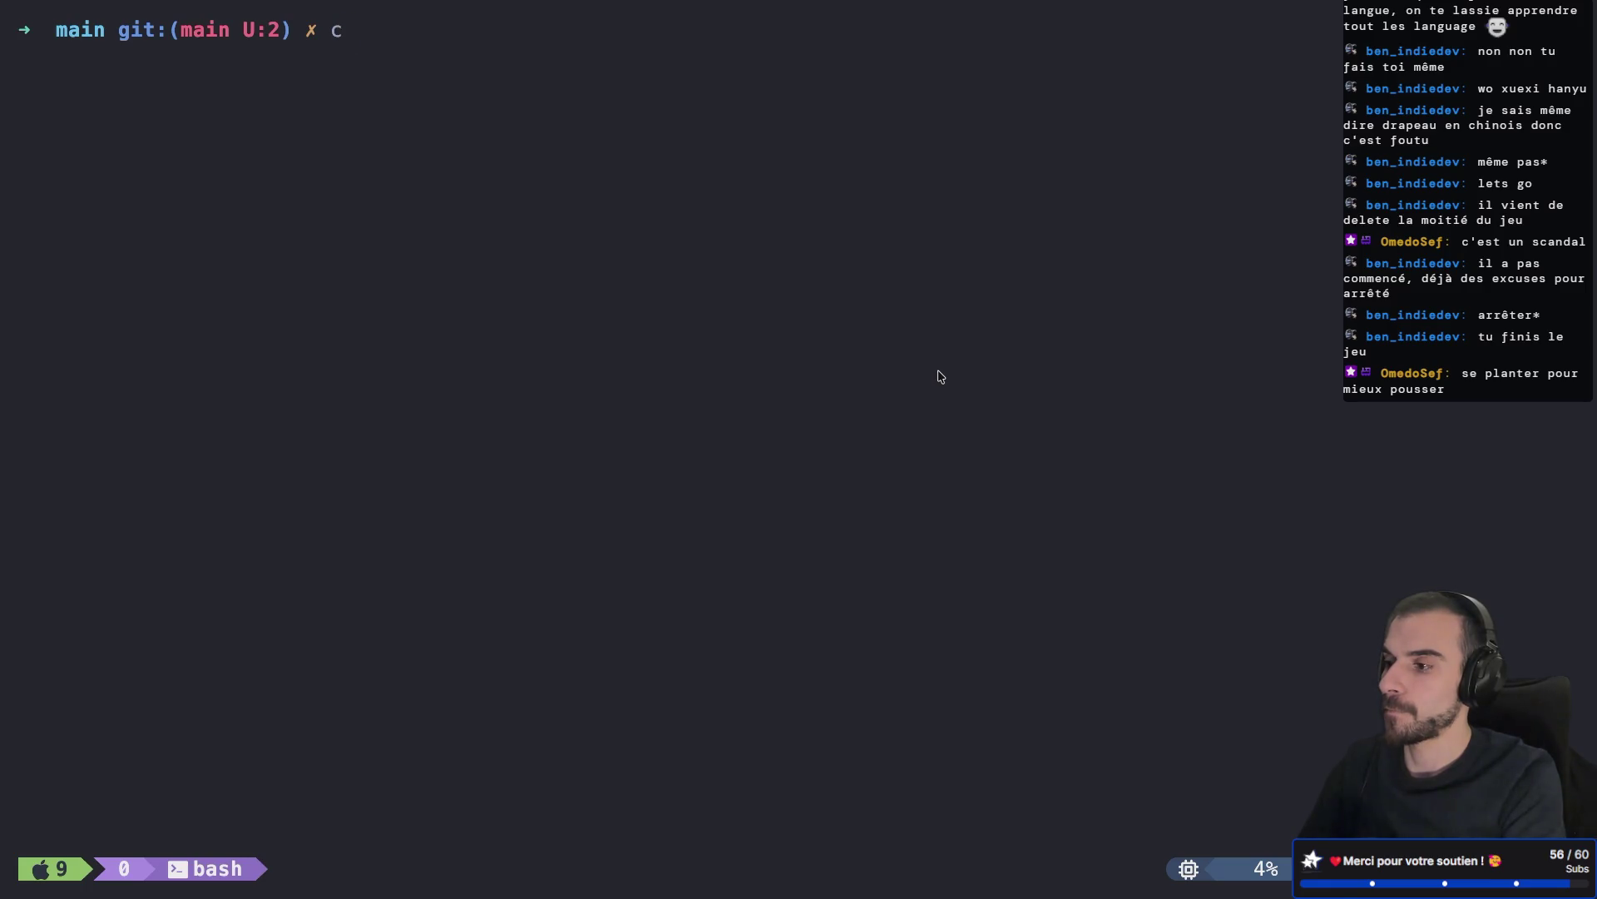
pyautogui.write('d')
pyautogui.press('Return')
pyautogui.write('cd s')
pyautogui.write('andbox/s')
pyautogui.press('Tab')
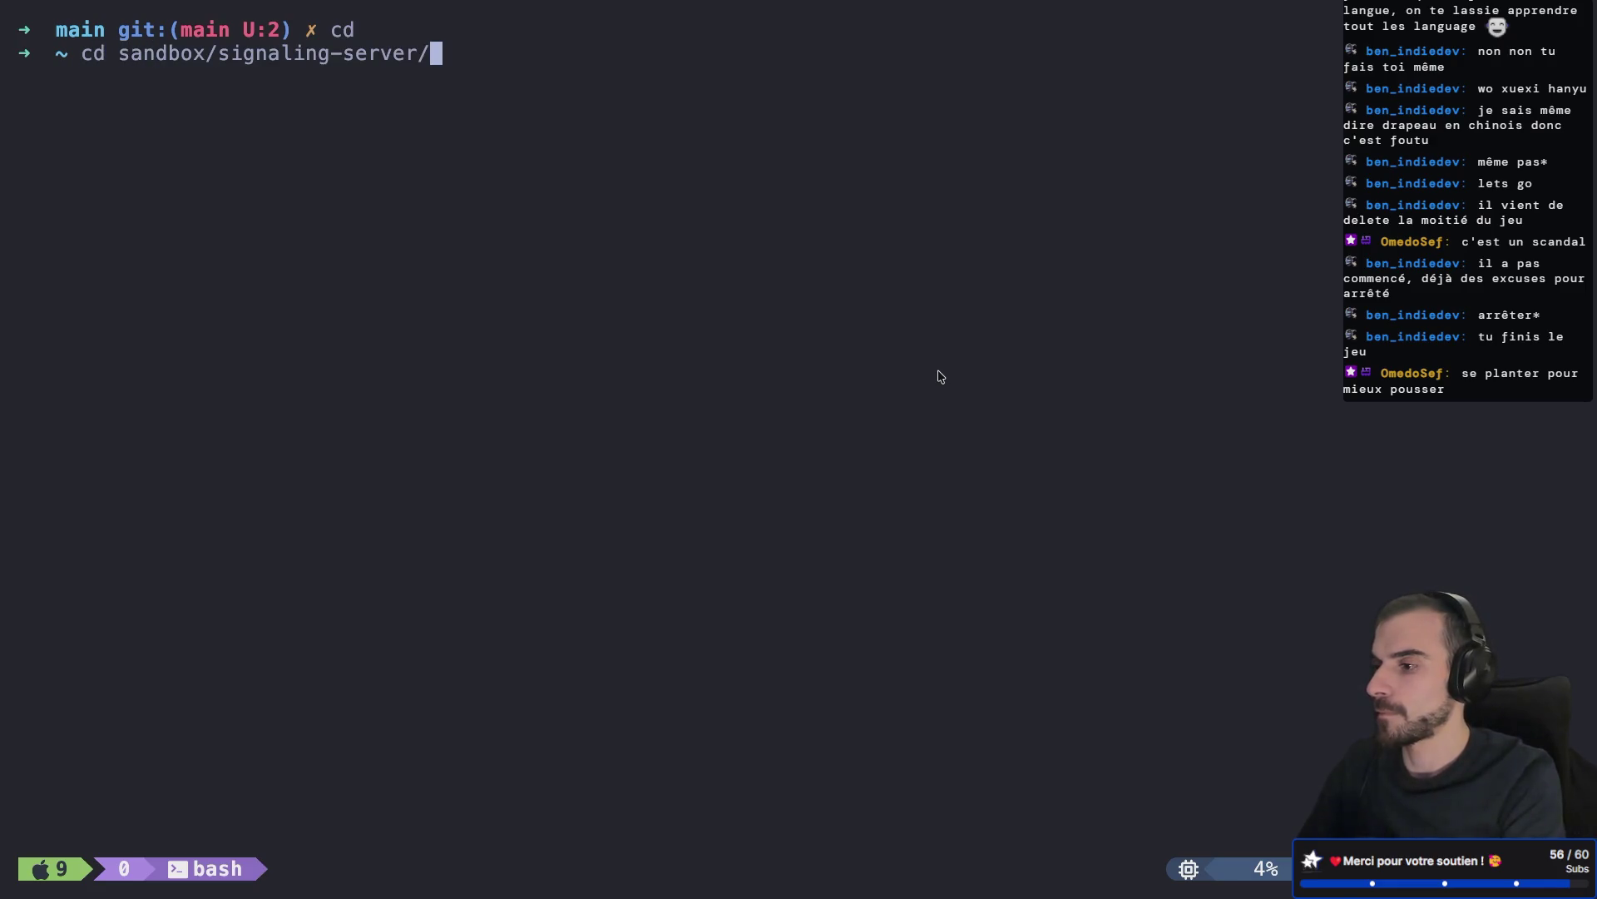
pyautogui.press('Return')
pyautogui.write('ls')
pyautogui.press('Return')
# Launch the signaling server with node src/index.js, listening on port 4242
pyautogui.write('c')
pyautogui.press('BackSpace')
pyautogui.write('node')
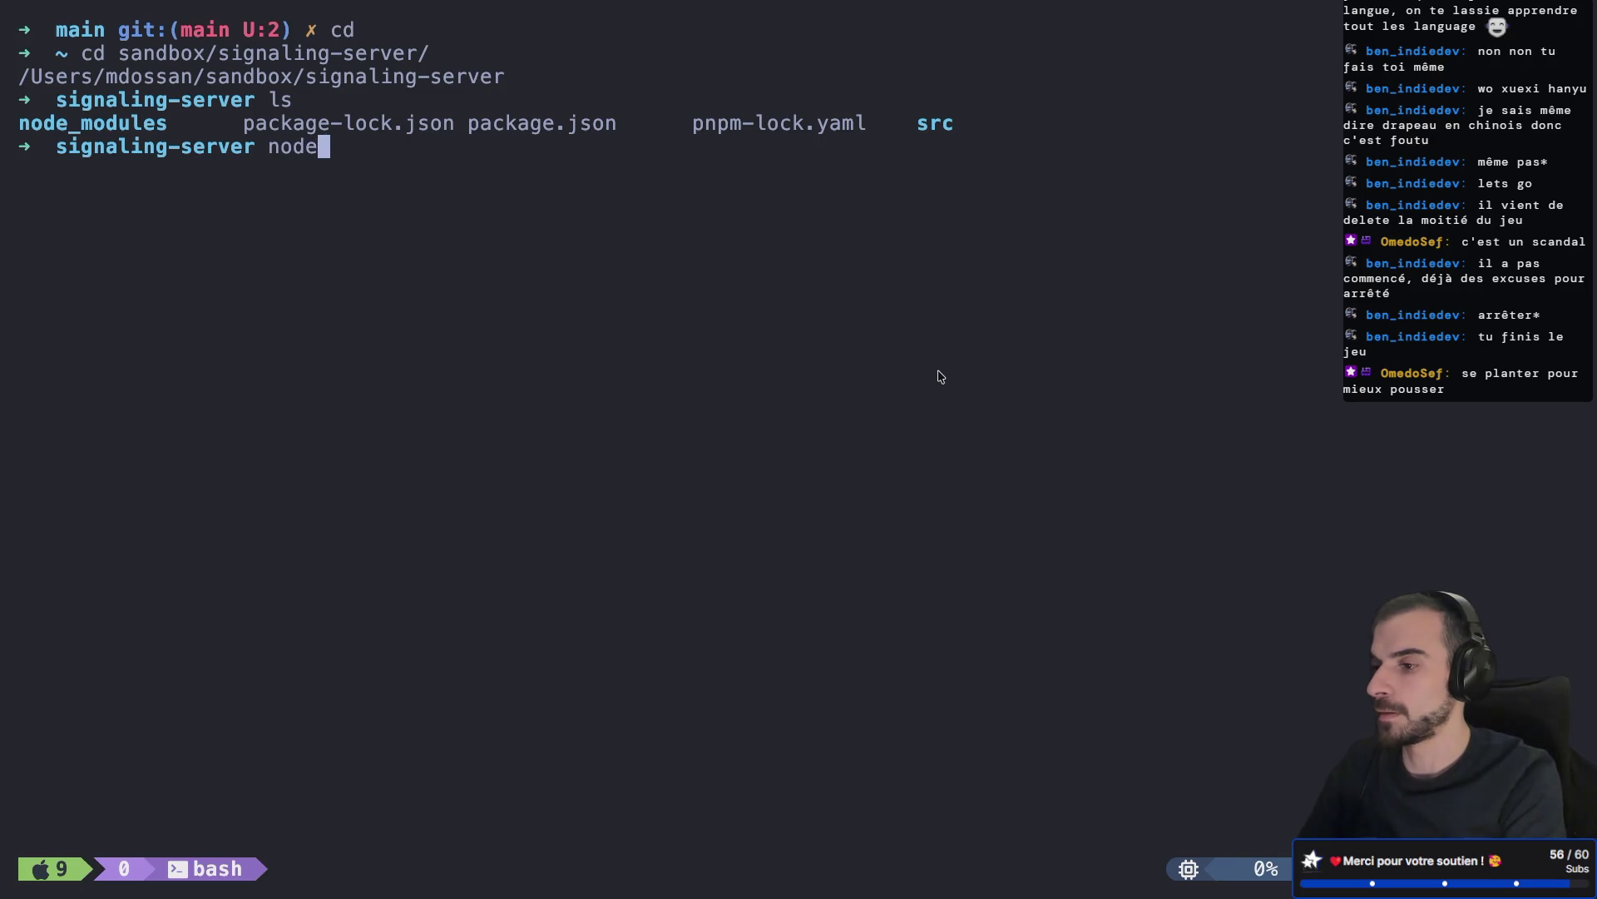
pyautogui.press('Return')
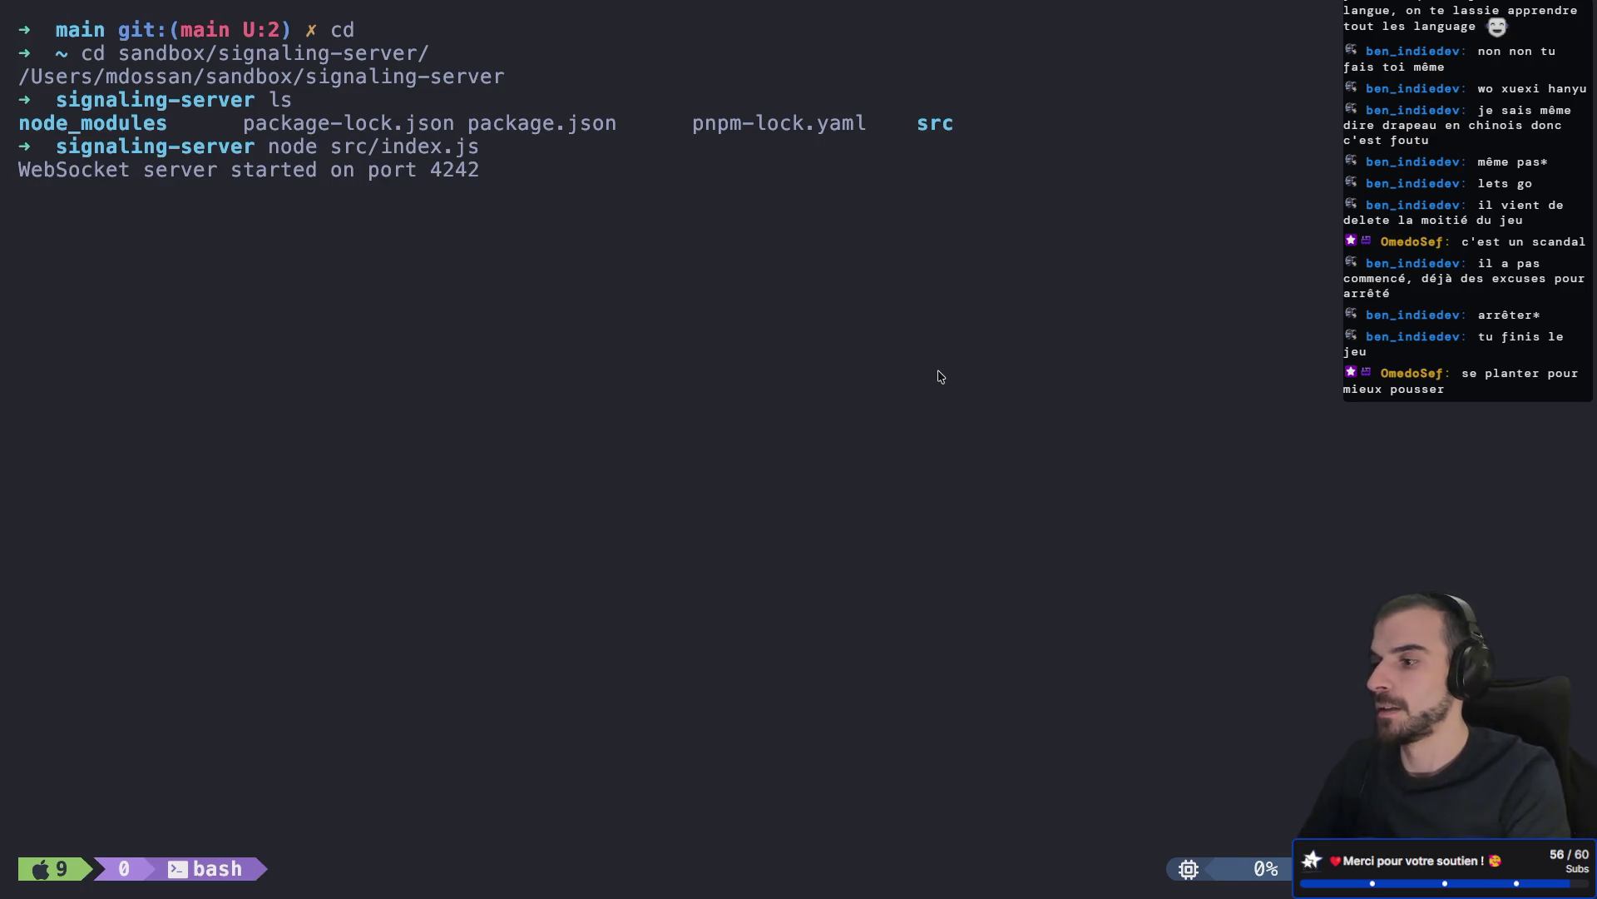
pyautogui.press('super+Tab')
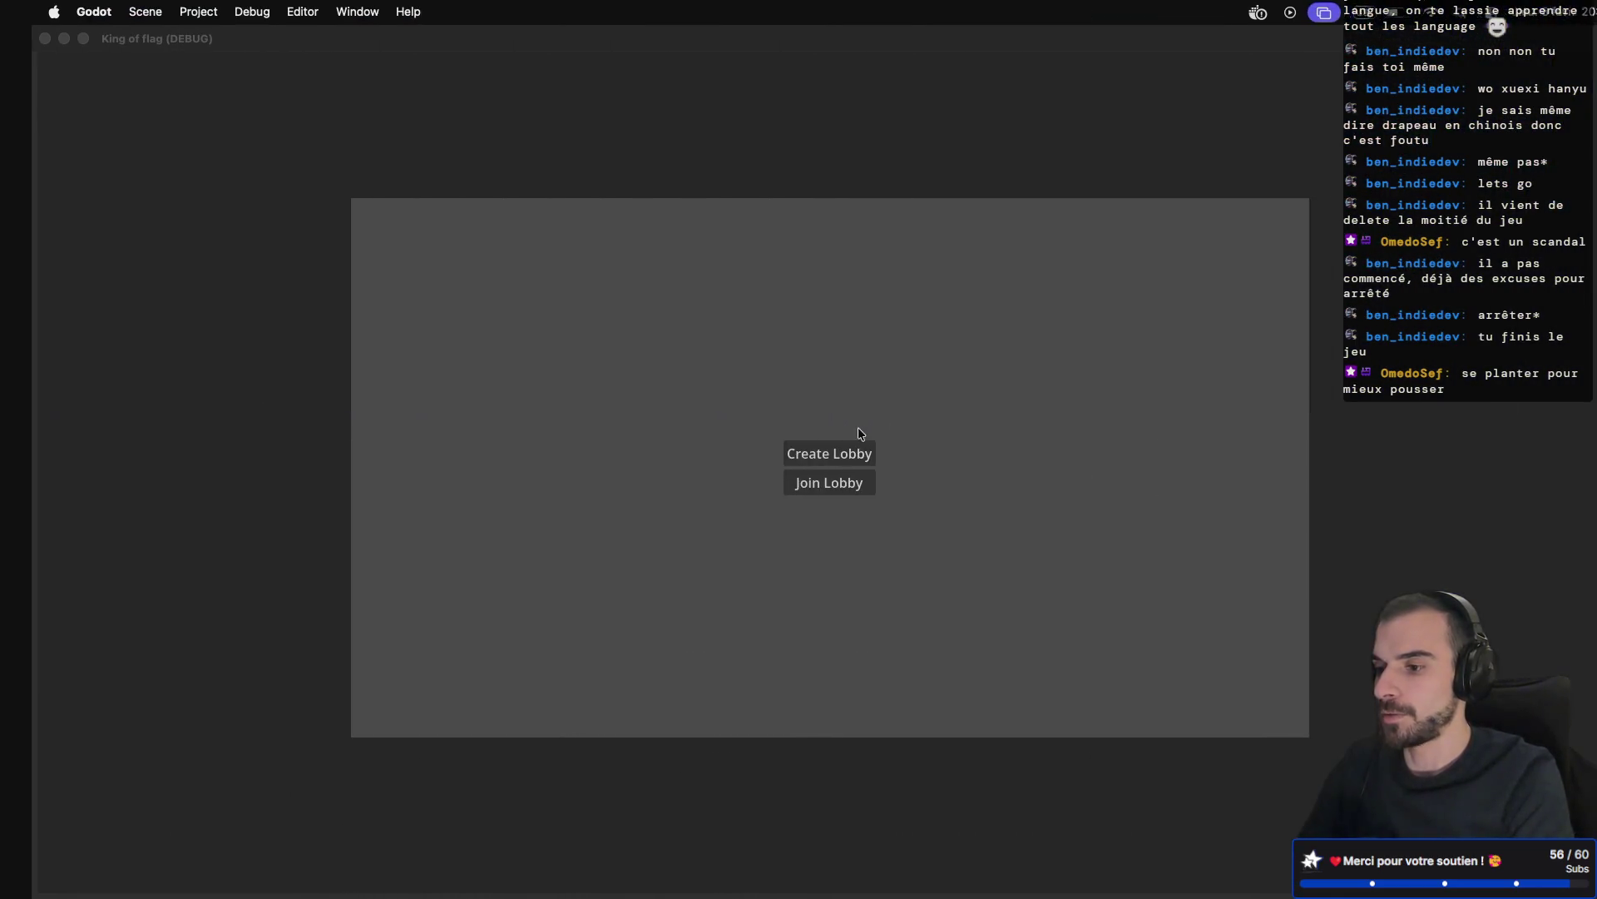
# Create a lobby in one game window, join it from the other, and press Start Game
pyautogui.click(817, 452)
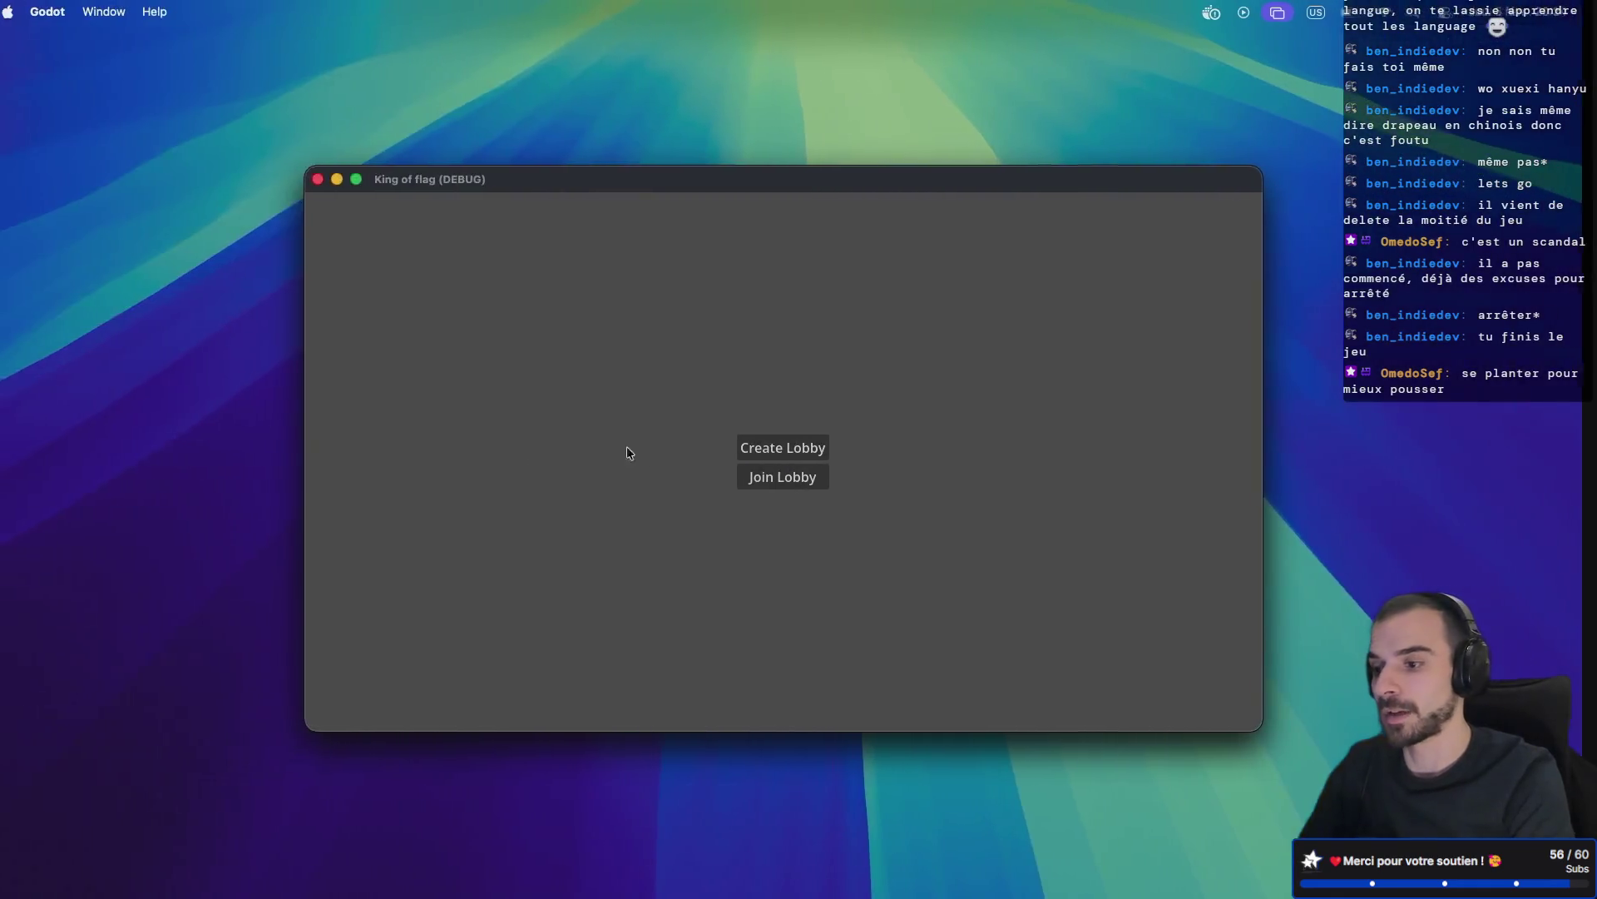
pyautogui.moveTo(705, 192)
pyautogui.mouseDown()
pyautogui.moveTo(846, 250)
pyautogui.moveTo(889, 311)
pyautogui.mouseUp()
pyautogui.moveTo(809, 178); pyautogui.dragTo(515, 53)
pyautogui.click(1090, 310)
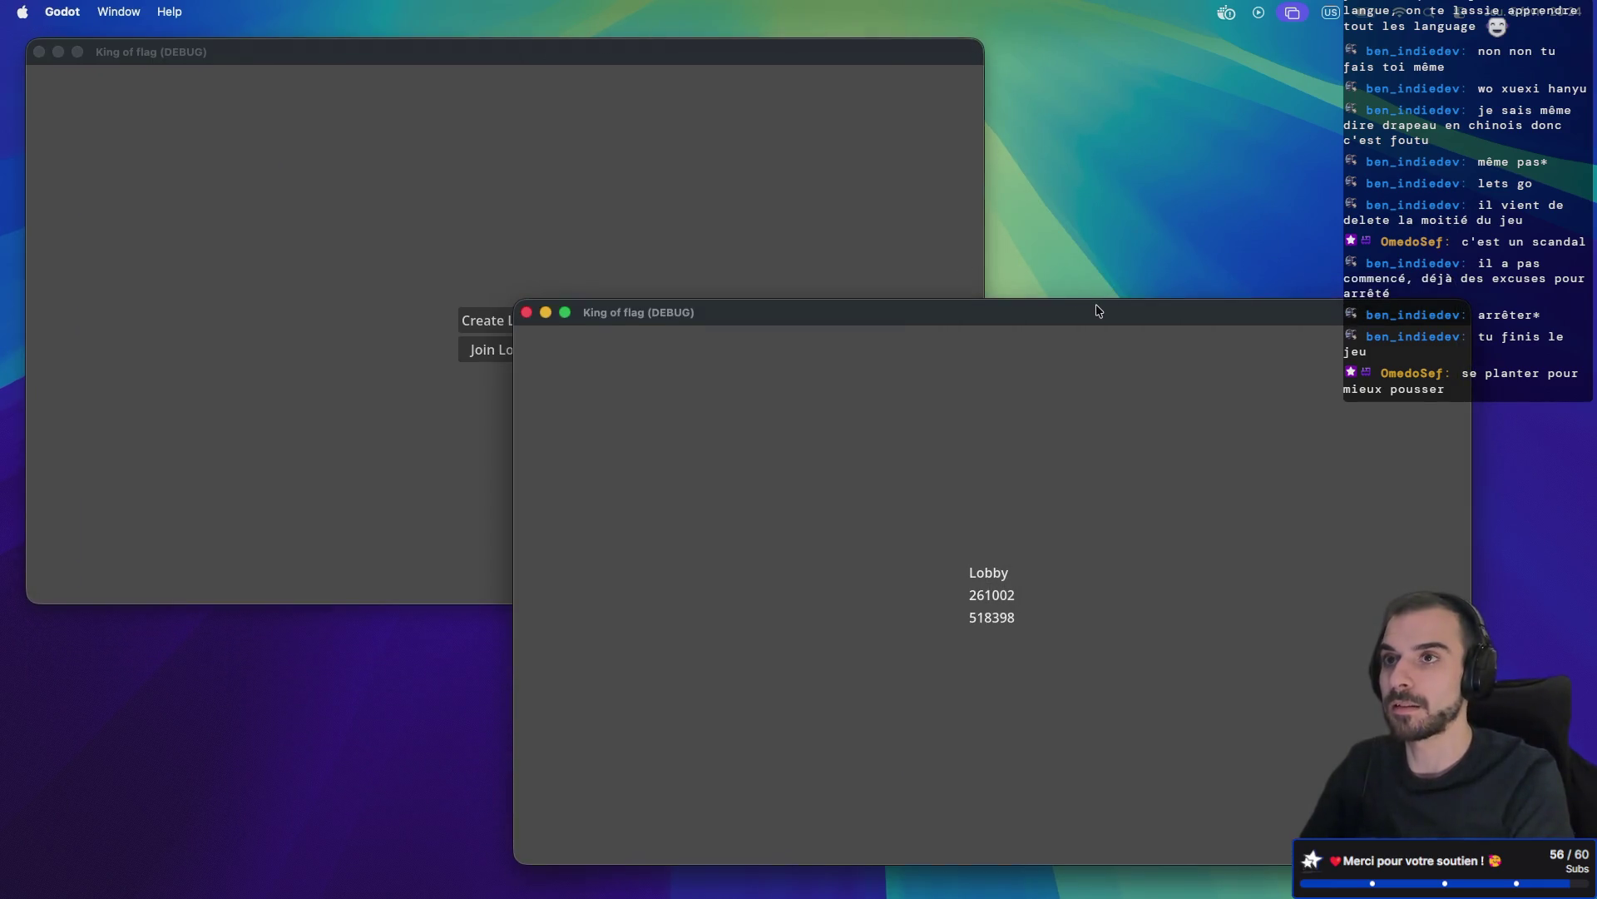
pyautogui.moveTo(1095, 310); pyautogui.dragTo(1163, 330)
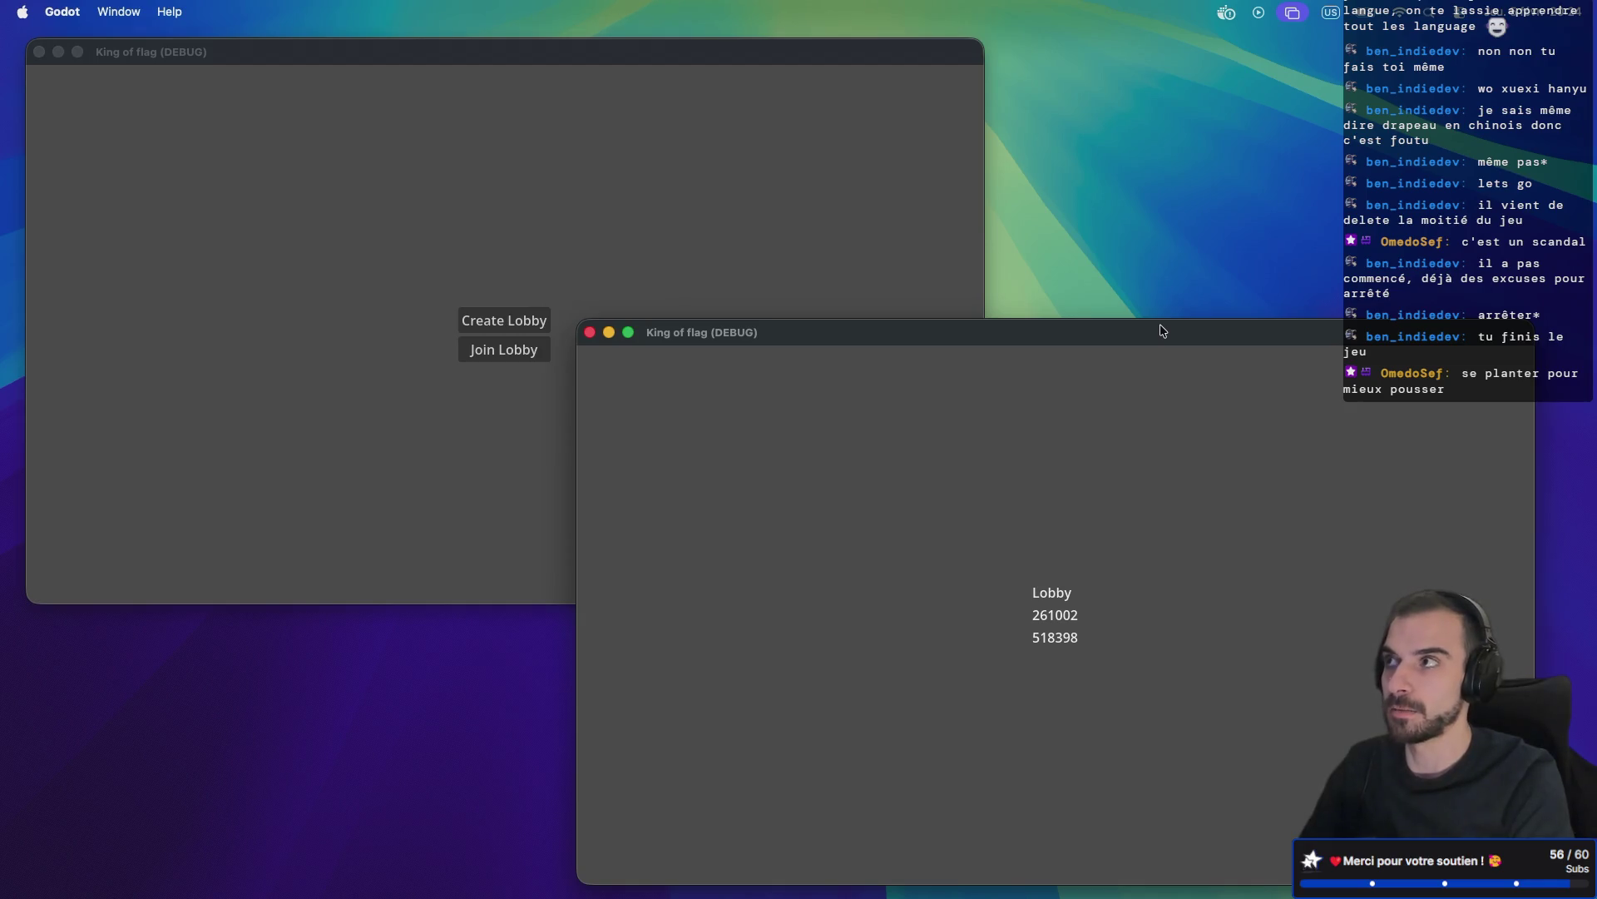
pyautogui.doubleClick(1162, 330)
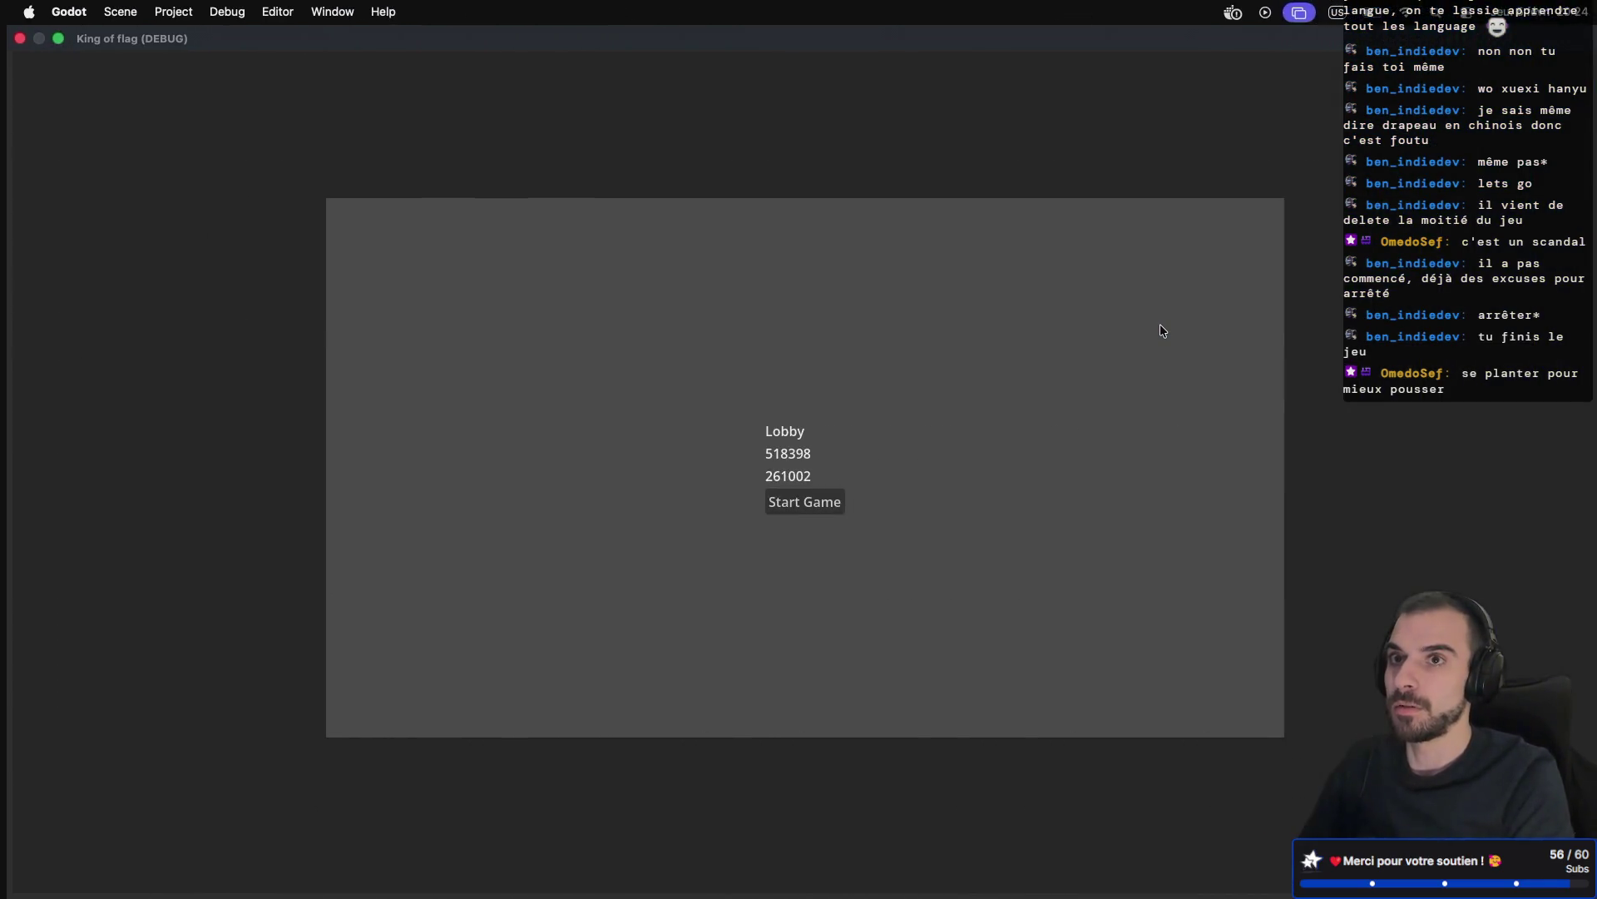
pyautogui.hotkey('ctrl', 'Left')
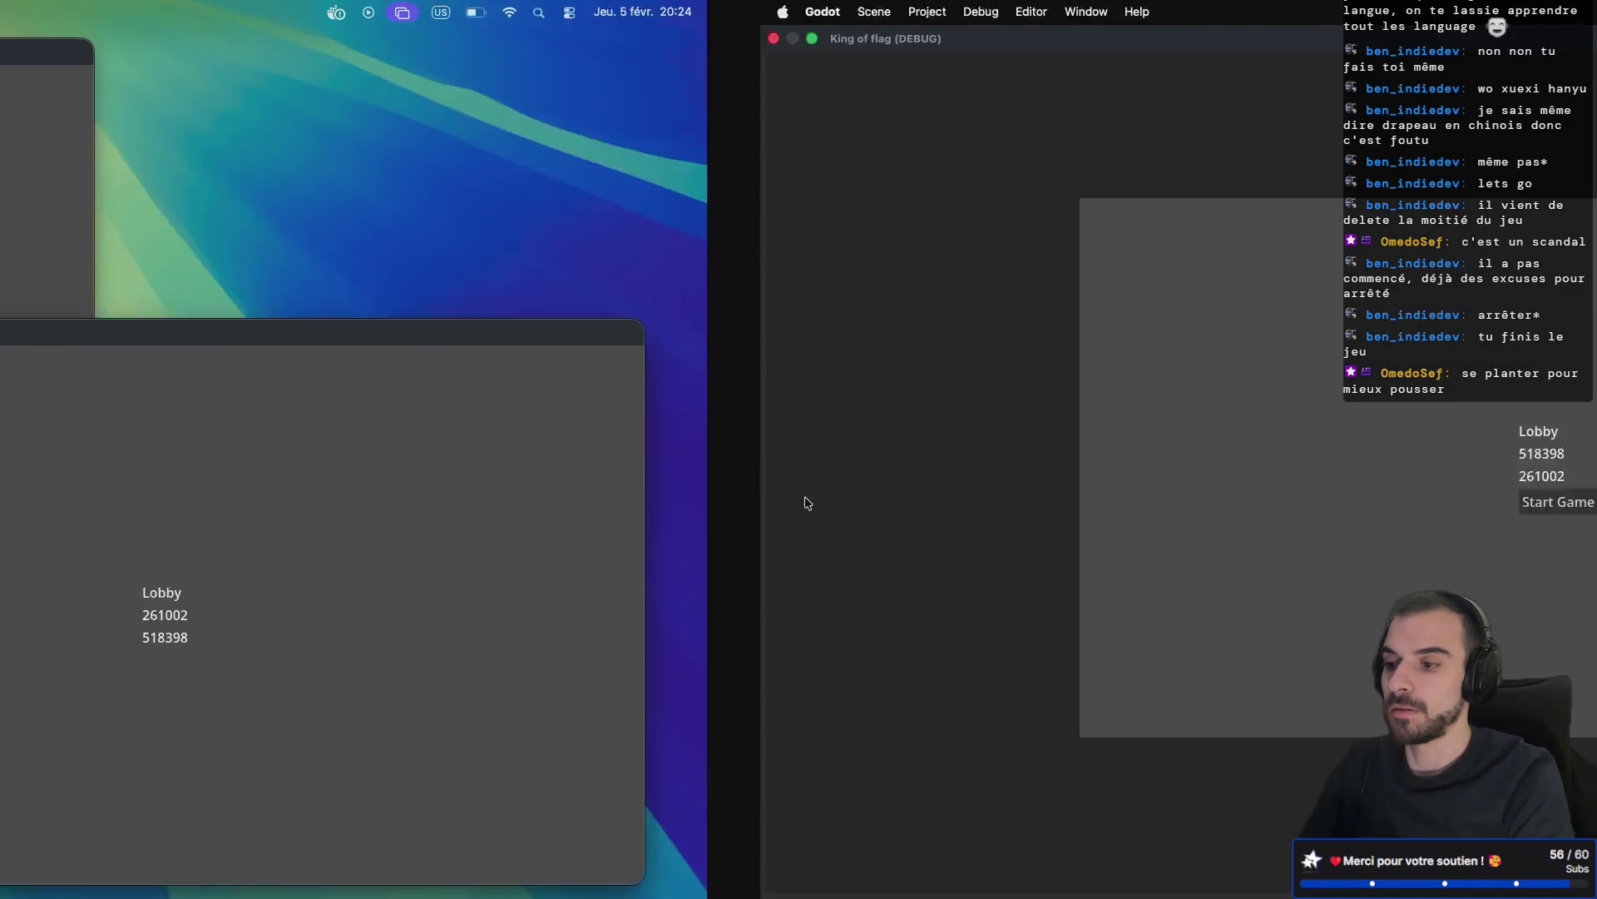
pyautogui.click(529, 356)
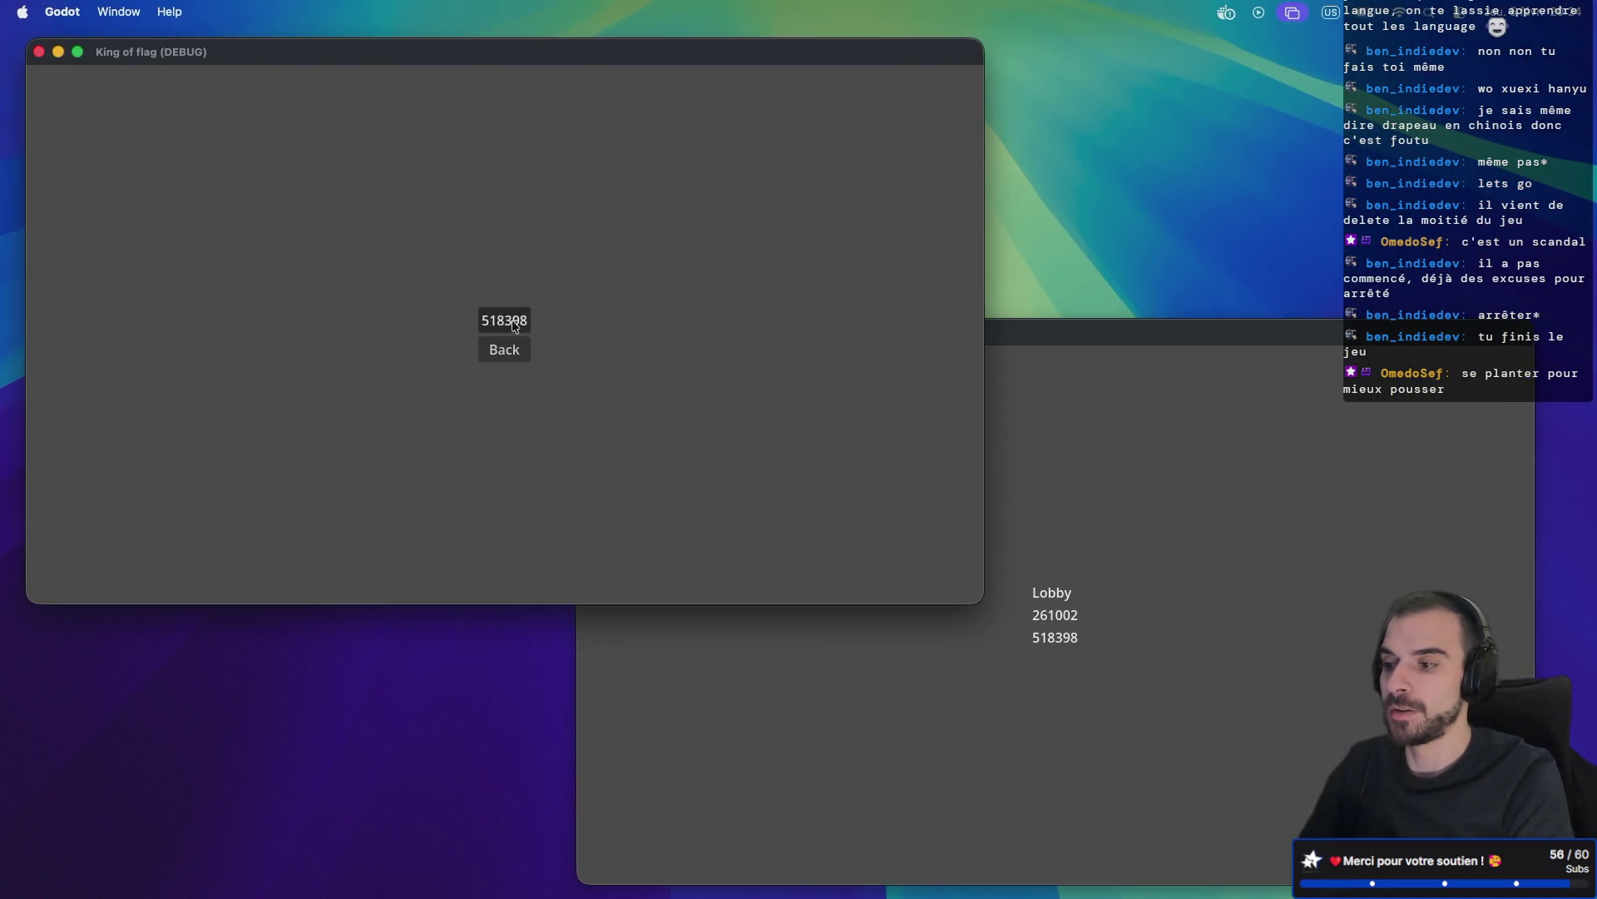
pyautogui.hotkey('ctrl', 'Right')
pyautogui.click(818, 516)
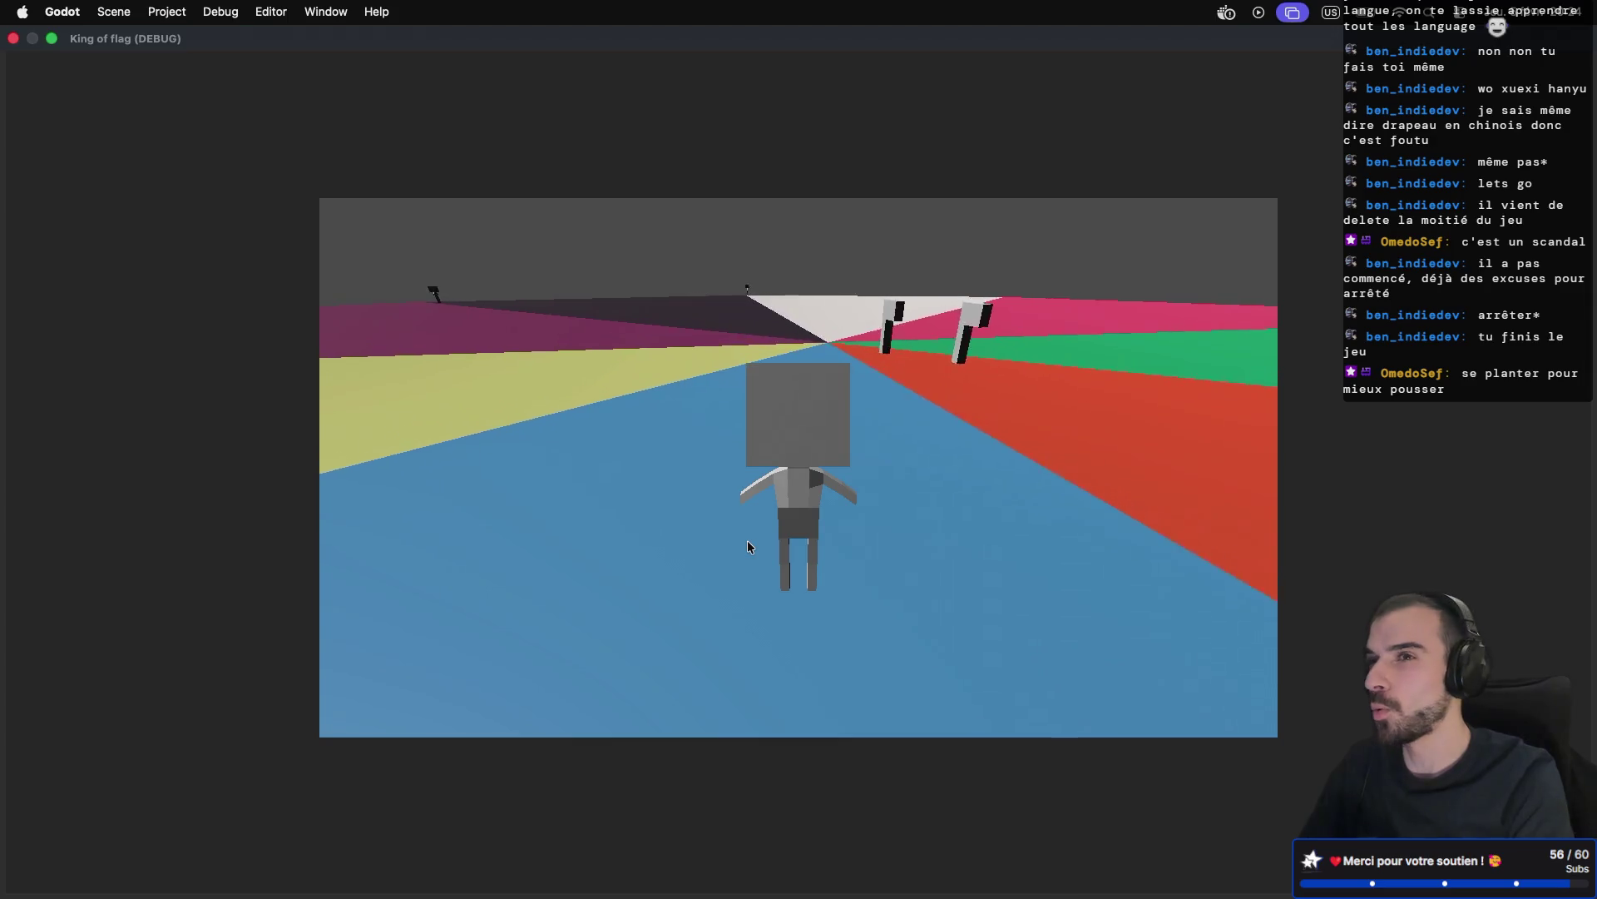
pyautogui.press('super+Tab')
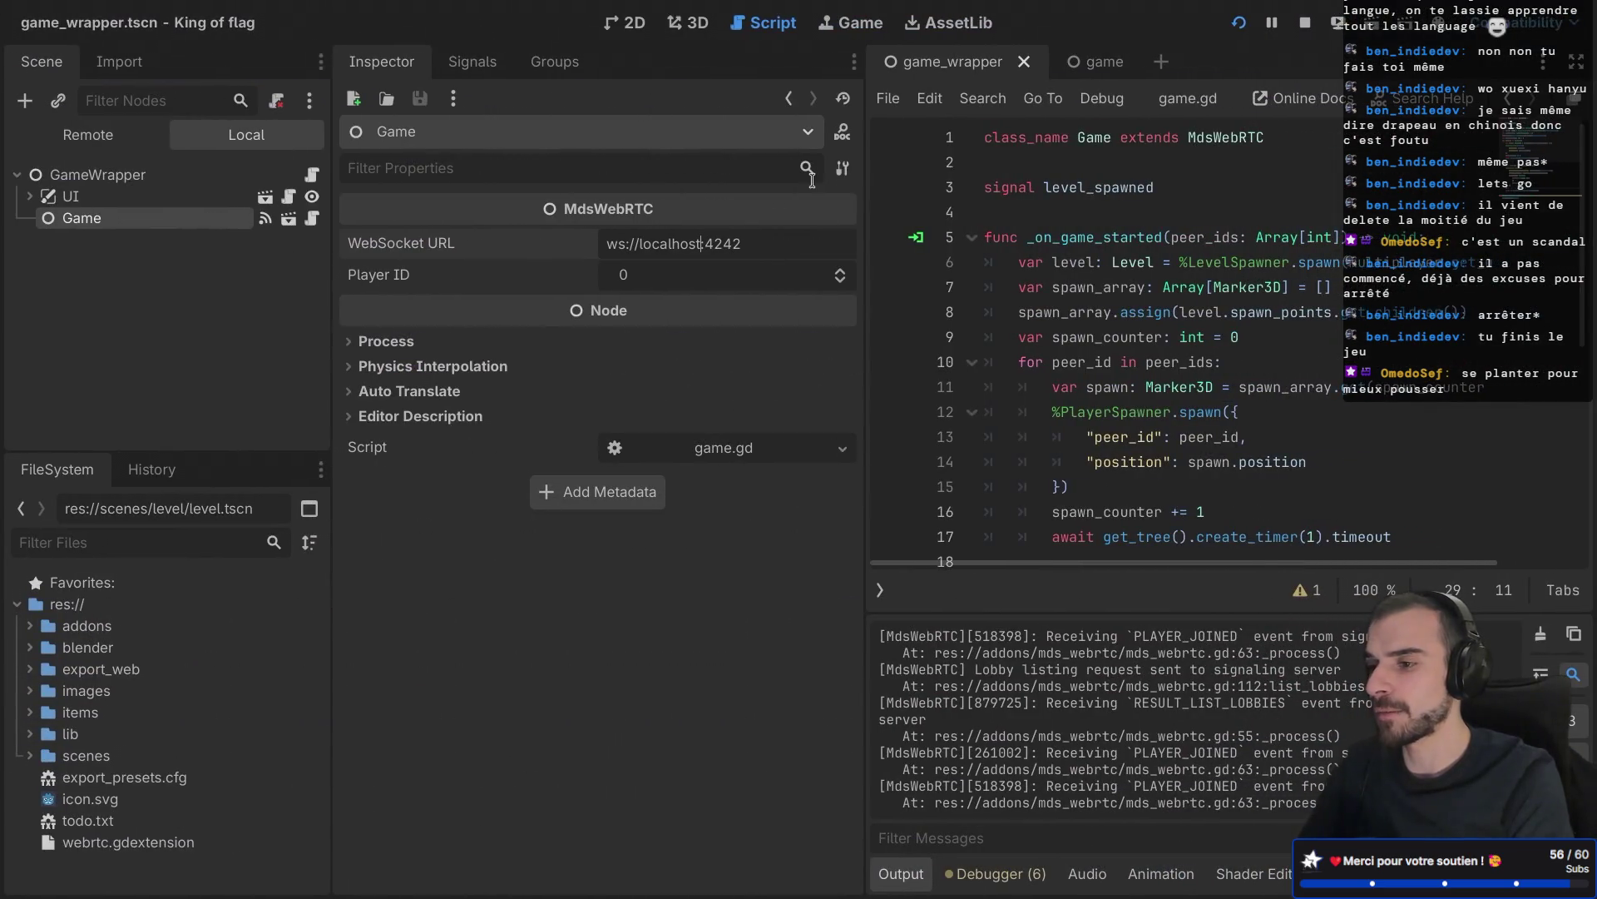
# Open level.tscn and show it in the 3D view
pyautogui.write('level')
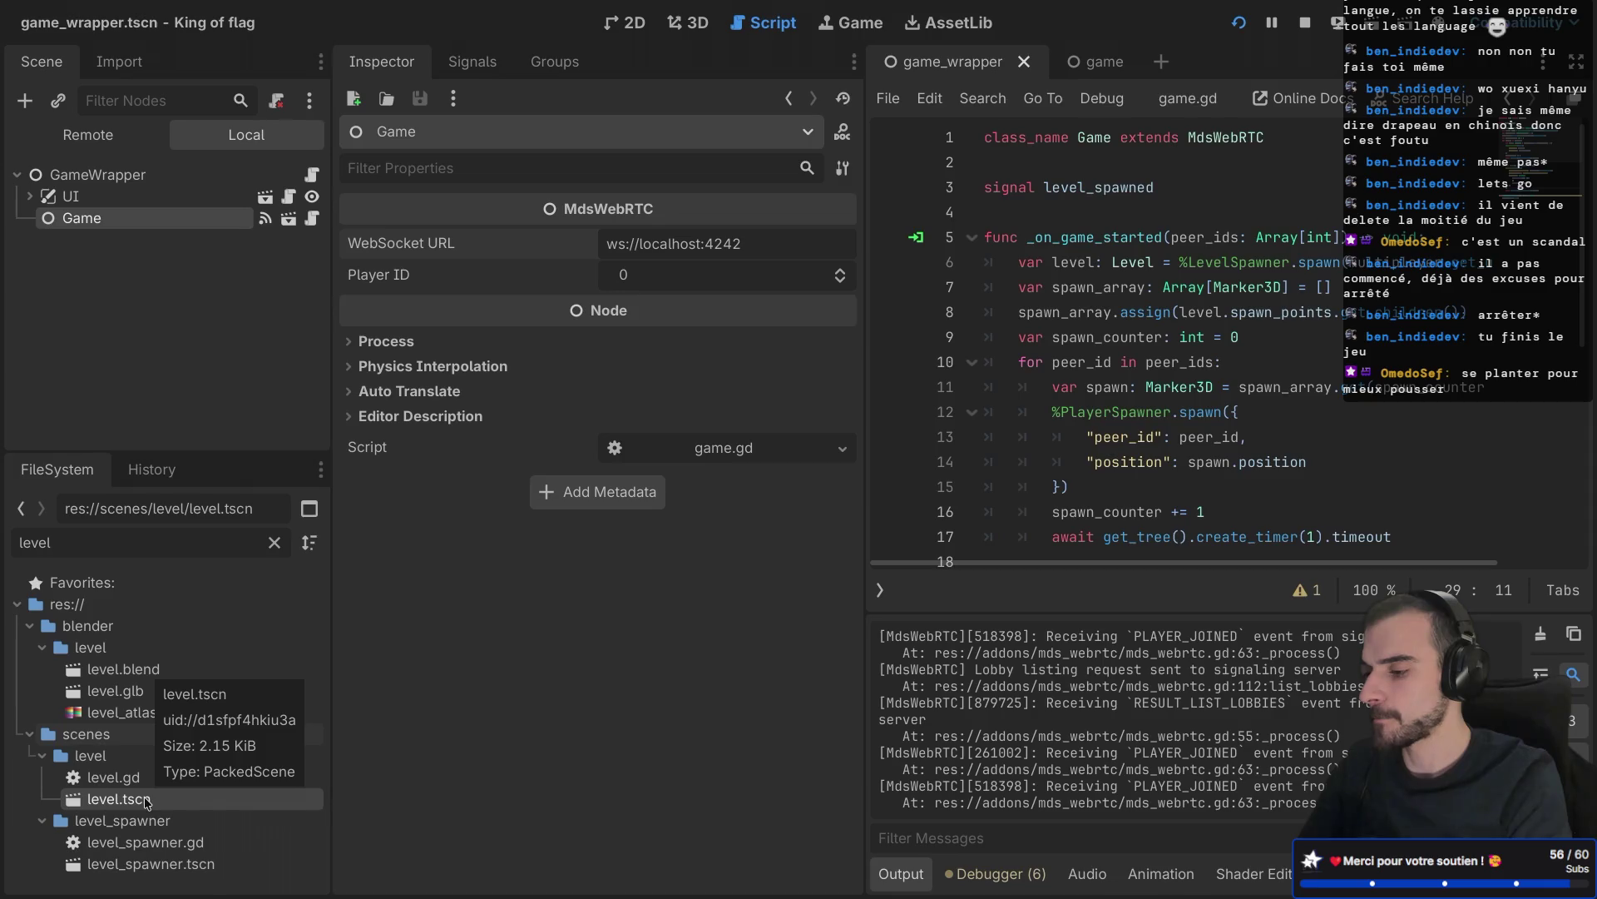
pyautogui.doubleClick(145, 801)
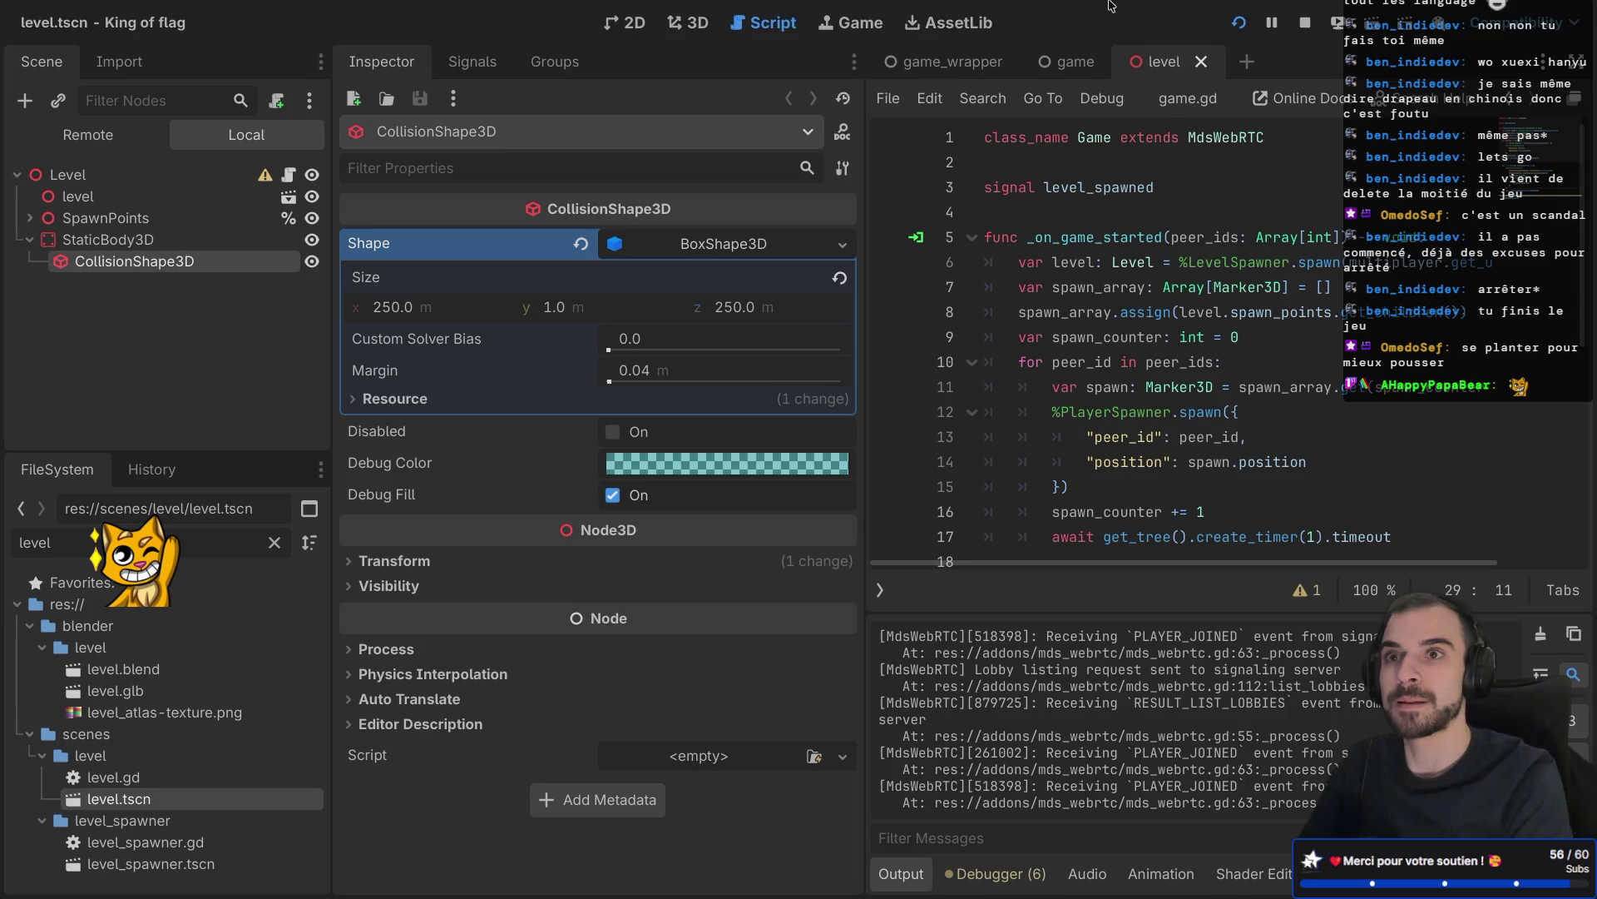
pyautogui.moveTo(1111, 6)
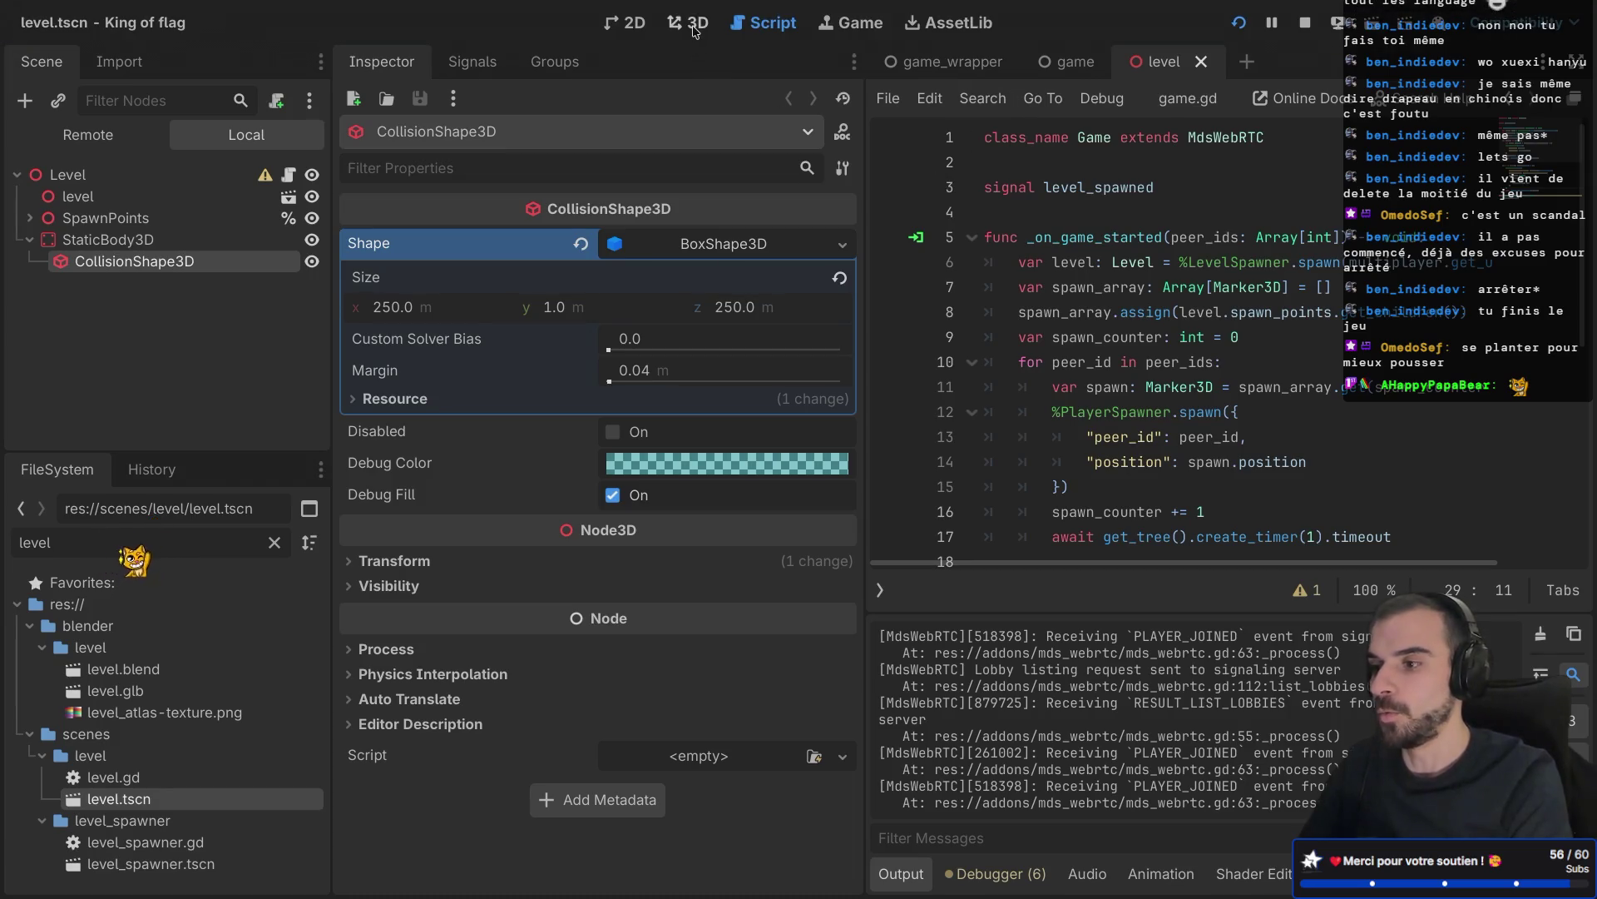
pyautogui.click(684, 23)
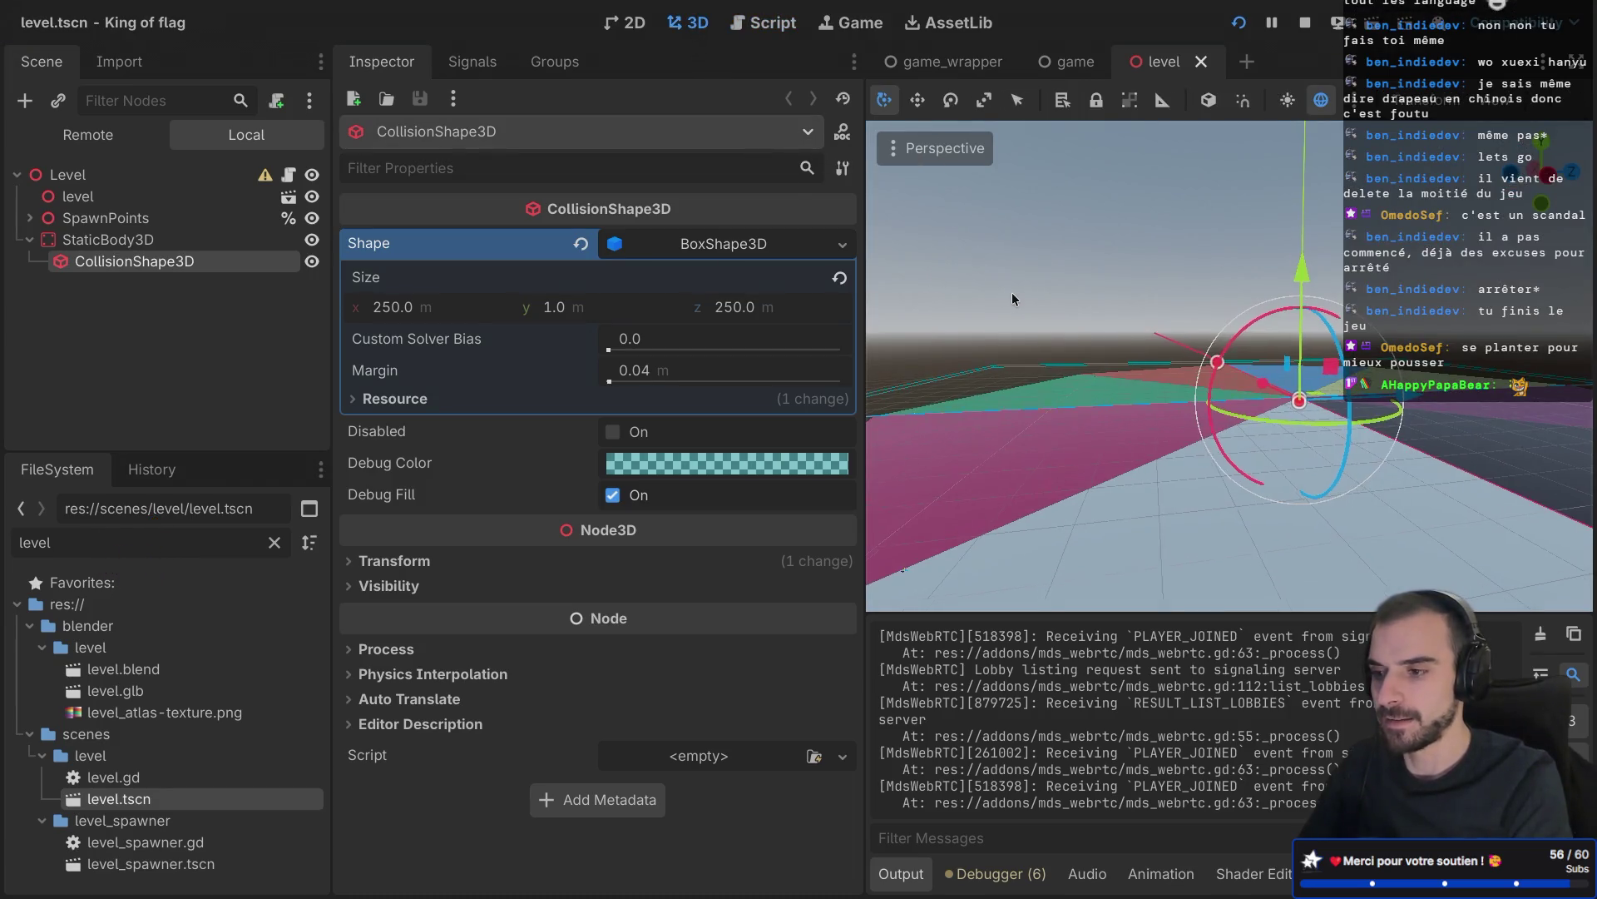
pyautogui.hotkey('ctrl', 'shift', 'F11')
pyautogui.hotkey('ctrl', 'shift', 'F11')
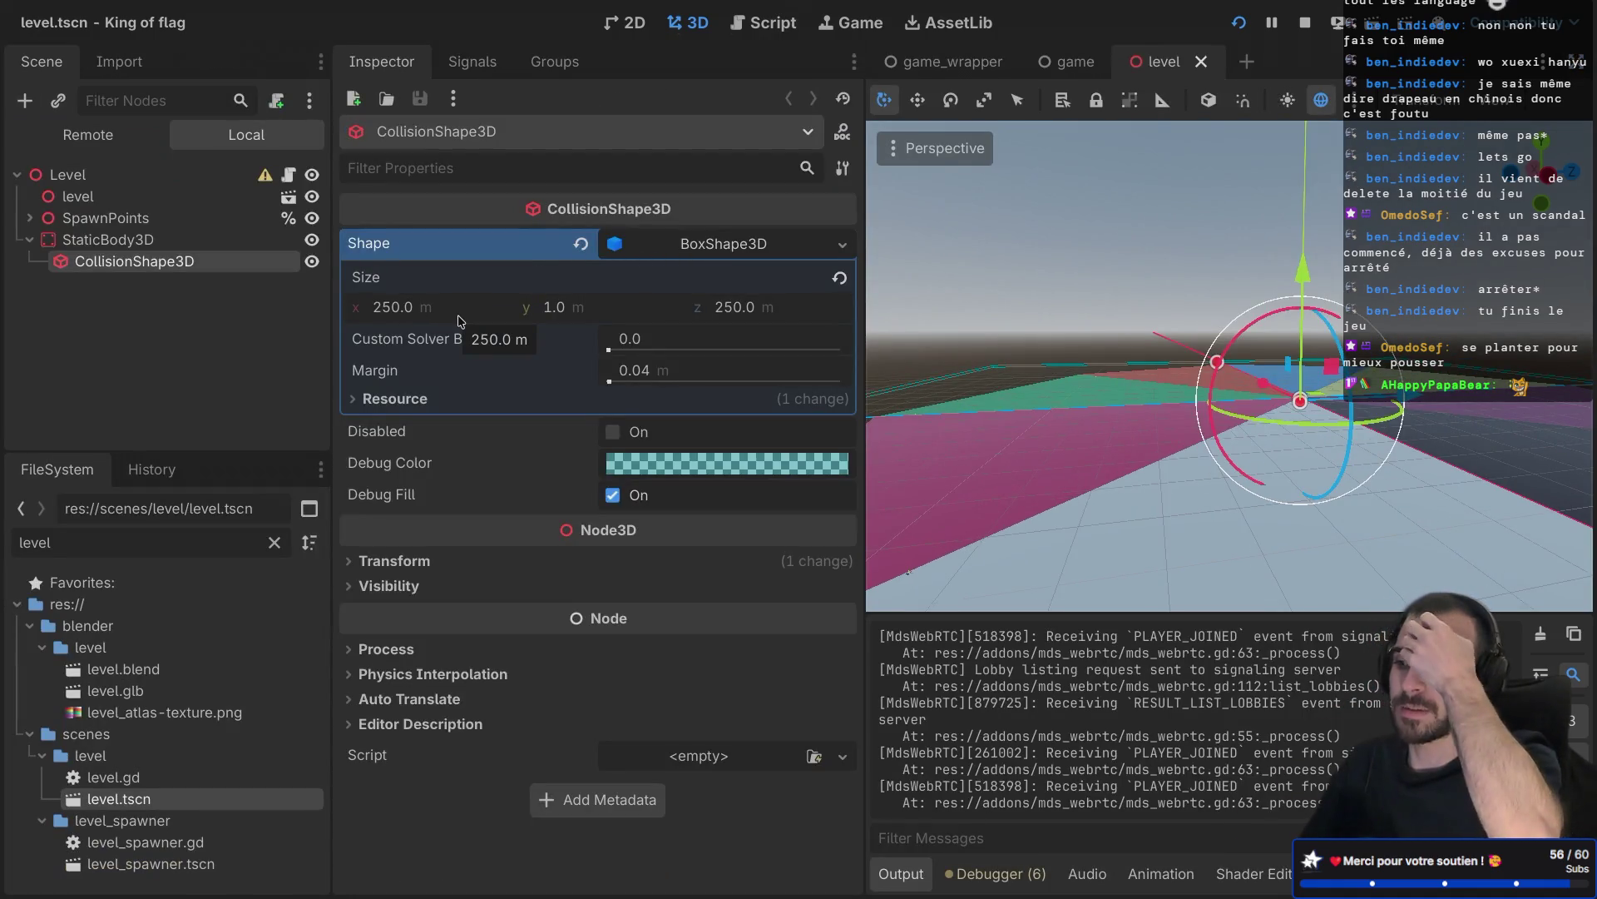
# Inspect the 250 × 1 × 250 m floor BoxShape3D from several angles, then run the project
pyautogui.hscroll(5, 1042, 307)
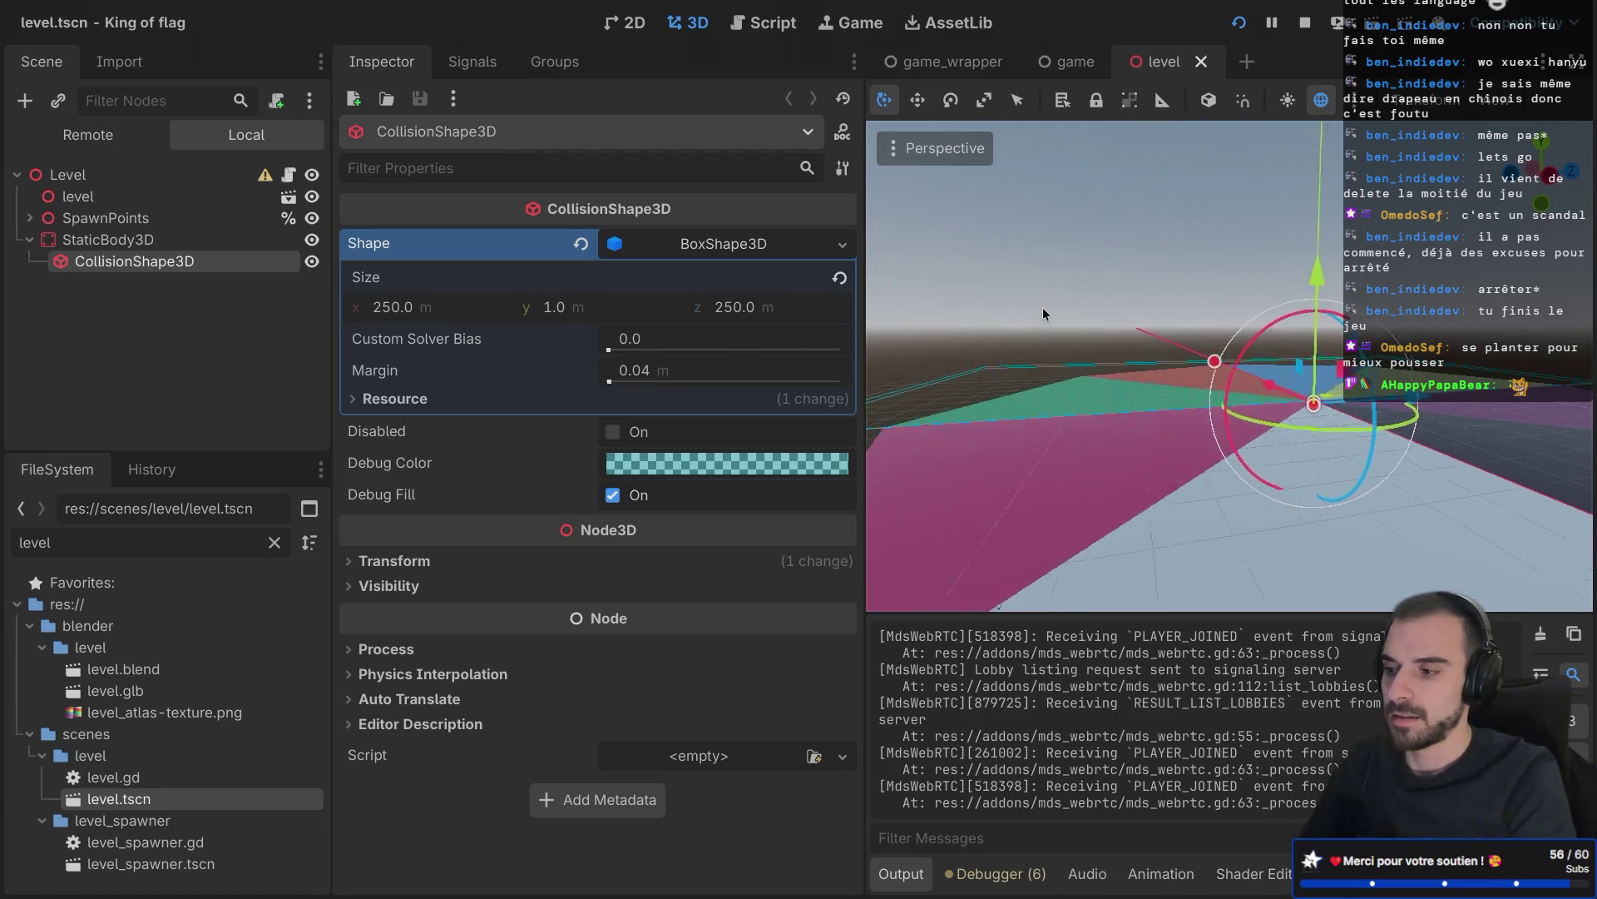
pyautogui.hscroll(5, 1042, 307)
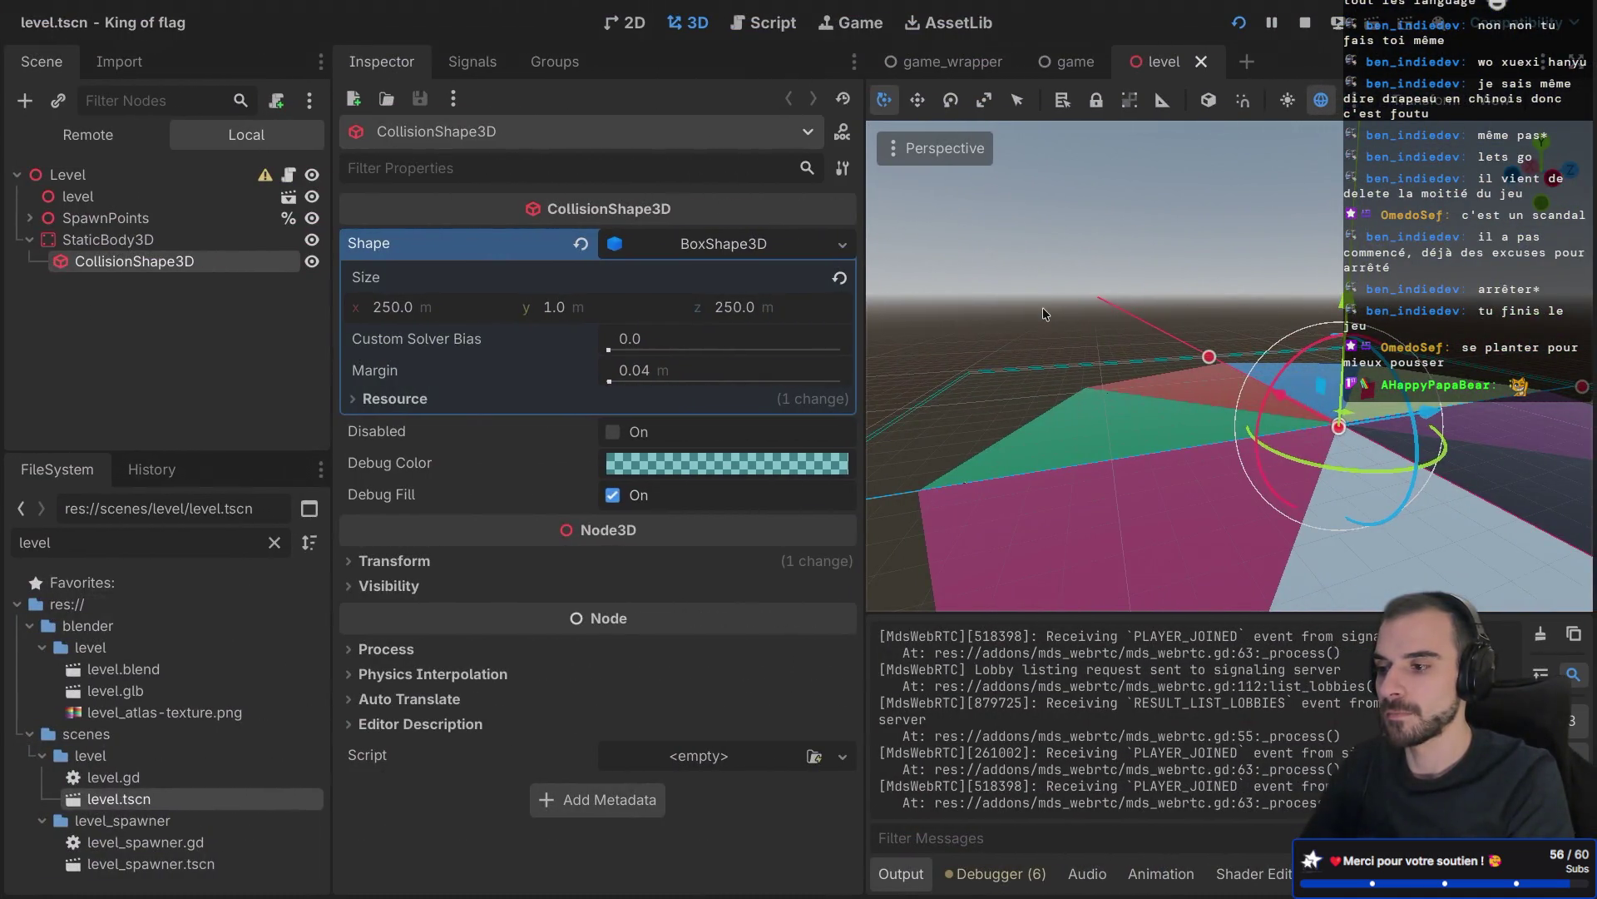
pyautogui.scroll(-5, 1045, 314)
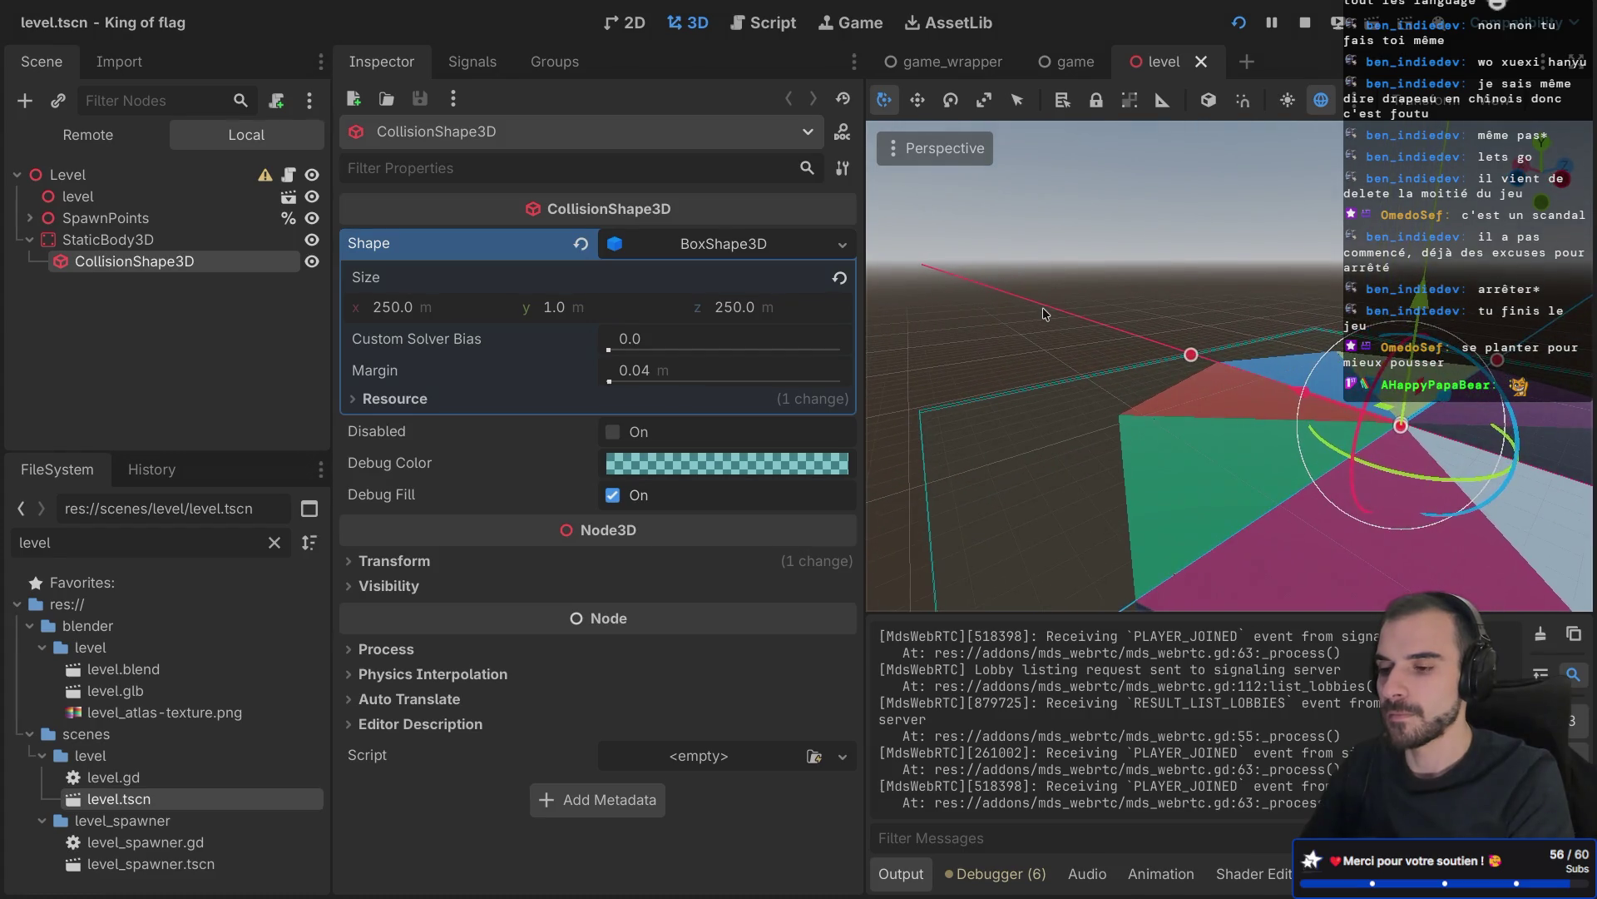
pyautogui.press('f')
pyautogui.moveTo(1045, 313); pyautogui.dragTo(1132, 332)
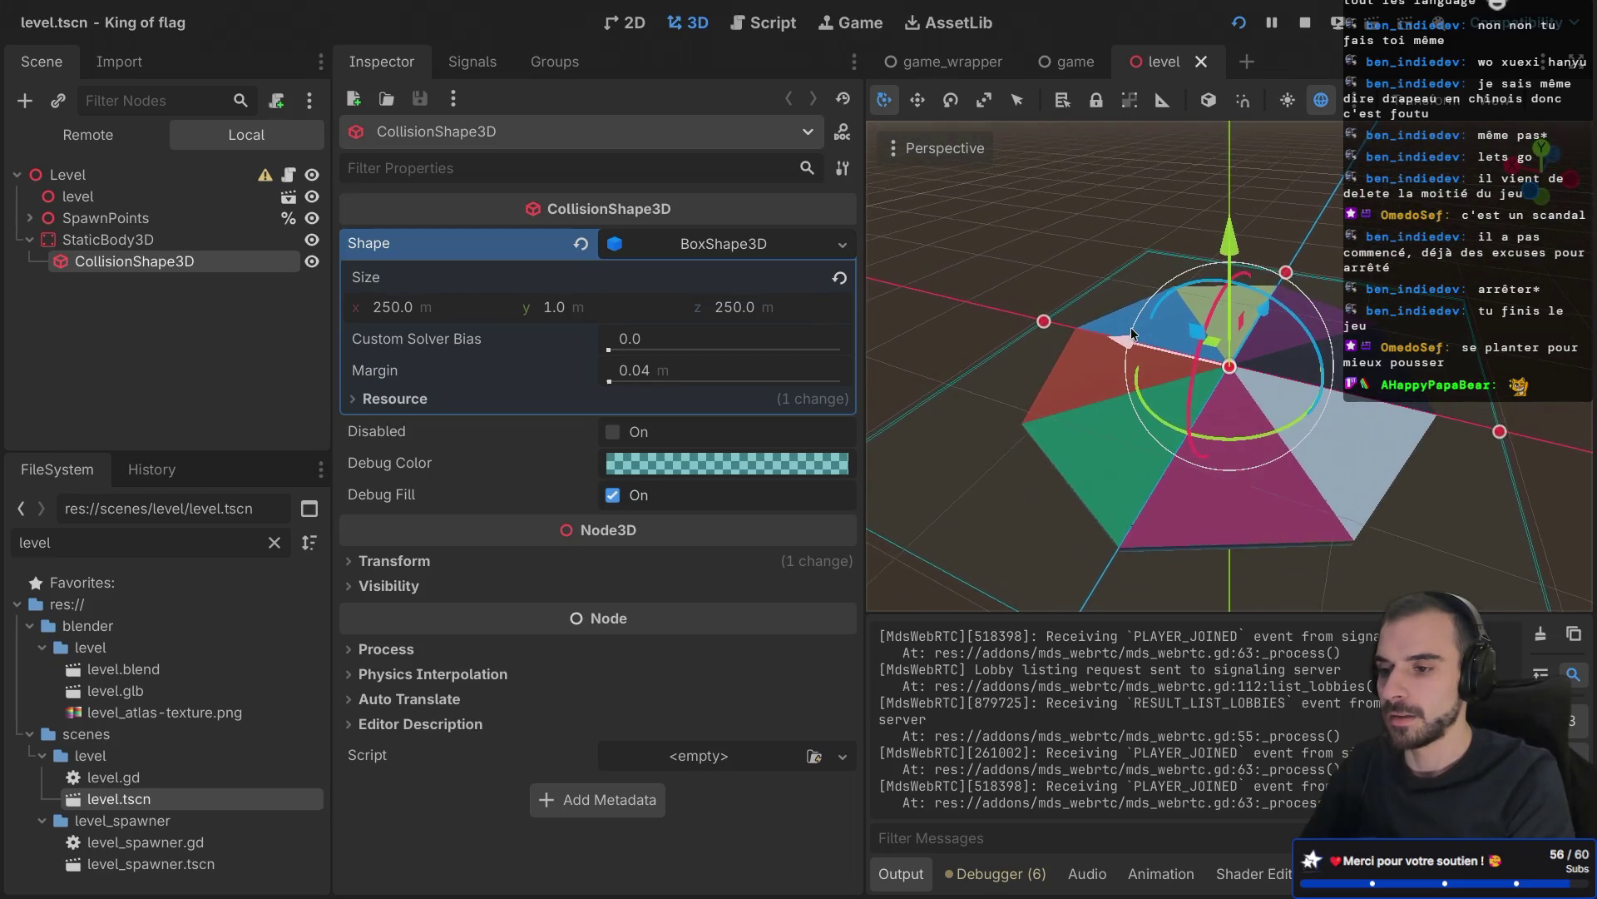
pyautogui.scroll(5, 1210, 371)
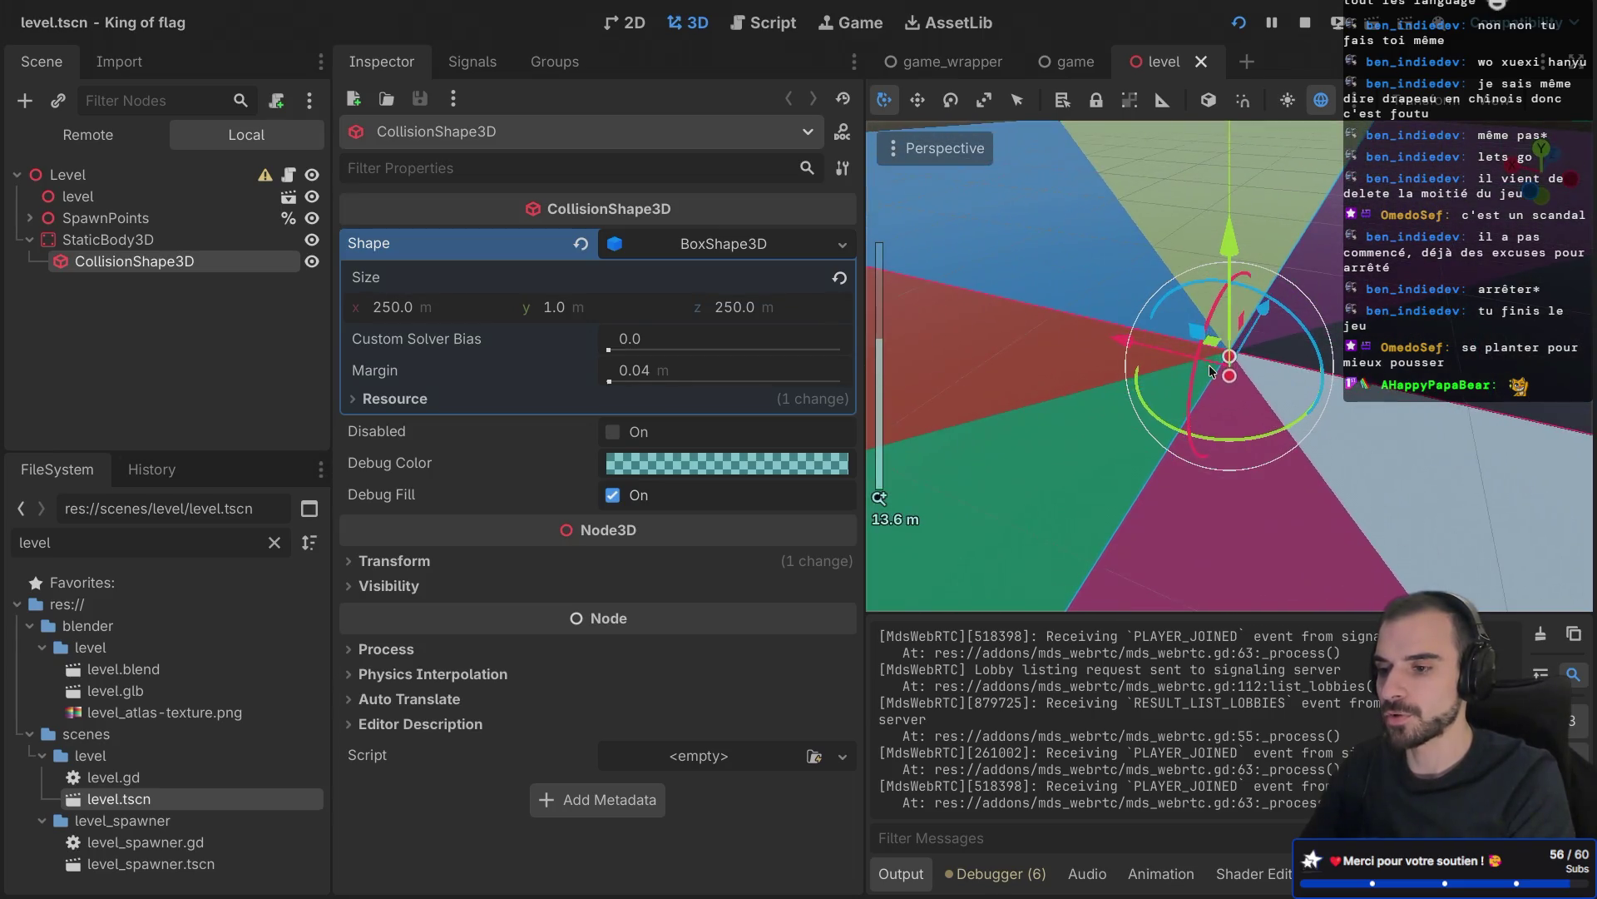
pyautogui.scroll(6, 1210, 370)
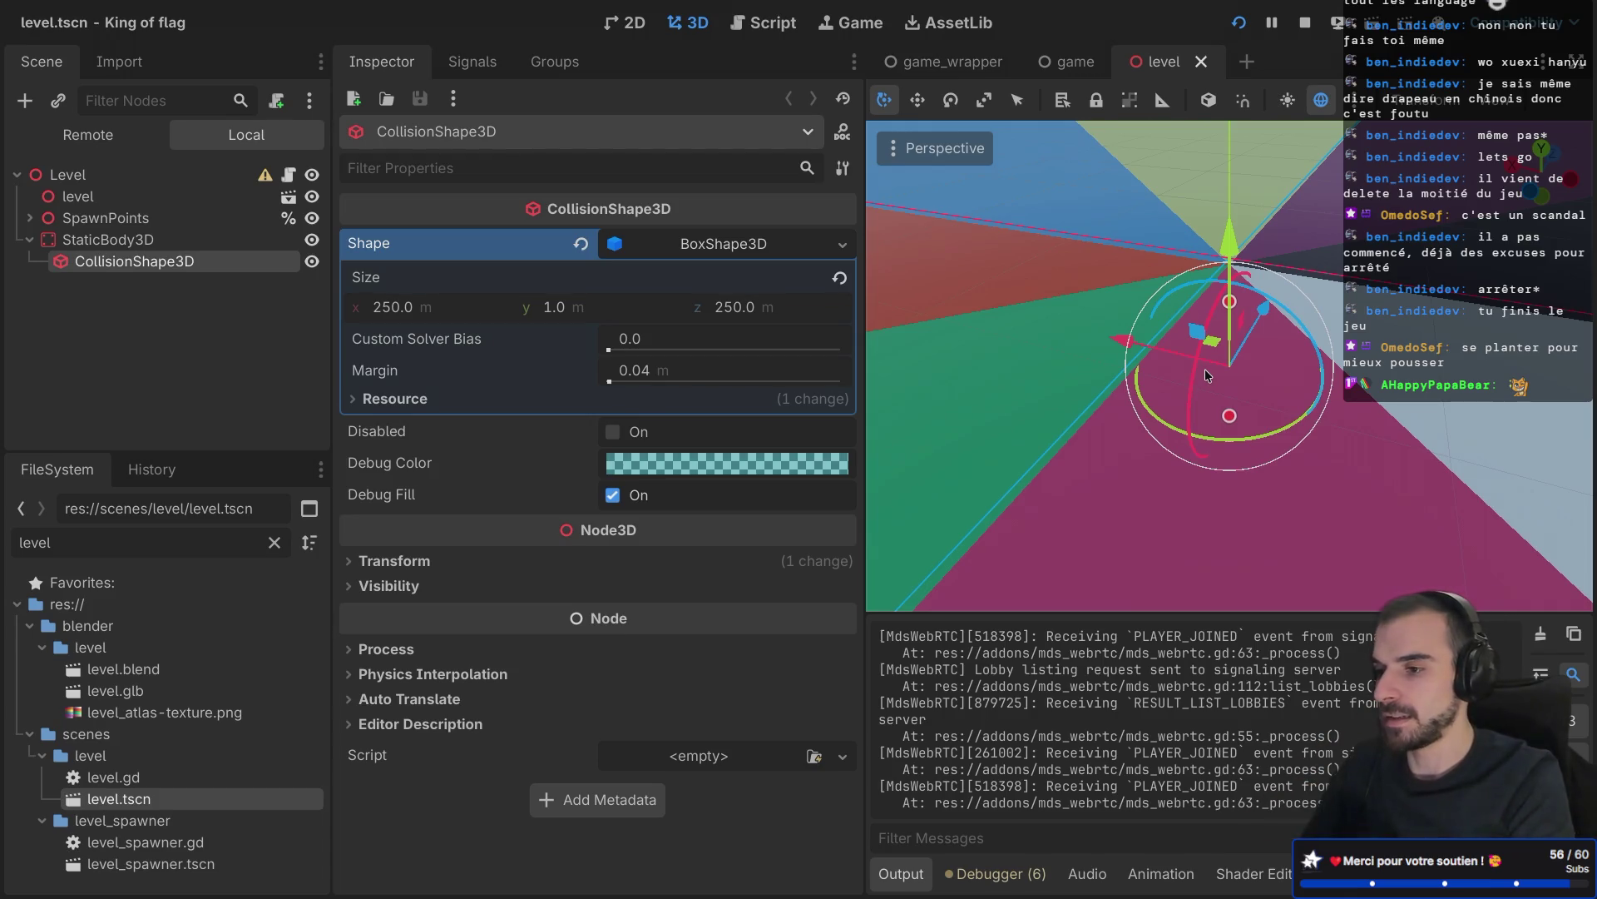
pyautogui.click(1249, 36)
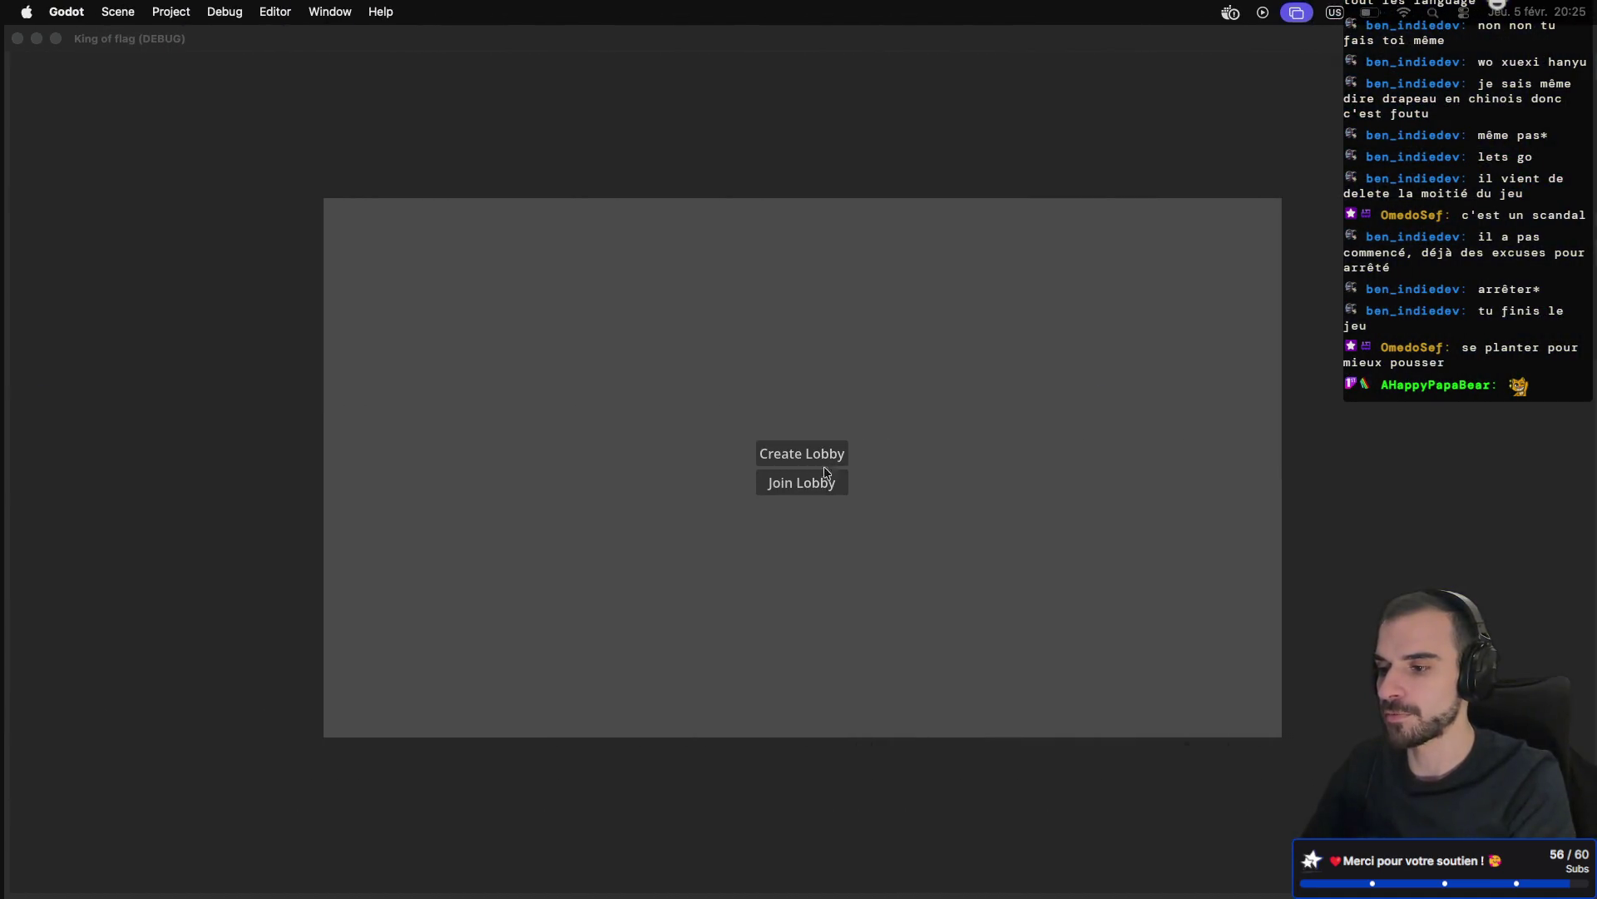
# Create a lobby, join it from the second window, start the match, then reopen game_wrapper.tscn
pyautogui.click(802, 456)
pyautogui.hotkey('ctrl', 'Left')
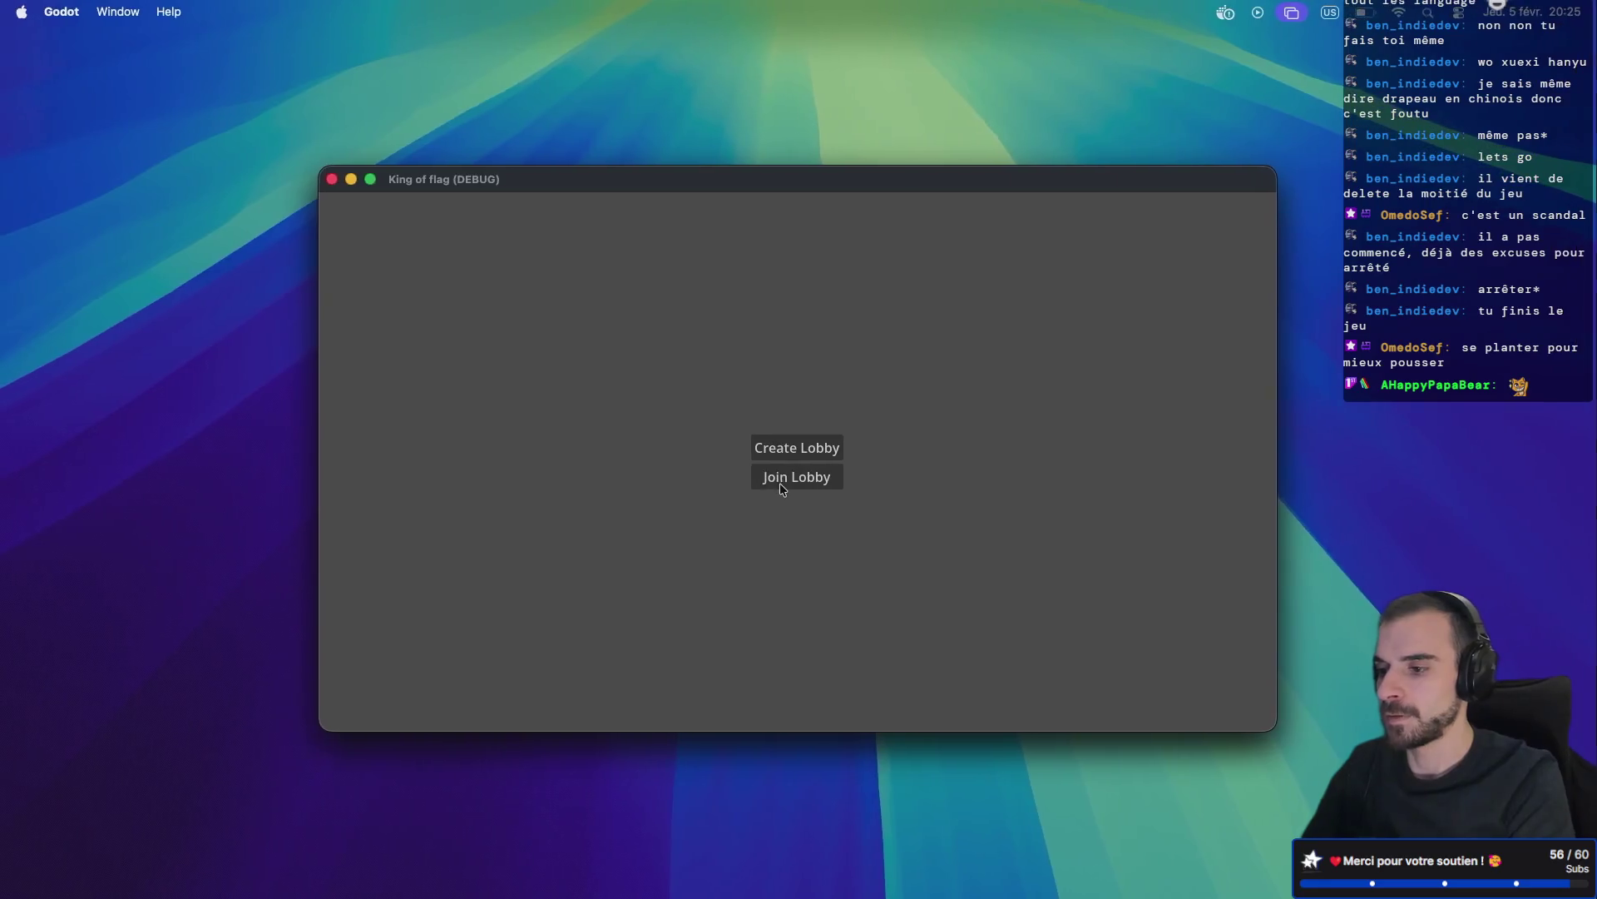
pyautogui.click(786, 476)
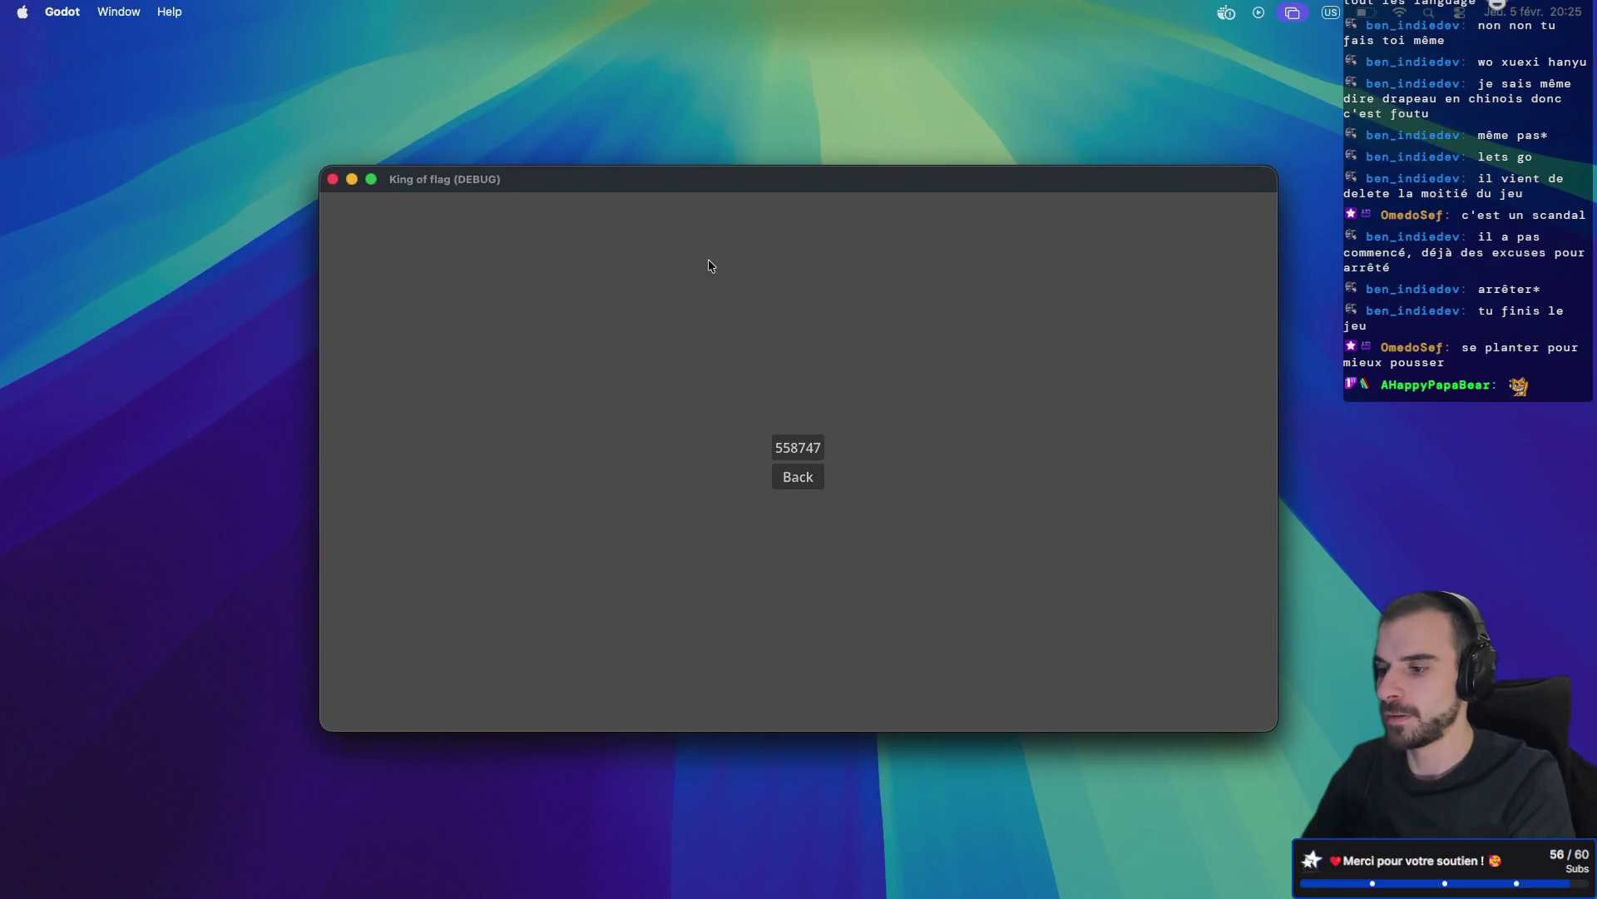
pyautogui.moveTo(723, 175); pyautogui.dragTo(933, 313)
pyautogui.click(802, 256)
pyautogui.click(798, 474)
pyautogui.press('Return')
pyautogui.click(1400, 439)
pyautogui.press('Return')
pyautogui.hotkey('ctrl', 'Right')
pyautogui.click(818, 513)
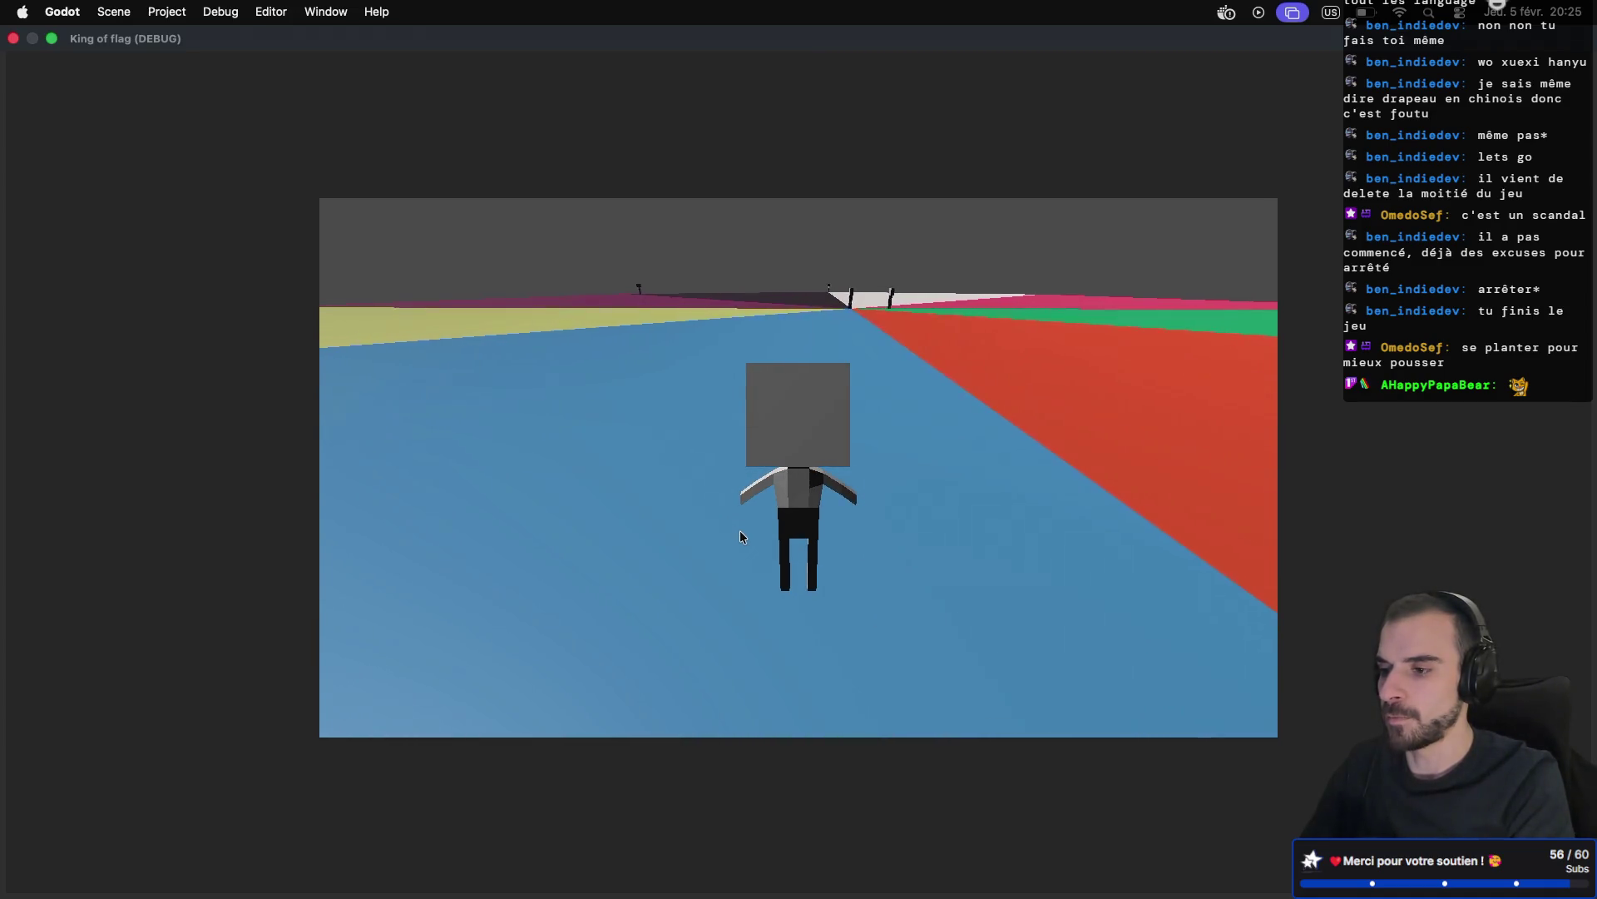
pyautogui.hotkey('ctrl', 'Right')
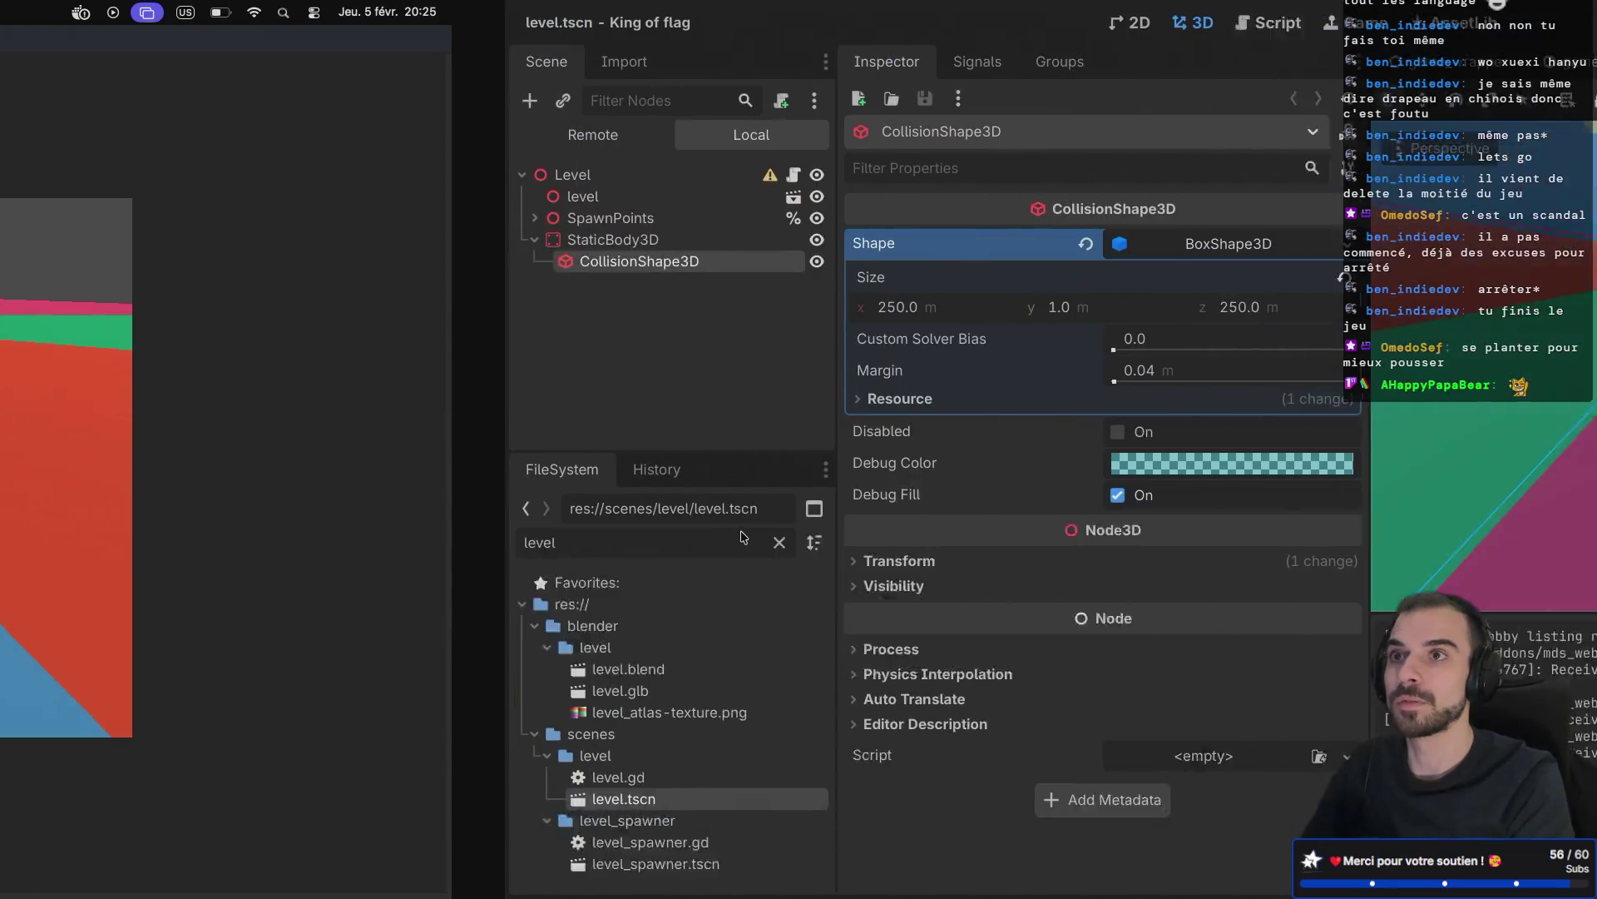
pyautogui.click(957, 67)
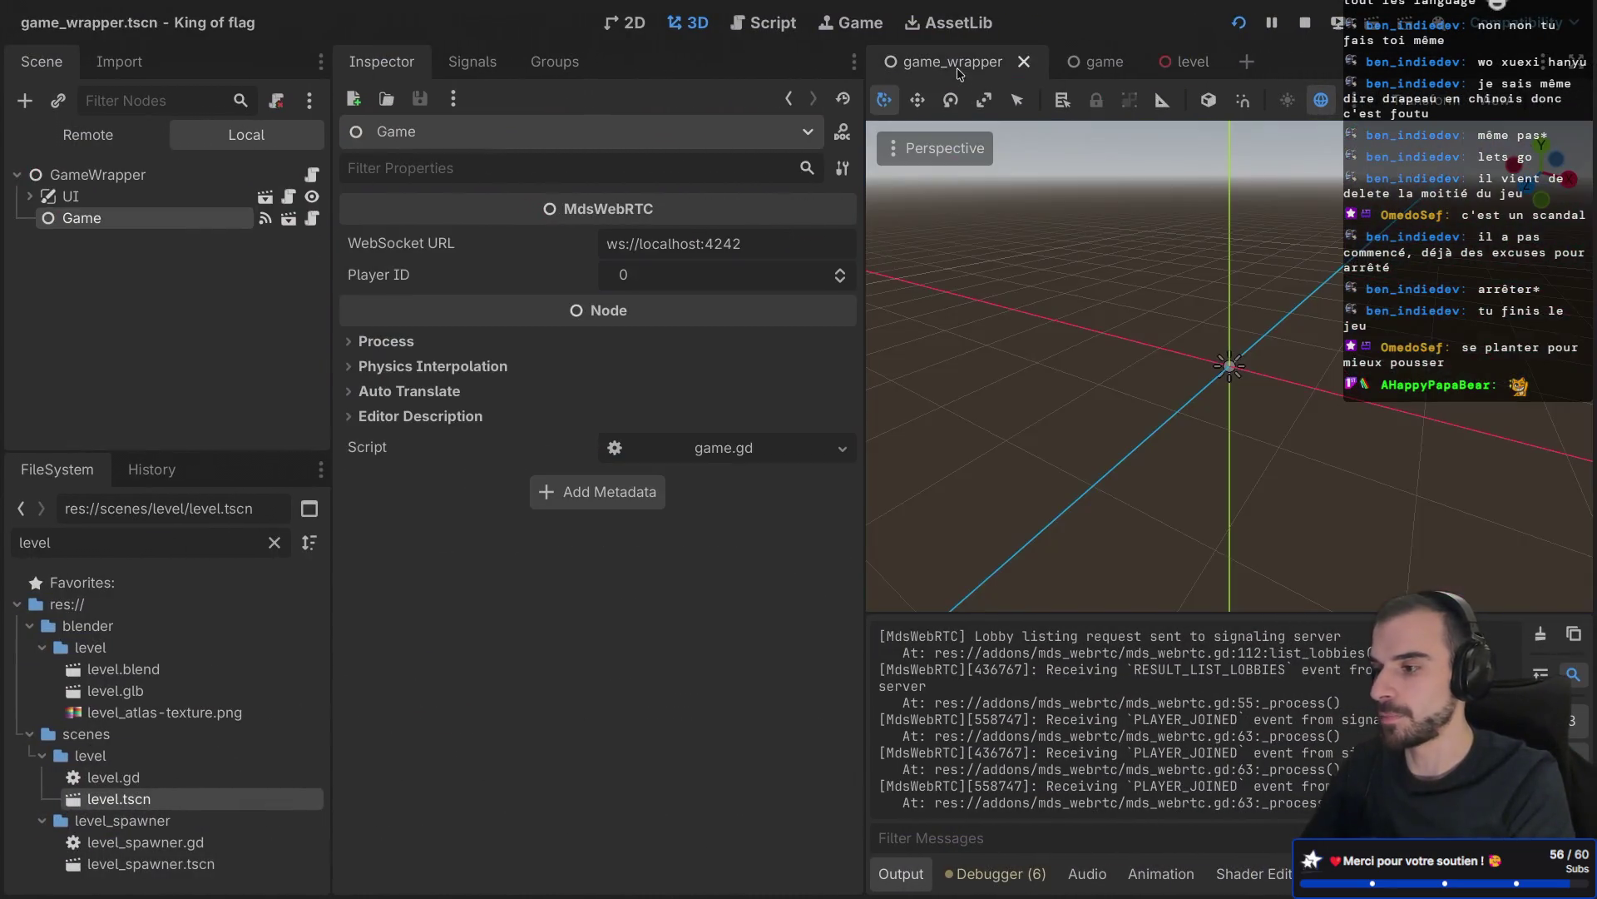
# Open game.gd at the flag spawn position code
pyautogui.click(1090, 62)
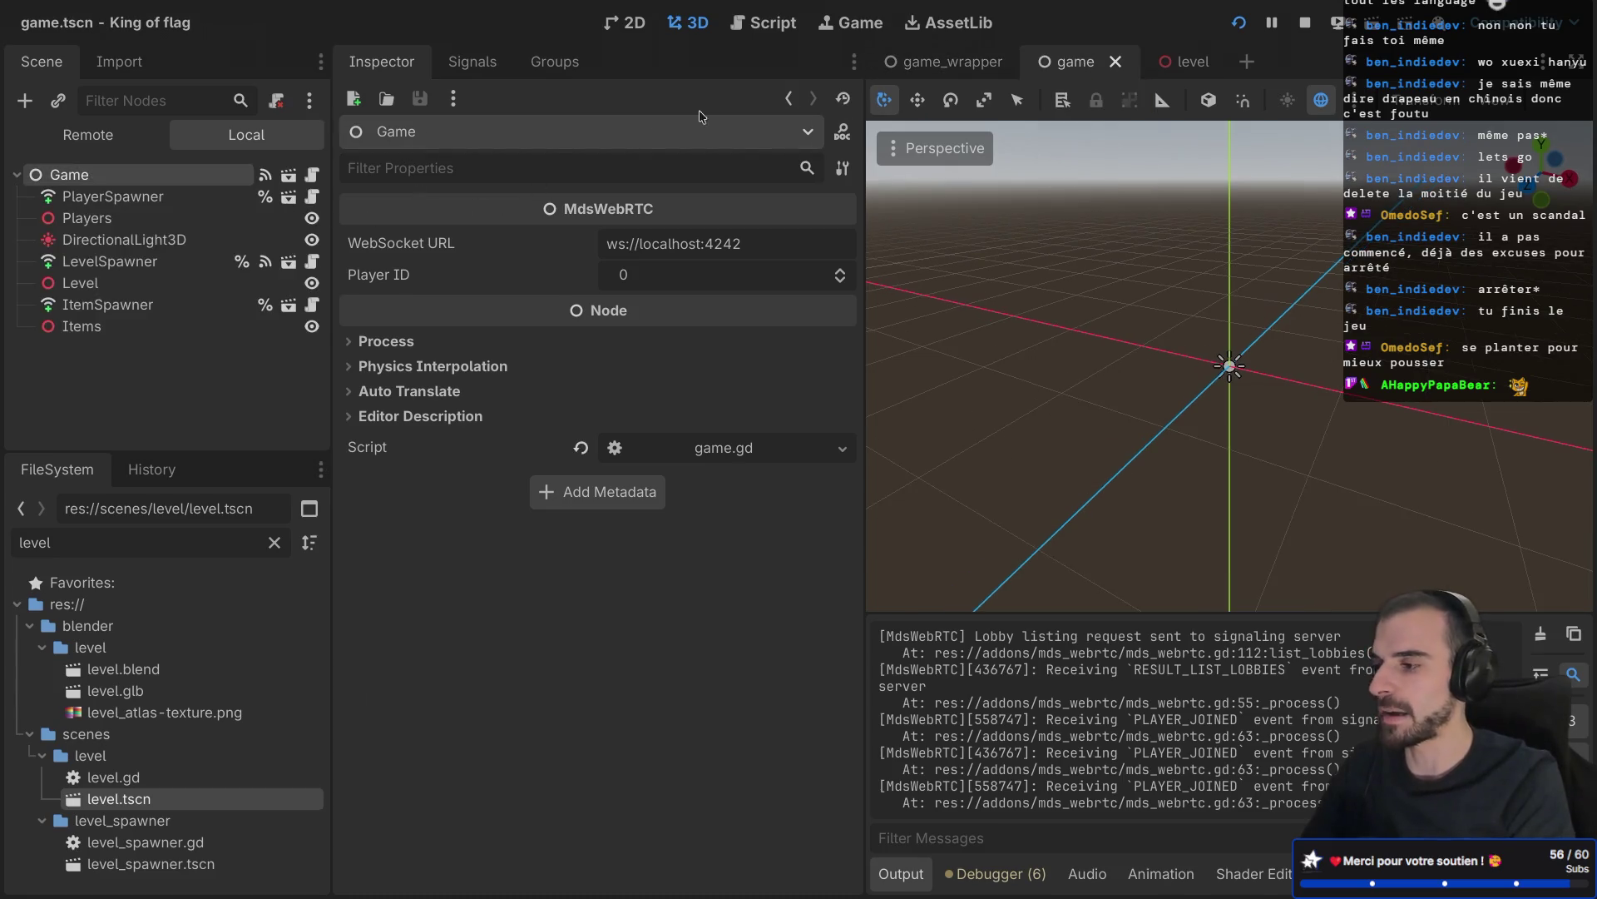
pyautogui.click(313, 182)
pyautogui.hotkey('ctrl', 'shift', 'F11')
pyautogui.scroll(-1, 649, 268)
pyautogui.hotkey('shift', 'Up')
pyautogui.click(452, 368)
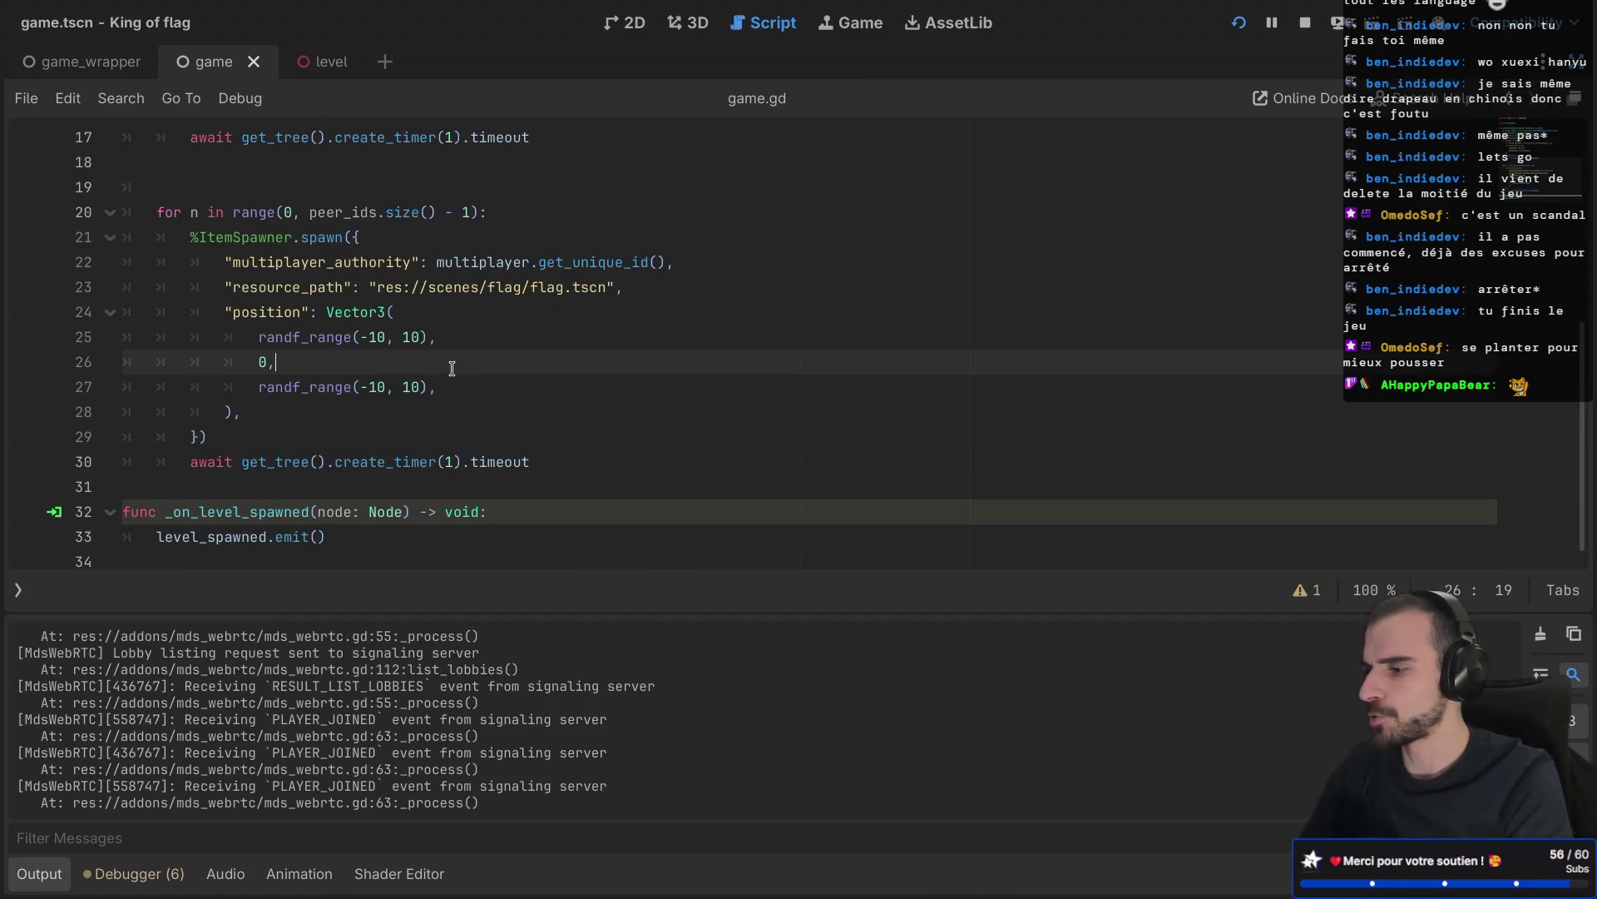
# Change both randf_range(-10, 10) calls for x and z to randf_range(-20, 20), then run the game
pyautogui.click(381, 343)
pyautogui.press('BackSpace')
pyautogui.write('2')
pyautogui.press('Down')
pyautogui.press('Down')
pyautogui.press('BackSpace')
pyautogui.write('2')
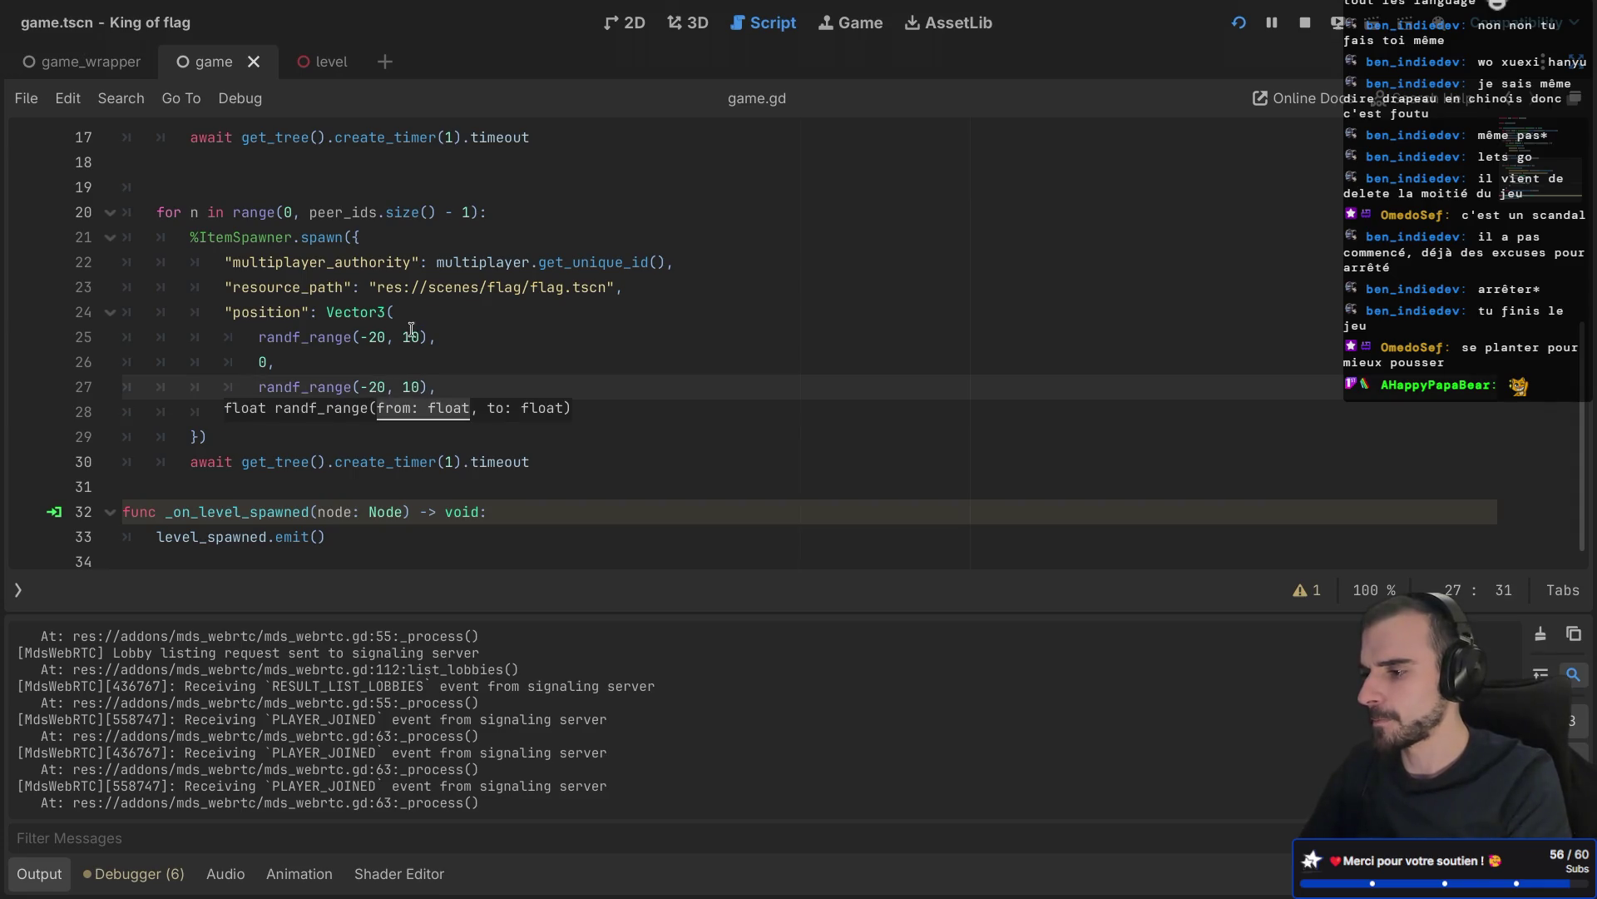
pyautogui.click(411, 330)
pyautogui.press('BackSpace')
pyautogui.write('2')
pyautogui.press('Down')
pyautogui.press('Down')
pyautogui.press('BackSpace')
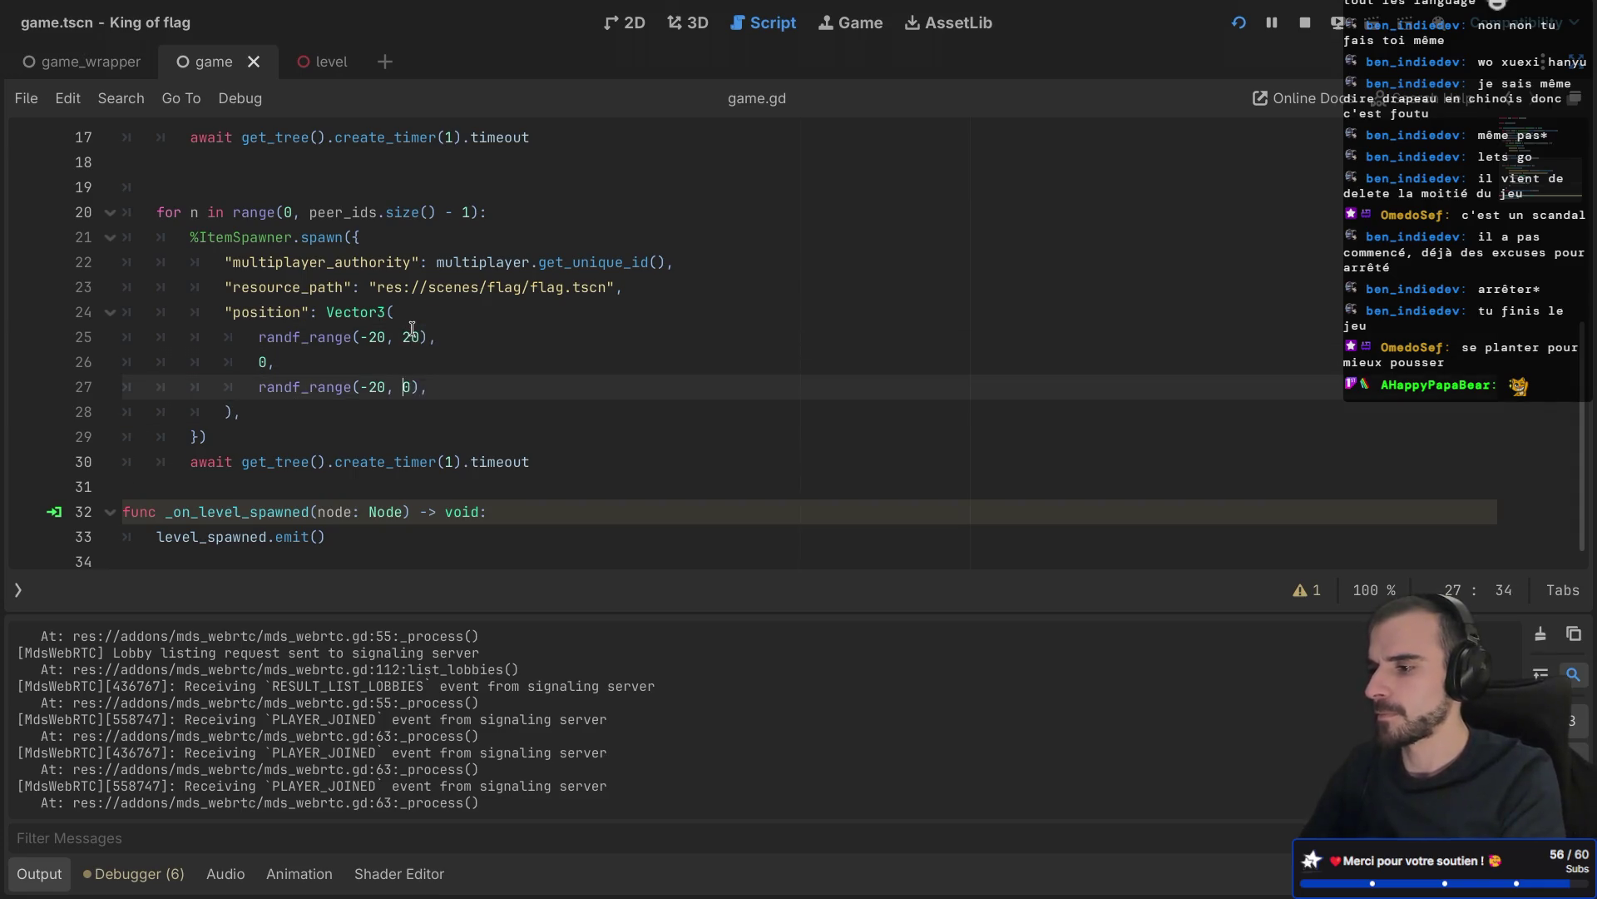
pyautogui.write('2')
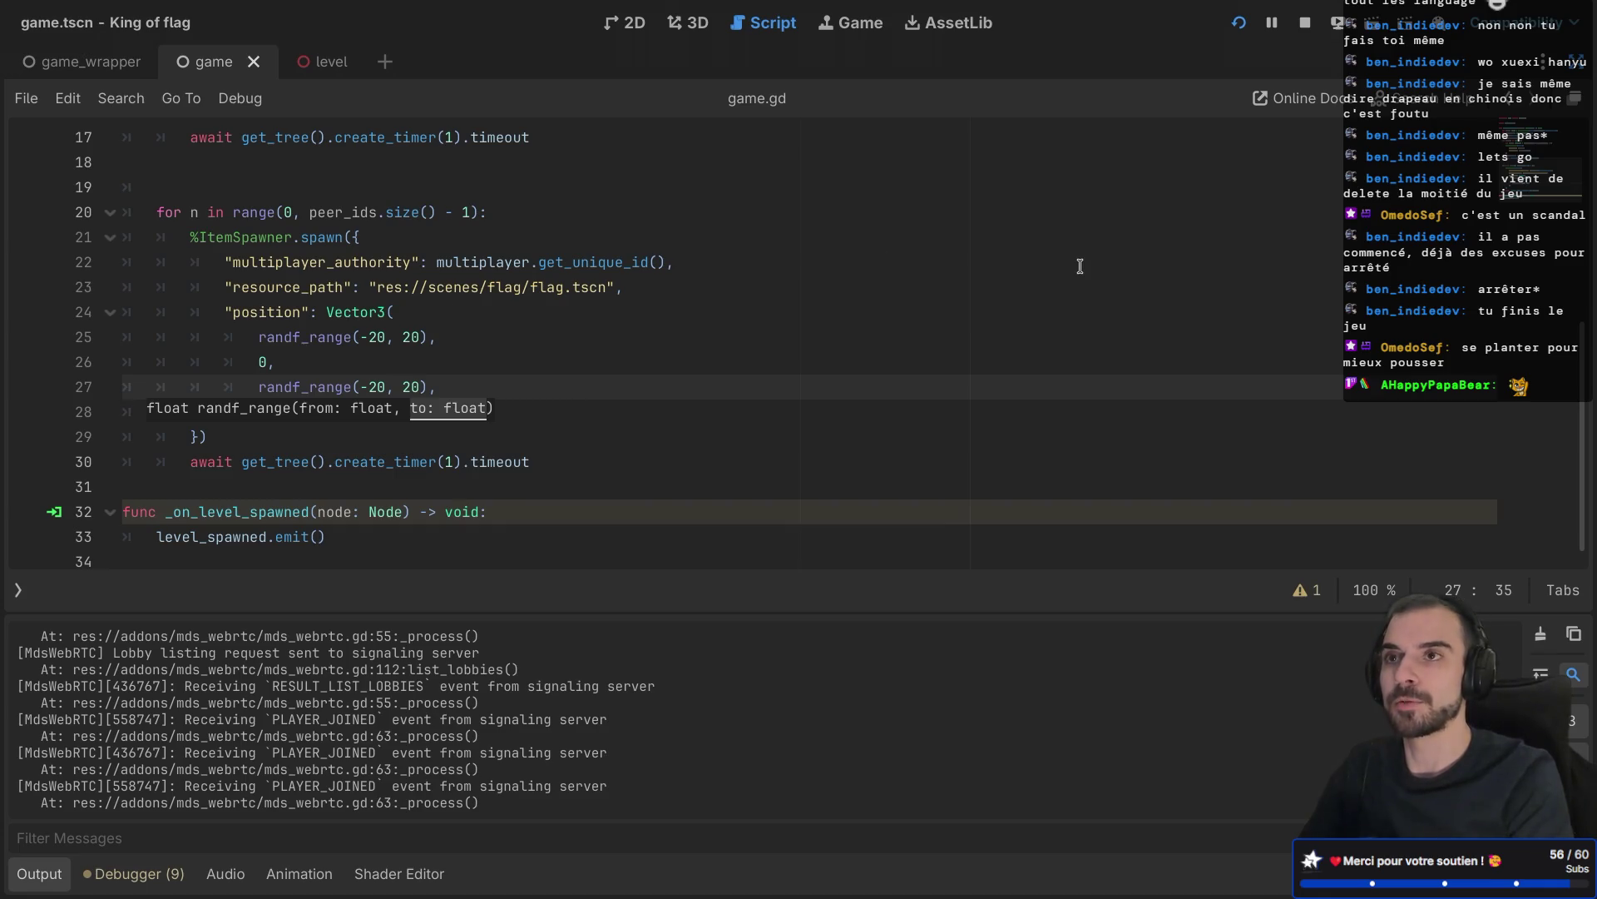
pyautogui.click(1238, 25)
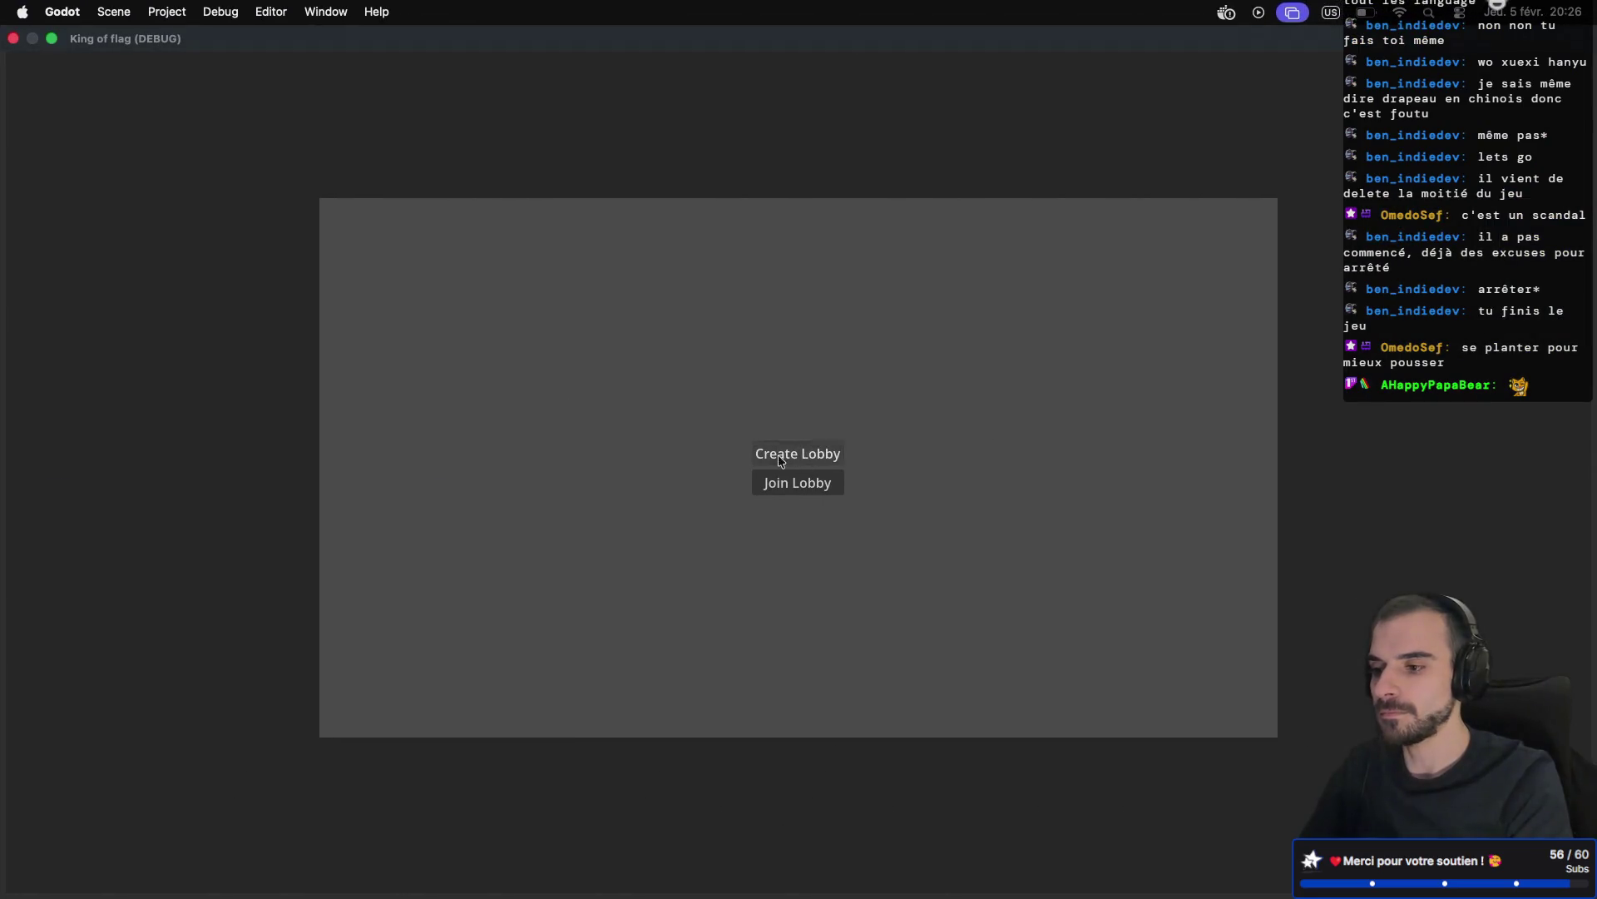
# Host a lobby, join it from the two other game windows, and start the match from the maximized host
pyautogui.click(777, 454)
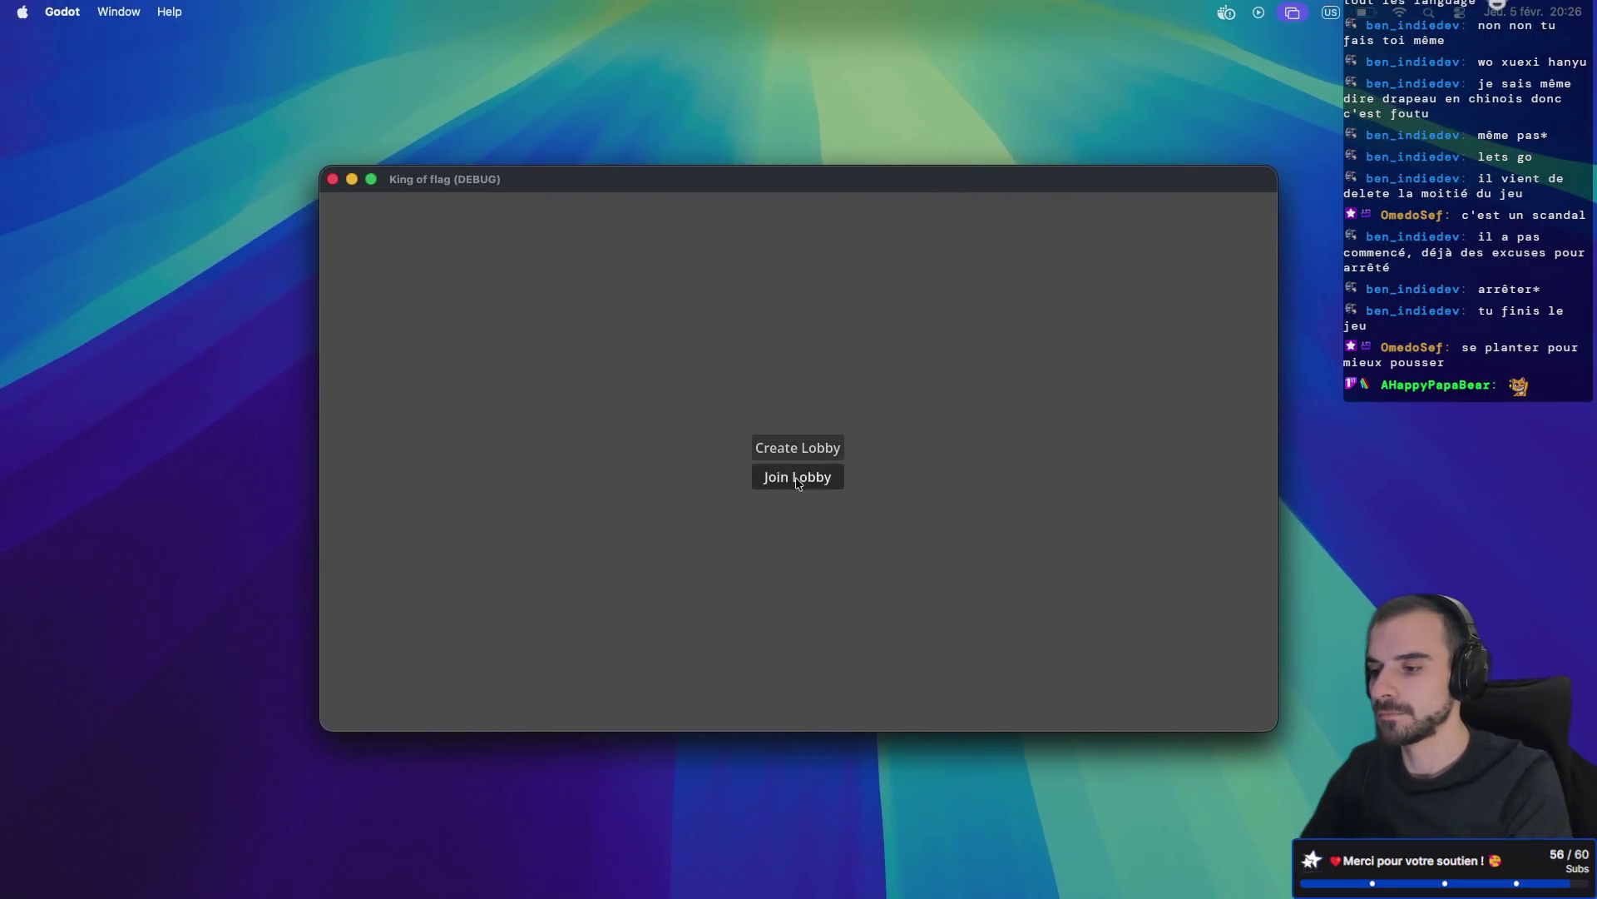
pyautogui.click(799, 478)
pyautogui.click(805, 447)
pyautogui.moveTo(801, 200); pyautogui.dragTo(1077, 310)
pyautogui.click(1026, 247)
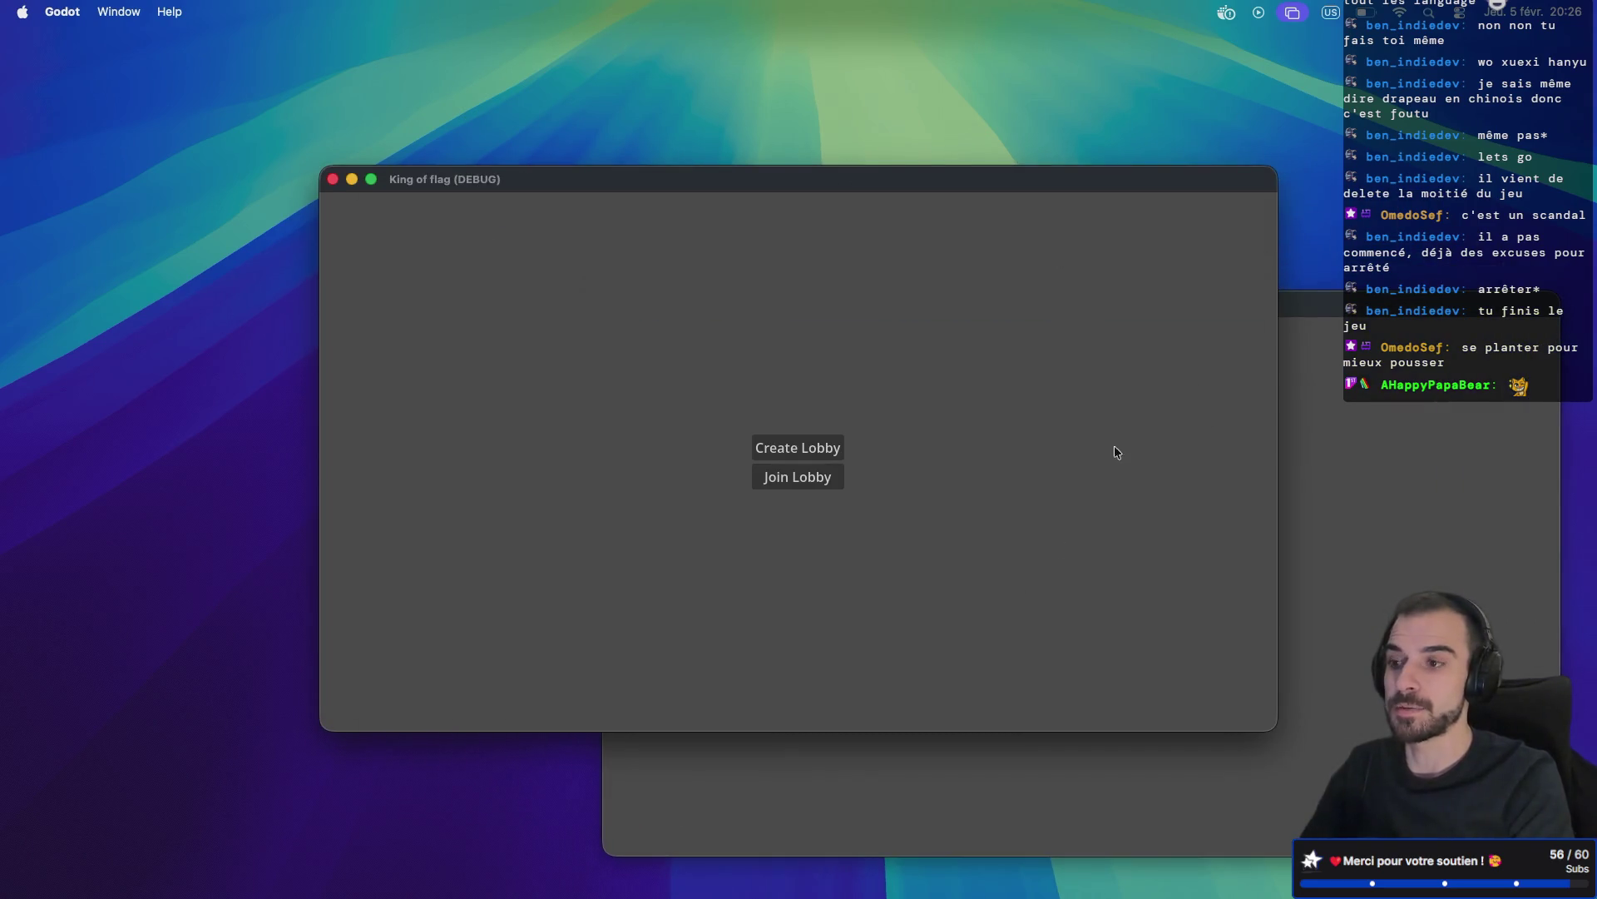
pyautogui.click(809, 456)
pyautogui.moveTo(922, 174); pyautogui.dragTo(633, 72)
pyautogui.doubleClick(1159, 298)
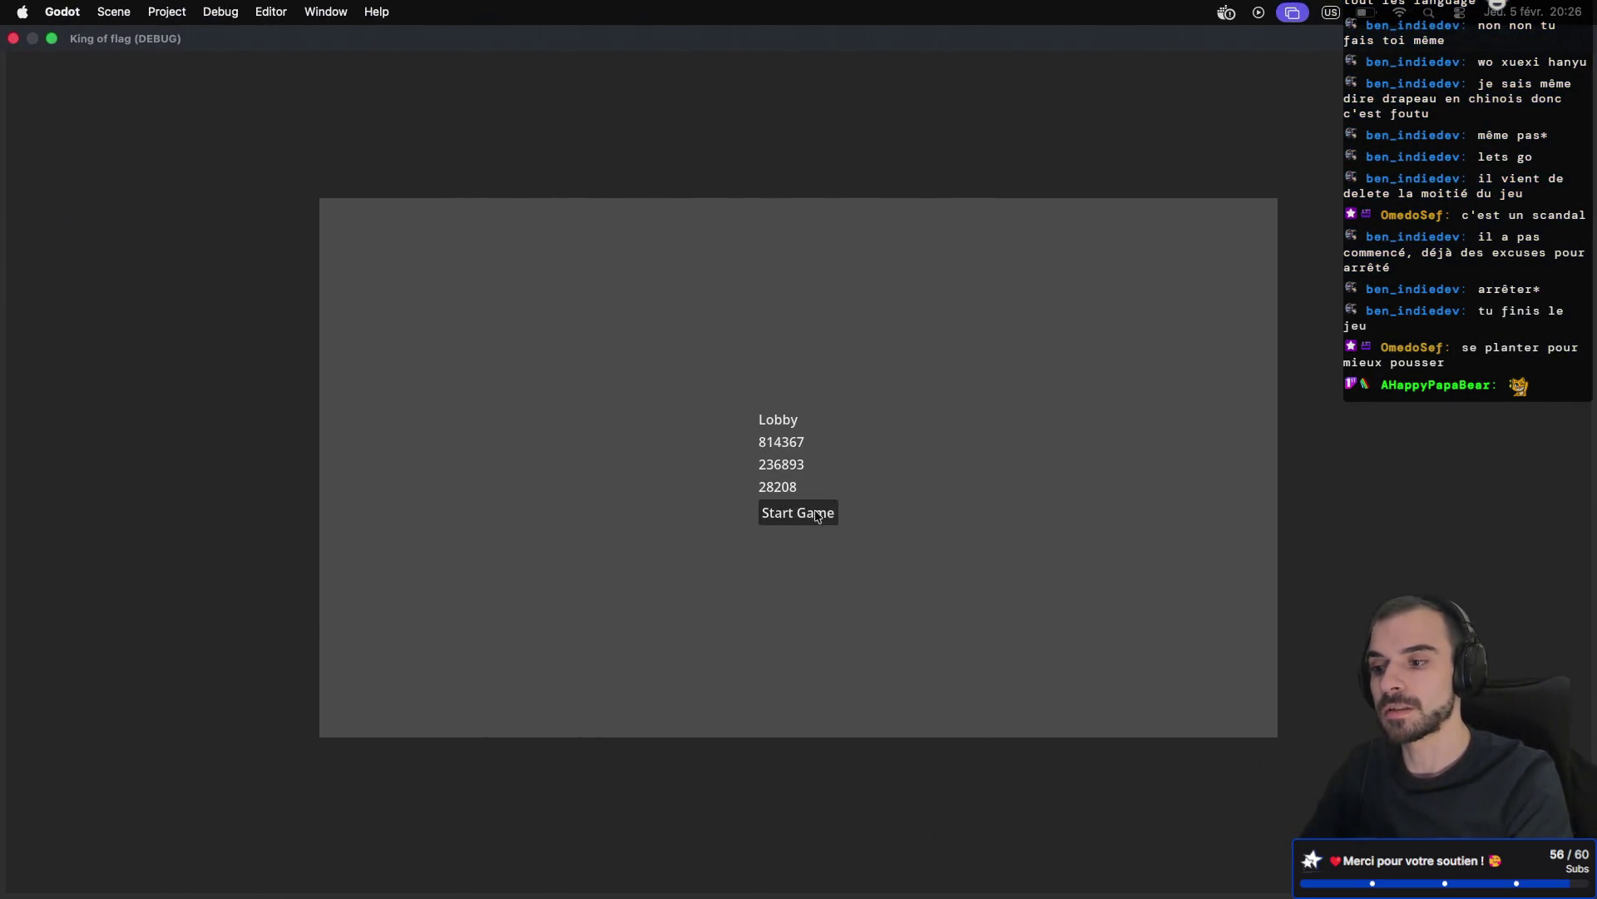
pyautogui.click(817, 514)
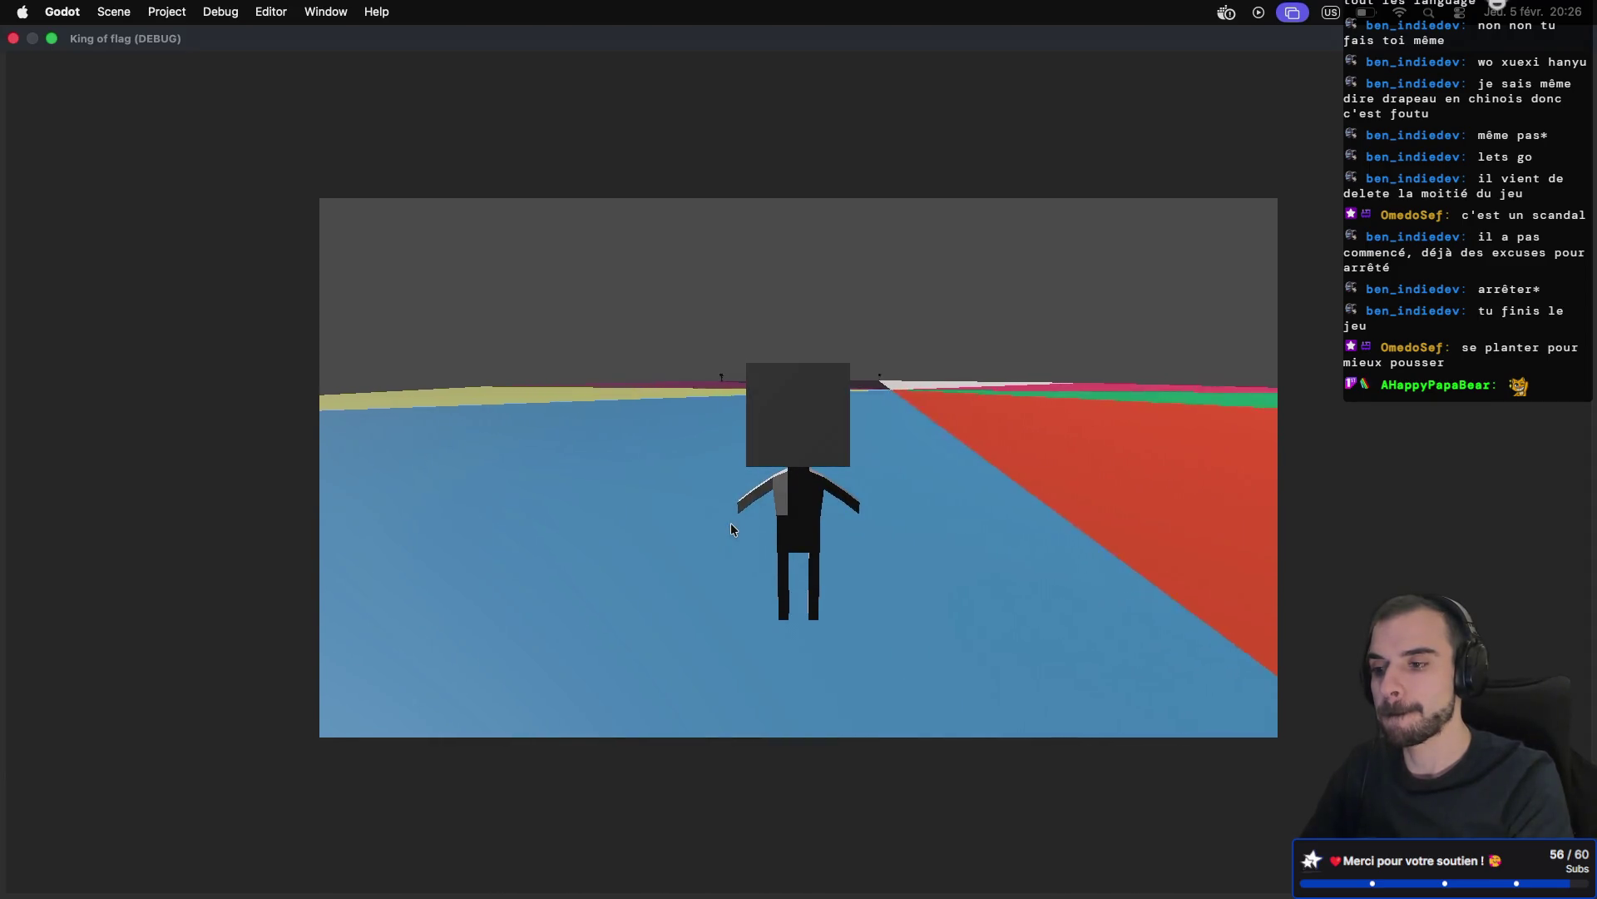
# Walk the character around the level with WASD toward the floor centre to see the scattered flags
pyautogui.press('d')
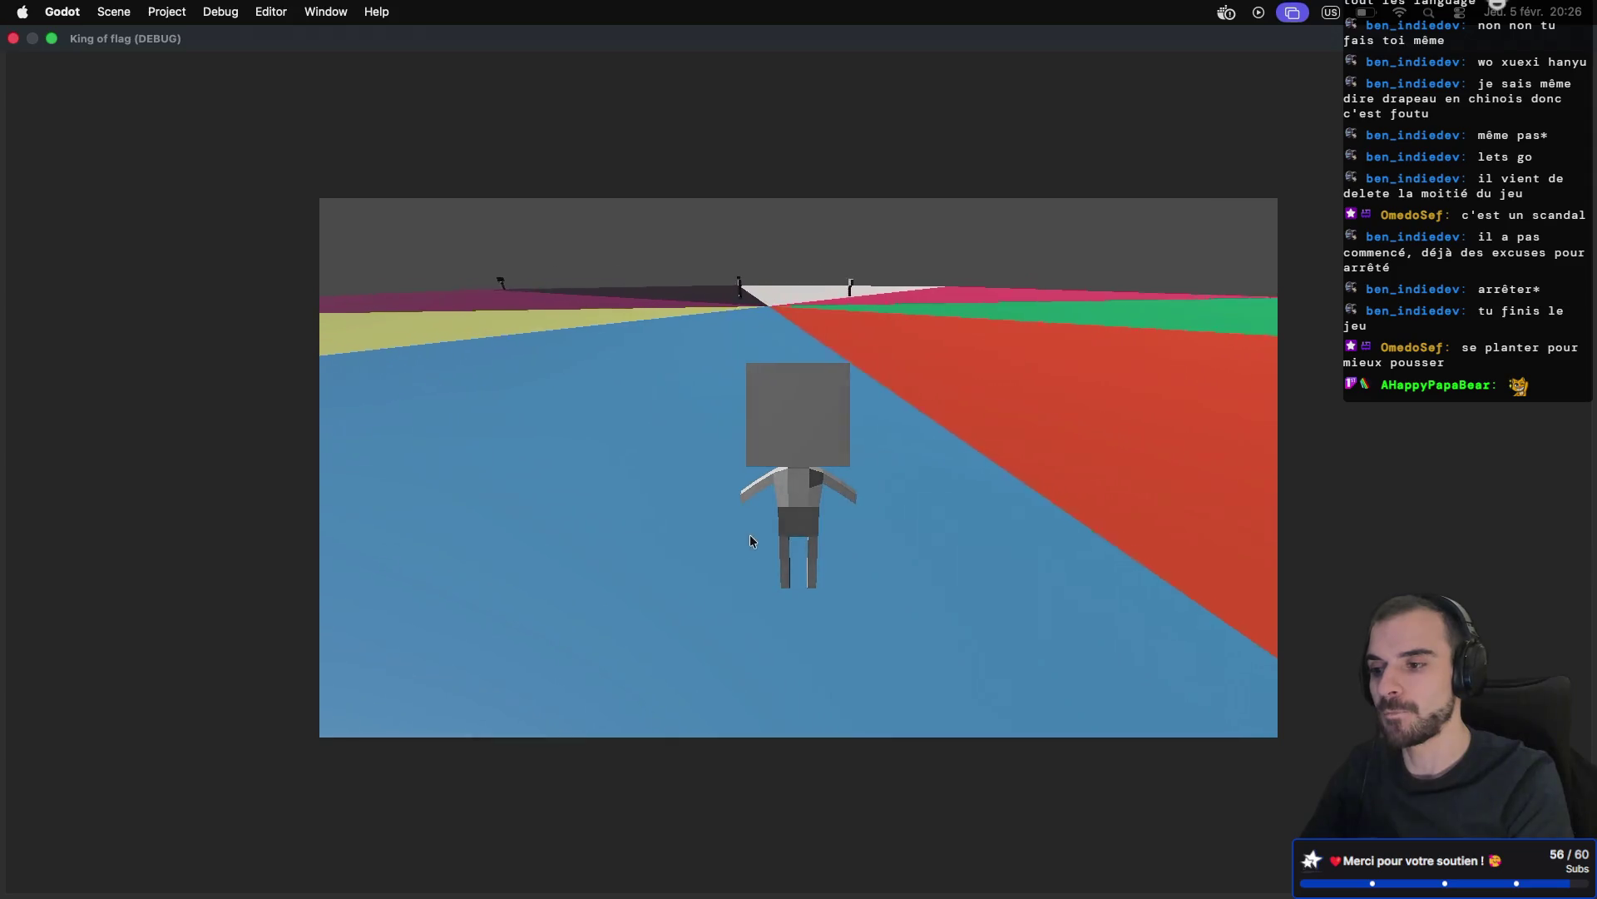
pyautogui.press('w')
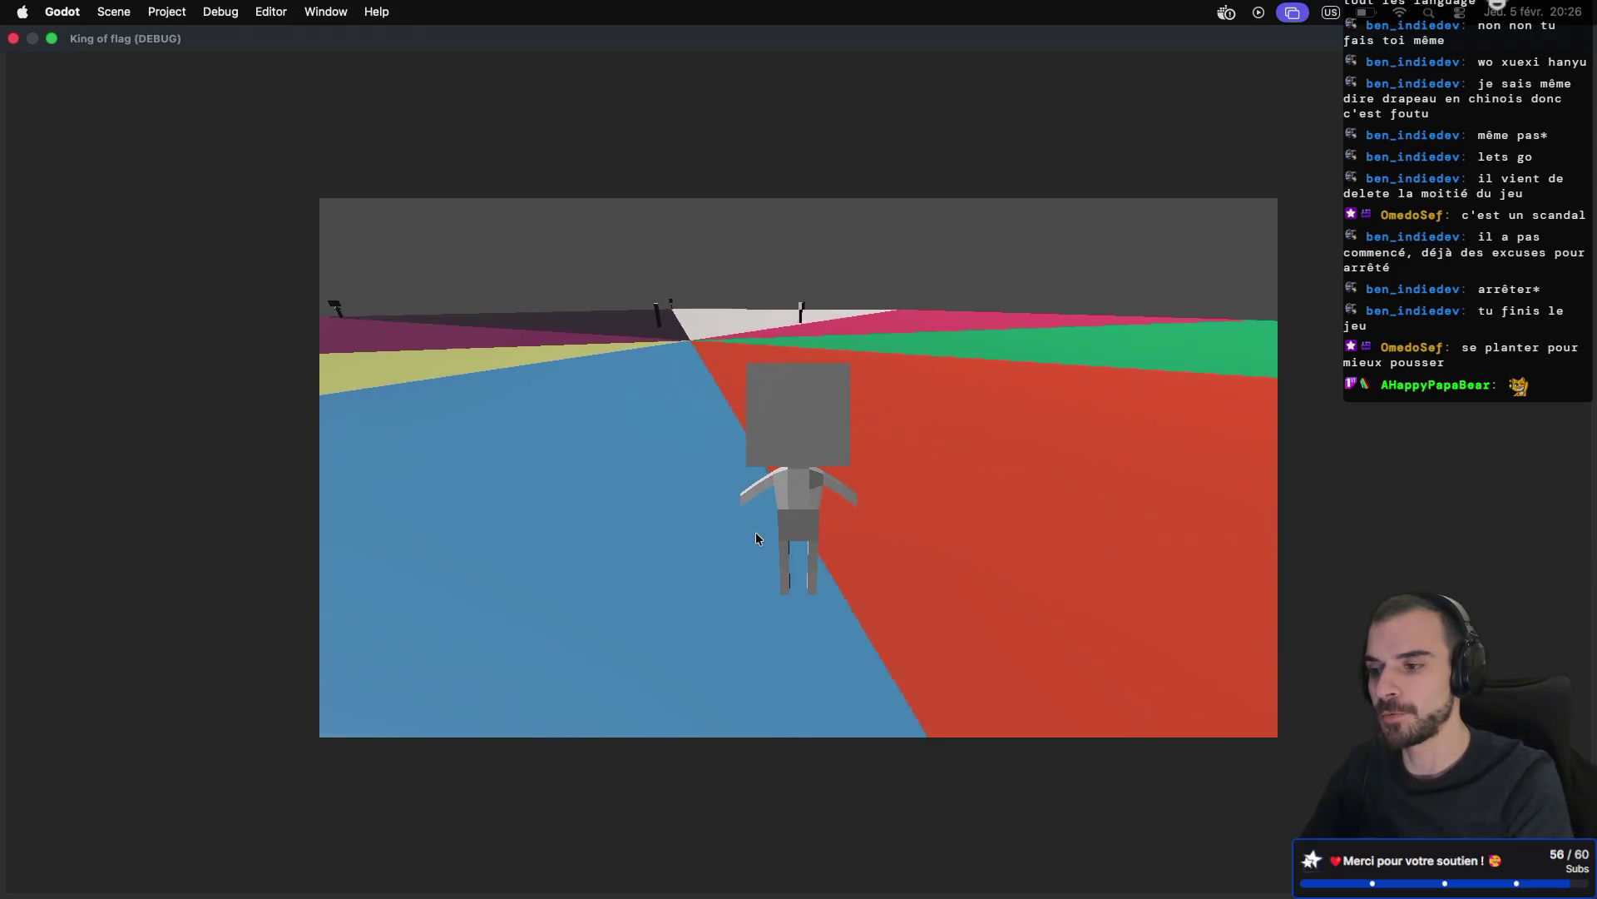
pyautogui.press('w')
pyautogui.press('a')
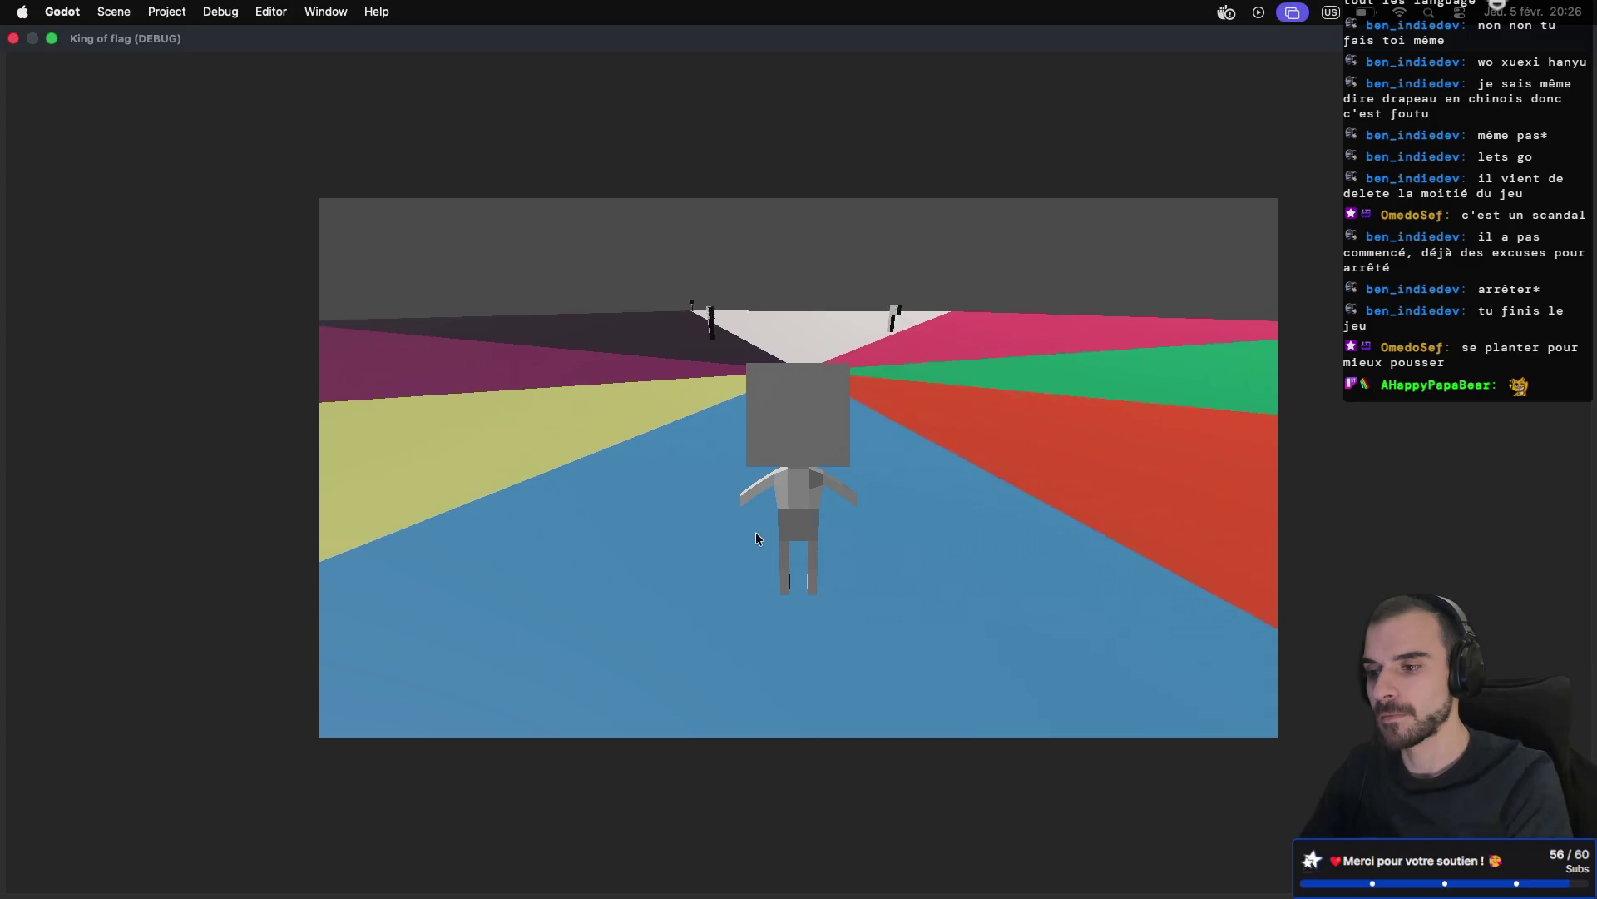
pyautogui.press('a')
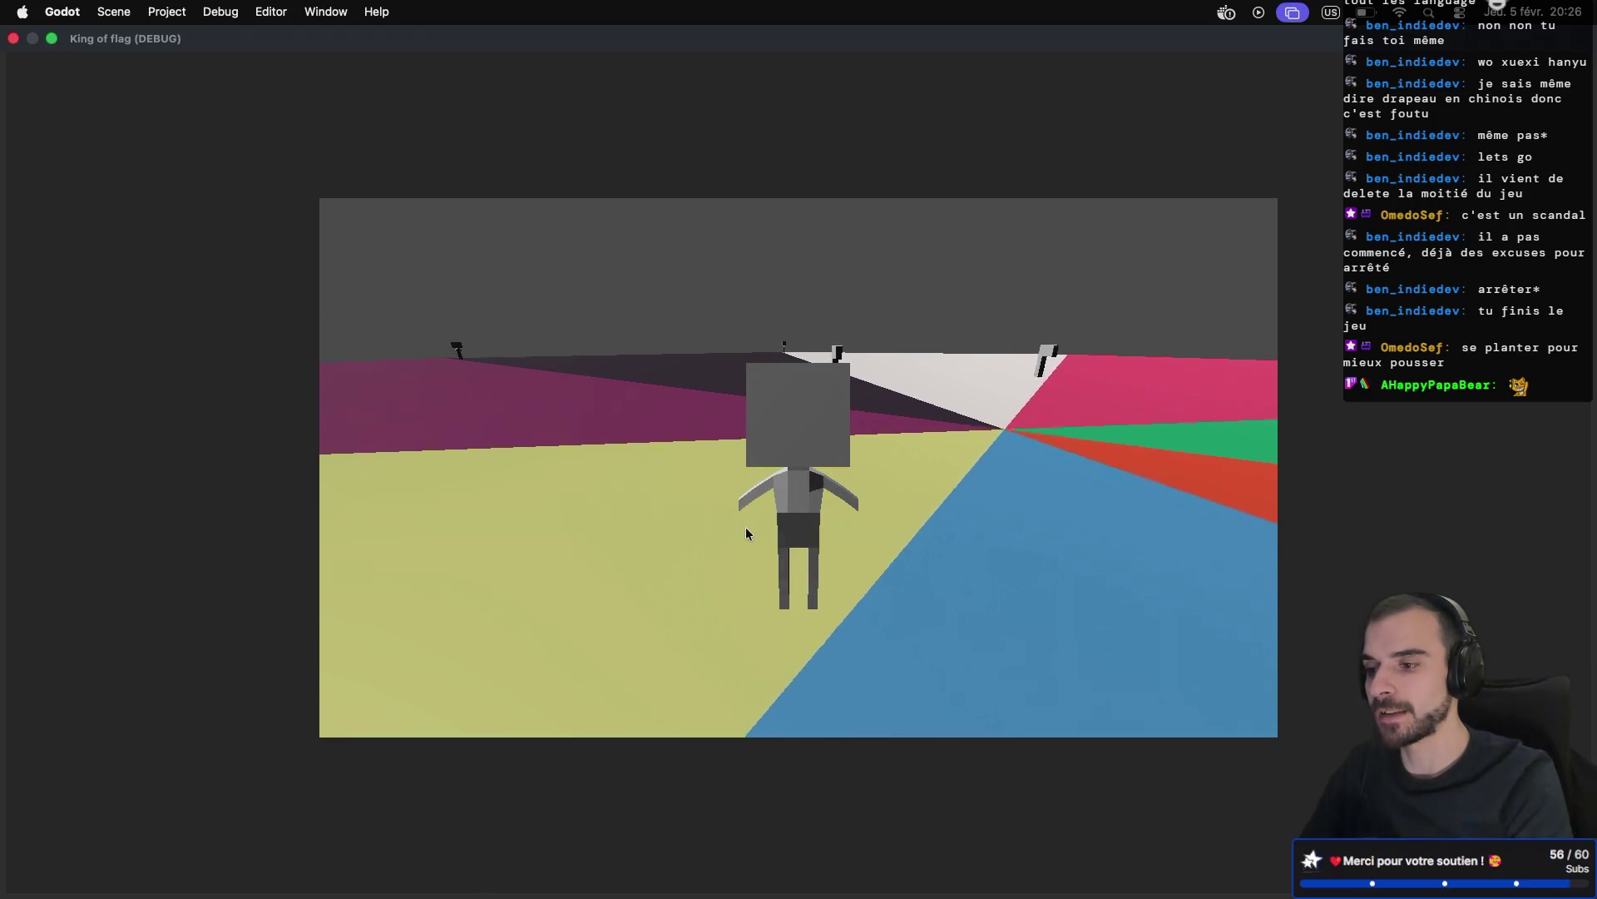
pyautogui.press('w')
pyautogui.press('w')
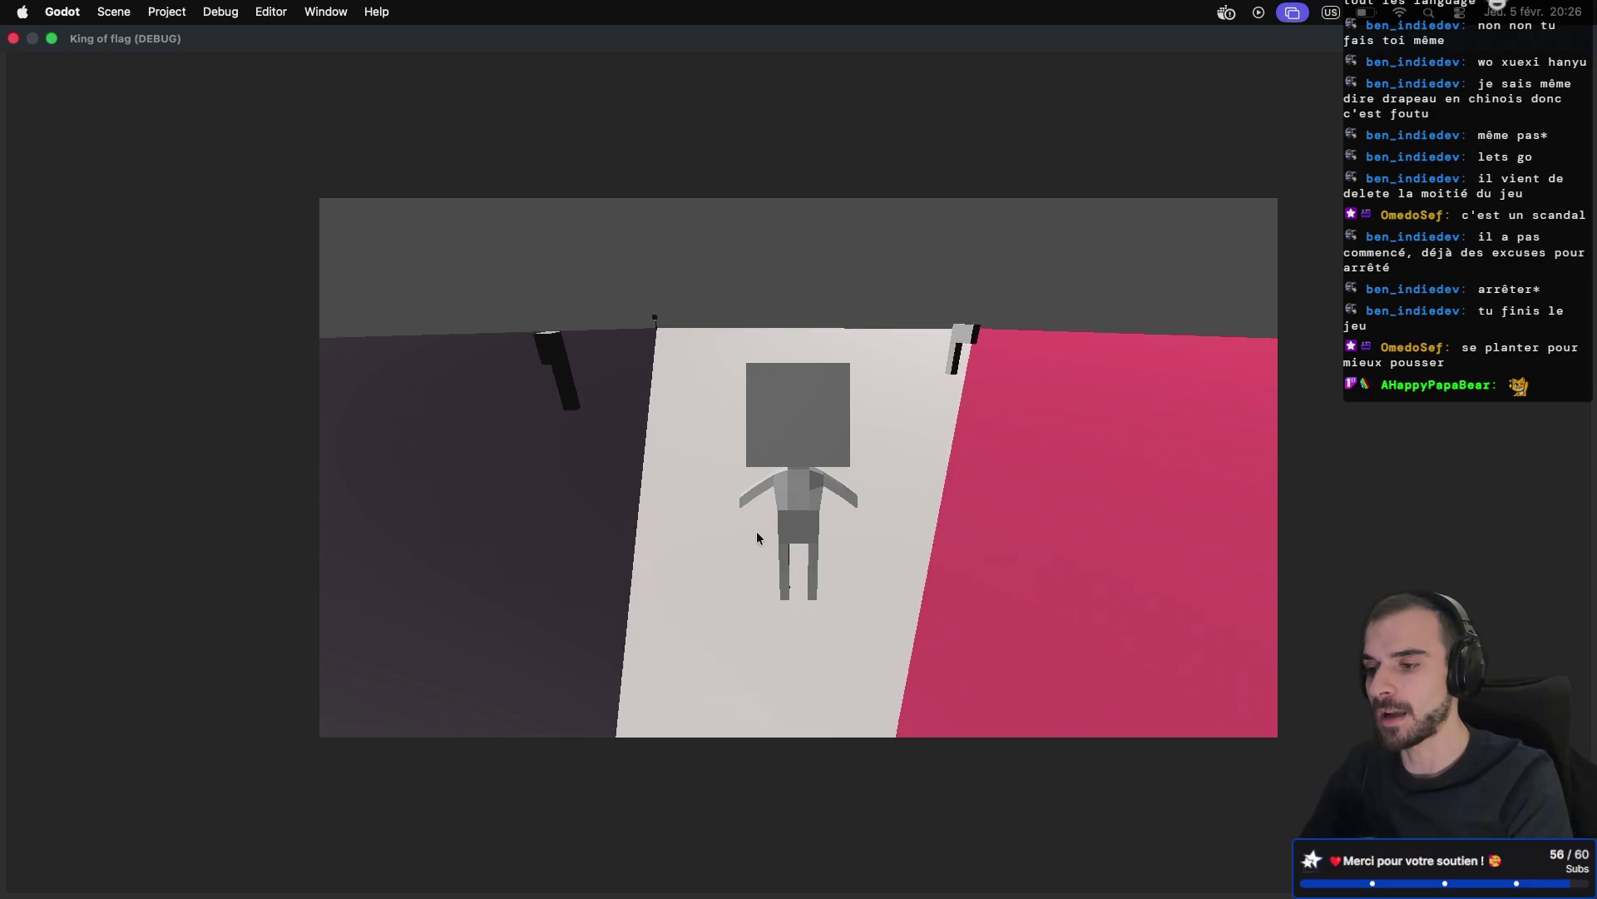
pyautogui.press('s')
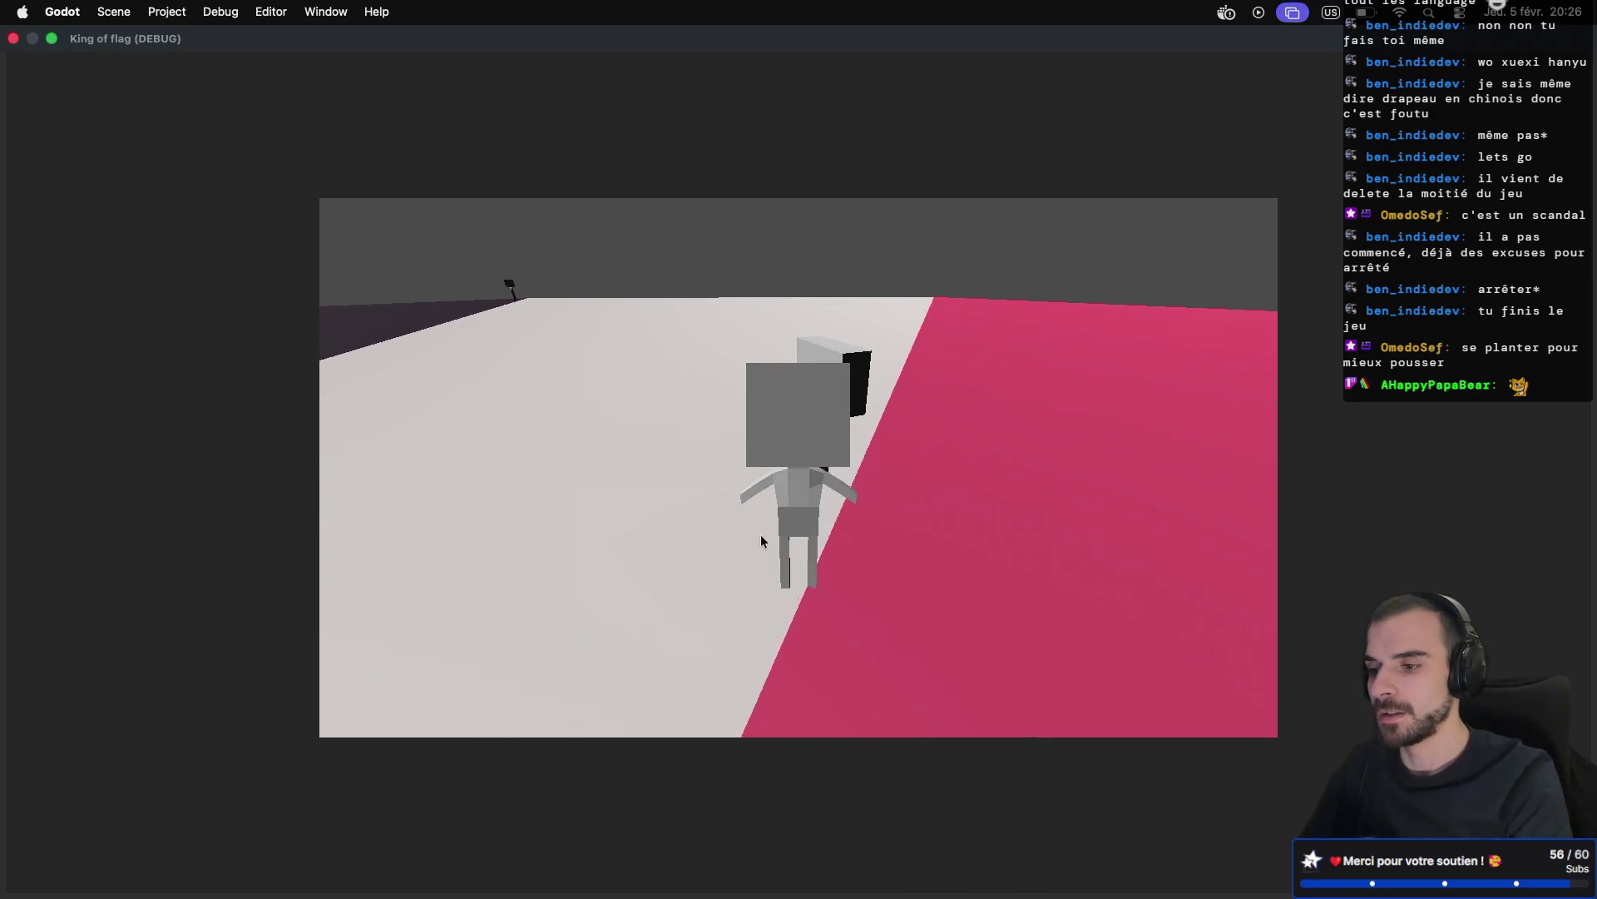
pyautogui.press('w')
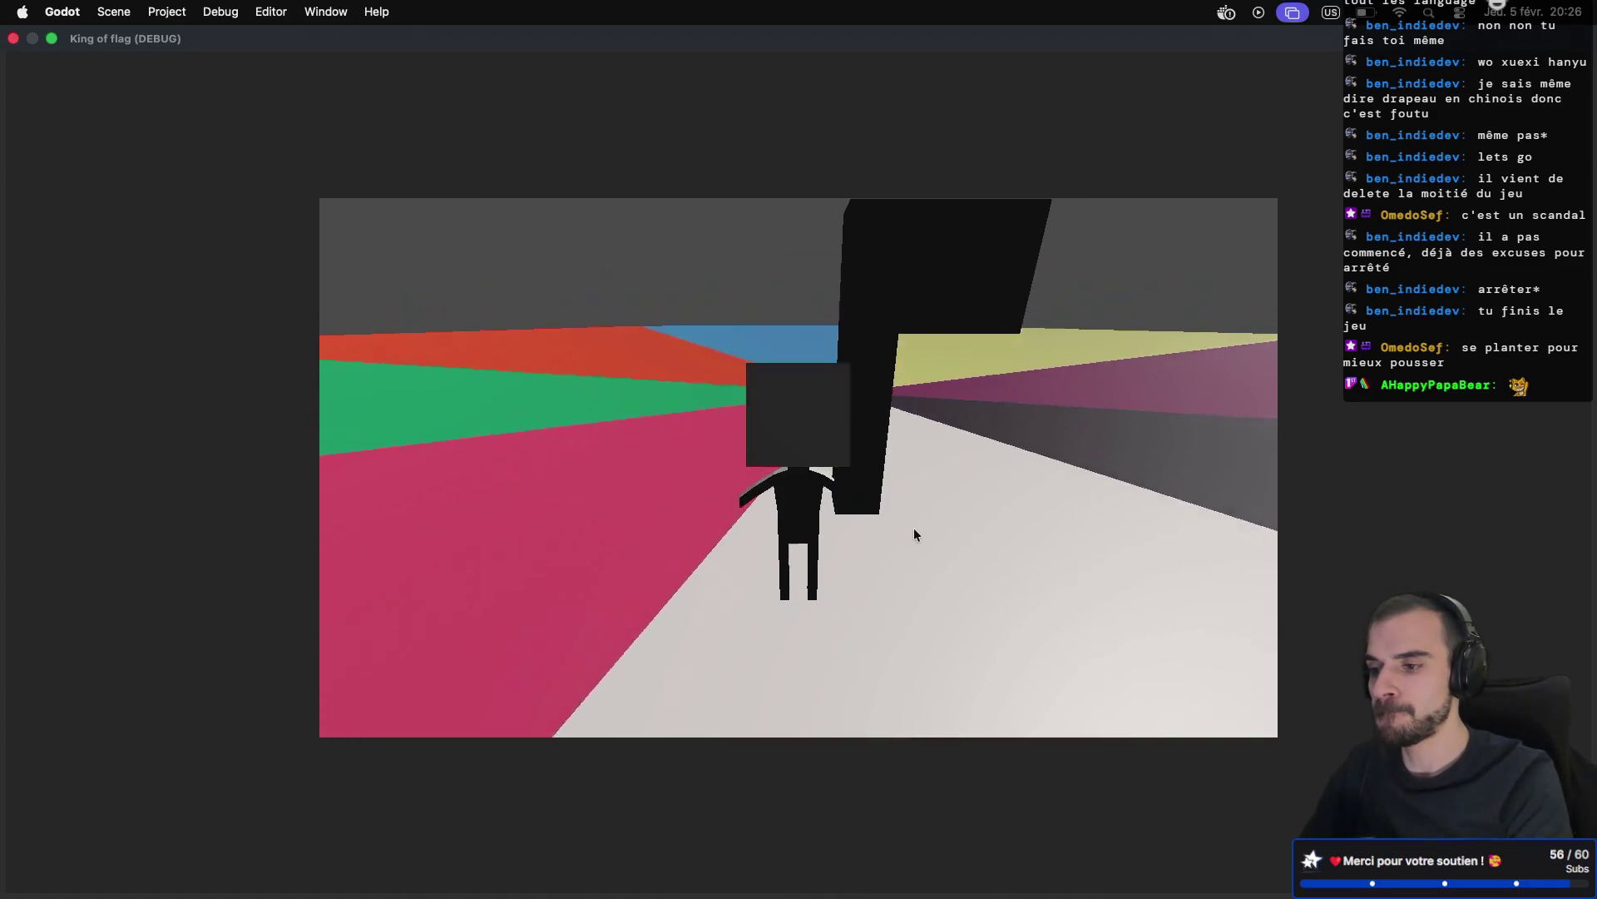
pyautogui.press('s')
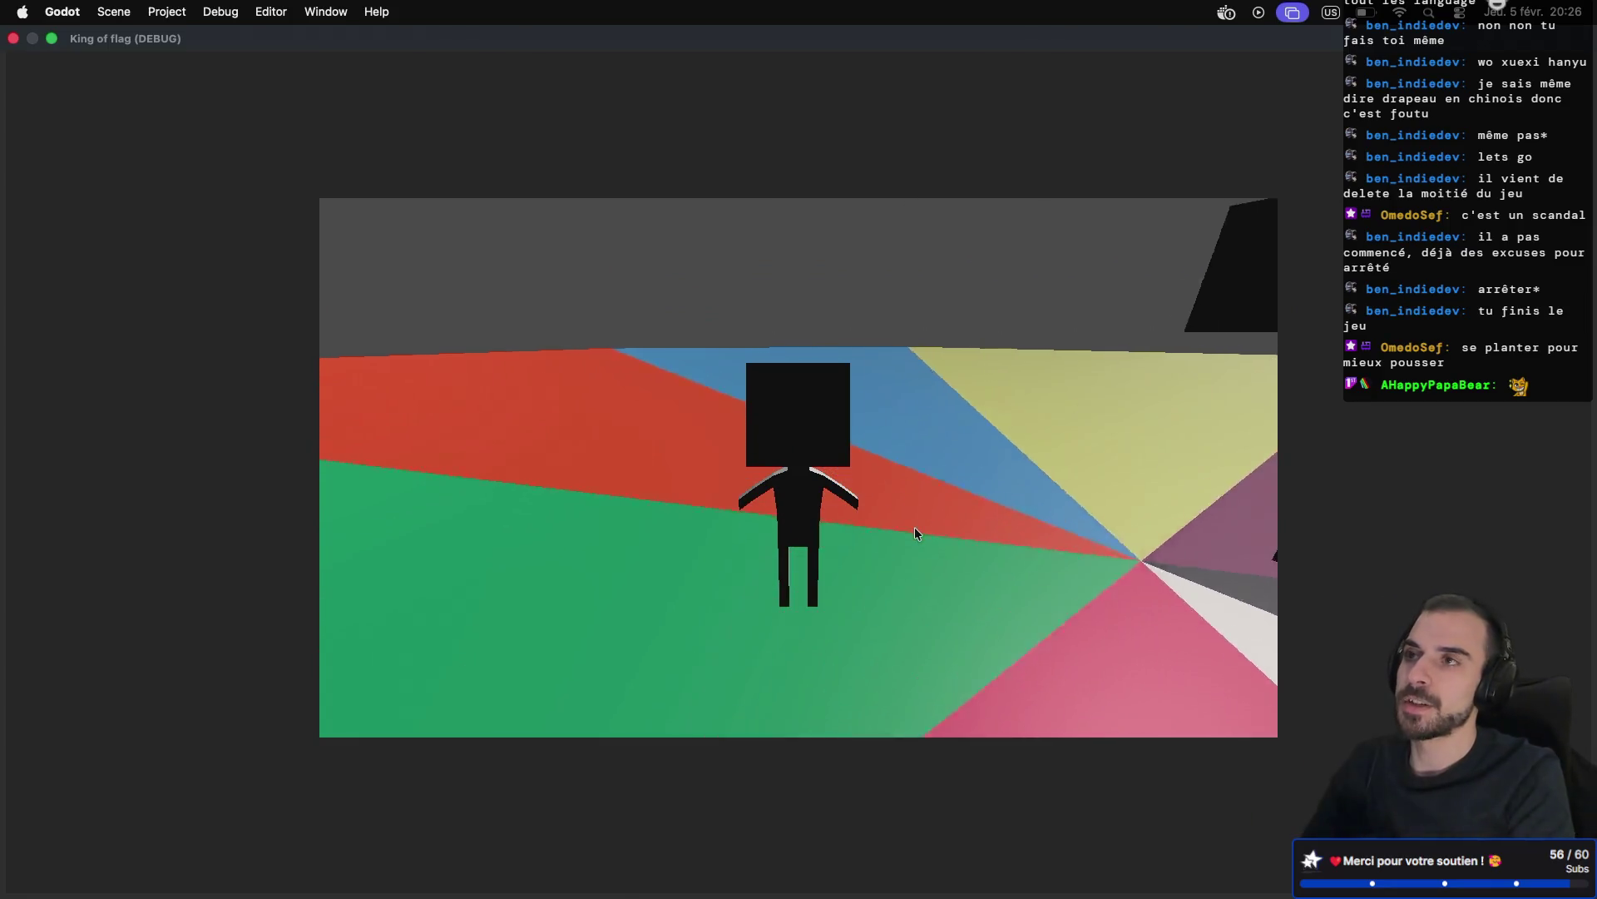
pyautogui.press('w')
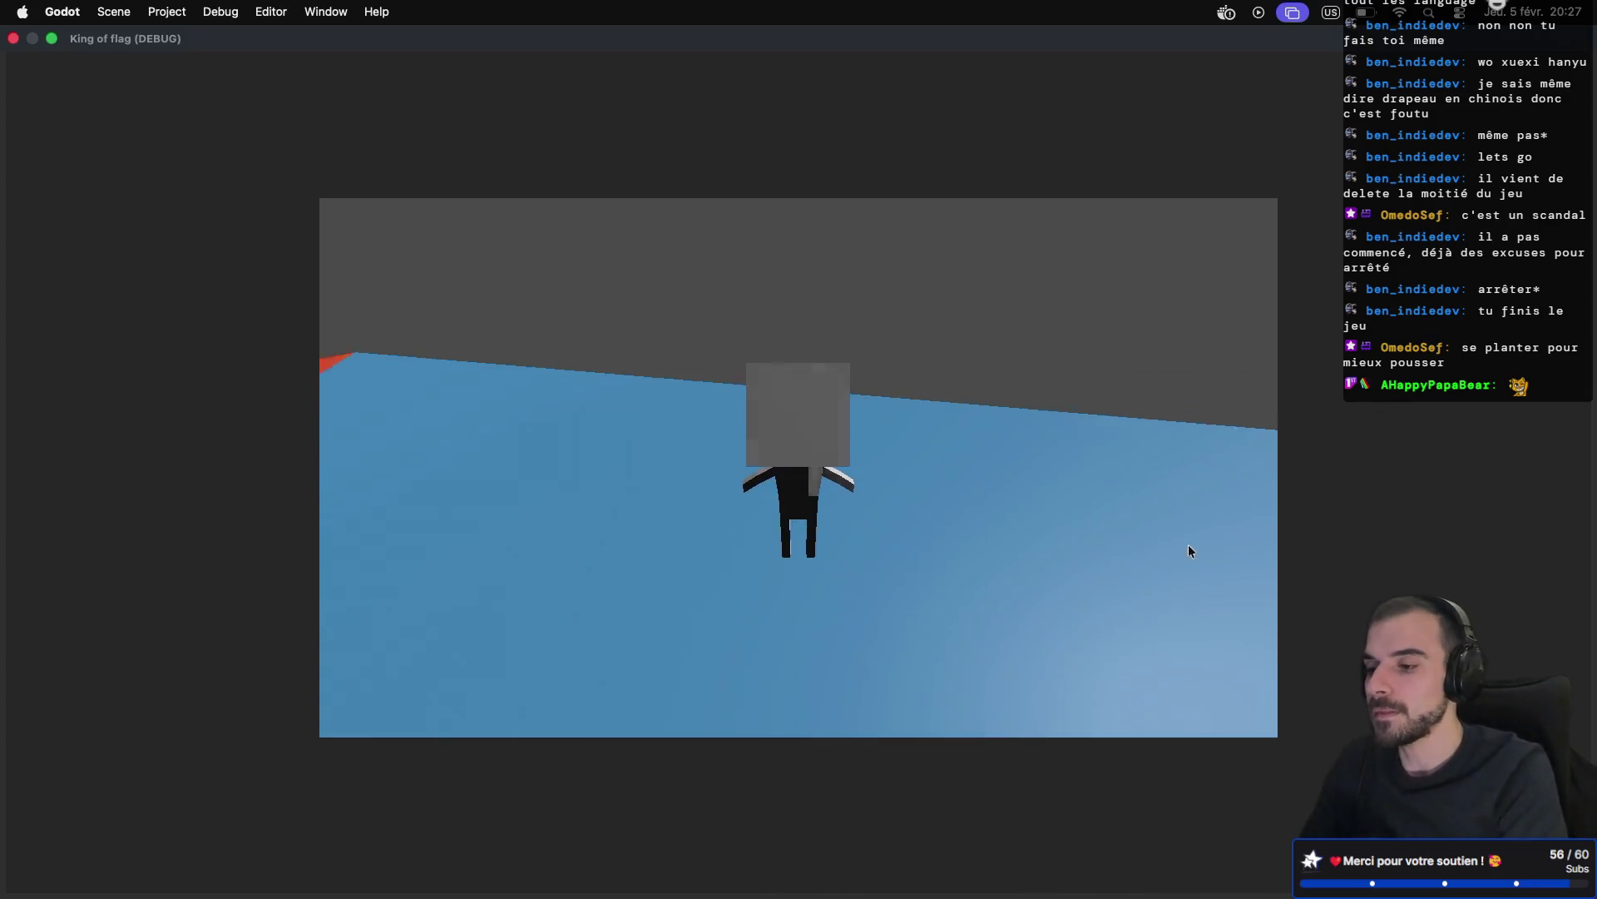
pyautogui.hotkey('ctrl', 'Right')
pyautogui.hotkey('ctrl', 'Right')
pyautogui.hotkey('ctrl', 'Right')
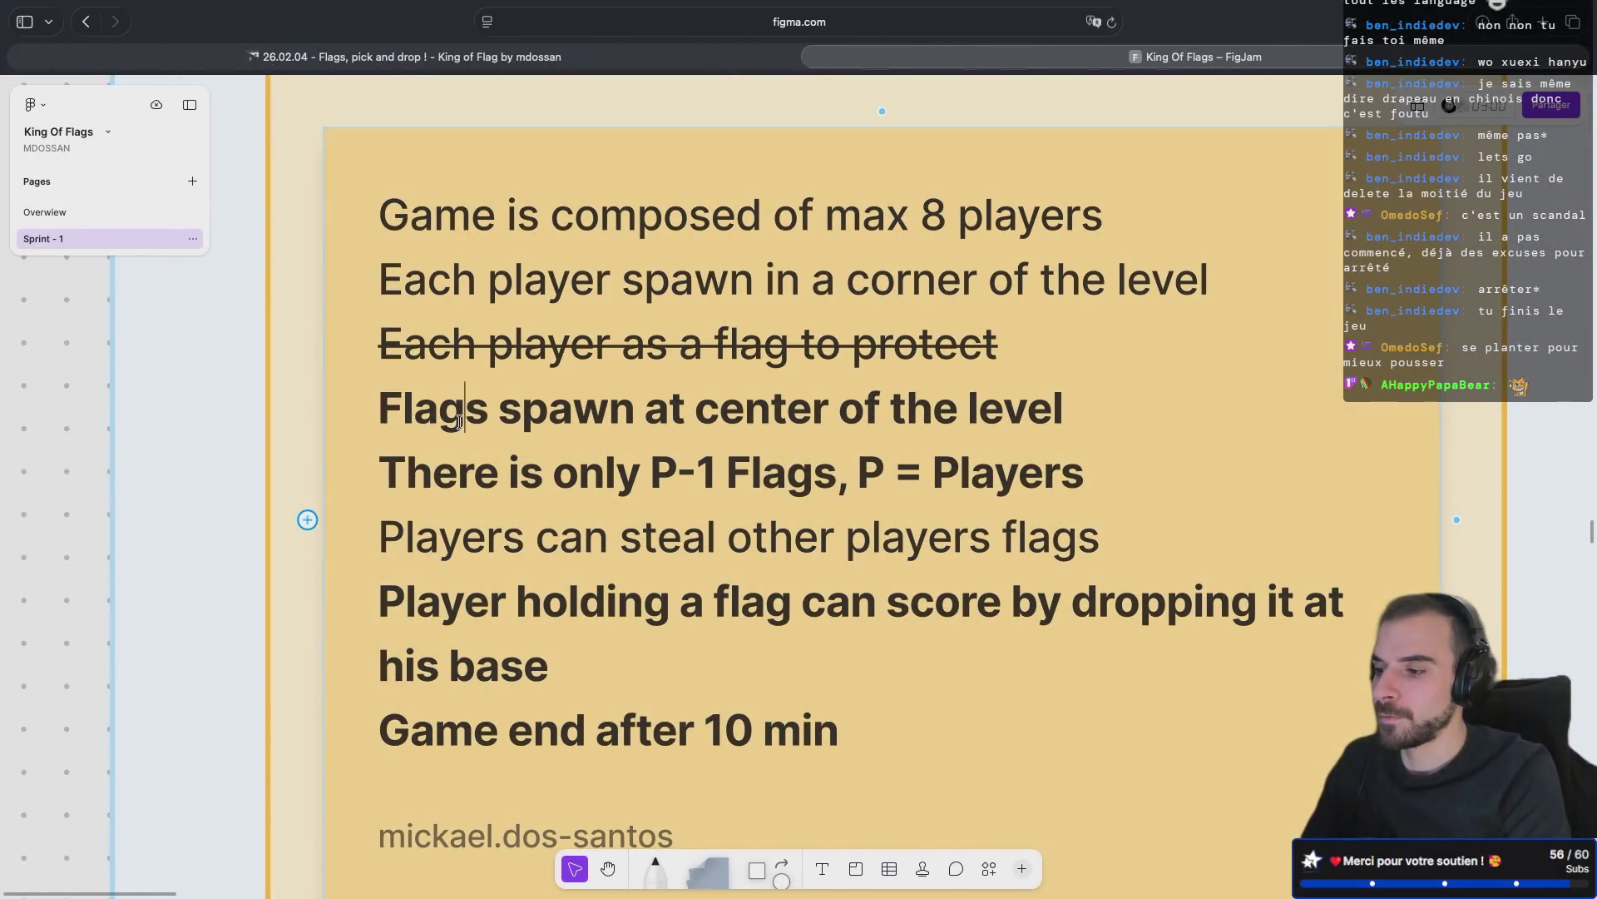
# Select the Flags spawn rule lines, including 'P-1 Flags, P = Players', on the sticky note
pyautogui.click(376, 413)
pyautogui.moveTo(1064, 406); pyautogui.dragTo(406, 414)
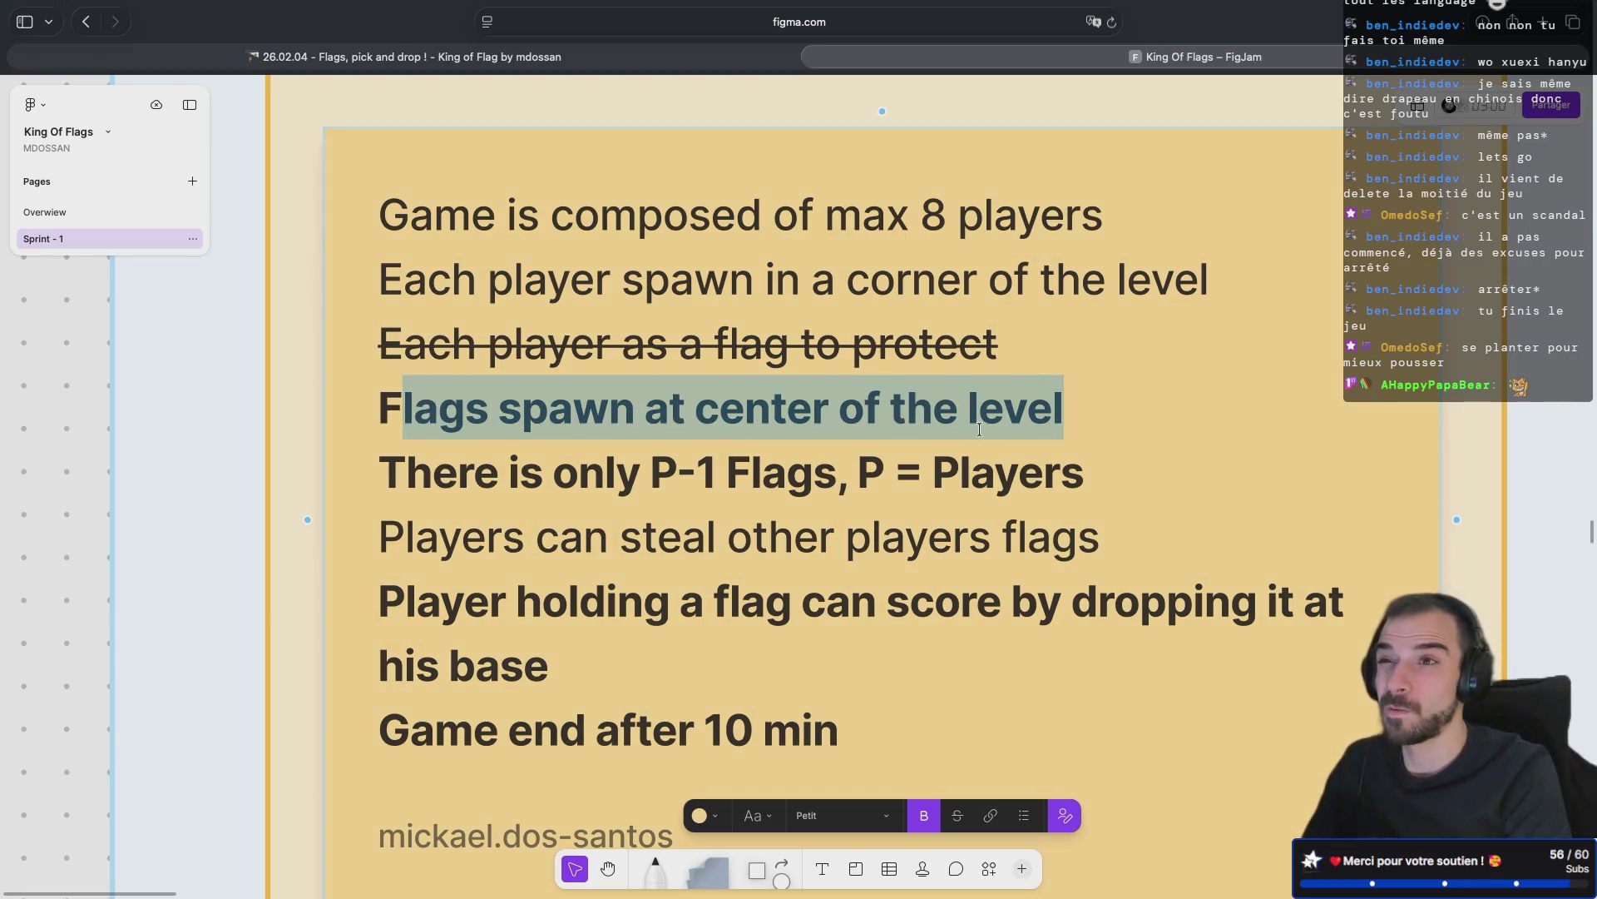
pyautogui.moveTo(1085, 463)
pyautogui.mouseDown()
pyautogui.moveTo(528, 535)
pyautogui.moveTo(500, 535)
pyautogui.moveTo(508, 486)
pyautogui.mouseUp()
pyautogui.click(576, 507)
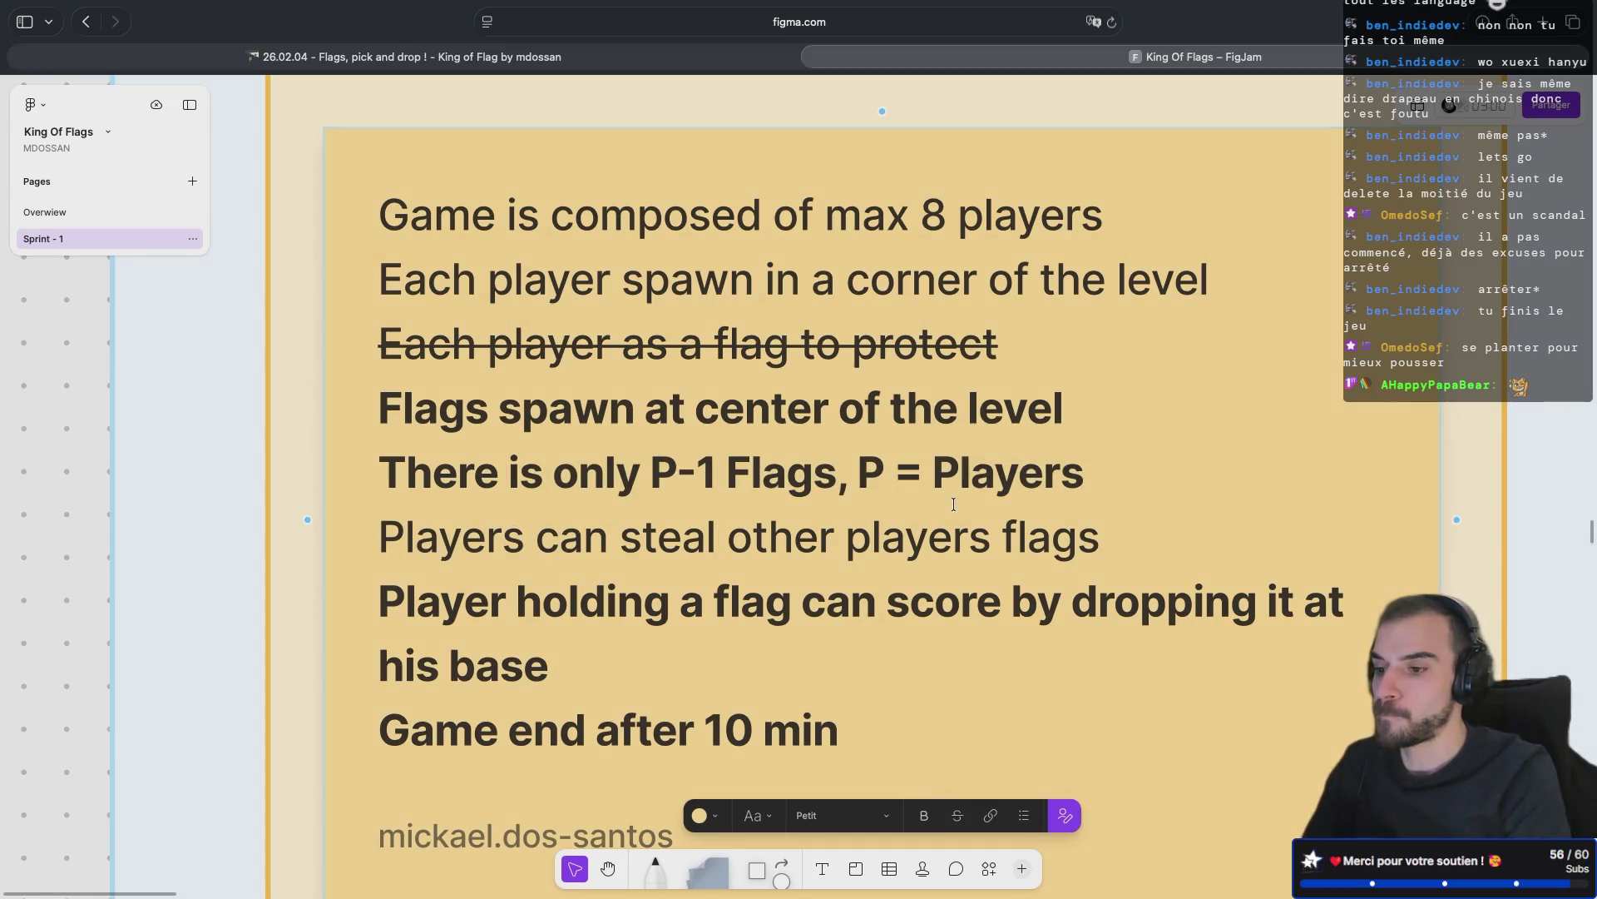
pyautogui.moveTo(1073, 472); pyautogui.dragTo(456, 468)
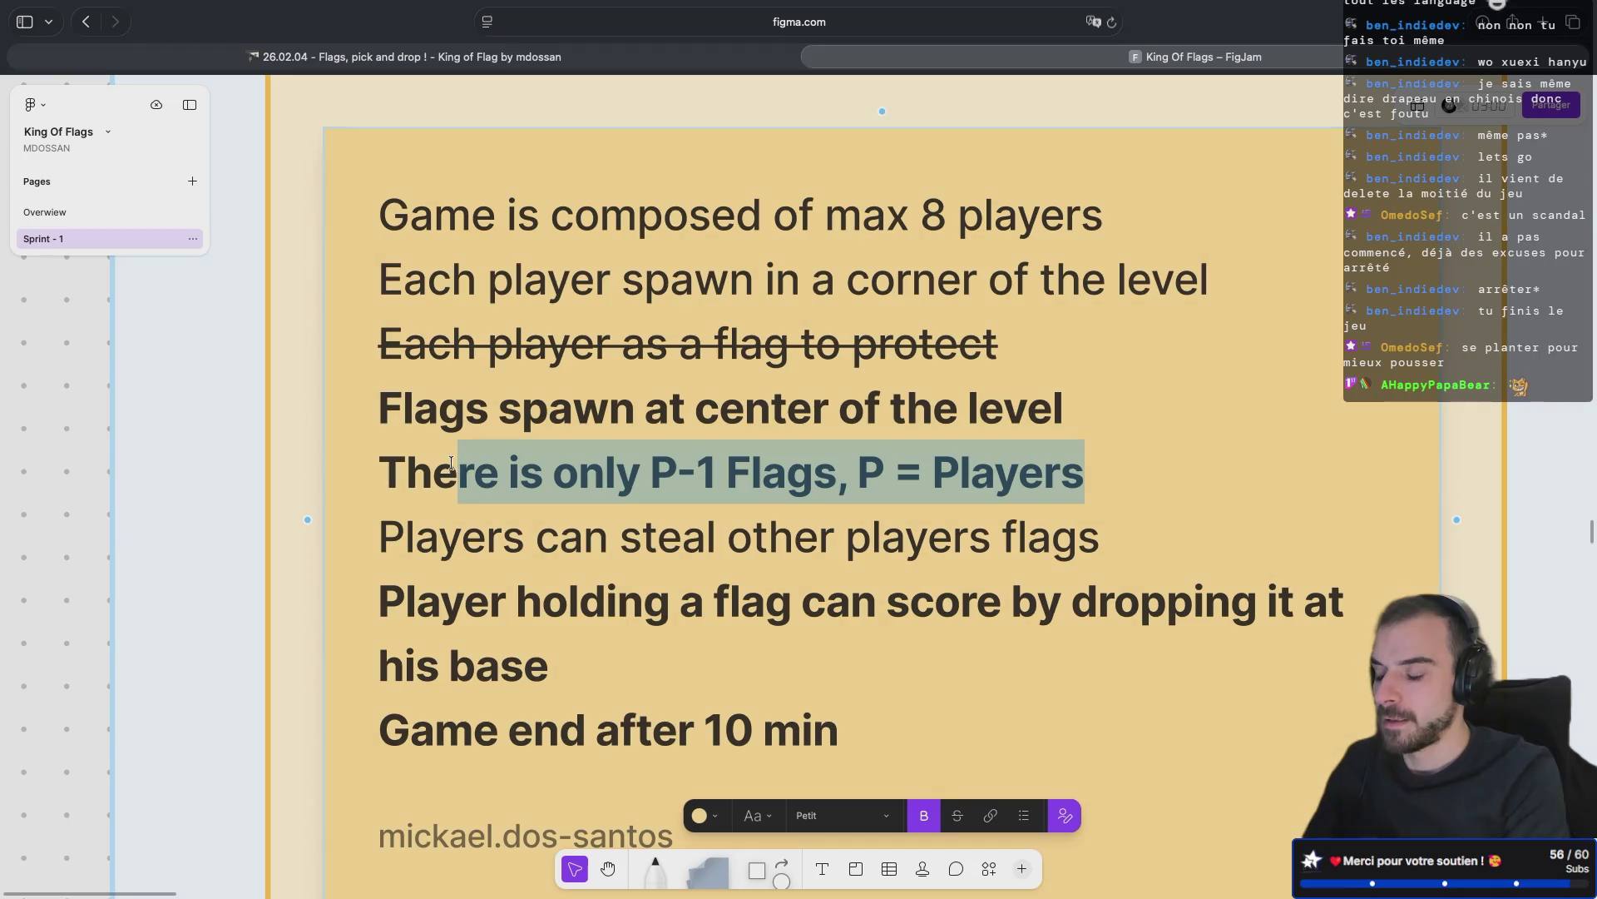
# Scroll the board and highlight the words 'pick' and 'only' in the Player note
pyautogui.scroll(-1, 549, 572)
pyautogui.scroll(-3, 547, 566)
pyautogui.click(543, 606)
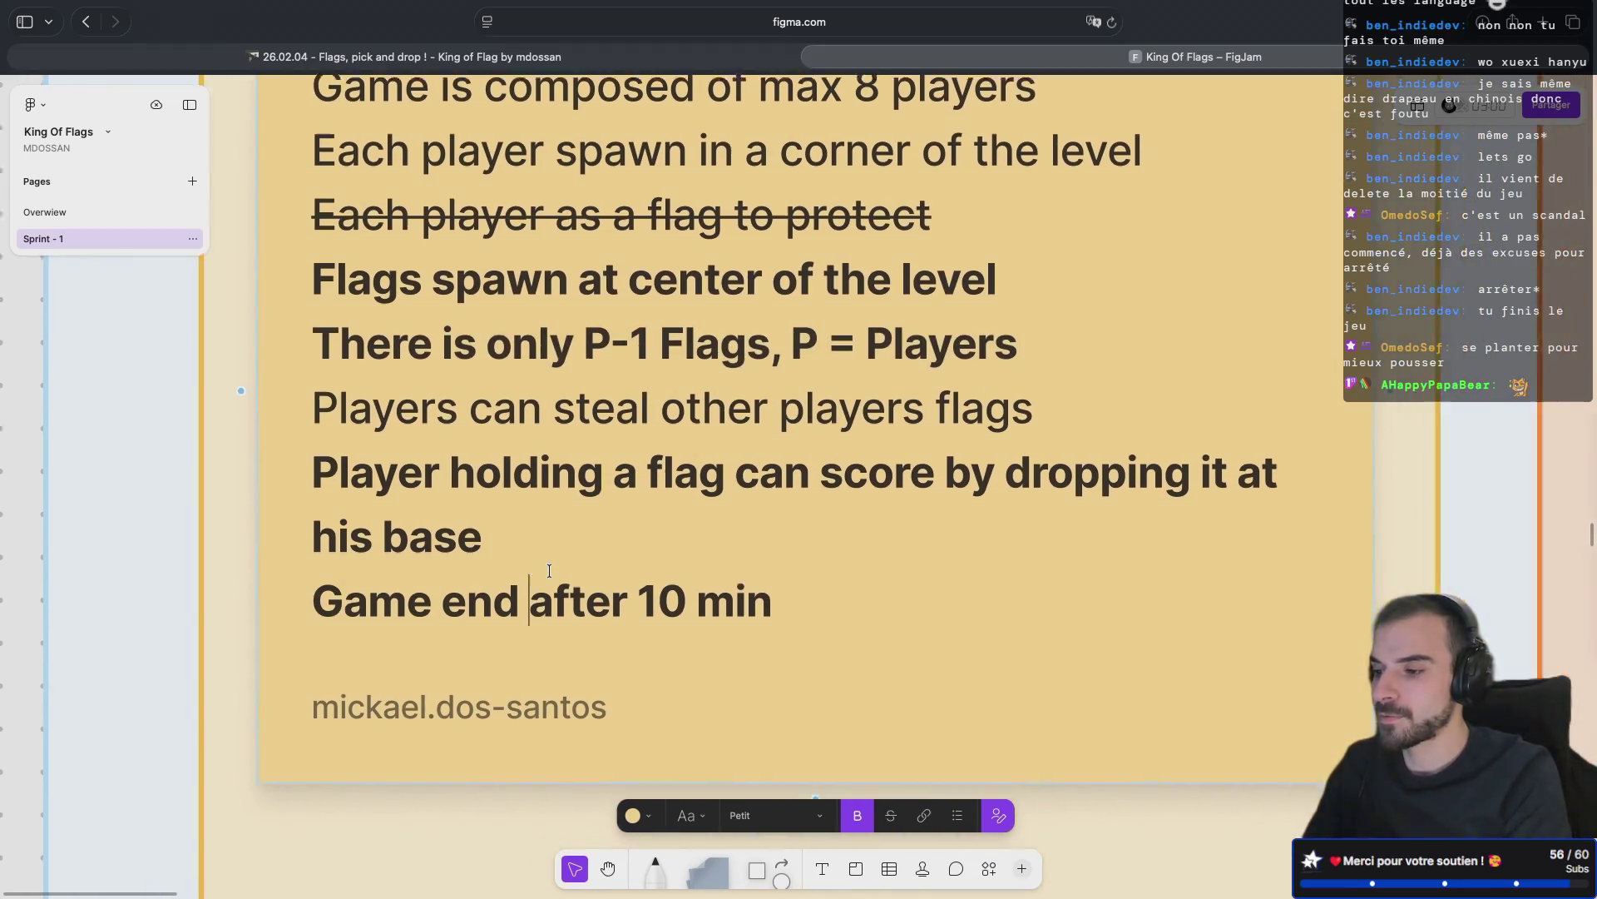
pyautogui.hscroll(10, 546, 583)
pyautogui.scroll(-2, 550, 571)
pyautogui.hscroll(-10, 547, 566)
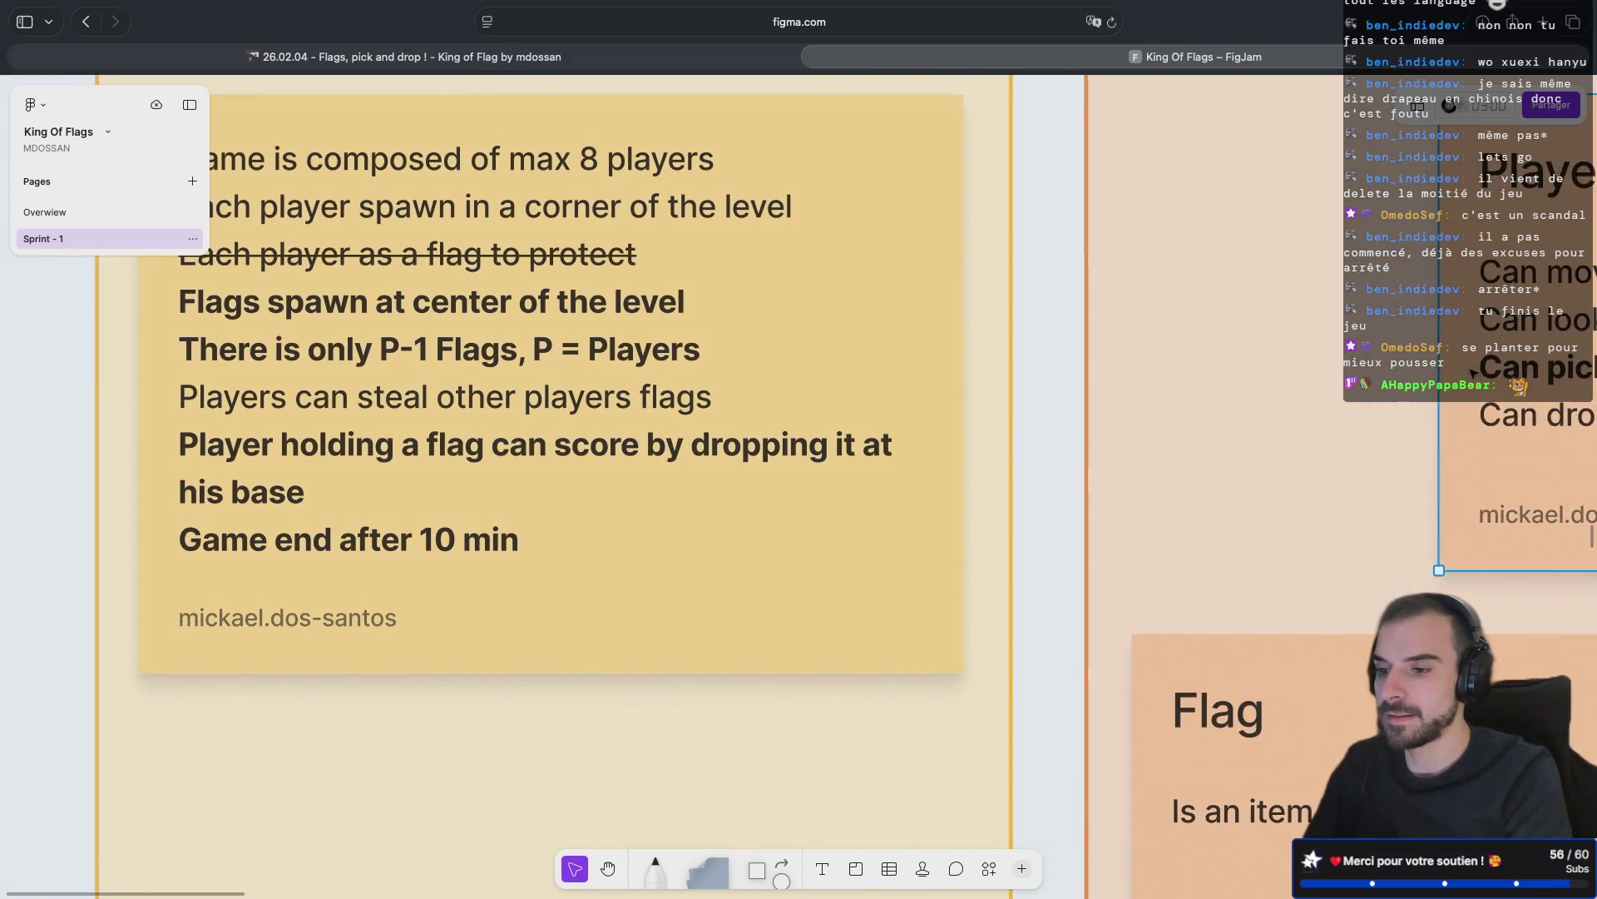
pyautogui.doubleClick(1248, 366)
pyautogui.doubleClick(1321, 366)
pyautogui.hotkey('ctrl', 'Left')
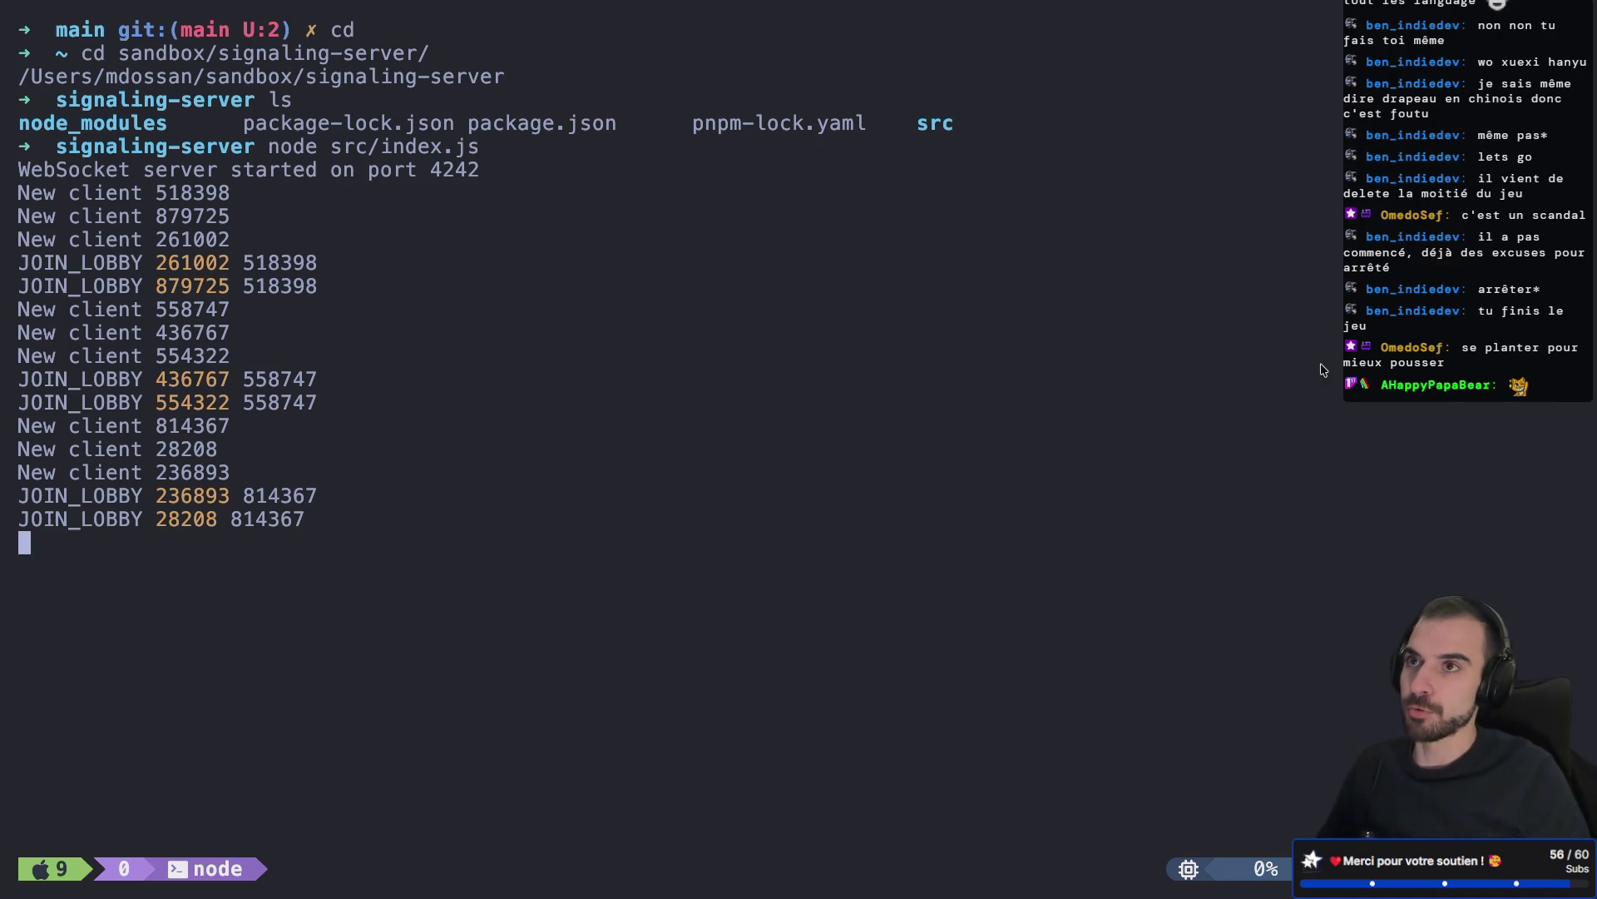
# Leave the signaling-server log of new clients and JOIN_LOBBY events and return to game.gd in Godot
pyautogui.hotkey('ctrl', 'Left')
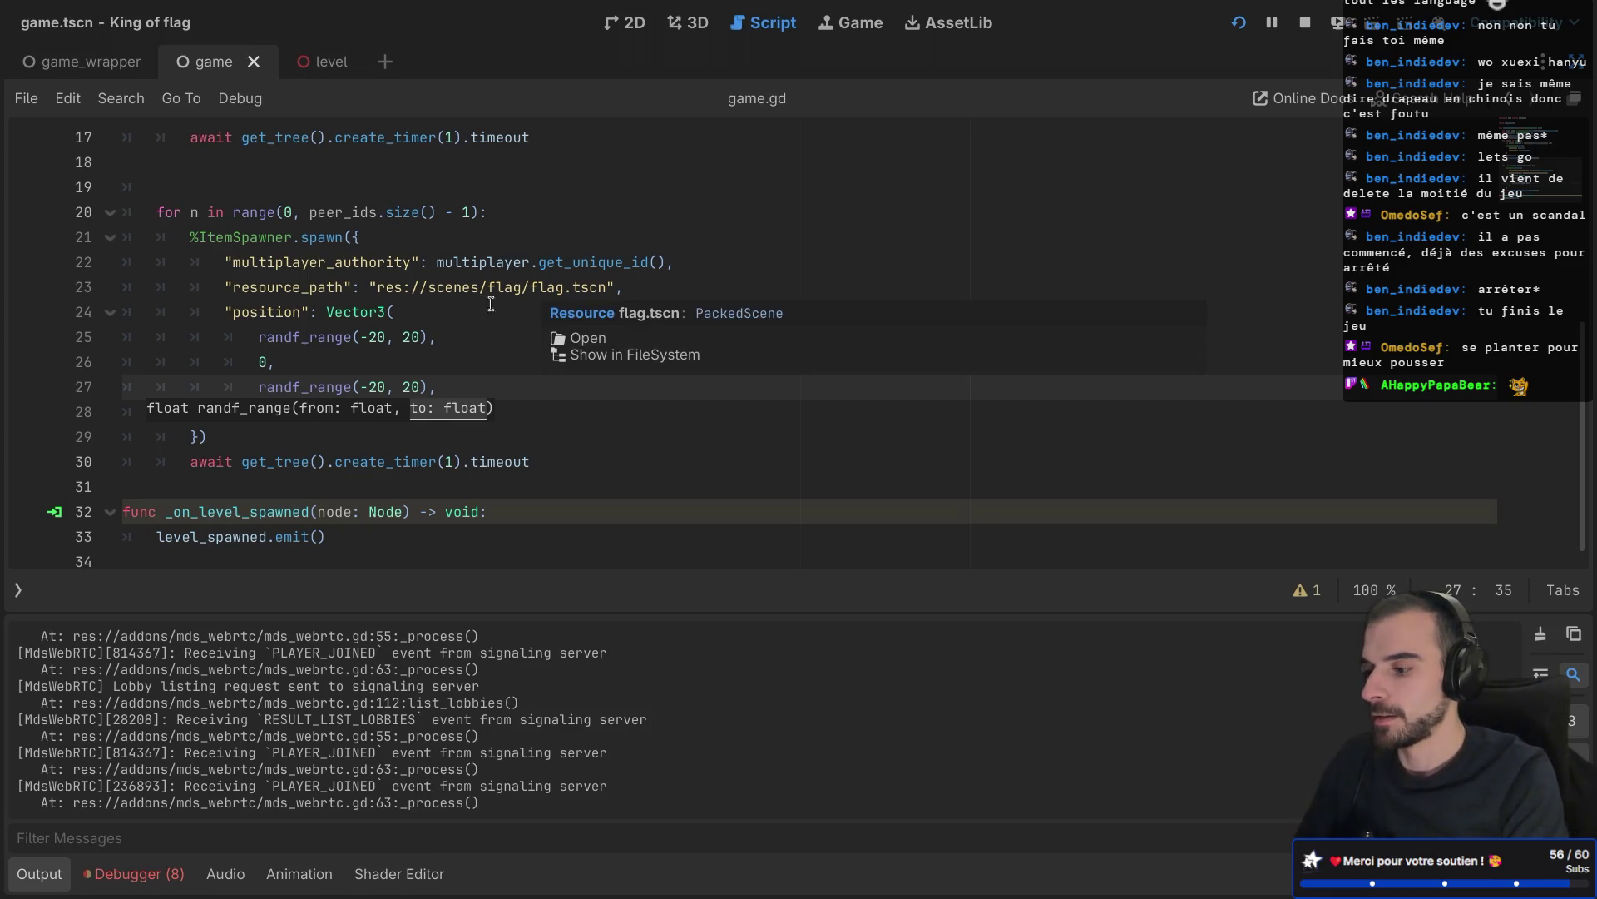
# Filter FileSystem for 'player', open player.tscn, and view the Player node's player.gd script
pyautogui.moveTo(317, 391)
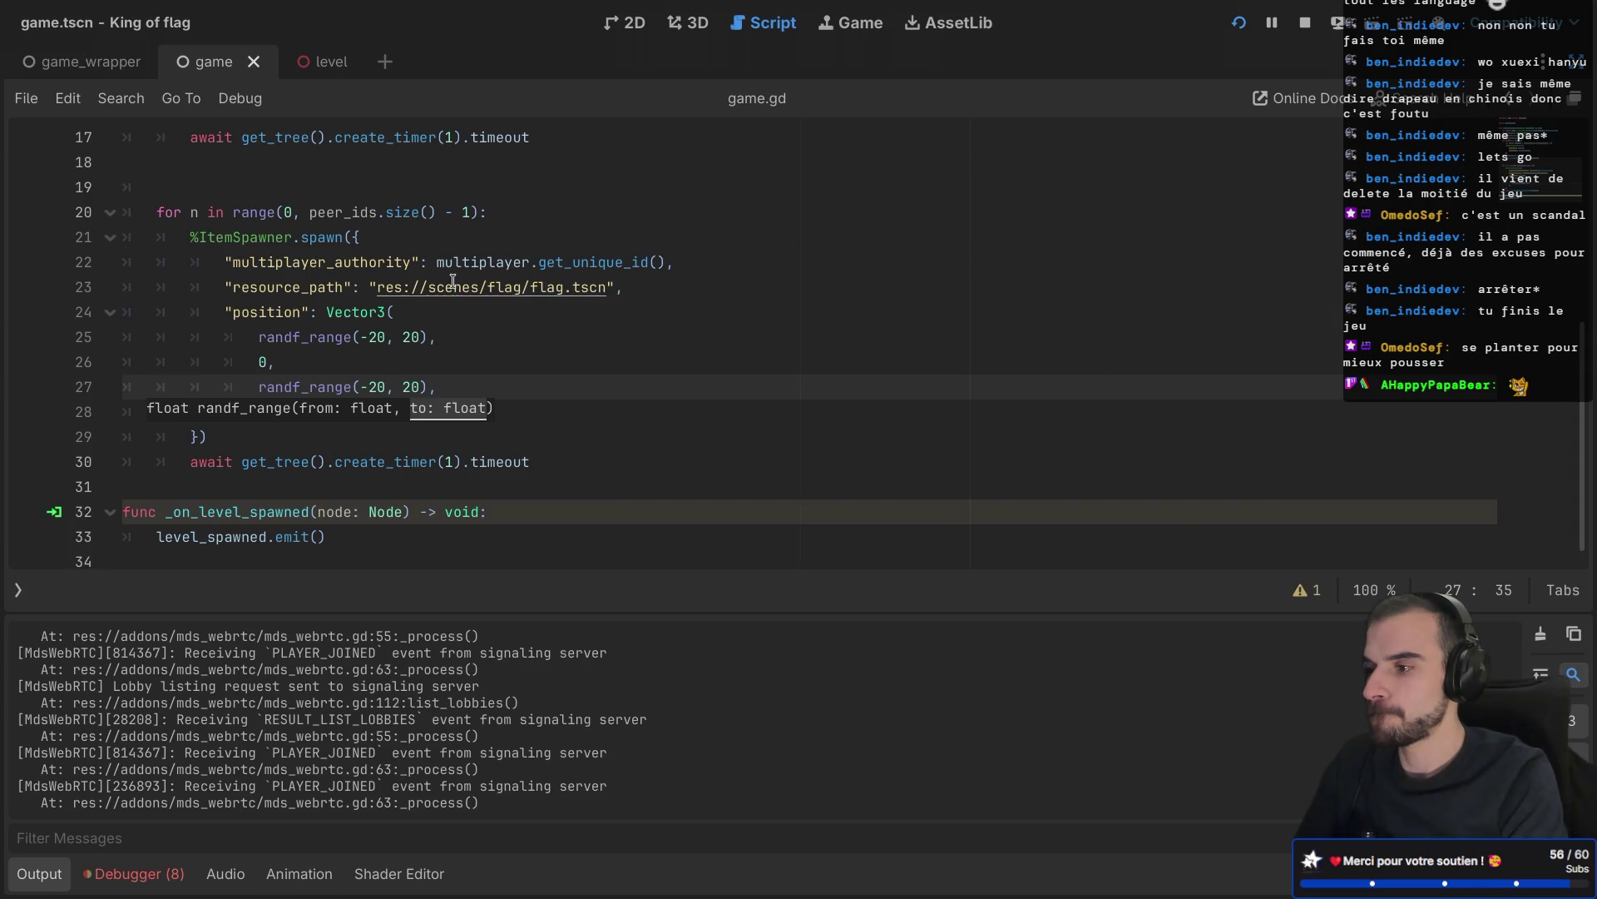
pyautogui.hotkey('ctrl', 'shift', 'F11')
pyautogui.doubleClick(100, 552)
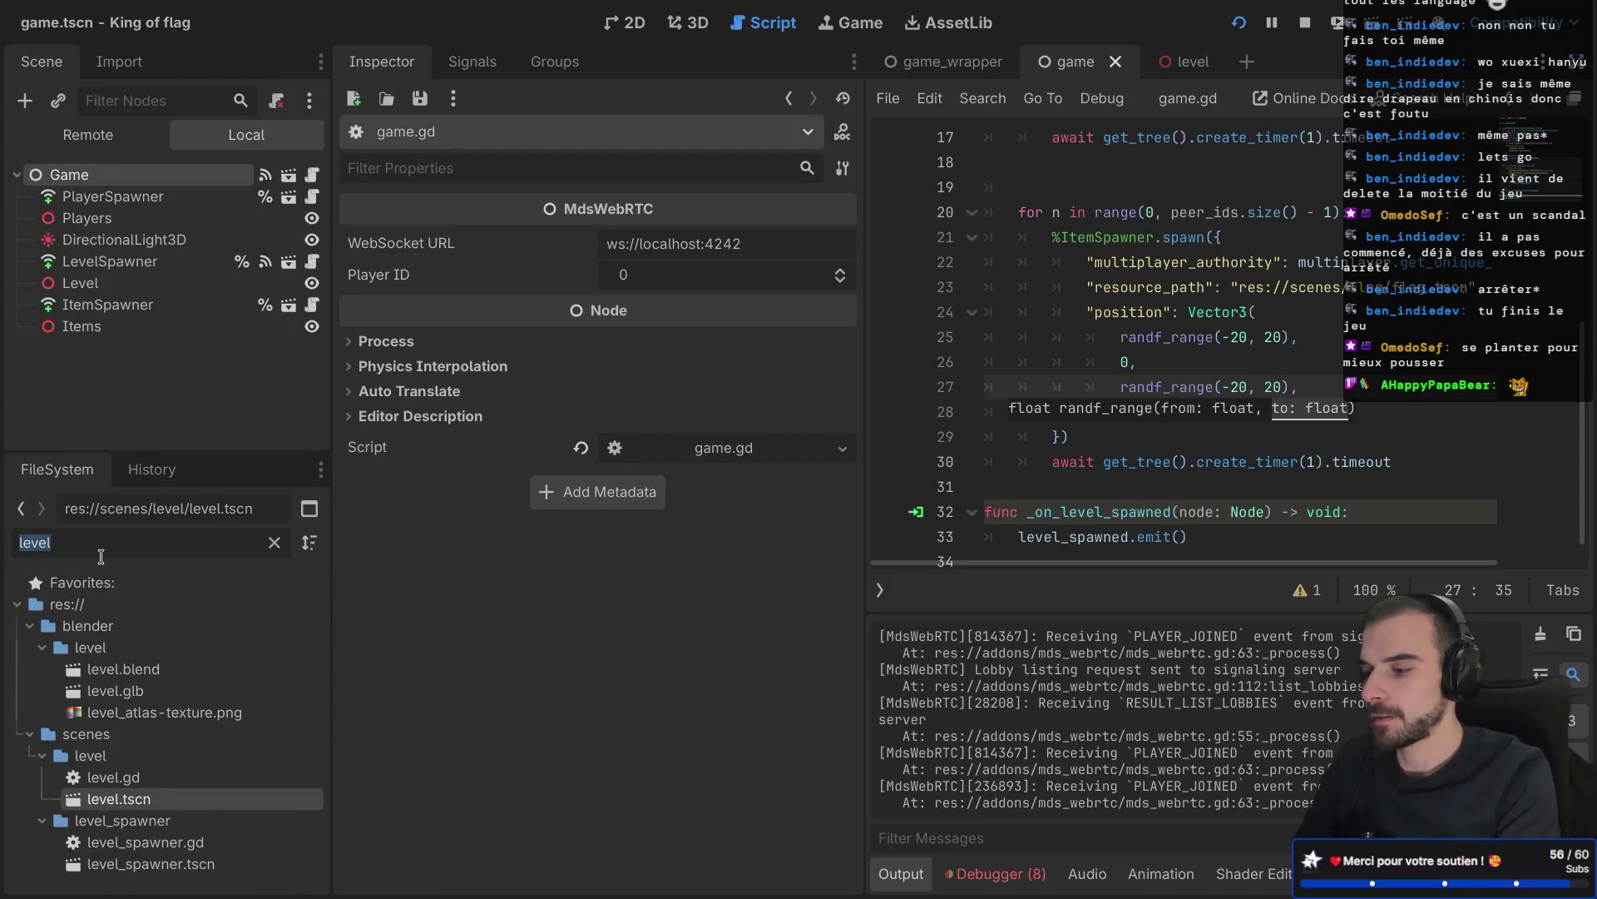
pyautogui.write('player')
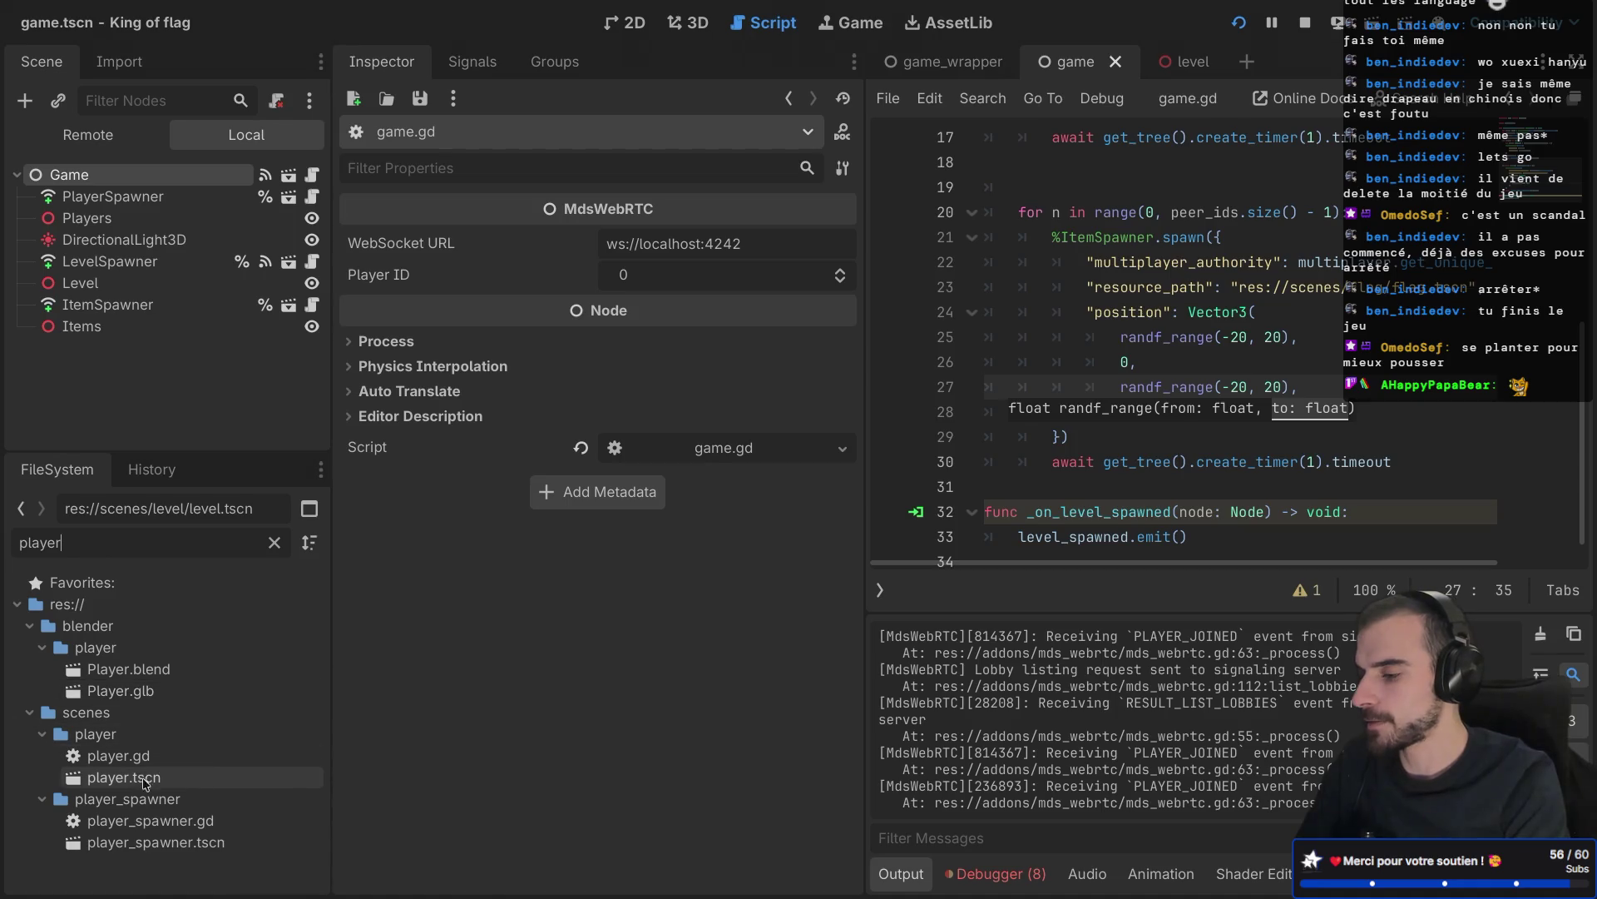
pyautogui.click(154, 777)
pyautogui.doubleClick(154, 777)
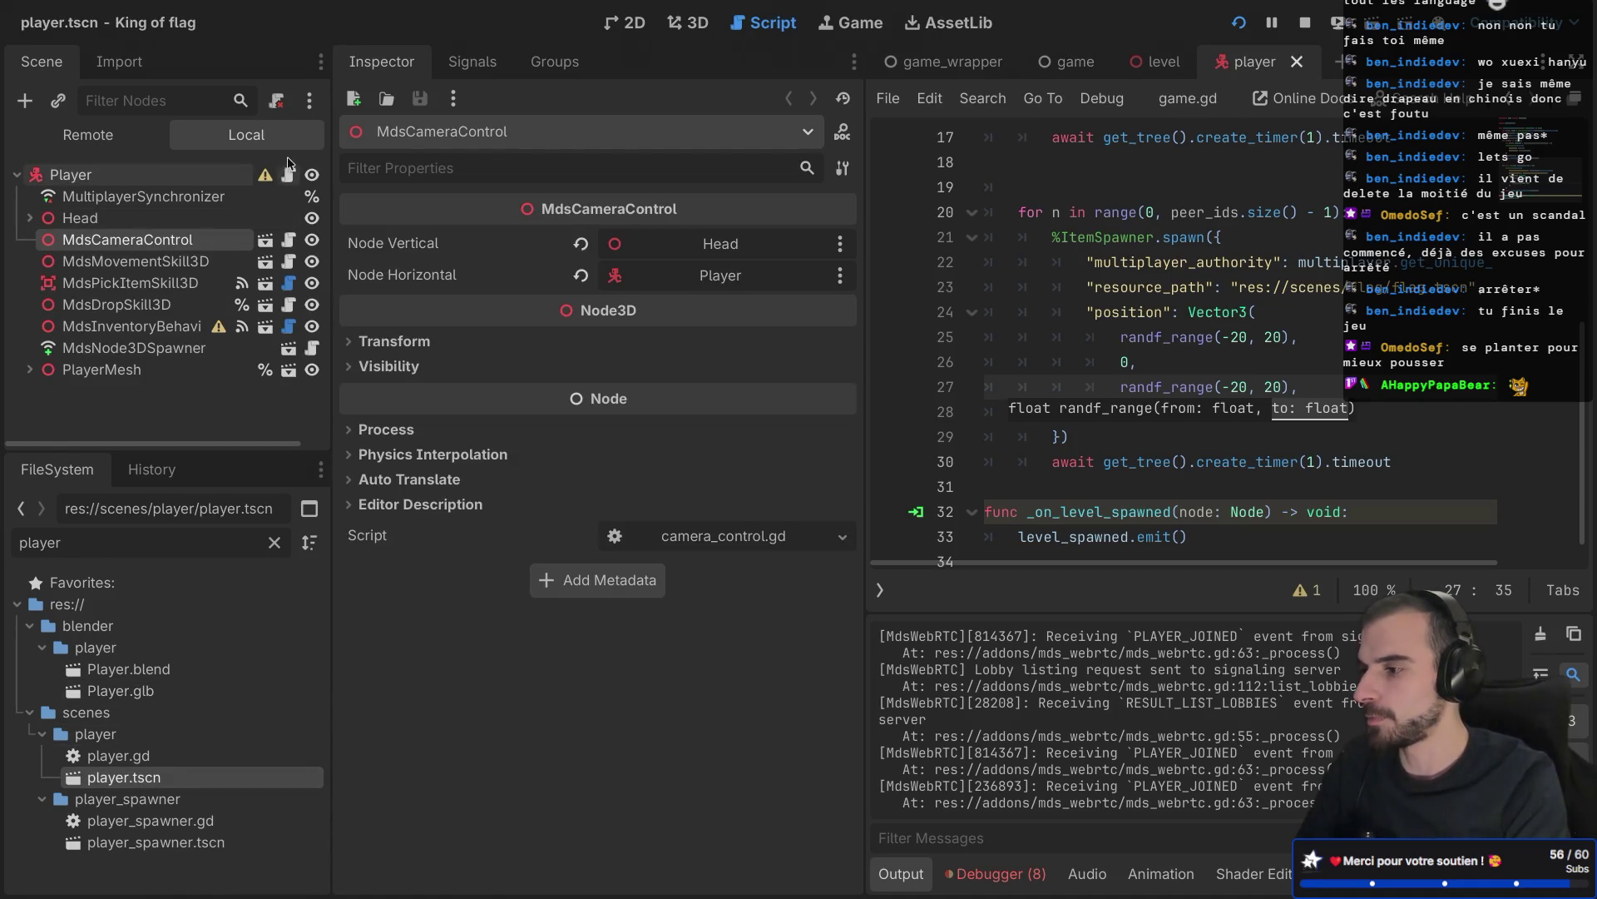
pyautogui.click(226, 173)
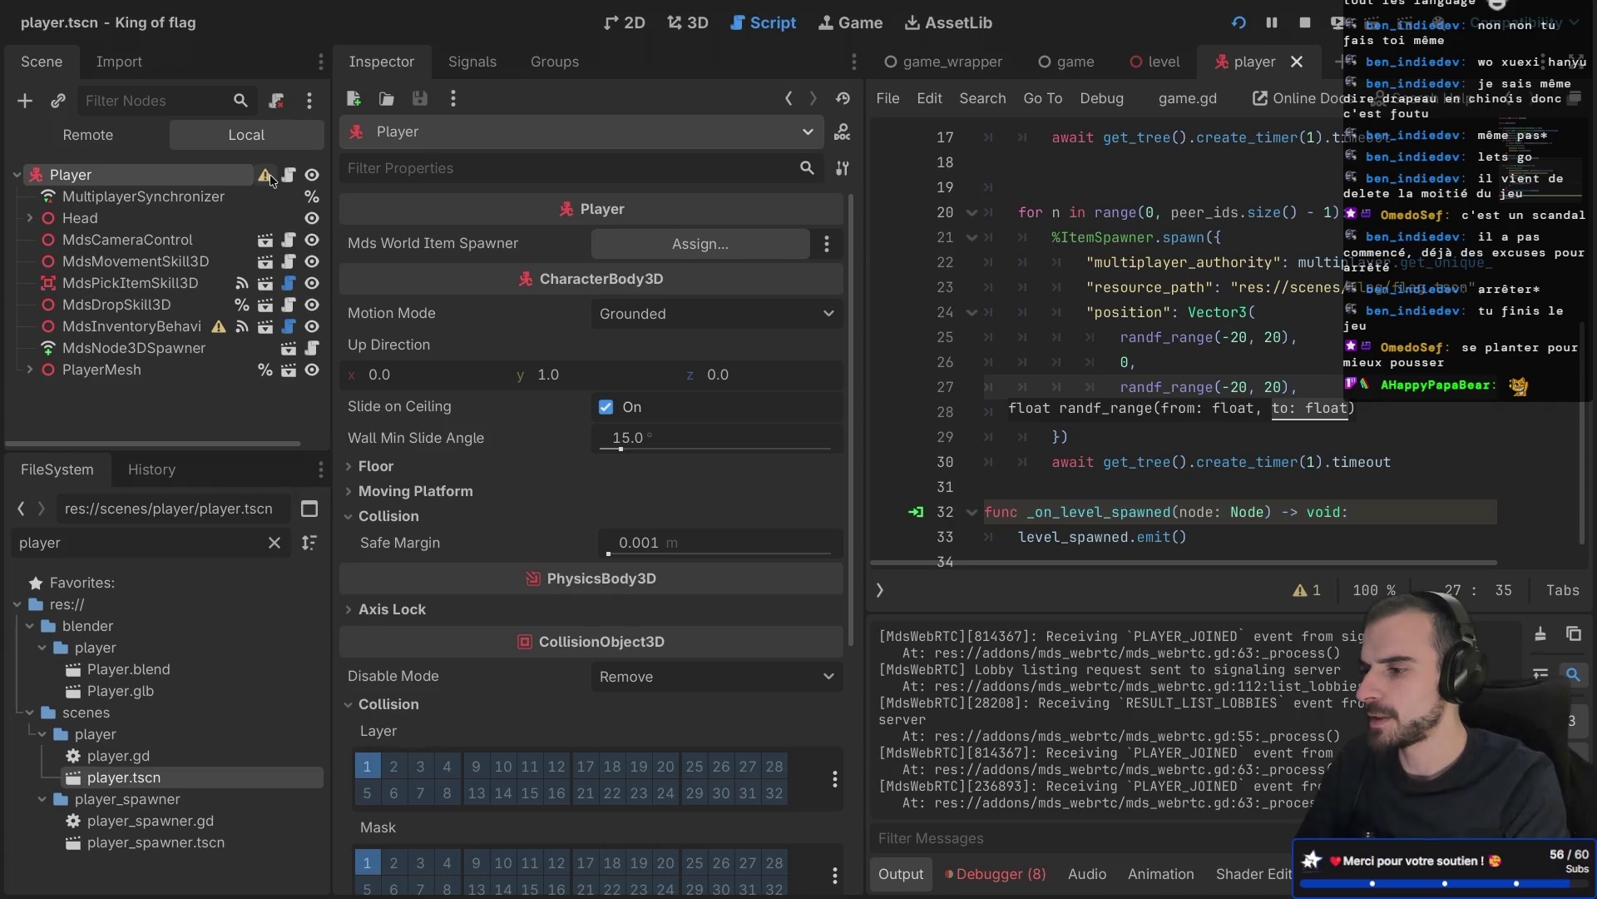
pyautogui.moveTo(271, 181)
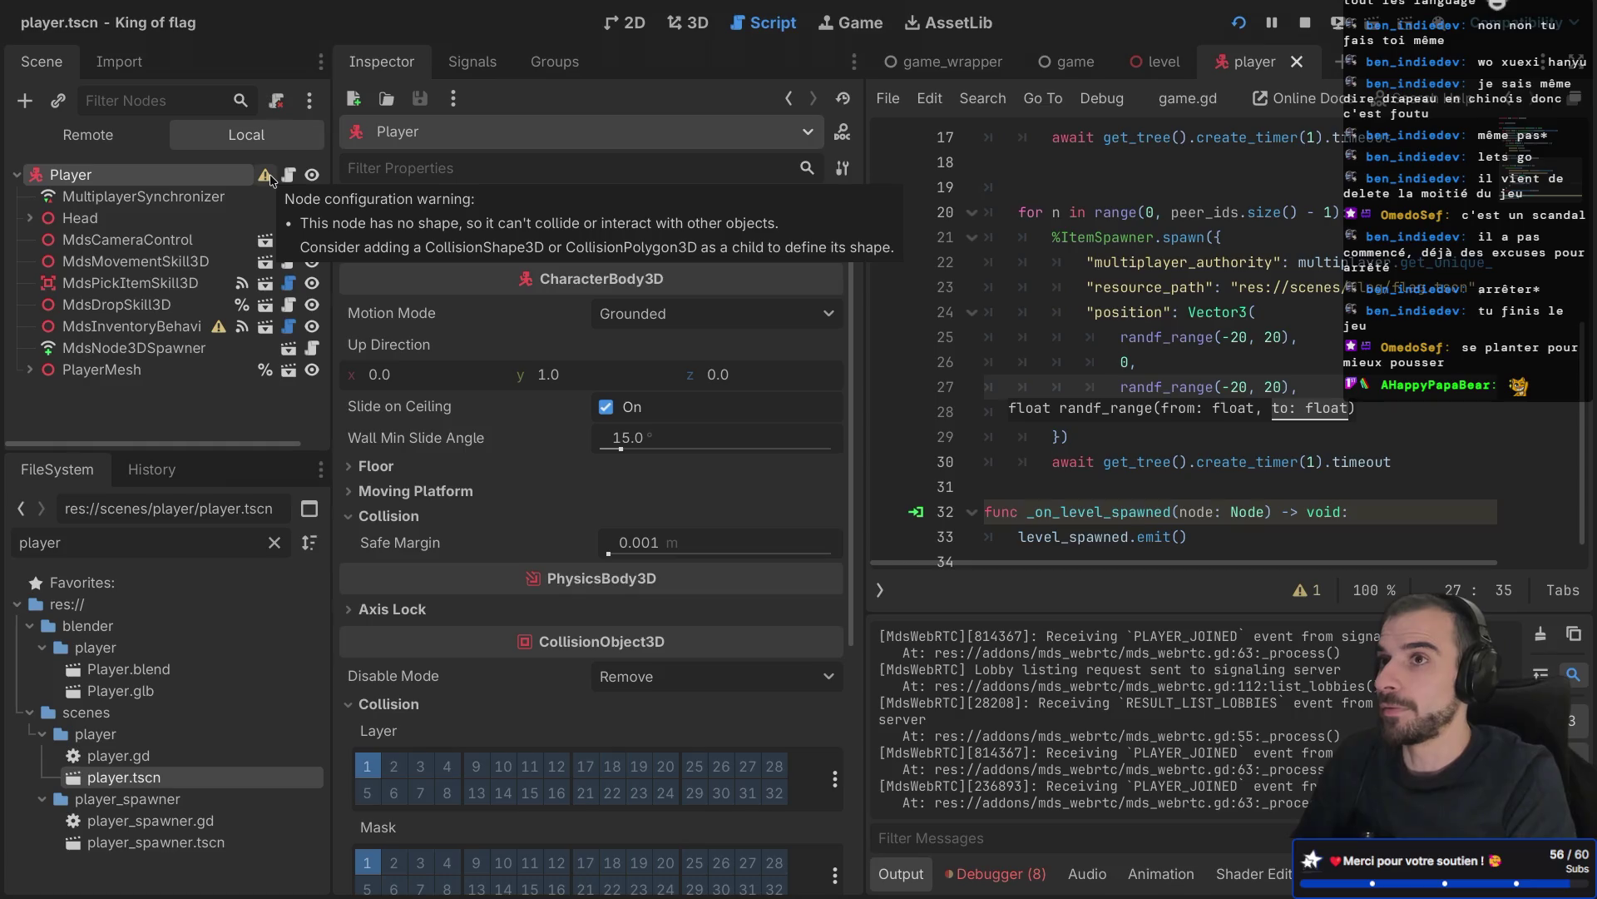
pyautogui.click(287, 175)
pyautogui.hotkey('ctrl', 'shift', 'F11')
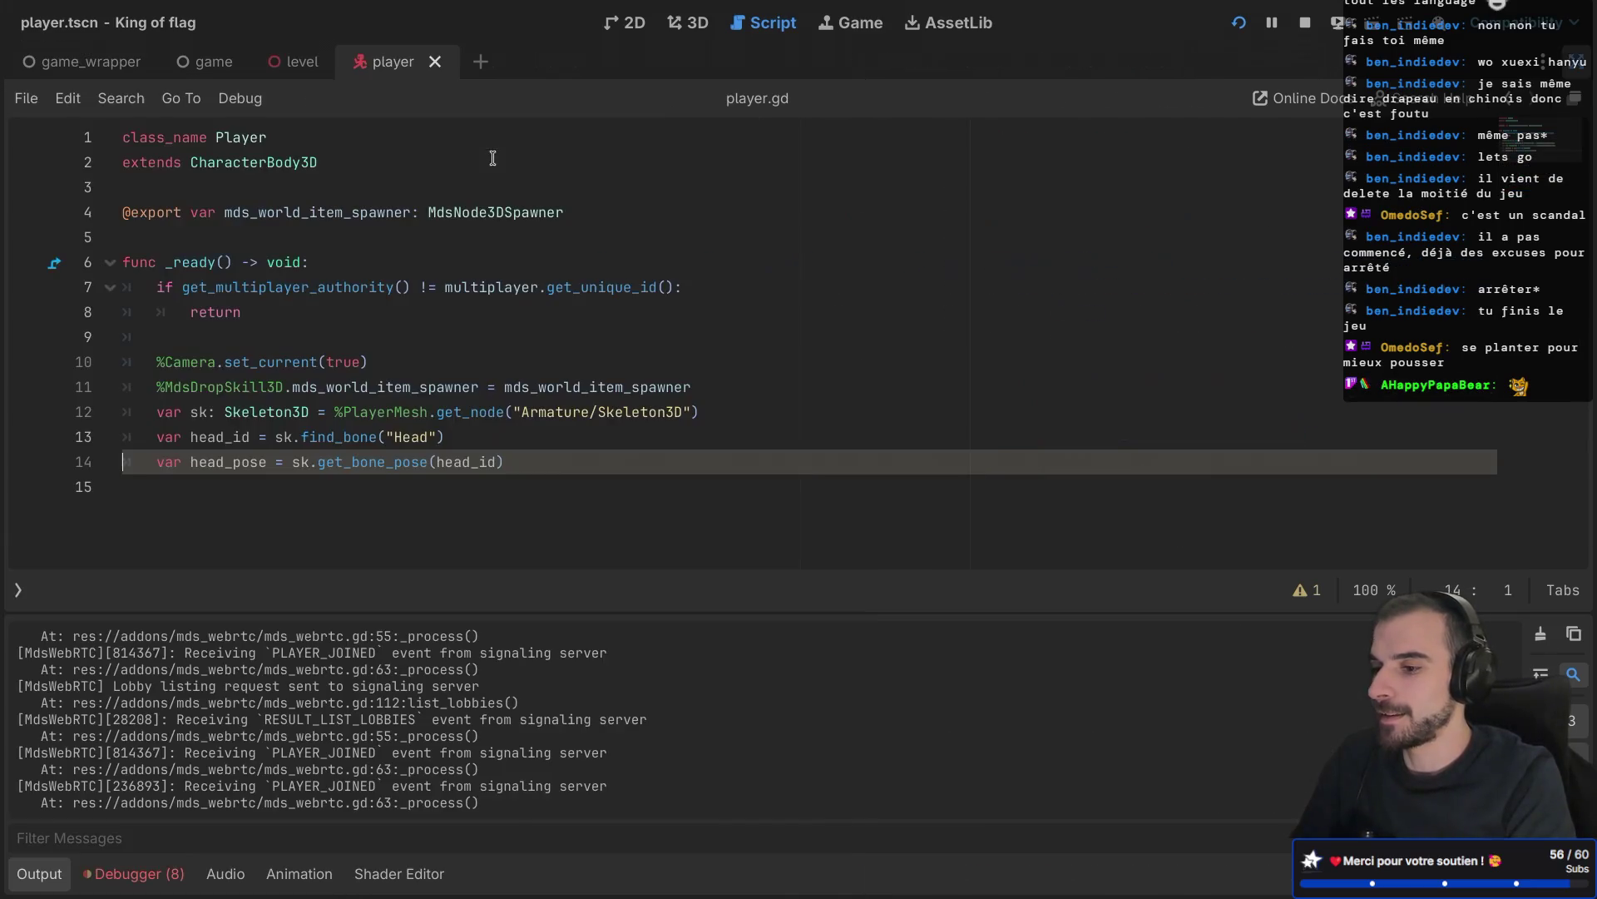
pyautogui.hotkey('ctrl', 'shift', 'F11')
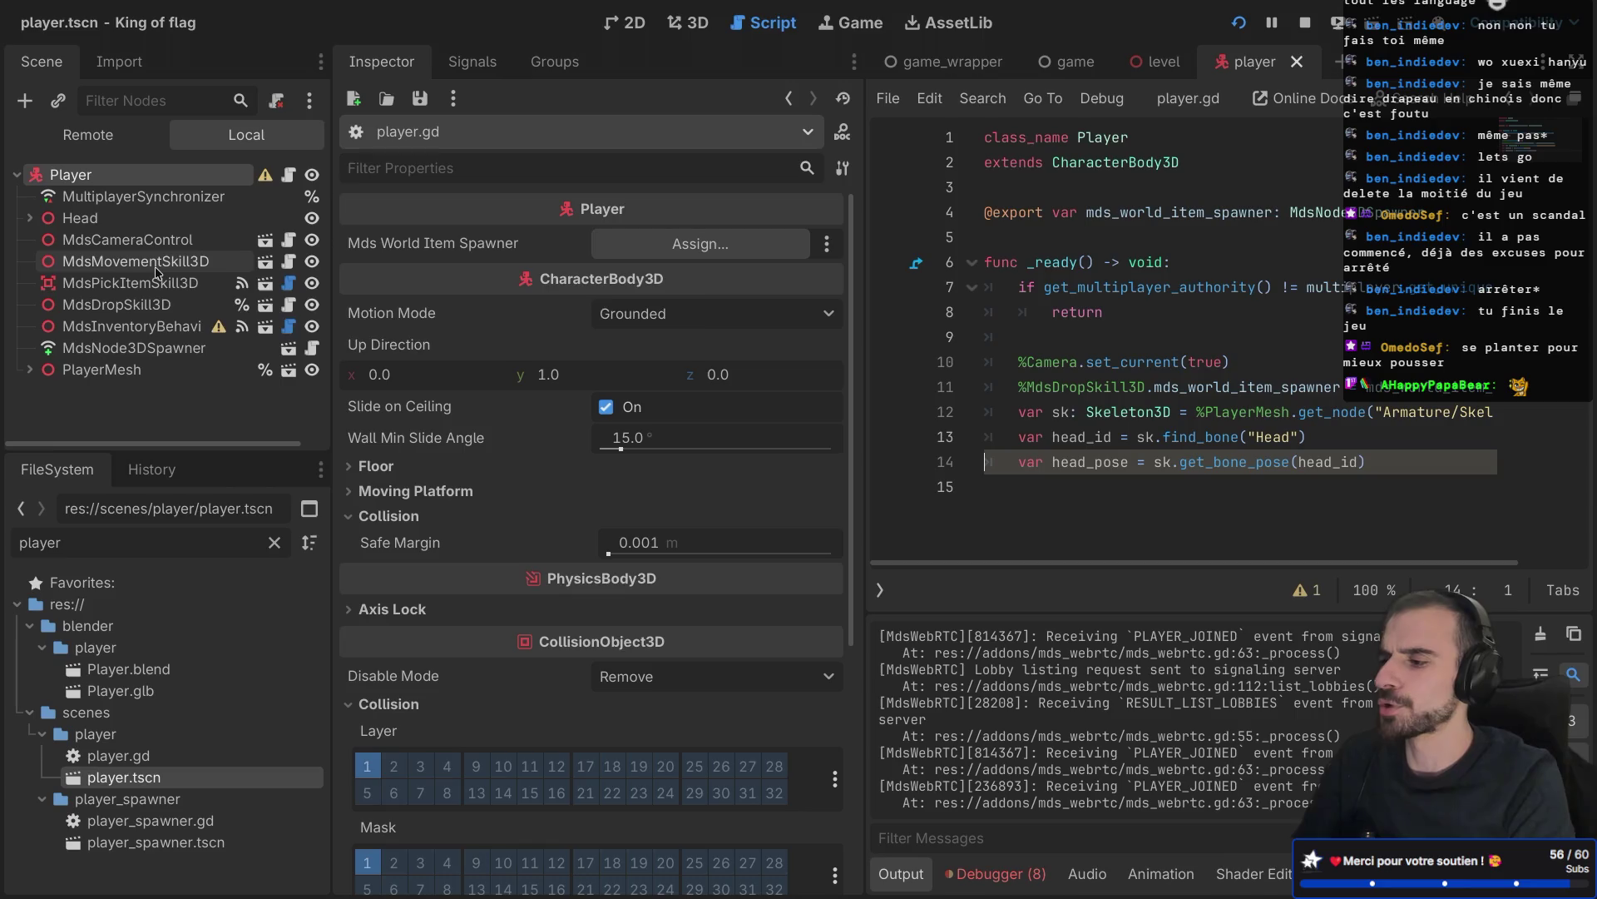
# Open mds_inventory_behavior_3d.gd from the MdsInventoryBehavior3D node's script icon
pyautogui.click(143, 329)
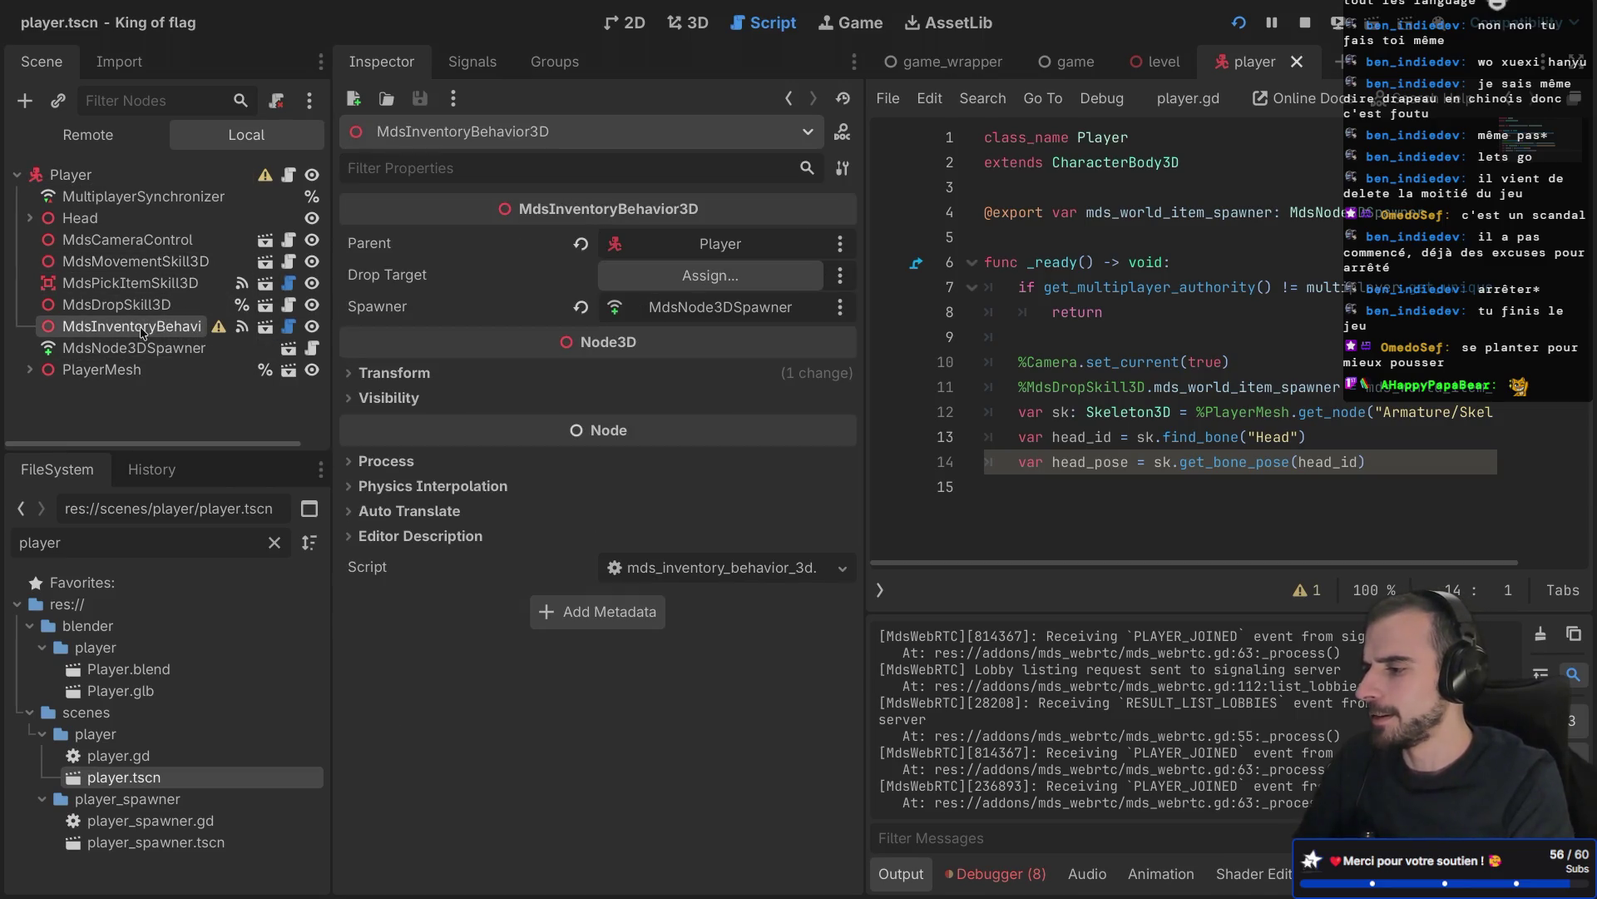
pyautogui.click(293, 331)
pyautogui.hotkey('ctrl', 'shift', 'F11')
pyautogui.scroll(10, 604, 290)
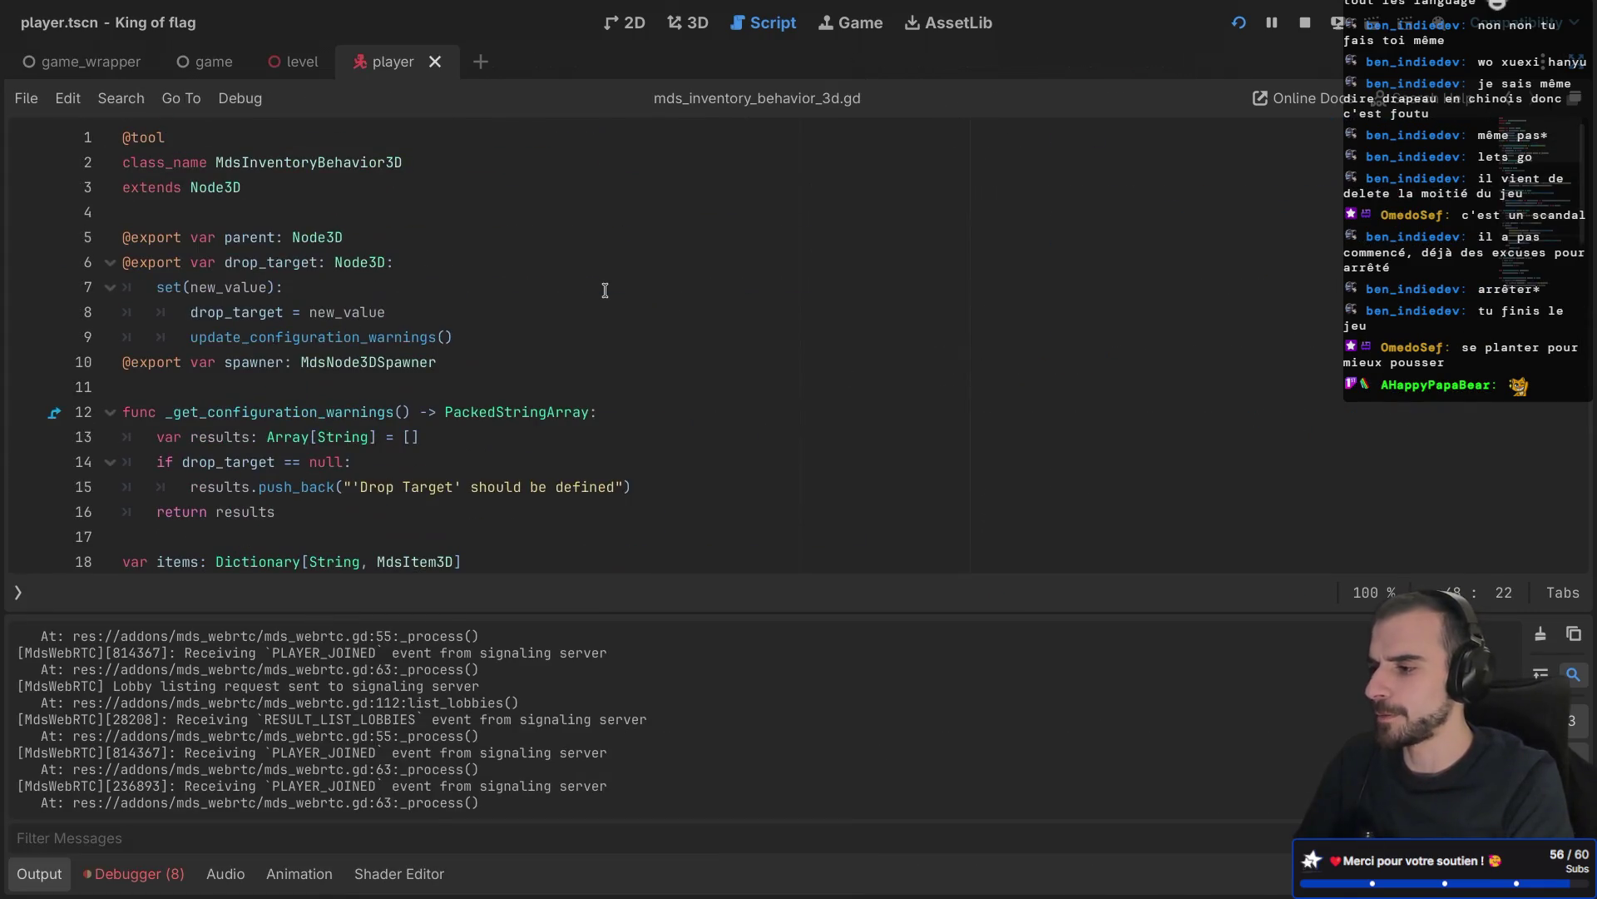
pyautogui.click(478, 359)
pyautogui.press('Return')
pyautogui.write('@expor')
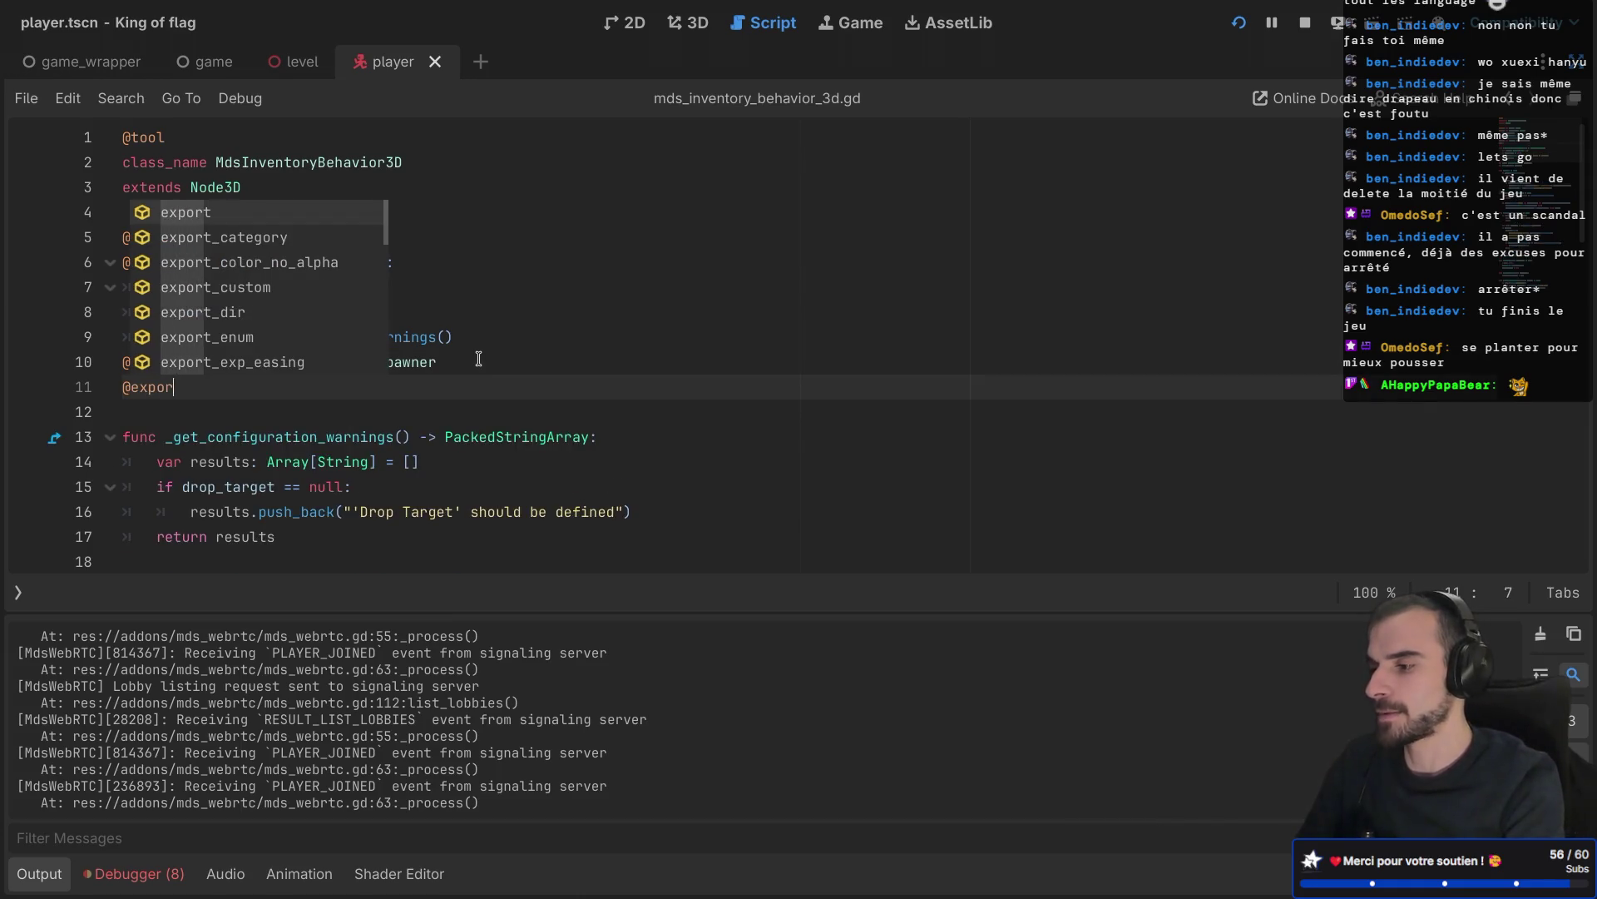
pyautogui.write('t var max_item: n')
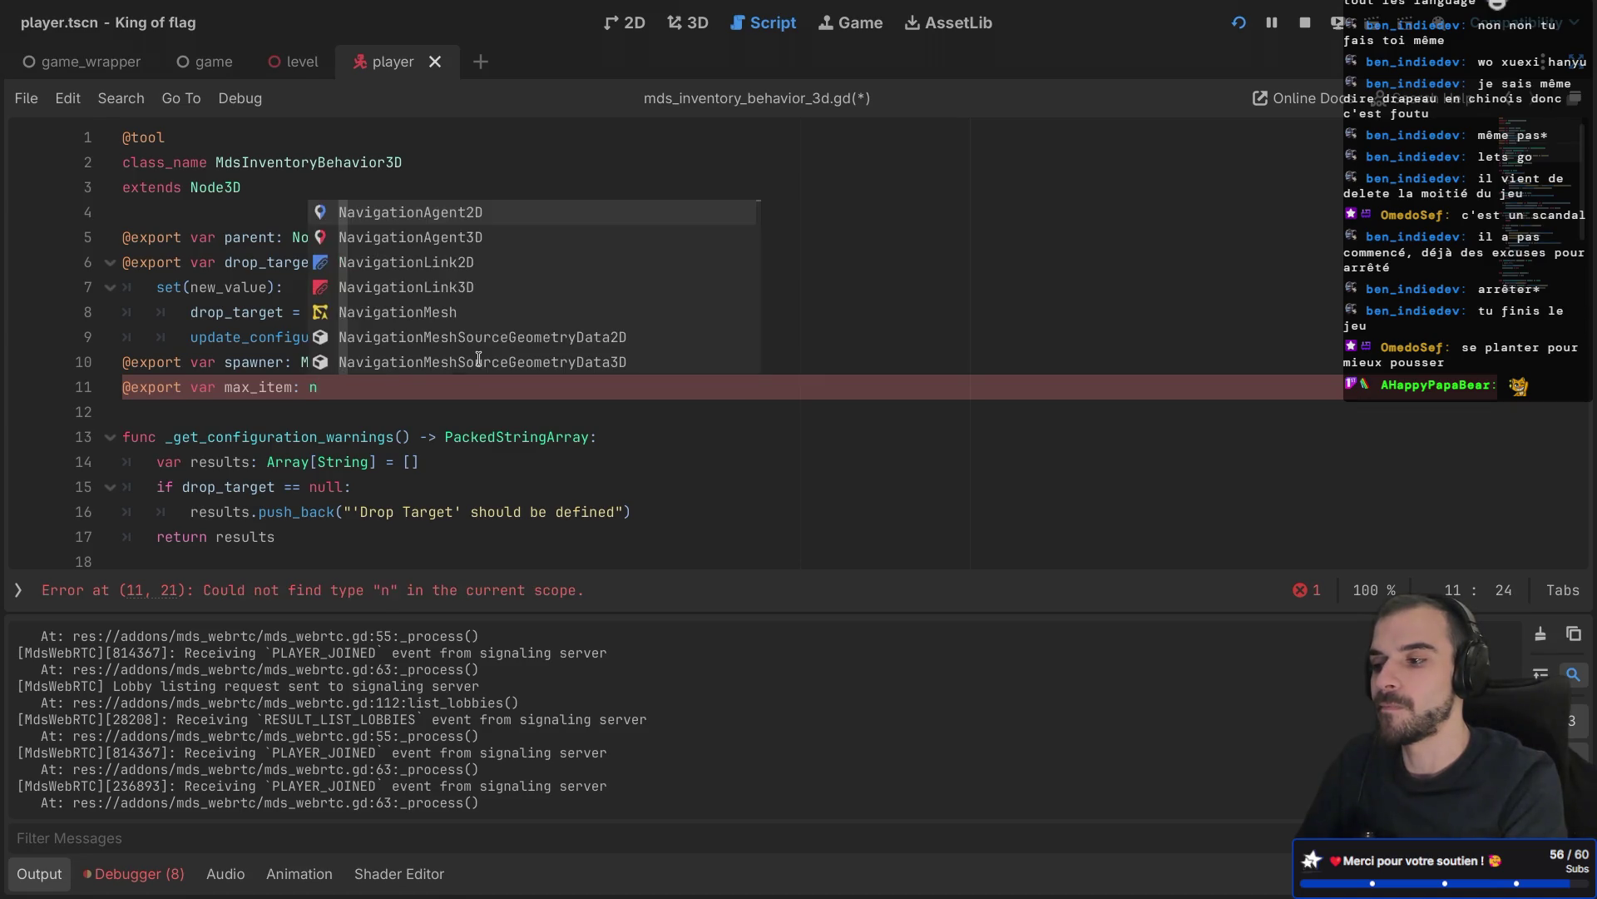
pyautogui.press('BackSpace')
pyautogui.write('int')
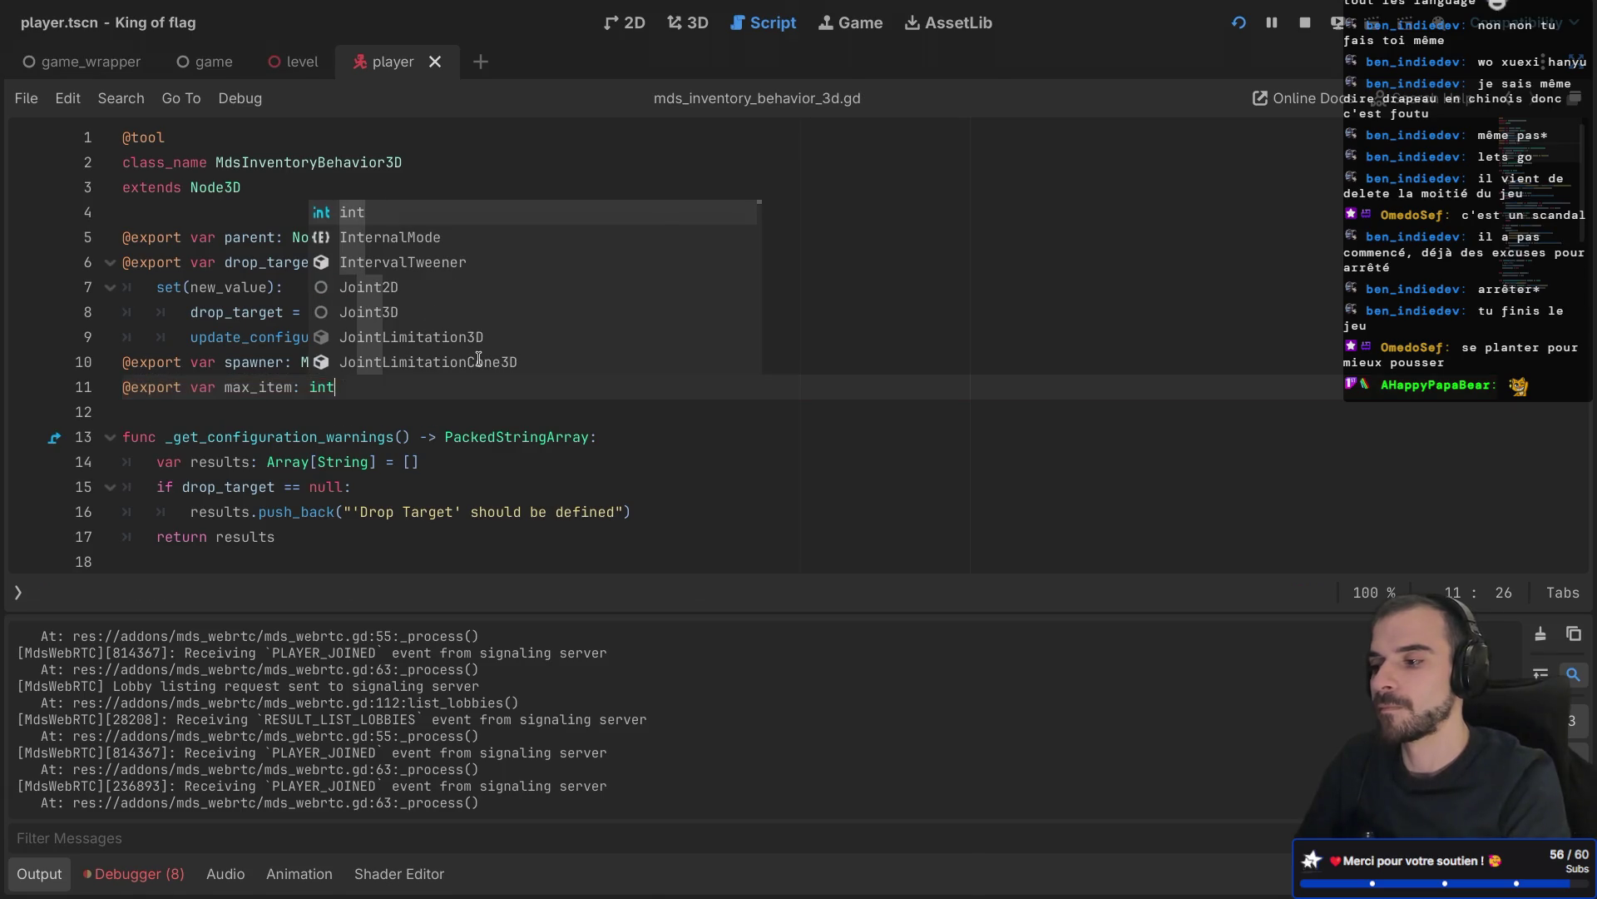
pyautogui.hotkey('ctrl', 's')
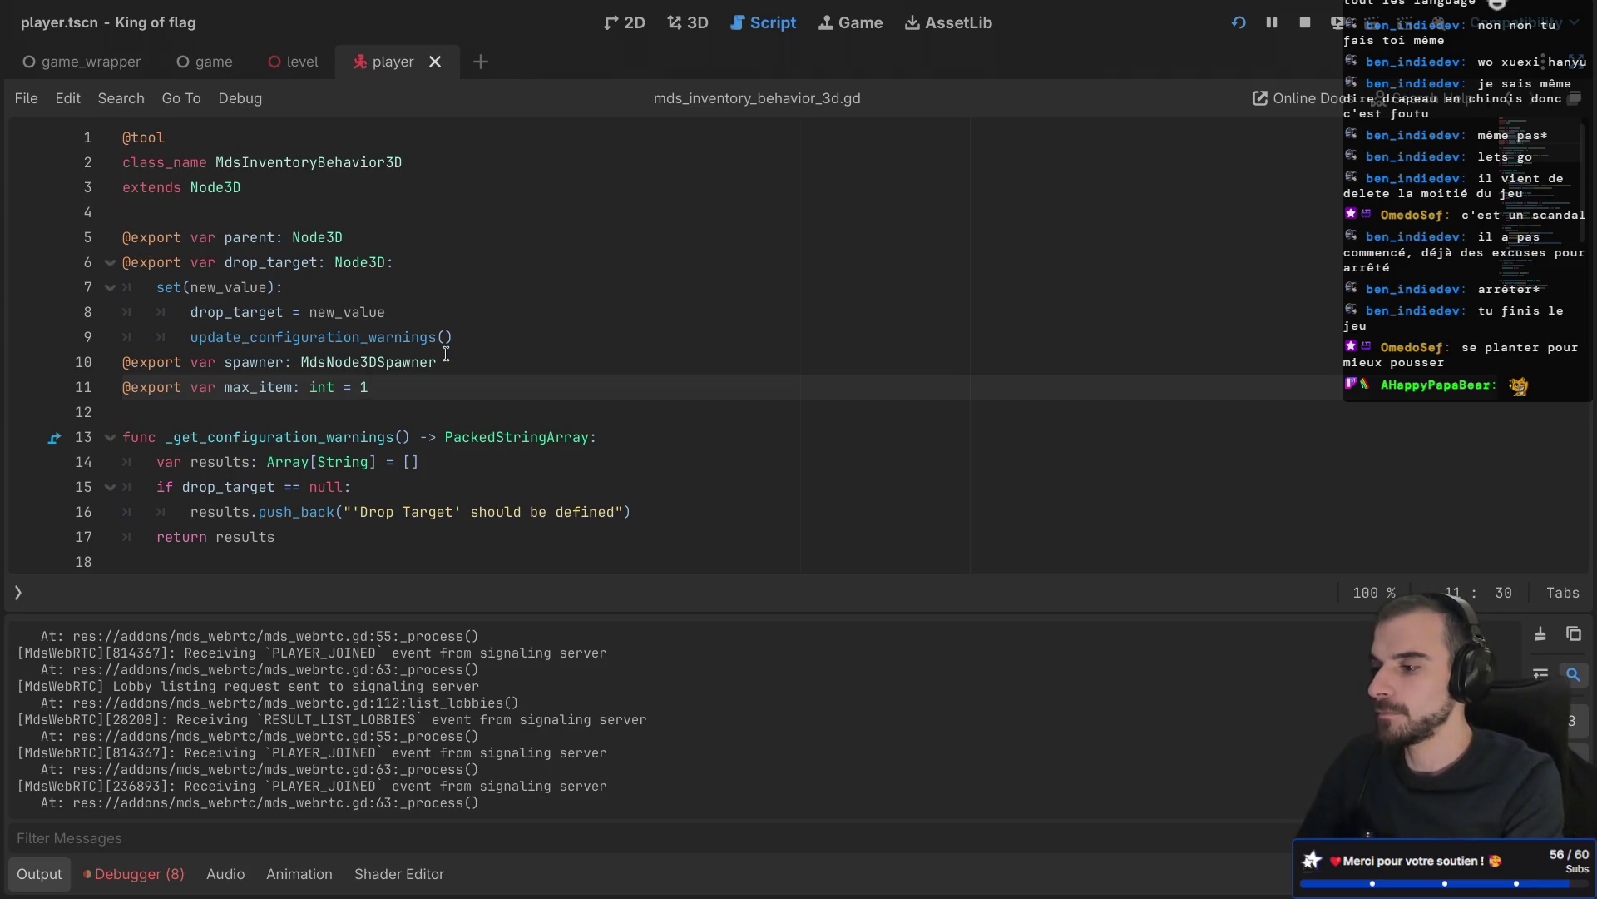
# Start a current_item variable below max_item, then delete that unfinished line and save again
pyautogui.click(446, 353)
pyautogui.click(457, 393)
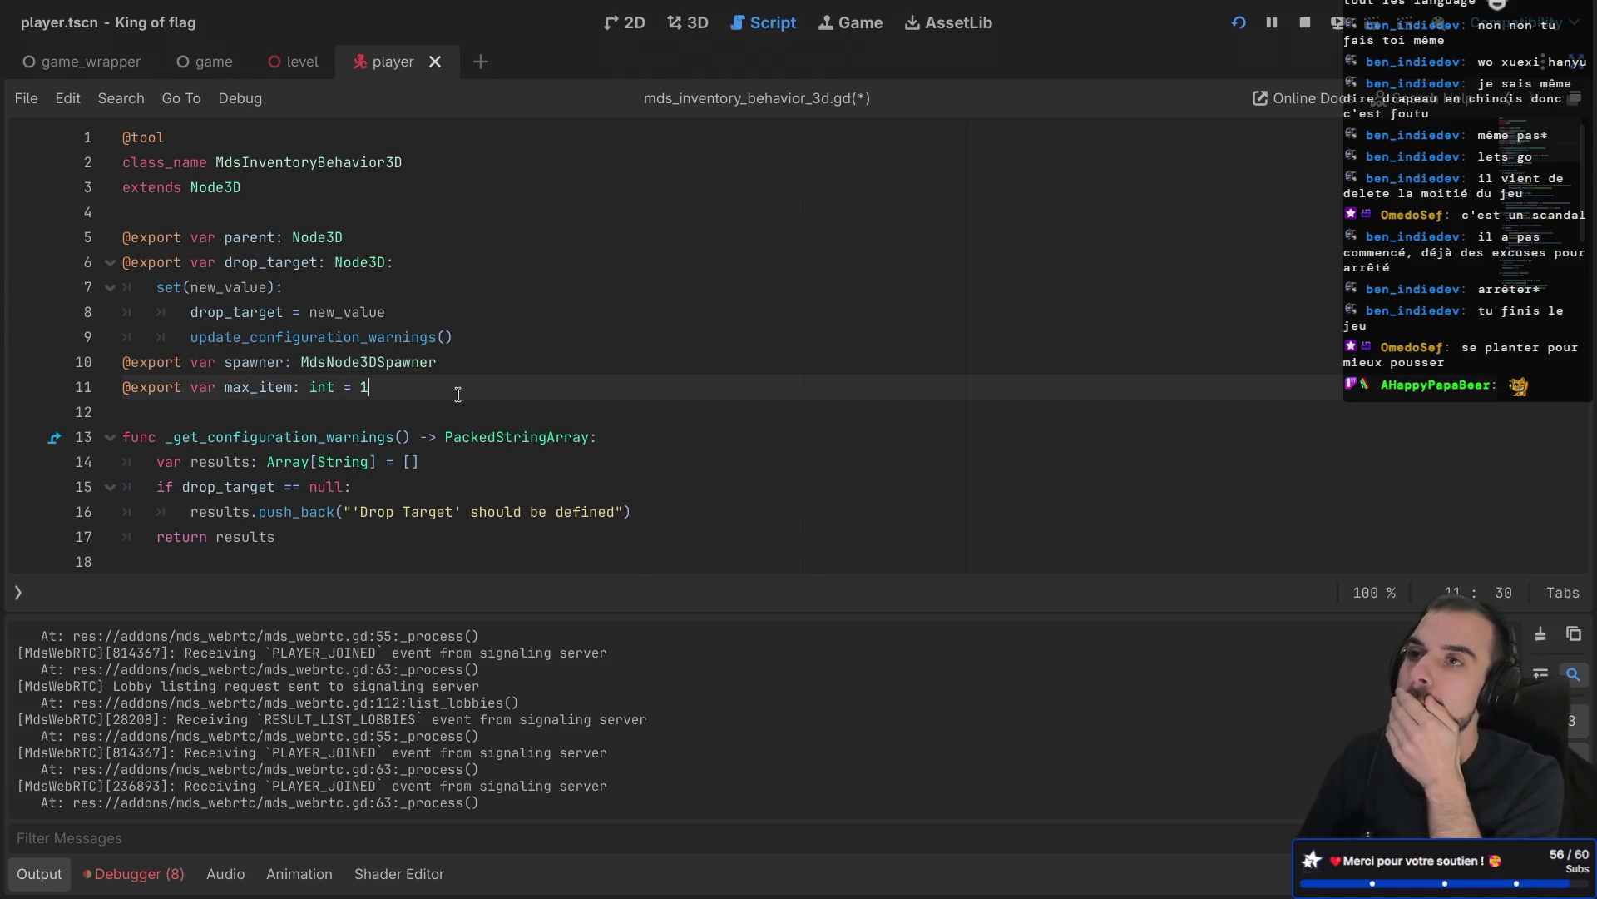
pyautogui.press('Return')
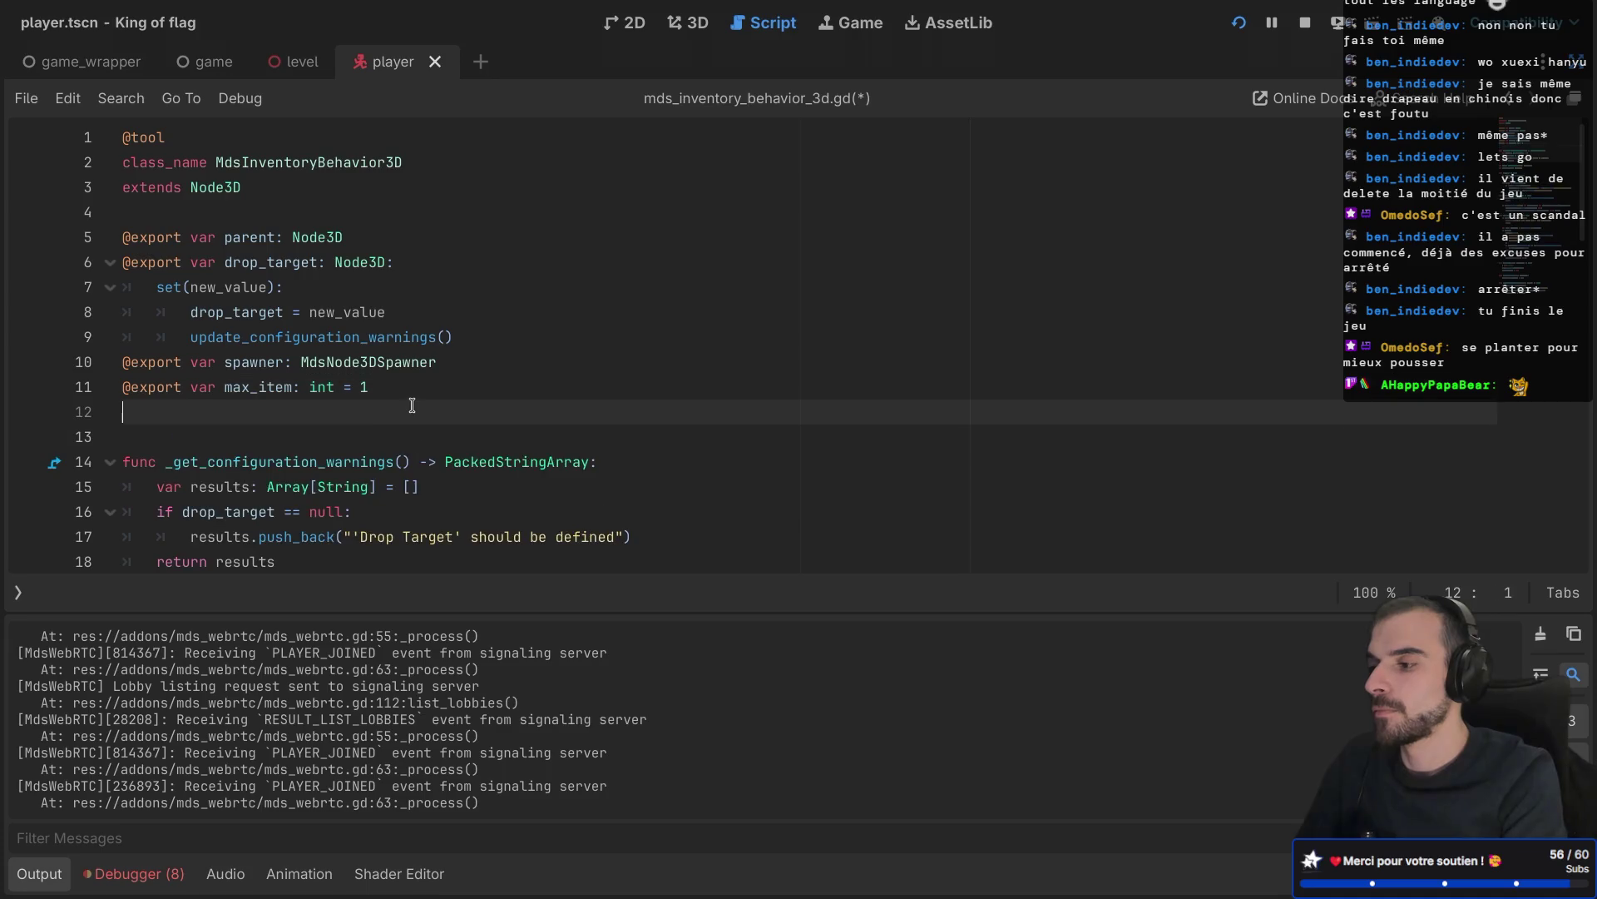
pyautogui.write('var current_i')
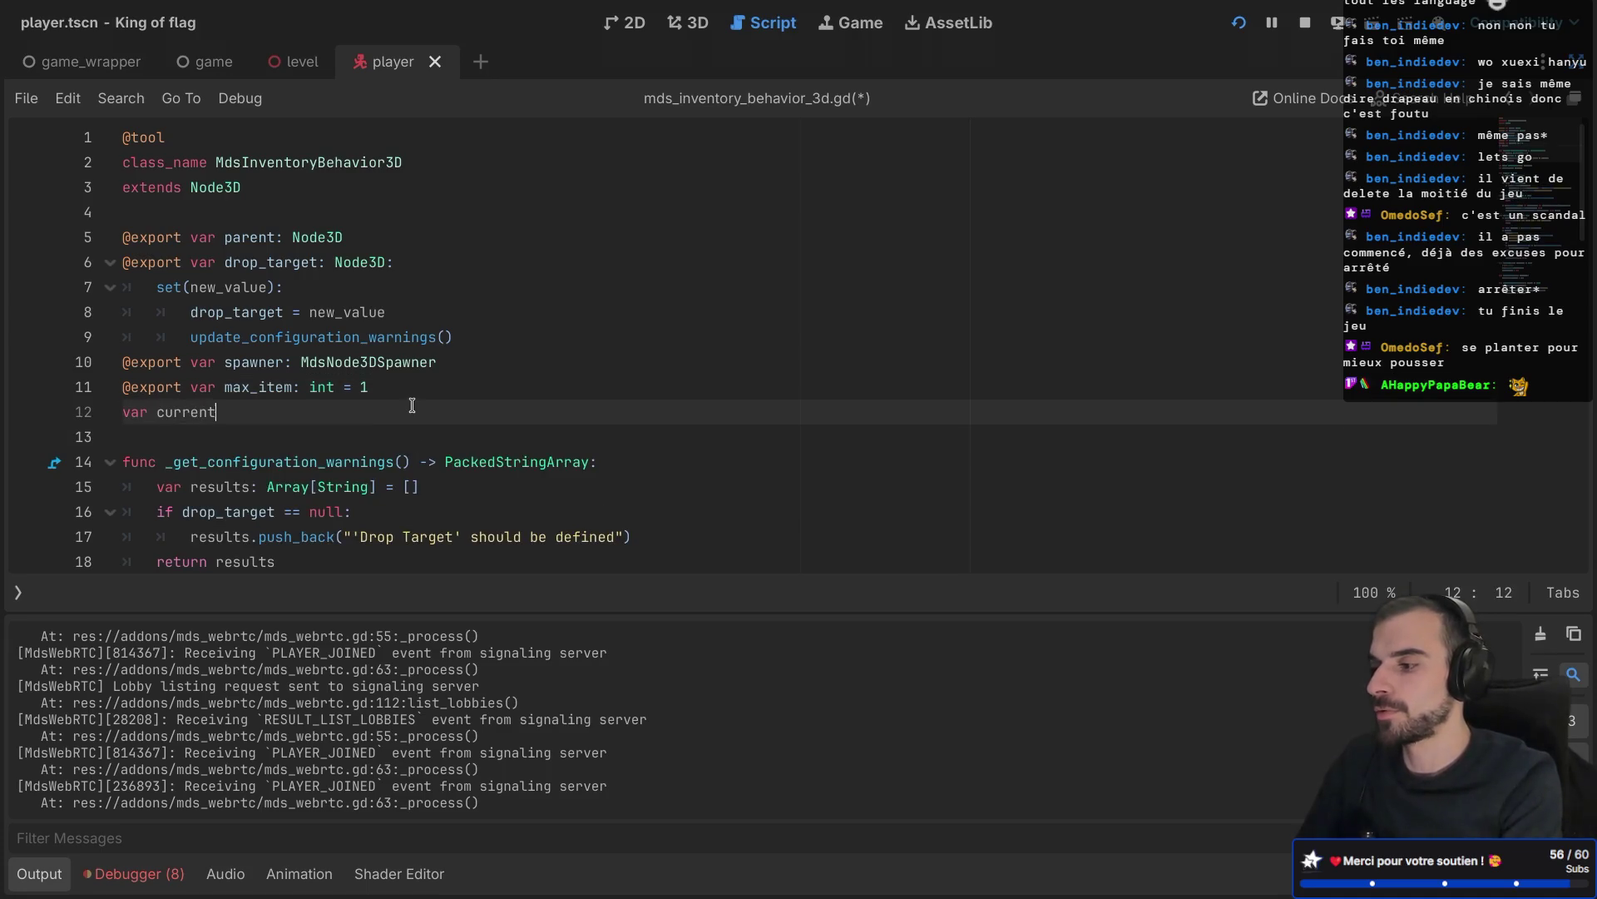
pyautogui.write('tem_count')
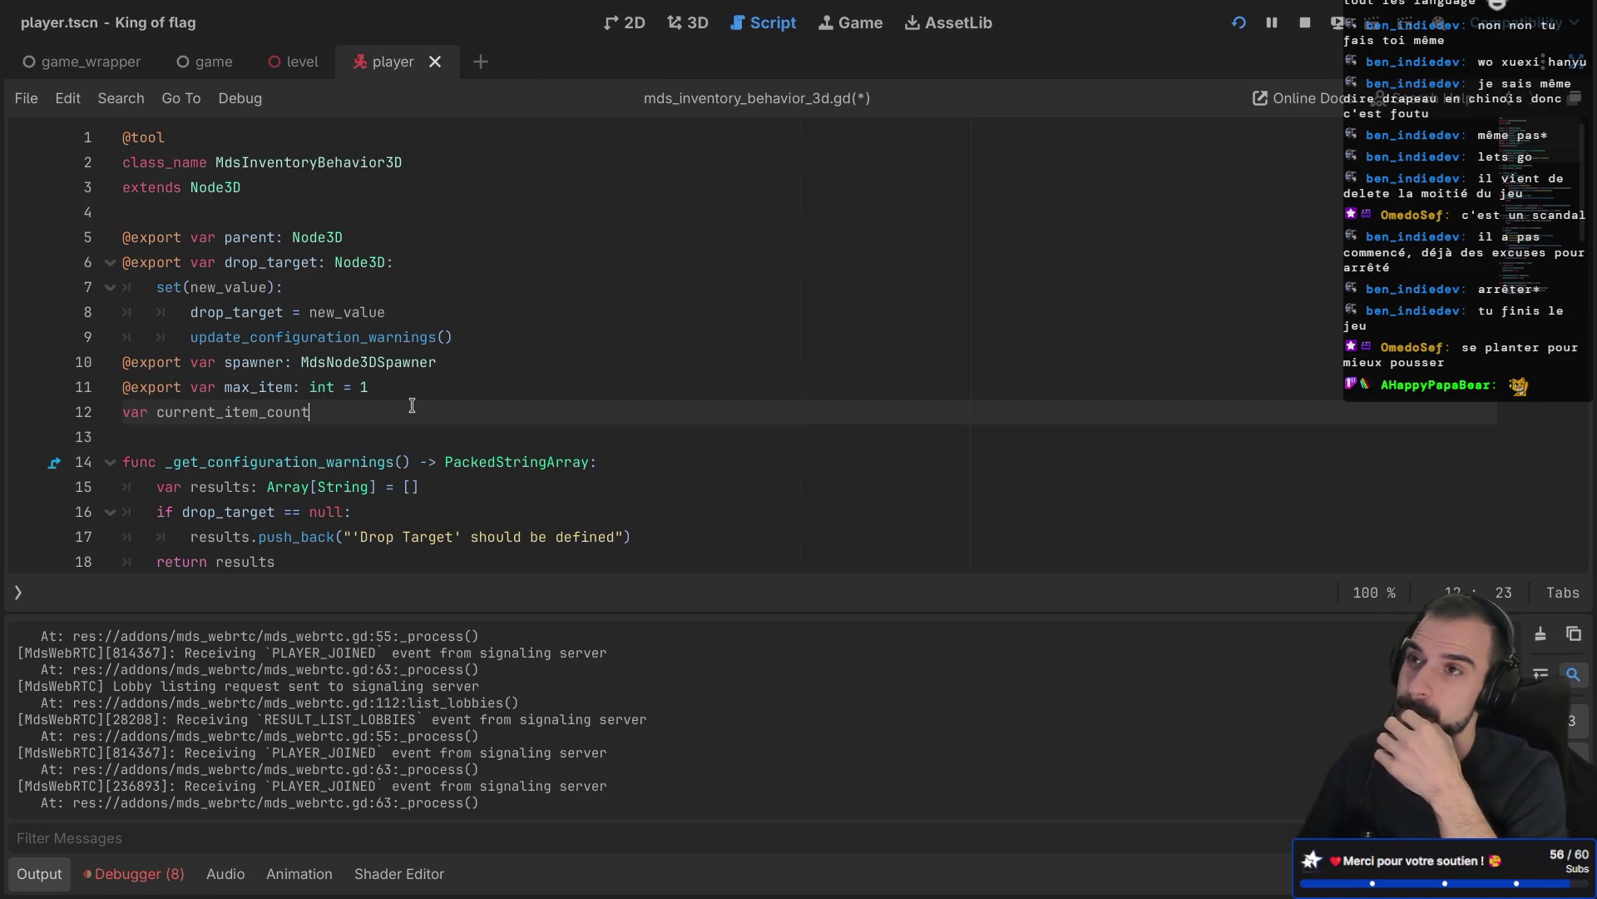
pyautogui.moveTo(412, 405); pyautogui.dragTo(414, 394)
pyautogui.press('BackSpace')
pyautogui.hotkey('ctrl', 's')
pyautogui.hotkey('ctrl', 'shift', 'F11')
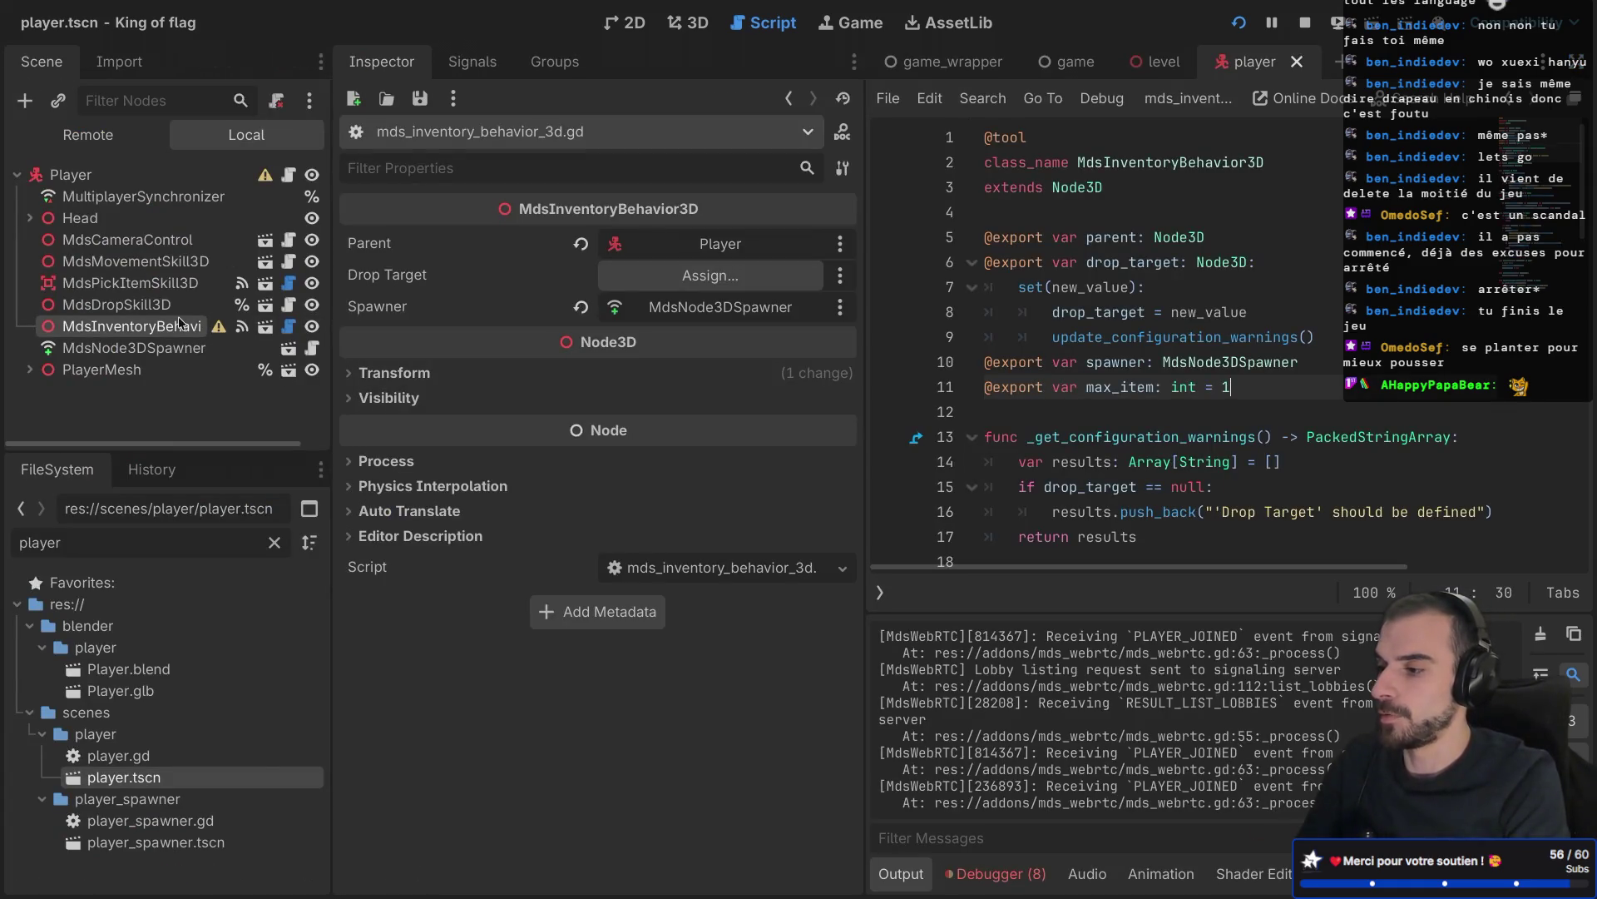
# Check Max Item in the MdsInventoryBehavior3D scene's Inspector, then close that scene
pyautogui.click(264, 326)
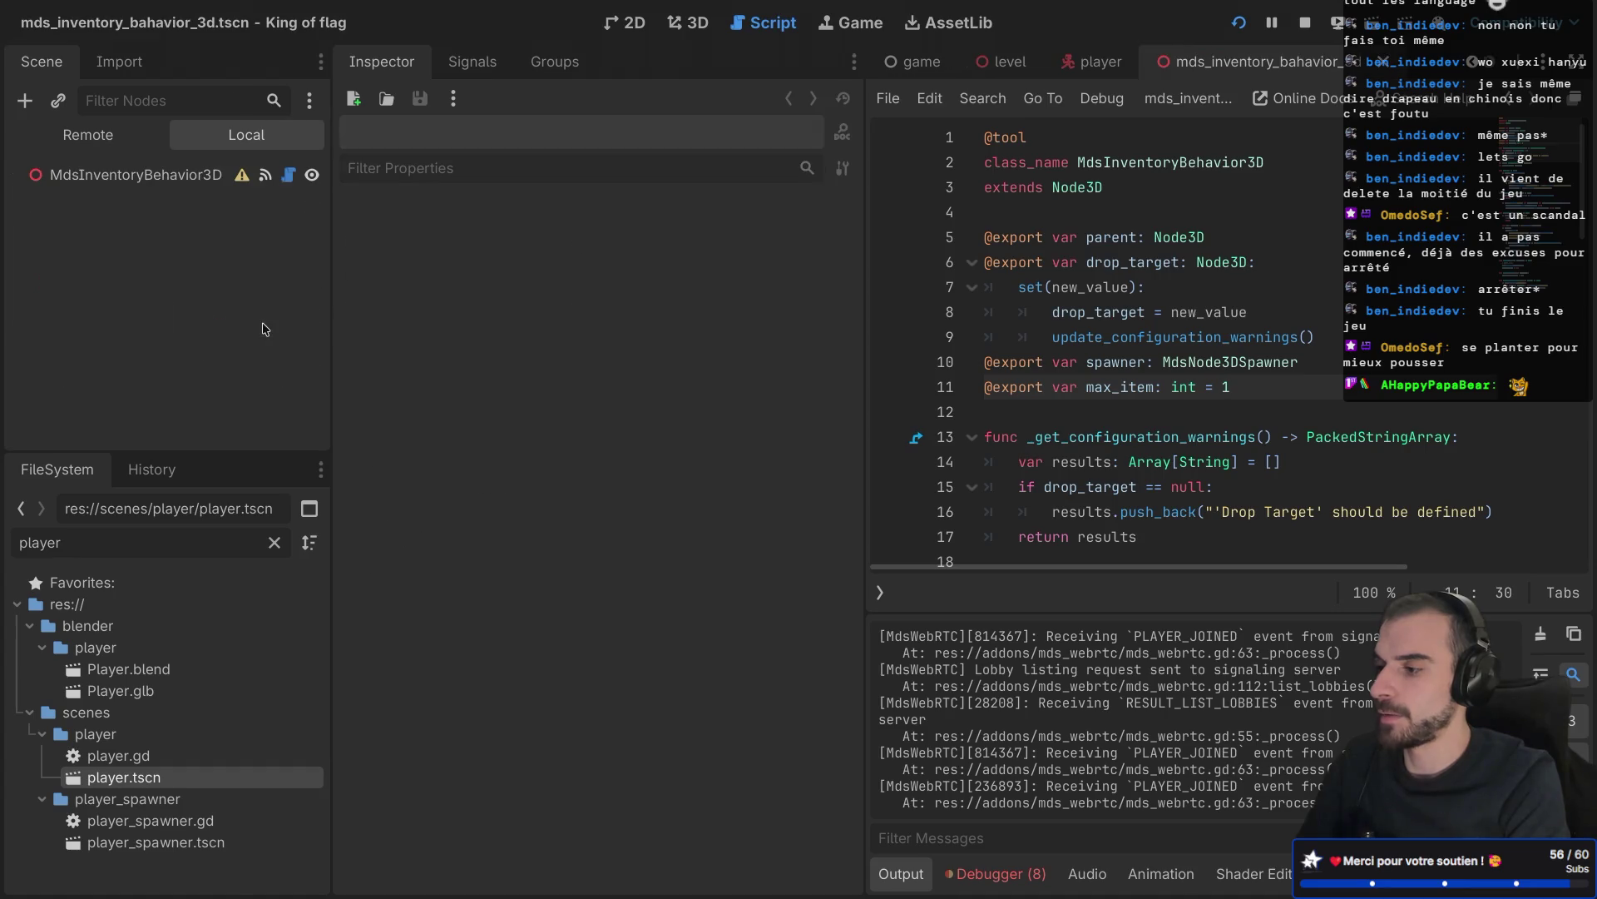
pyautogui.click(150, 183)
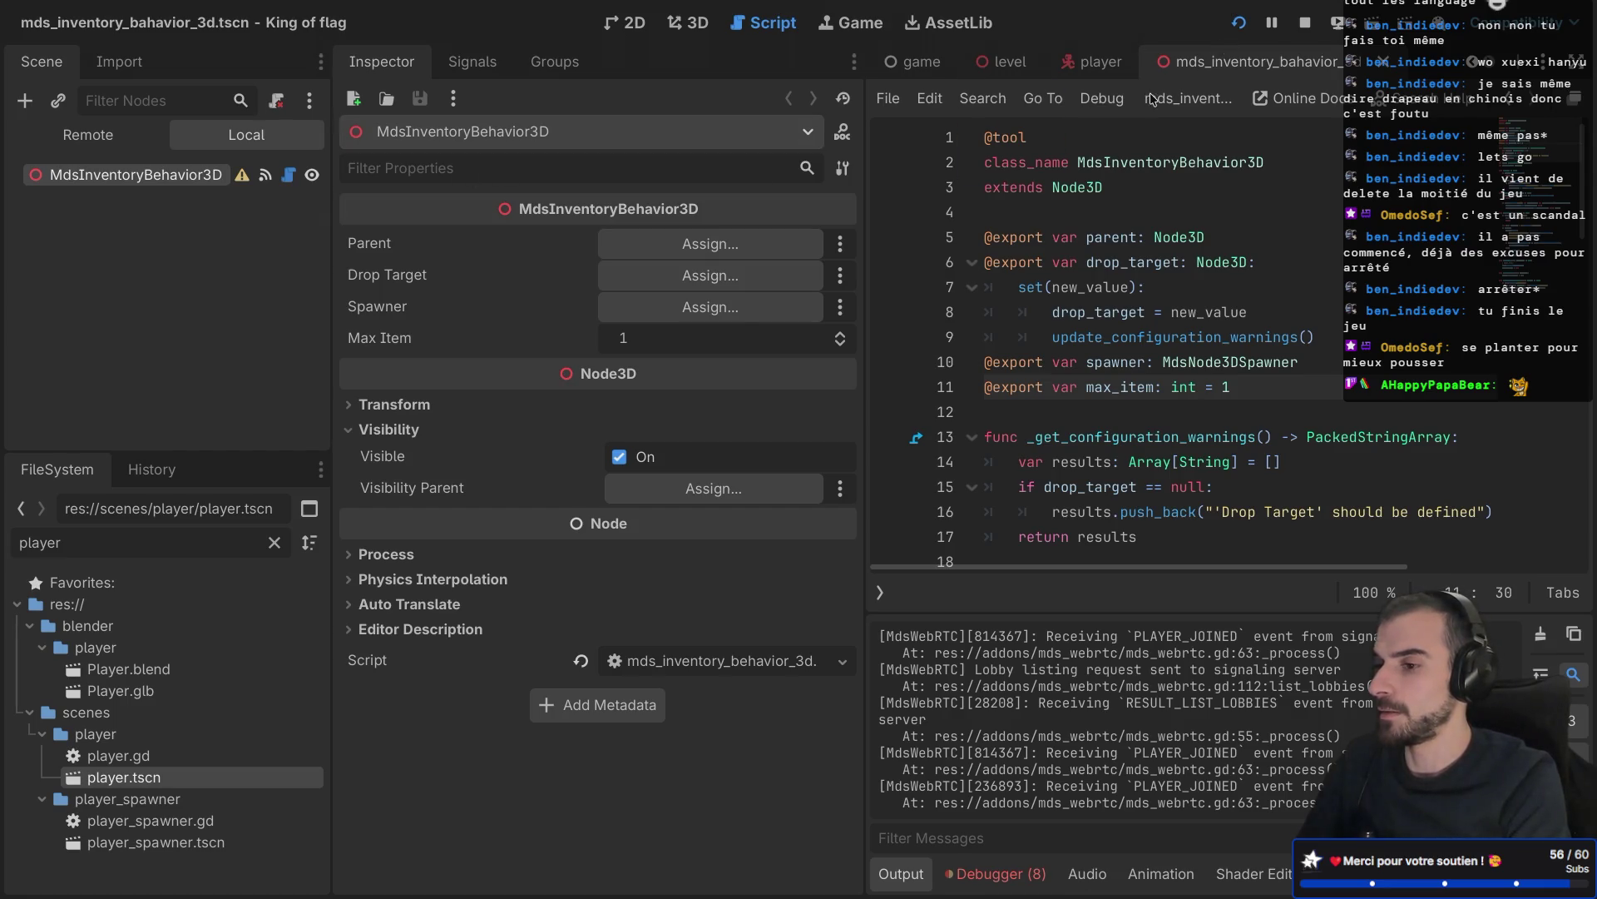
pyautogui.hotkey('ctrl', 'shift', 'w')
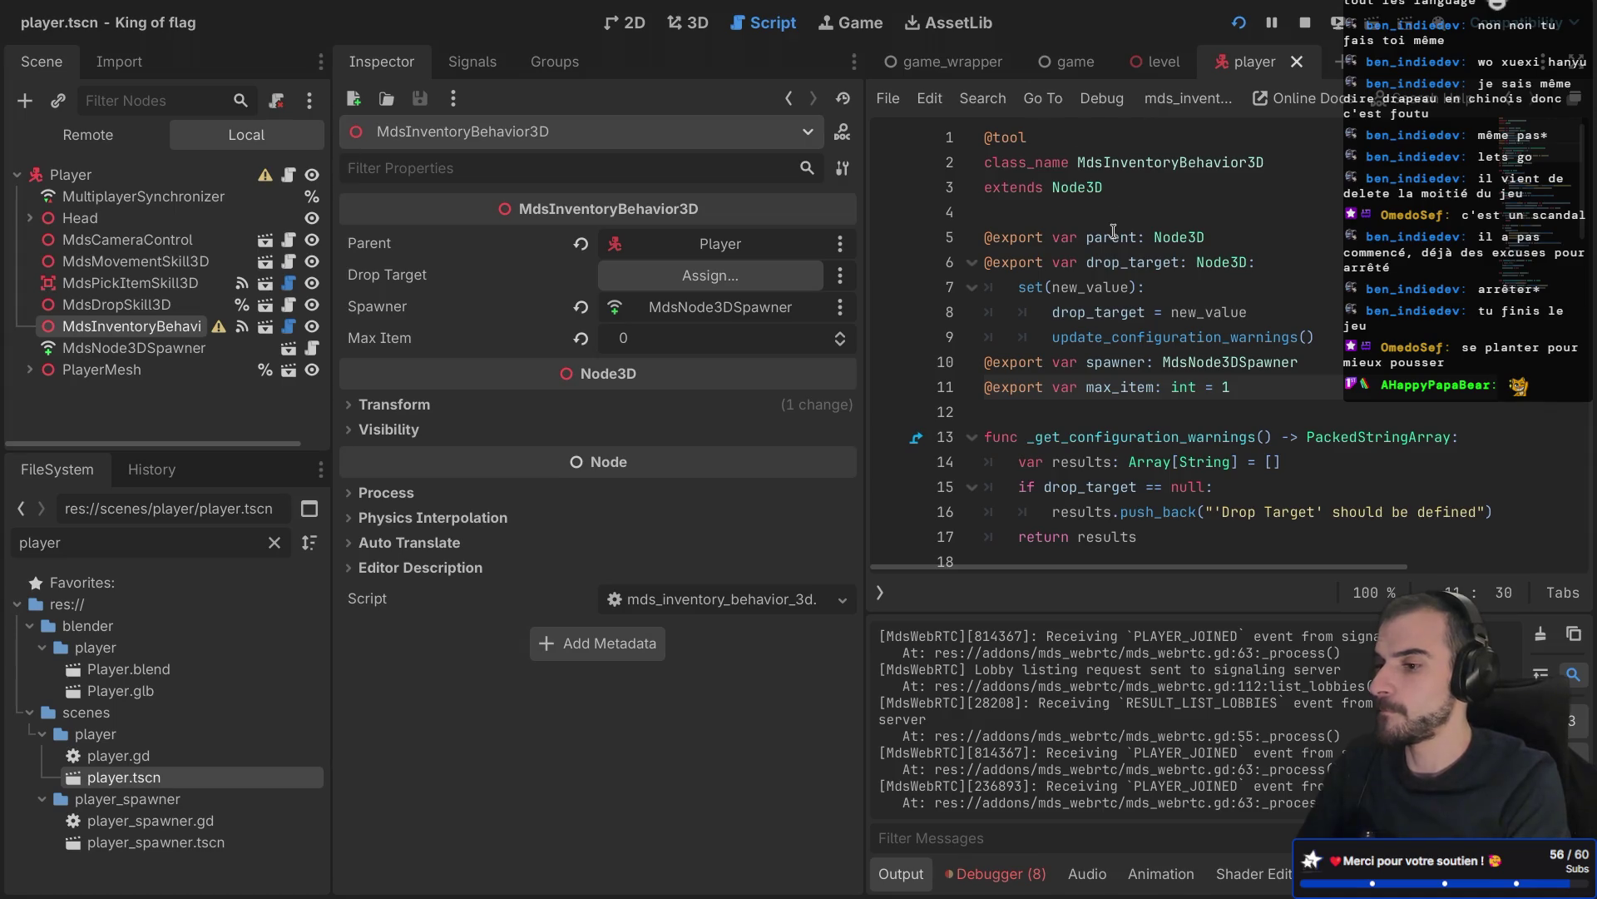
pyautogui.hotkey('ctrl', 'shift', 'F11')
# At the top of pick_item, add 'if get_children().size() >= max_item:' with an early return, and save
pyautogui.scroll(-2, 664, 359)
pyautogui.scroll(-10, 664, 358)
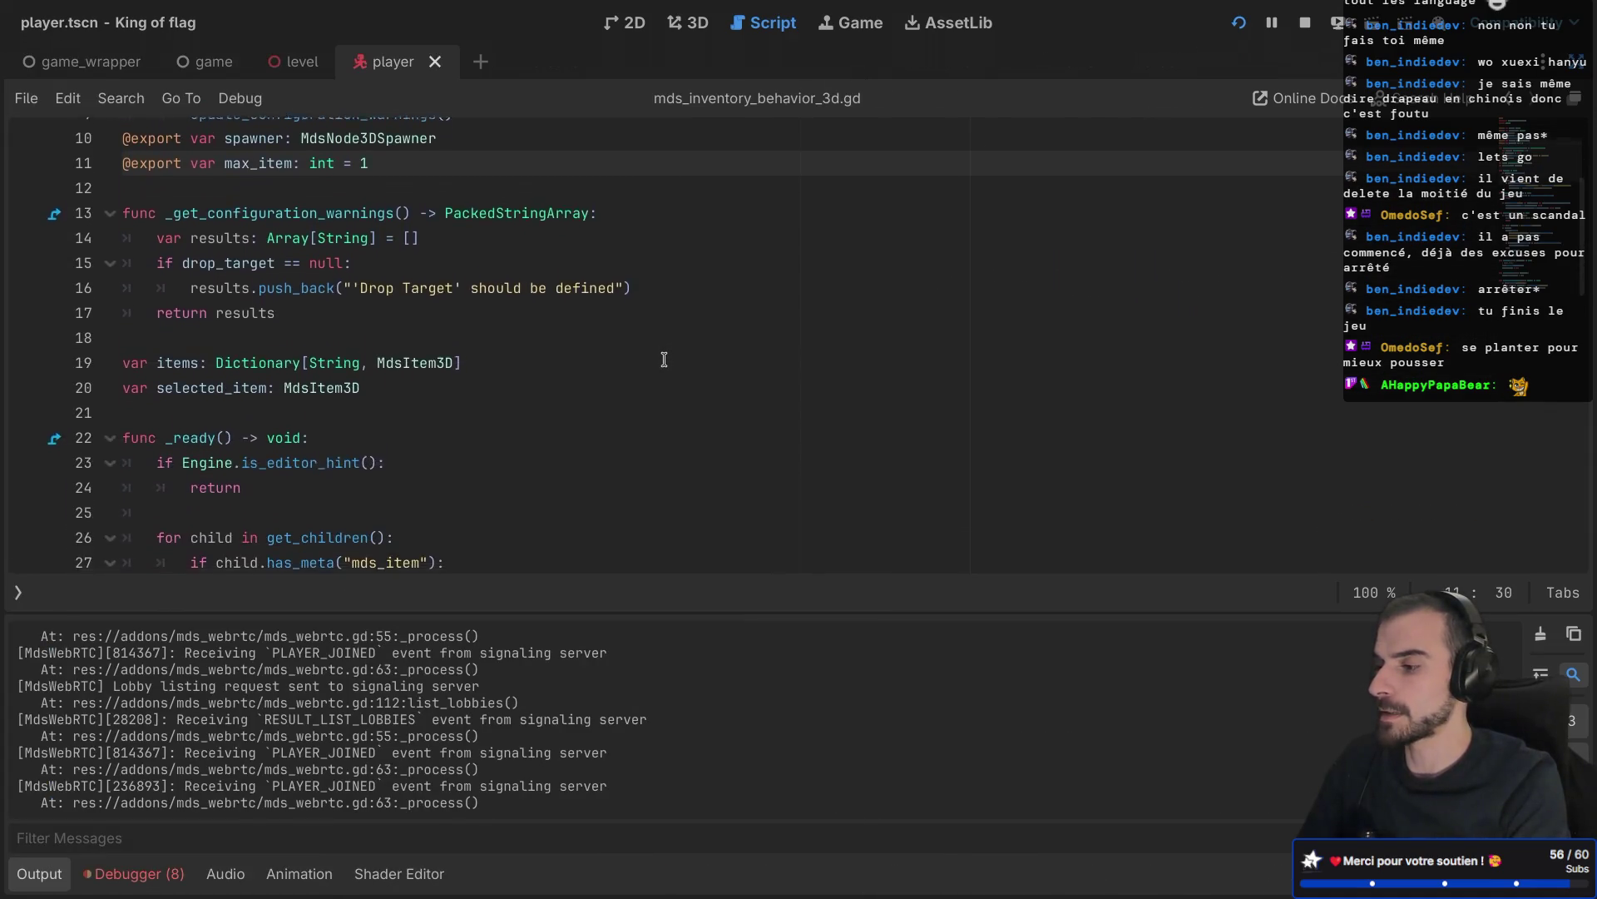
pyautogui.scroll(-2, 664, 359)
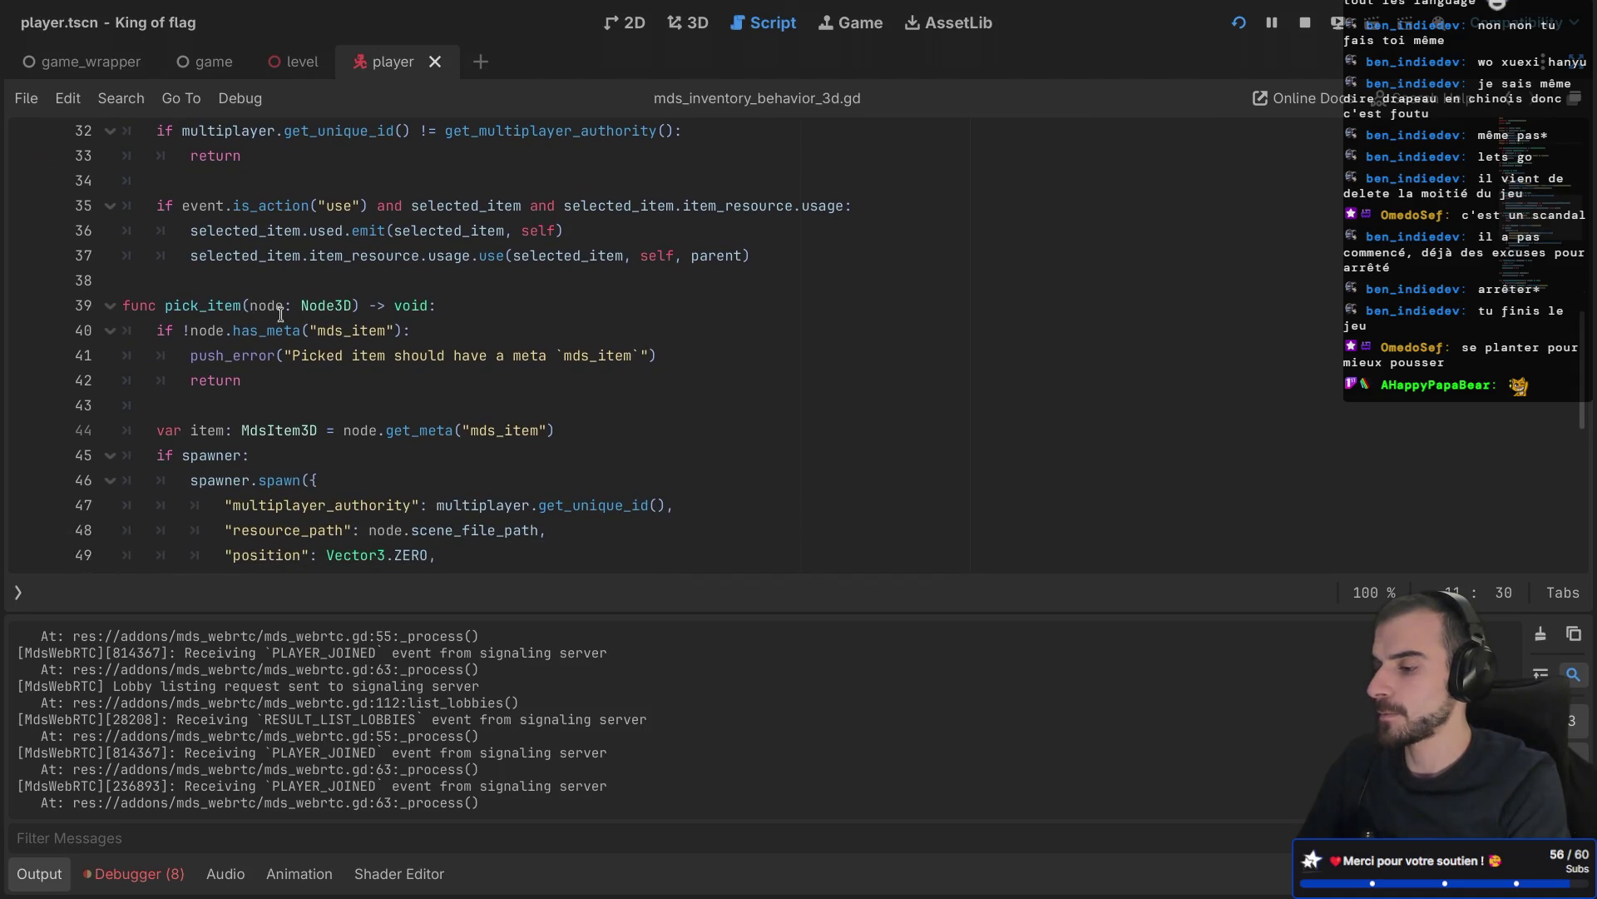
pyautogui.scroll(-3, 354, 318)
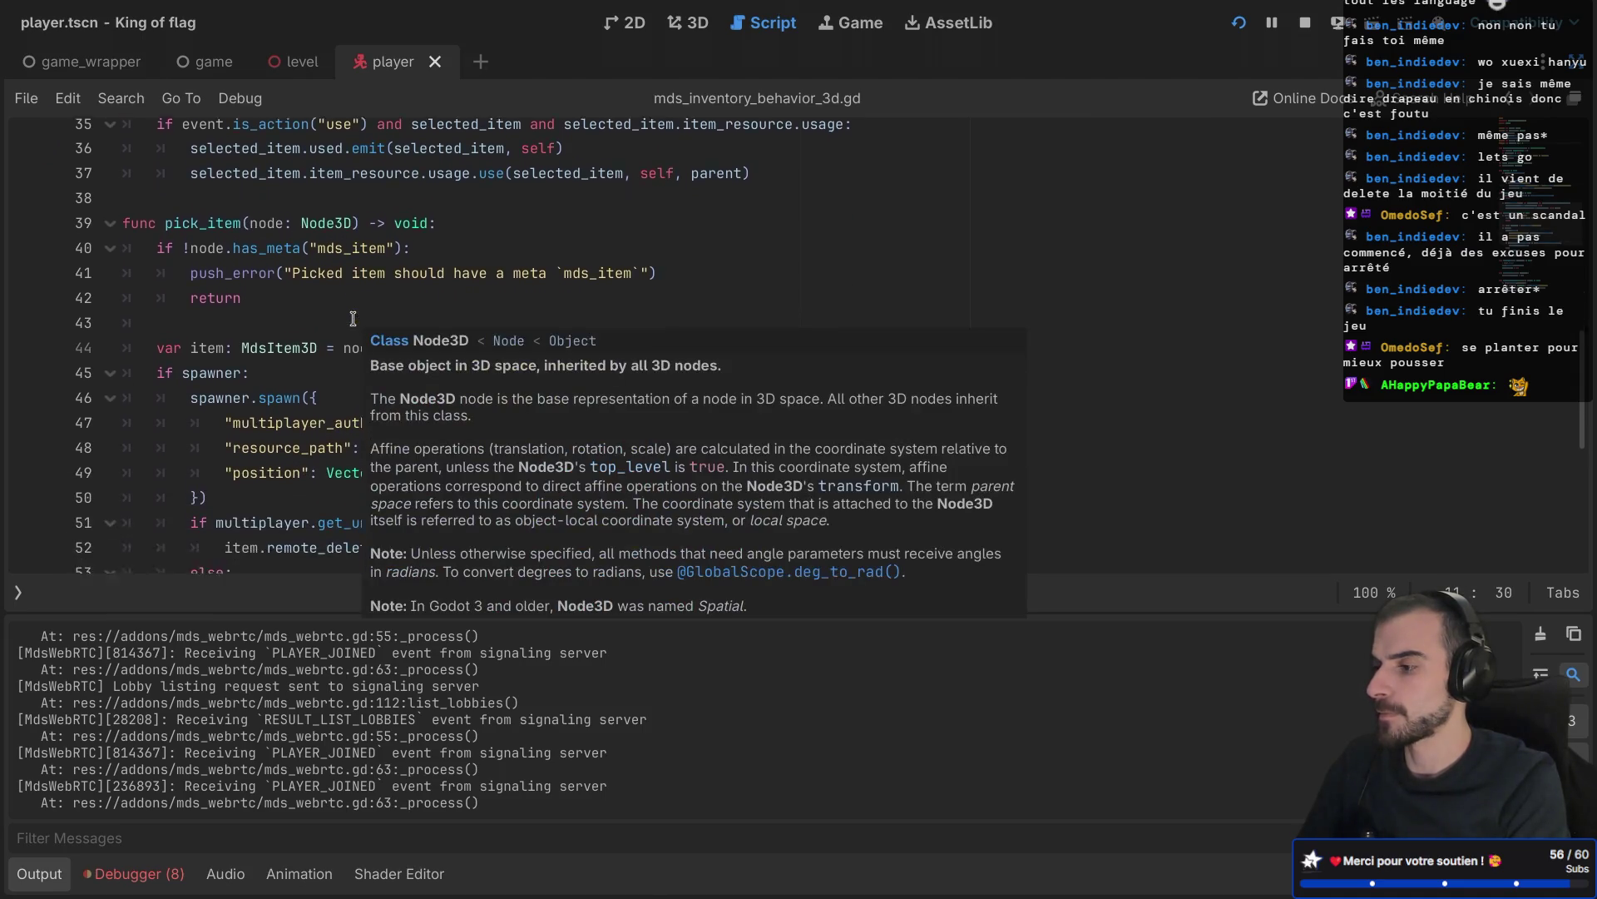
pyautogui.click(458, 191)
pyautogui.press('Return')
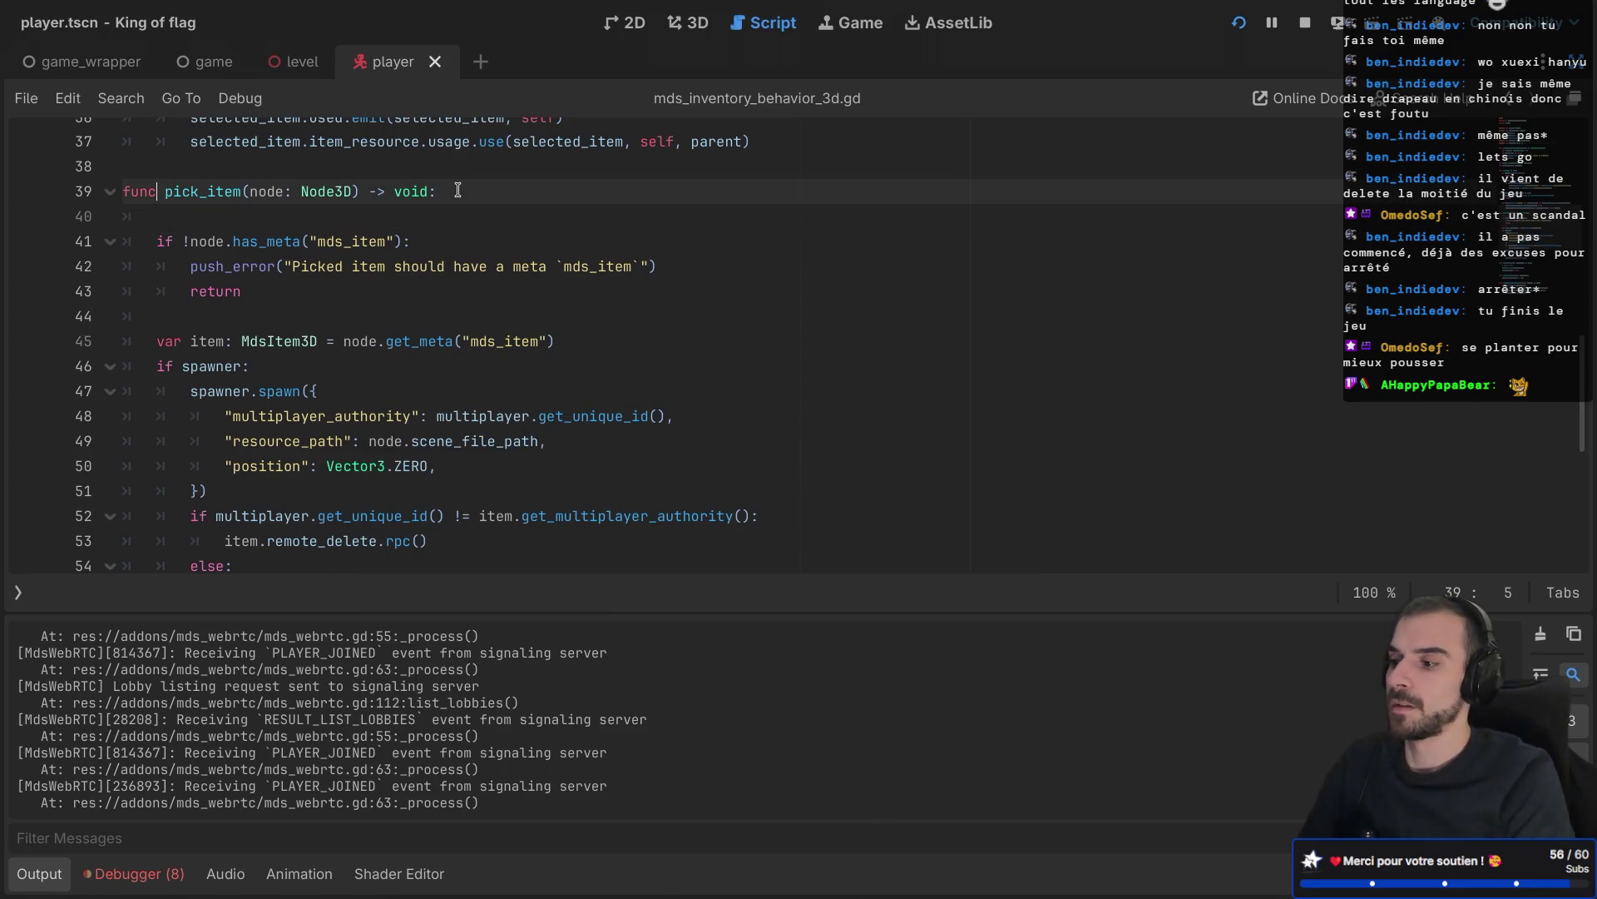
pyautogui.press('Return')
pyautogui.press('Up')
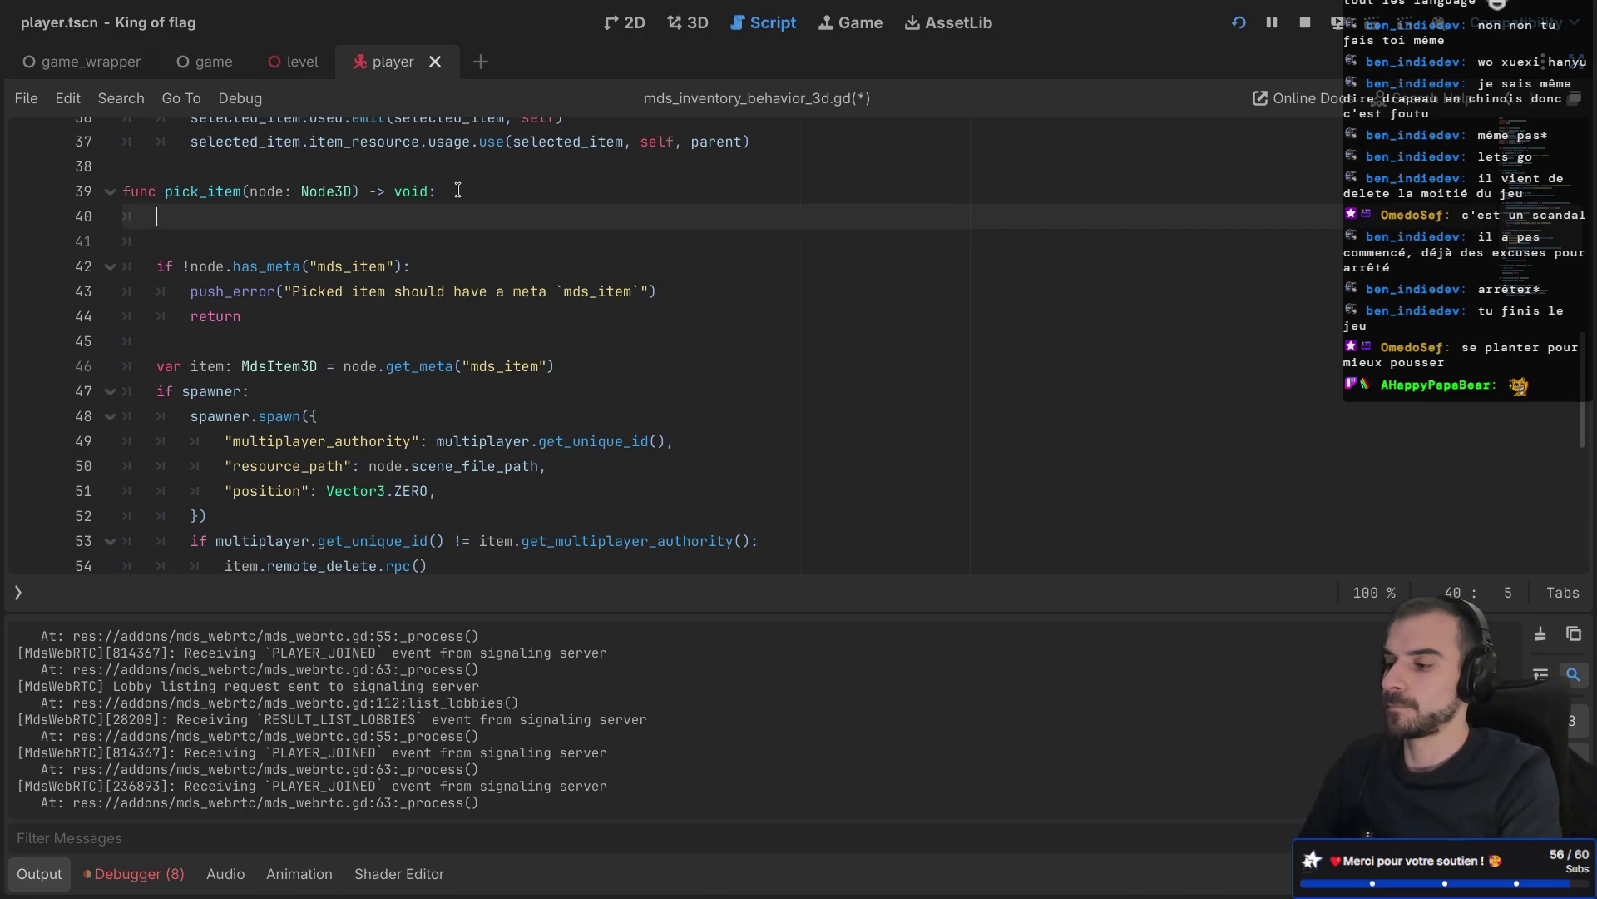
pyautogui.write('if')
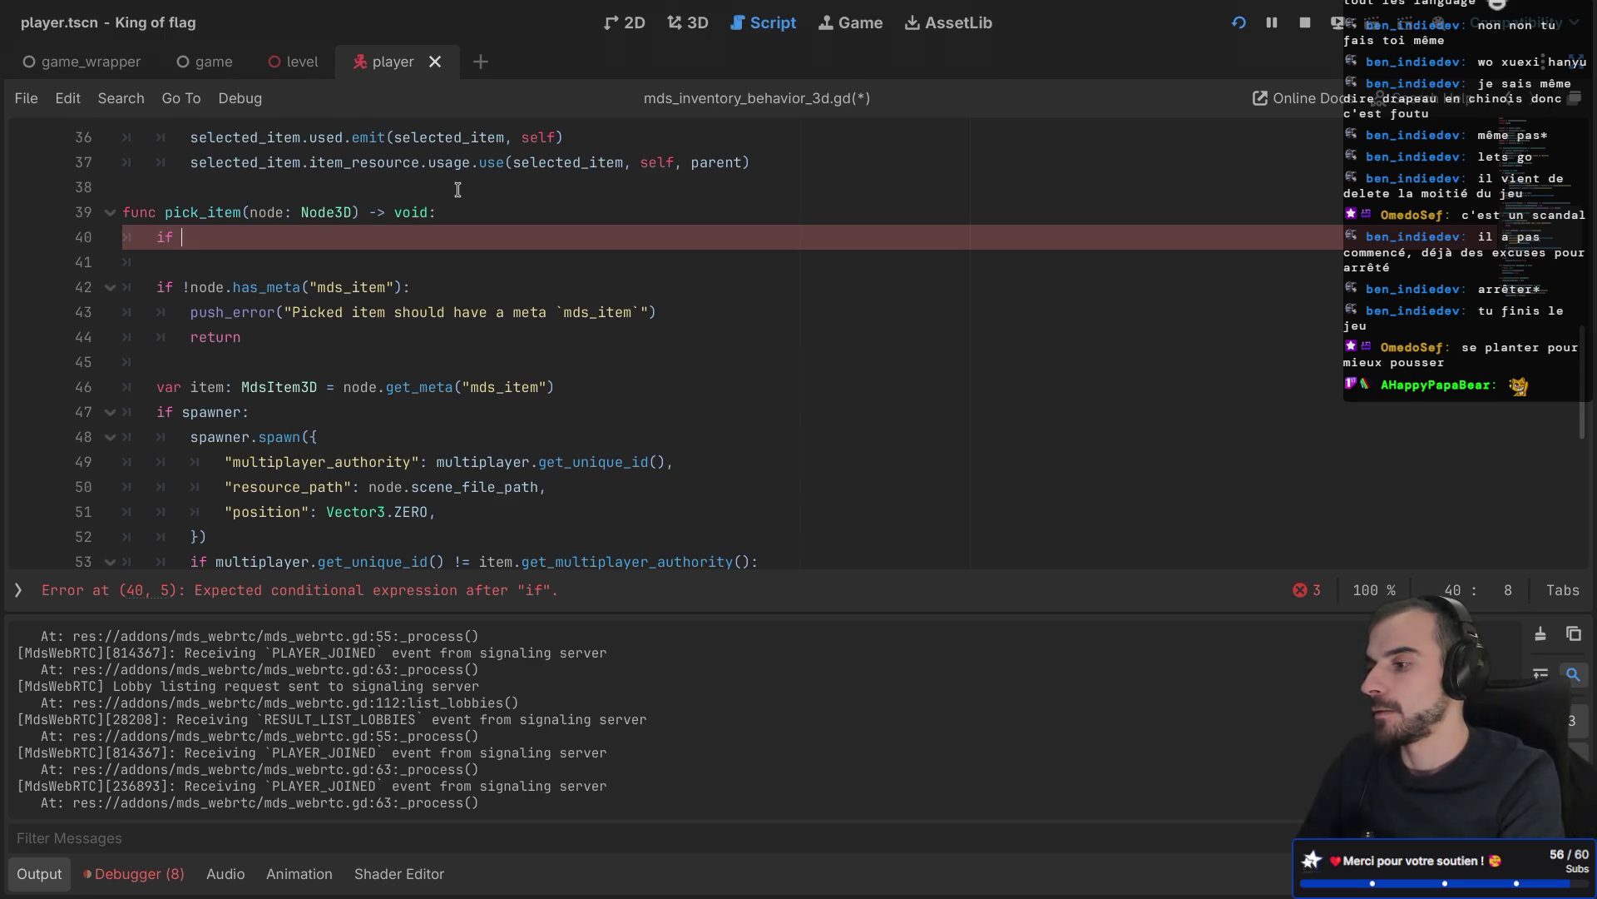
pyautogui.write('et_c')
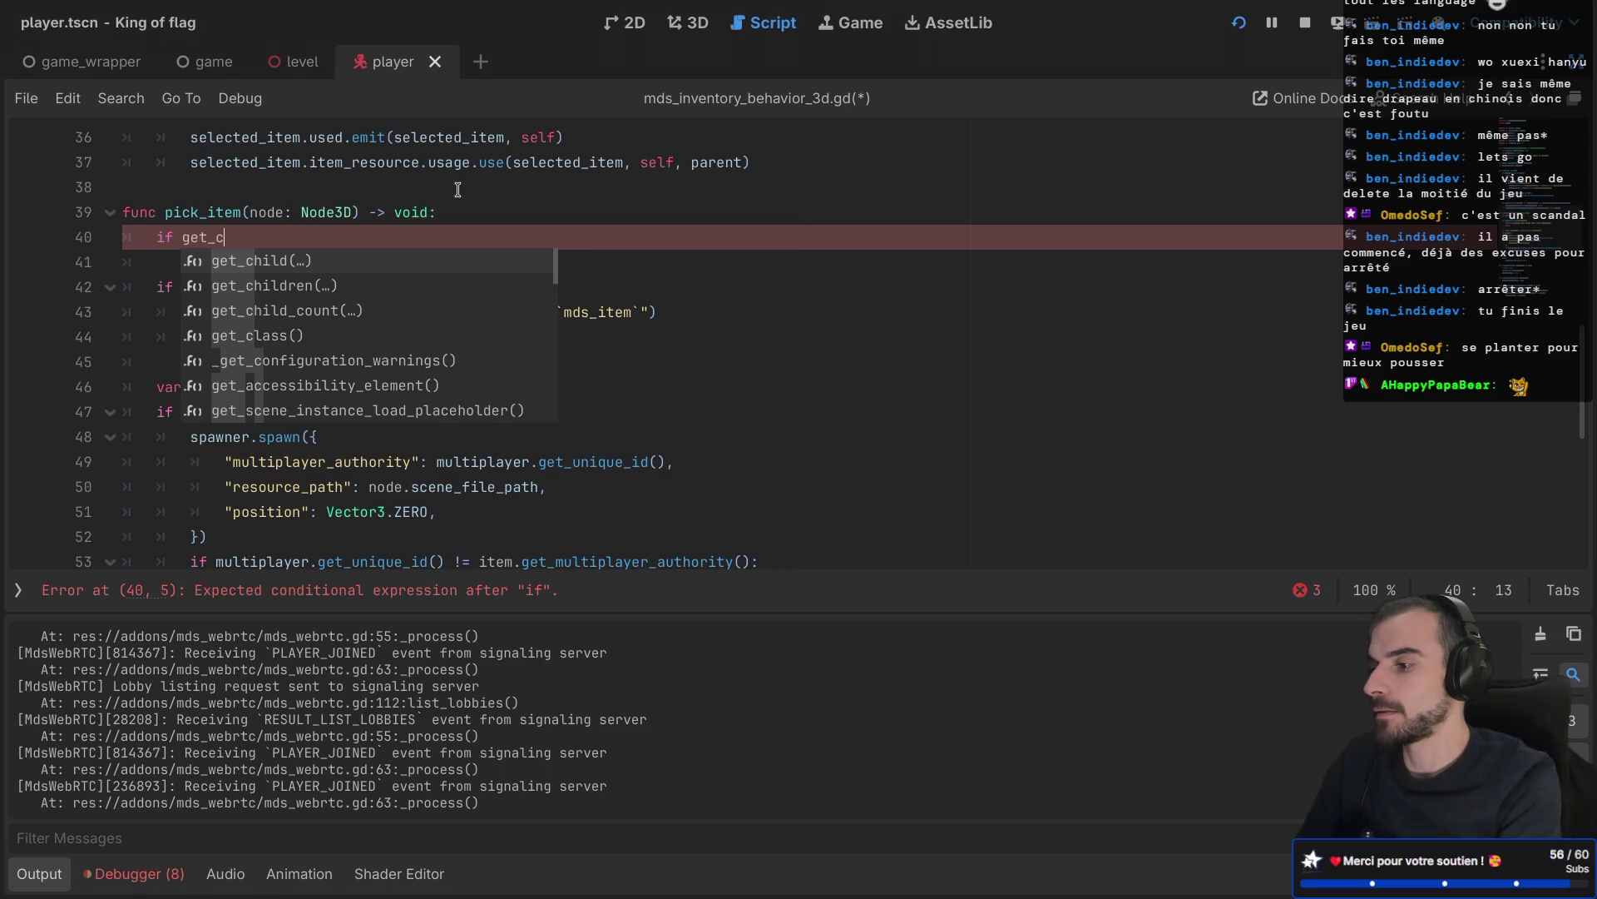
pyautogui.press('Down')
pyautogui.press('Return')
pyautogui.press('Right')
pyautogui.write('.si')
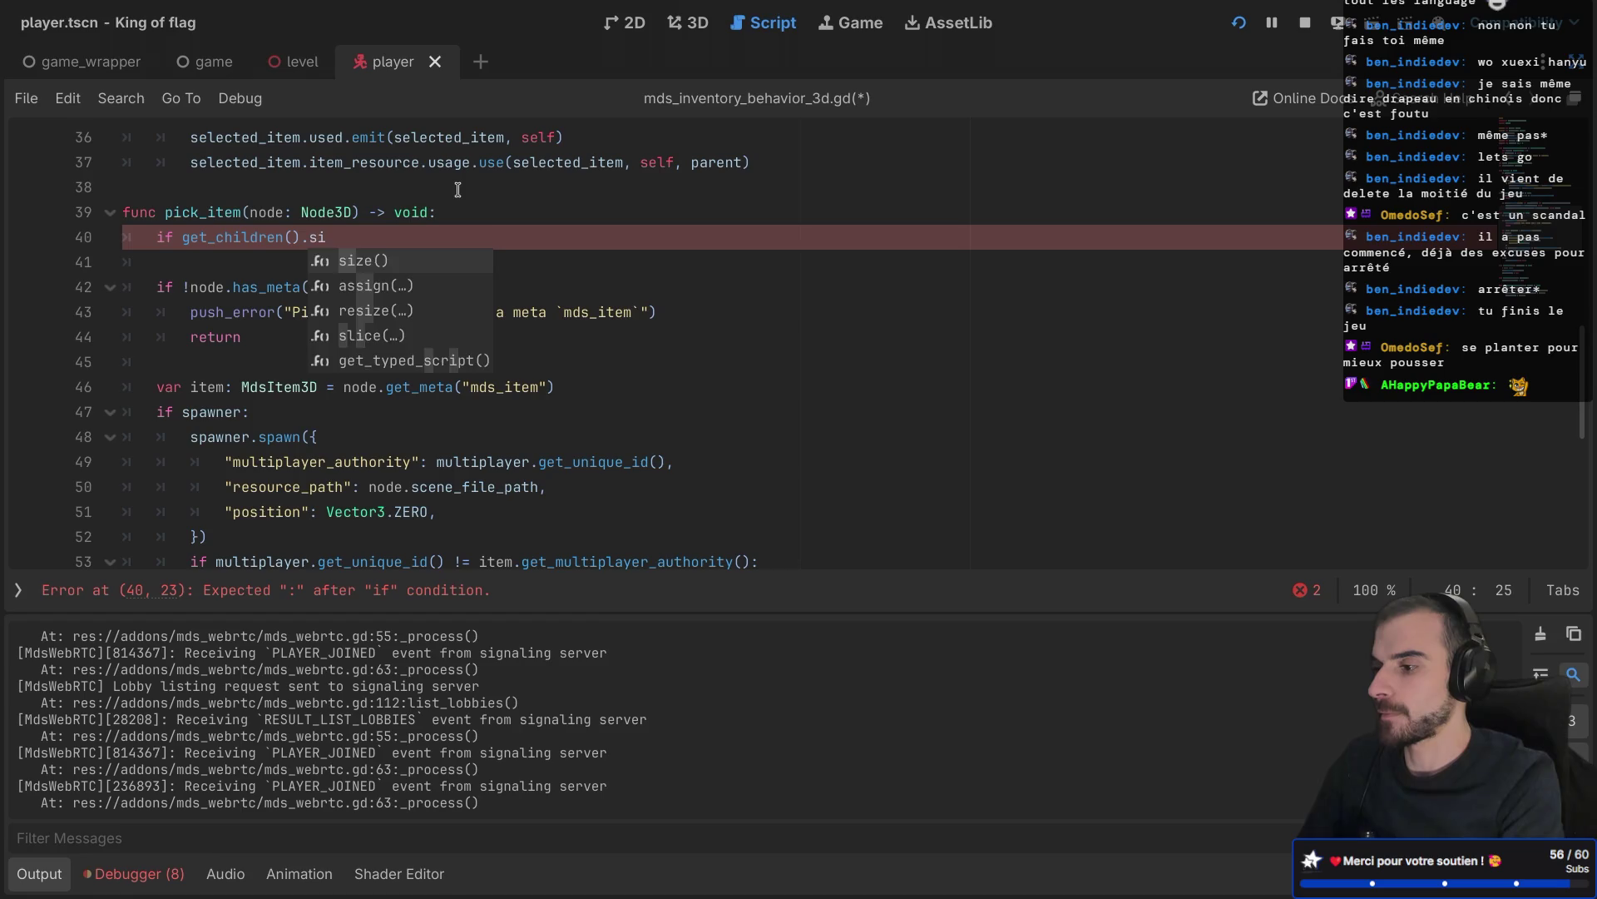
pyautogui.press('Return')
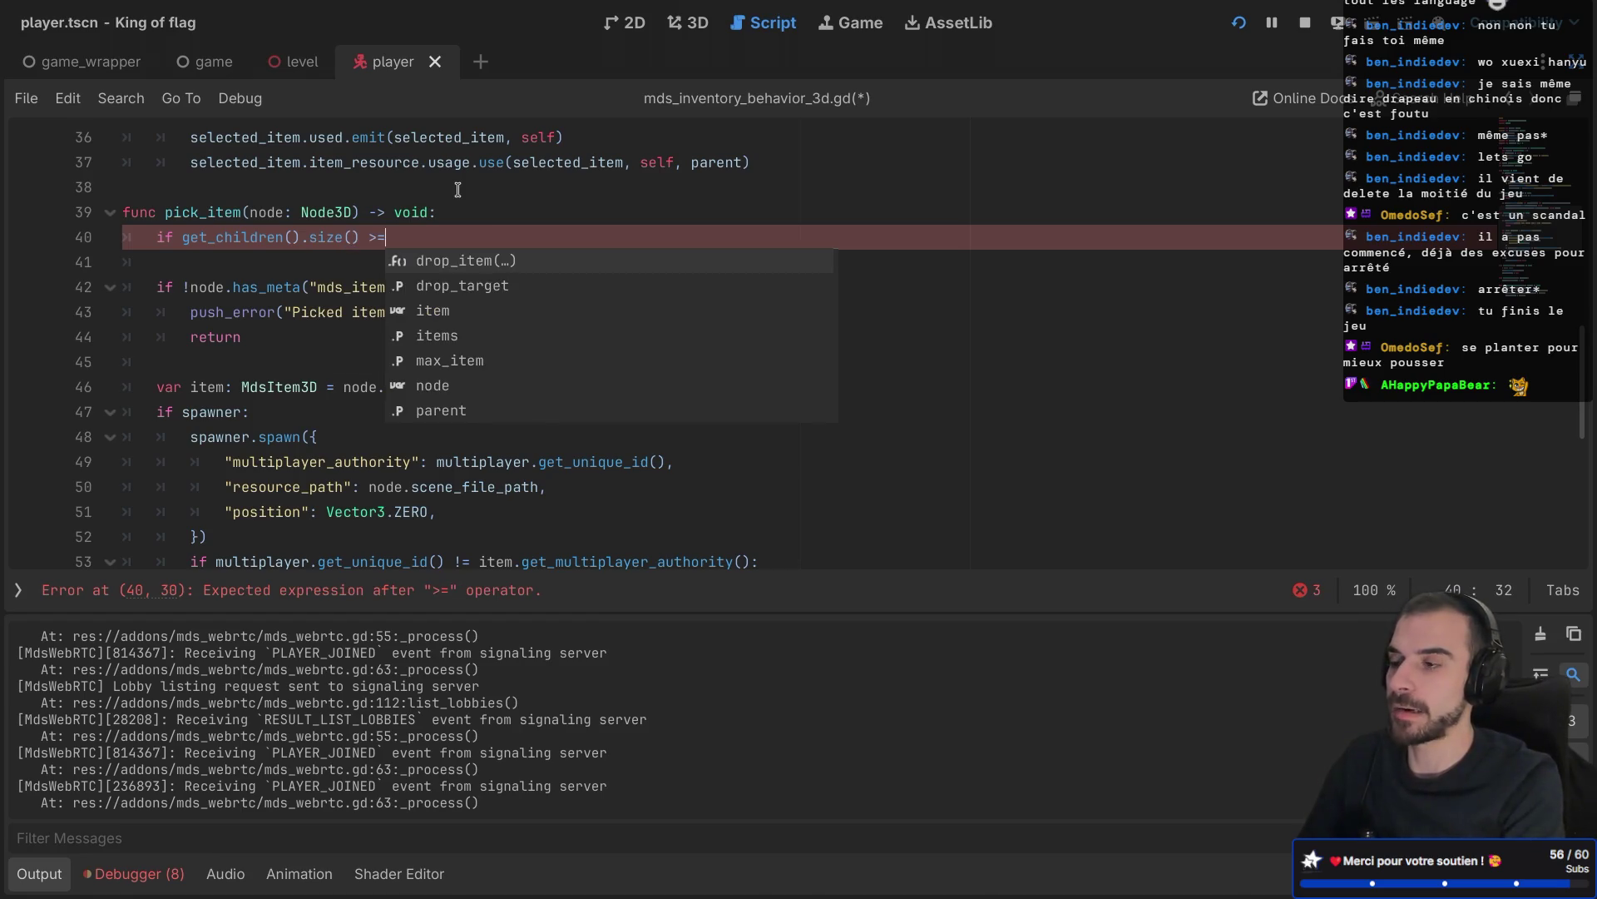
pyautogui.write('max')
pyautogui.press('Return')
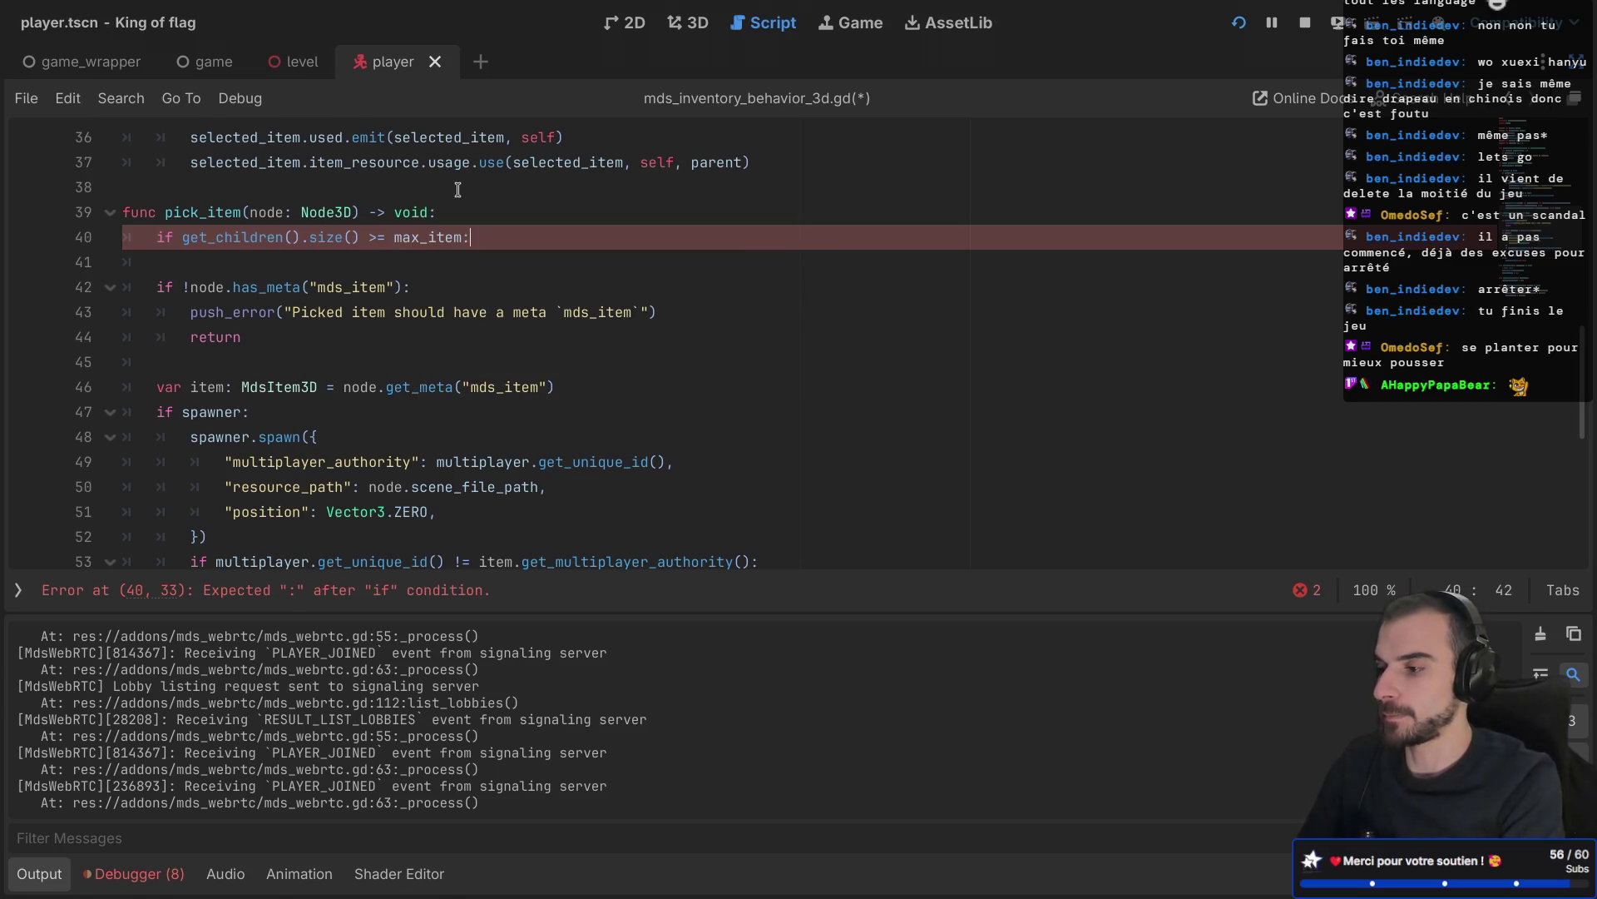
pyautogui.press('Return')
pyautogui.write('return')
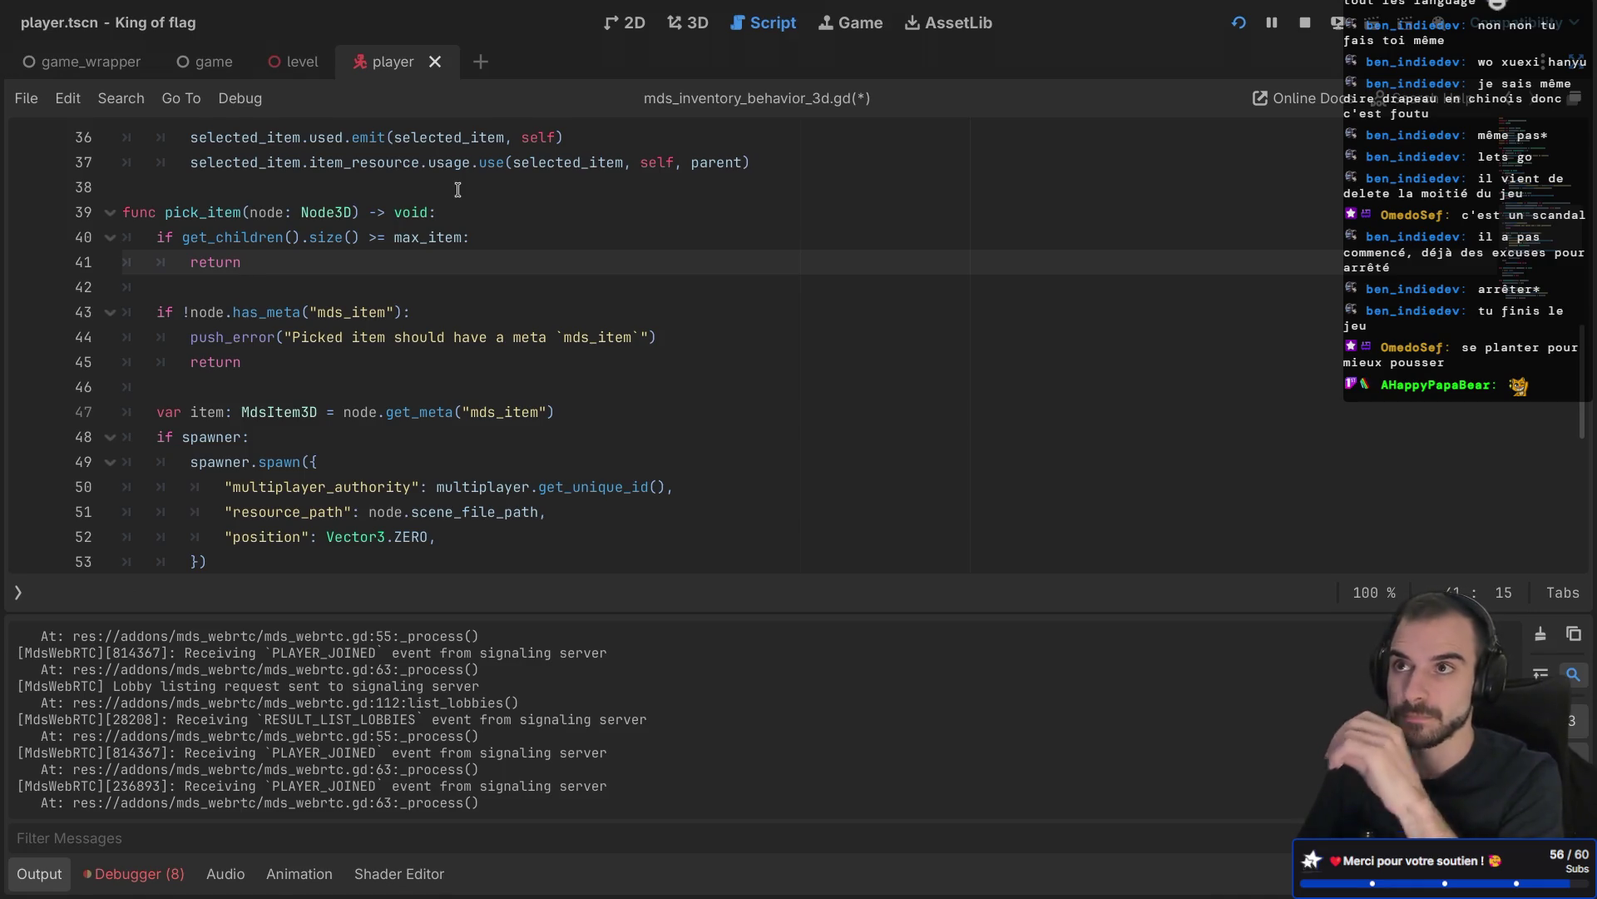
pyautogui.hotkey('ctrl', 's')
# Add push_warning("Can't pick item, inventory is full") just above the return
pyautogui.click(489, 238)
pyautogui.press('Return')
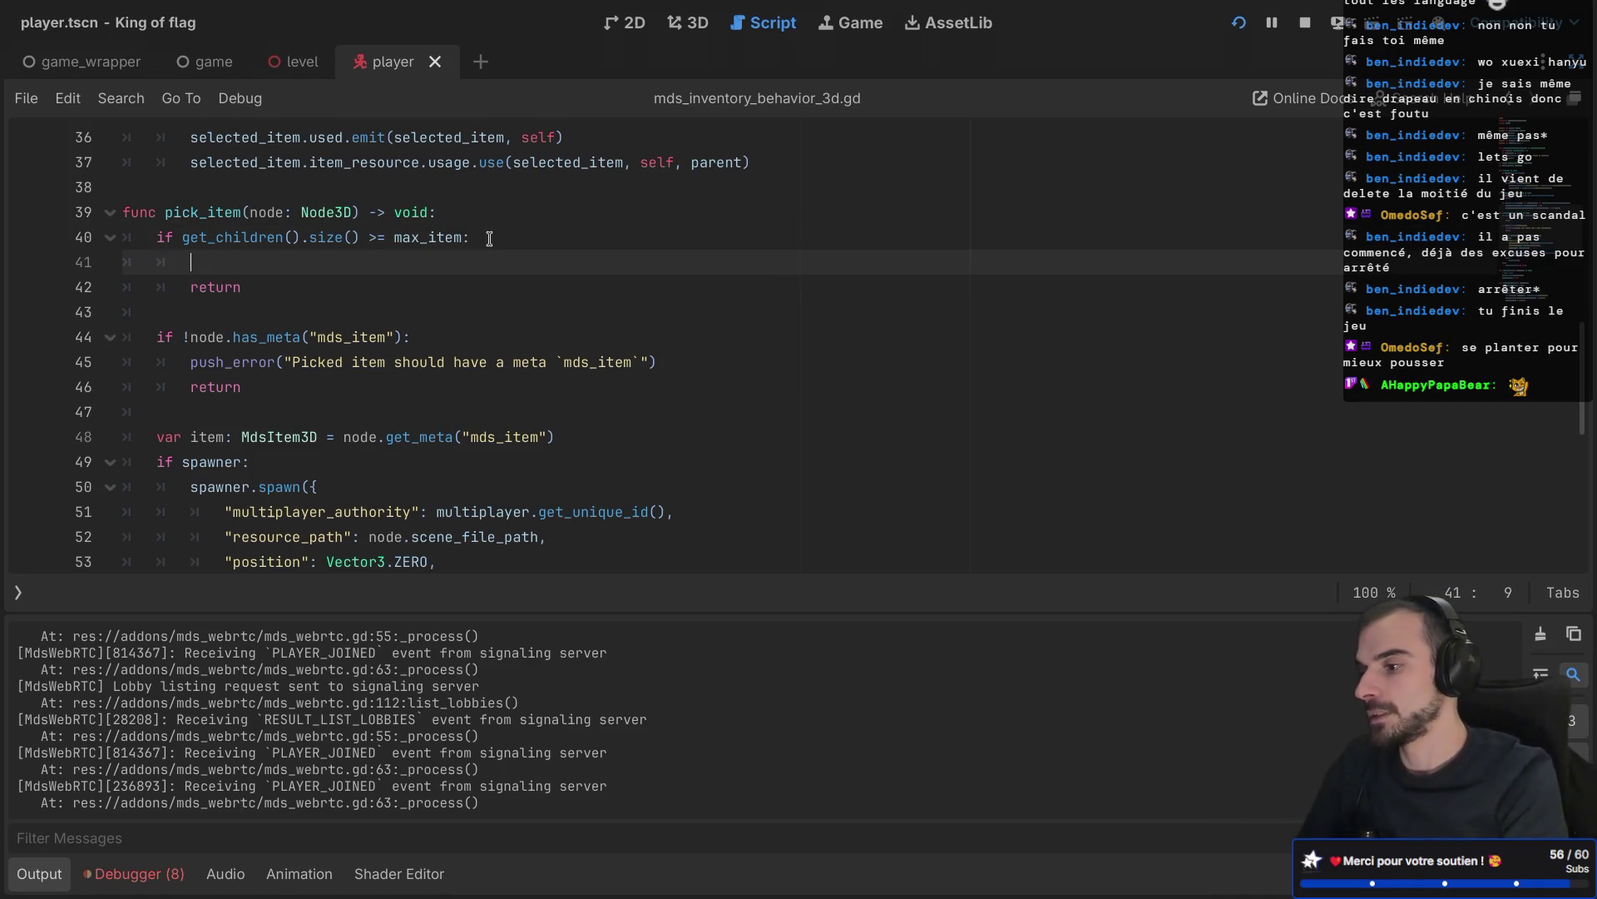
pyautogui.write('push')
pyautogui.press('Down')
pyautogui.press('Return')
pyautogui.write('"Ca')
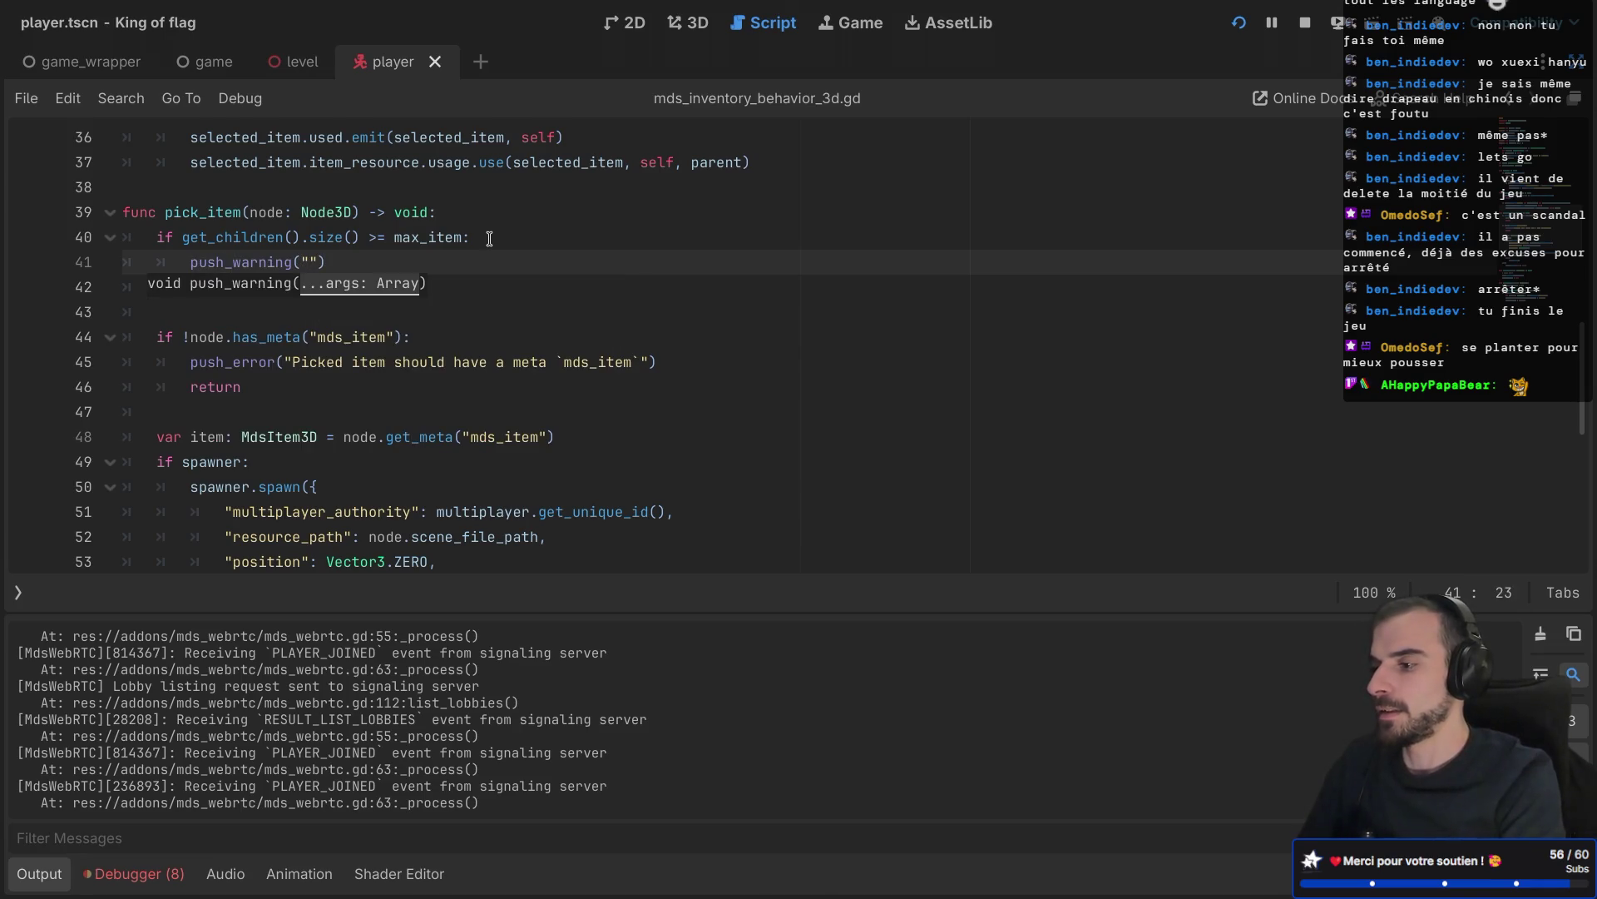
pyautogui.write("n't pick ")
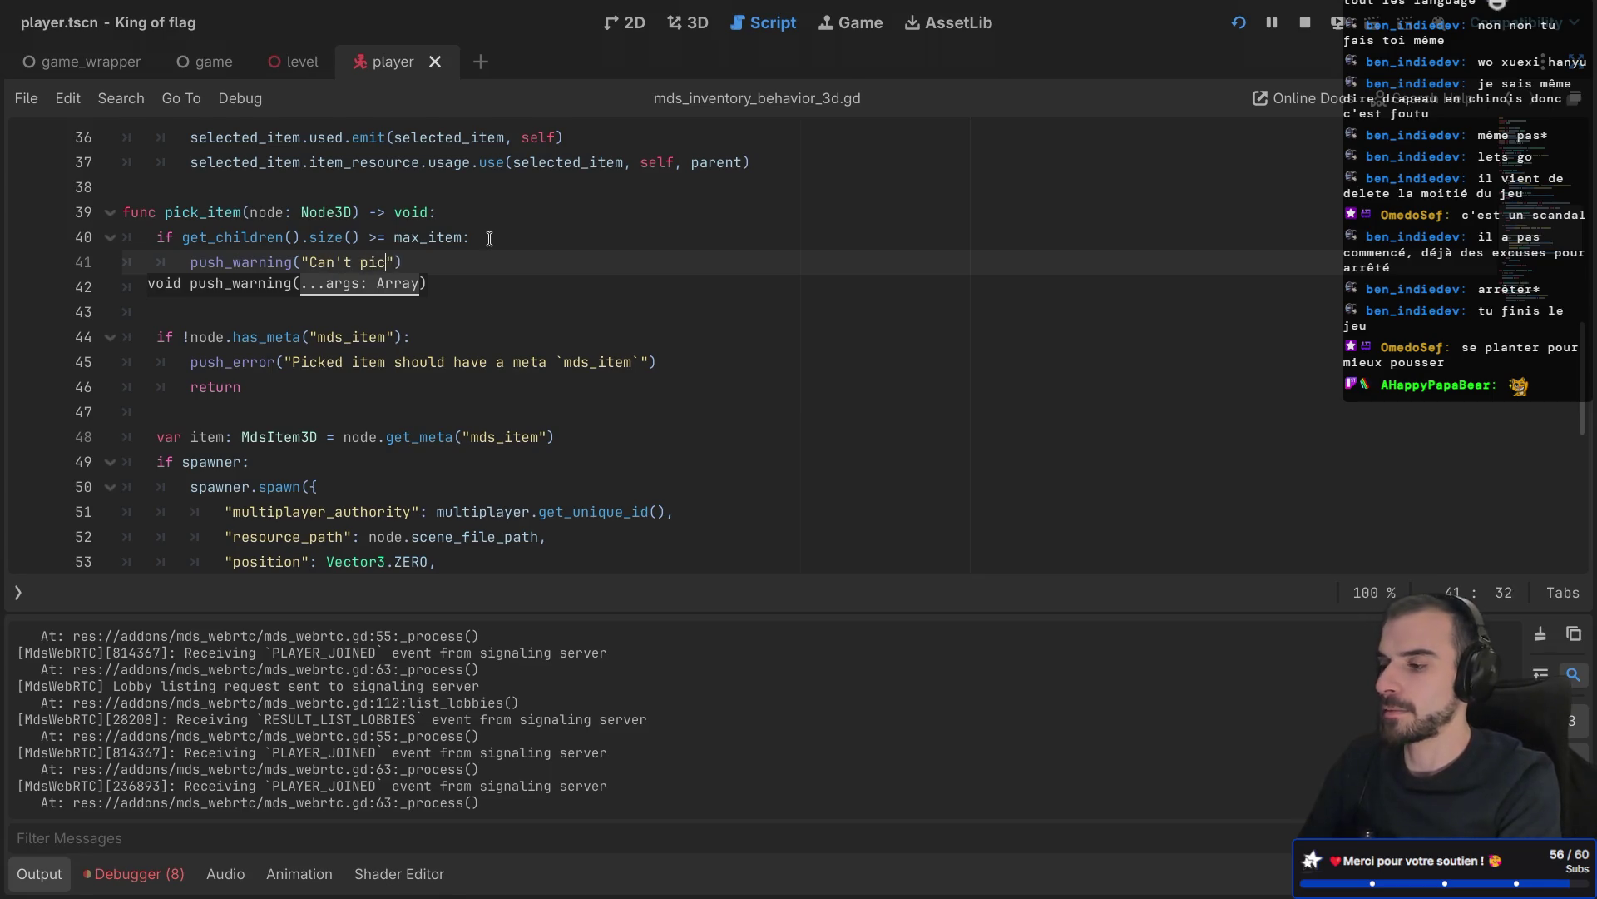
pyautogui.write('item, ')
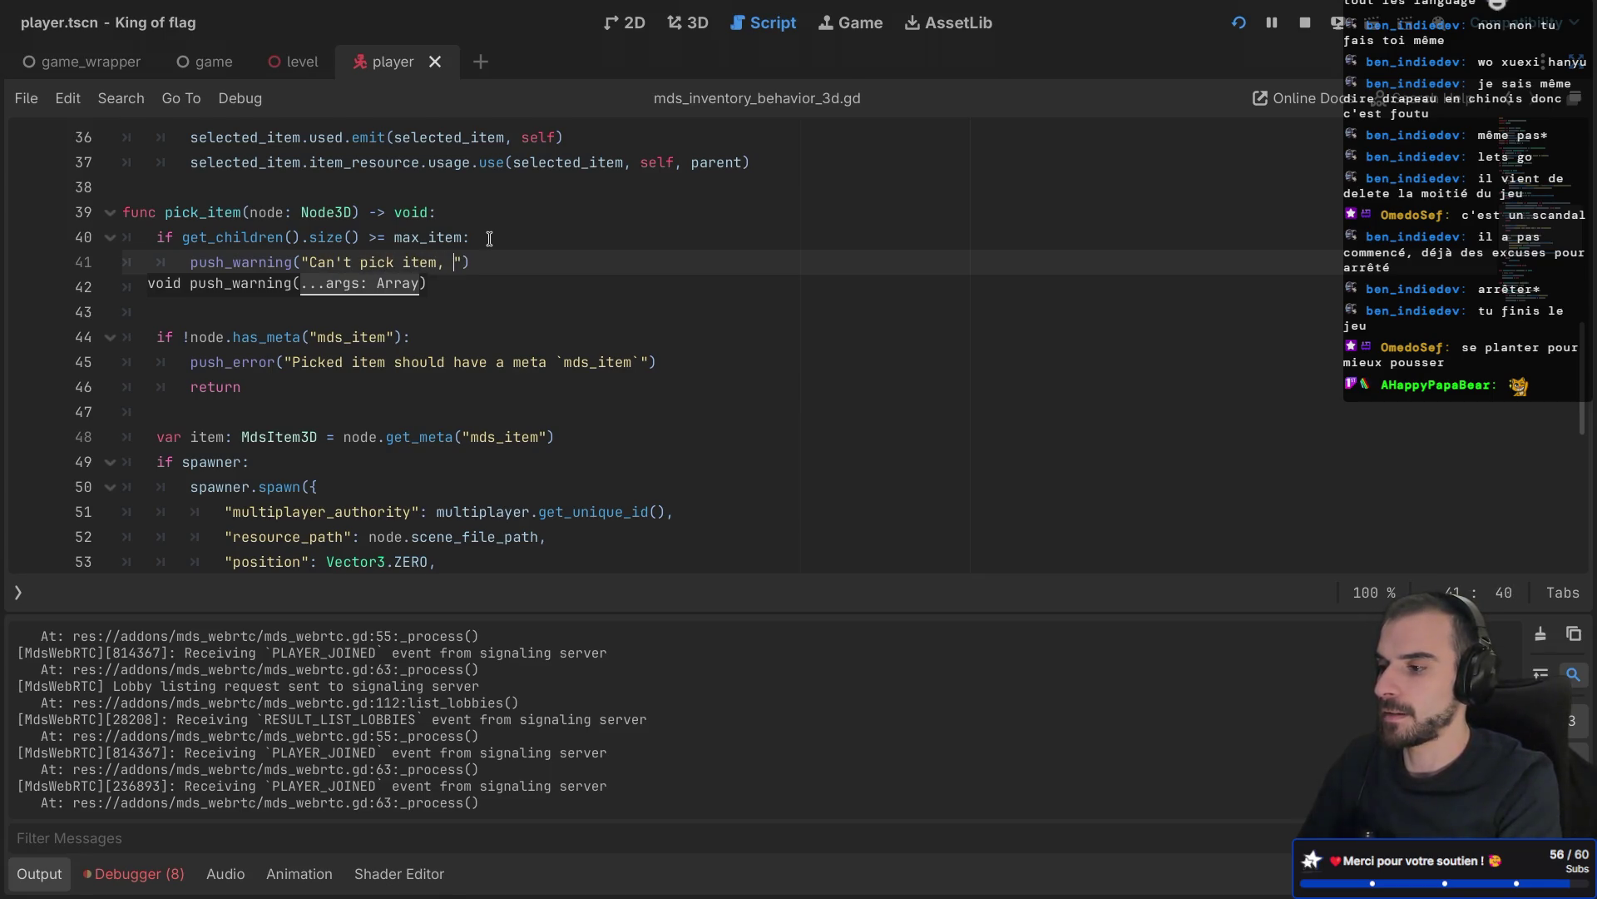
pyautogui.write('inventory is ful')
pyautogui.write('l')
pyautogui.click(624, 218)
# Run King of flag, join the lobby from both other instances, and start the match from the enlarged host
pyautogui.click(598, 265)
pyautogui.click(1239, 22)
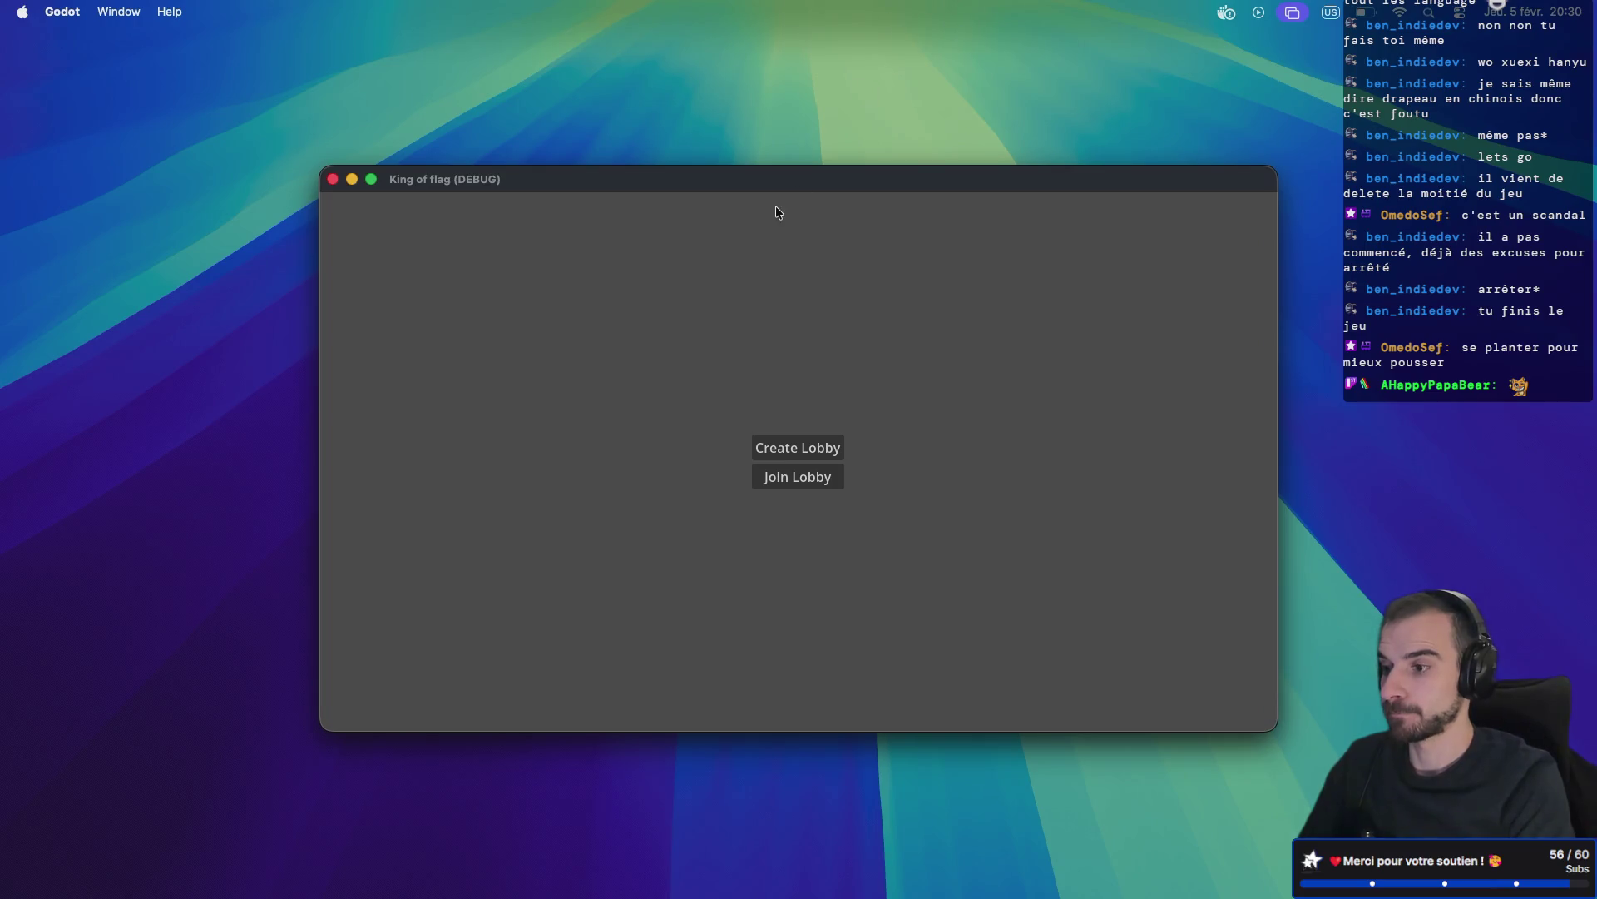
pyautogui.click(995, 530)
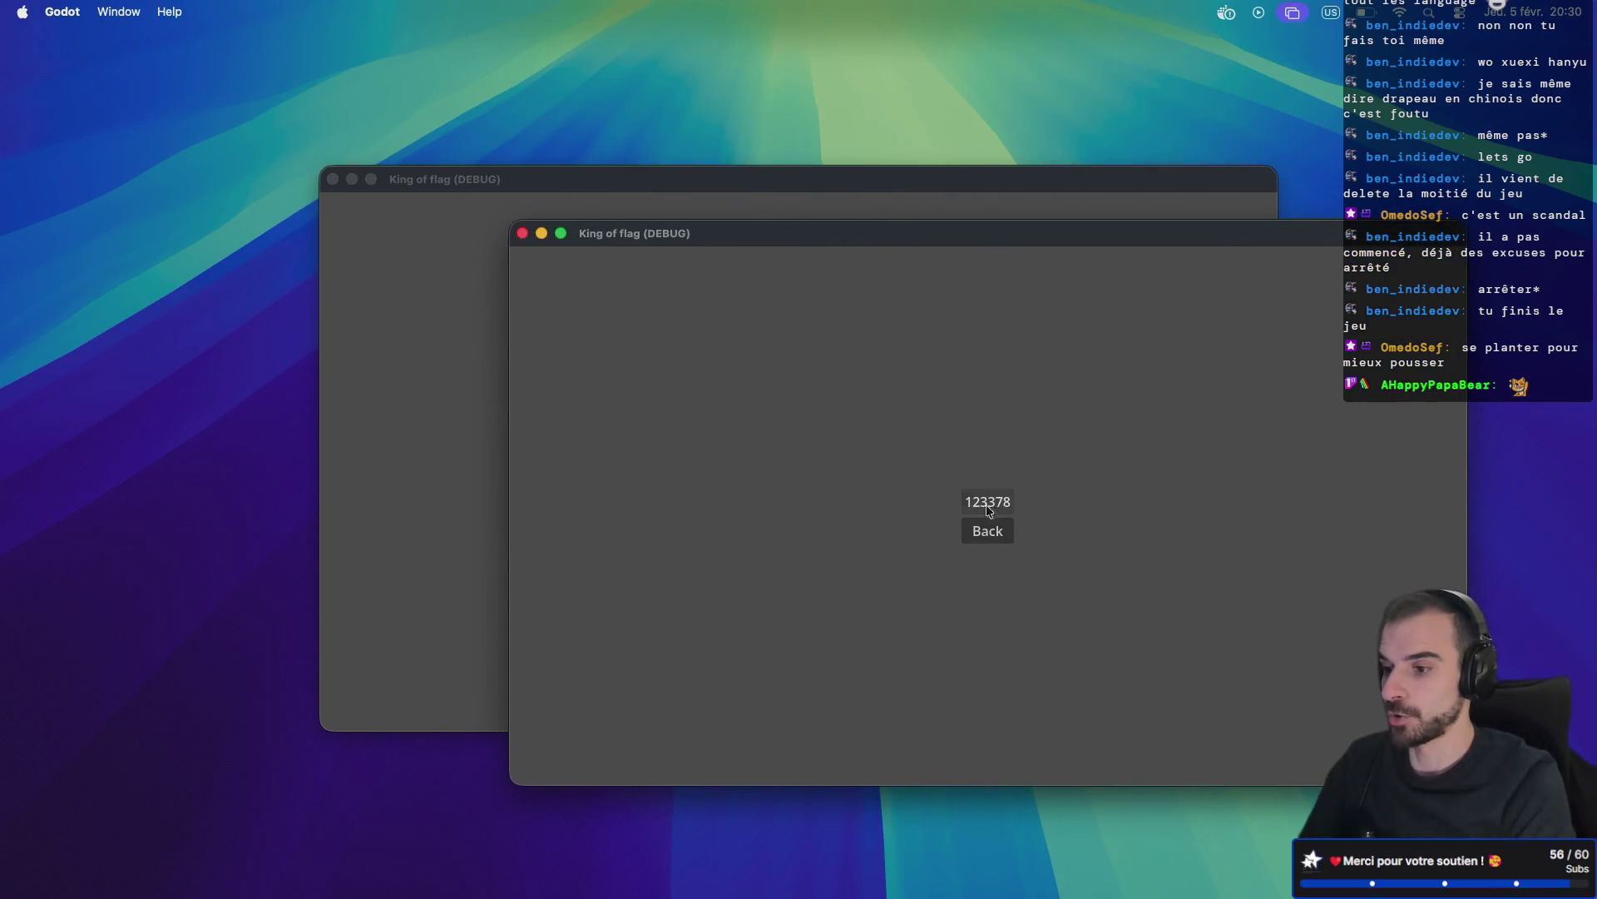
pyautogui.click(453, 485)
pyautogui.click(795, 475)
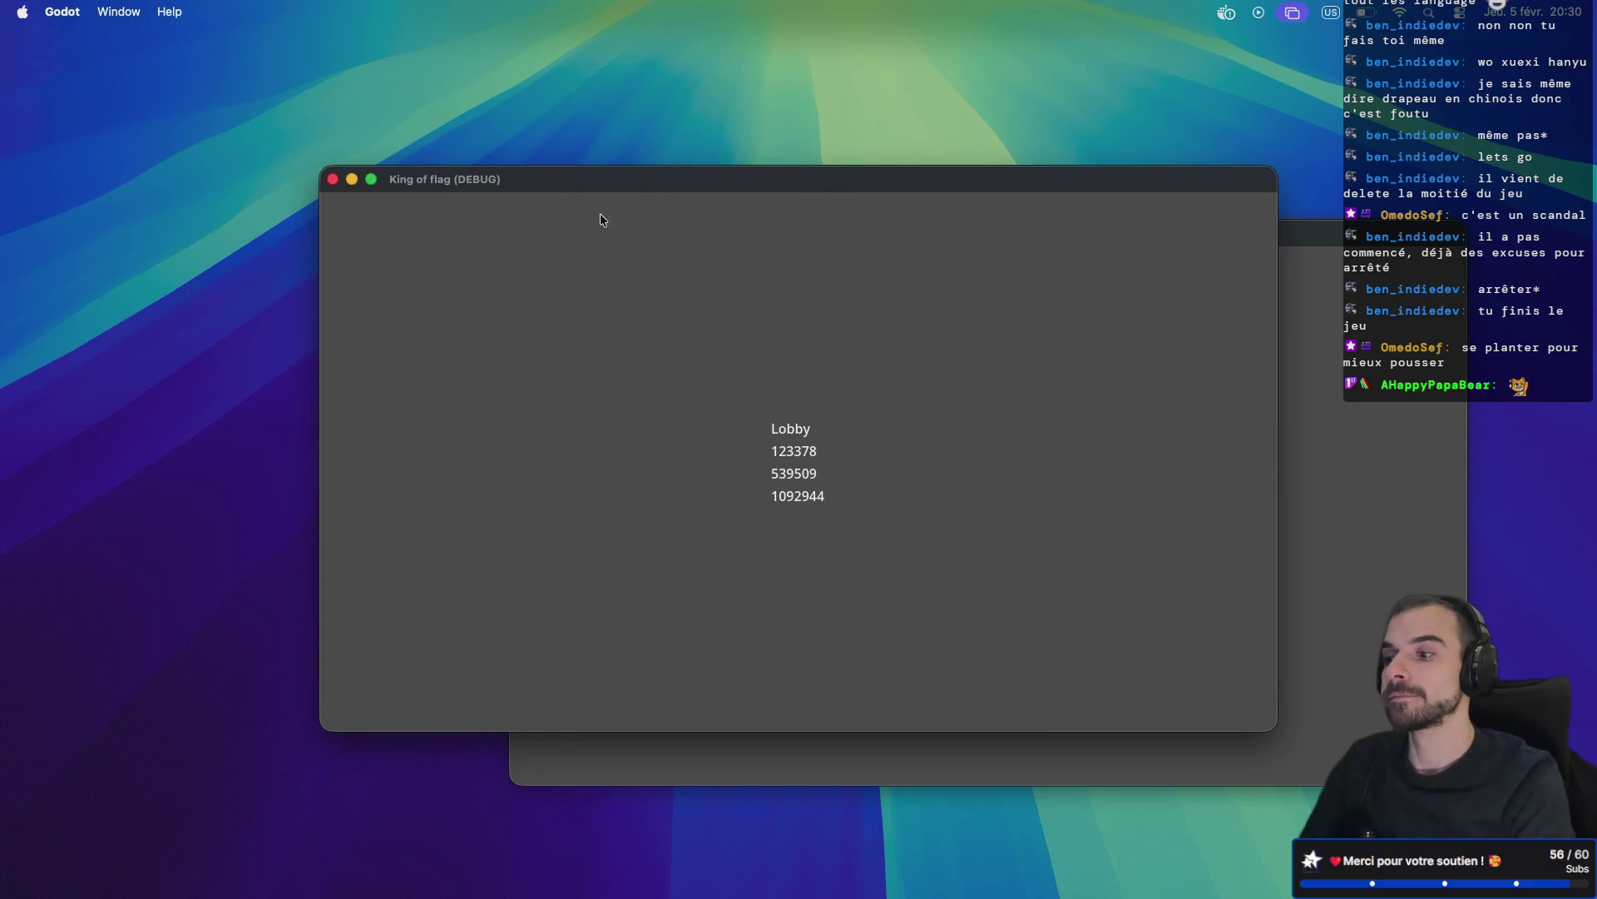
pyautogui.moveTo(634, 191); pyautogui.dragTo(249, 117)
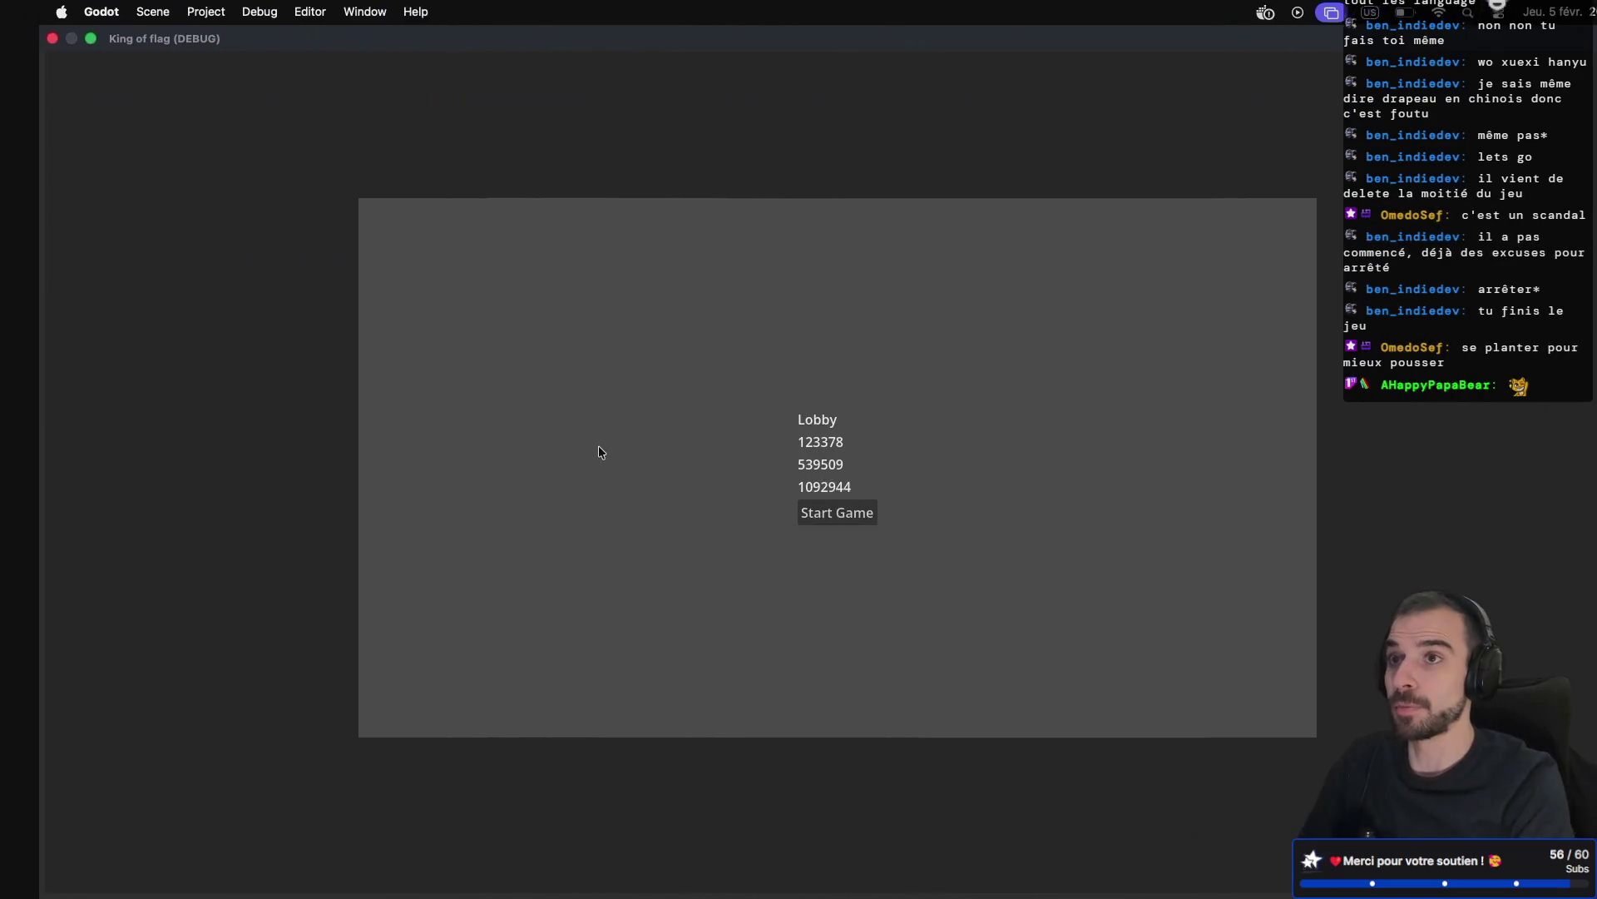
pyautogui.click(798, 513)
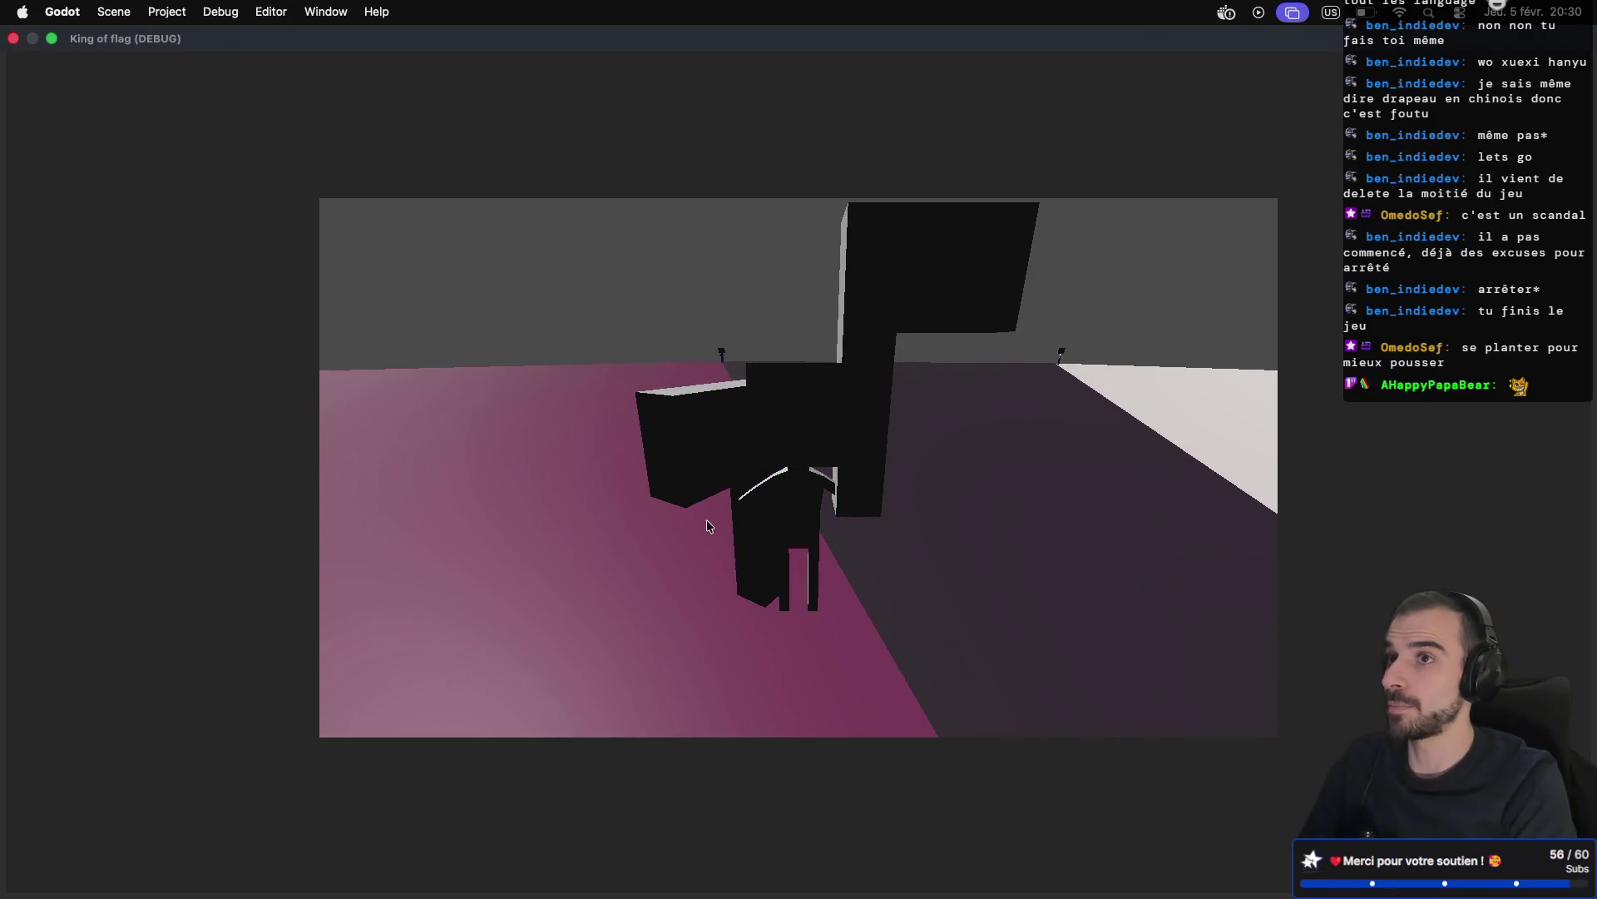
pyautogui.hotkey('ctrl', 'Right')
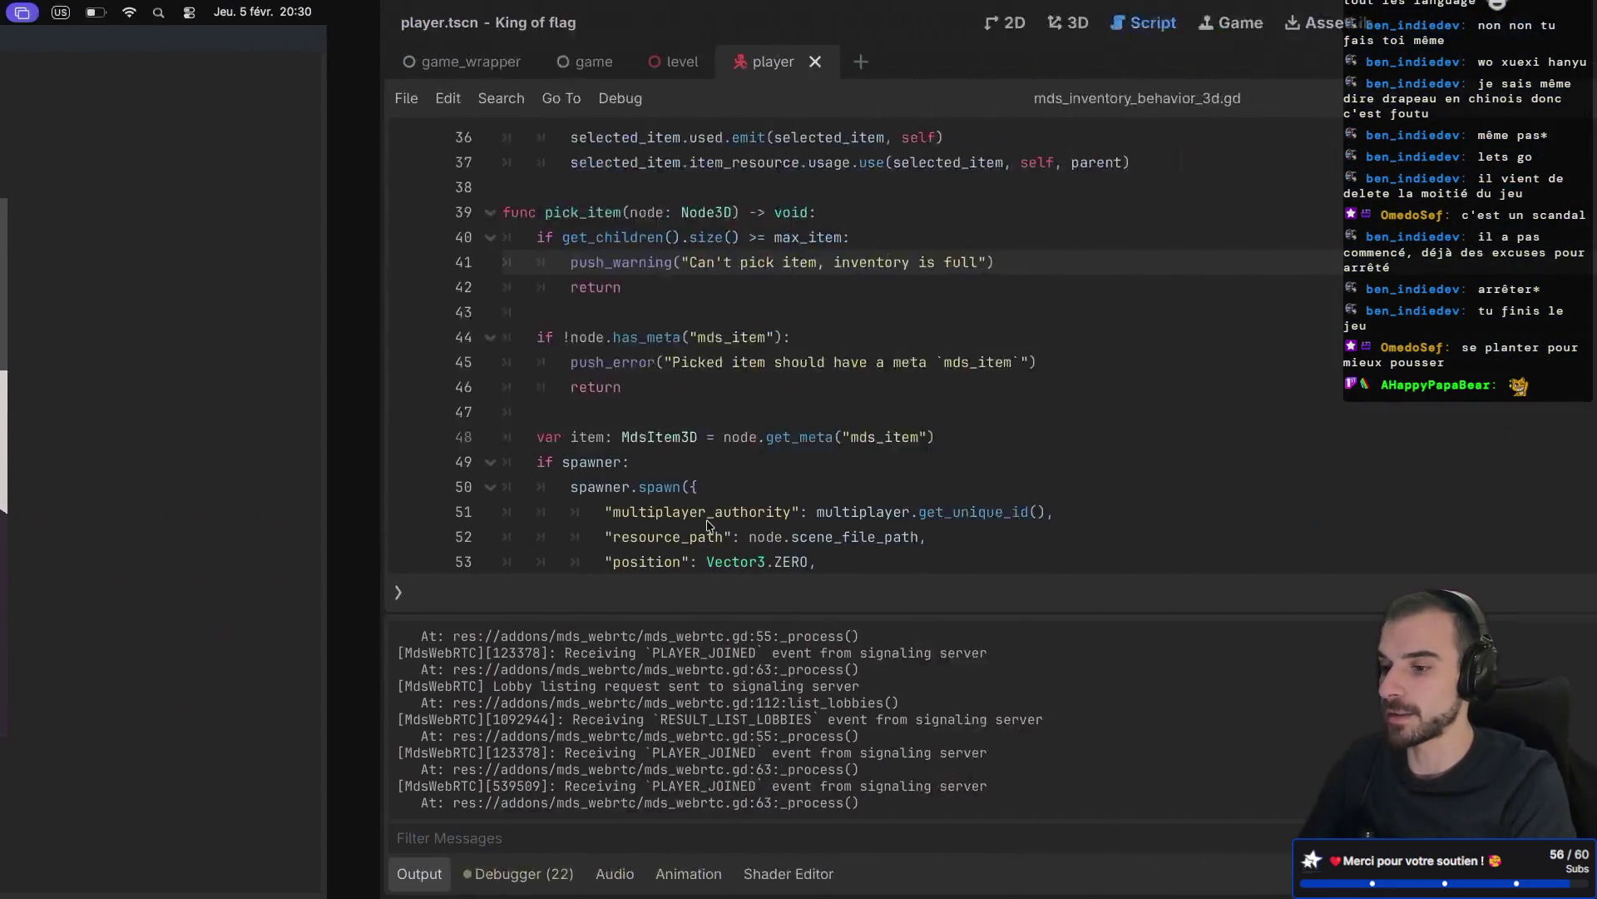
# Open the debugger's Errors tab and scroll through the repeated 'Can't pick item, inventory is full' warnings
pyautogui.click(140, 873)
pyautogui.scroll(-5, 327, 782)
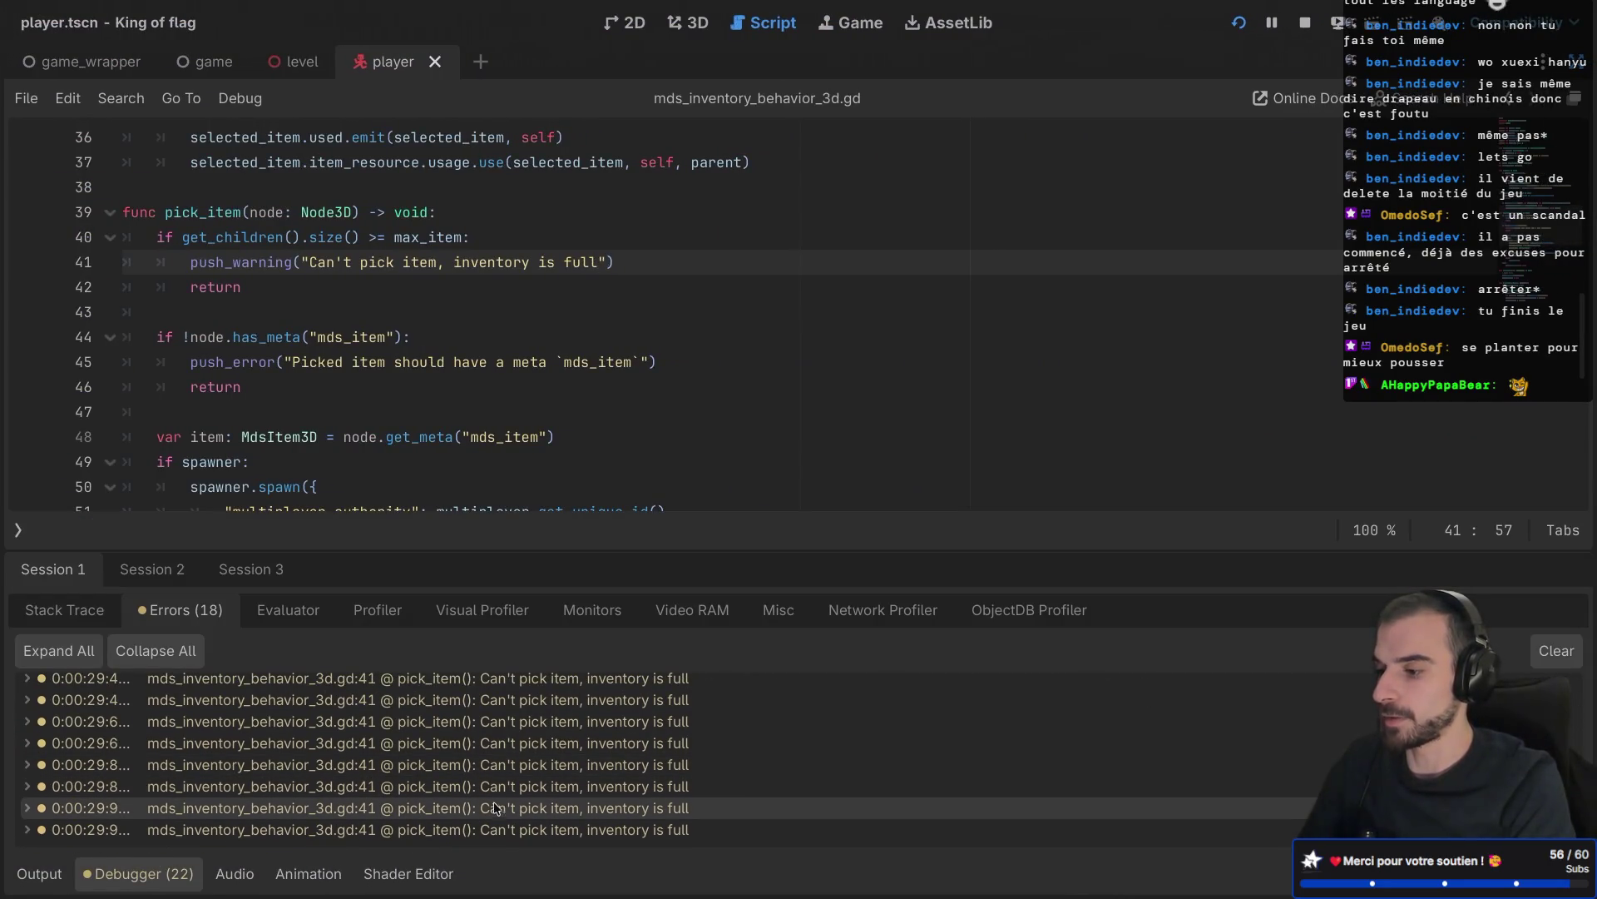
pyautogui.scroll(5, 499, 773)
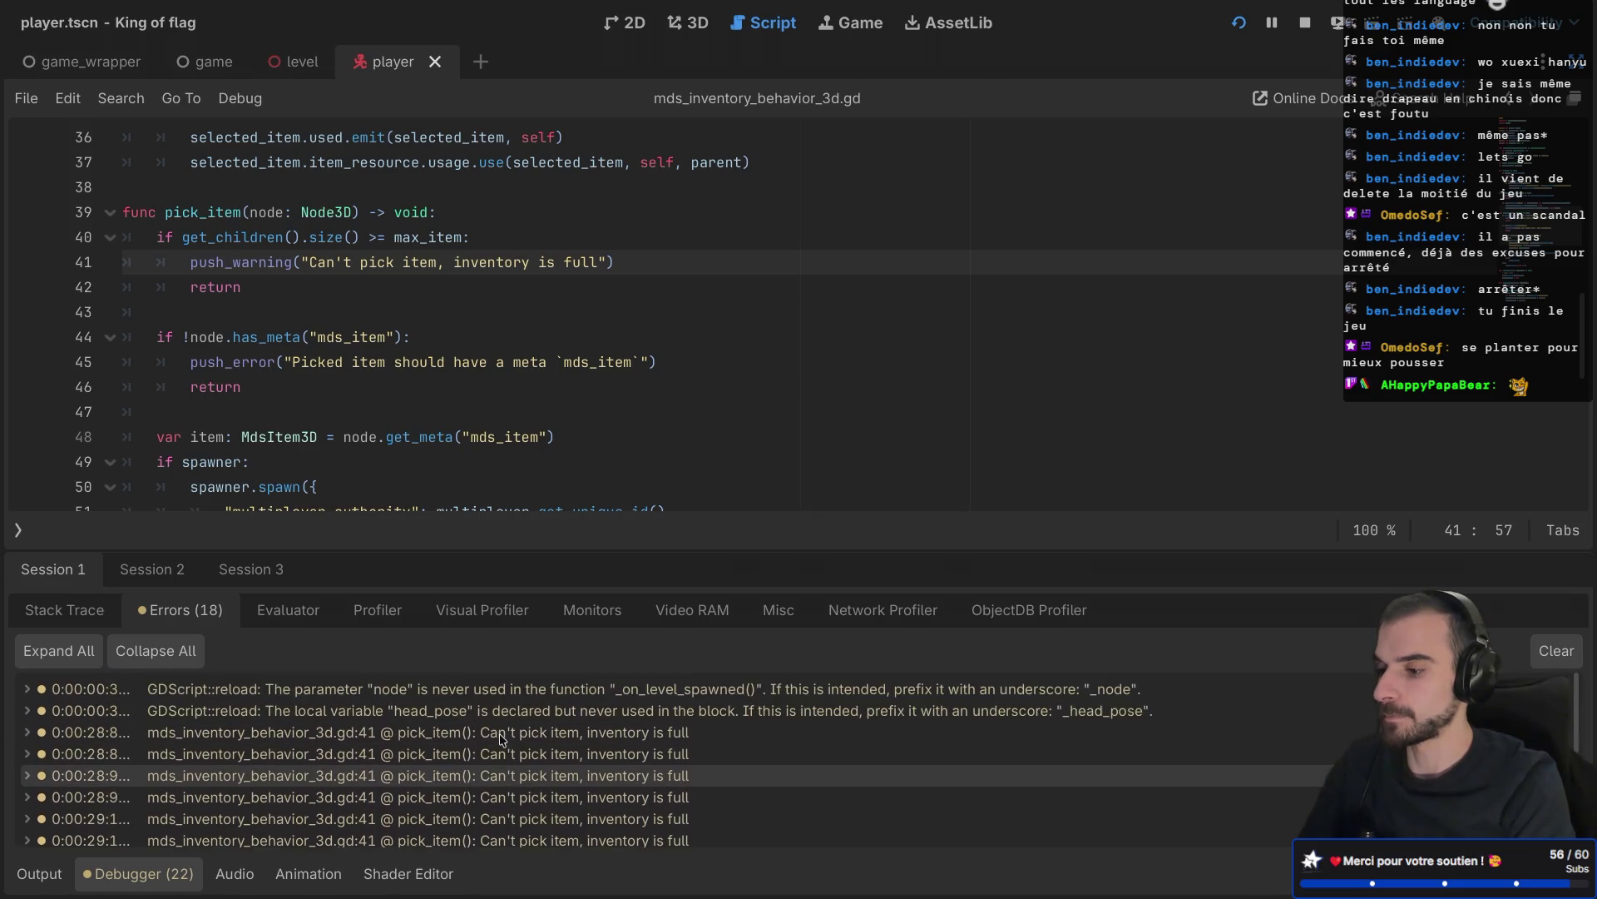
pyautogui.hotkey('ctrl', 'Left')
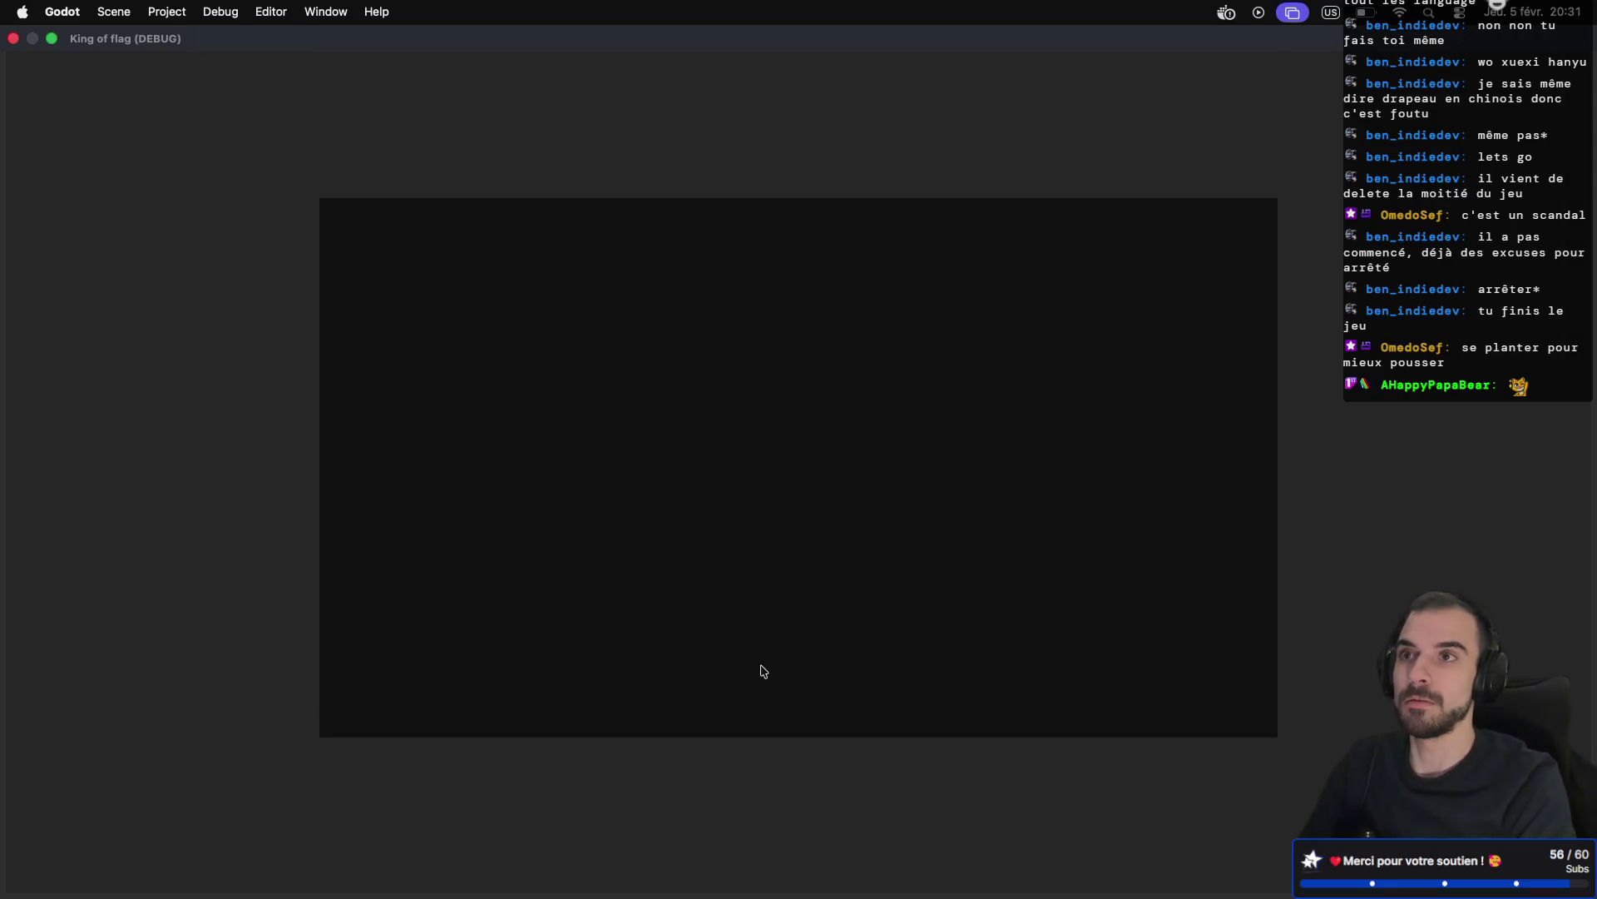
# Select the 'Can pick only one item' rule, then the line about scoring by dropping a flag at base
pyautogui.hotkey('ctrl', 'Right')
pyautogui.hotkey('ctrl', 'Right')
pyautogui.hotkey('ctrl', 'Right')
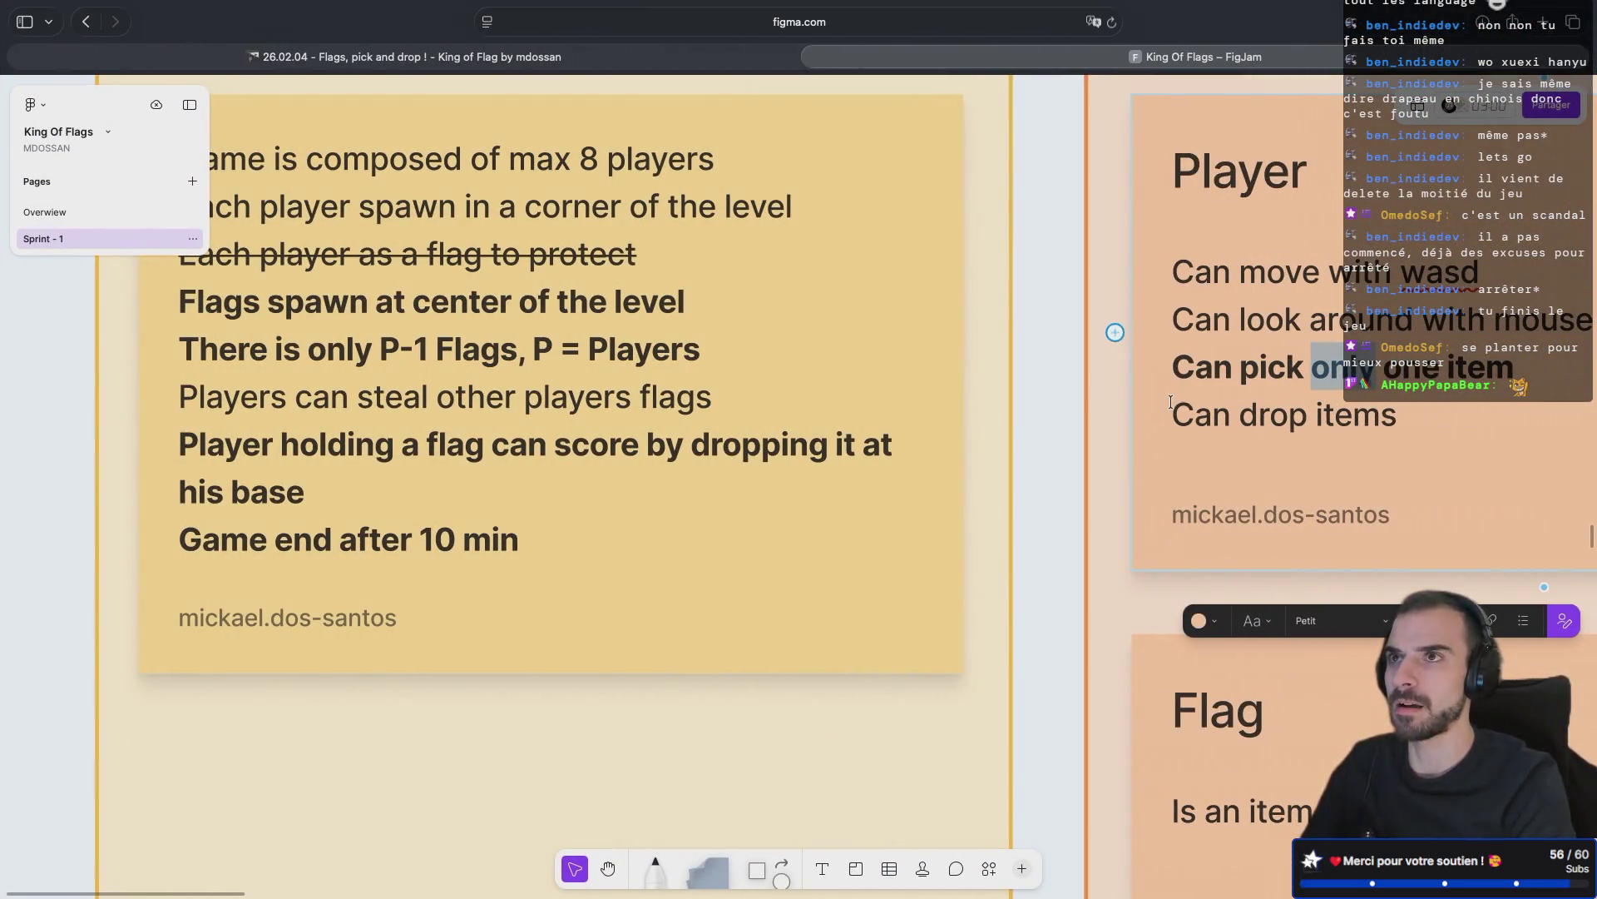
pyautogui.click(1197, 367)
pyautogui.moveTo(1173, 367); pyautogui.dragTo(1466, 376)
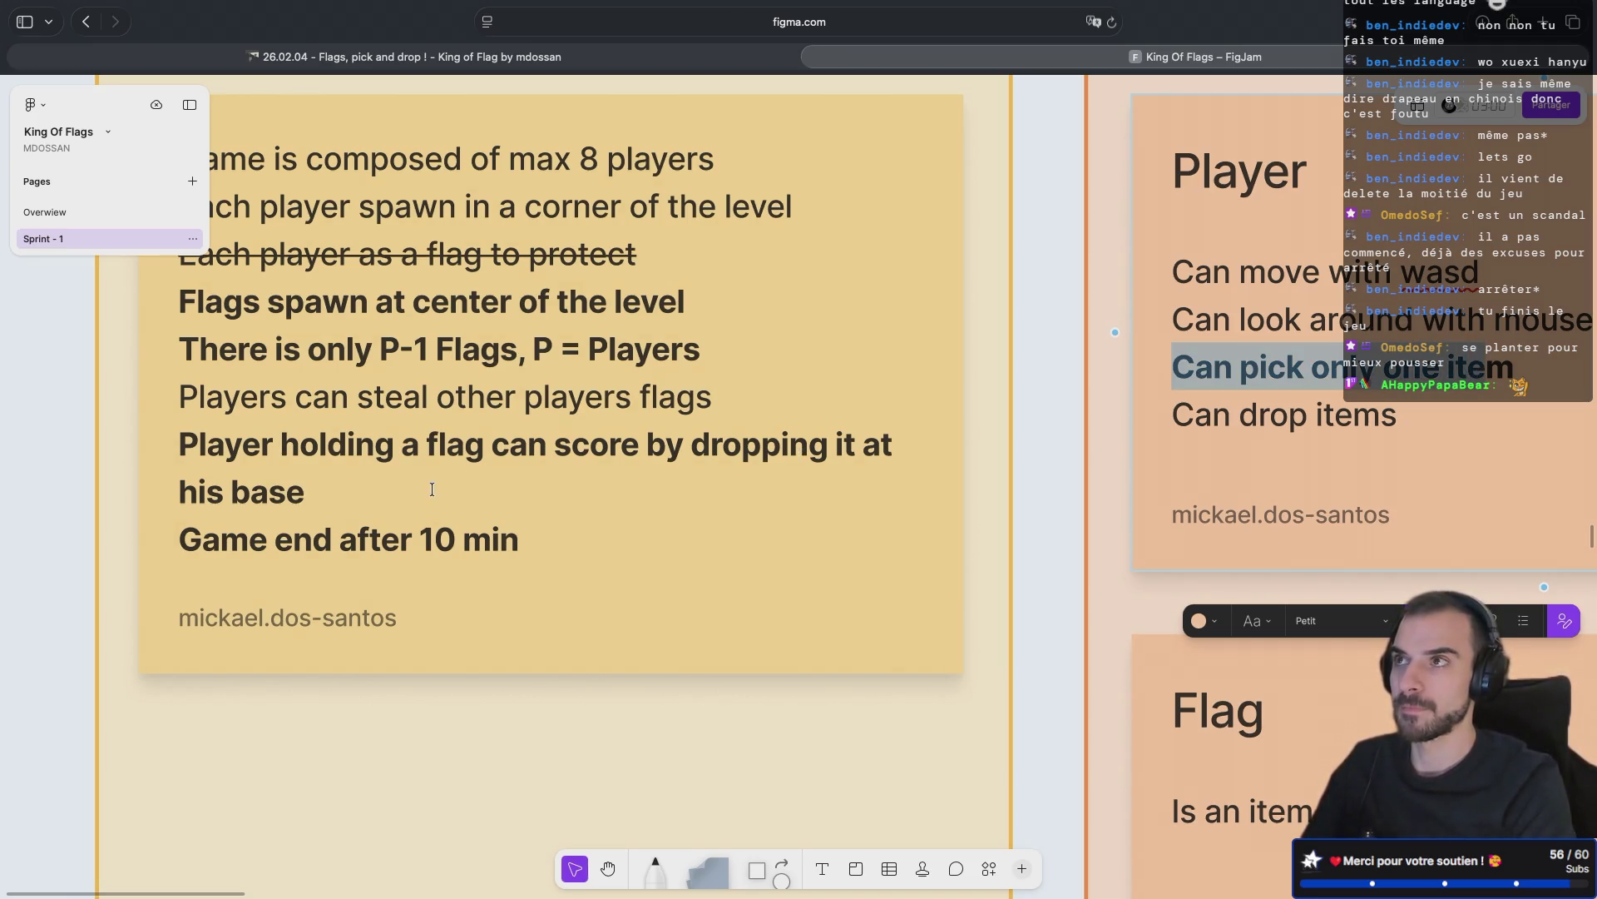
pyautogui.tripleClick(330, 497)
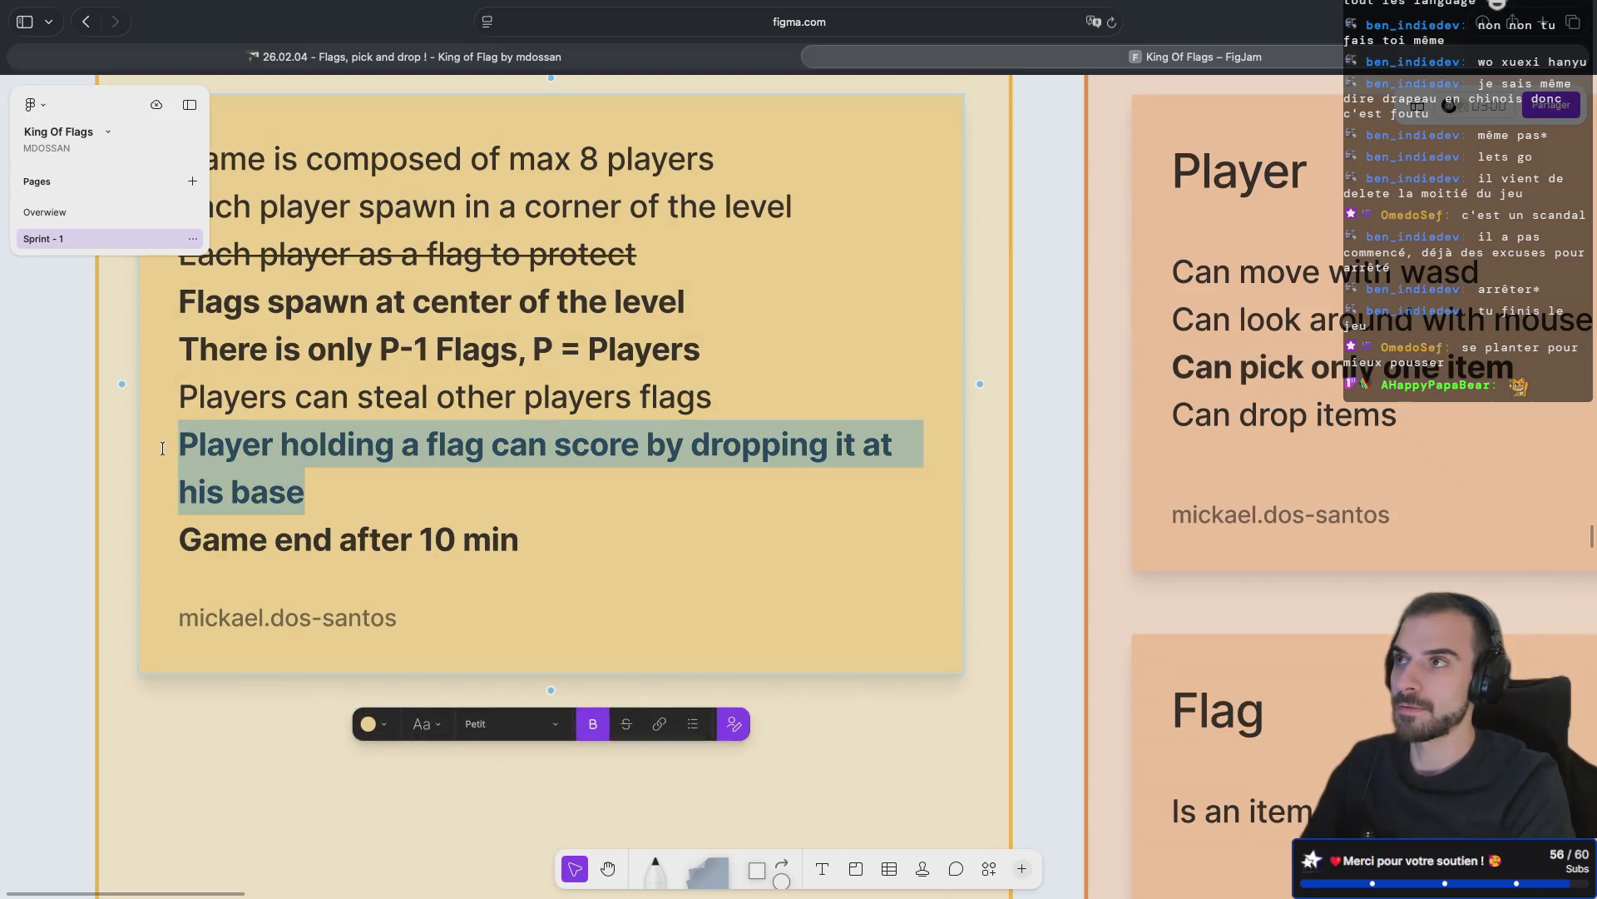
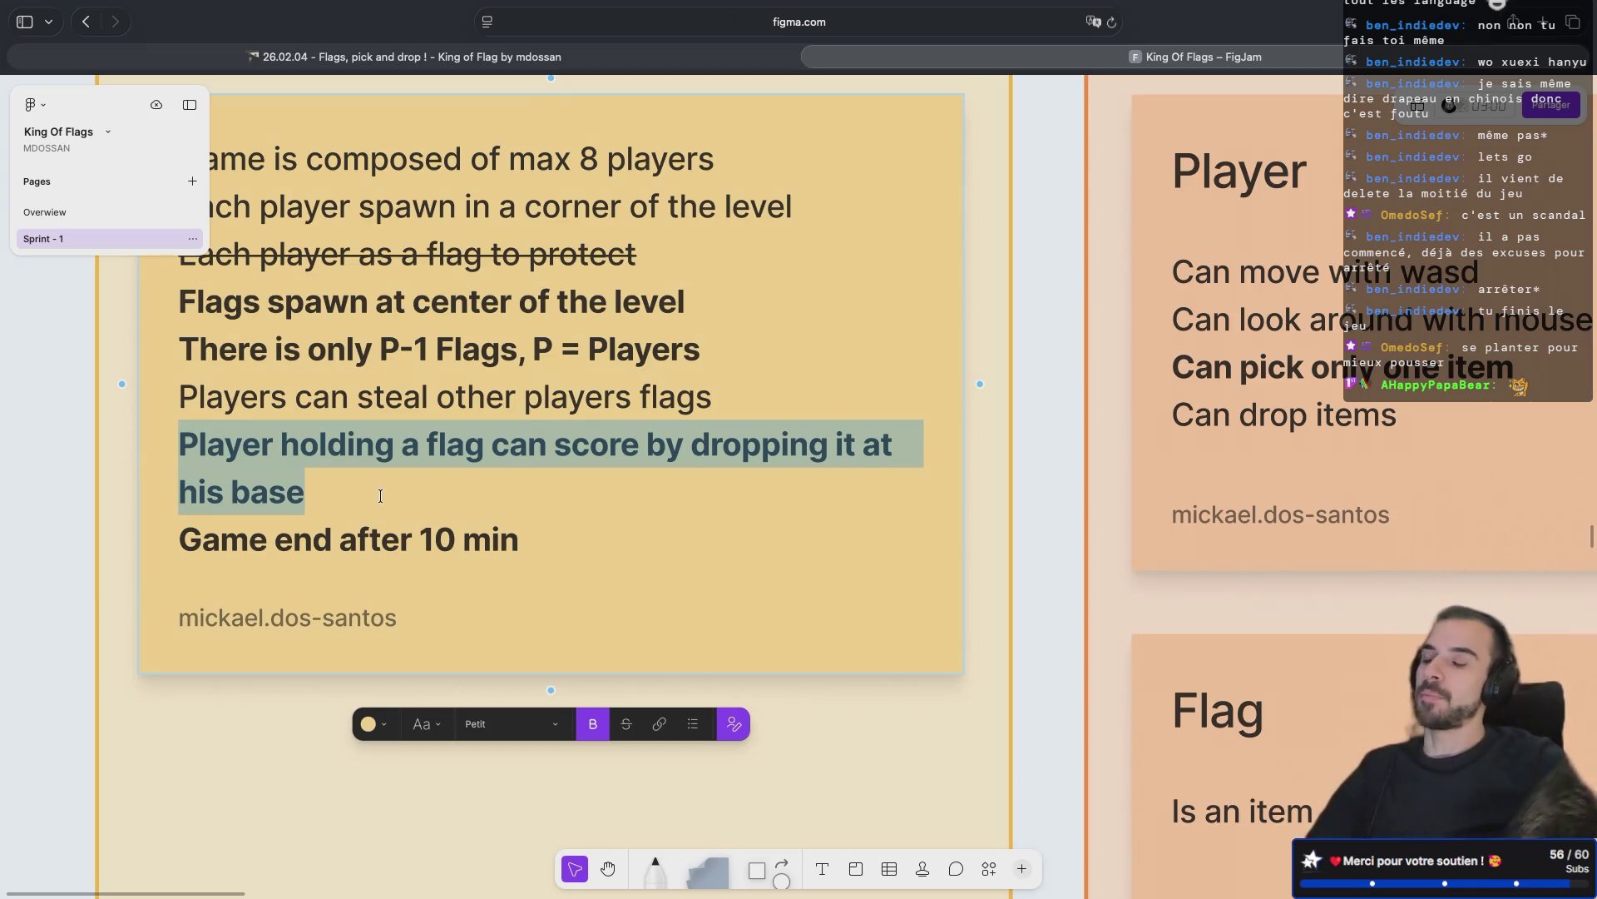
# Undo the accidental edit to the FigJam scoring-rule note and switch to the signaling-server terminal
pyautogui.write('s')
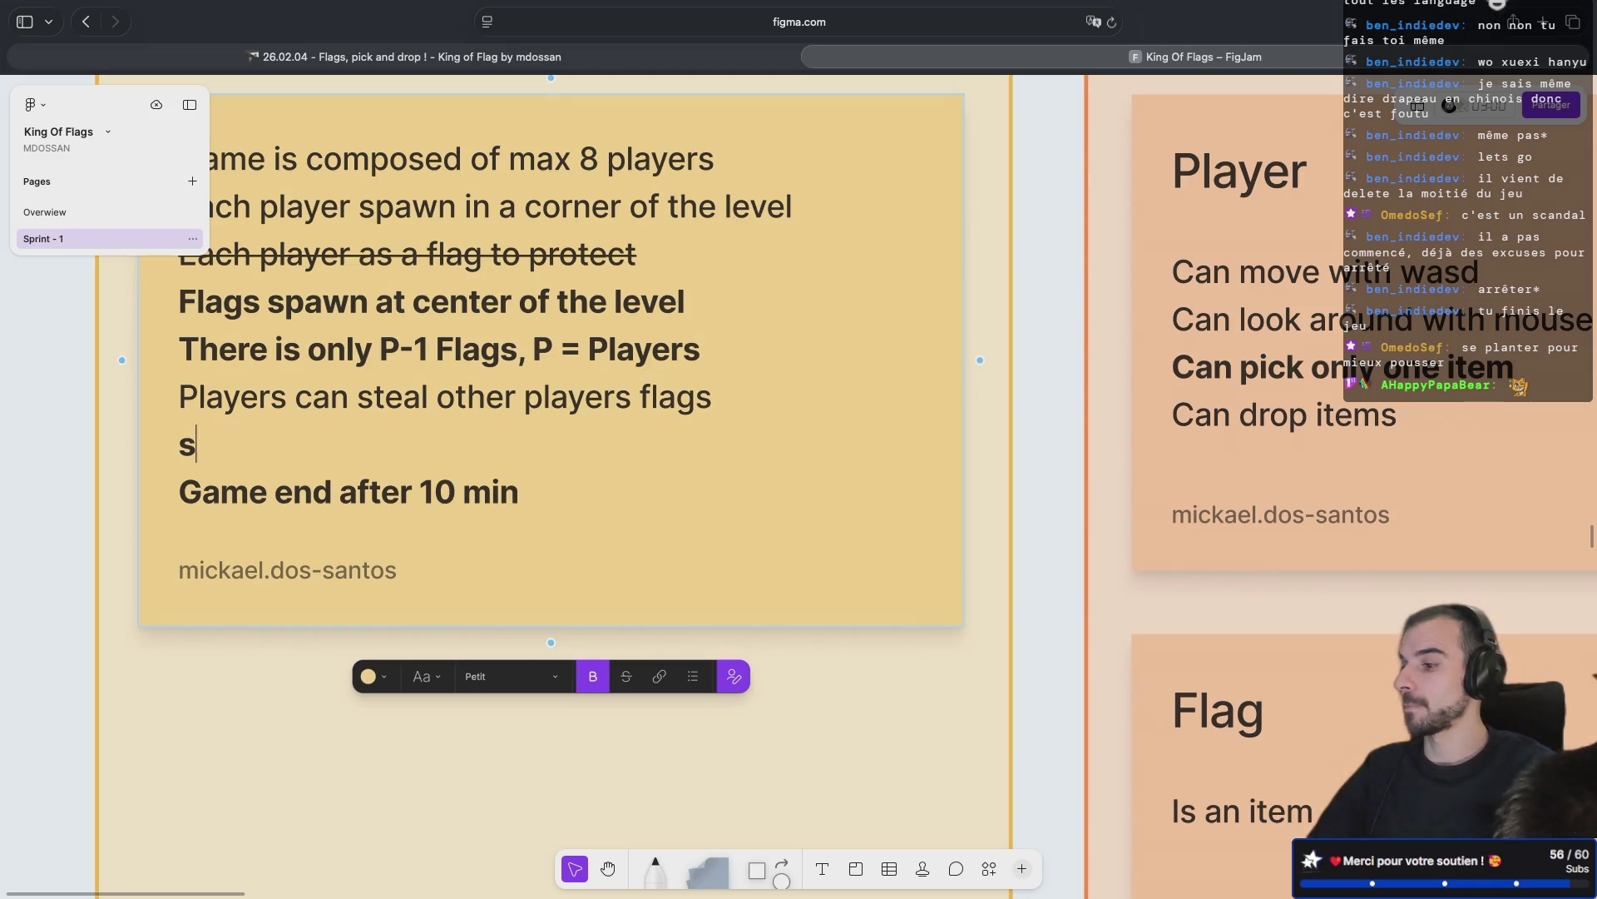
pyautogui.press('super+z')
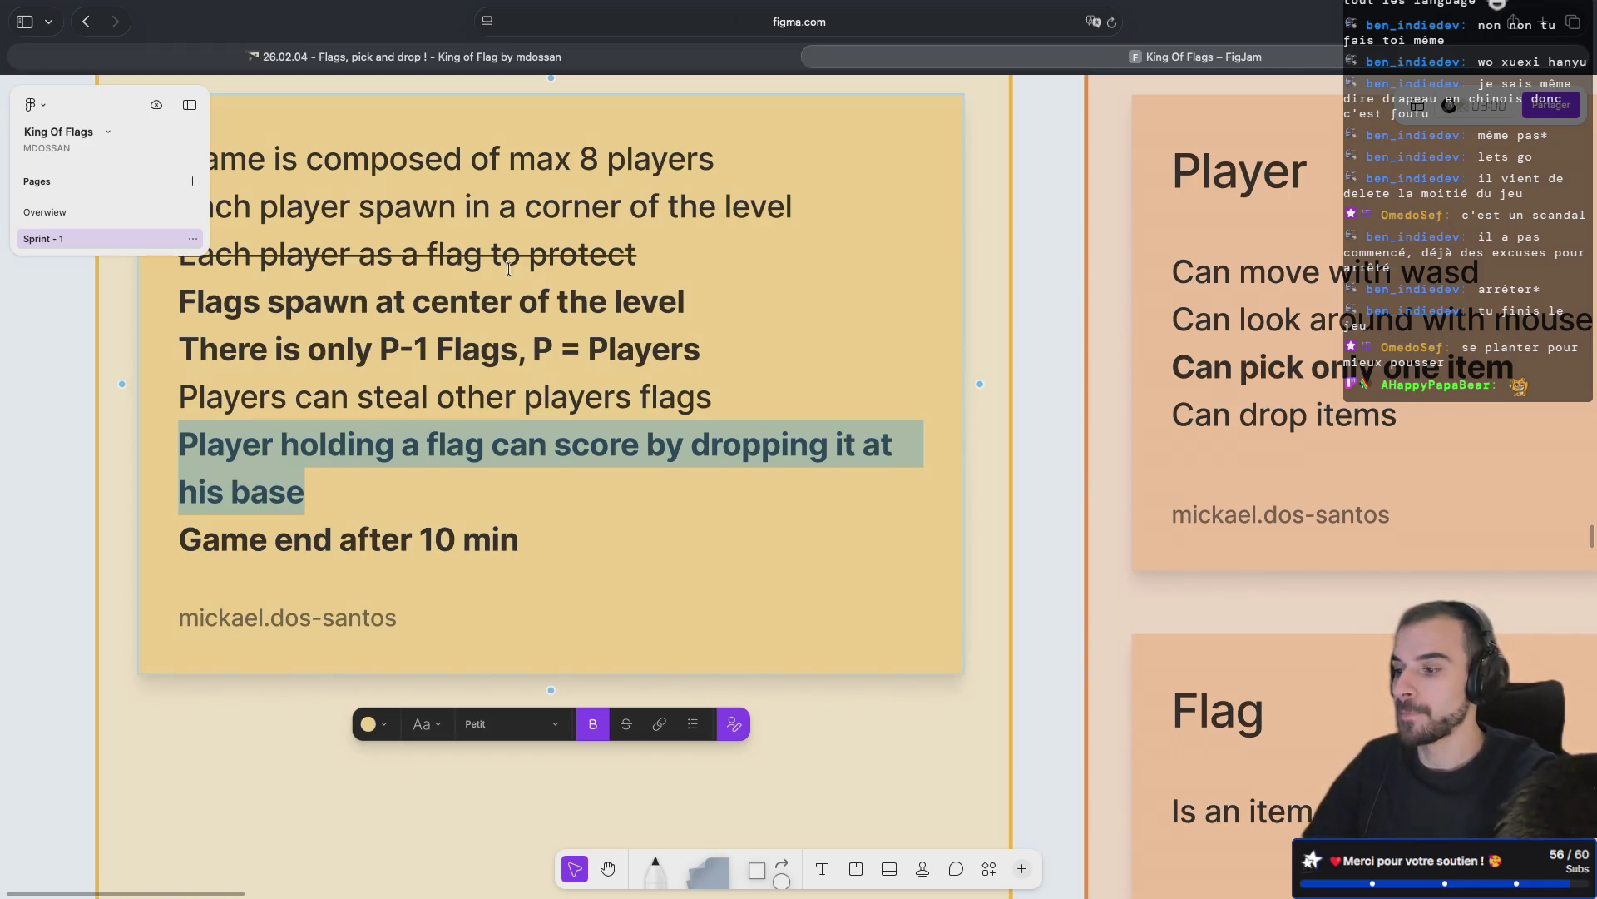
pyautogui.press('super+Tab')
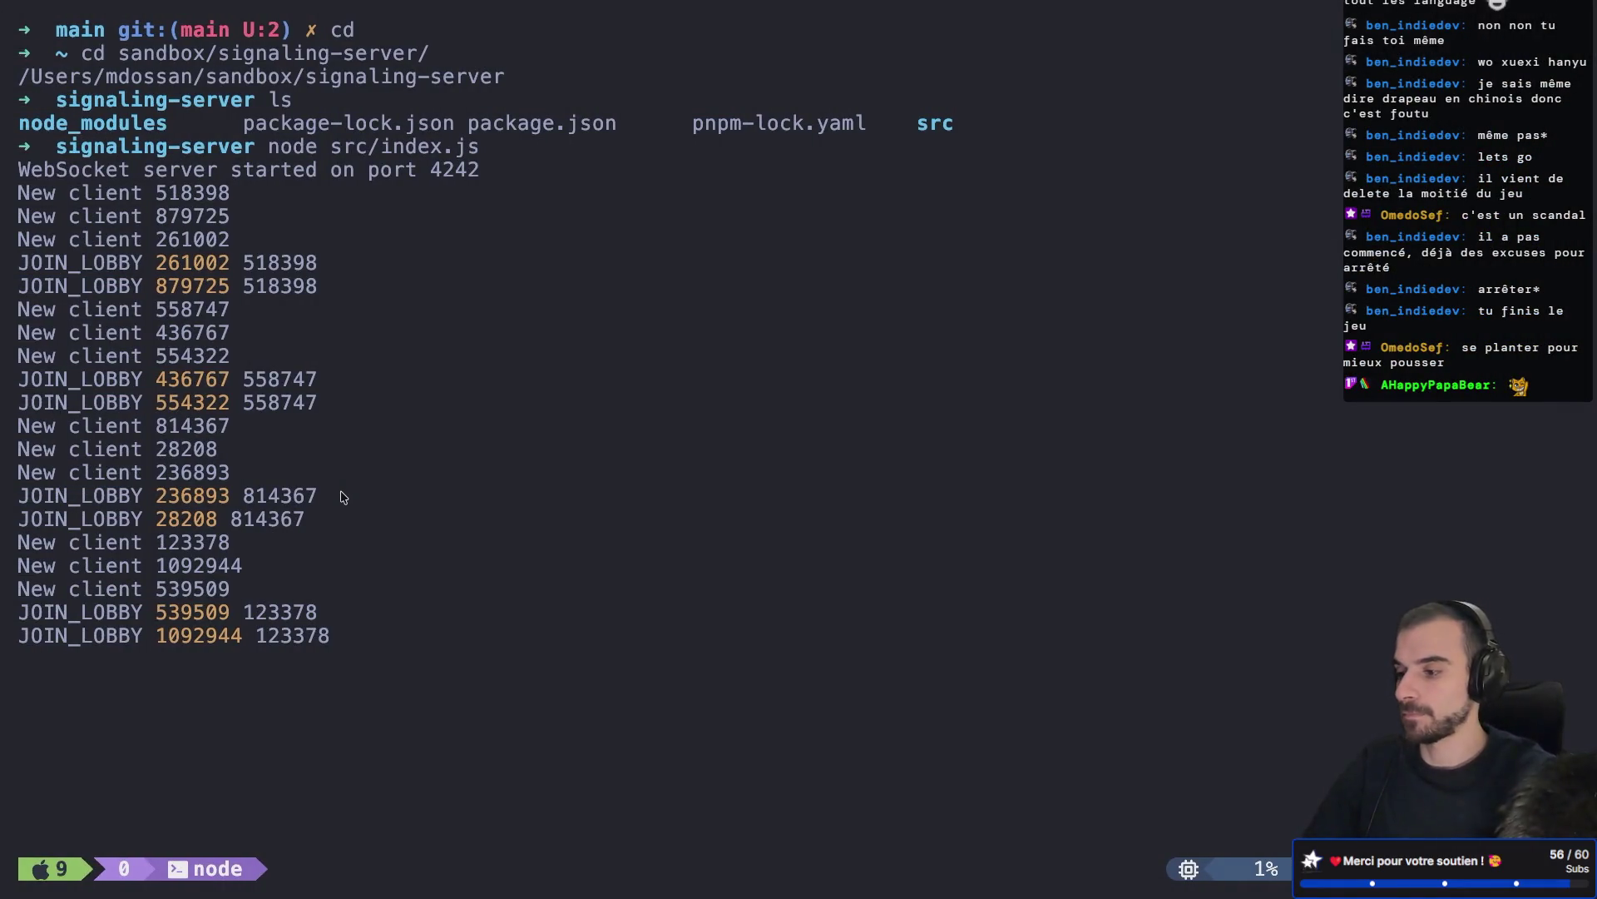
# Add 'signal item_picked' below the class header of mds_inventory_behavior_3d.gd and save
pyautogui.hotkey('ctrl', 'Left')
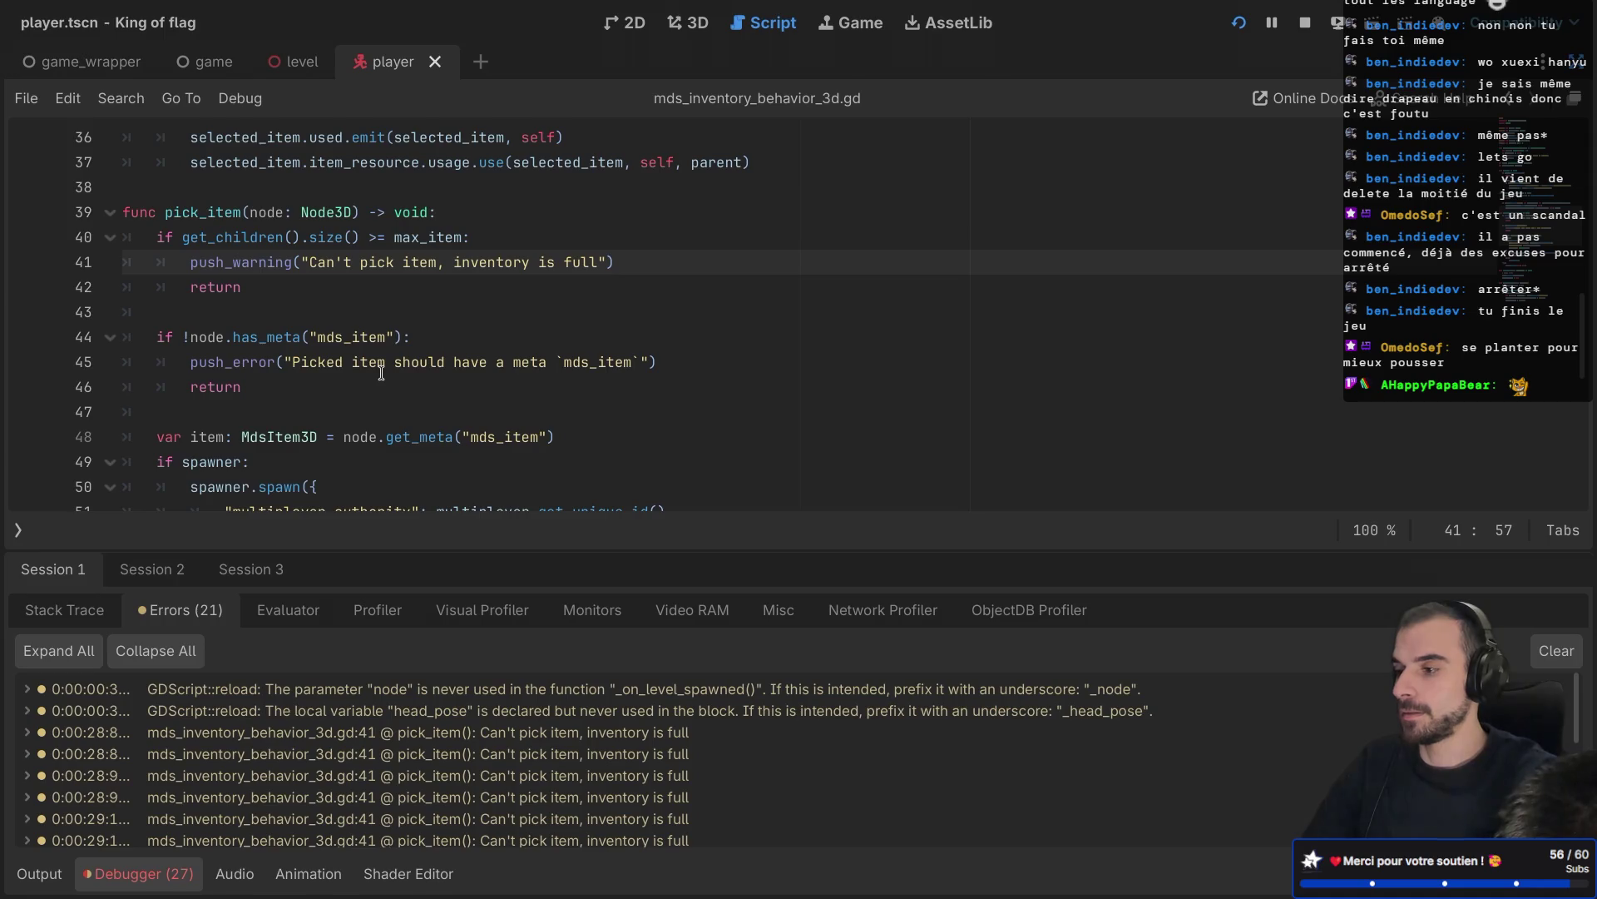
pyautogui.scroll(10, 381, 374)
pyautogui.click(306, 199)
pyautogui.press('Return')
pyautogui.press('Return')
pyautogui.write('signal')
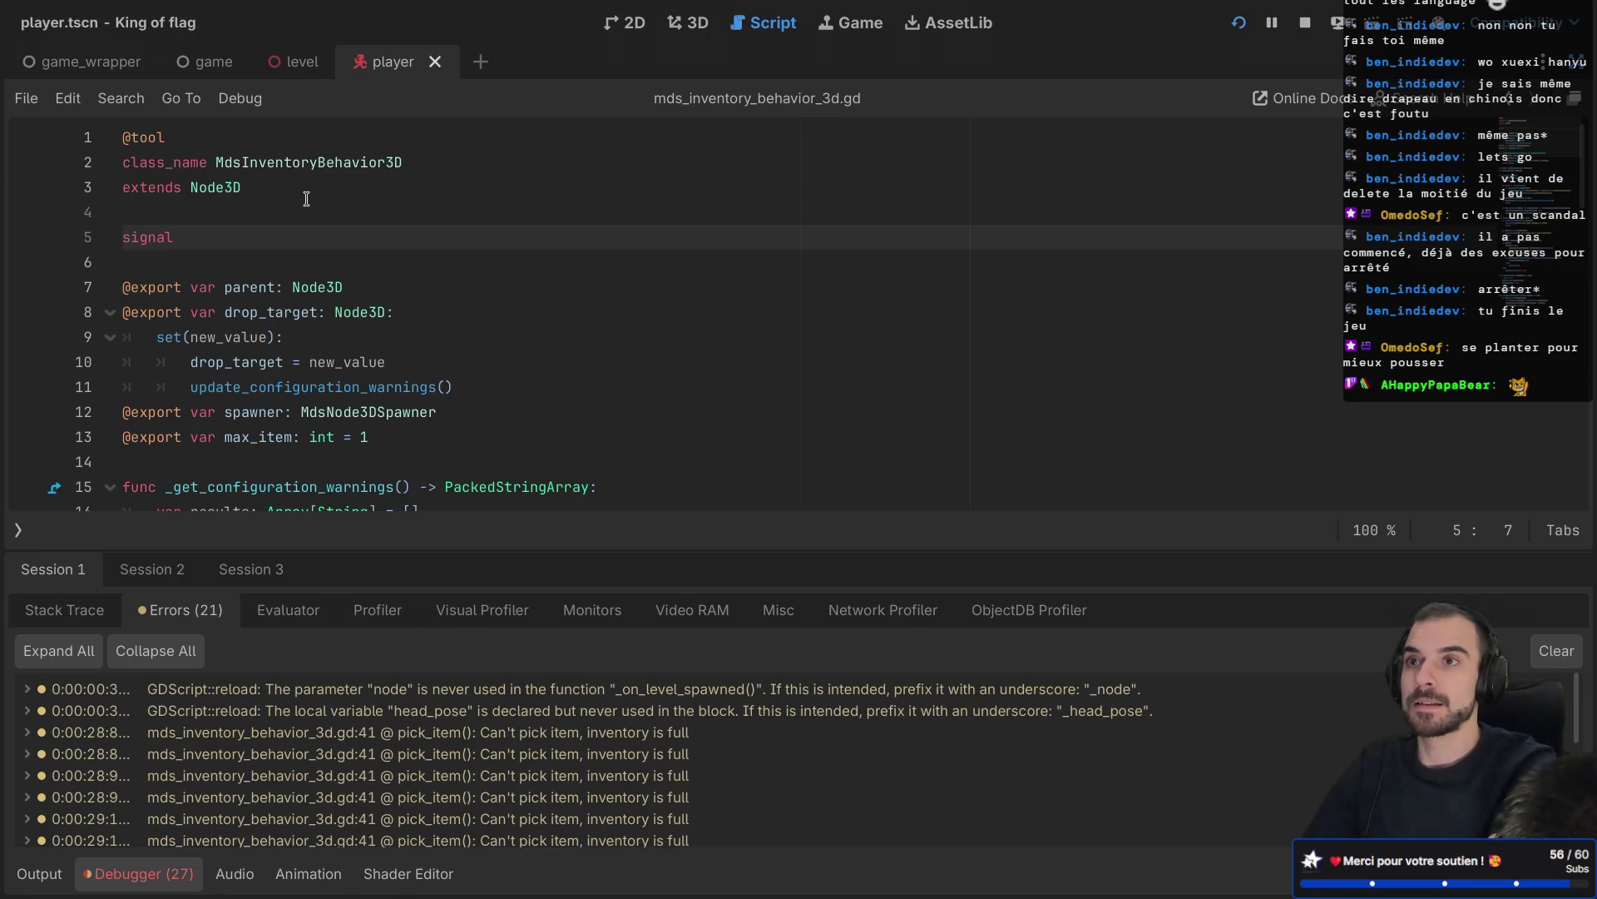
pyautogui.write(' item_picked')
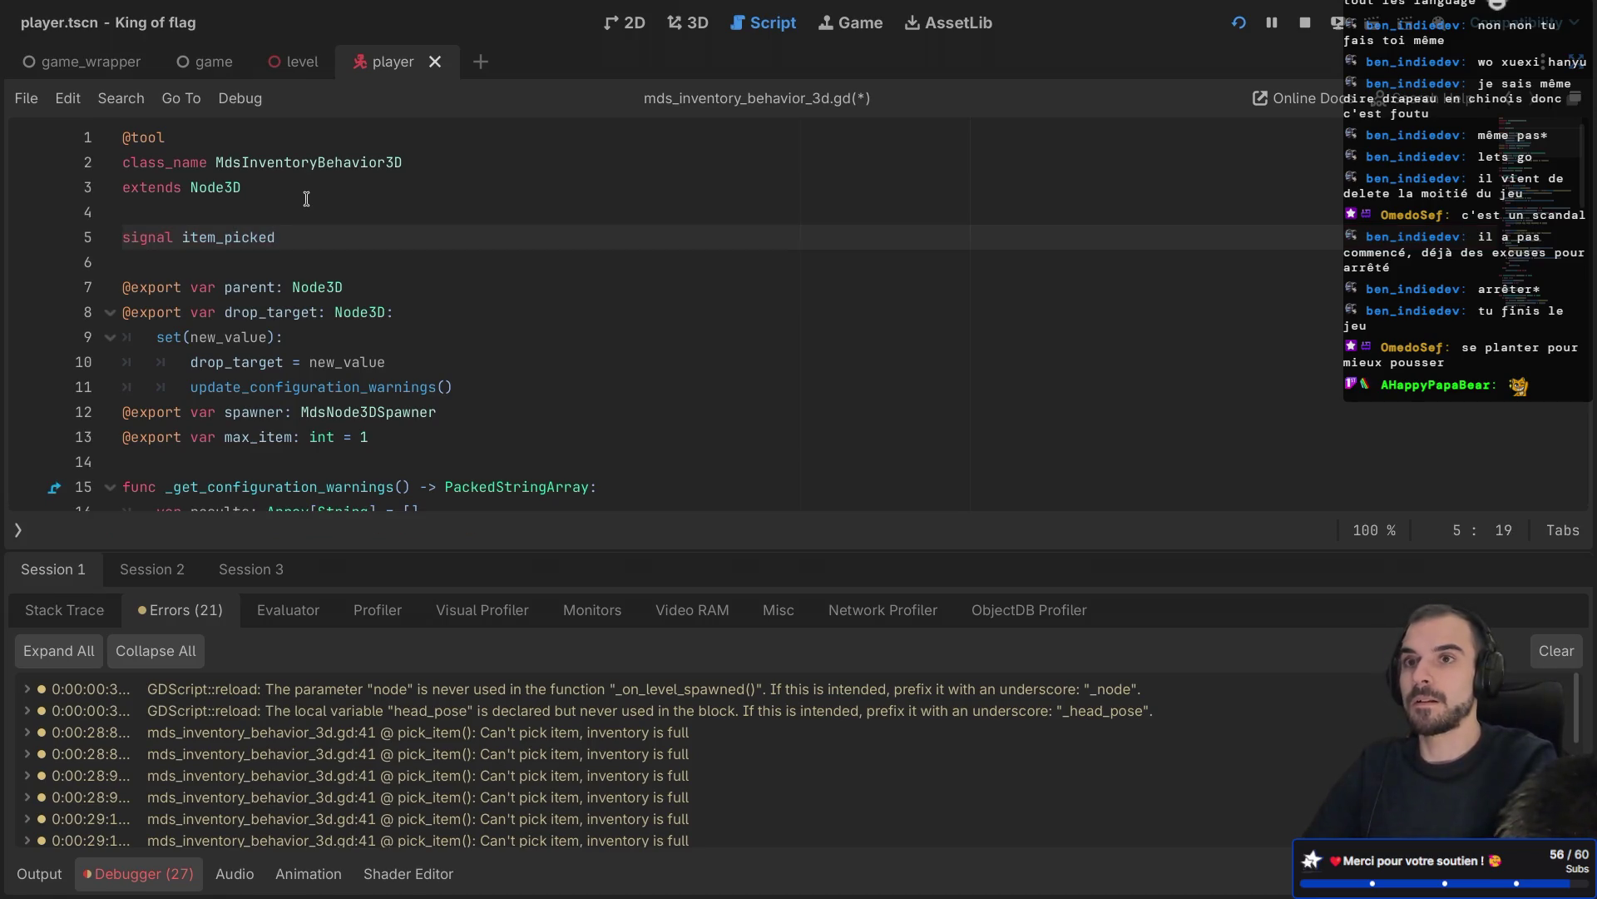
pyautogui.hotkey('ctrl', 's')
# Review the new signal declaration and the Node3D documentation
pyautogui.scroll(-1, 306, 198)
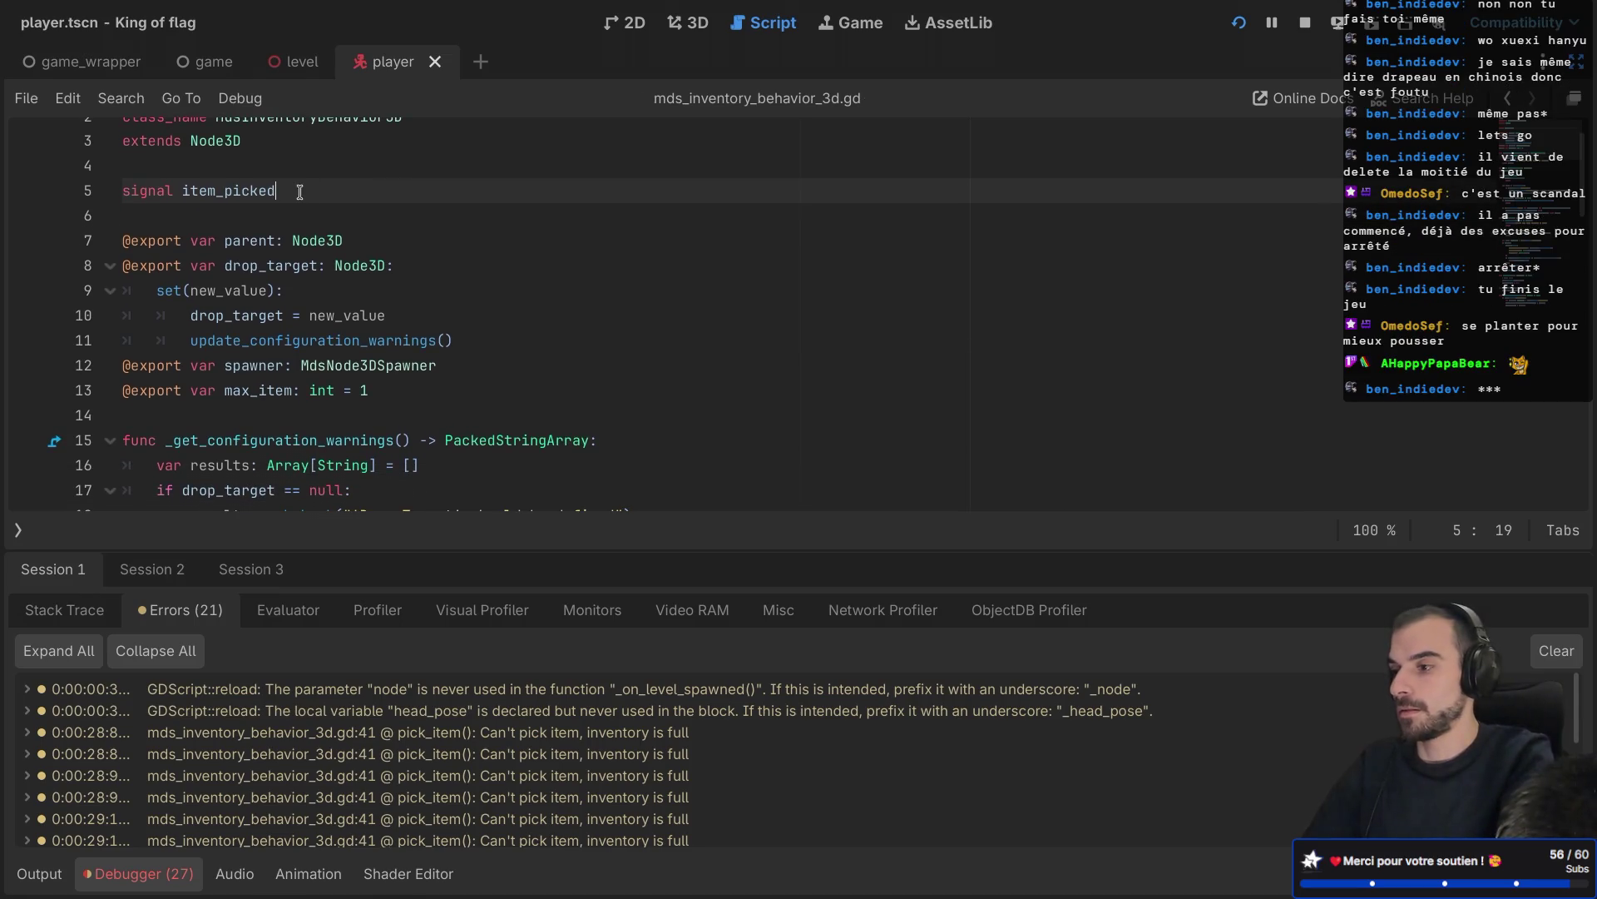
pyautogui.keyDown('shift'); pyautogui.click(281, 175); pyautogui.keyUp('shift')
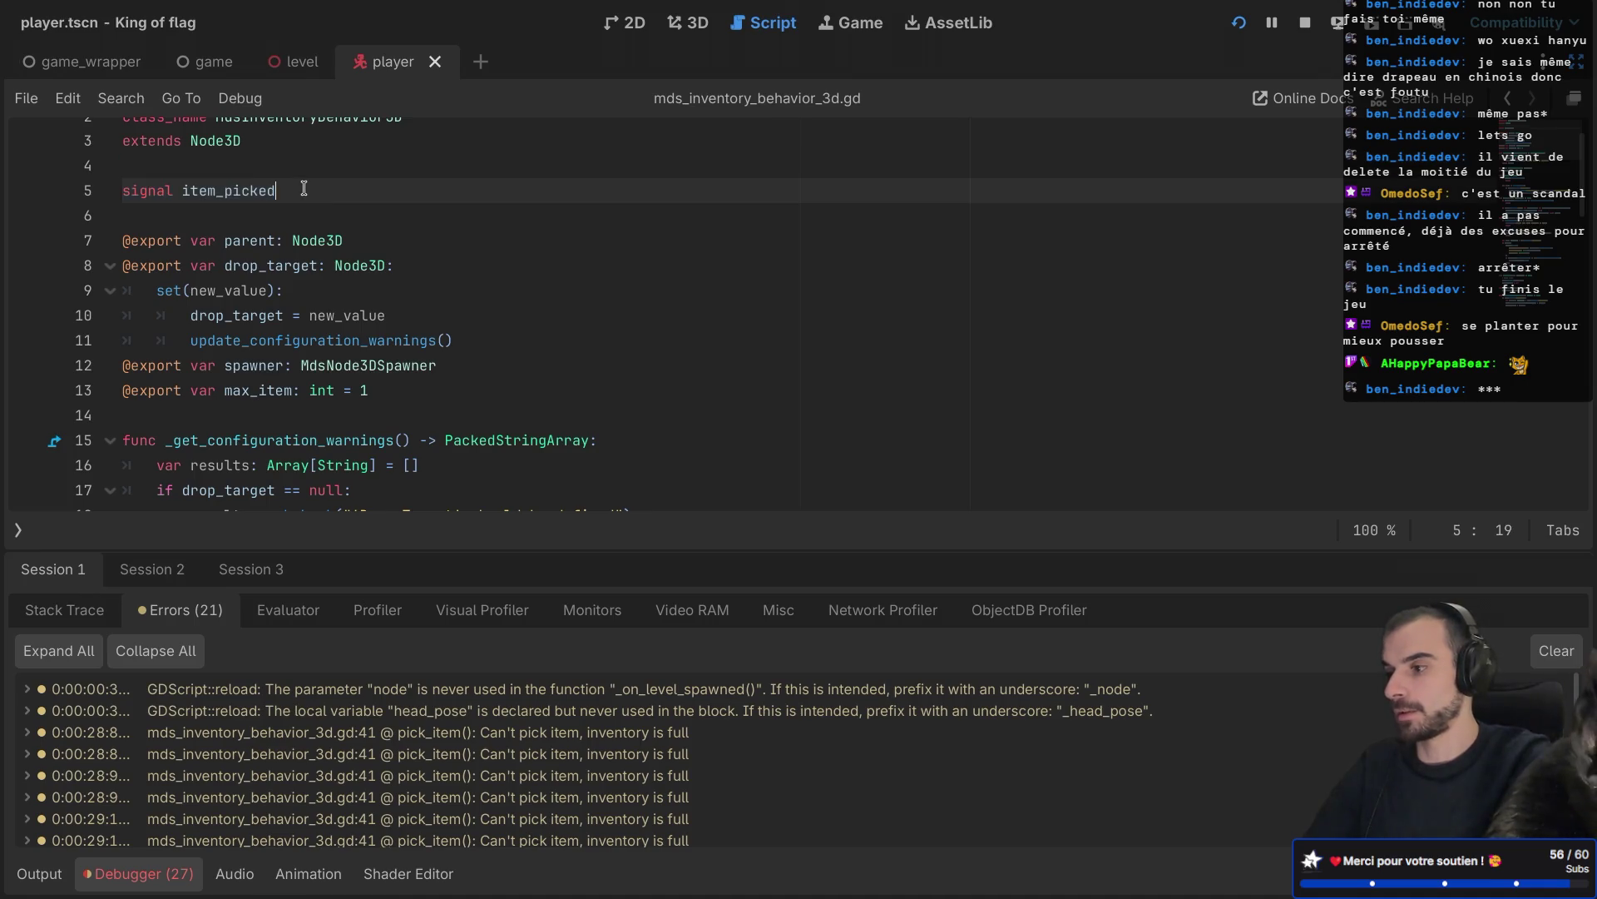
pyautogui.scroll(-1, 300, 170)
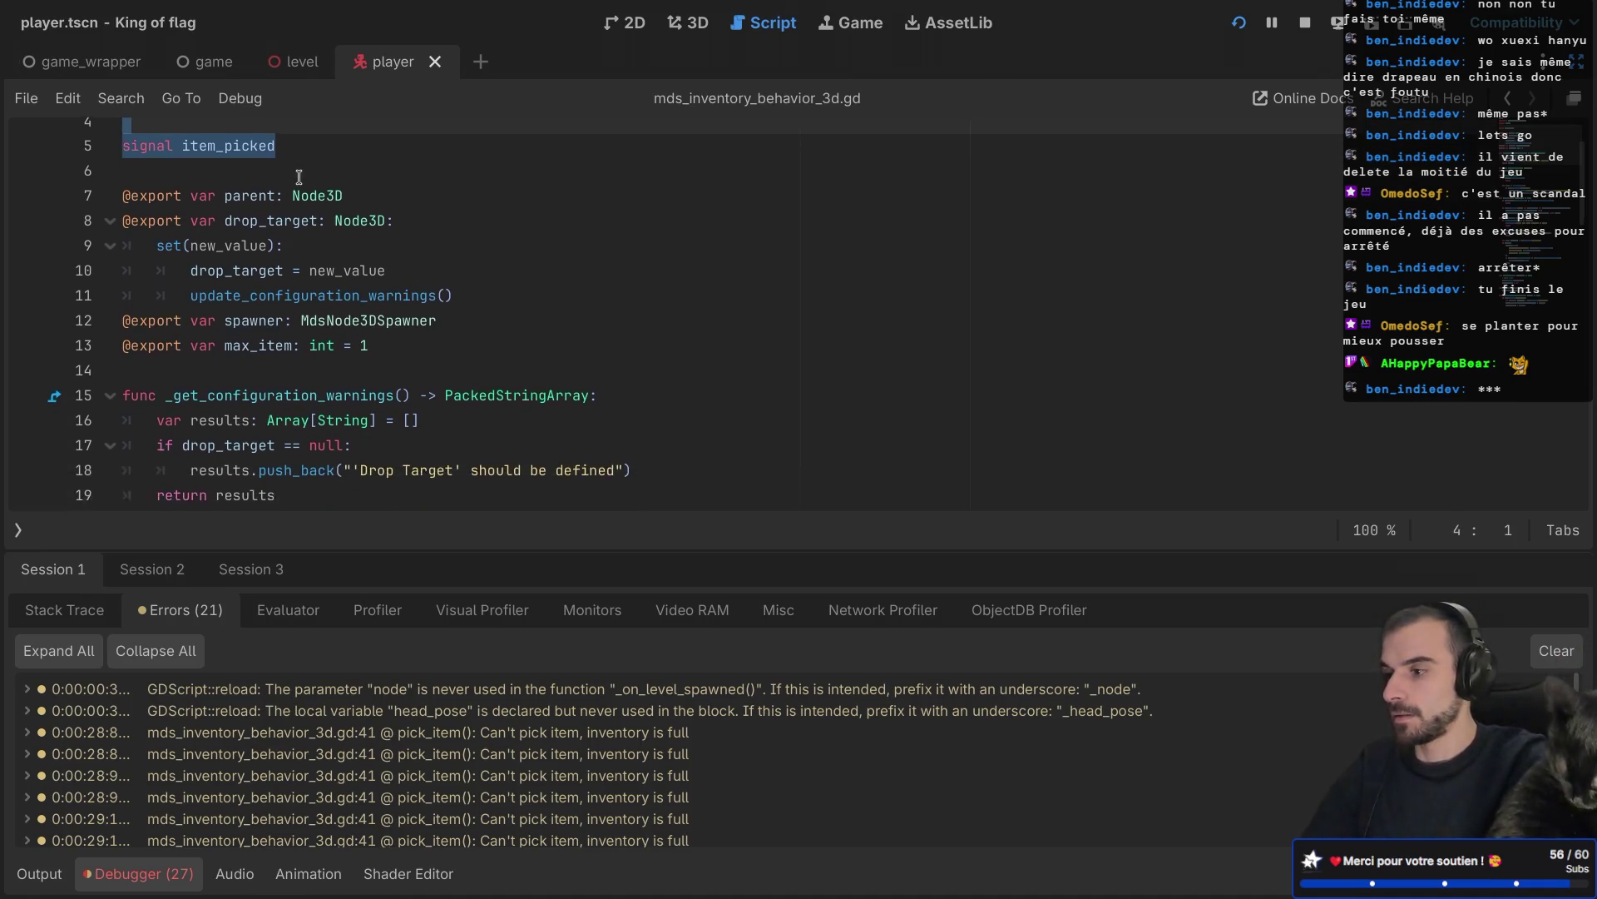
pyautogui.click(301, 155)
pyautogui.scroll(1, 301, 155)
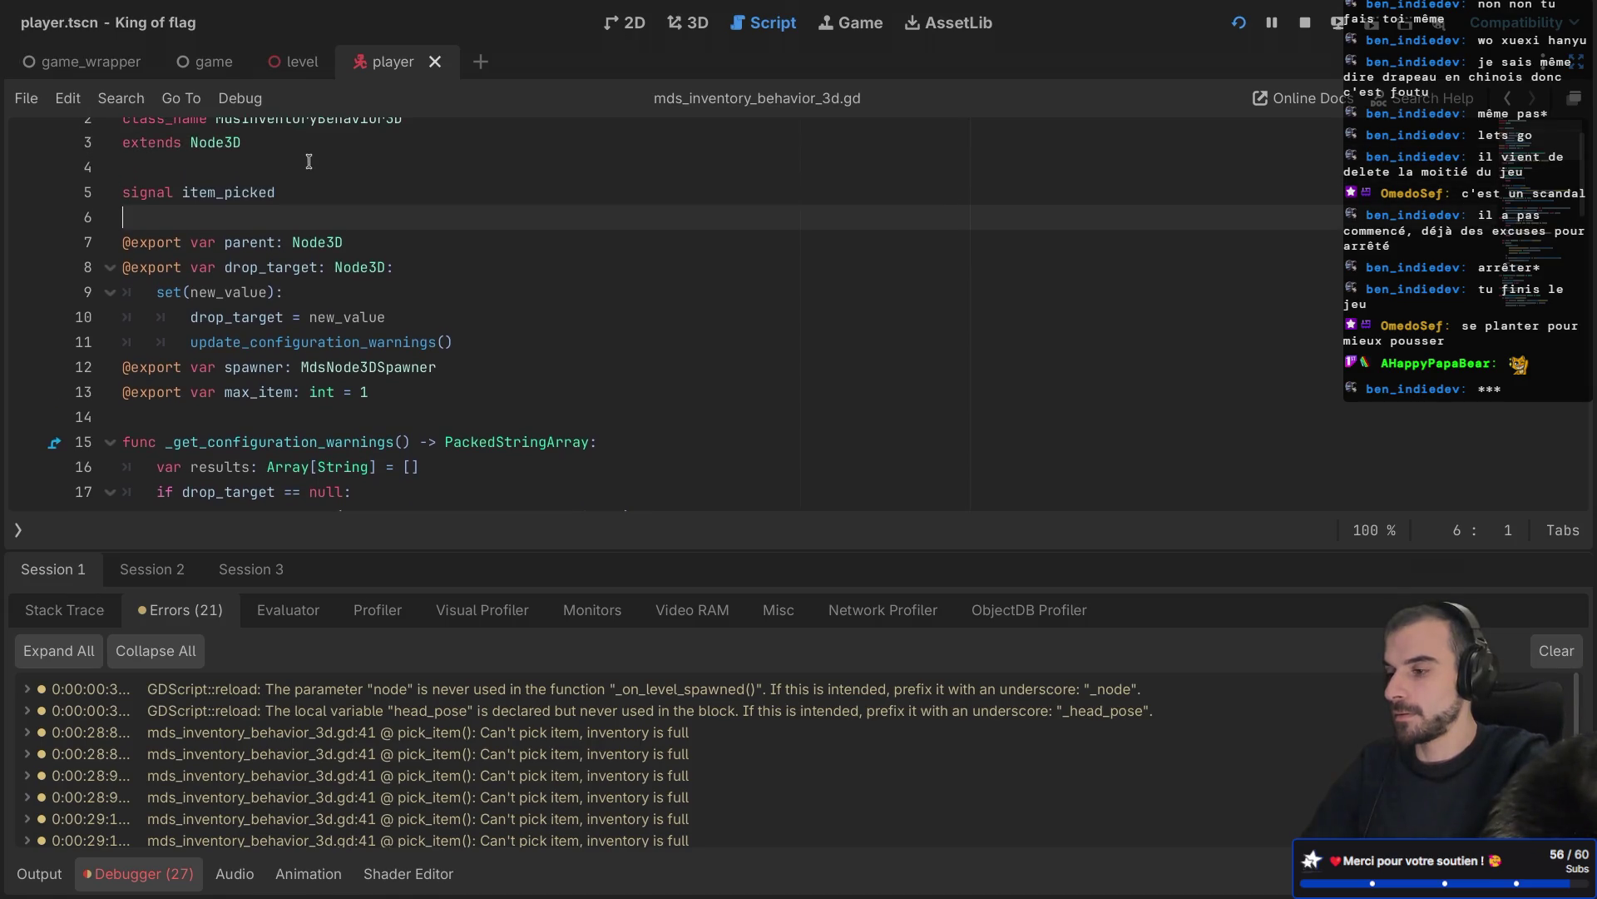
pyautogui.click(294, 180)
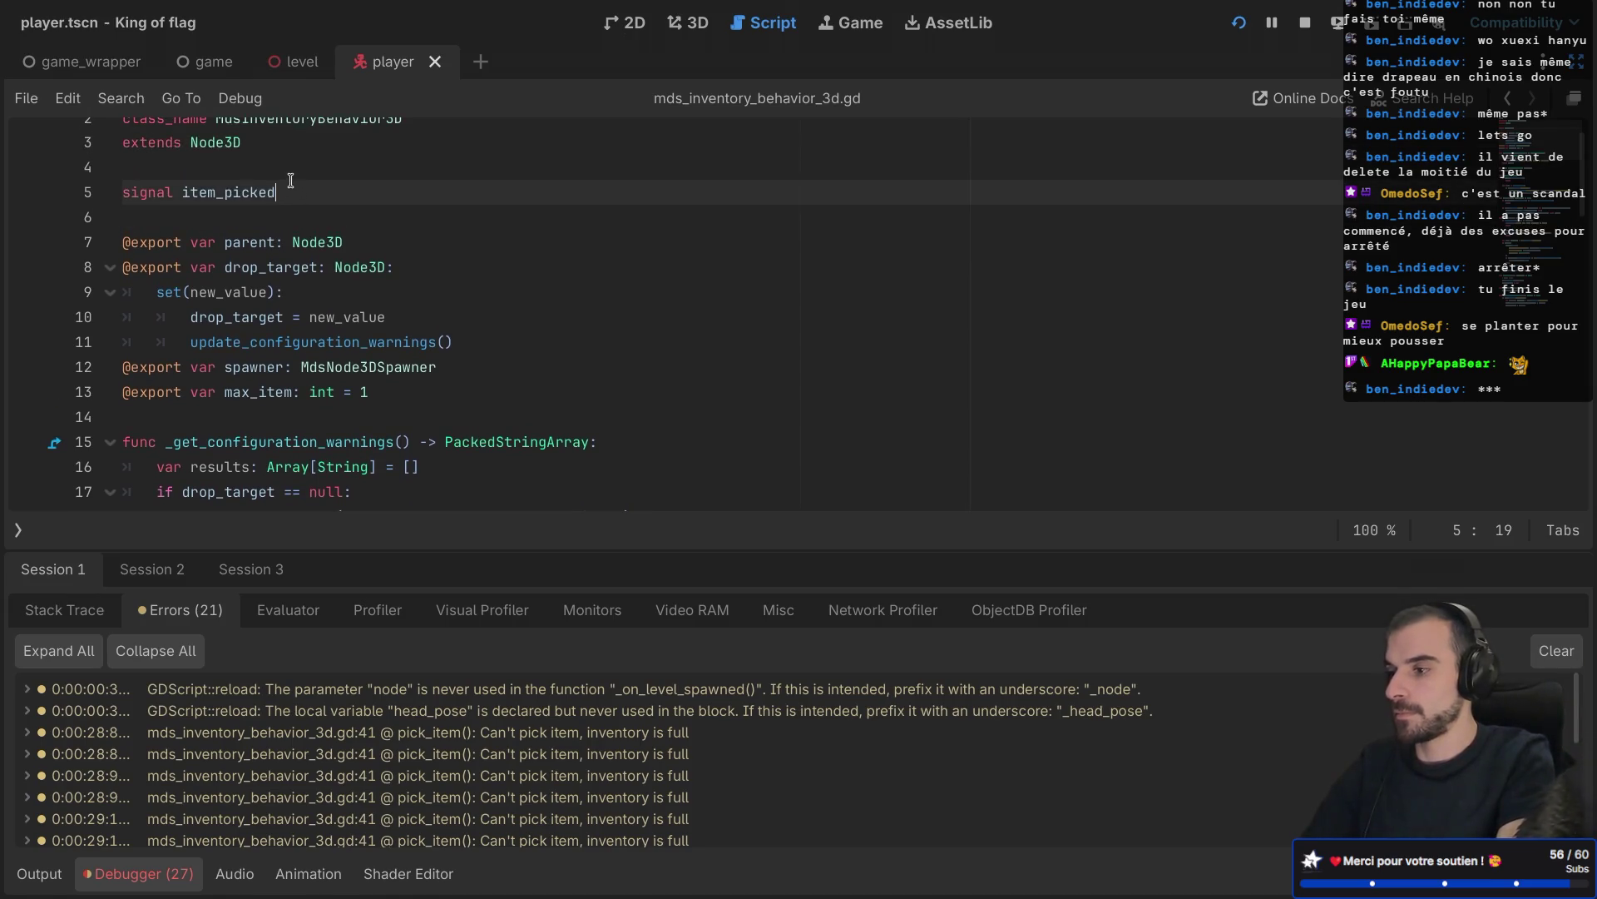
pyautogui.keyDown('shift'); pyautogui.click(289, 174); pyautogui.keyUp('shift')
pyautogui.click(317, 238)
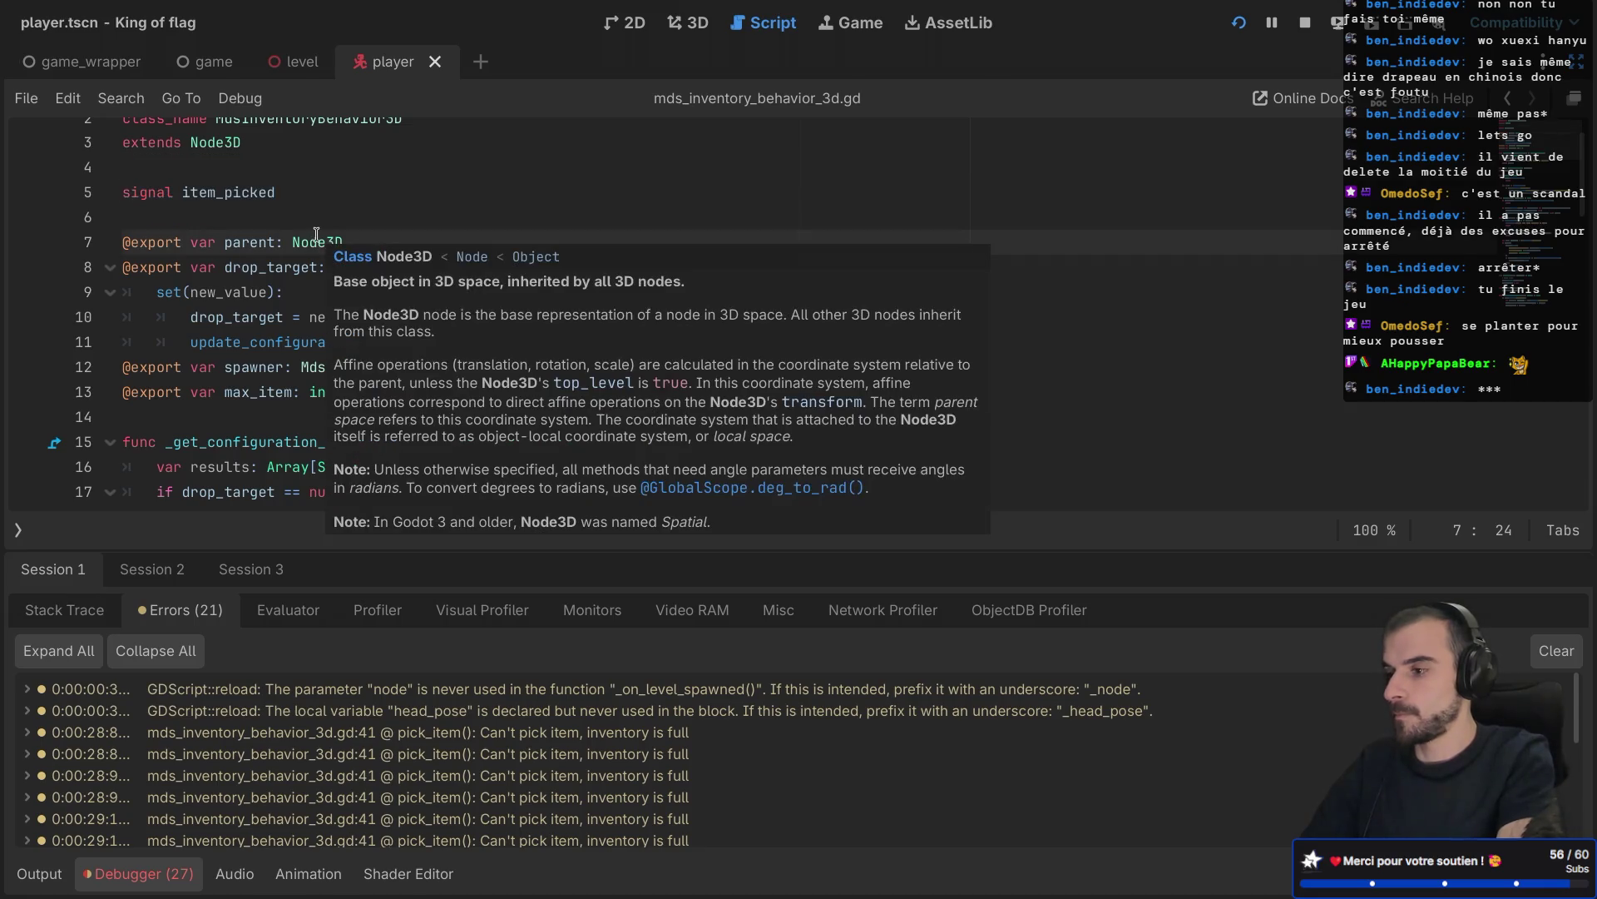
# Read through the script from _ready down to the spawn call and its documentation
pyautogui.scroll(-6, 316, 235)
pyautogui.click(285, 264)
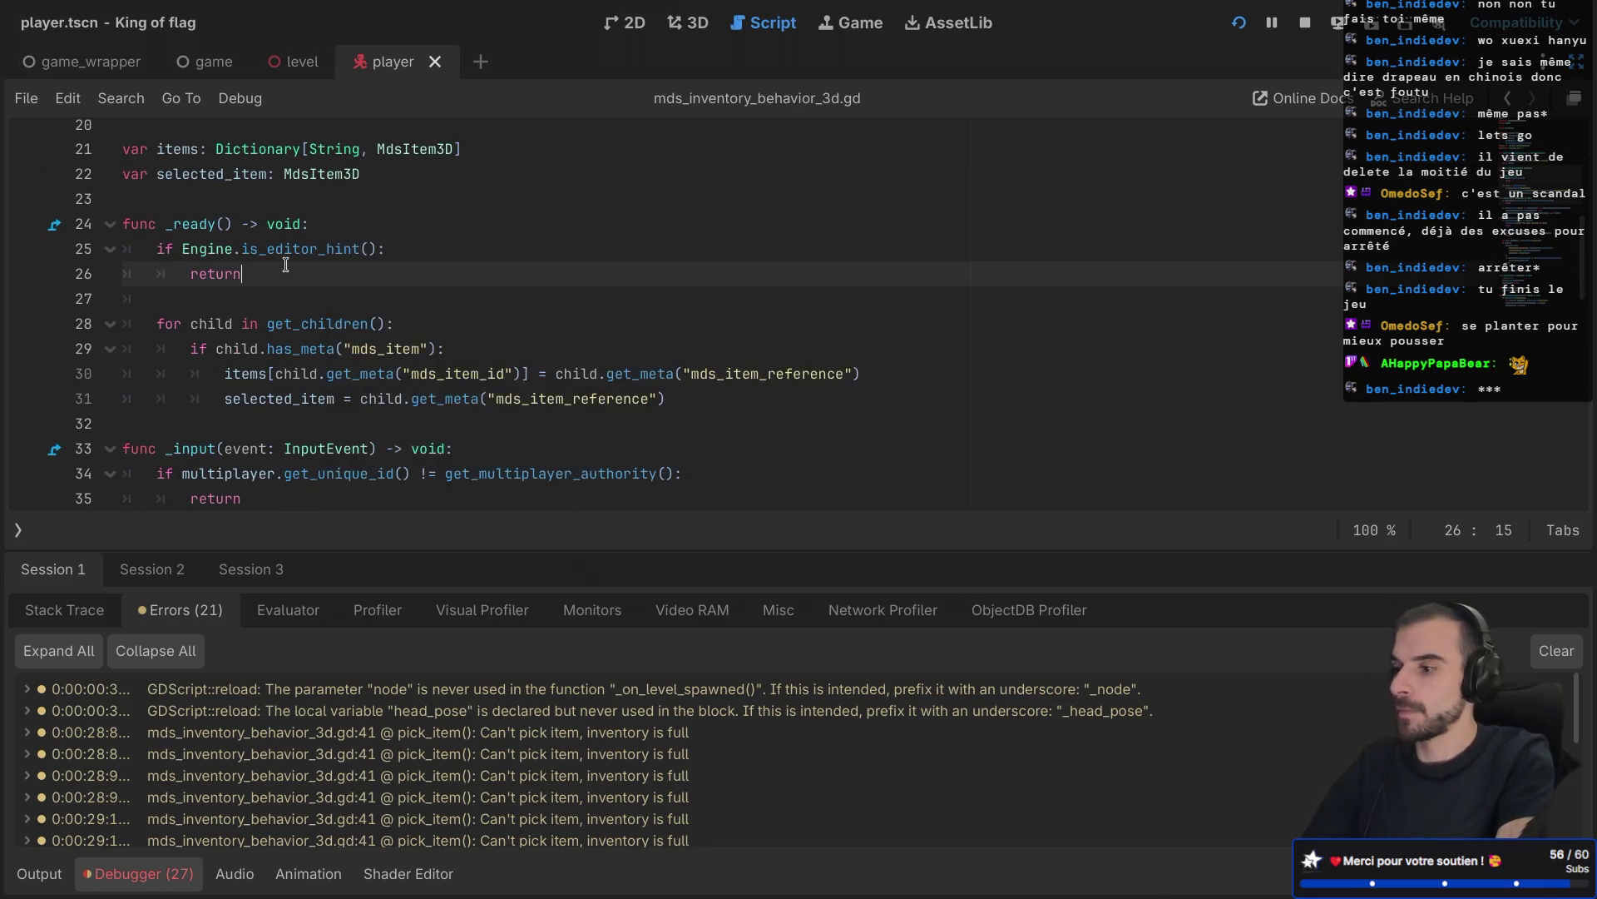
pyautogui.scroll(-2, 285, 264)
pyautogui.scroll(-5, 285, 264)
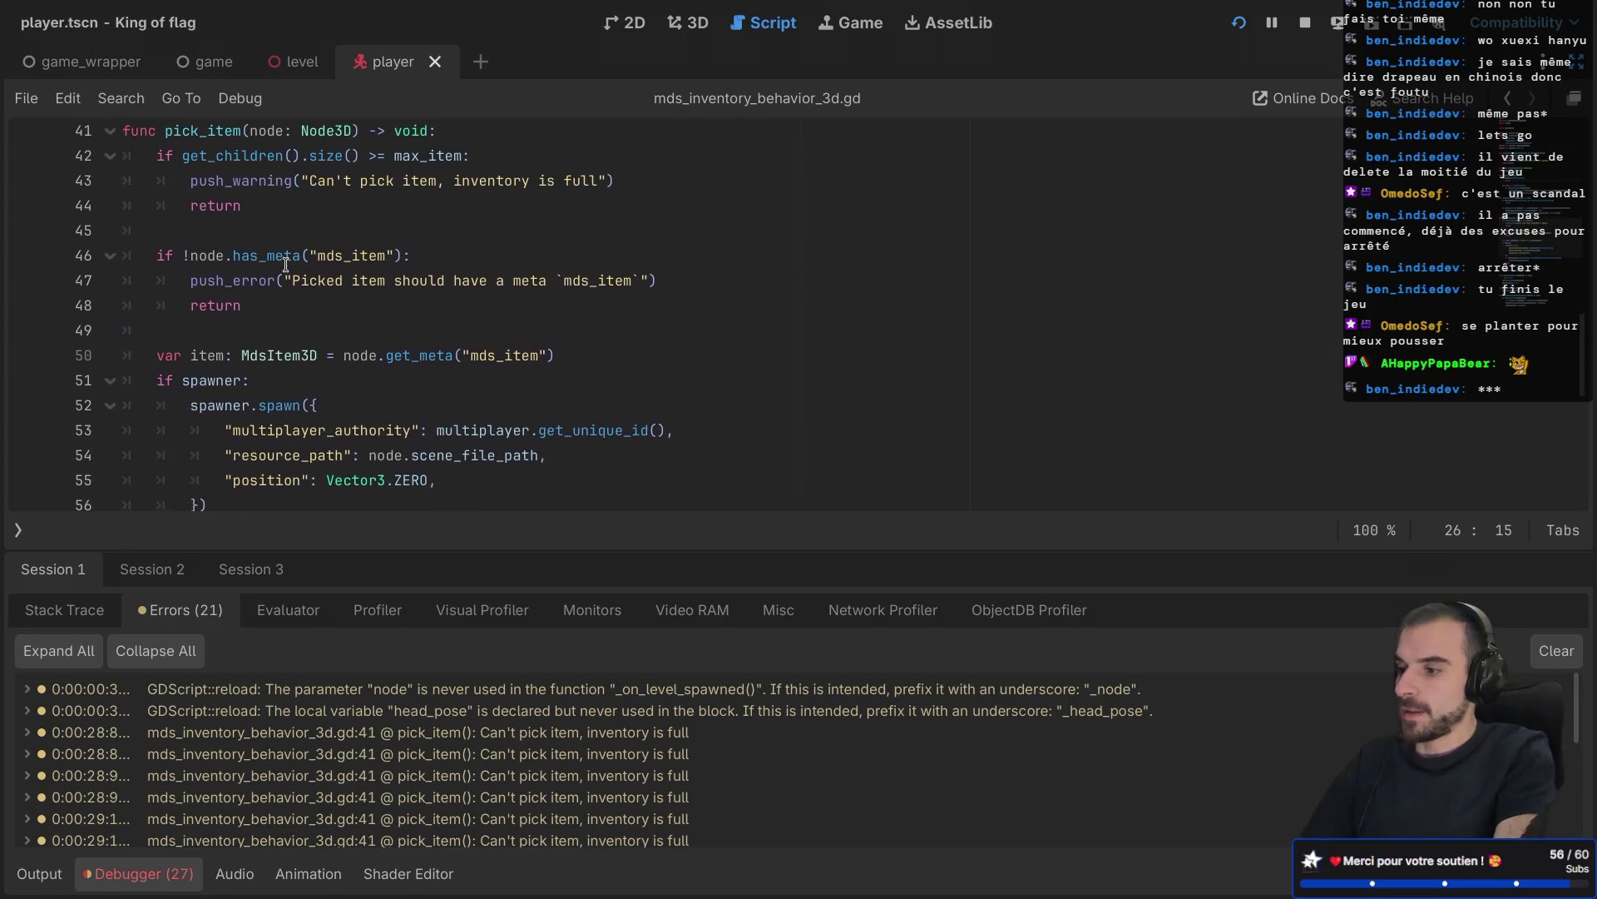
pyautogui.scroll(-2, 322, 250)
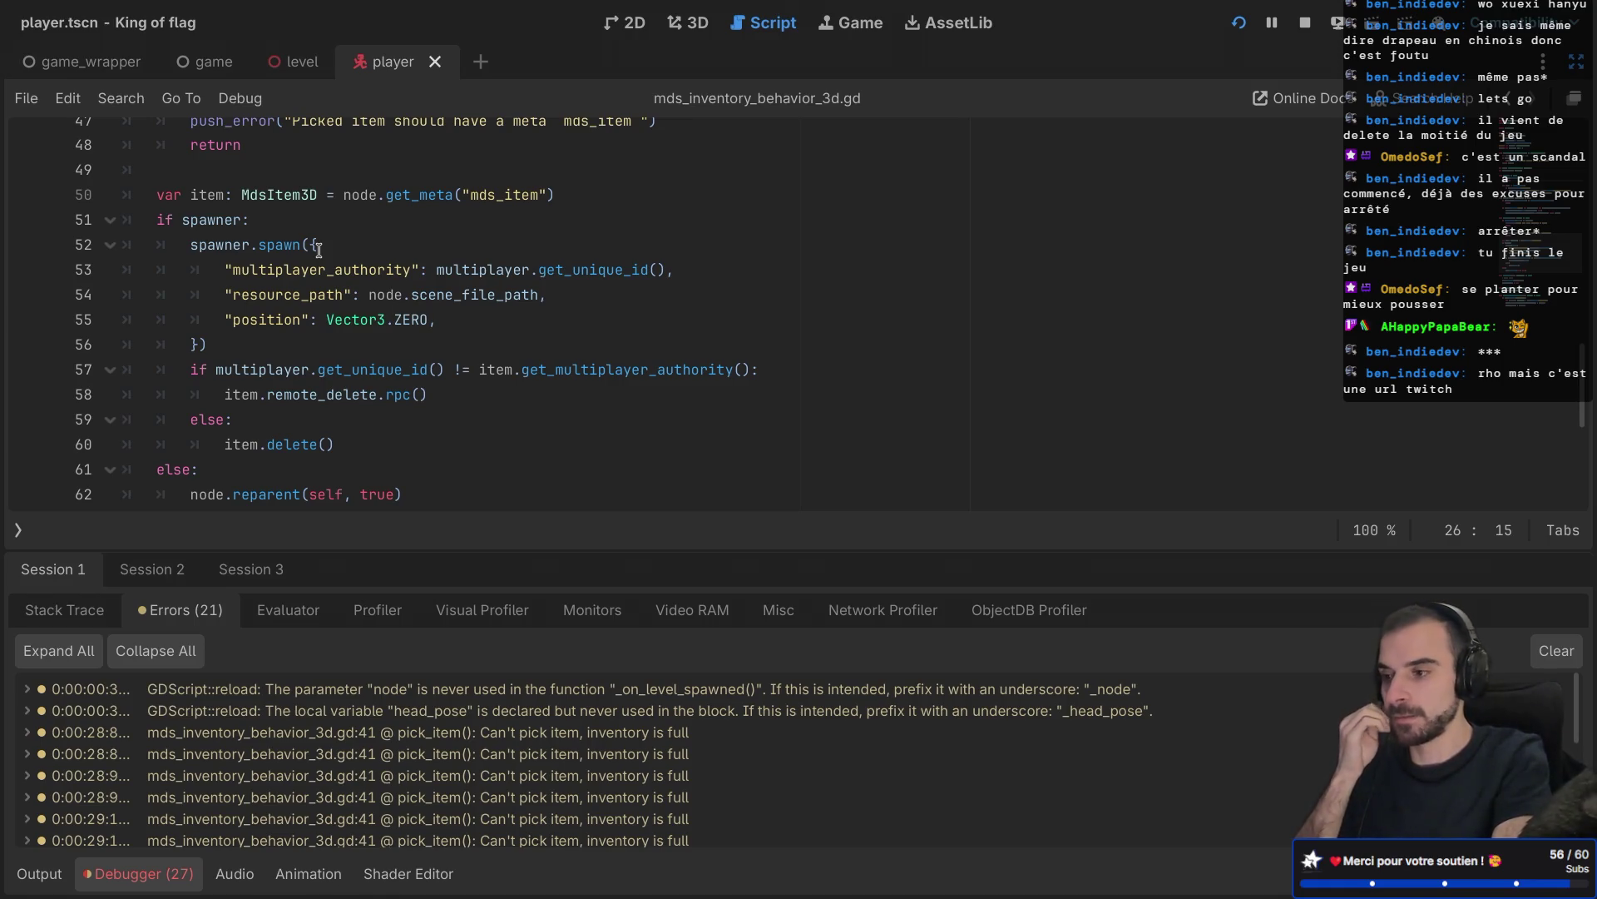
pyautogui.scroll(2, 319, 249)
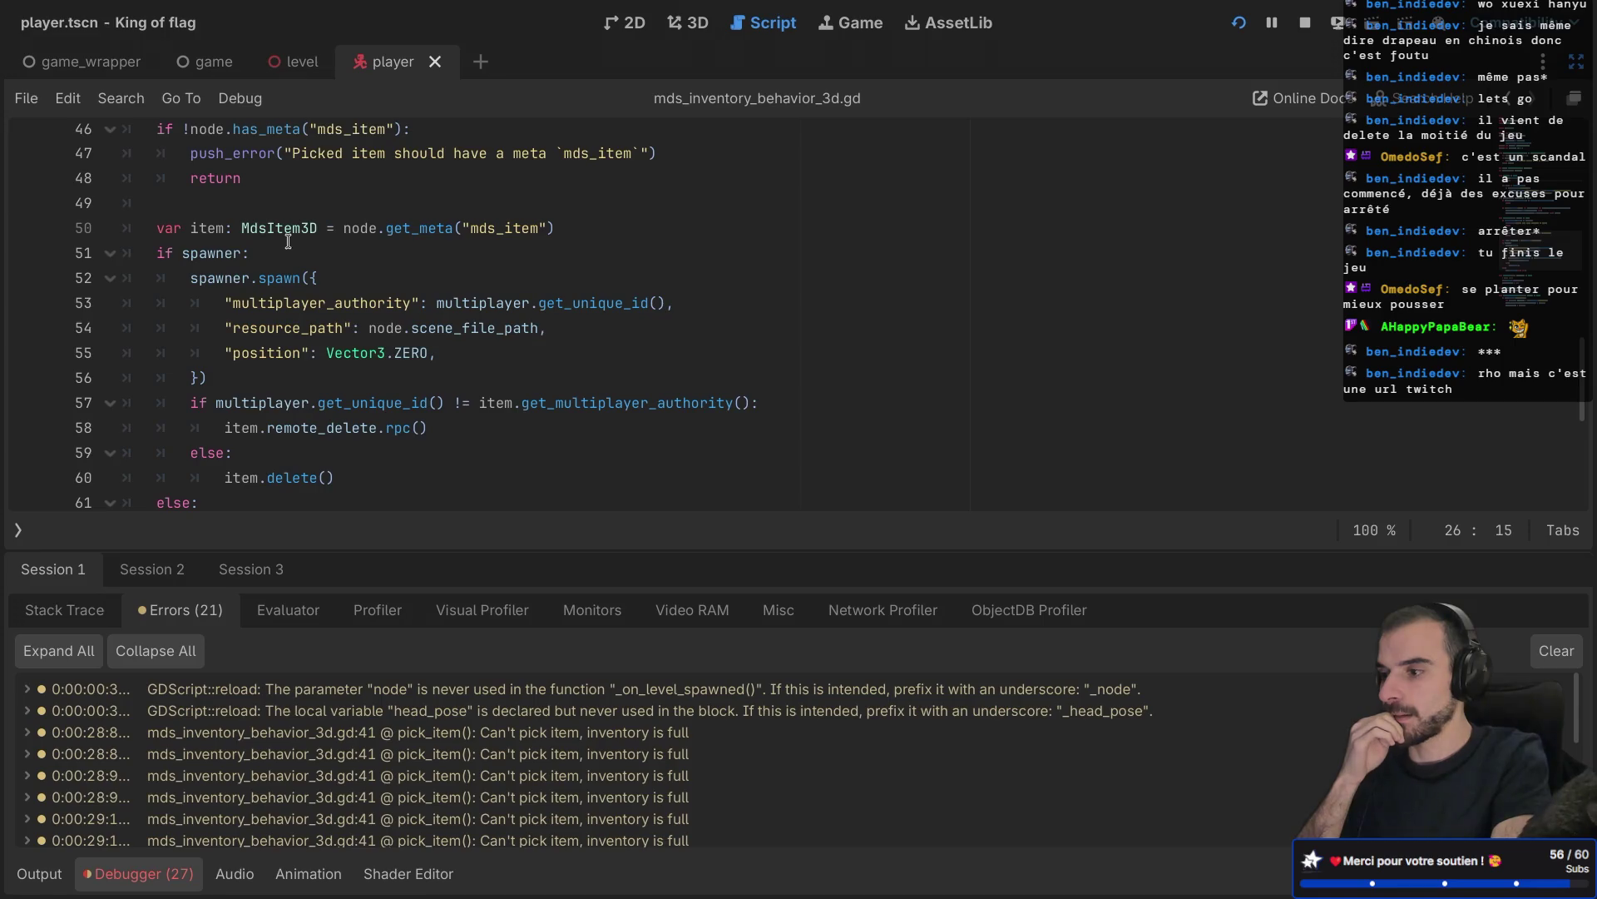
pyautogui.scroll(-3, 263, 234)
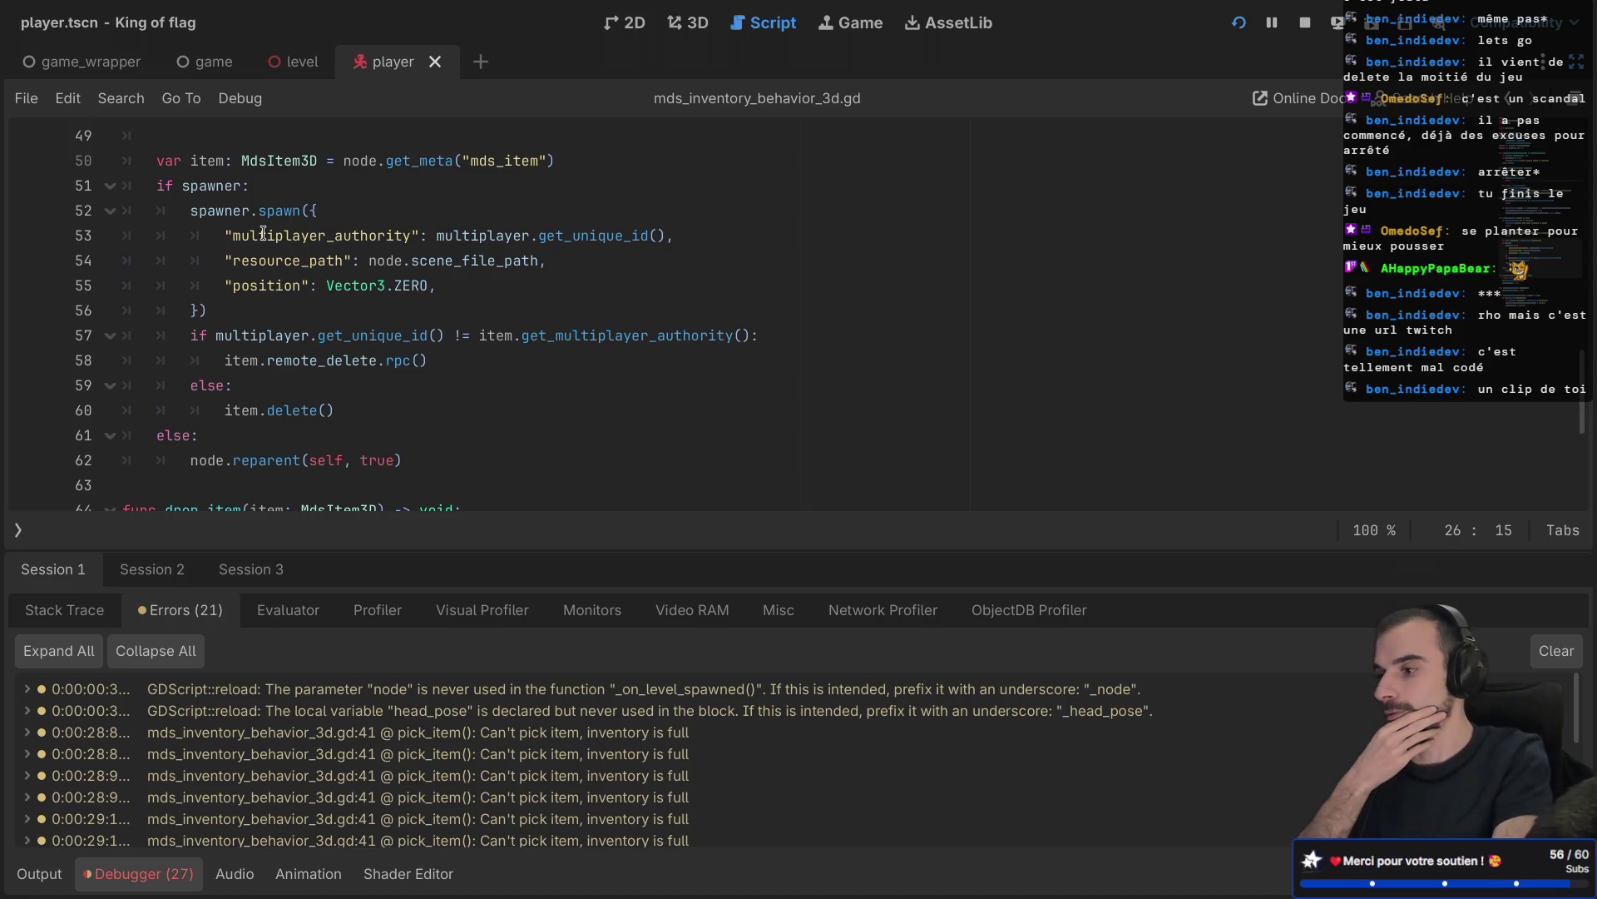
pyautogui.scroll(1, 263, 234)
pyautogui.scroll(-2, 266, 229)
pyautogui.scroll(1, 270, 220)
pyautogui.doubleClick(273, 211)
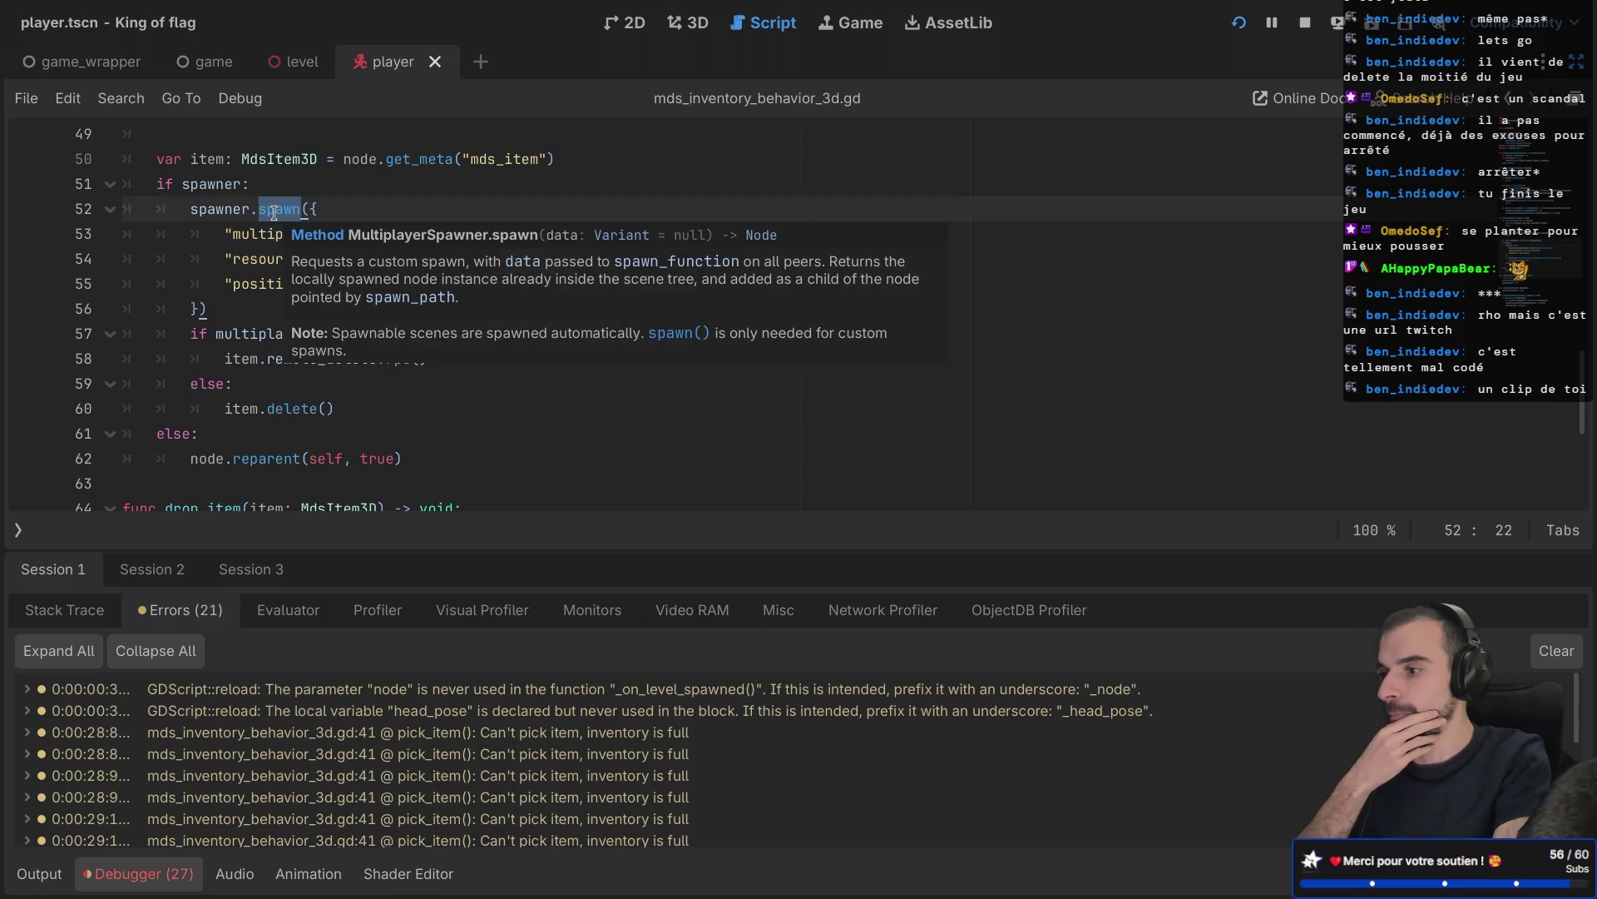
pyautogui.click(244, 309)
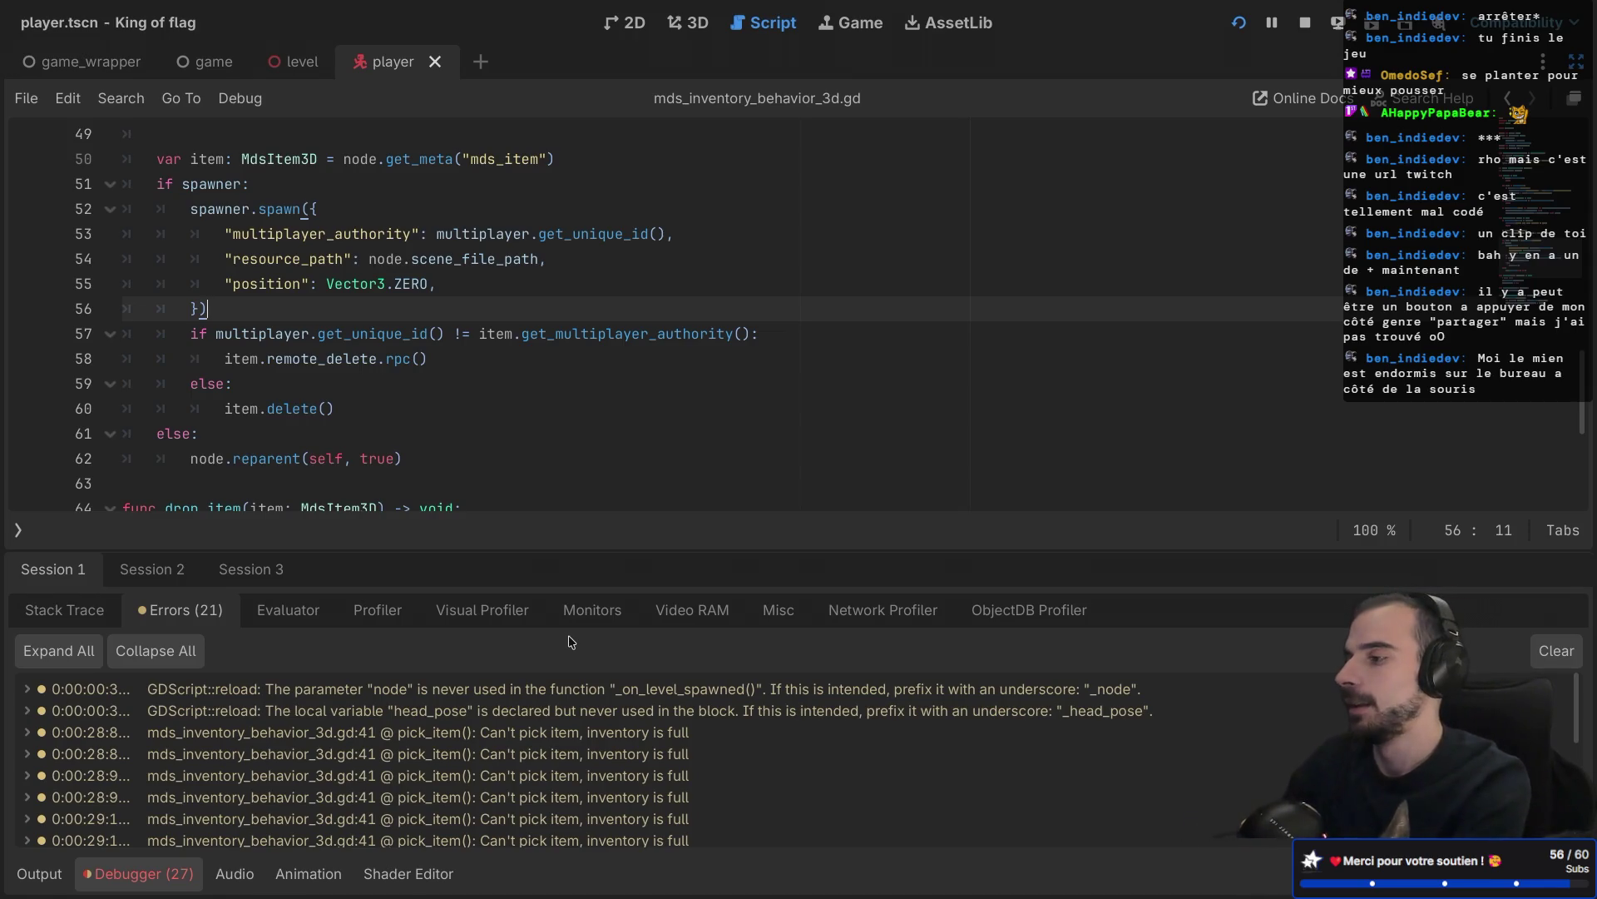
# Add item_picked.emit() after the reparent line in pick_item and save
pyautogui.click(457, 466)
pyautogui.press('Return')
pyautogui.write('tem')
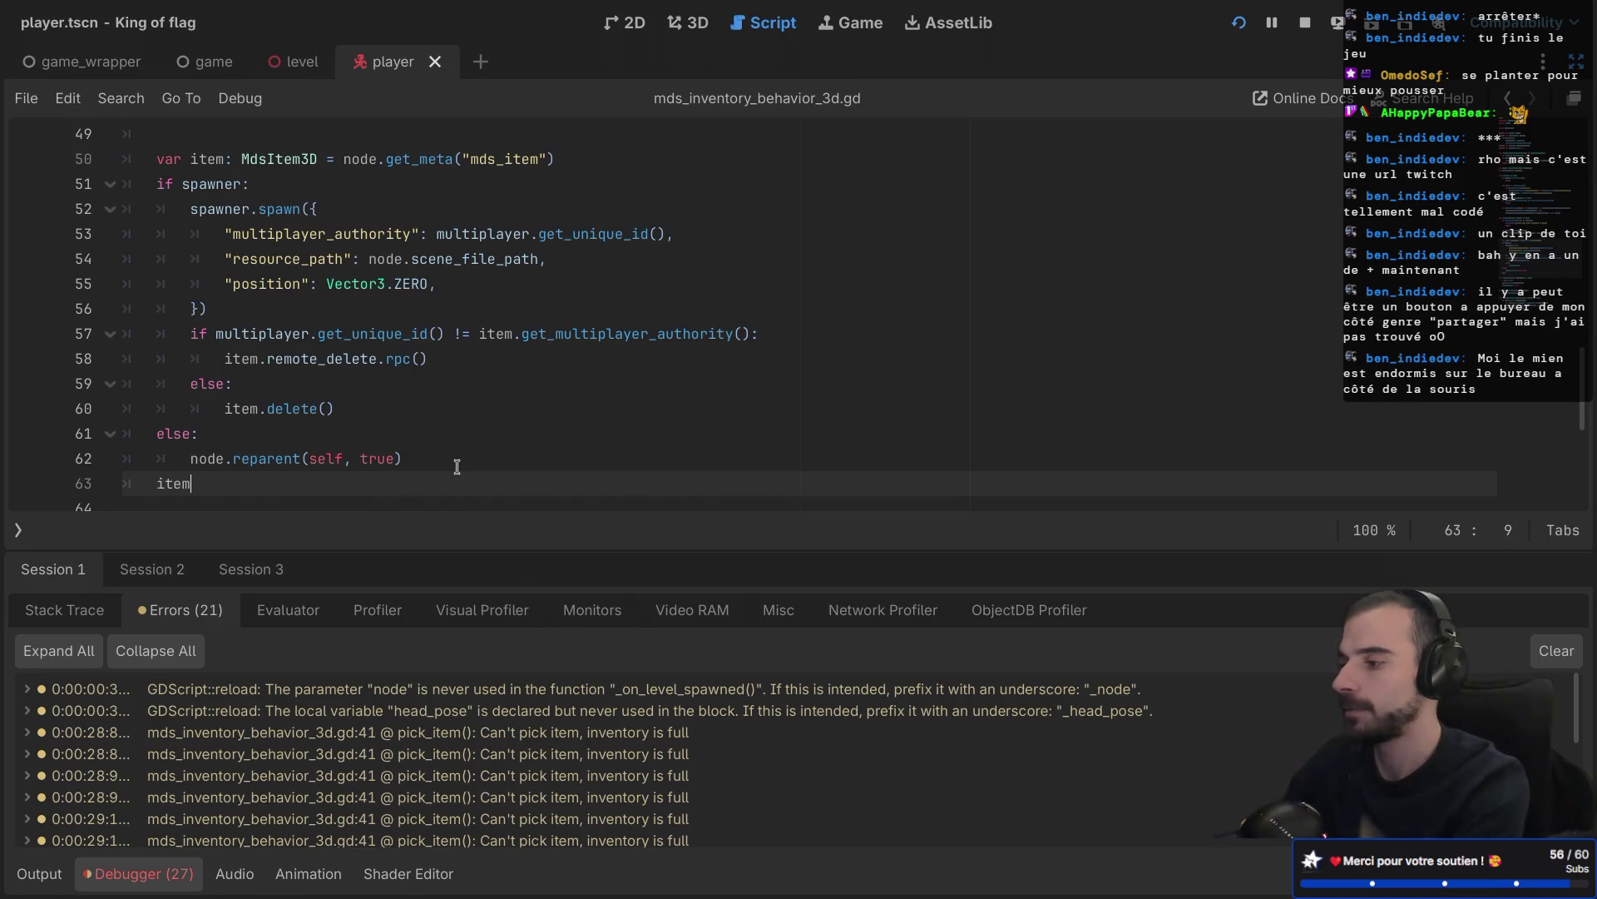
pyautogui.press('Down')
pyautogui.press('Down')
pyautogui.press('Return')
pyautogui.write('.em')
pyautogui.press('Return')
pyautogui.hotkey('ctrl', 's')
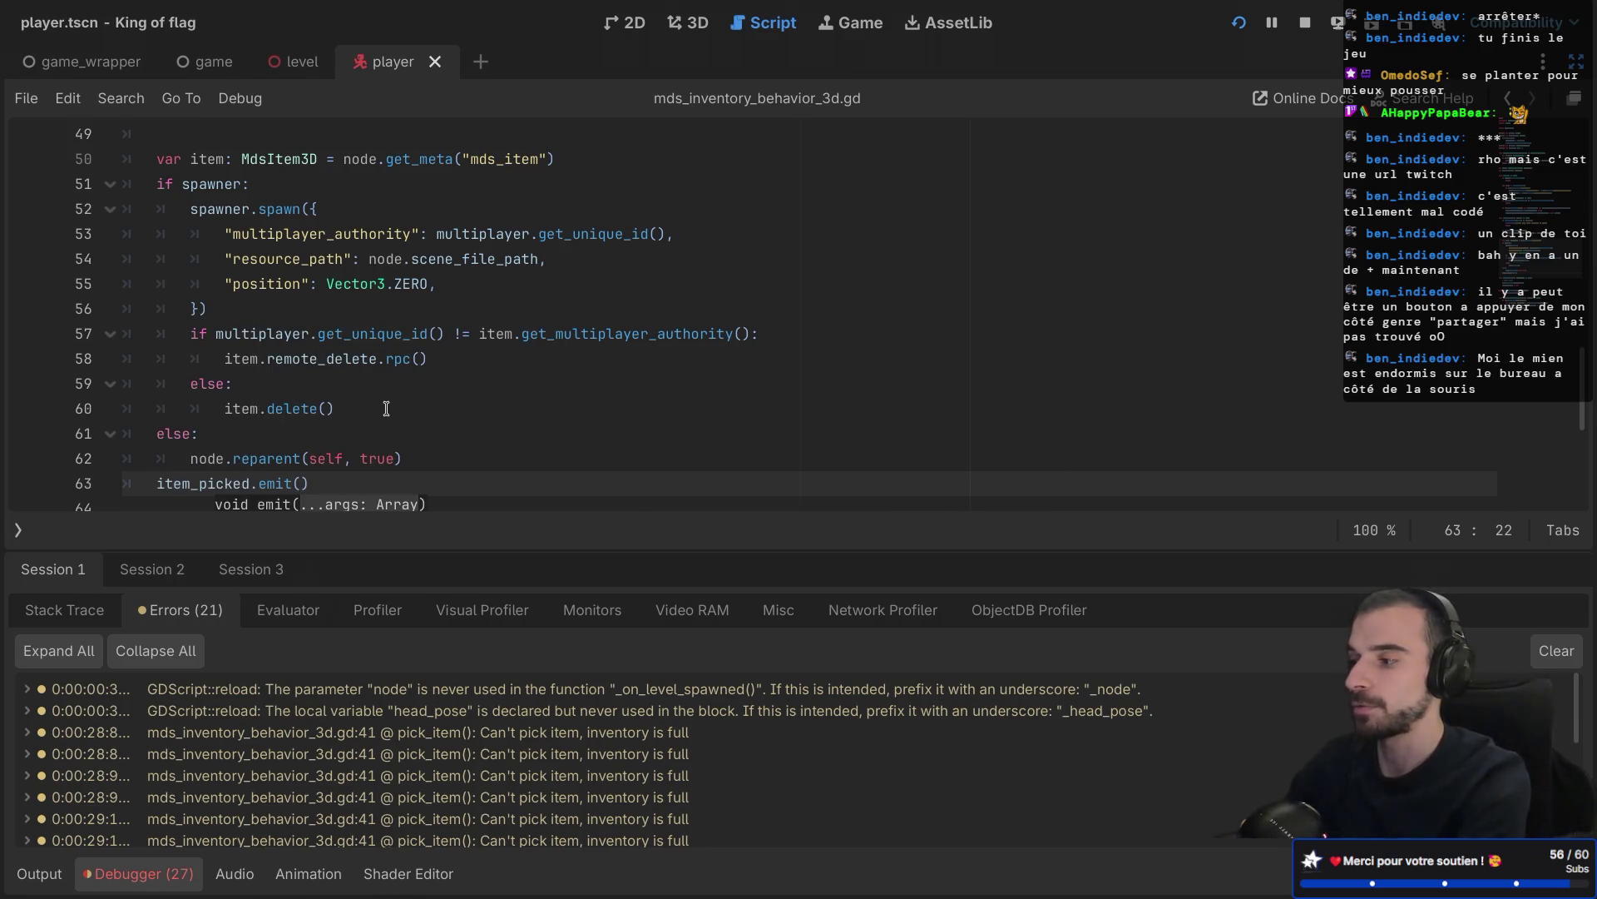
# Test-run the game, close it, and restore the side panels
pyautogui.scroll(-1, 384, 407)
pyautogui.click(379, 380)
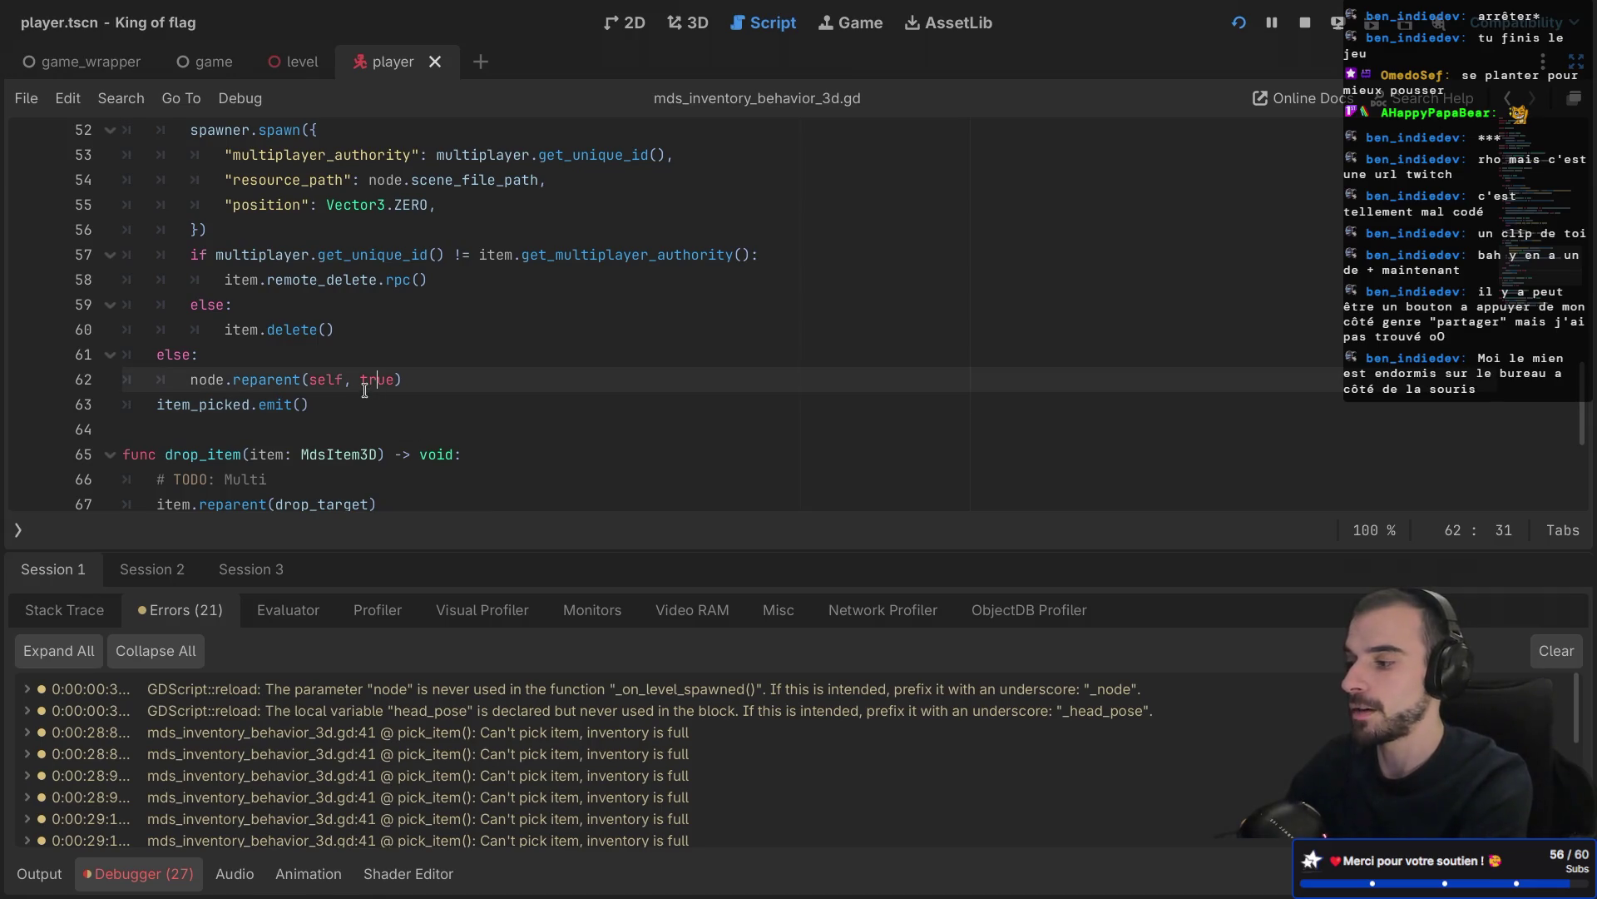
pyautogui.hotkey('ctrl', 'shift', 'f')
pyautogui.press('Escape')
pyautogui.press('super+b')
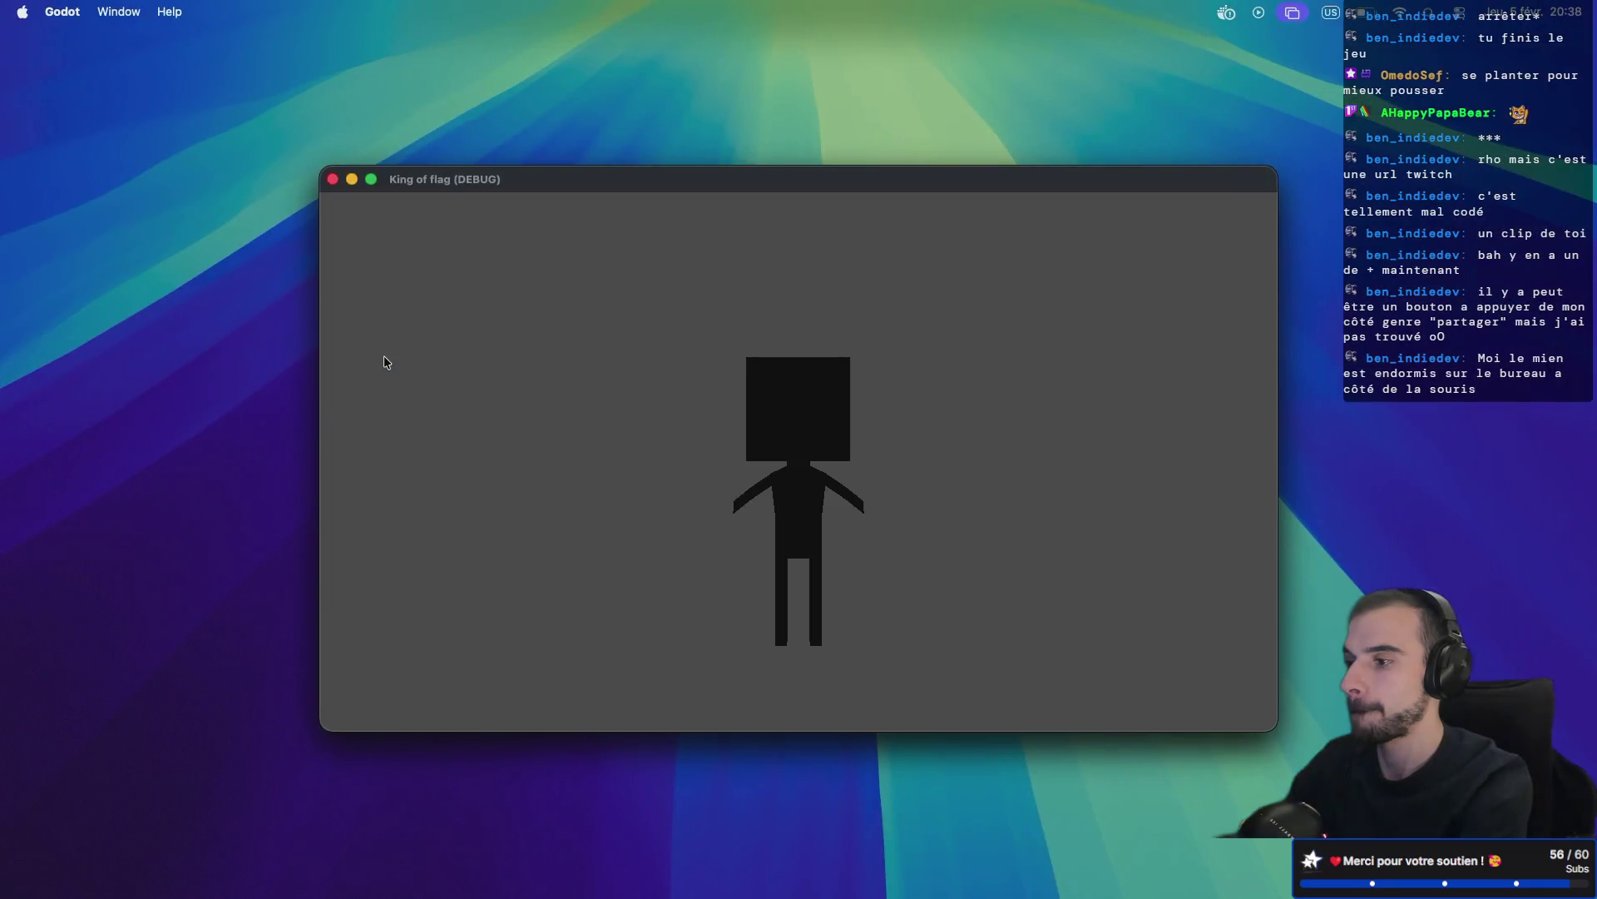
pyautogui.press('super+period')
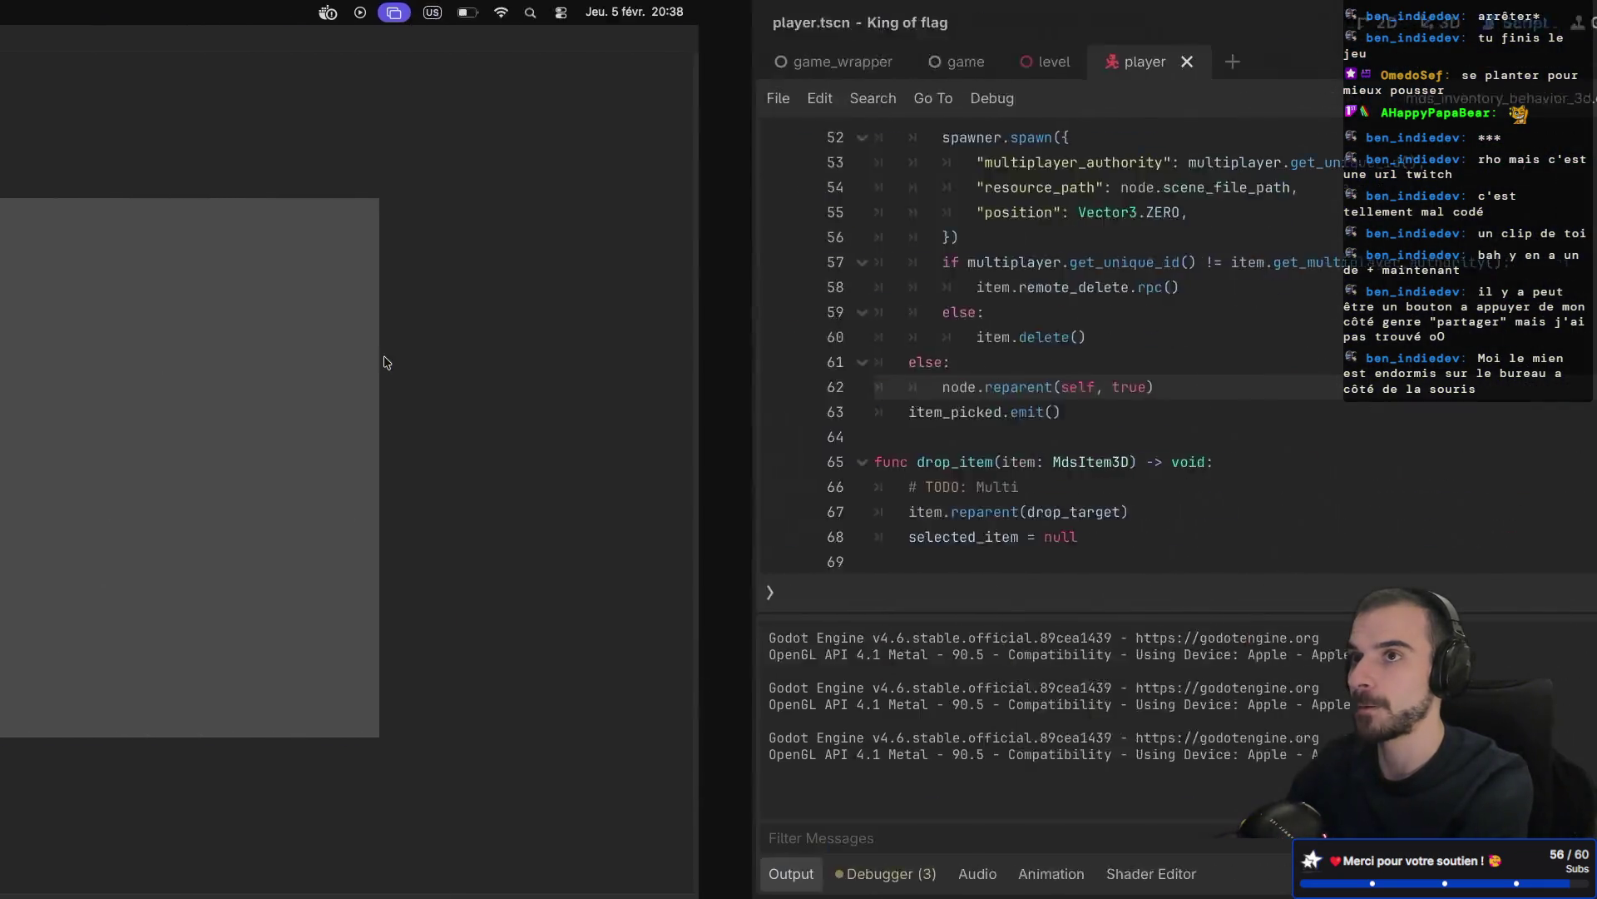
pyautogui.press('ctrl+super+d')
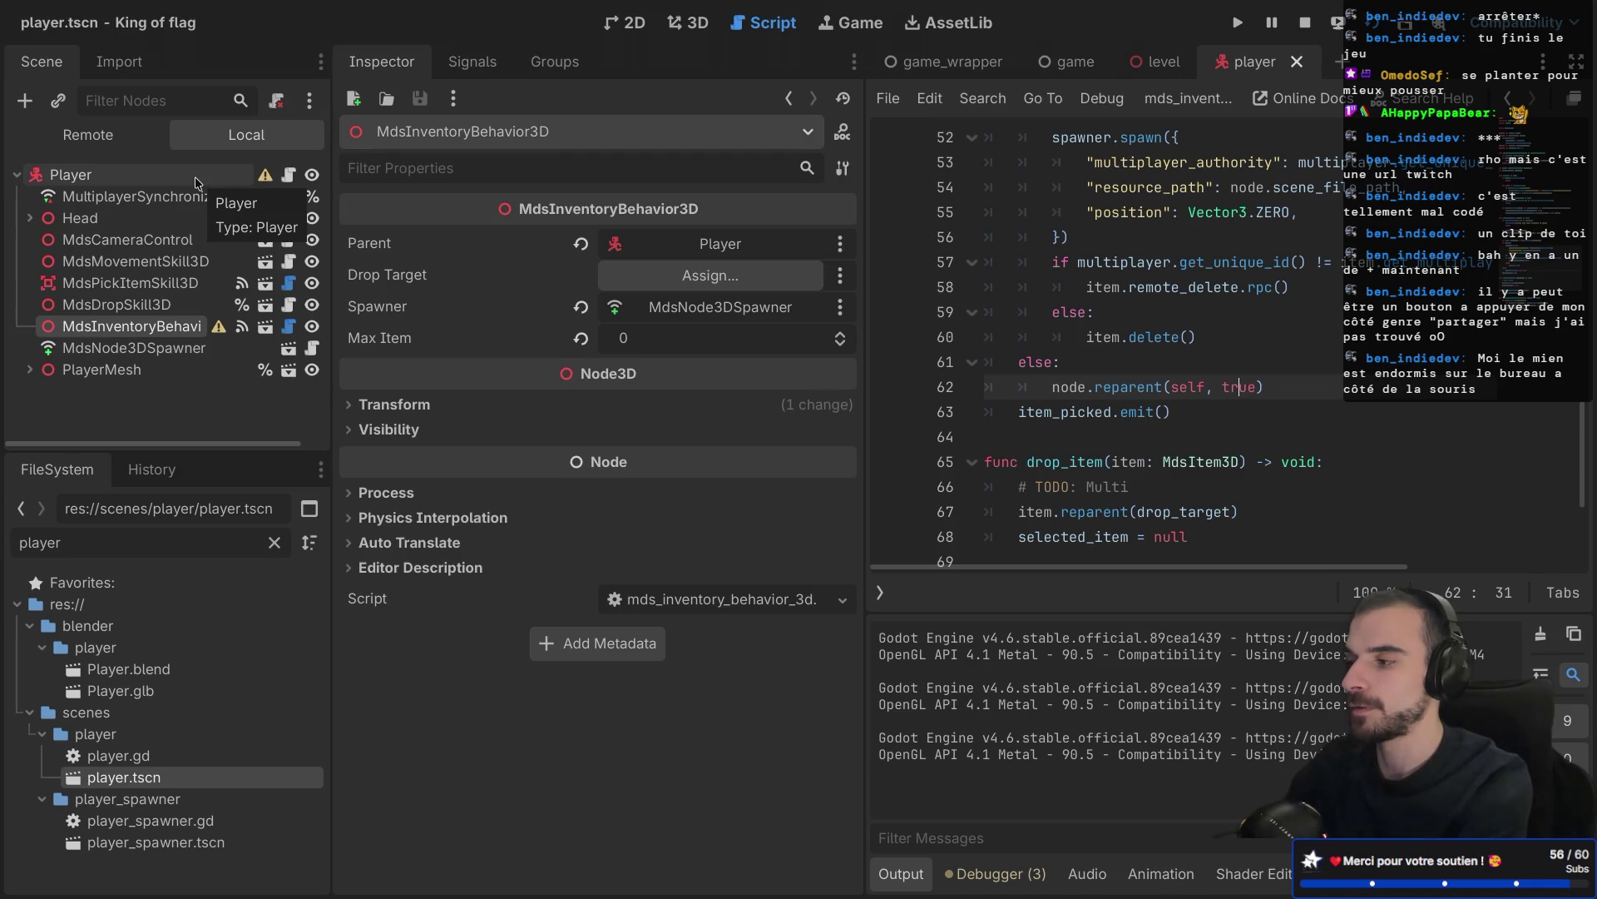
# Connect MdsInventoryBehavior3D's item_picked signal to Player with receiver method _on_item_picked
pyautogui.click(183, 266)
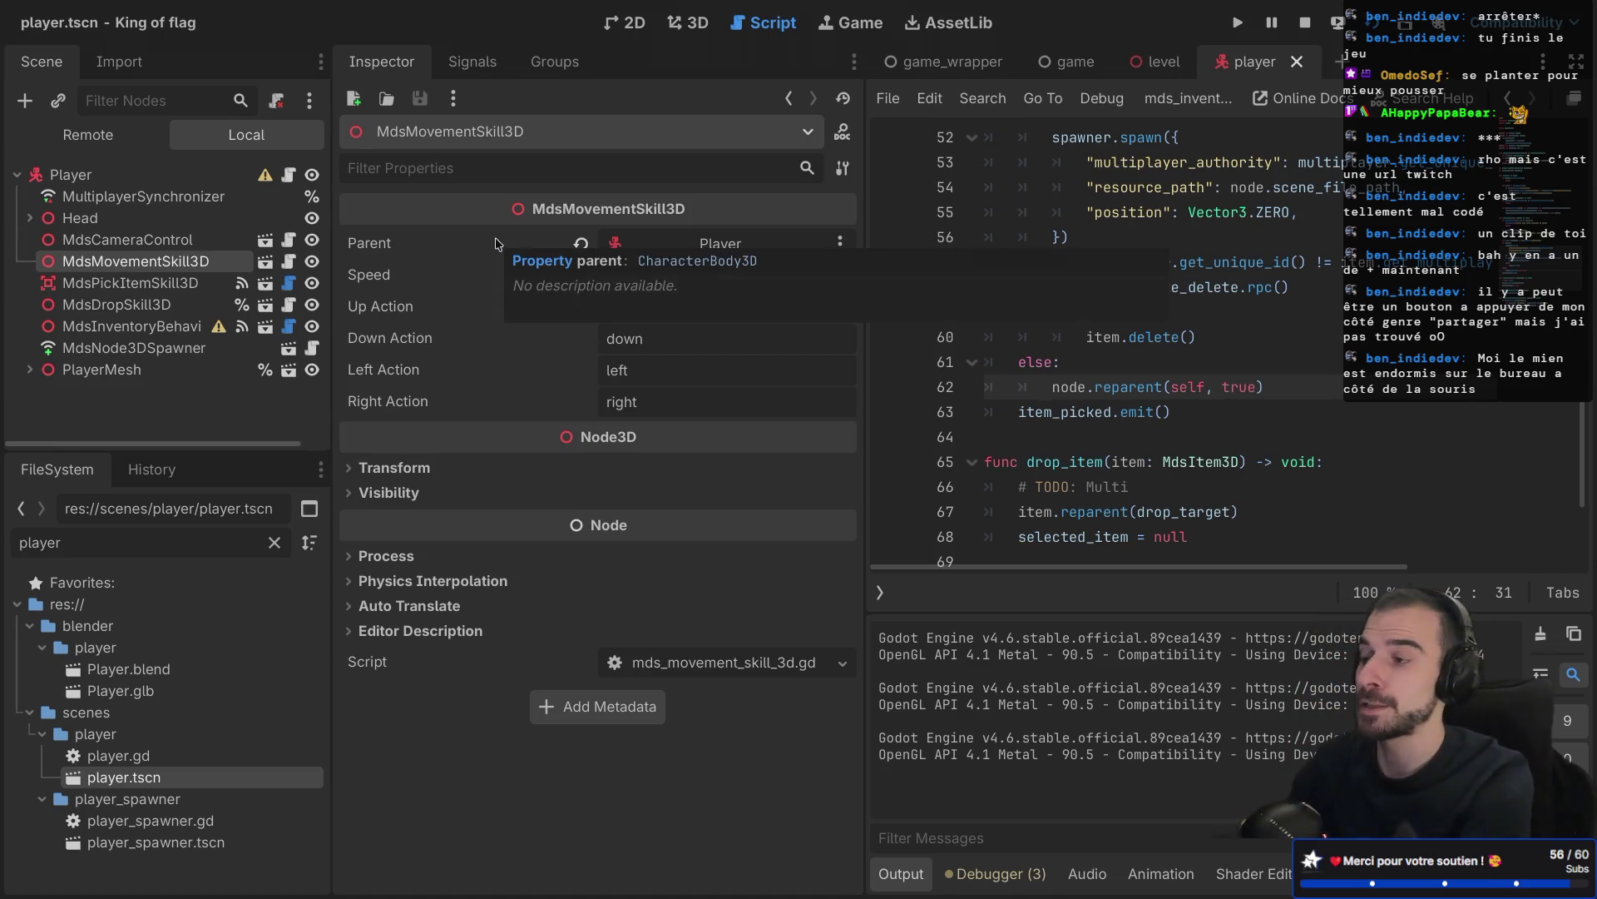
pyautogui.press('Down')
pyautogui.press('Down')
pyautogui.press('Down')
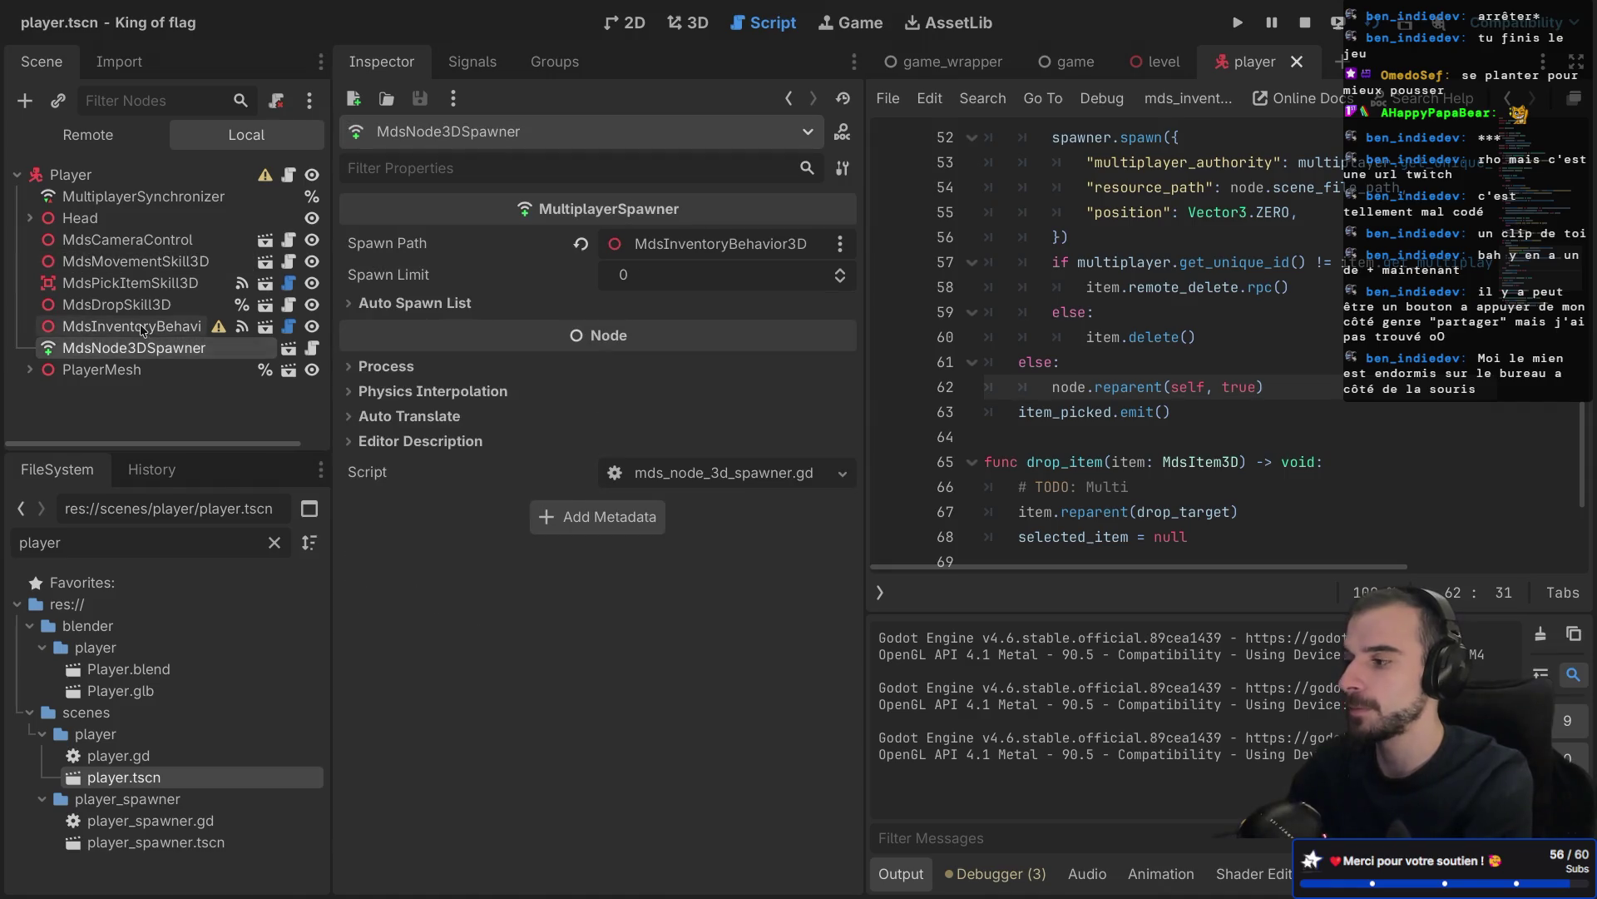
pyautogui.press('Up')
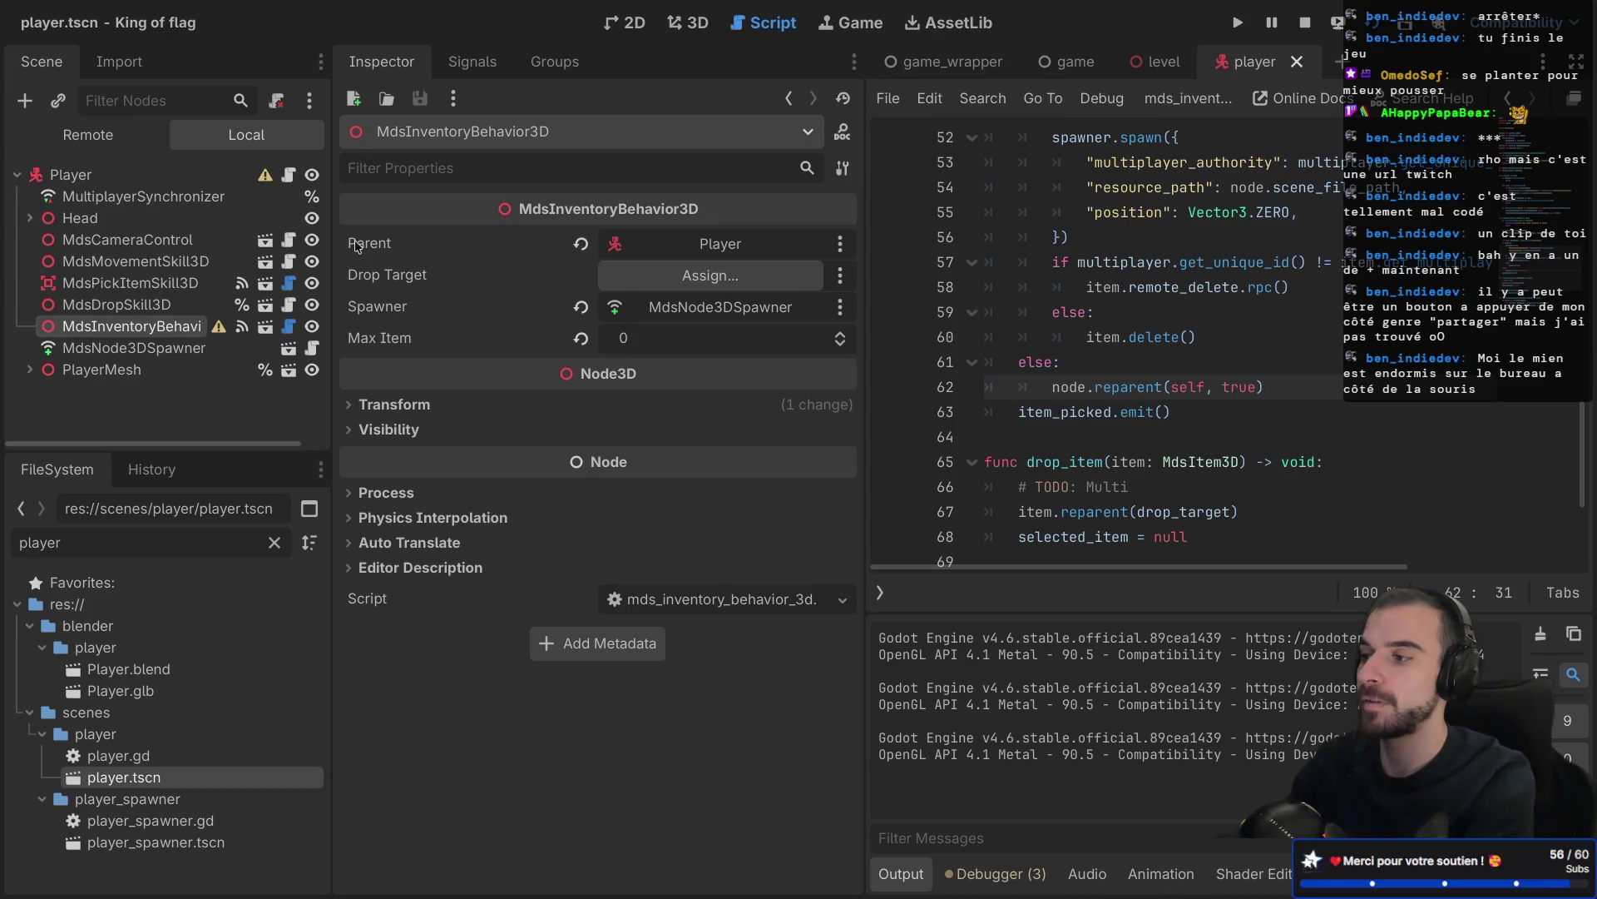
pyautogui.click(473, 61)
pyautogui.doubleClick(470, 162)
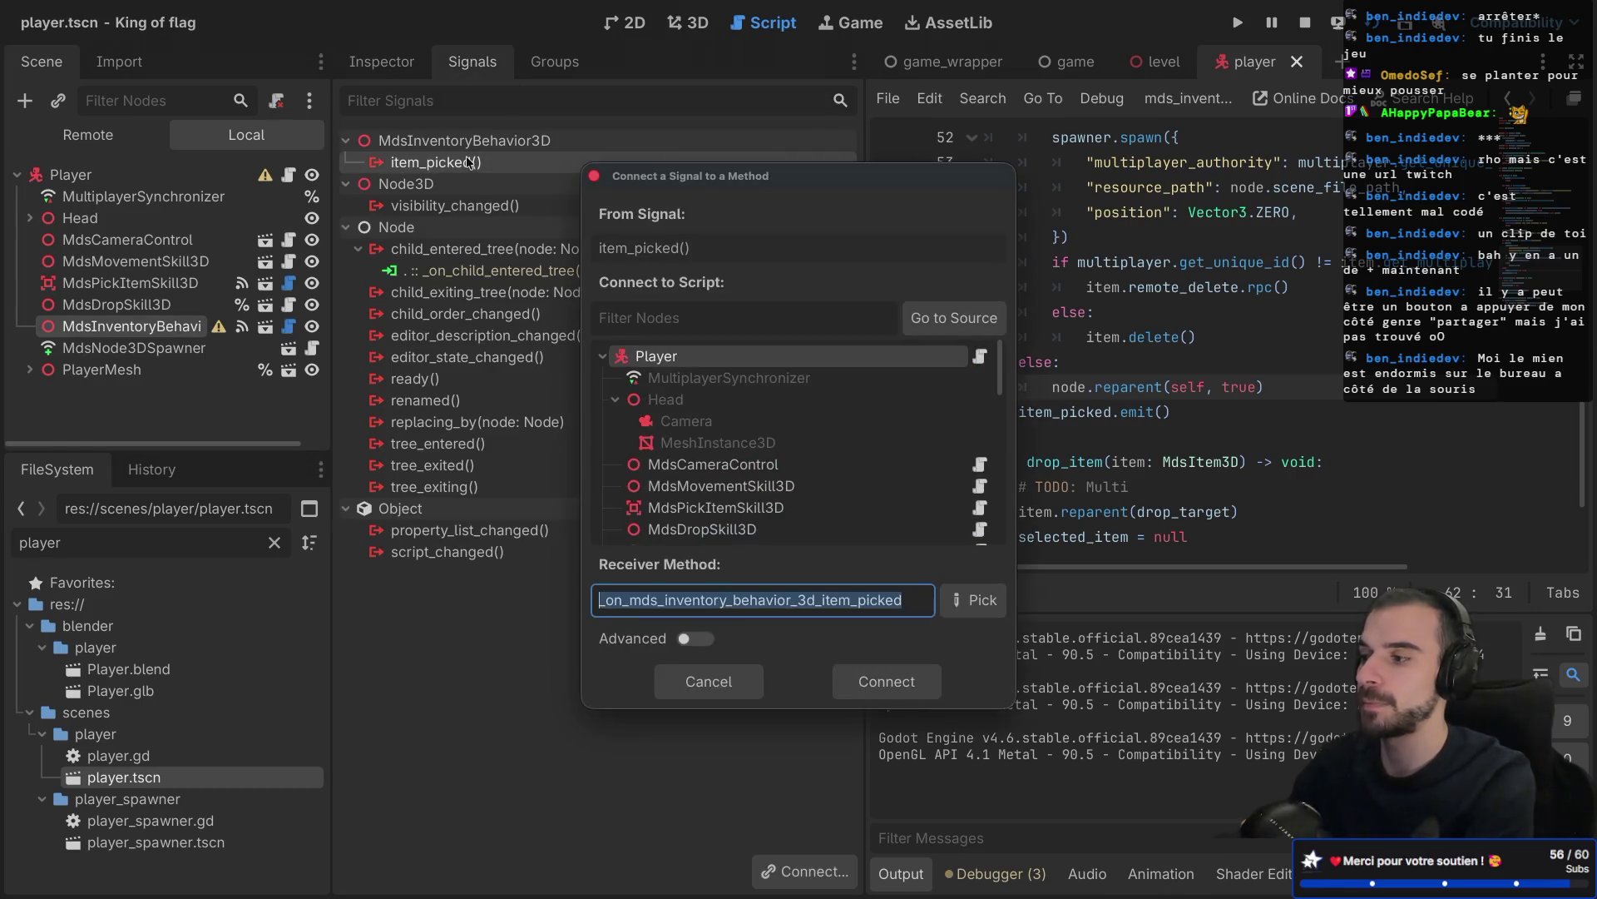
pyautogui.click(691, 365)
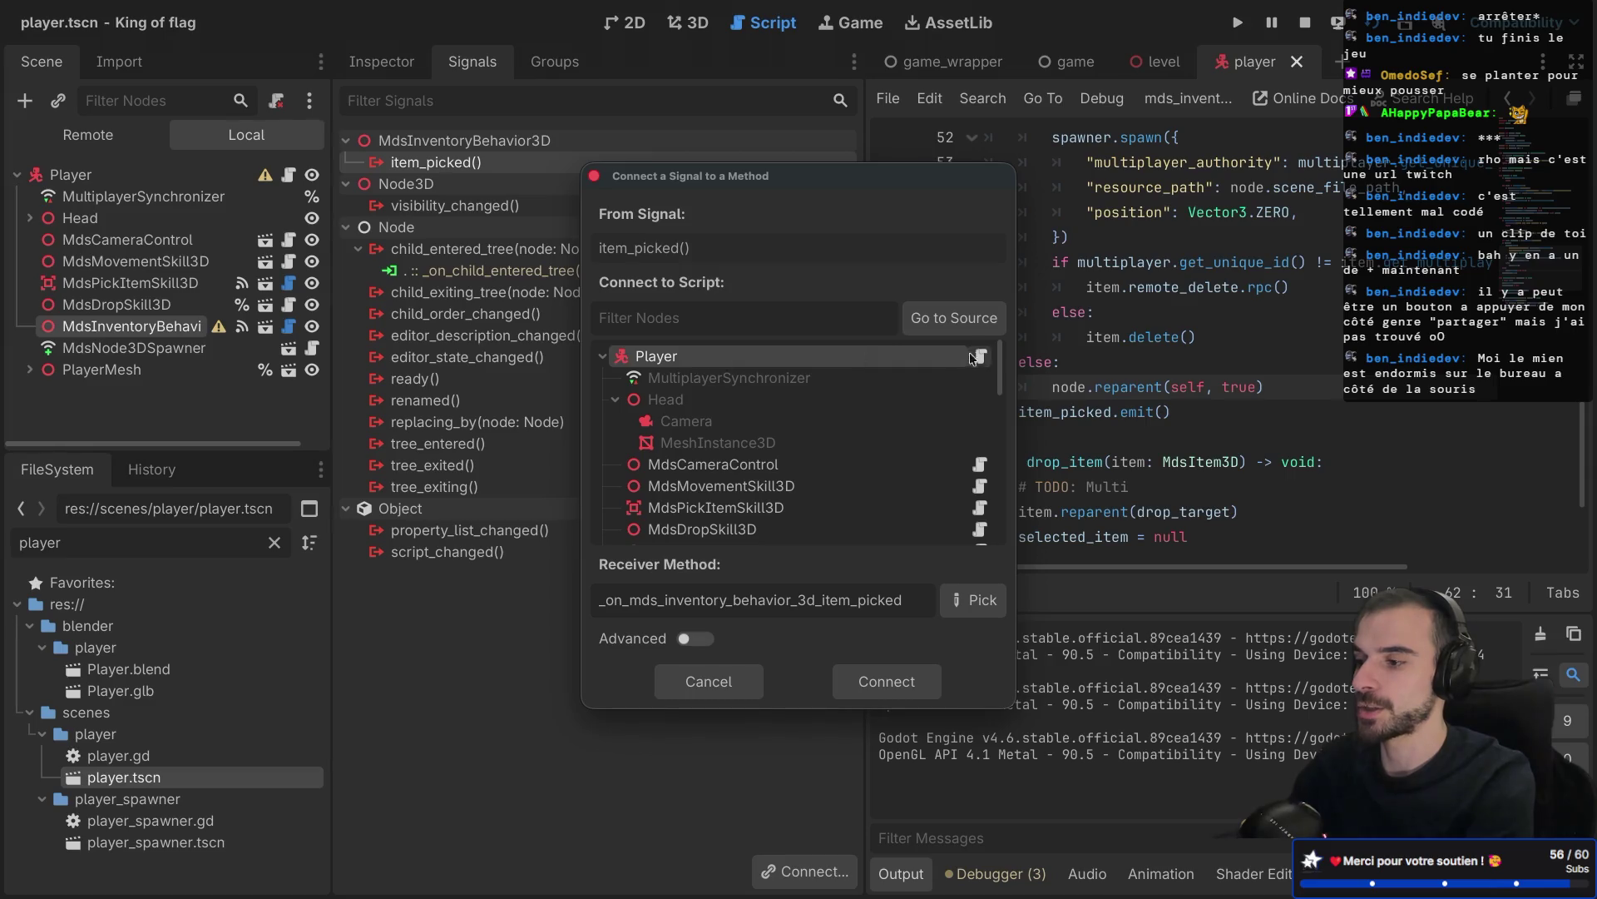
pyautogui.moveTo(814, 600); pyautogui.dragTo(619, 600)
pyautogui.press('BackSpace')
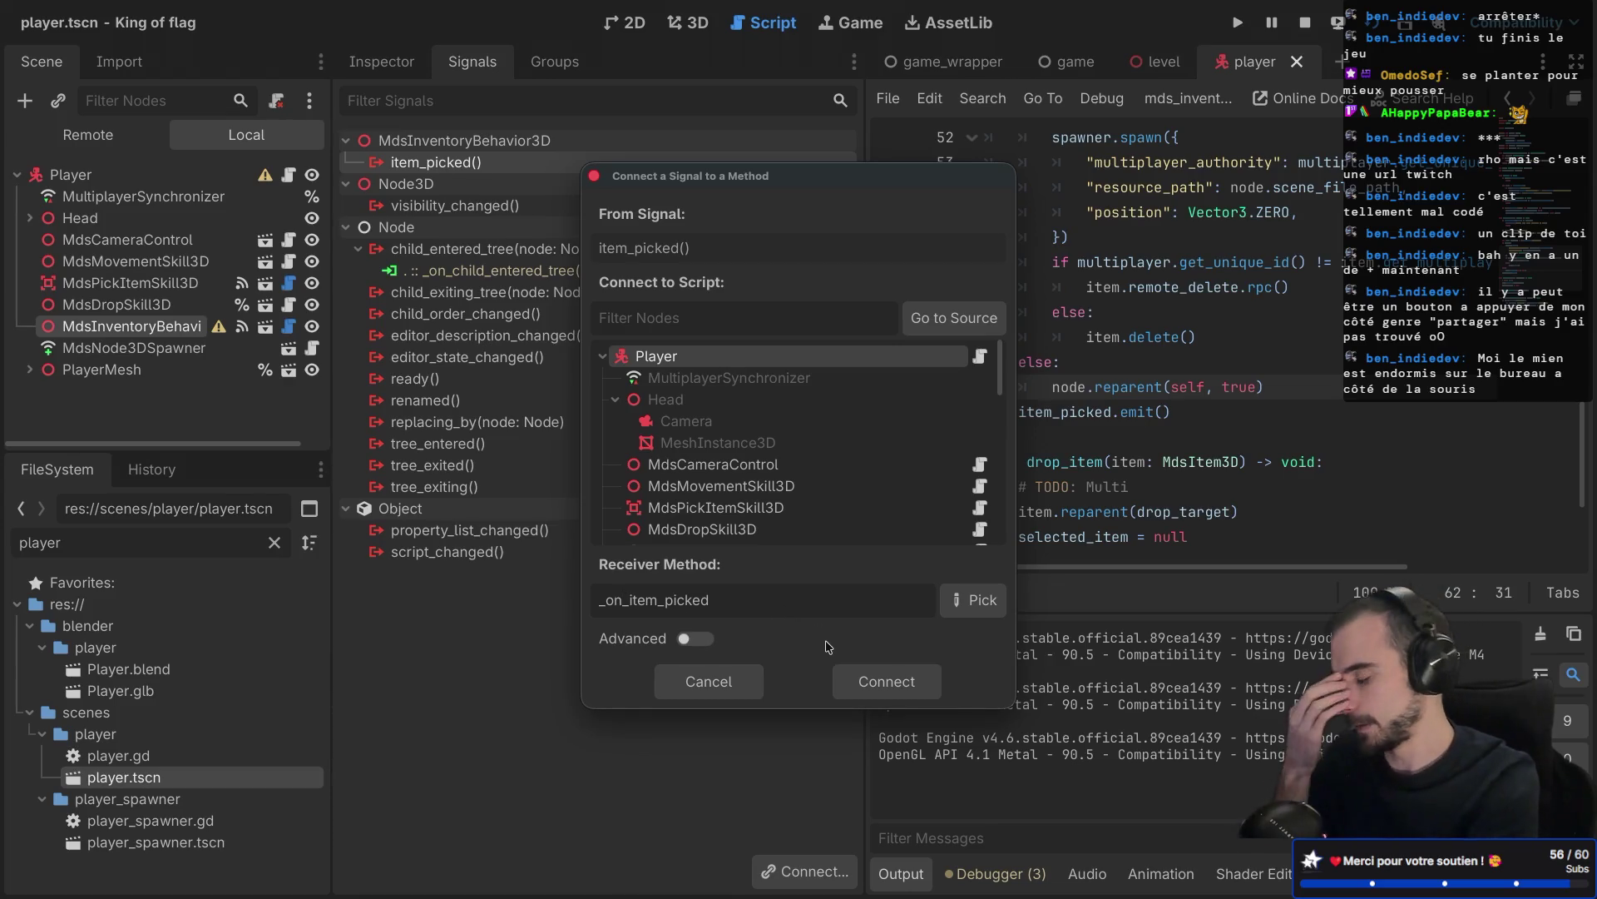
pyautogui.click(867, 676)
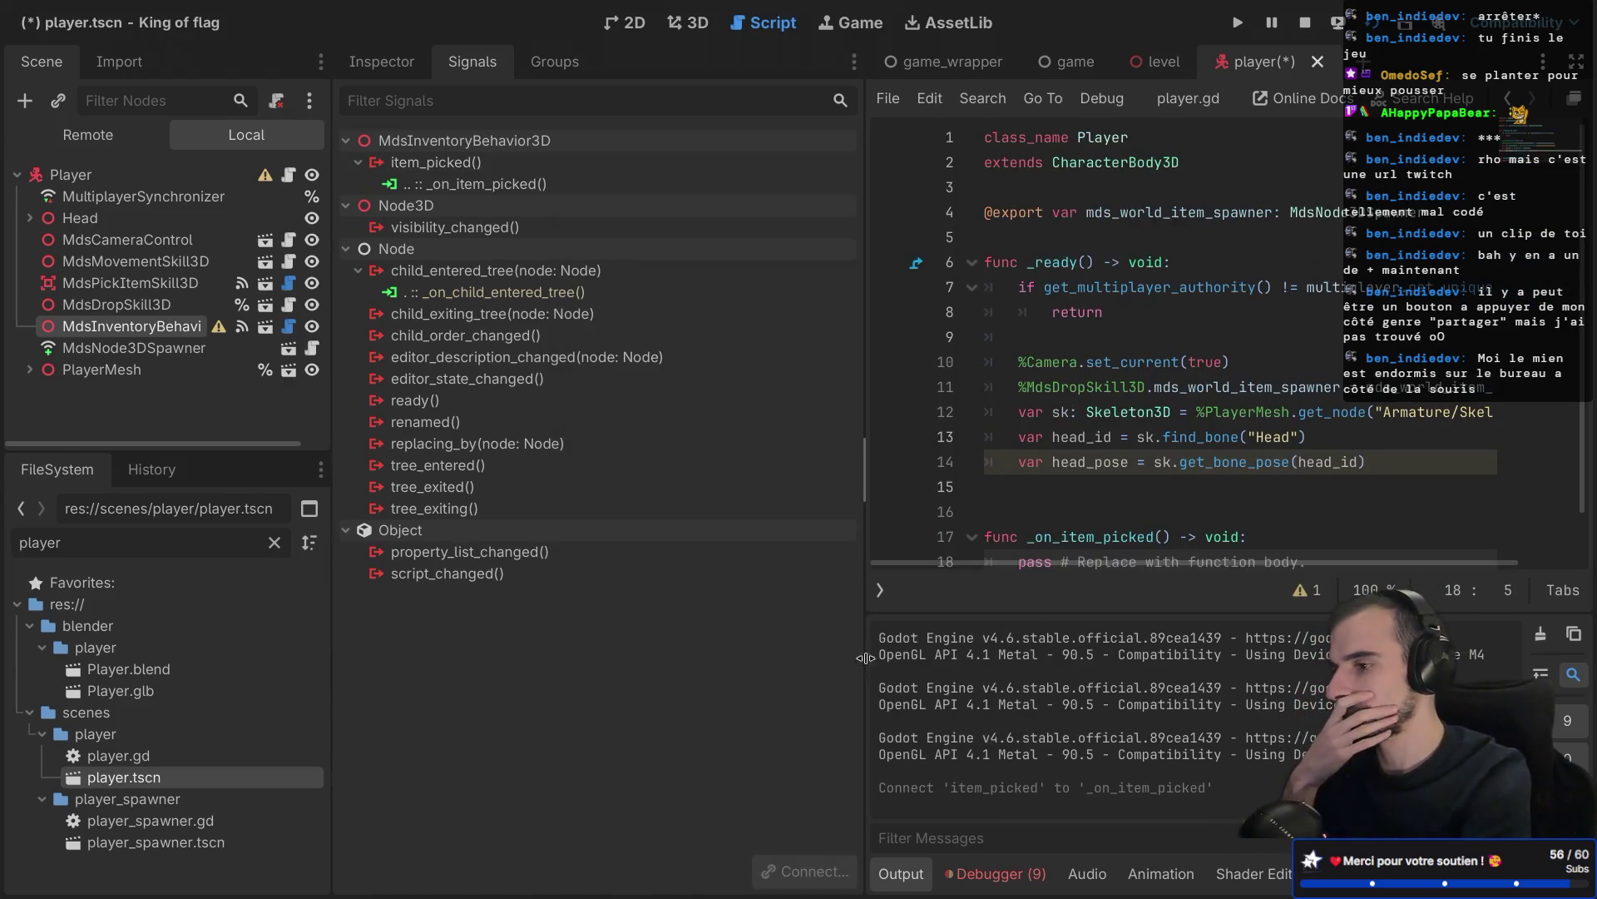
# Clear the _on_item_picked placeholder body and make MdsMovementSkill3D accessible as a unique name
pyautogui.scroll(-1, 1078, 305)
pyautogui.click(1032, 443)
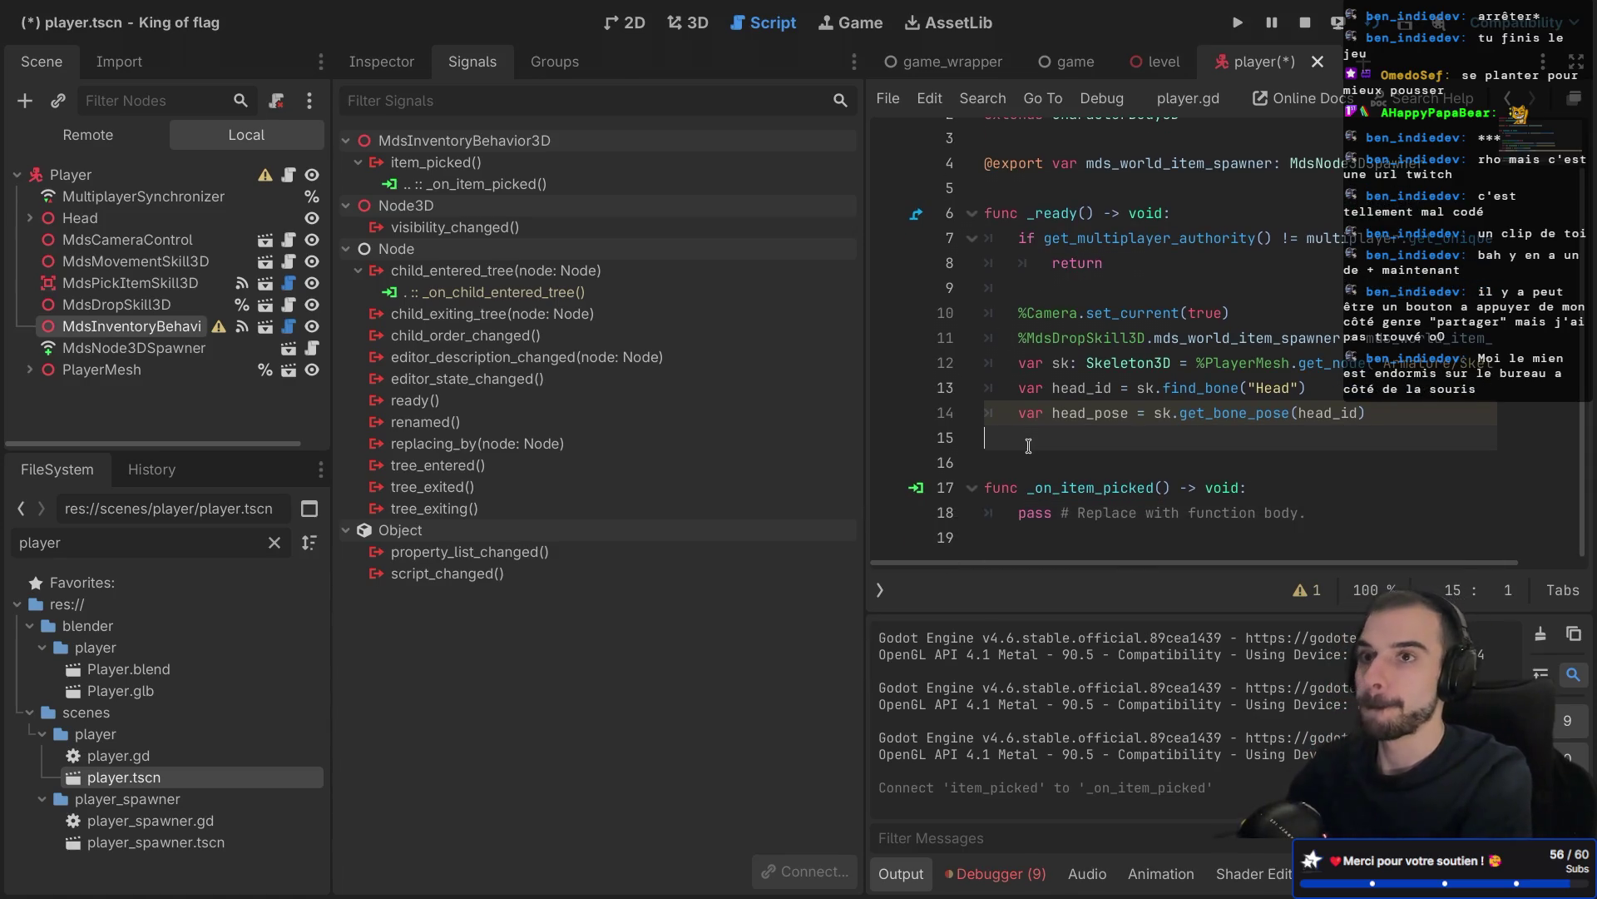
pyautogui.press('BackSpace')
pyautogui.scroll(1, 1111, 415)
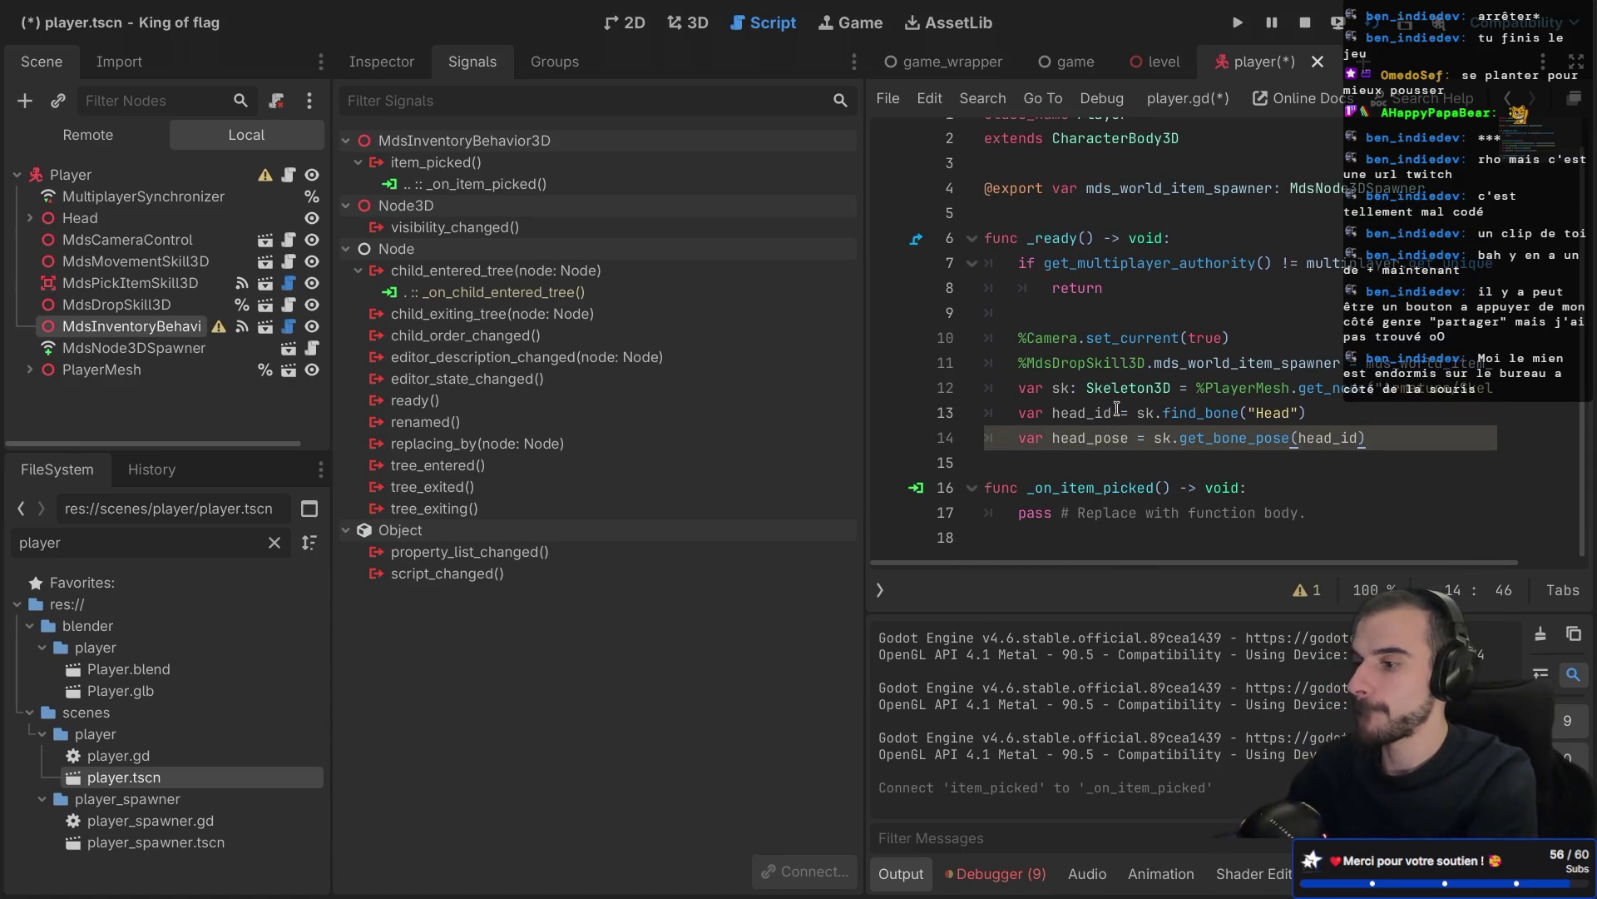
pyautogui.moveTo(1308, 515); pyautogui.dragTo(1312, 495)
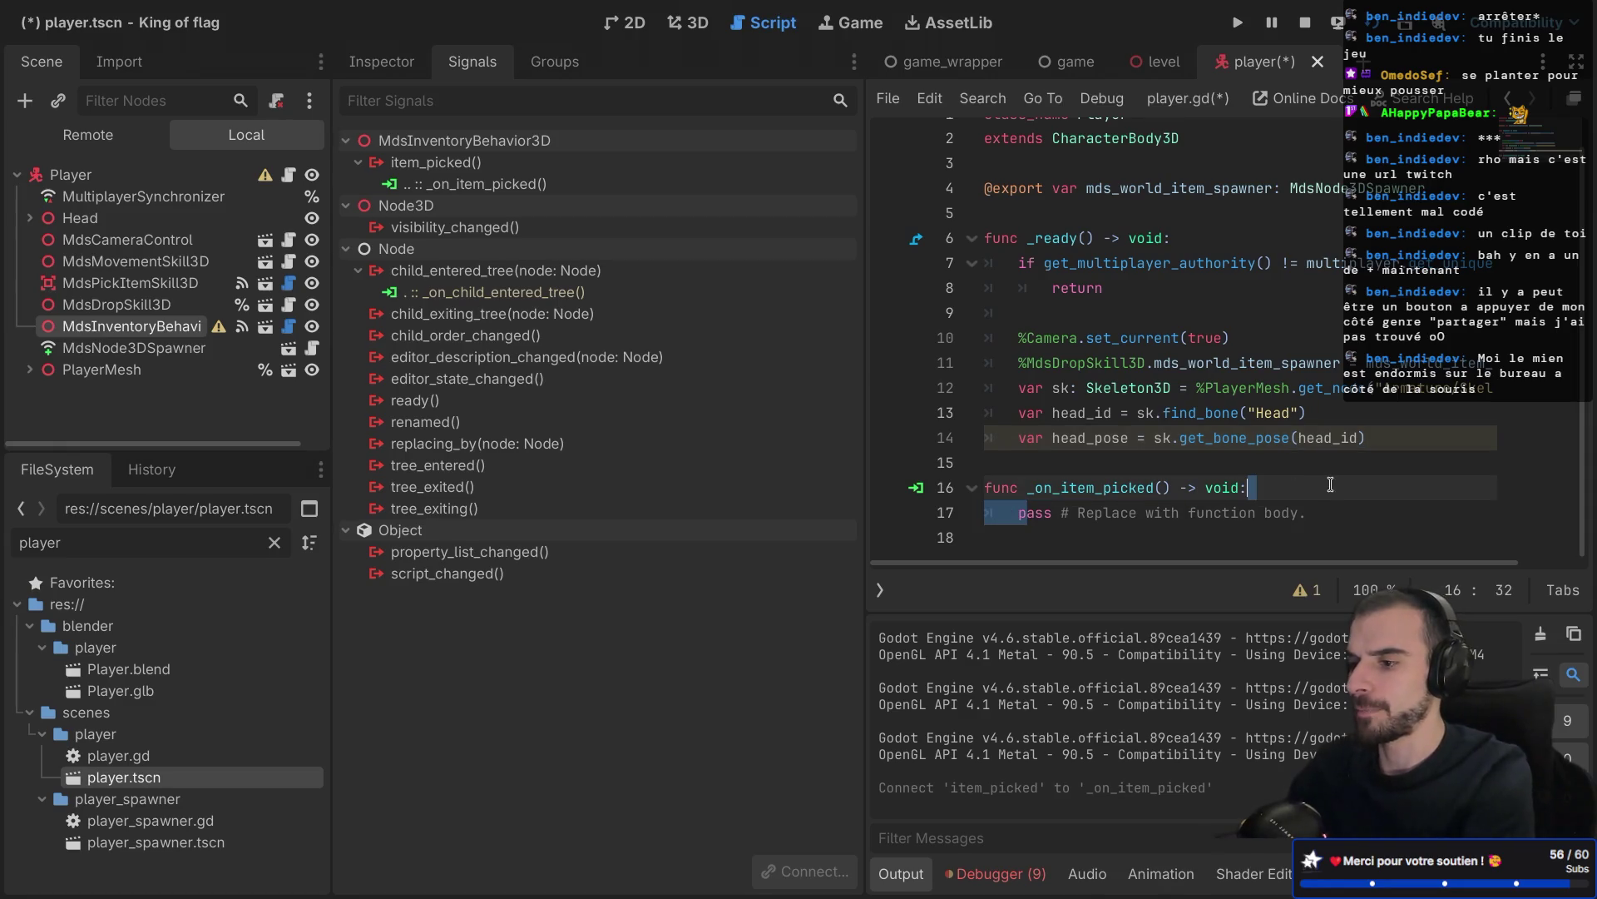
pyautogui.press('Return')
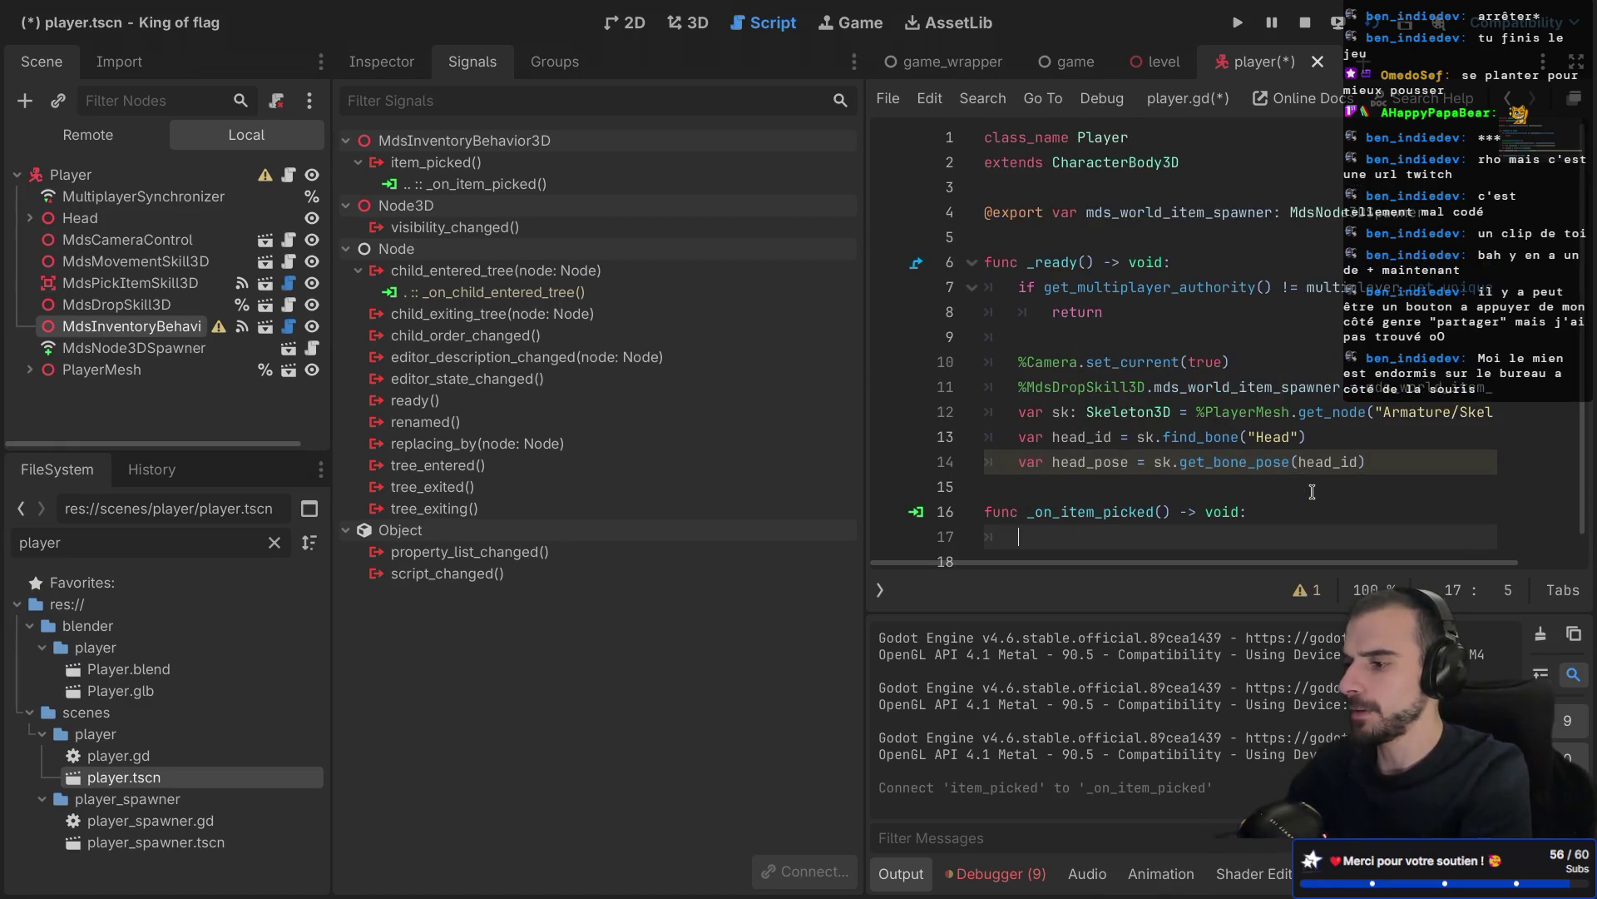
pyautogui.rightClick(171, 263)
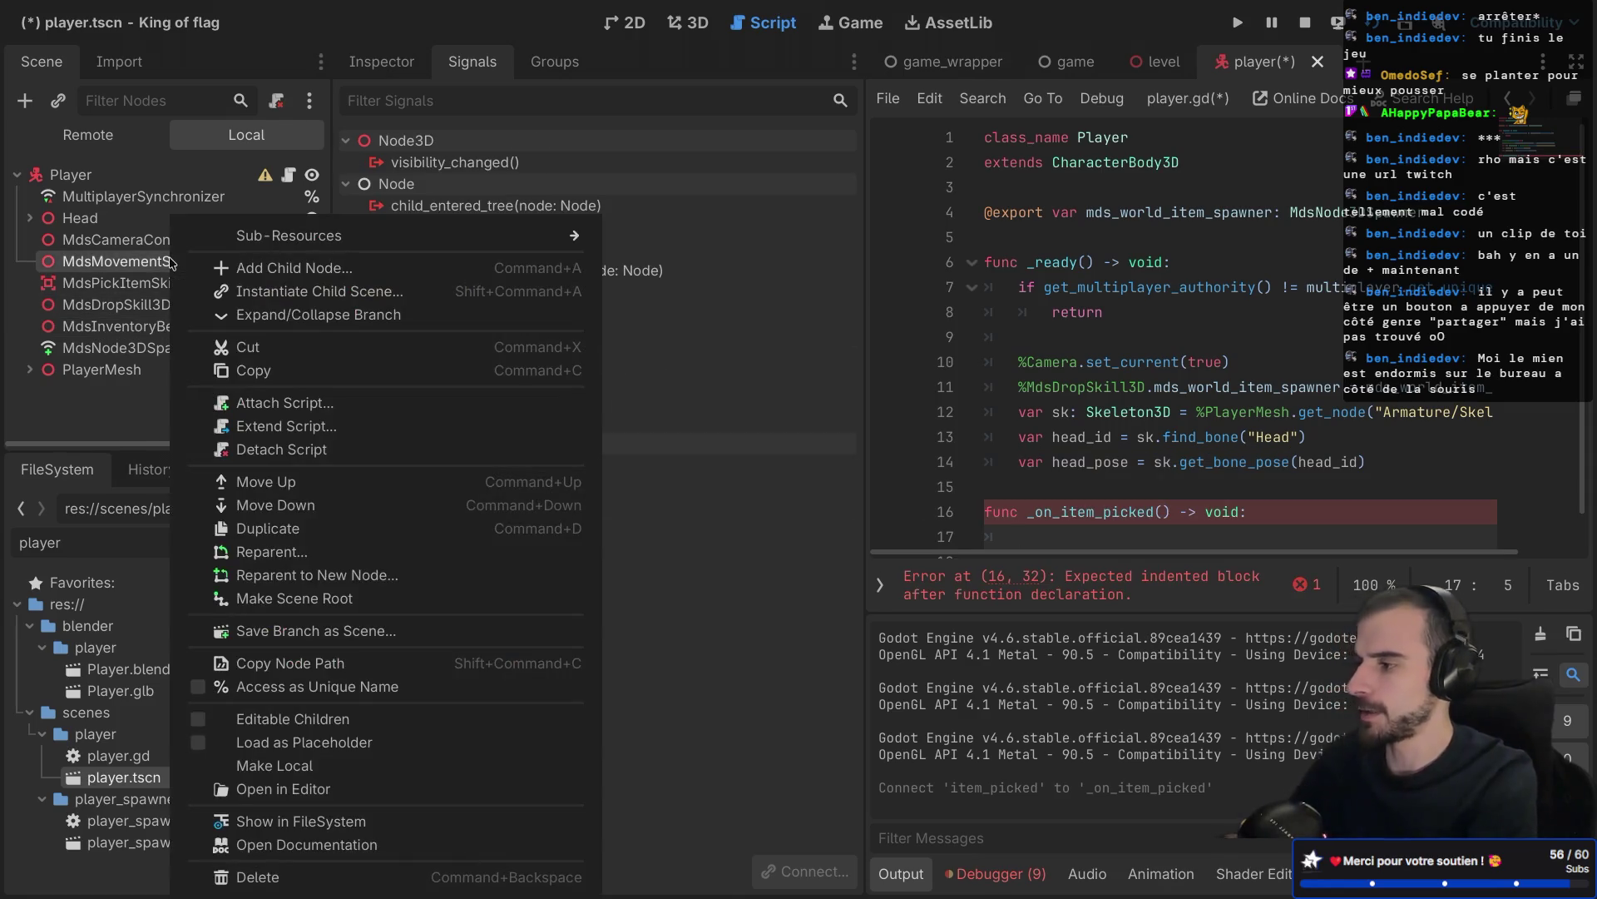
pyautogui.click(250, 687)
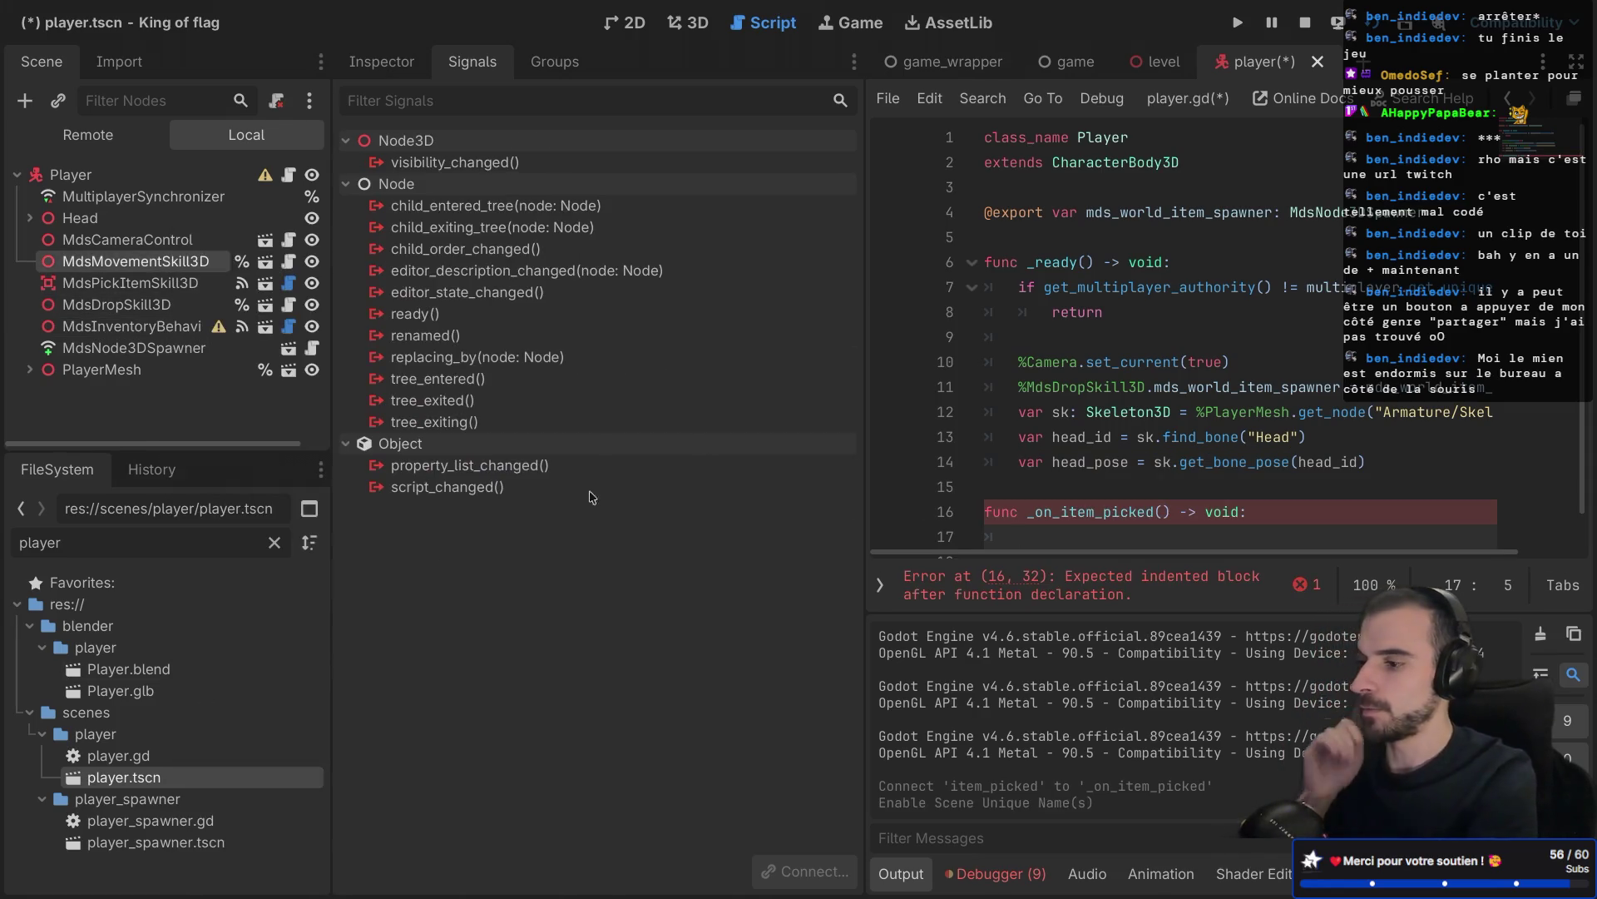
# Write %MdsMovementSkill3D.speed = 5 in _on_item_picked and save player.gd
pyautogui.scroll(-1, 1095, 398)
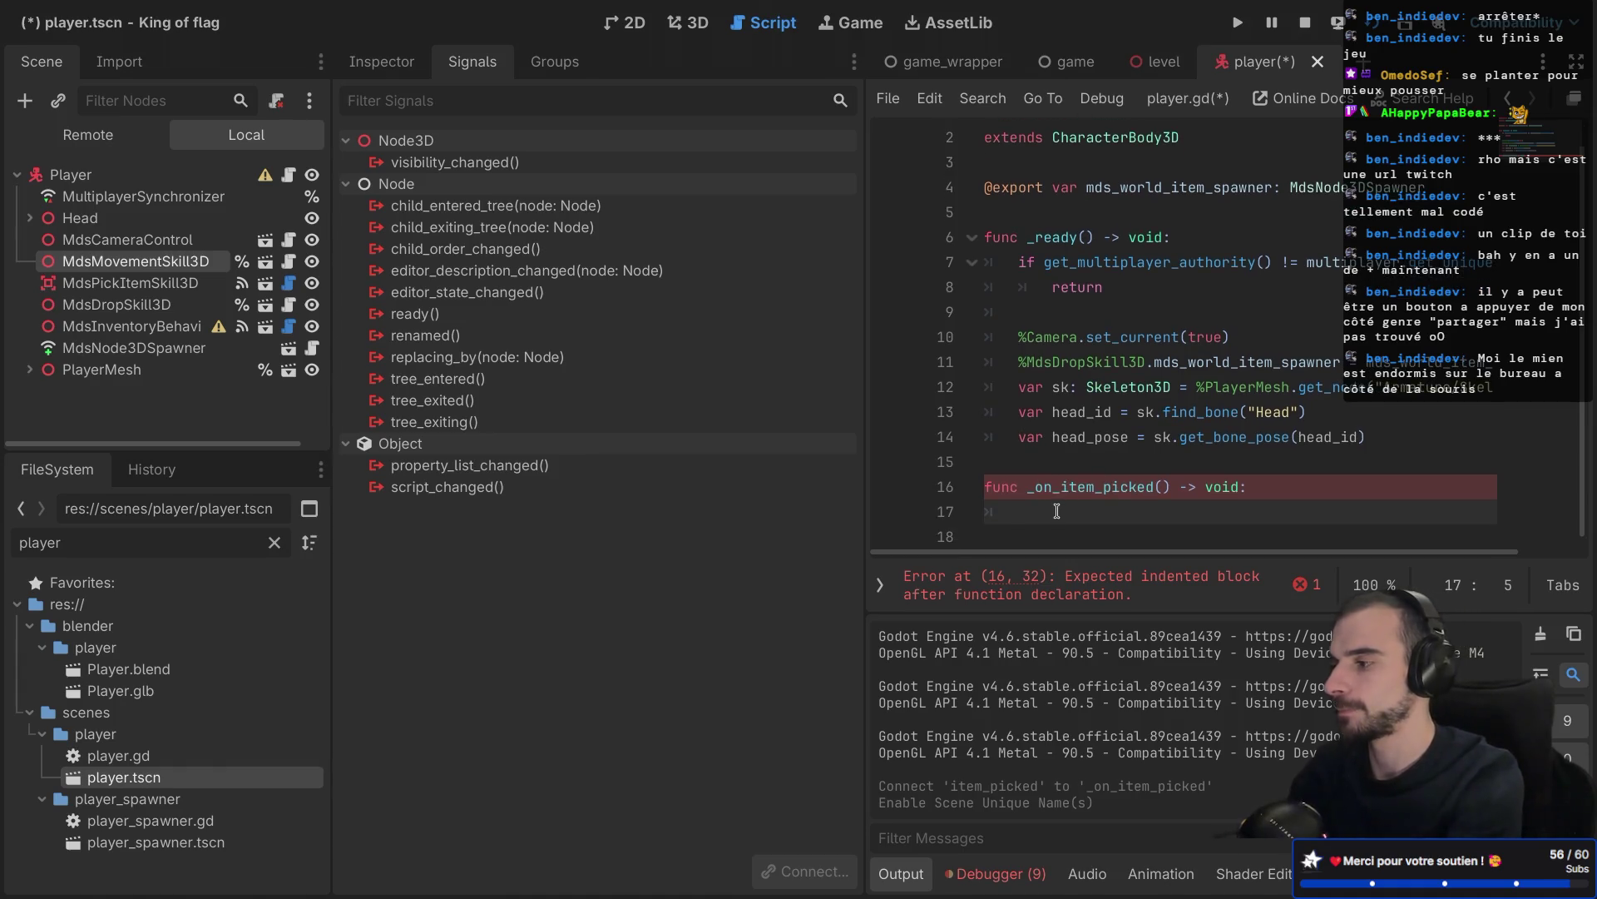
pyautogui.write('MdsMove')
pyautogui.press('Return')
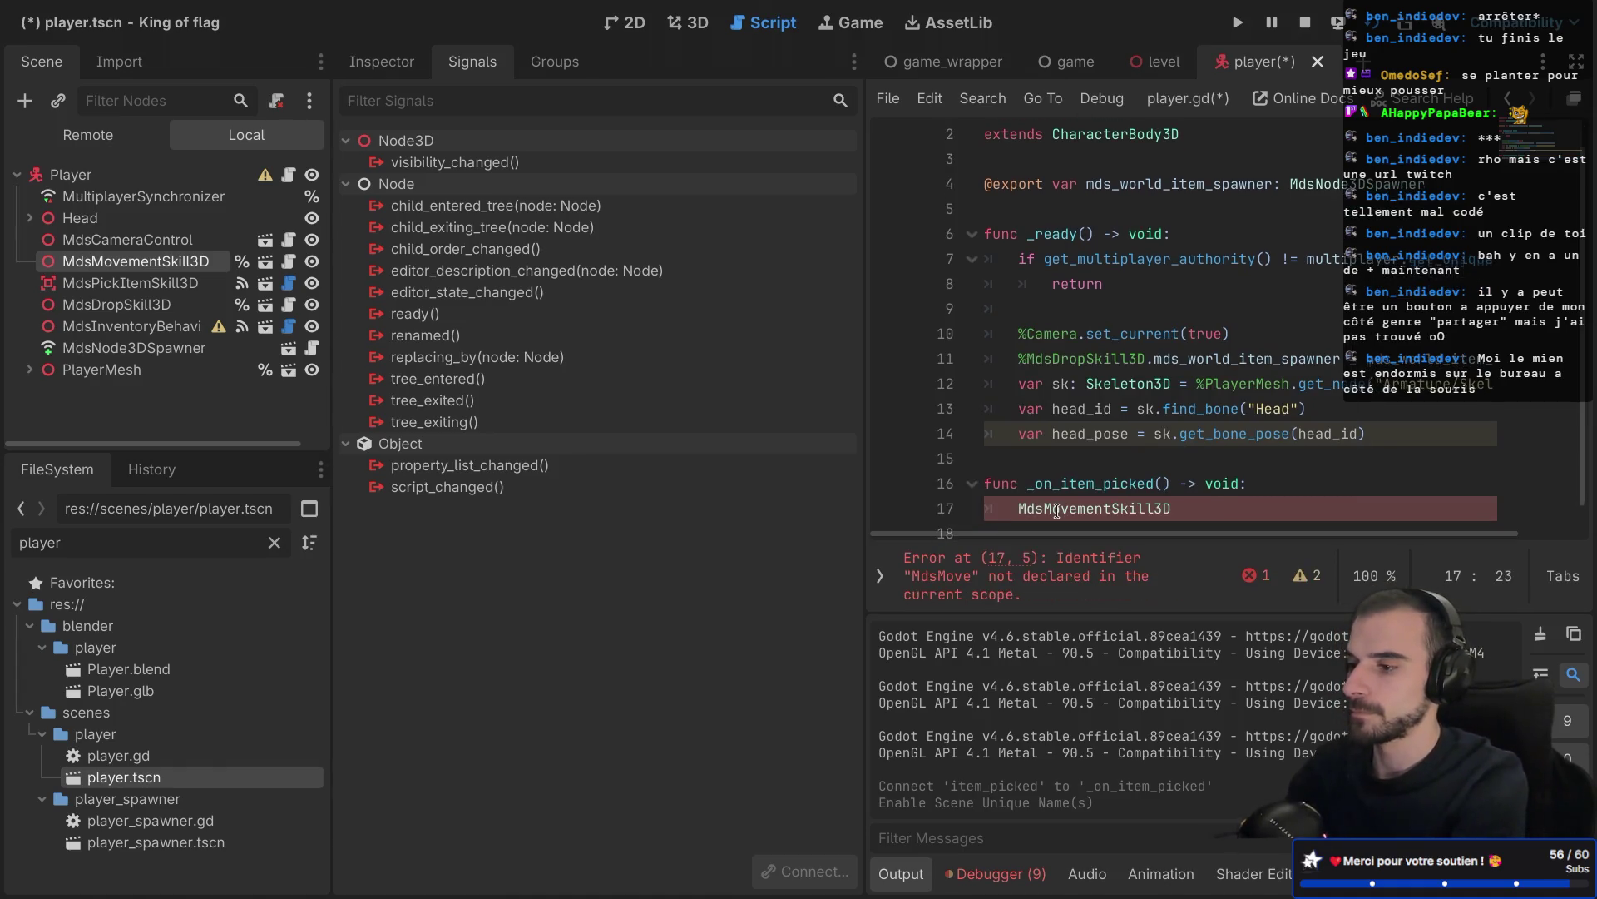
pyautogui.write('.')
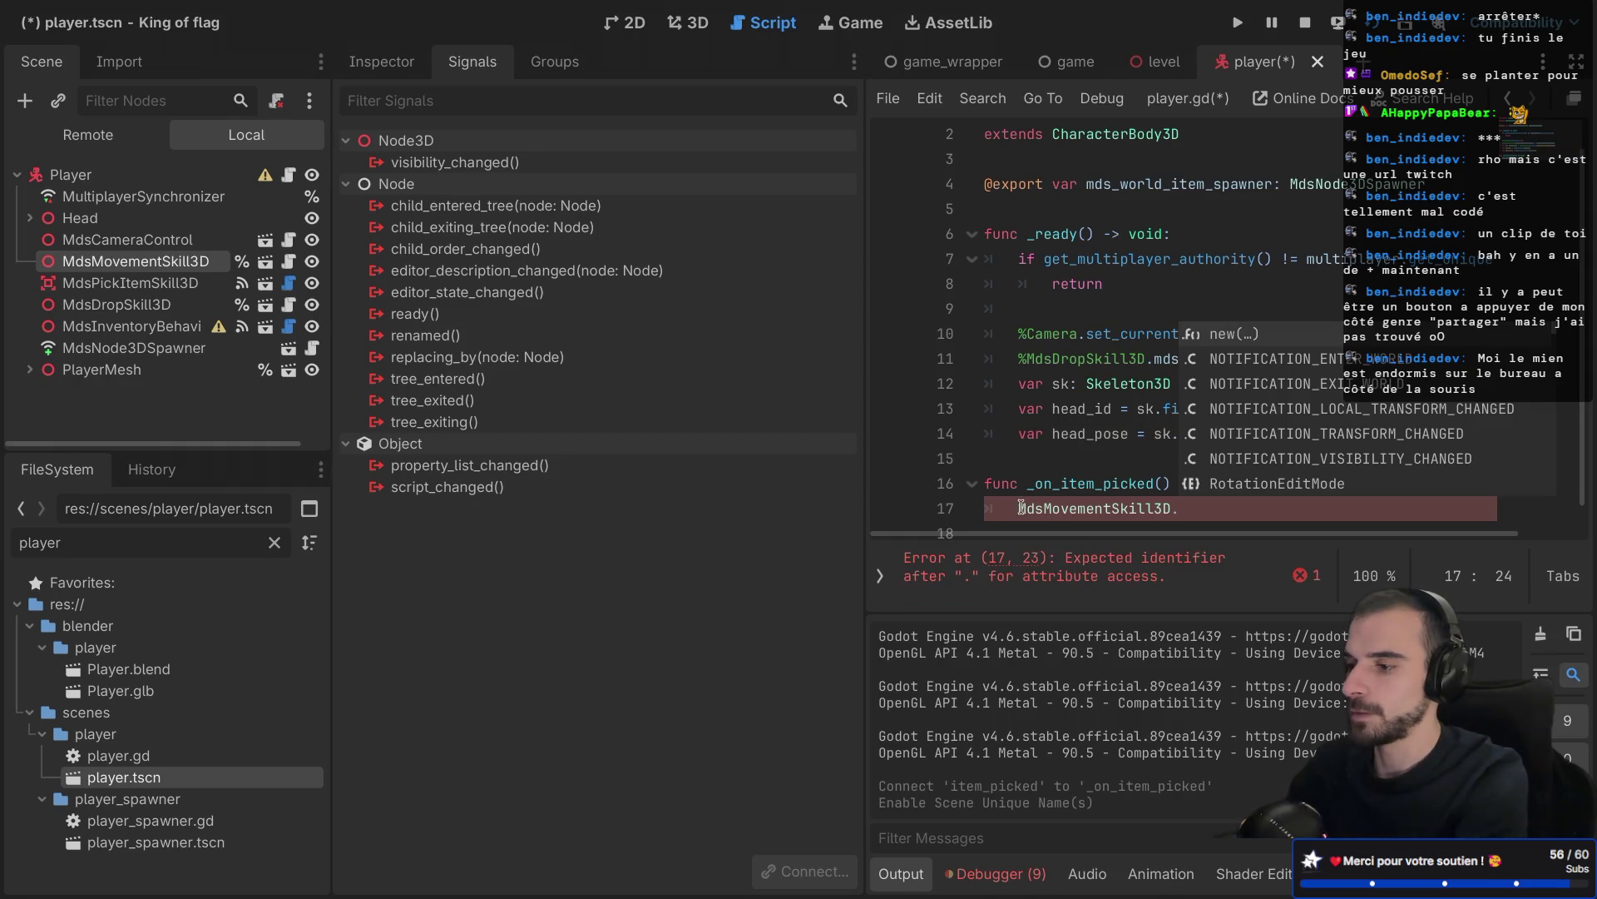
pyautogui.click(1022, 507)
pyautogui.write('%')
pyautogui.click(1219, 504)
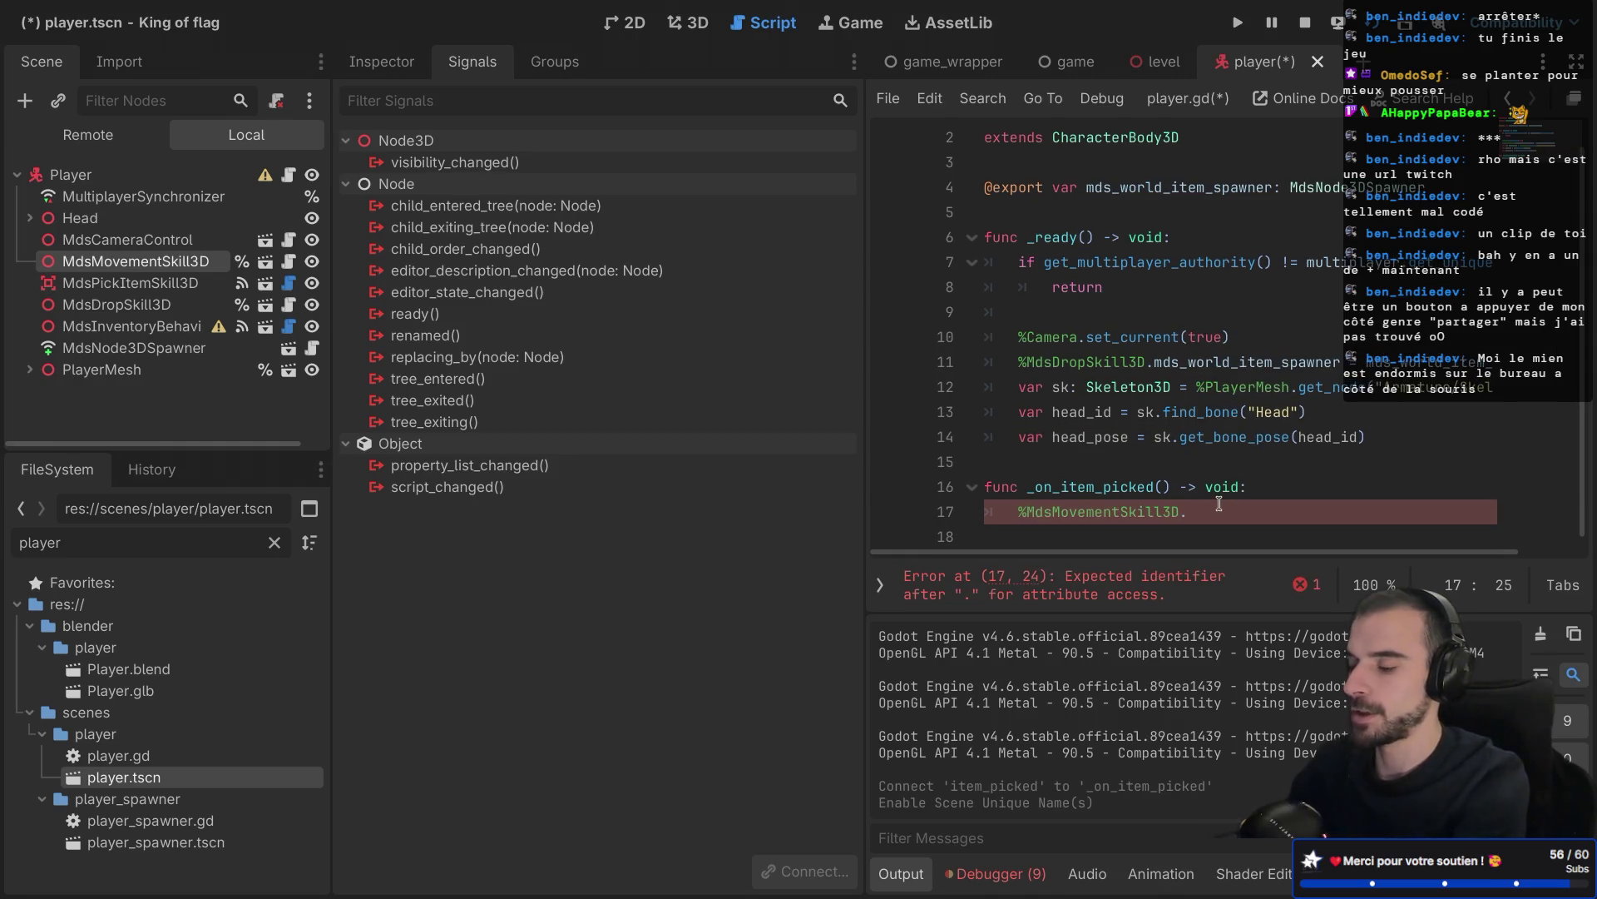
pyautogui.write('e')
pyautogui.press('Return')
pyautogui.write('8')
pyautogui.hotkey('ctrl', 's')
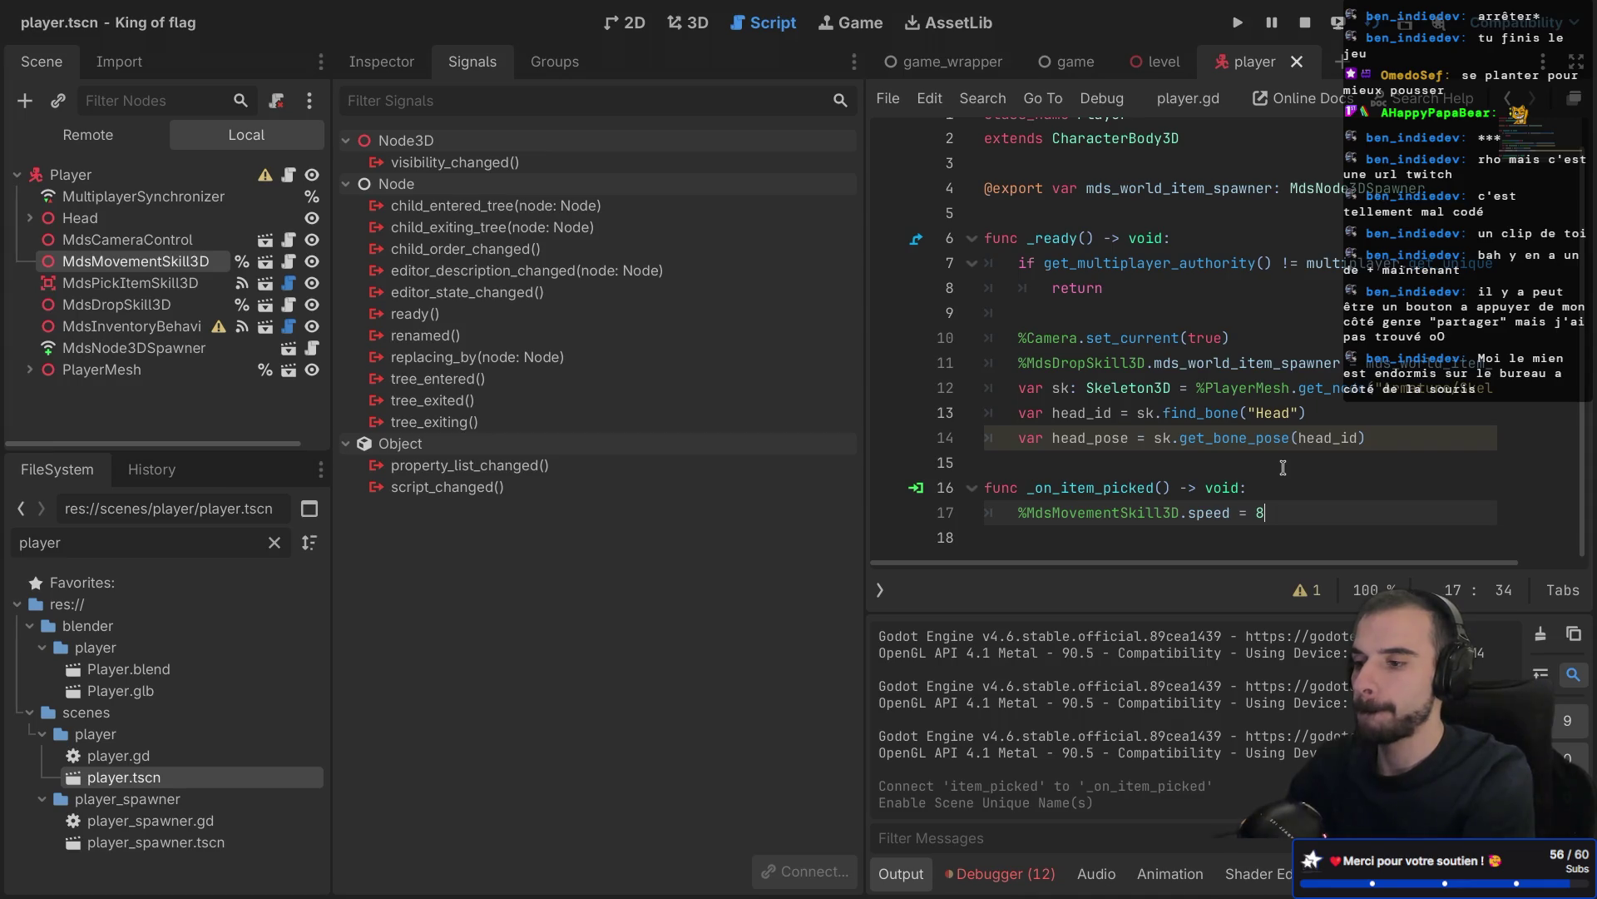
pyautogui.press('BackSpace')
pyautogui.write('5')
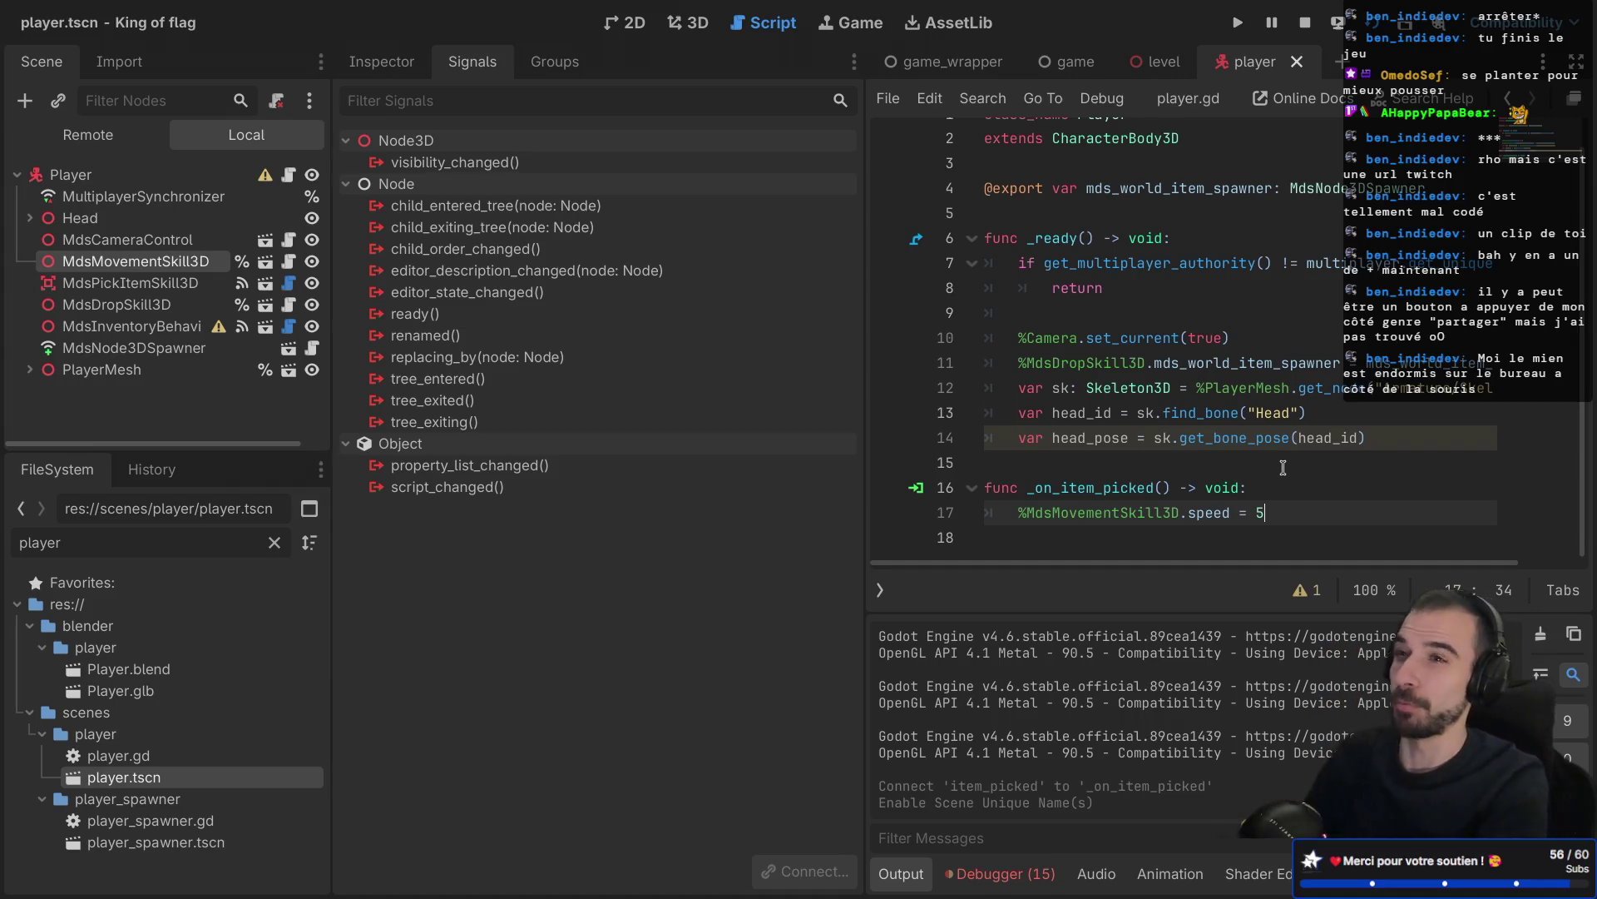
# Run the project, join the lobby from the second window, start the game, then return to the editor
pyautogui.click(1240, 23)
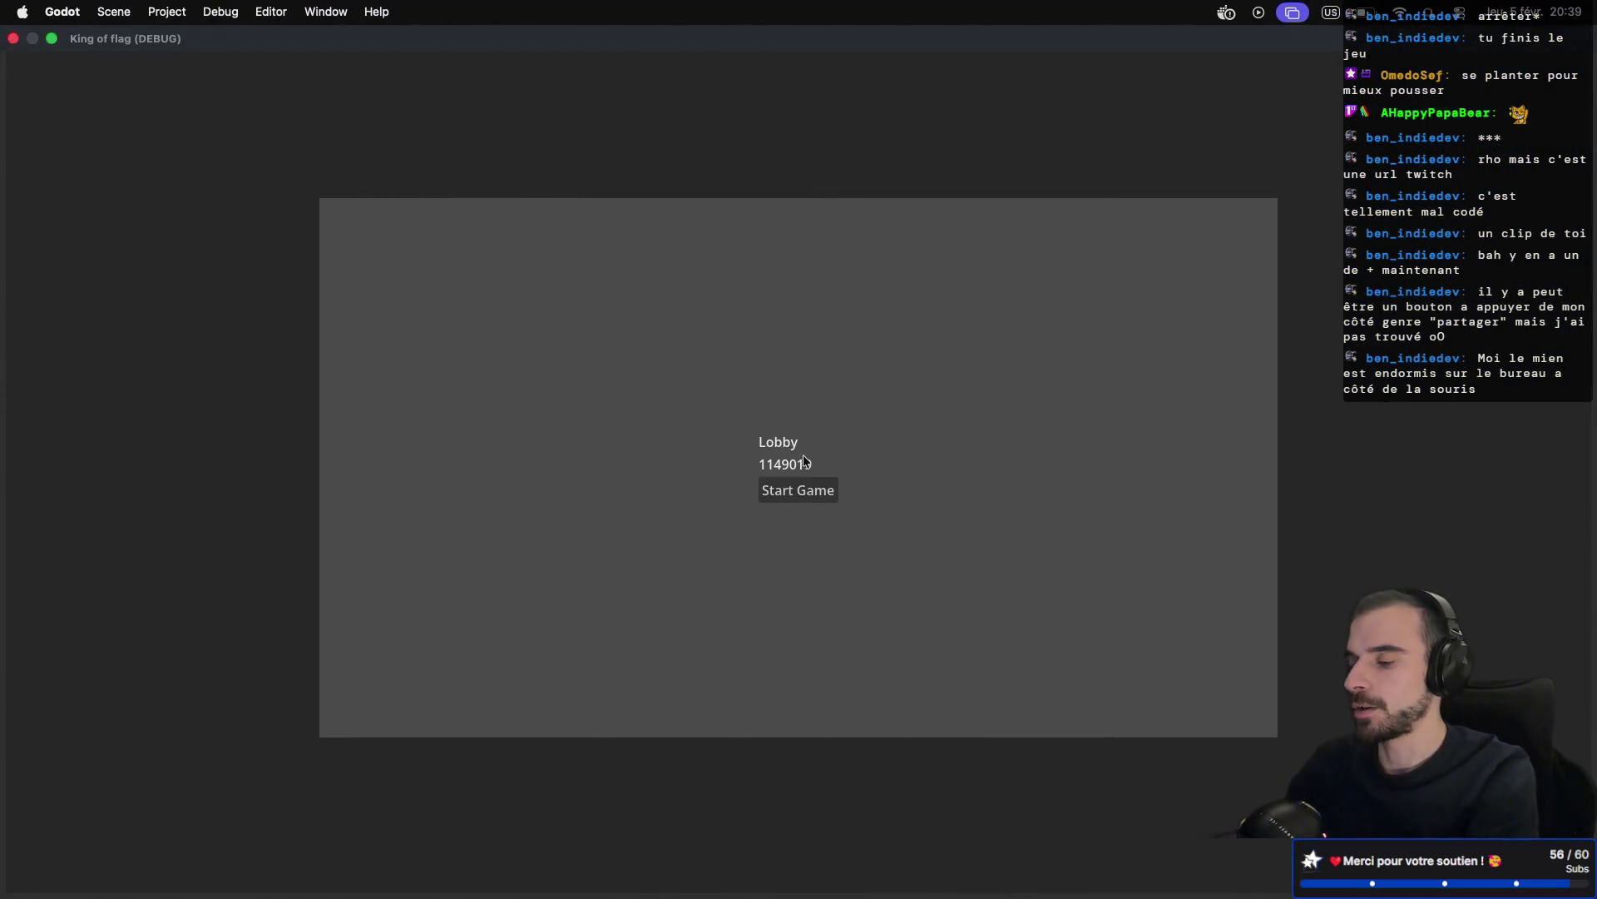
pyautogui.hotkey('ctrl', 'Left')
pyautogui.click(810, 482)
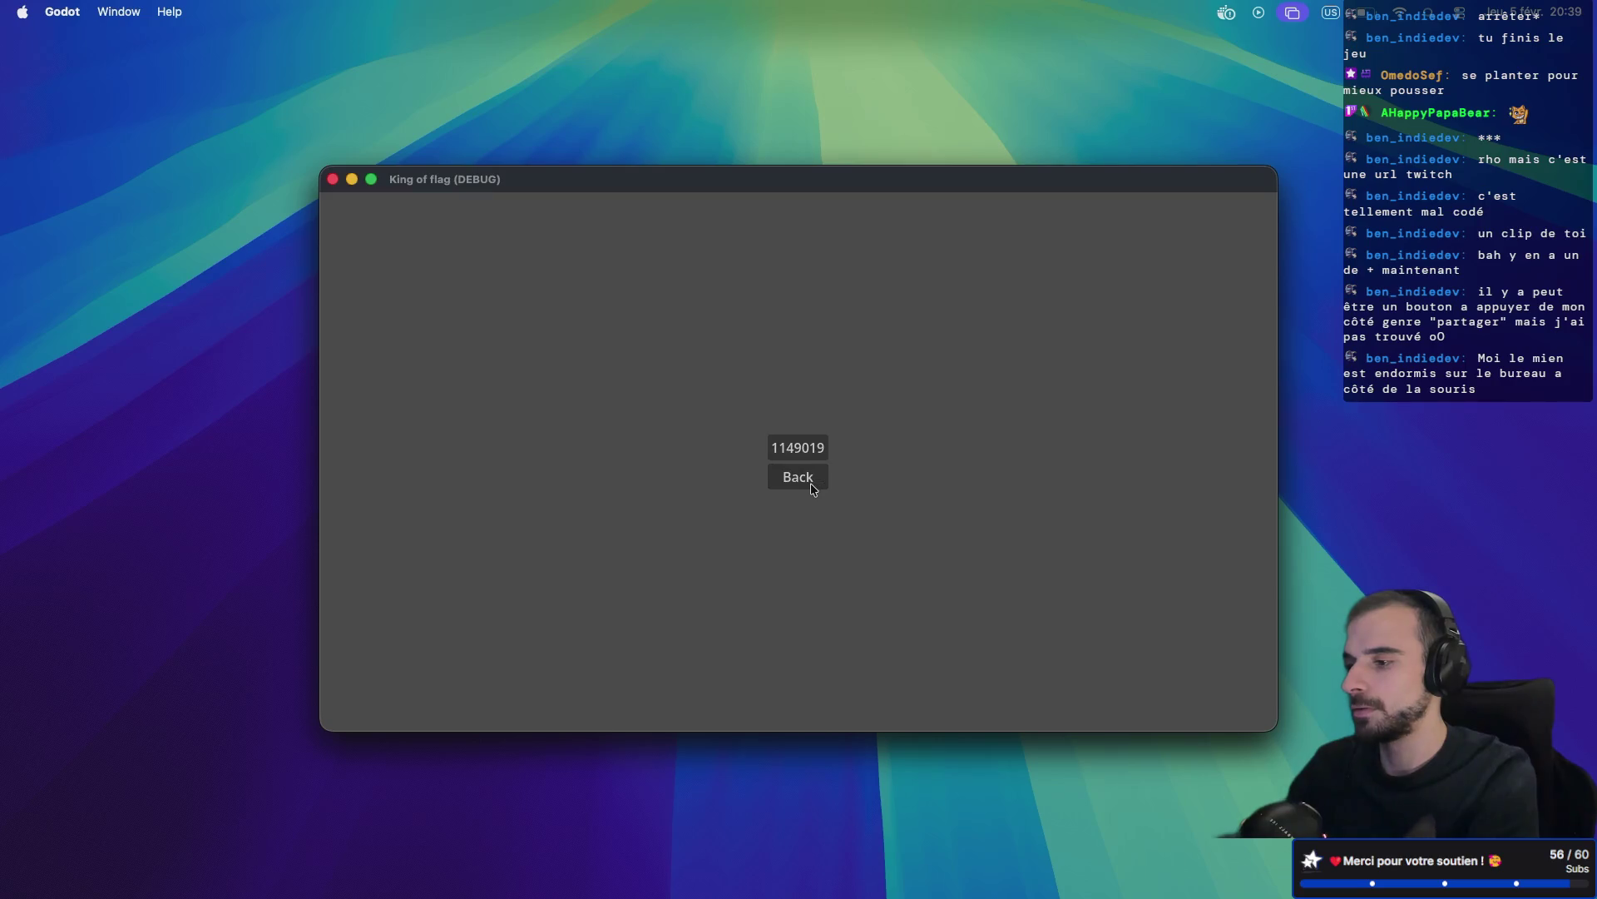
pyautogui.hotkey('ctrl', 'Right')
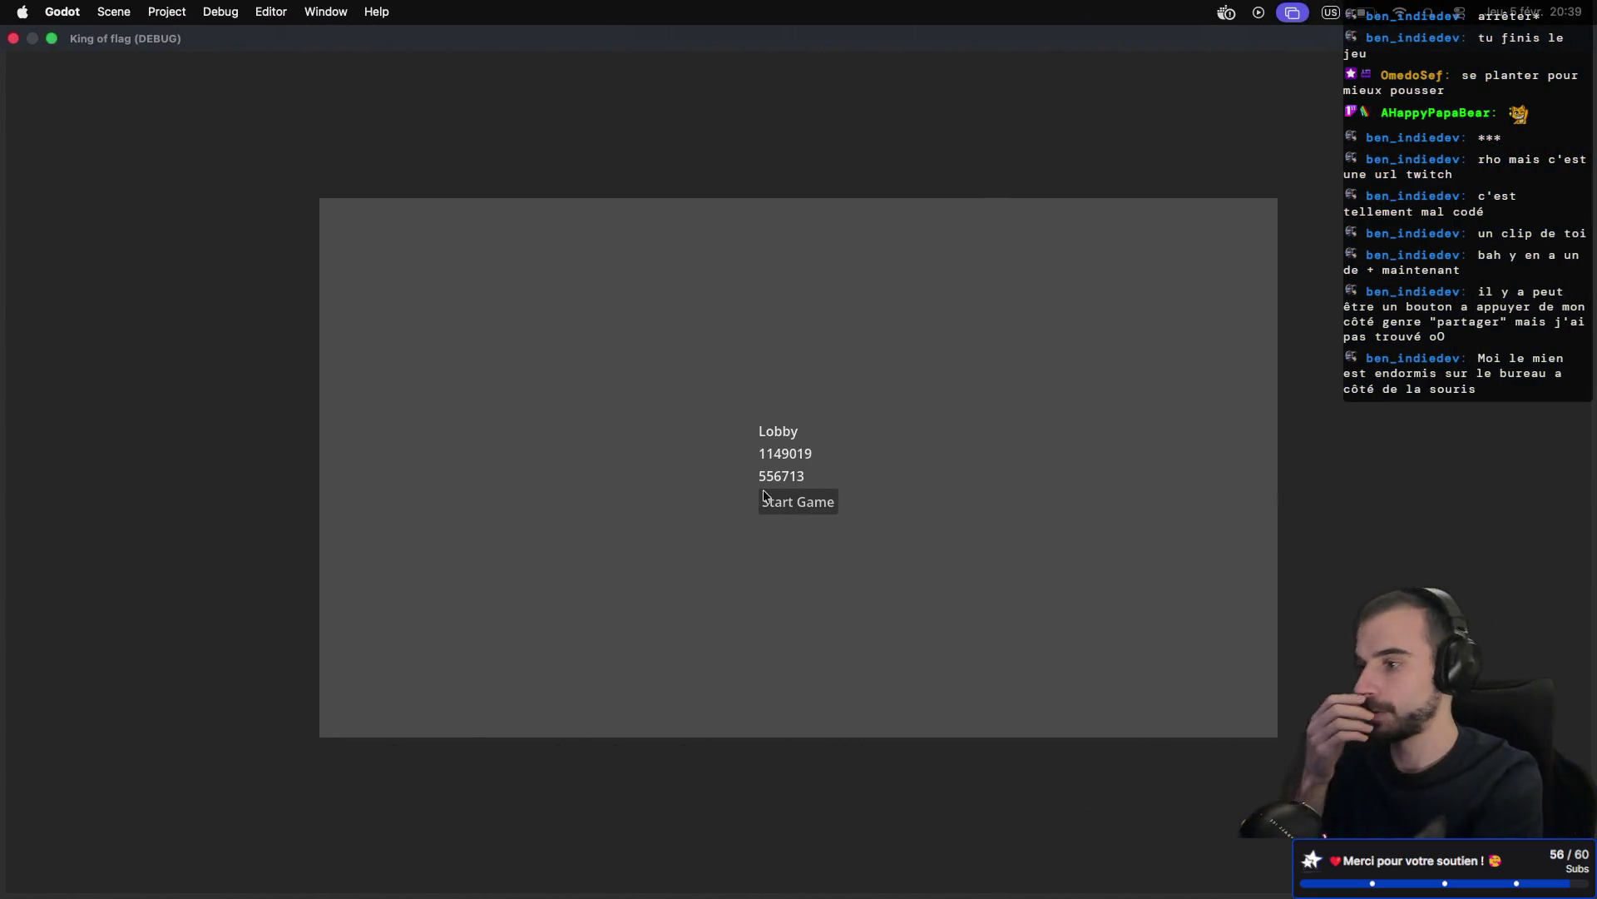
pyautogui.click(781, 501)
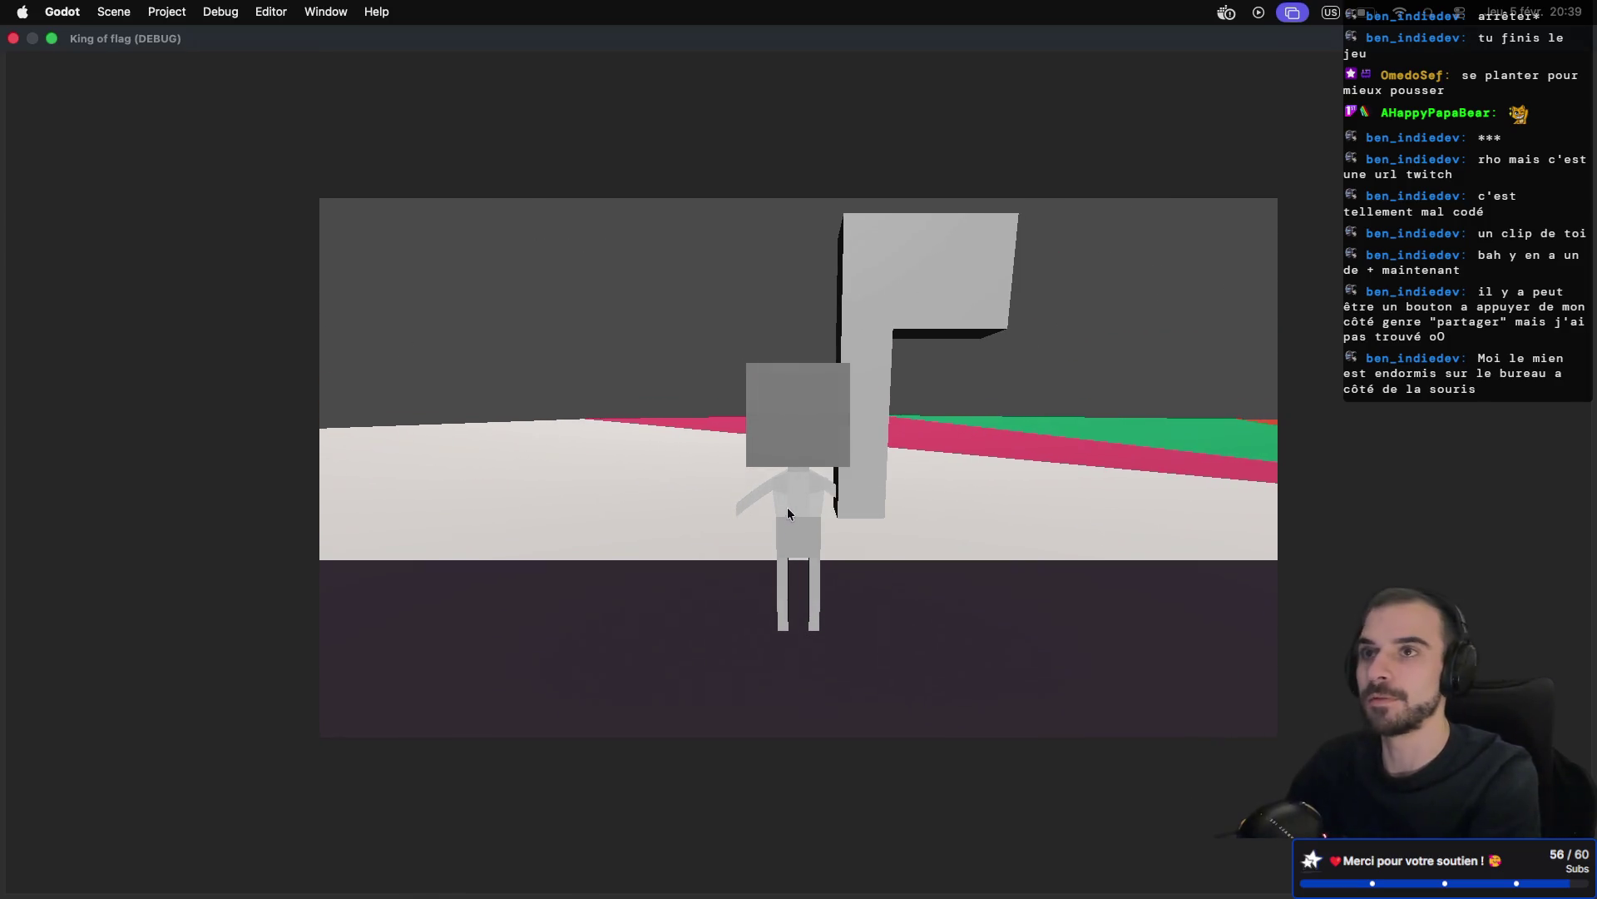
pyautogui.press('ctrl+super+f')
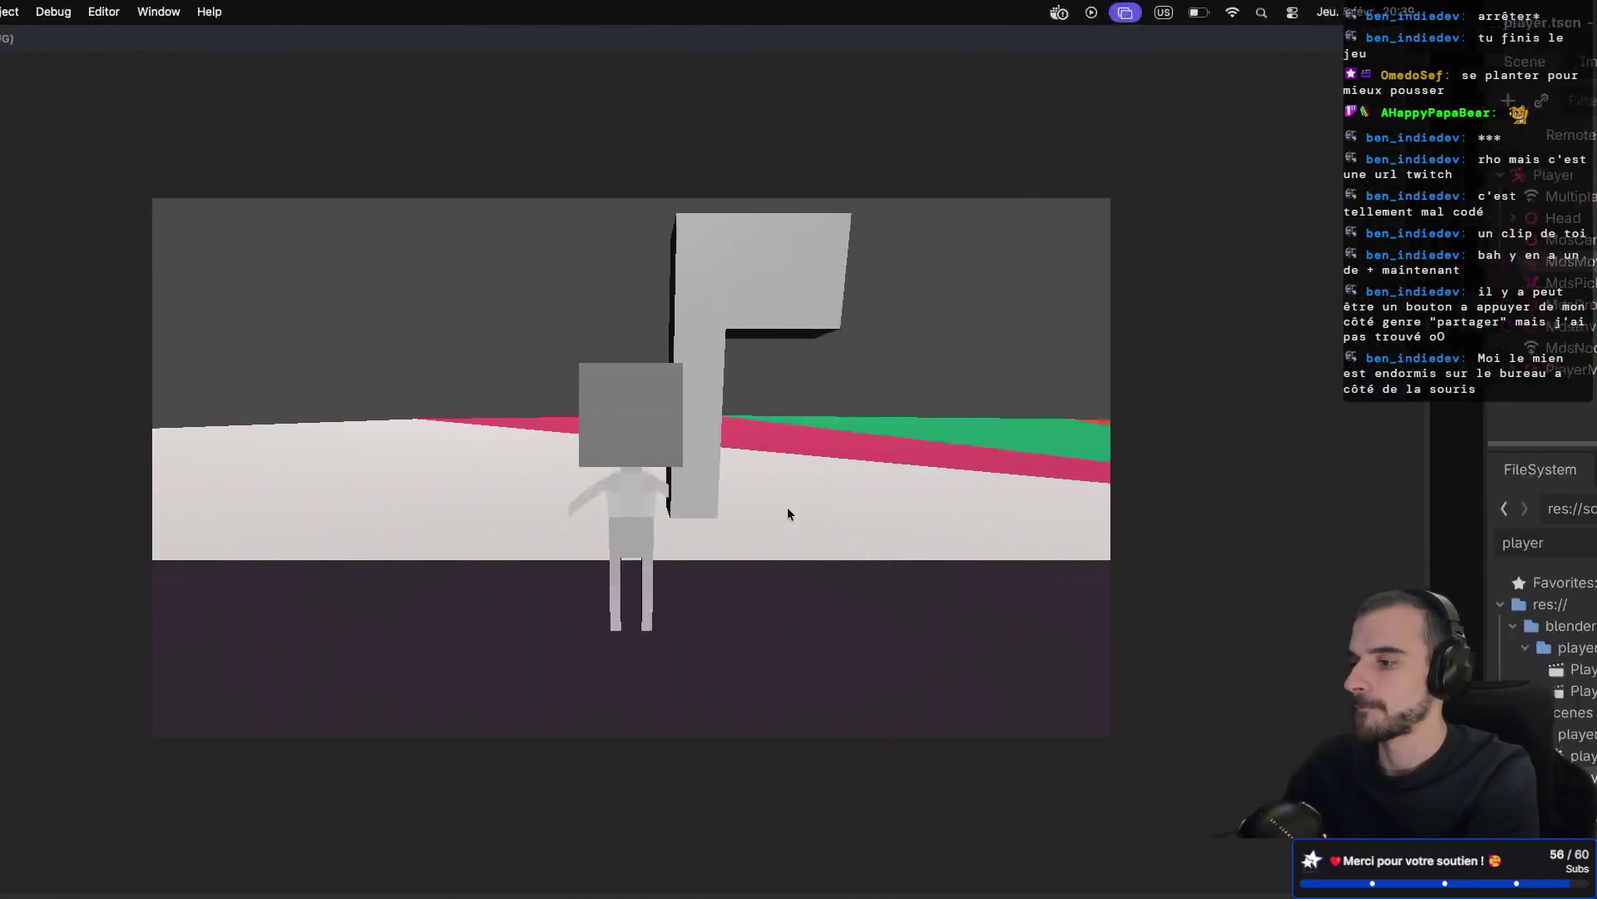
pyautogui.press('super+Tab')
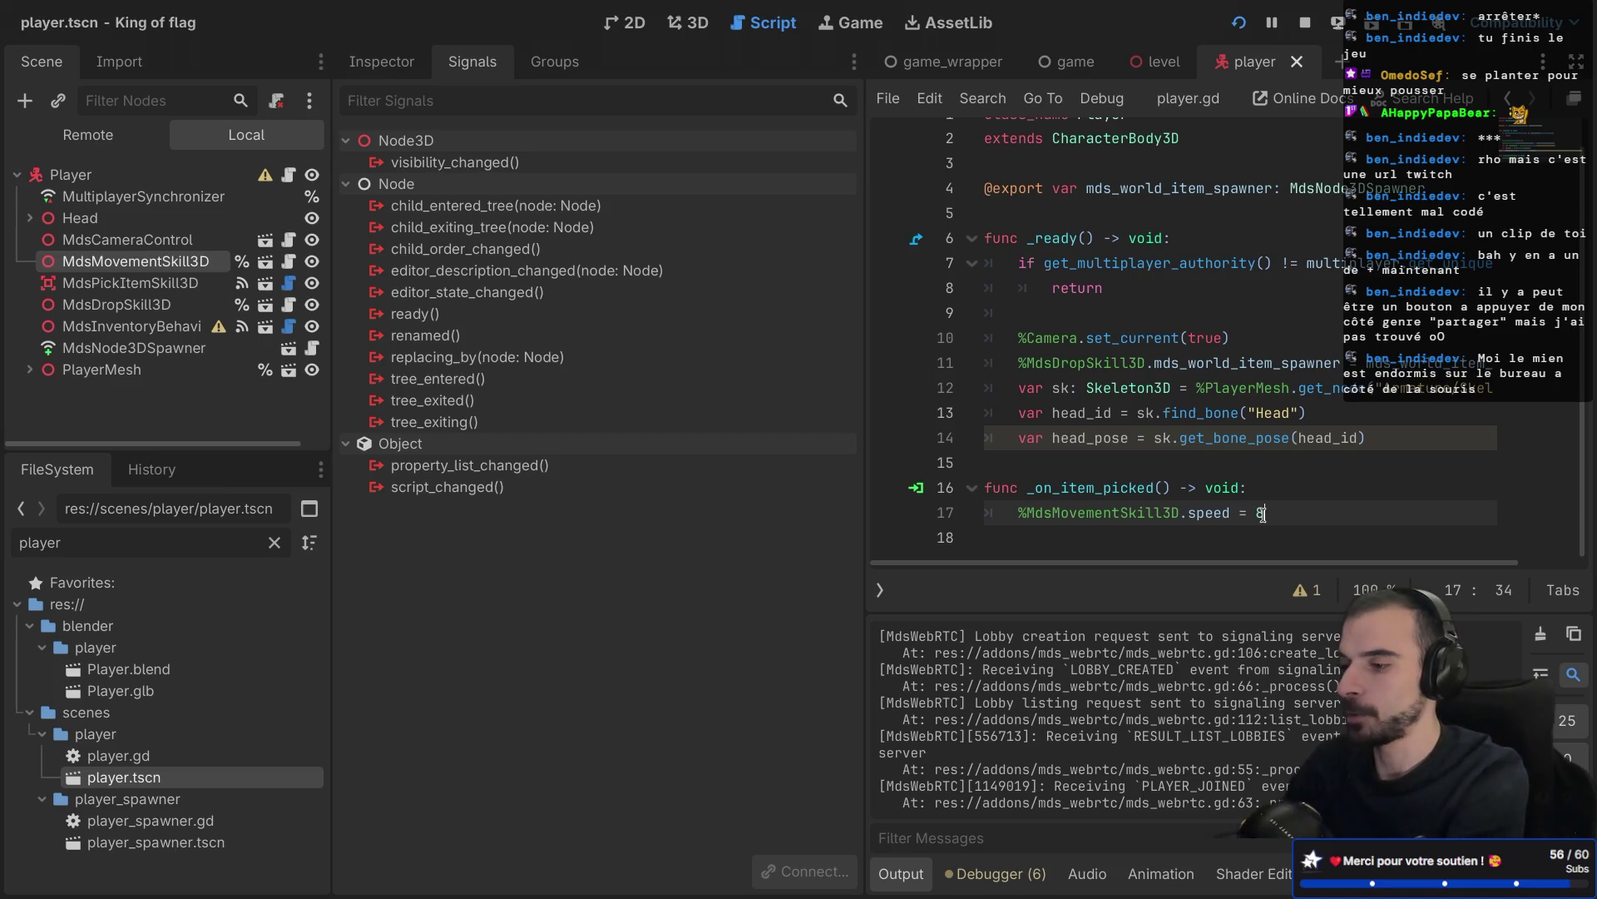
# Open mds_inventory_behavior_3d.gd from the MdsInventoryBehavior3D node in distraction-free mode
pyautogui.click(1254, 489)
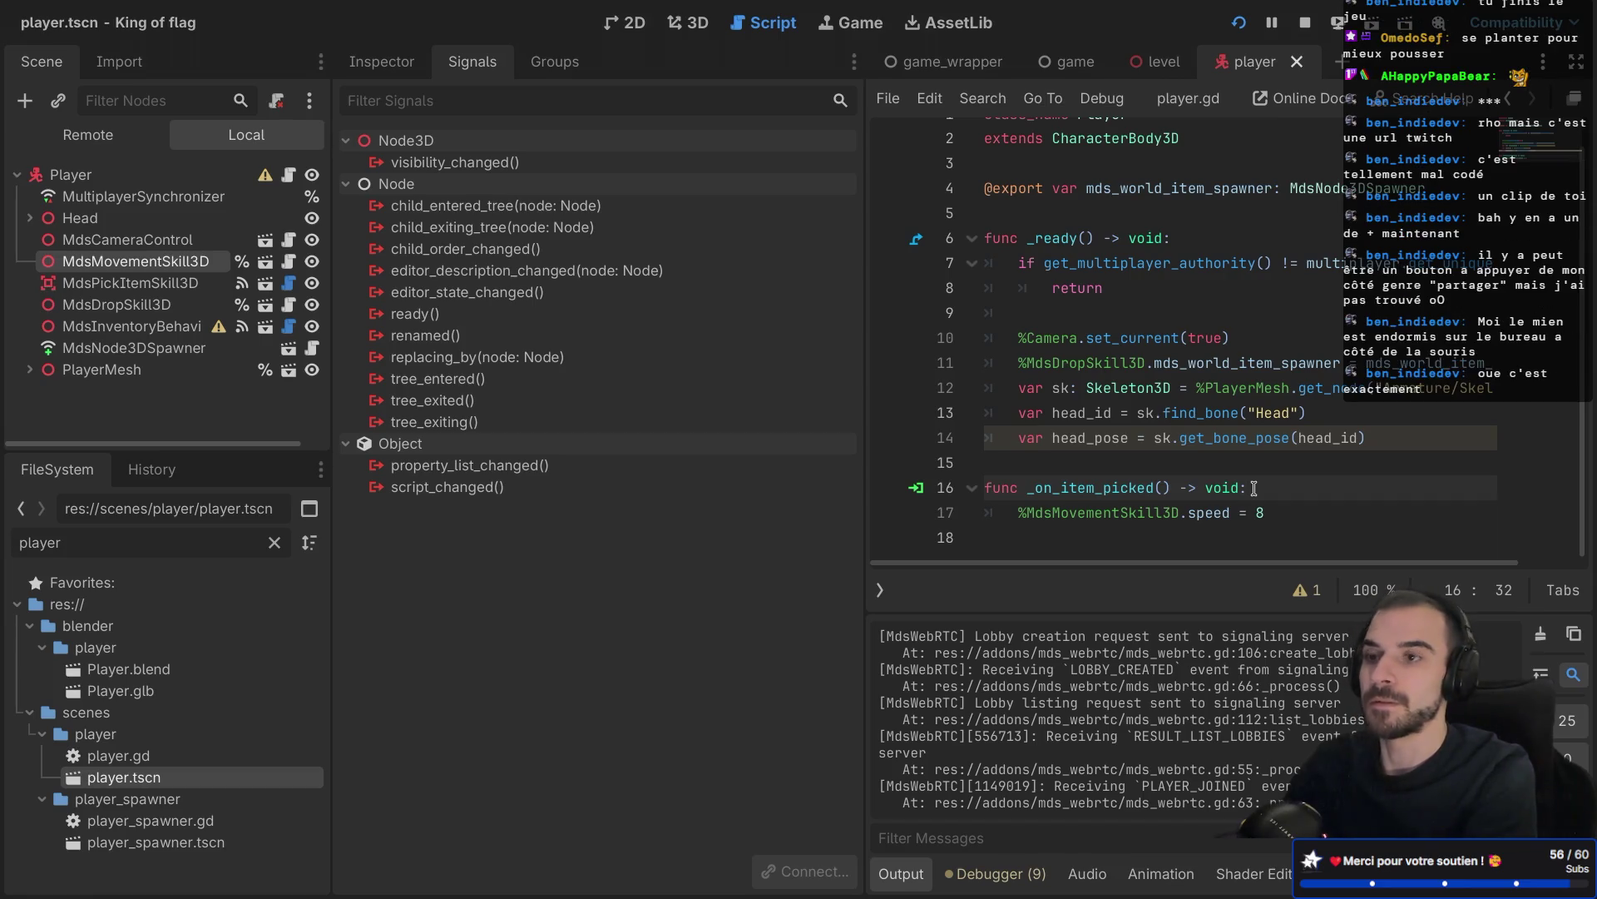
pyautogui.moveTo(1095, 530); pyautogui.dragTo(980, 473)
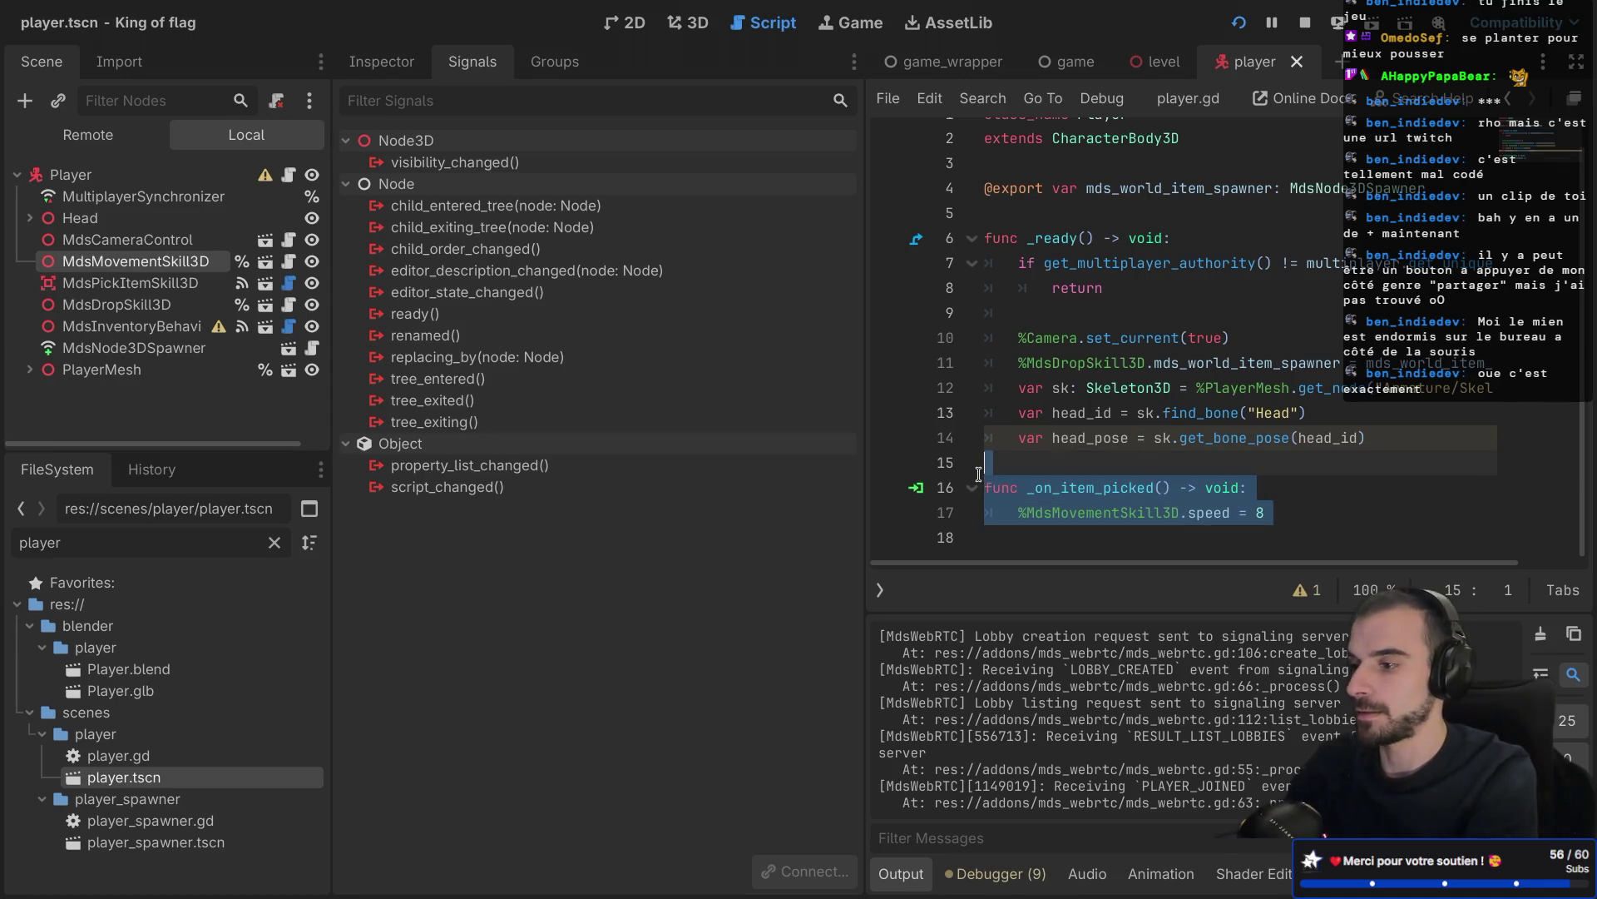
pyautogui.click(979, 474)
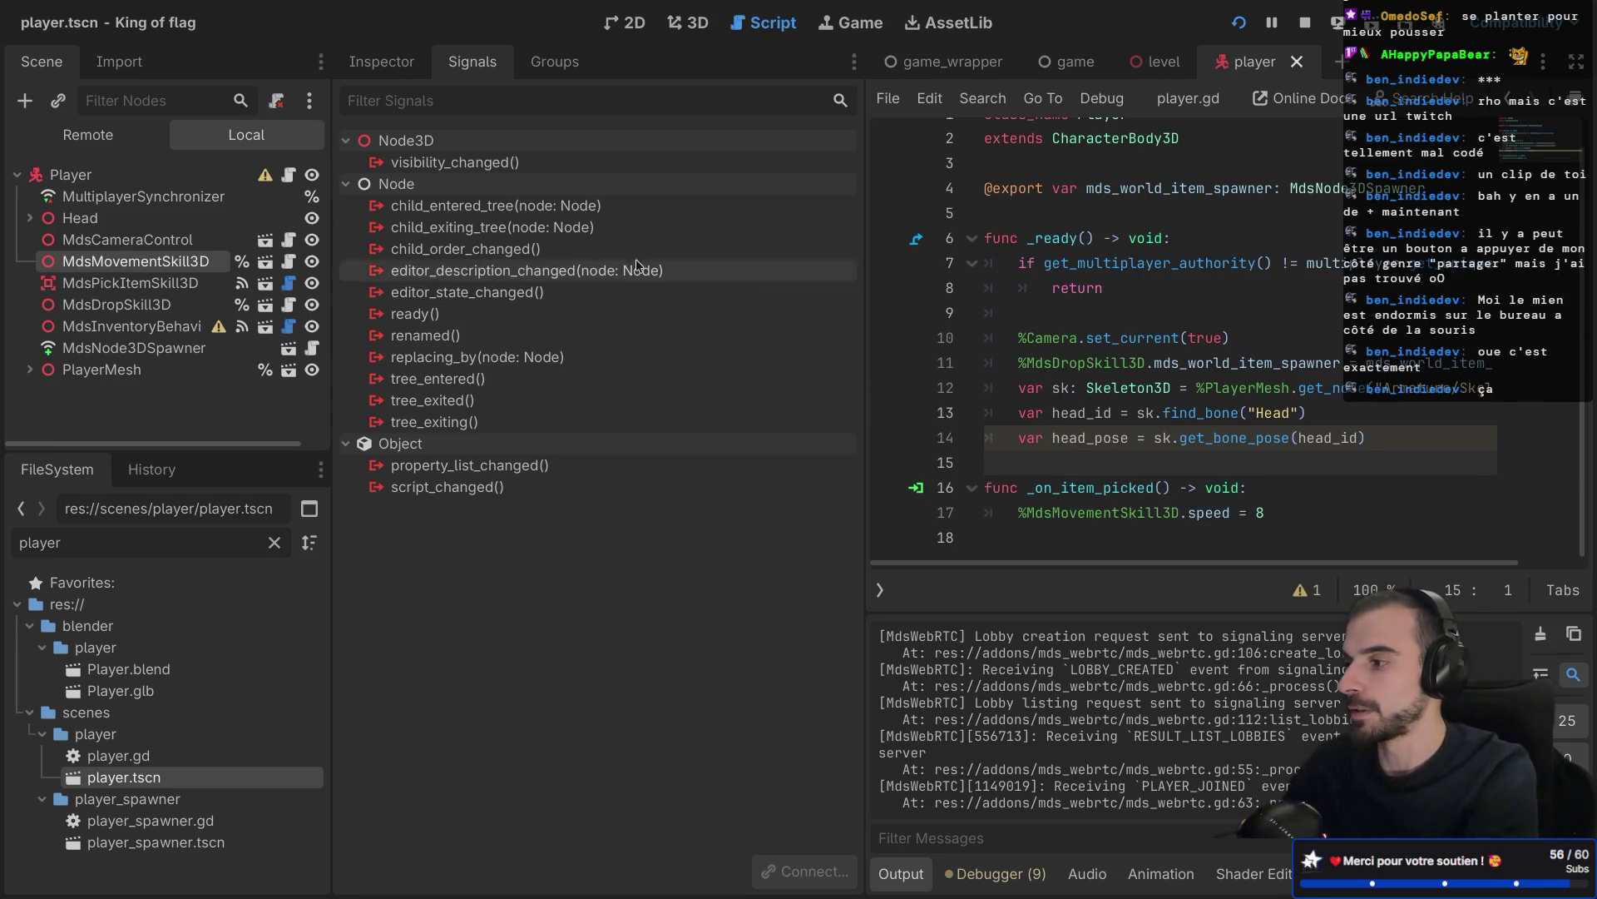
pyautogui.click(183, 328)
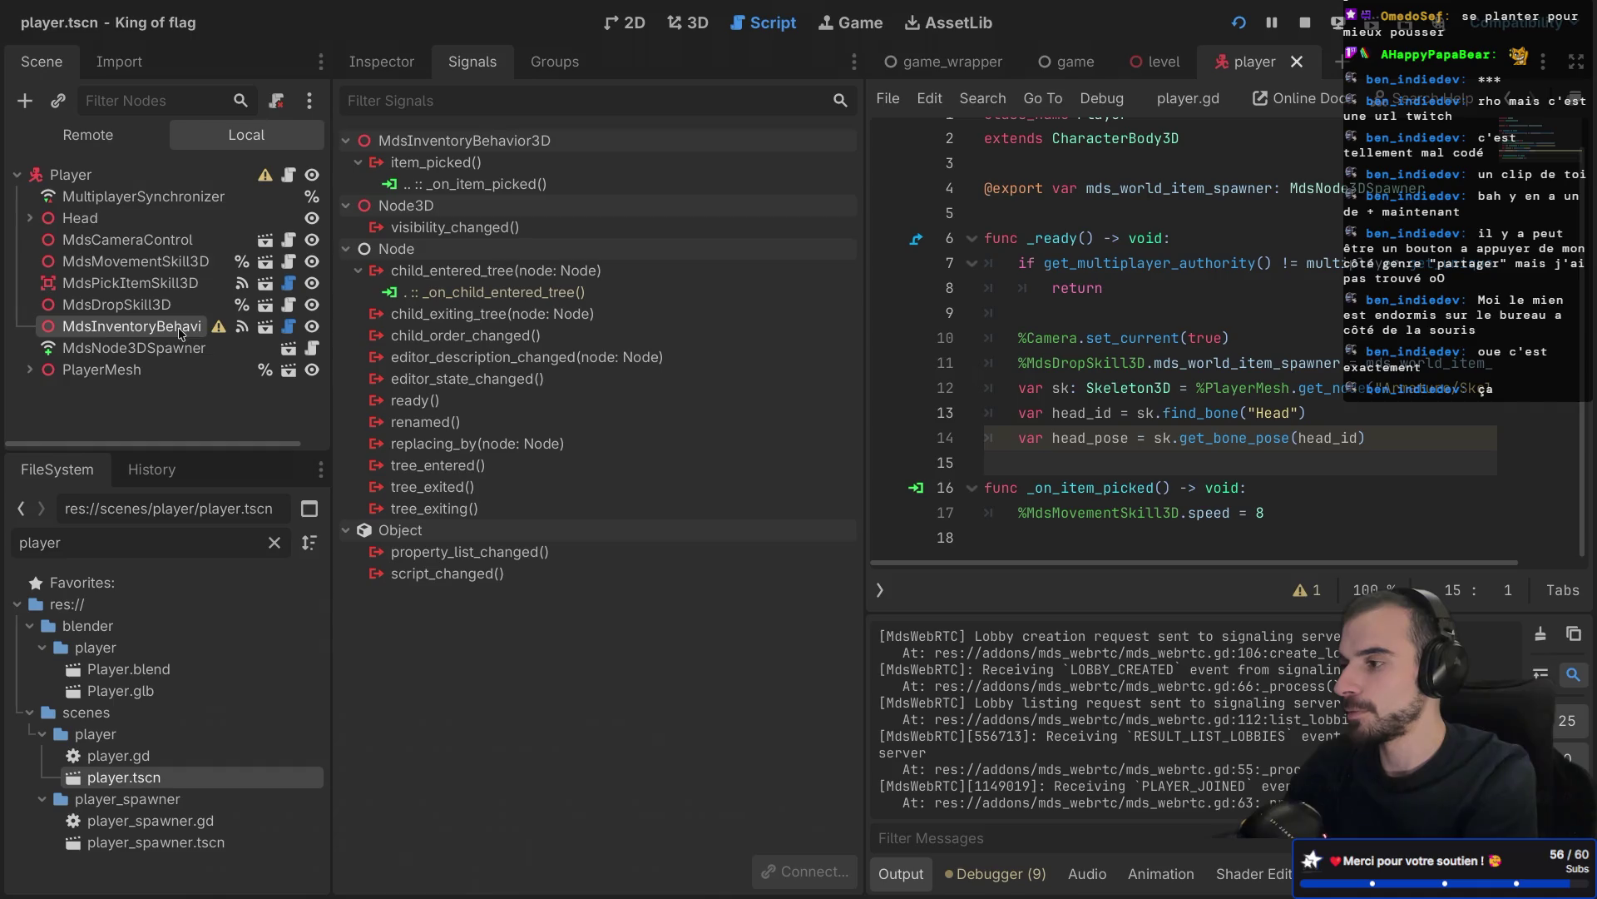
pyautogui.click(293, 329)
pyautogui.hotkey('ctrl', 'shift', 'F11')
pyautogui.scroll(10, 416, 281)
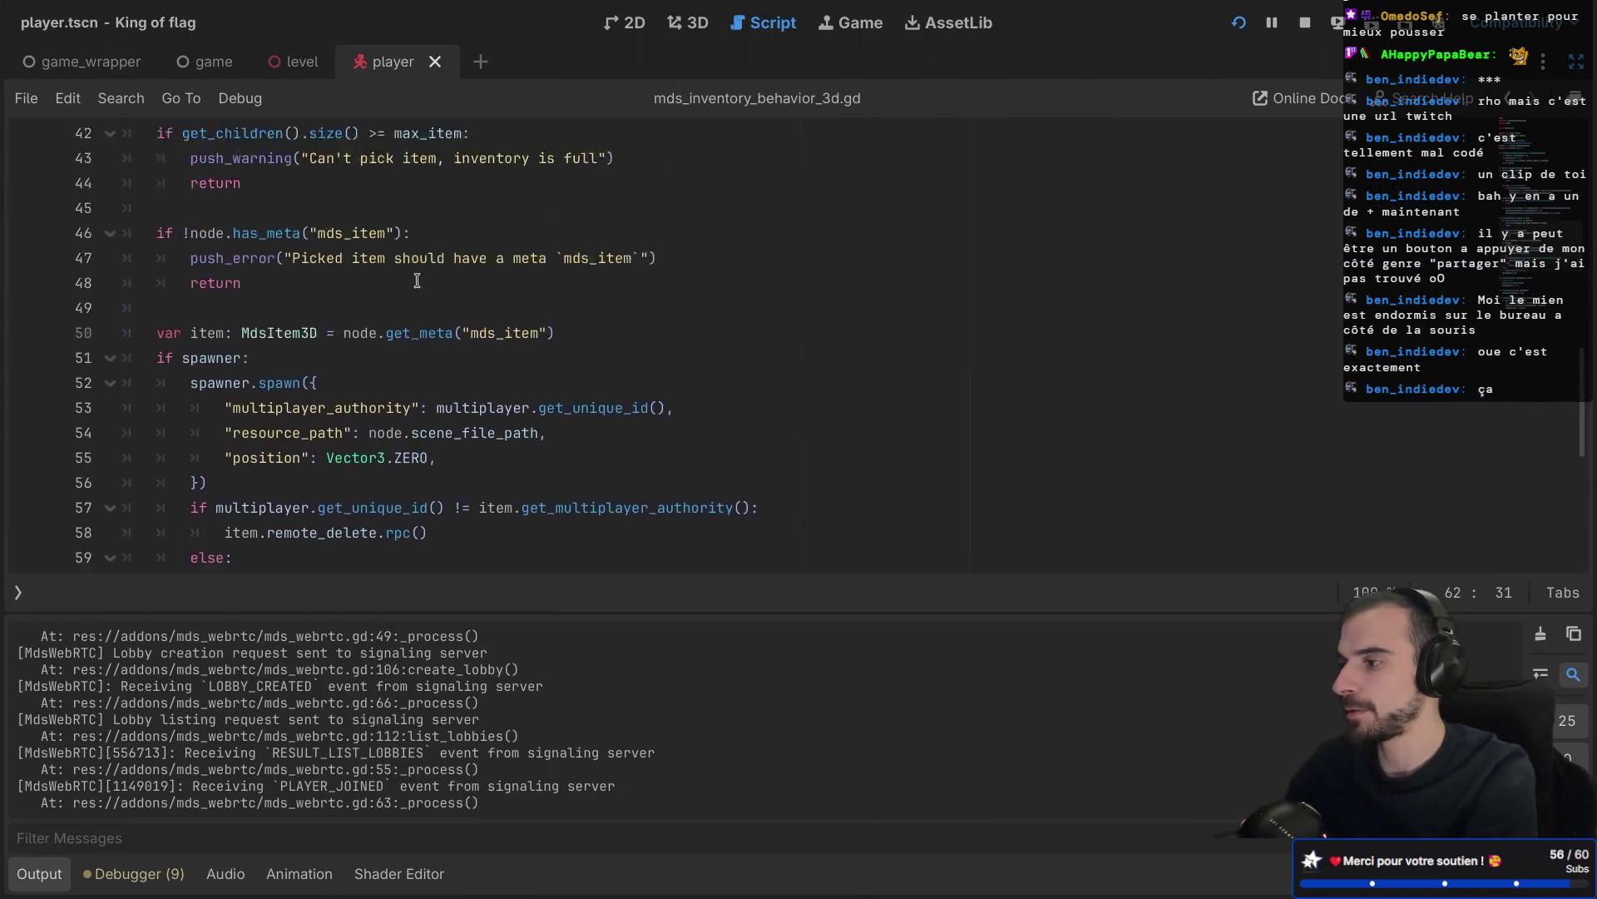
# Duplicate the item_picked signal declaration onto the next line
pyautogui.scroll(5, 417, 281)
pyautogui.click(285, 234)
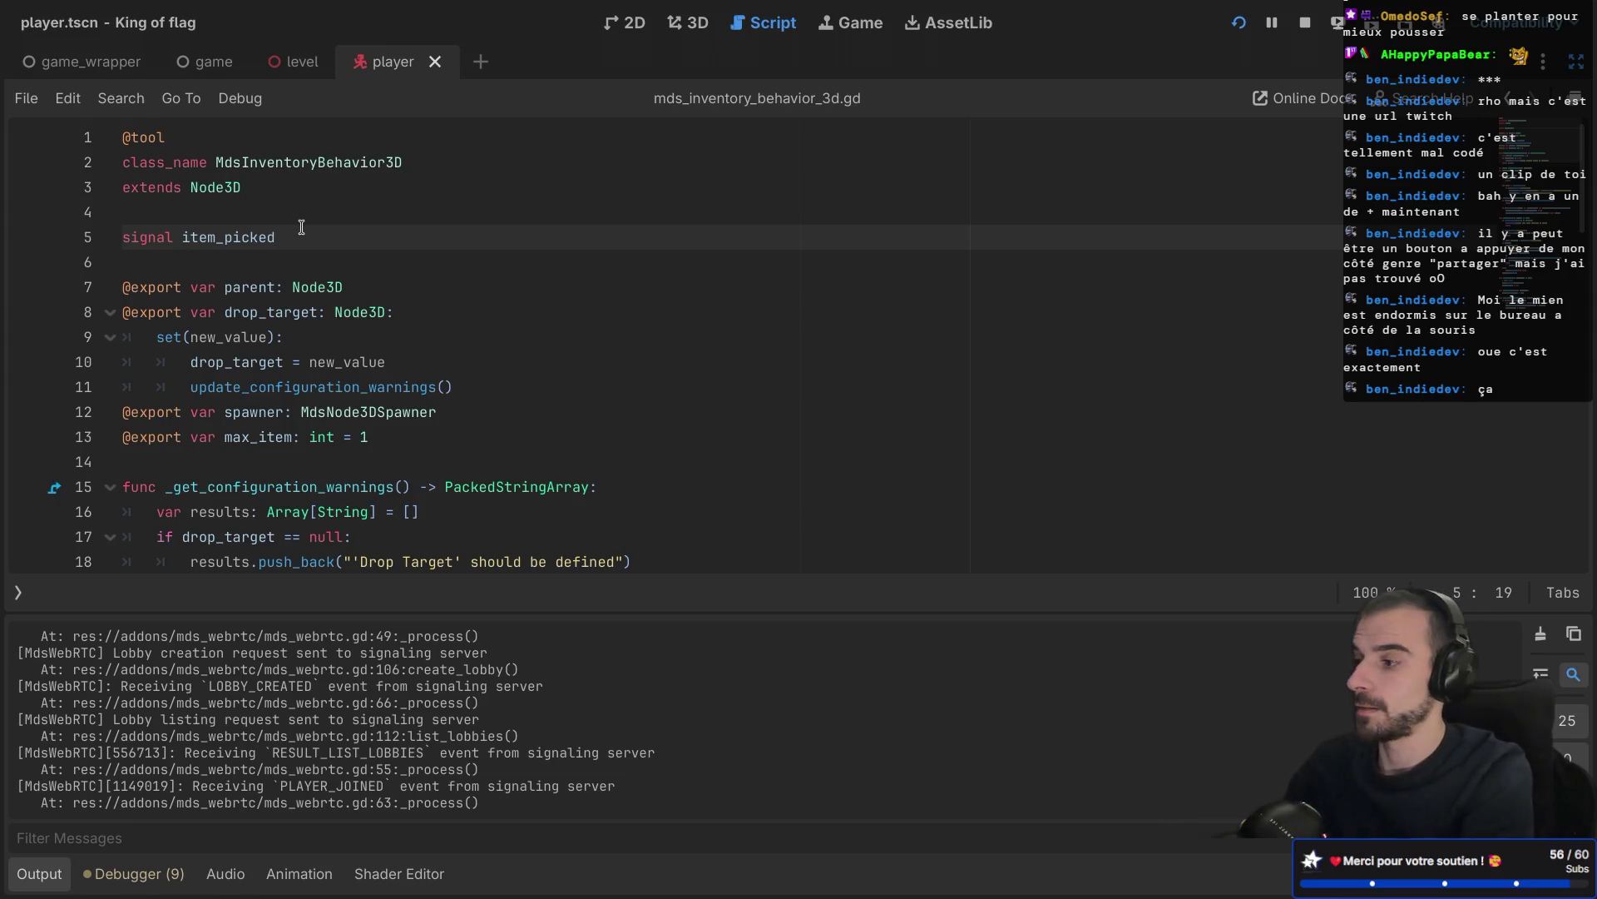
pyautogui.hotkey('shift', 'Home')
pyautogui.hotkey('ctrl', 'c')
pyautogui.press('End')
pyautogui.press('Return')
pyautogui.hotkey('ctrl', 'v')
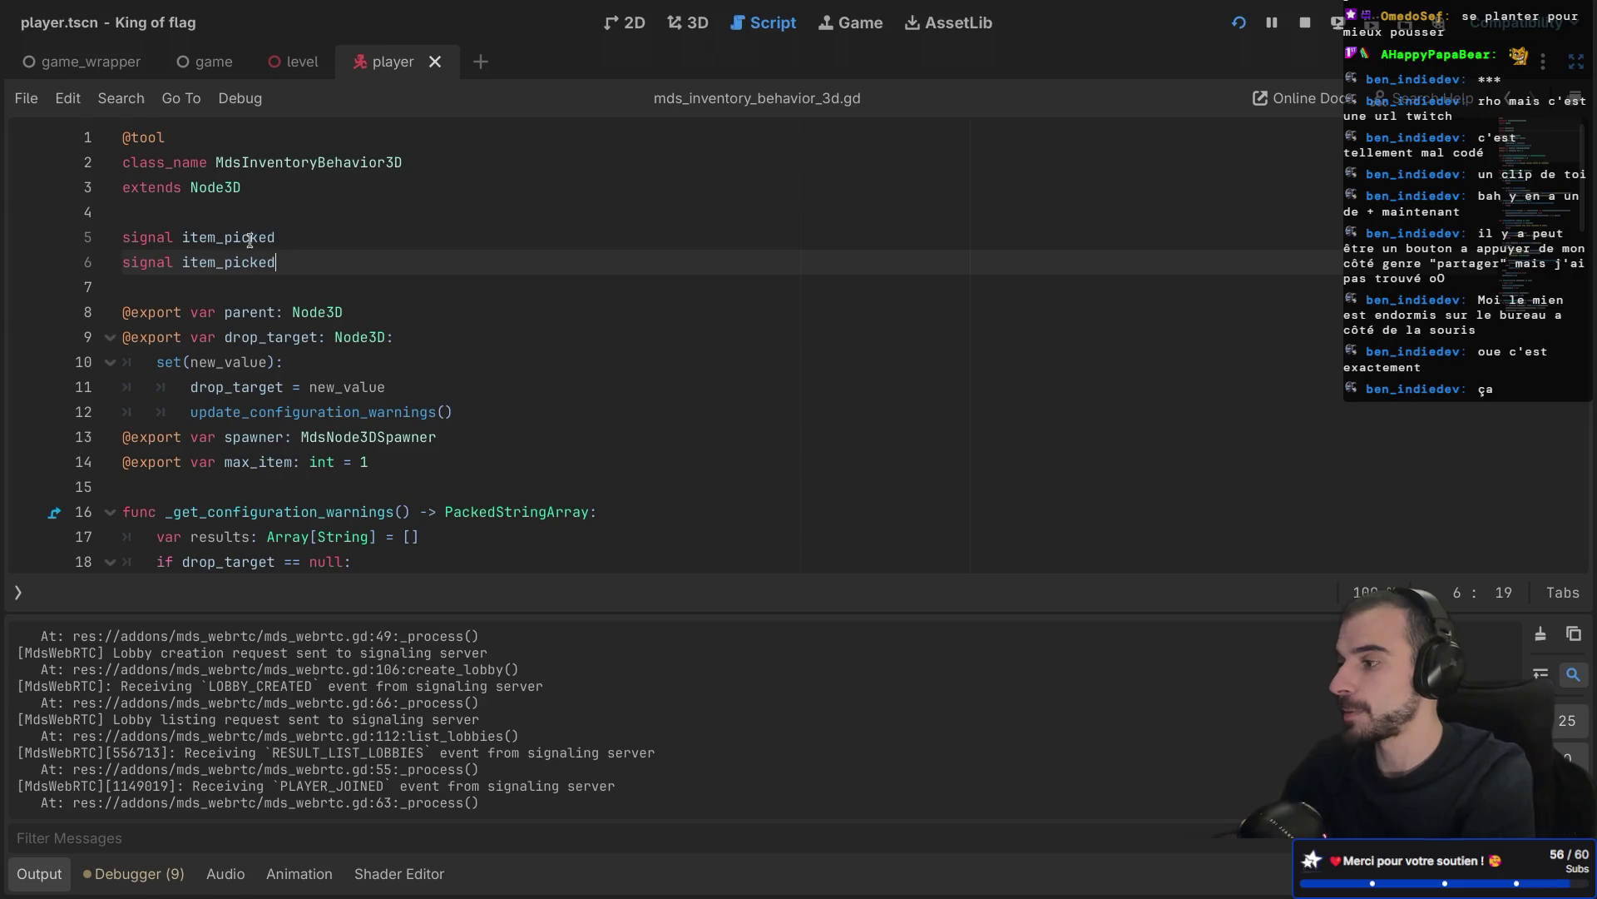
# Rename the duplicated signal to item_dropped and save the script
pyautogui.click(219, 260)
pyautogui.press('BackSpace')
pyautogui.press('BackSpace')
pyautogui.press('BackSpace')
pyautogui.write('d')
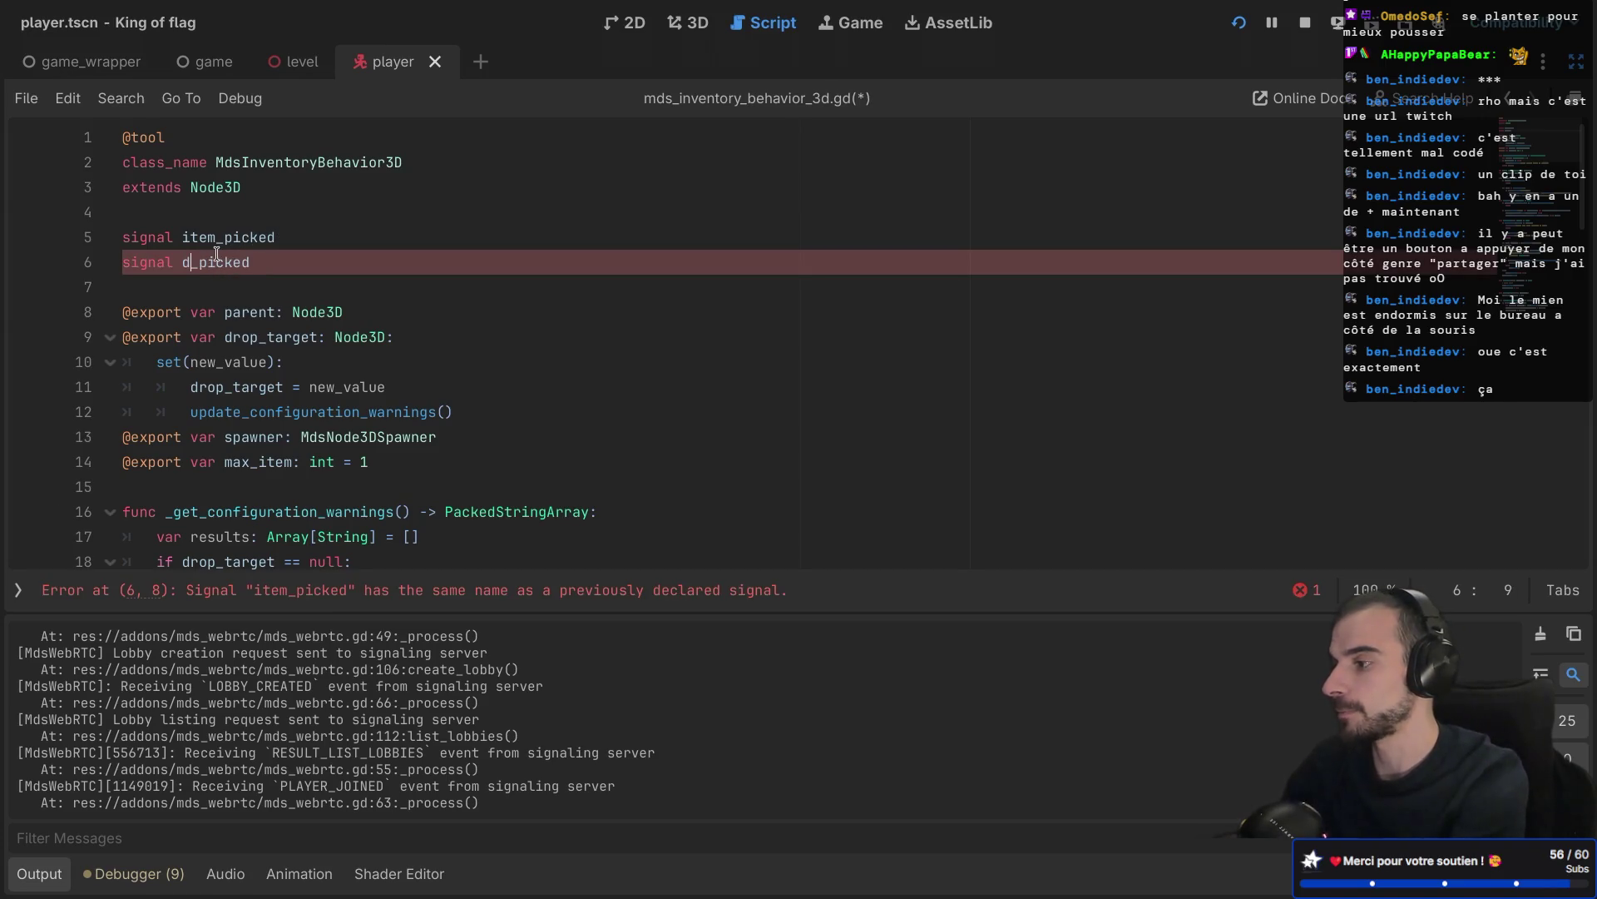
pyautogui.press('BackSpace')
pyautogui.write('item')
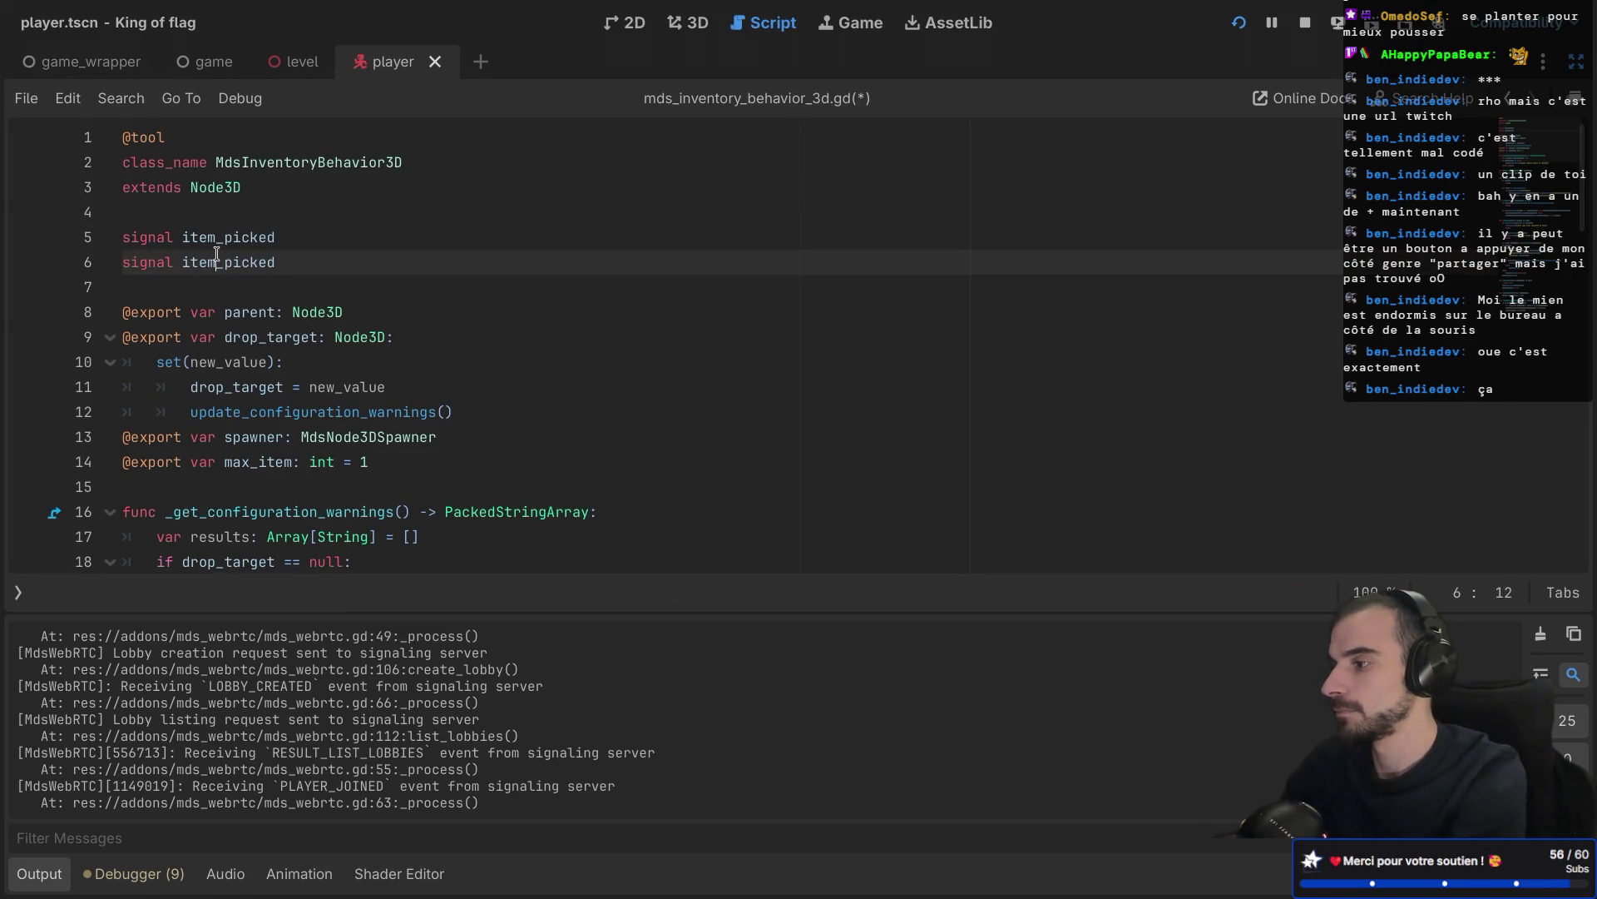
pyautogui.click(283, 264)
pyautogui.press('BackSpace')
pyautogui.press('BackSpace')
pyautogui.press('BackSpace')
pyautogui.write('dropped')
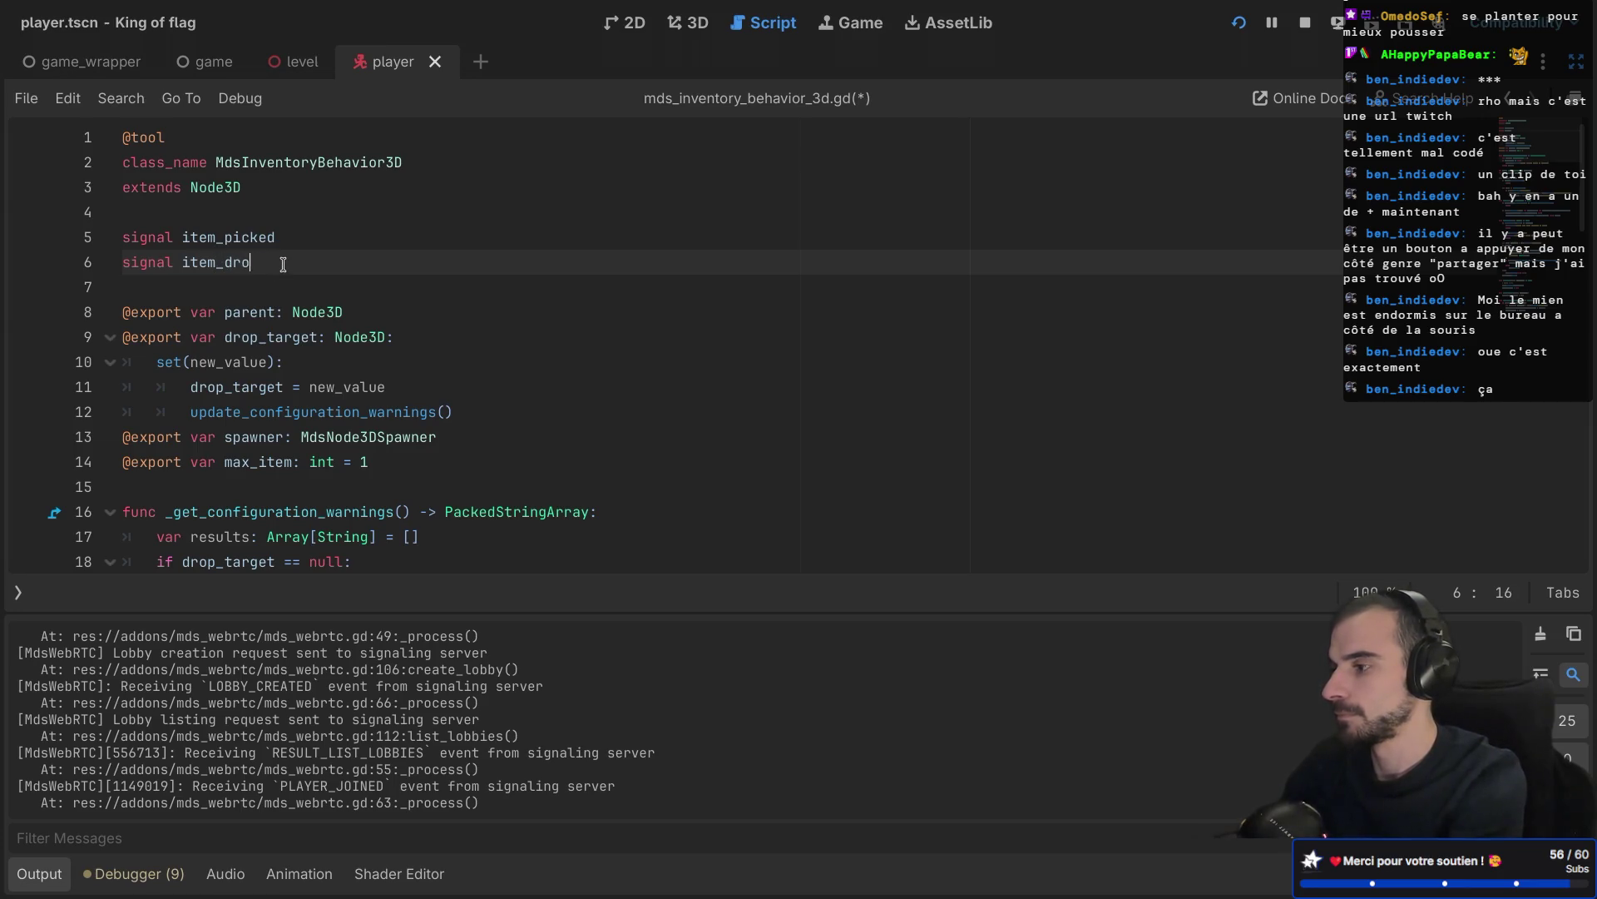
pyautogui.click(311, 279)
pyautogui.hotkey('ctrl', 's')
# Inspect the drop_item function further down the script
pyautogui.click(284, 255)
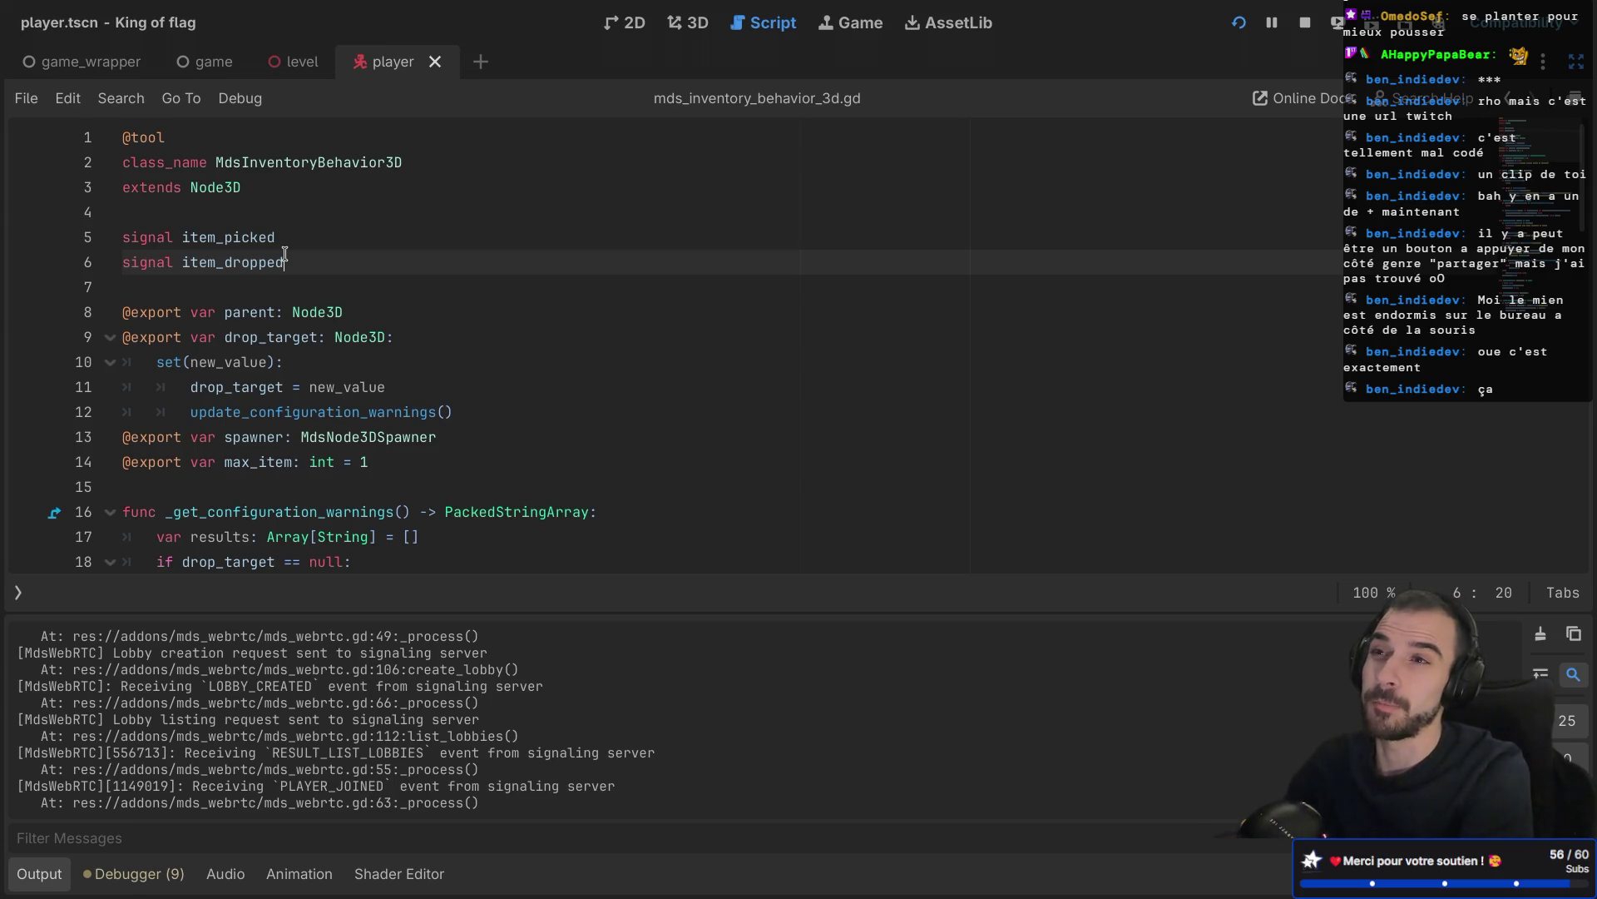
pyautogui.scroll(-10, 298, 283)
pyautogui.scroll(-7, 298, 283)
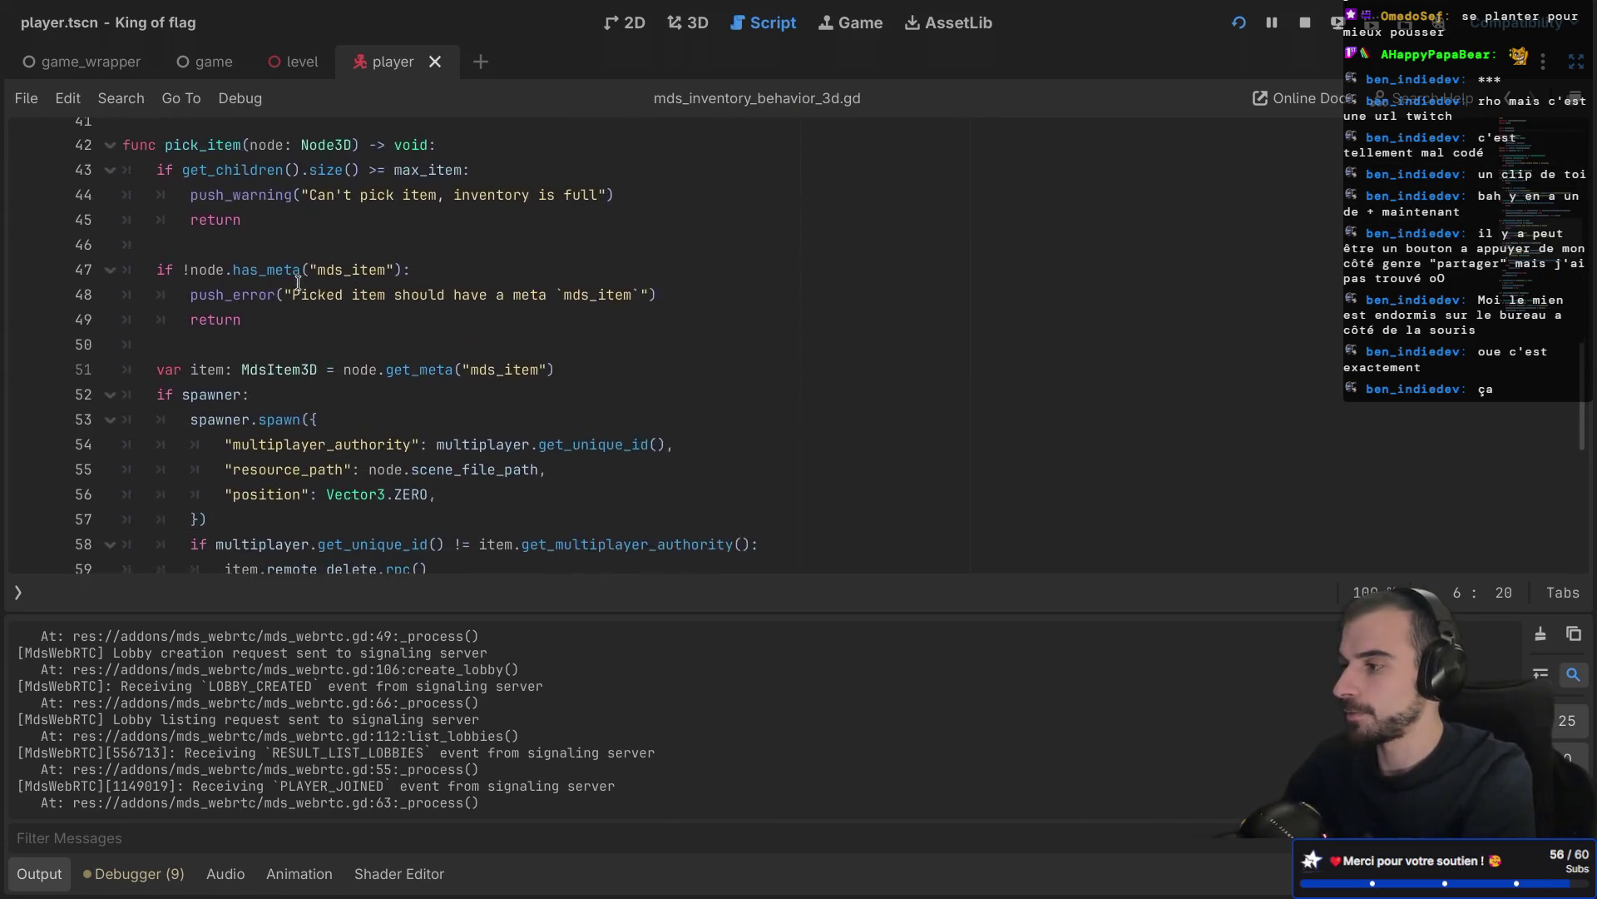
pyautogui.scroll(-3, 298, 283)
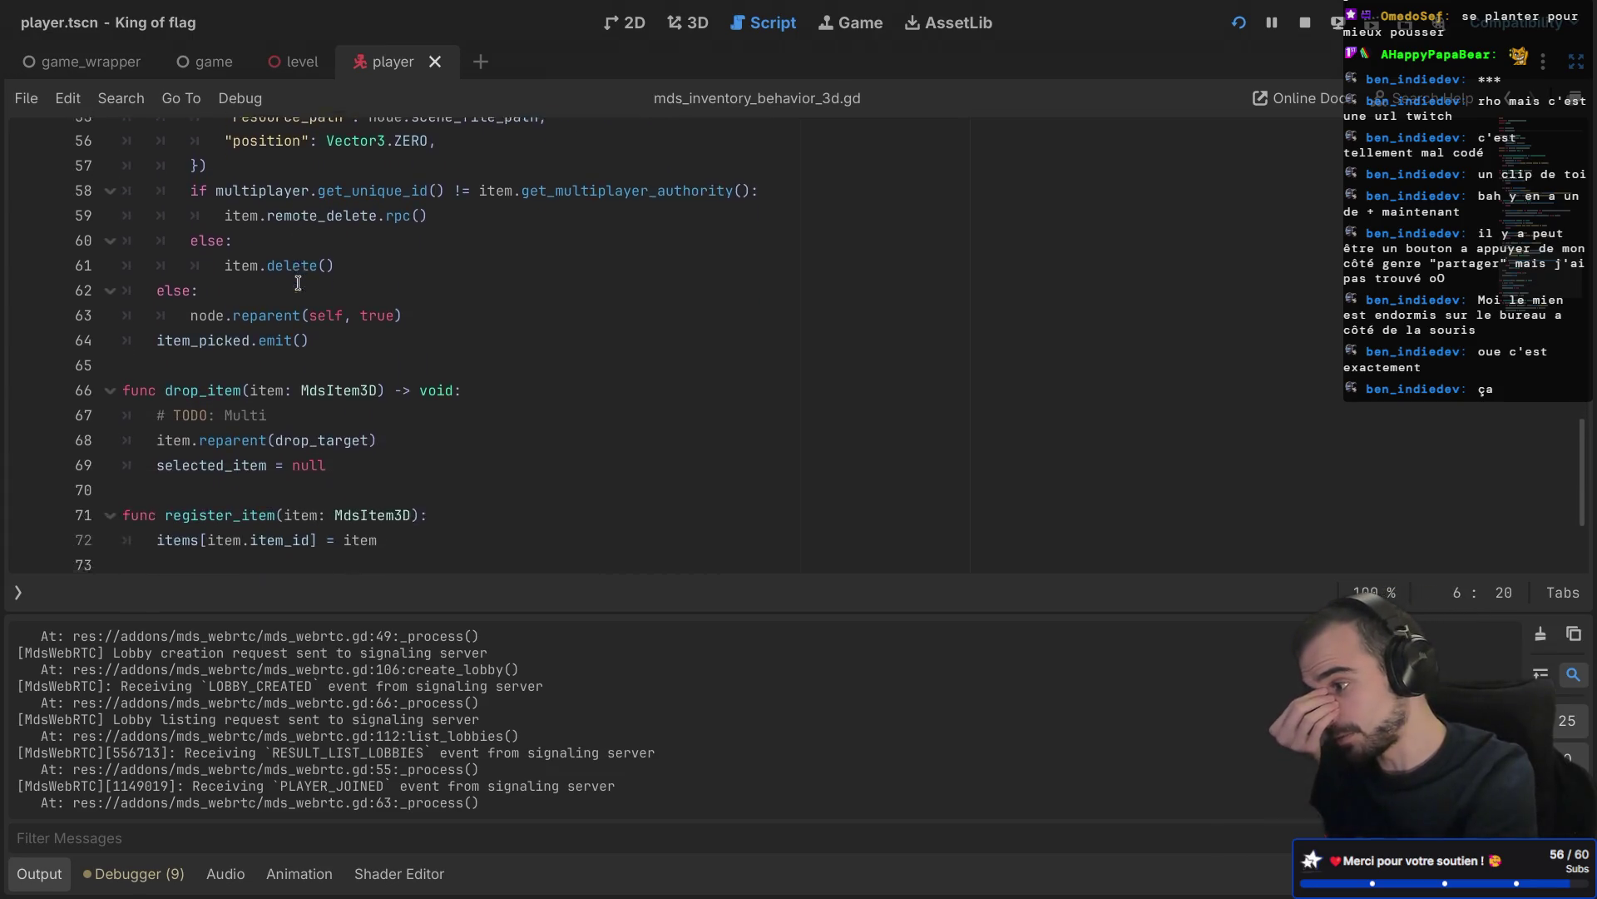
pyautogui.doubleClick(218, 297)
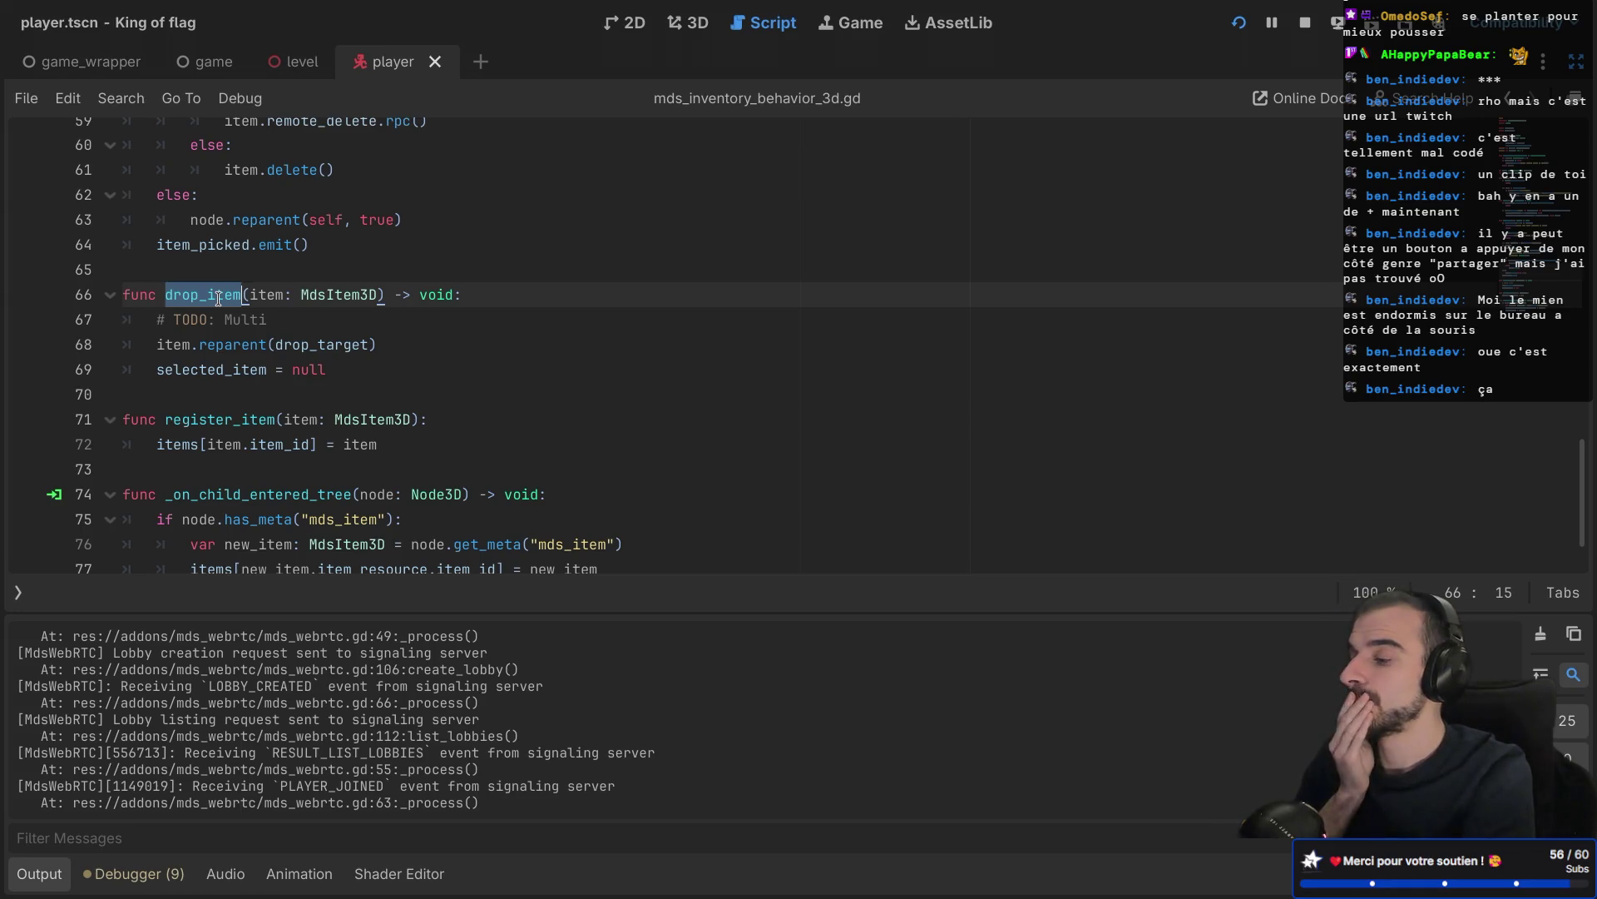
pyautogui.scroll(15, 218, 298)
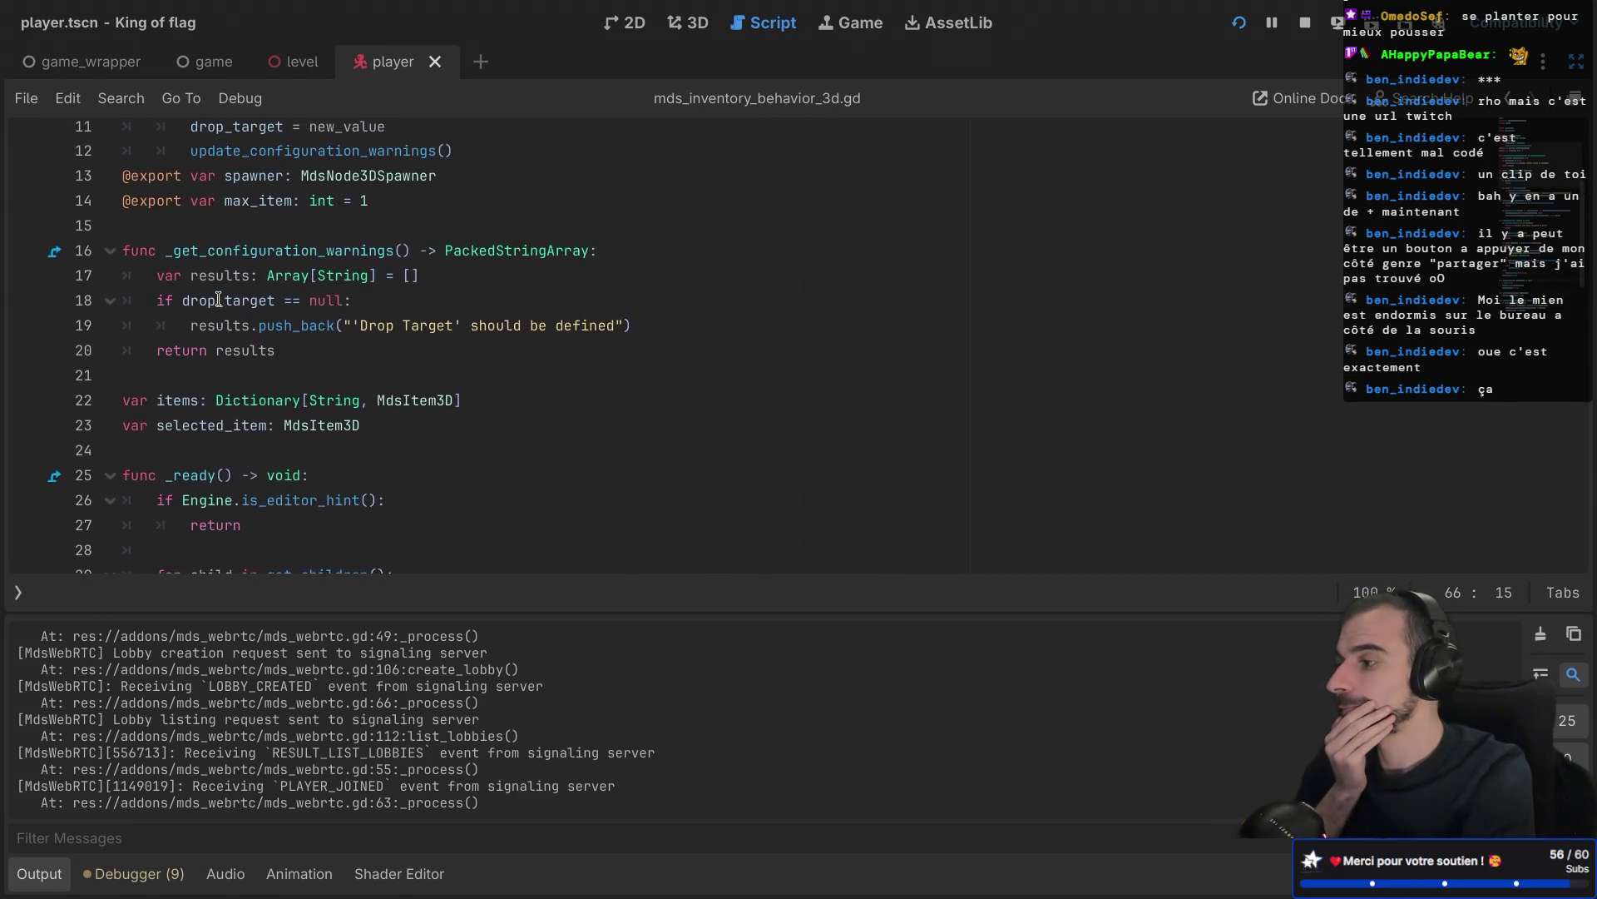
pyautogui.scroll(4, 218, 298)
# Cut the item_dropped signal line and bring back the Scene and Signals docks
pyautogui.moveTo(297, 261); pyautogui.dragTo(306, 238)
pyautogui.hotkey('ctrl', 'c')
pyautogui.press('BackSpace')
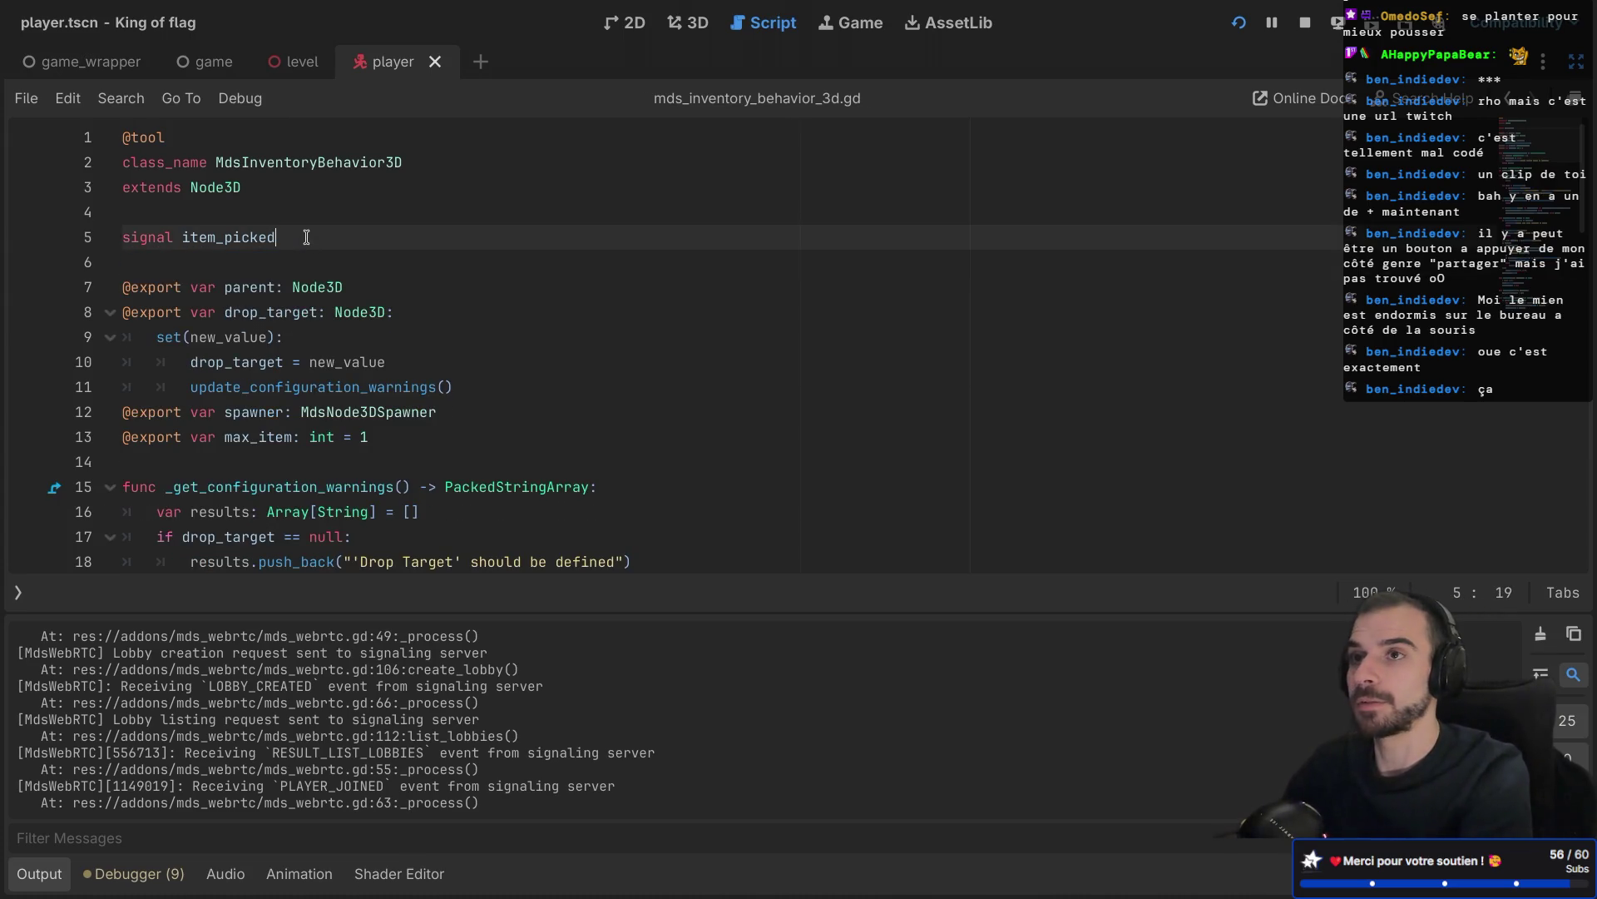
pyautogui.hotkey('ctrl', 'shift', 'F11')
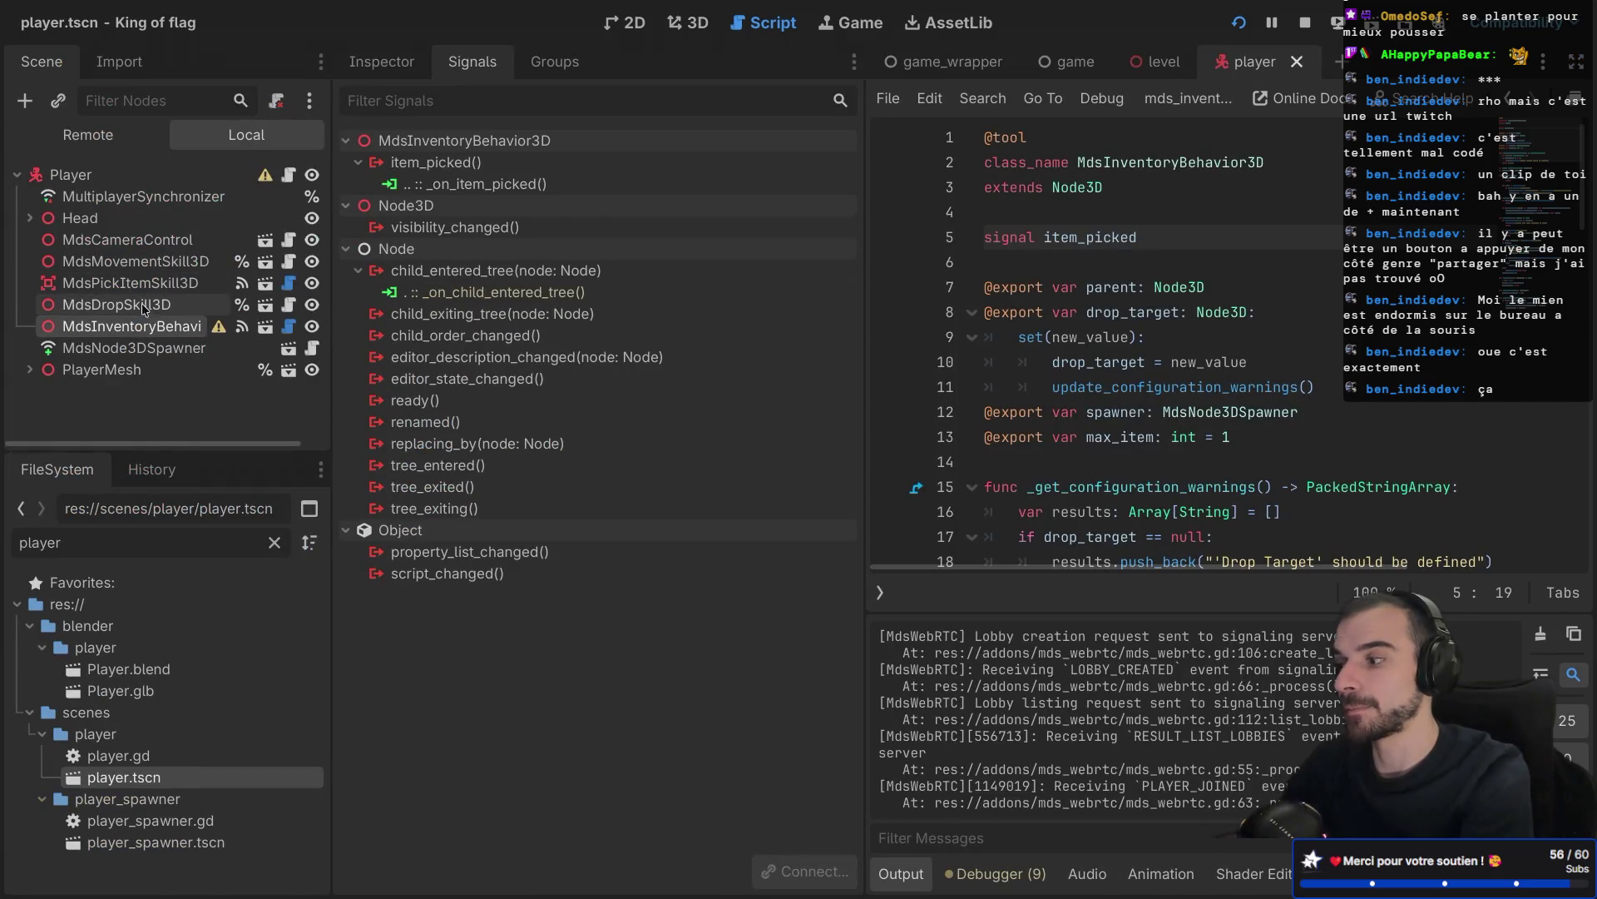
# Open the MdsDropSkill3D script and paste 'signal item_dropped' under class_name
pyautogui.click(138, 285)
pyautogui.click(137, 304)
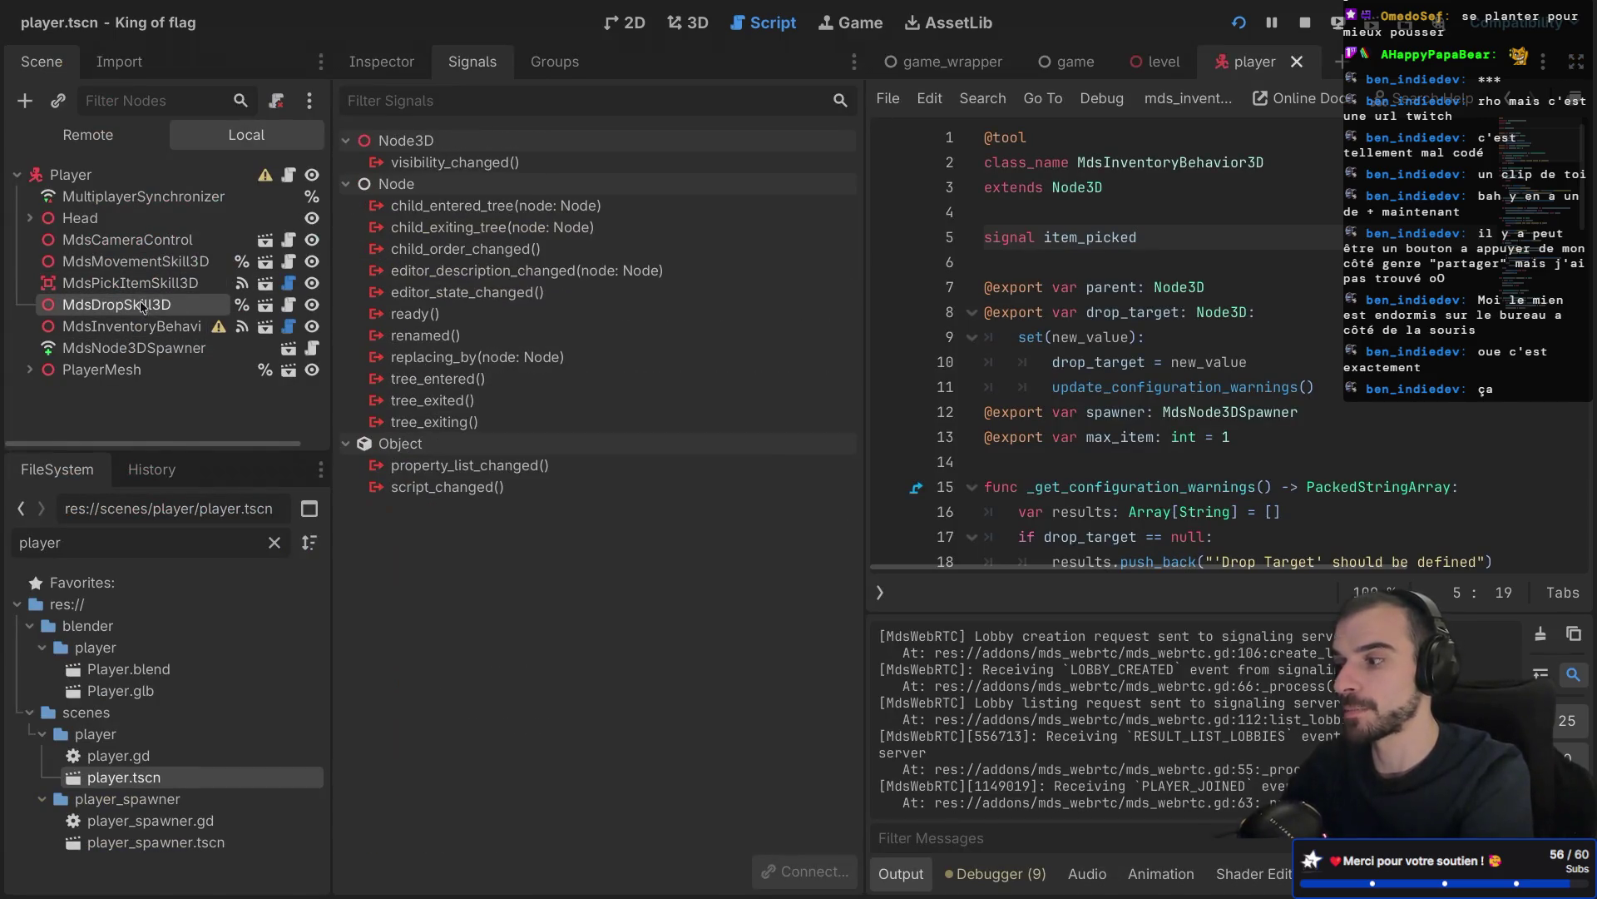
pyautogui.hotkey('ctrl', 'shift', 'F11')
pyautogui.scroll(-2, 571, 260)
pyautogui.scroll(2, 571, 259)
pyautogui.click(403, 149)
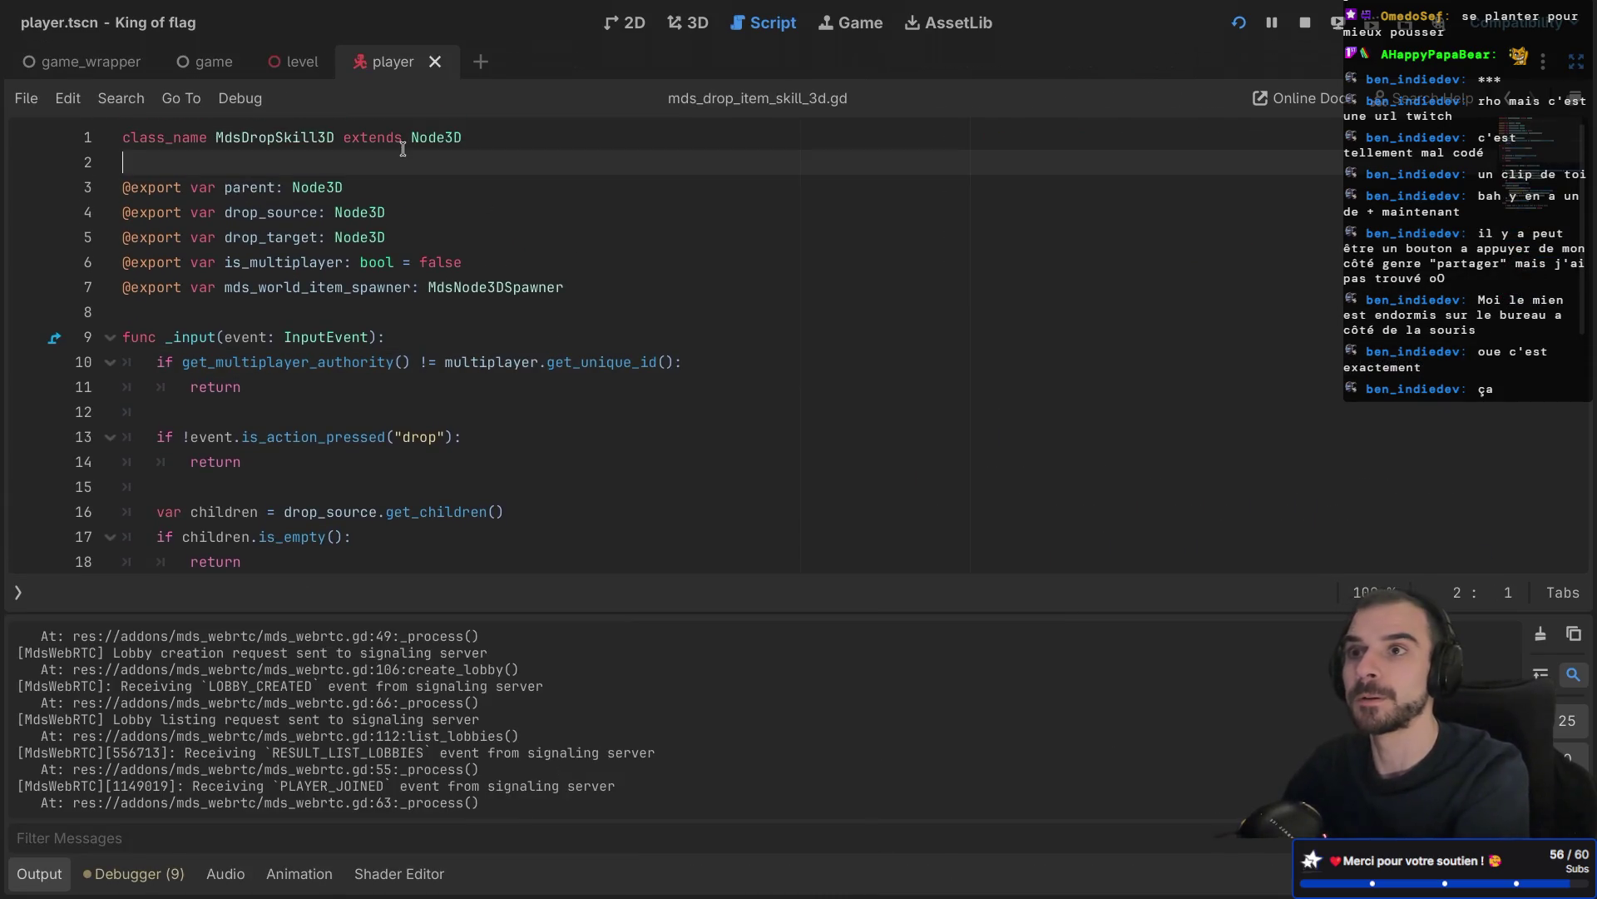
pyautogui.press('Return')
pyautogui.press('Return')
pyautogui.hotkey('ctrl', 'v')
pyautogui.press('BackSpace')
pyautogui.press('Up')
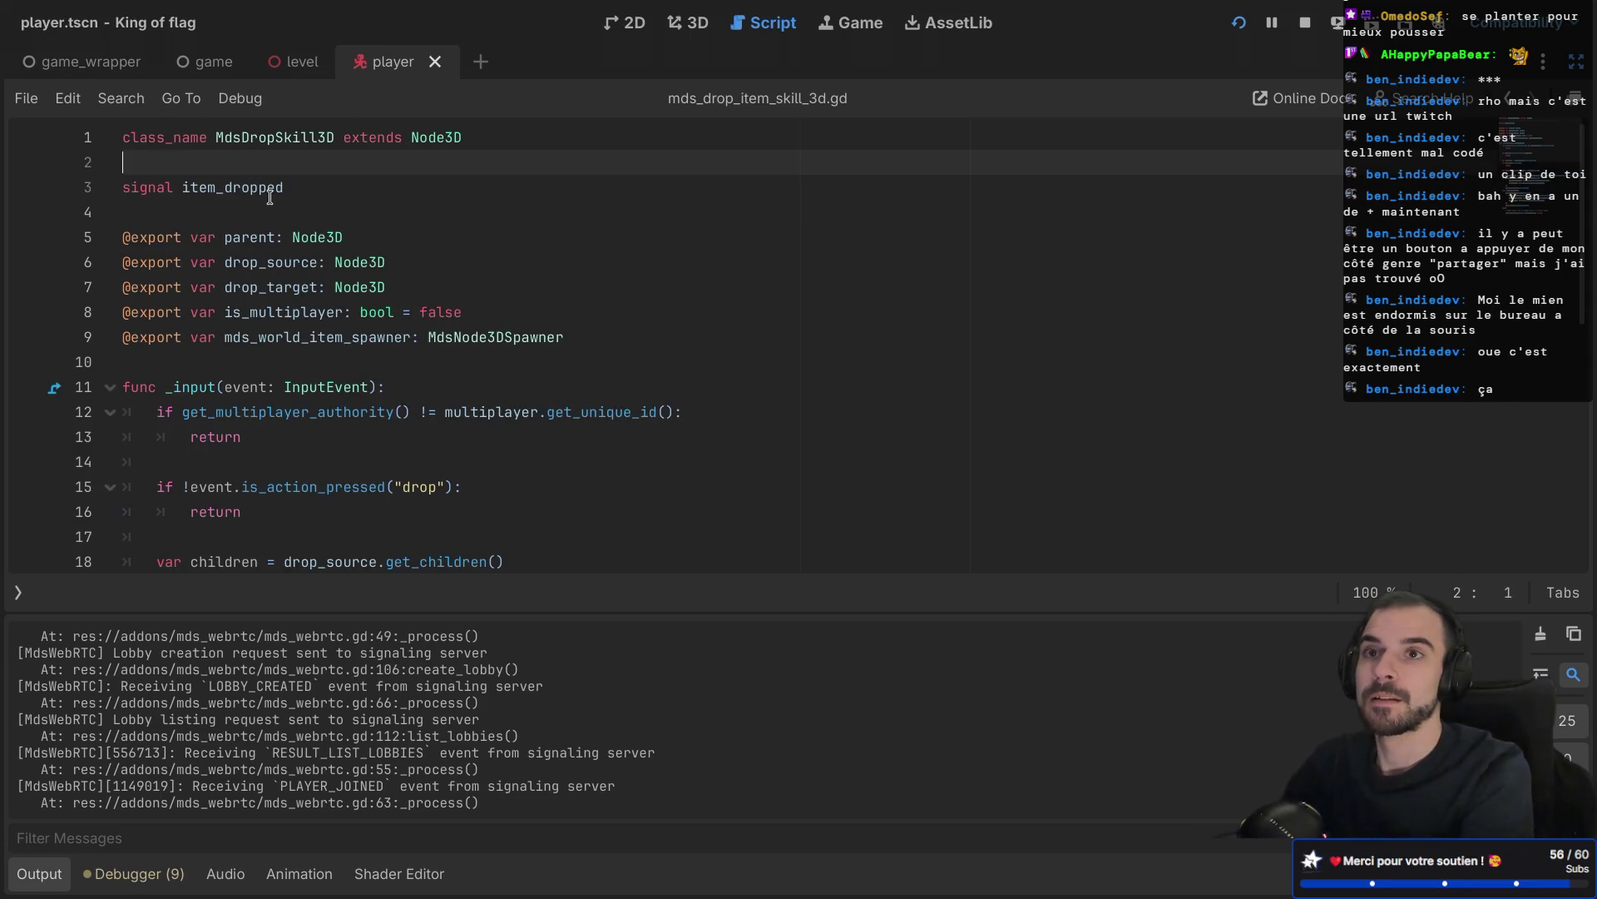
# Scroll through the drop-item skill script to the end of the input handler
pyautogui.scroll(-4, 271, 197)
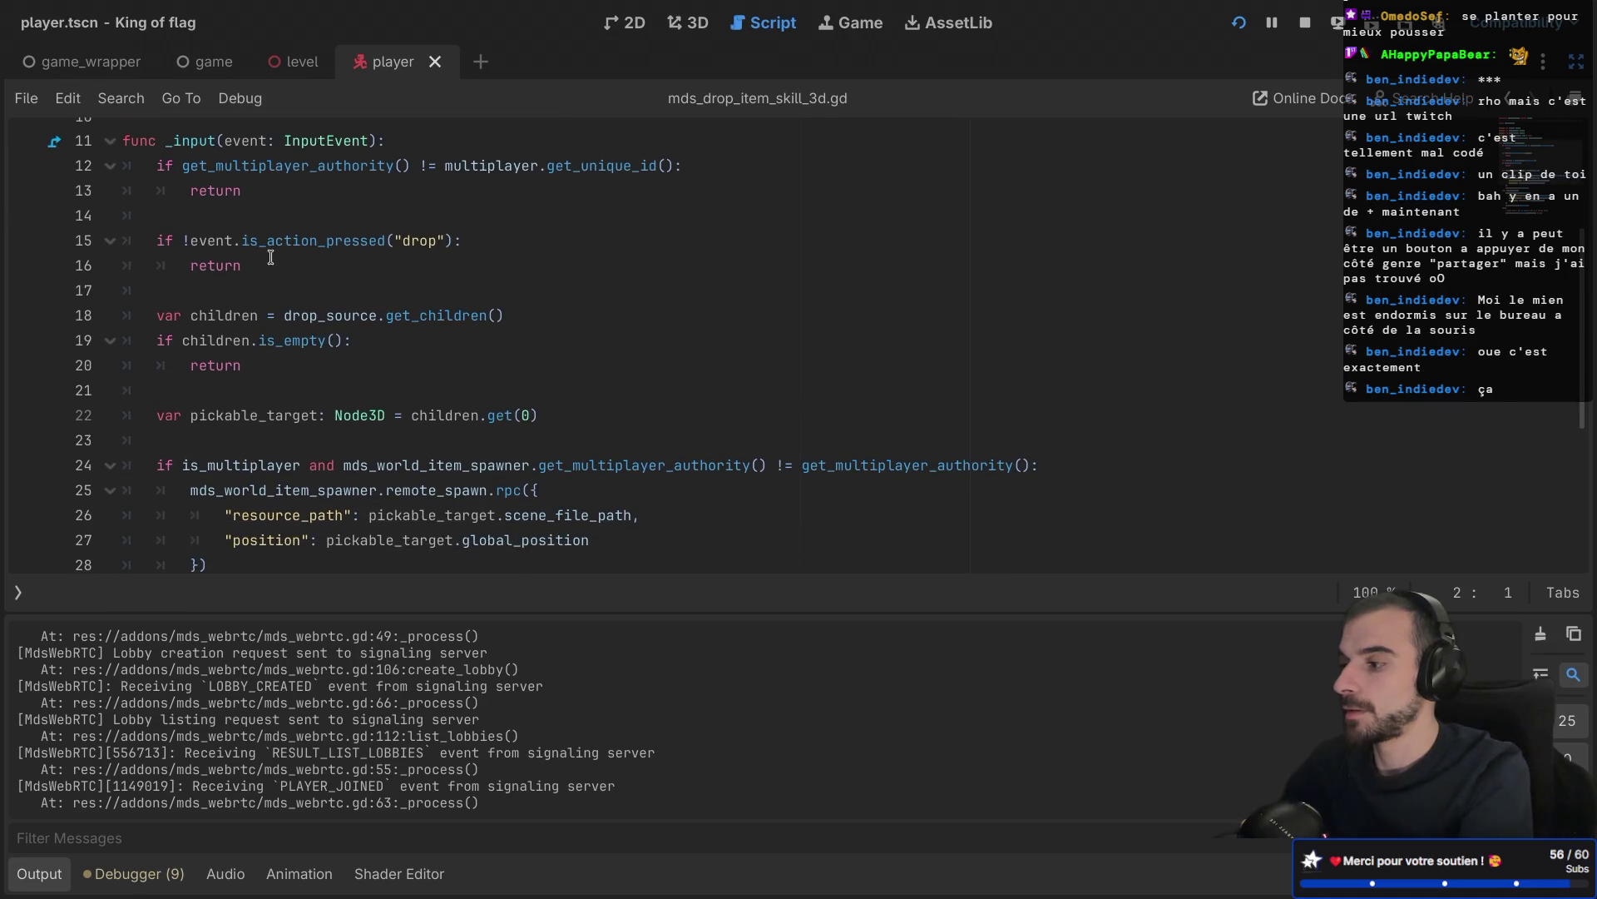
pyautogui.scroll(-3, 270, 257)
pyautogui.scroll(3, 271, 257)
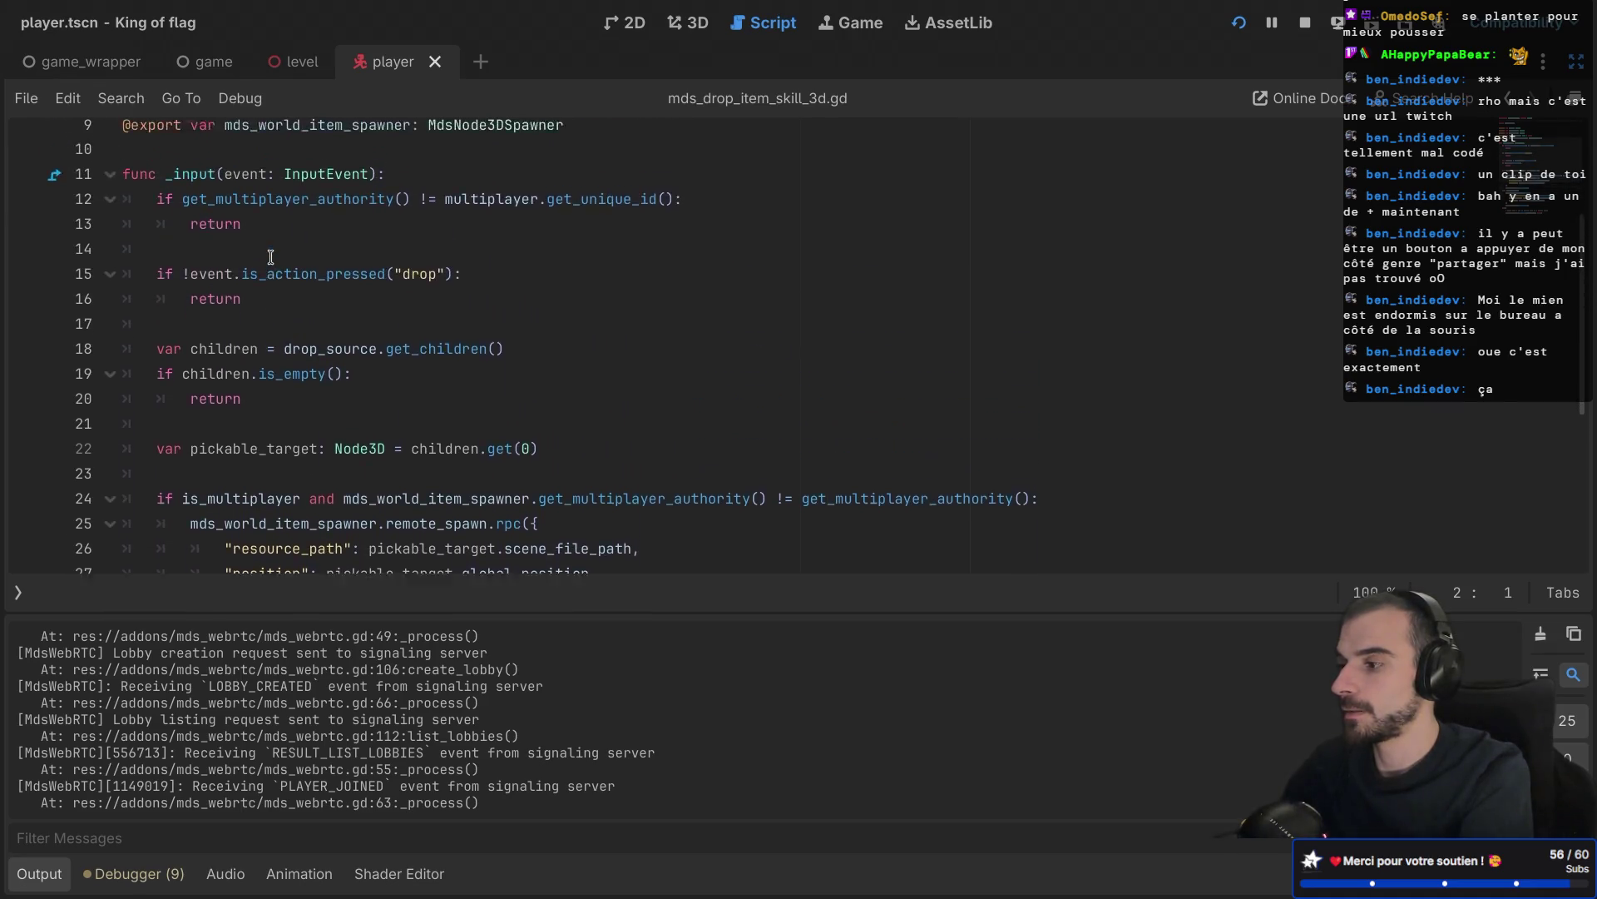
pyautogui.scroll(1, 270, 257)
pyautogui.scroll(-2, 271, 257)
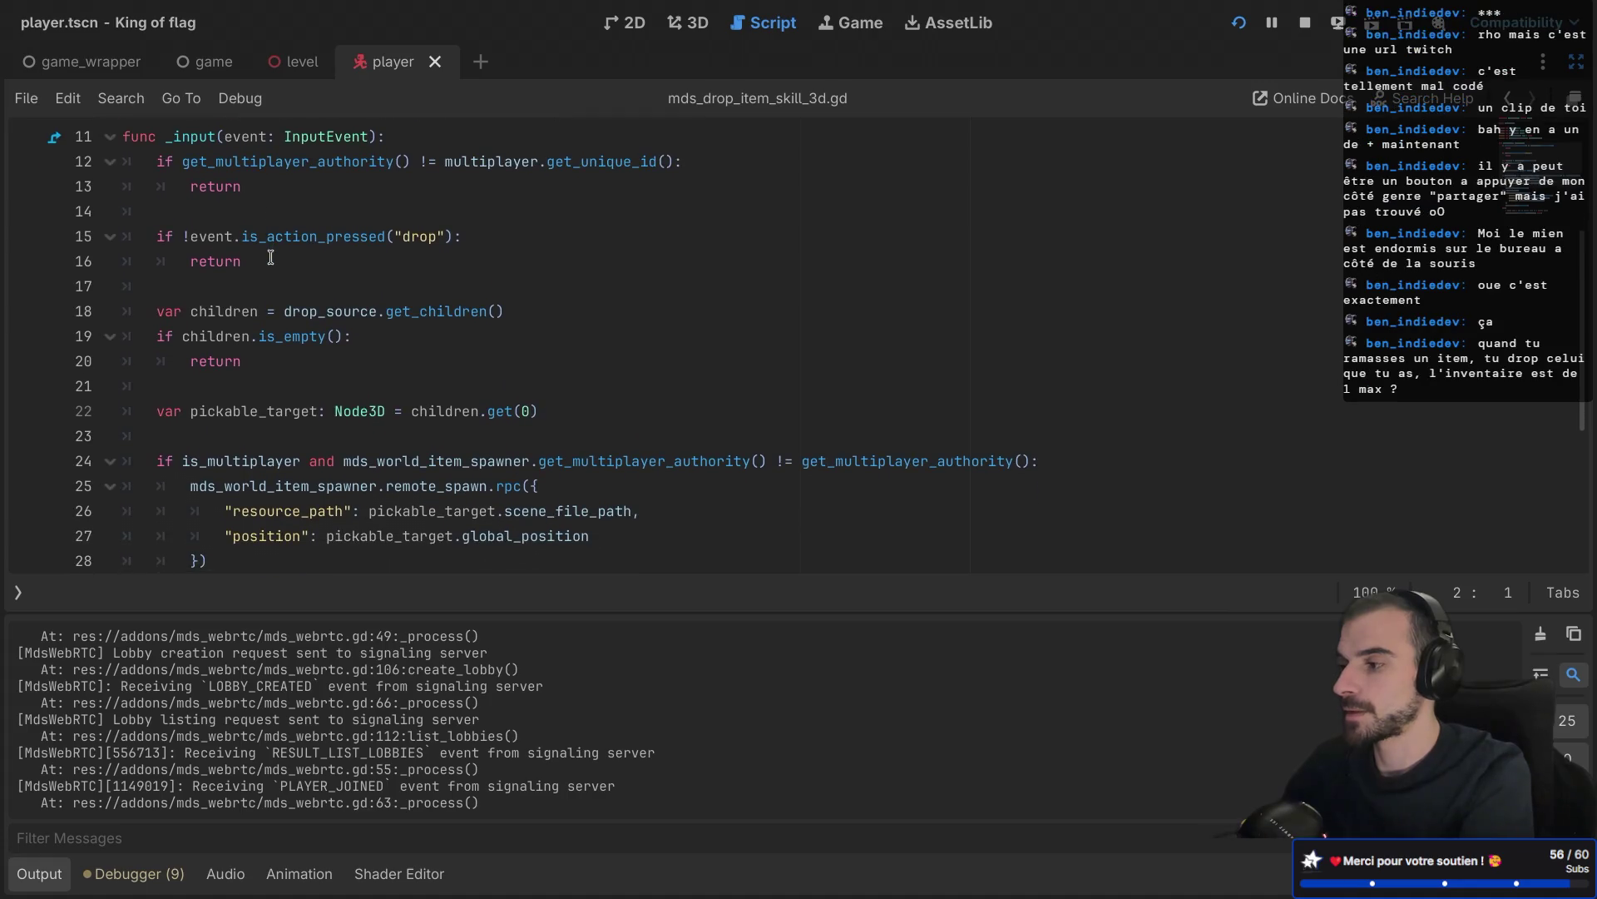
pyautogui.scroll(-2, 270, 257)
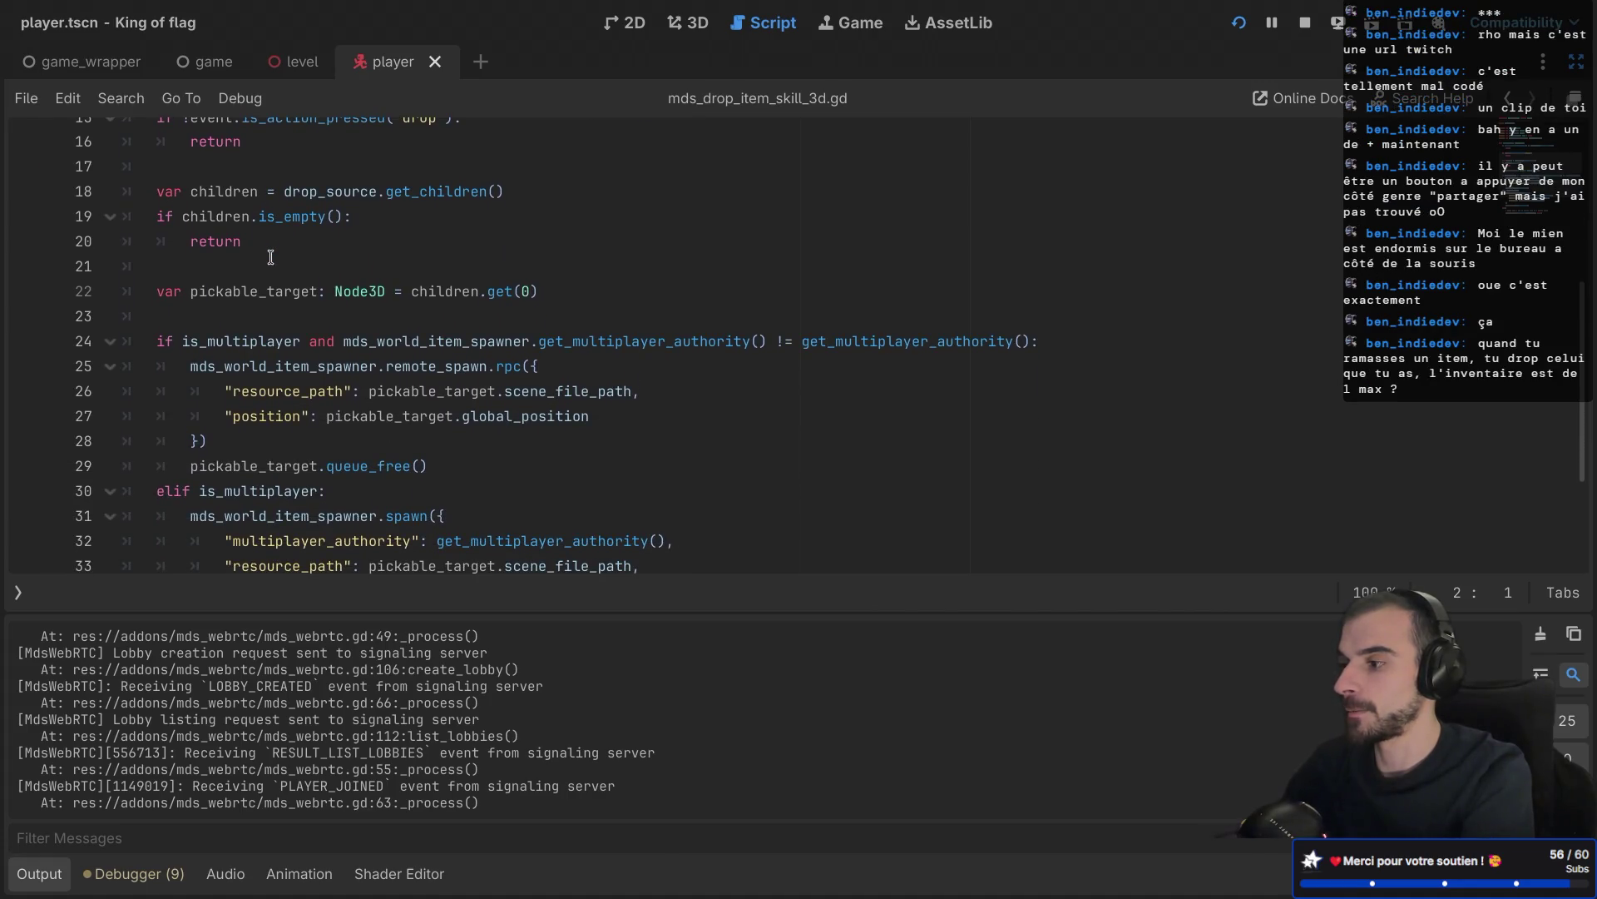
pyautogui.scroll(-2, 270, 257)
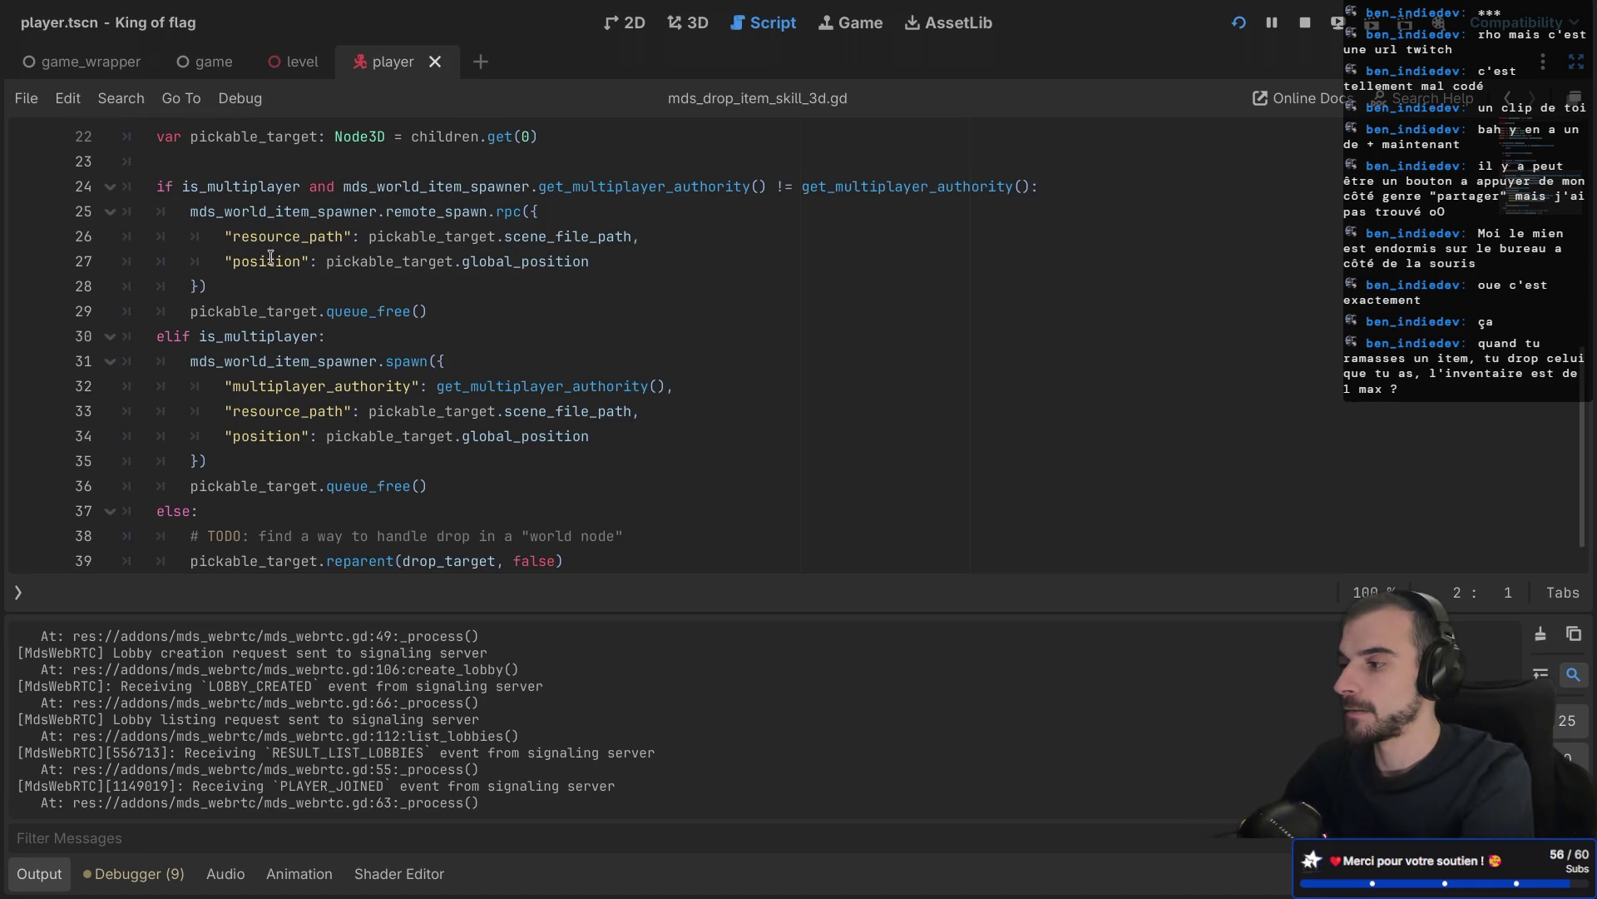
pyautogui.scroll(-1, 270, 257)
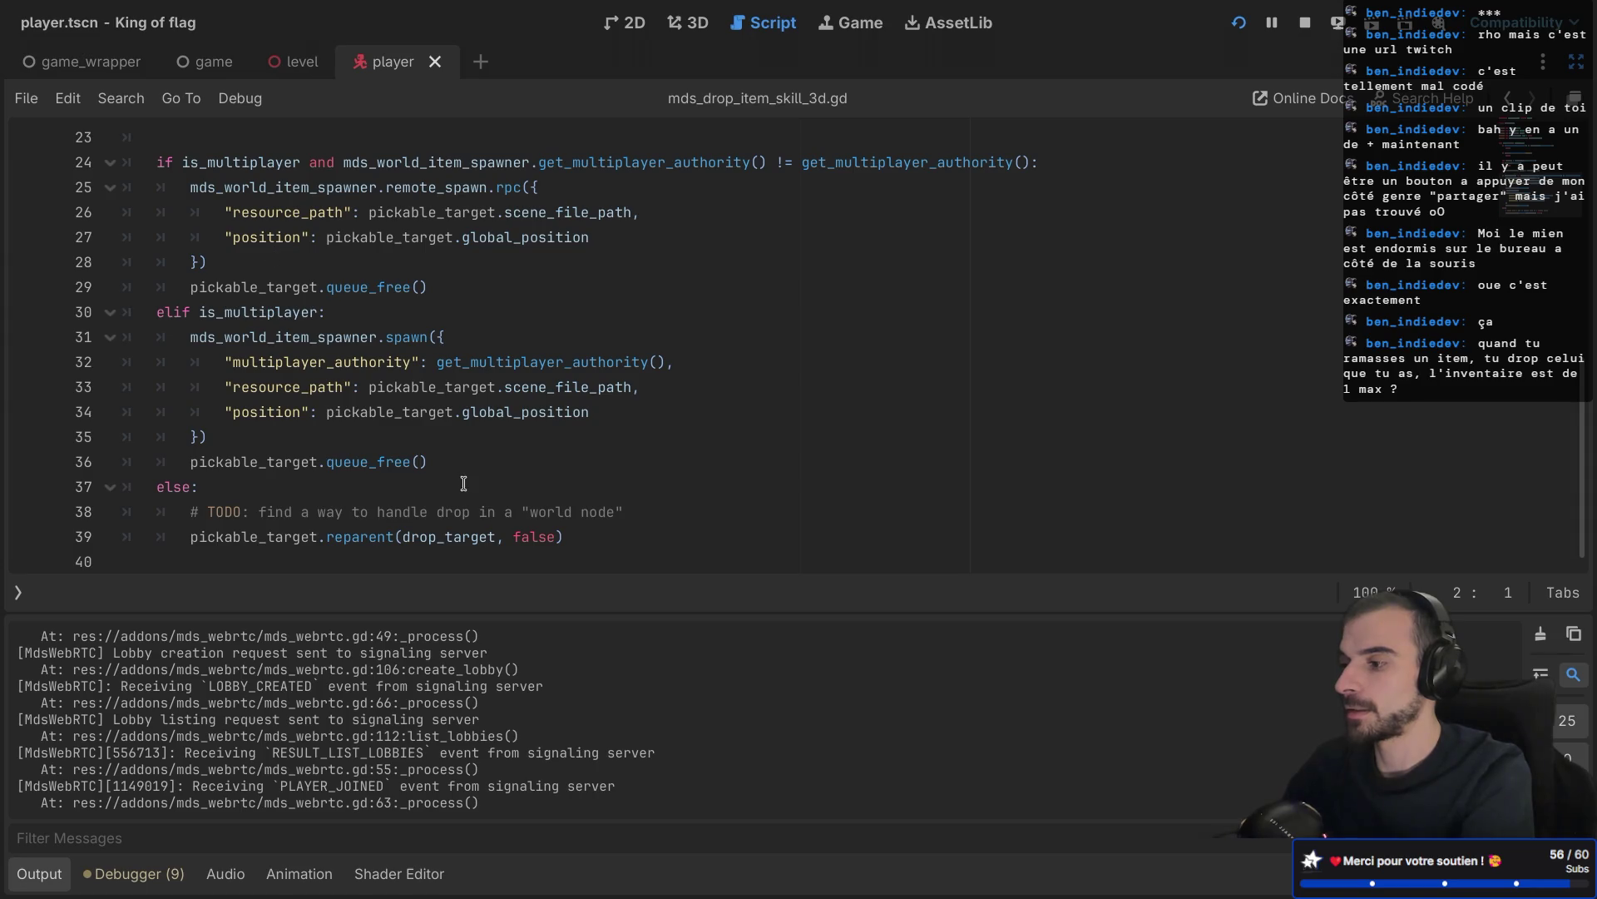
pyautogui.click(604, 531)
# Add item_dropped.emit() on line 40 after the reparent call and save the drop skill script
pyautogui.press('Down')
pyautogui.press('Tab')
pyautogui.write('item')
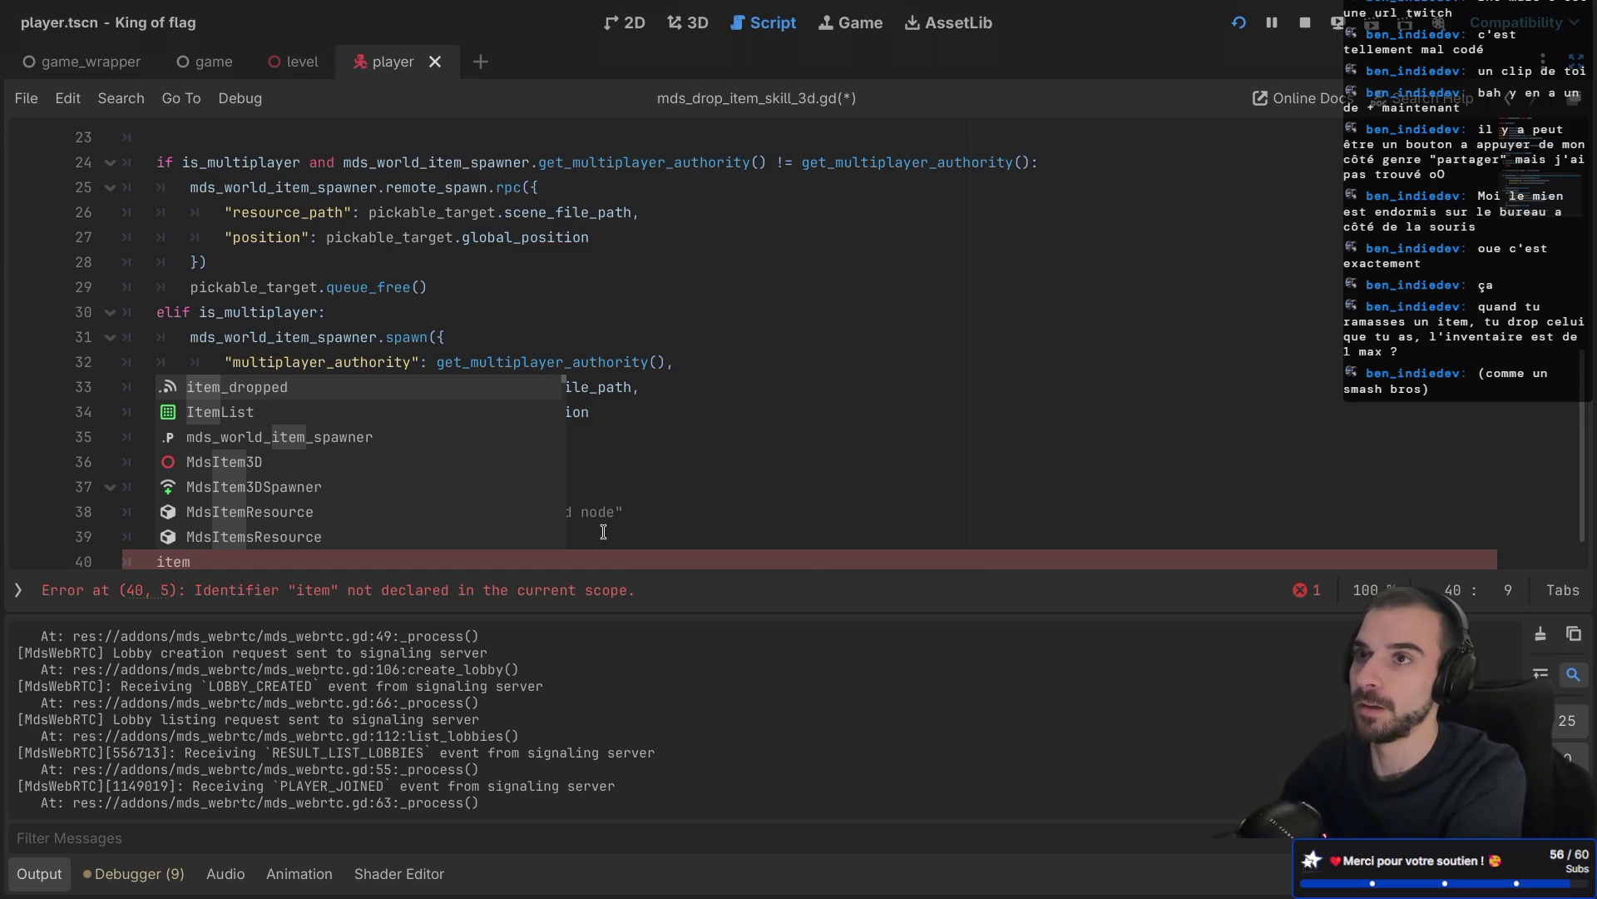
pyautogui.write('.')
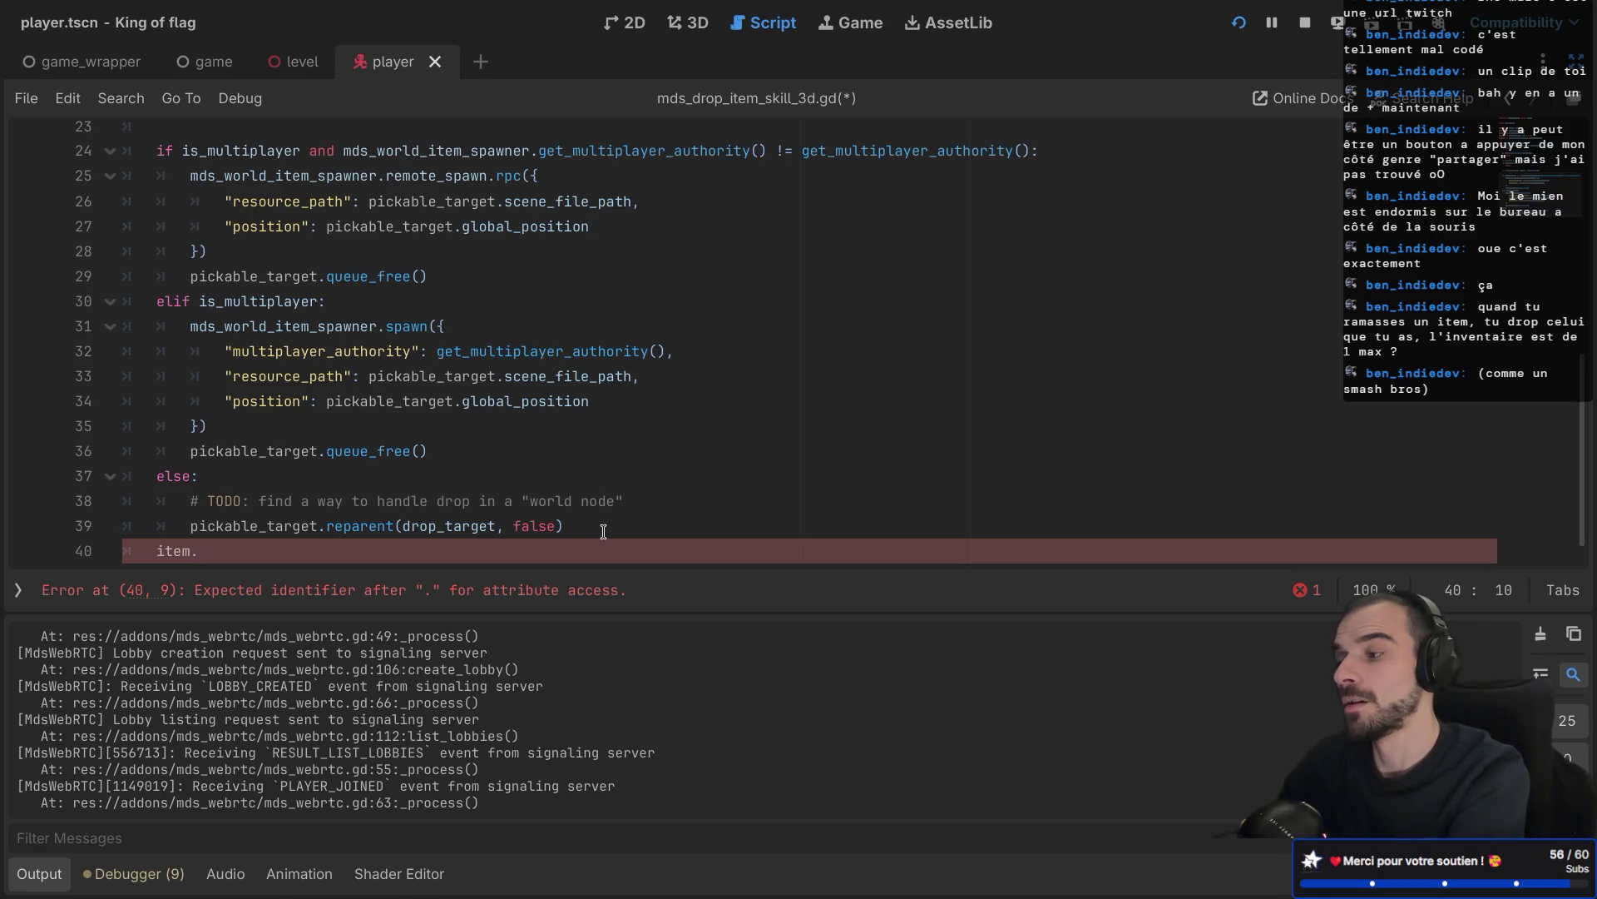
pyautogui.write('_dr')
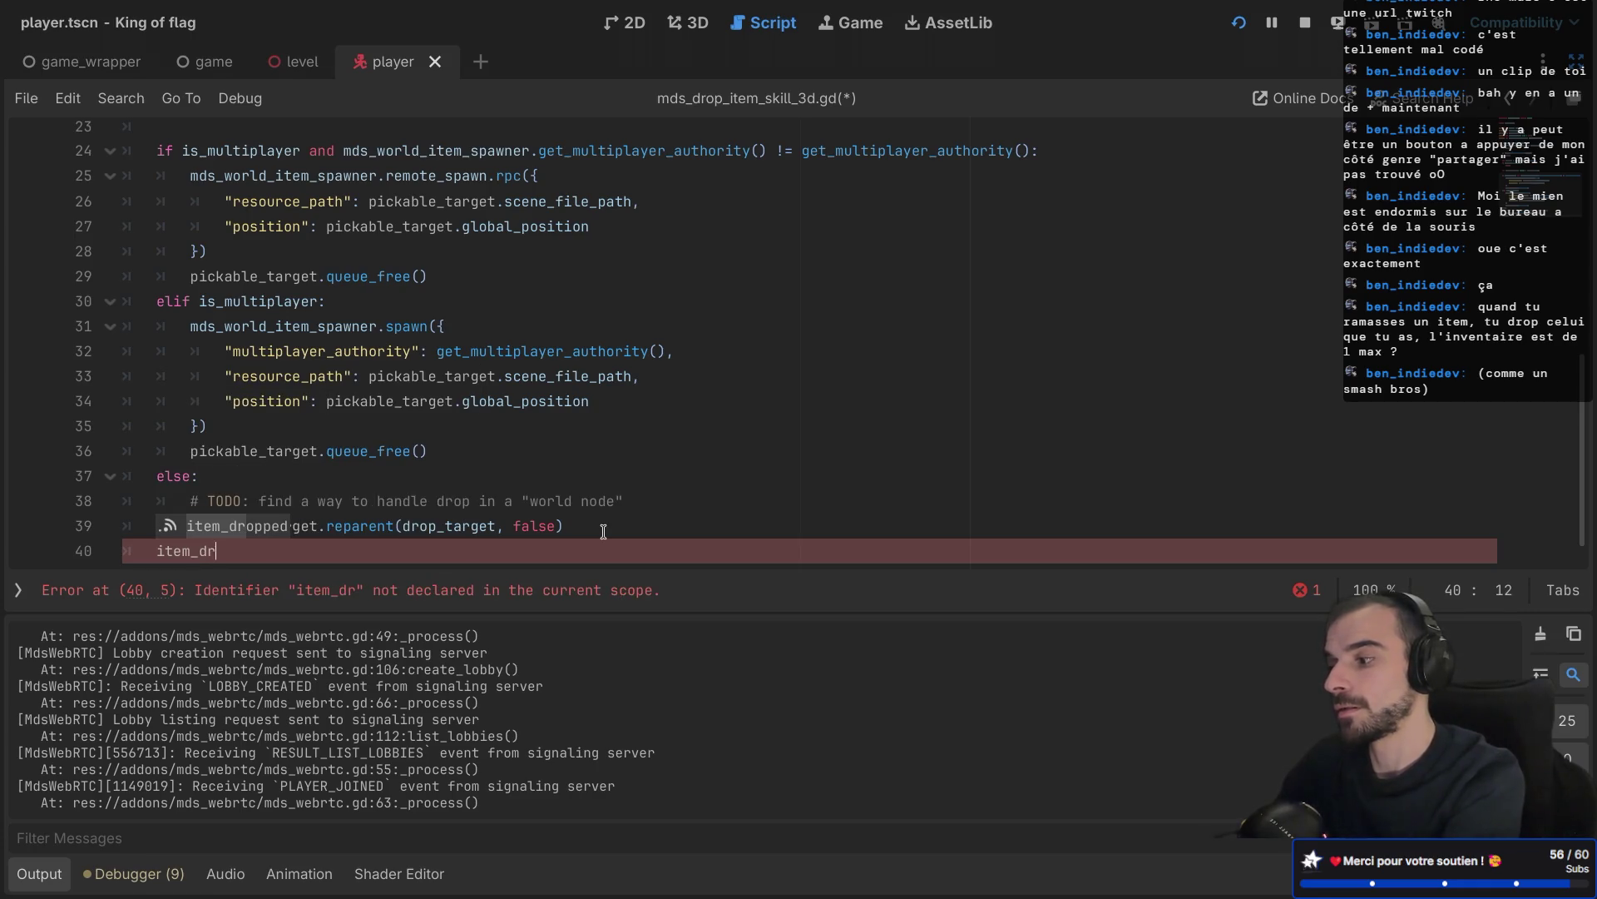
pyautogui.press('Return')
pyautogui.write('.')
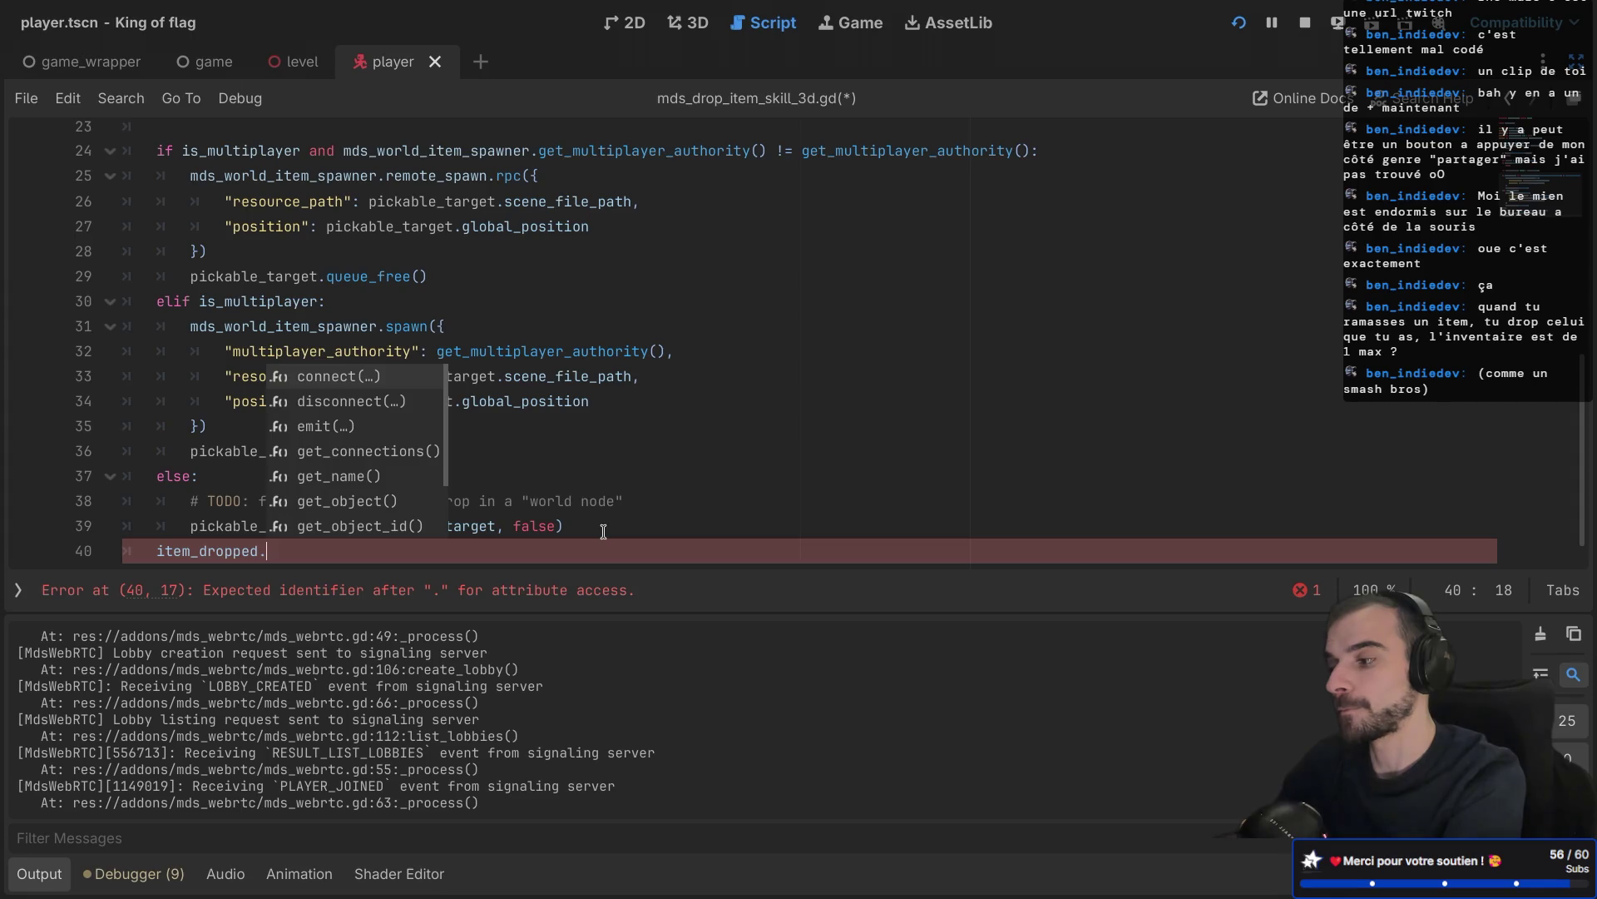
pyautogui.write('em')
pyautogui.press('Return')
pyautogui.hotkey('ctrl', 's')
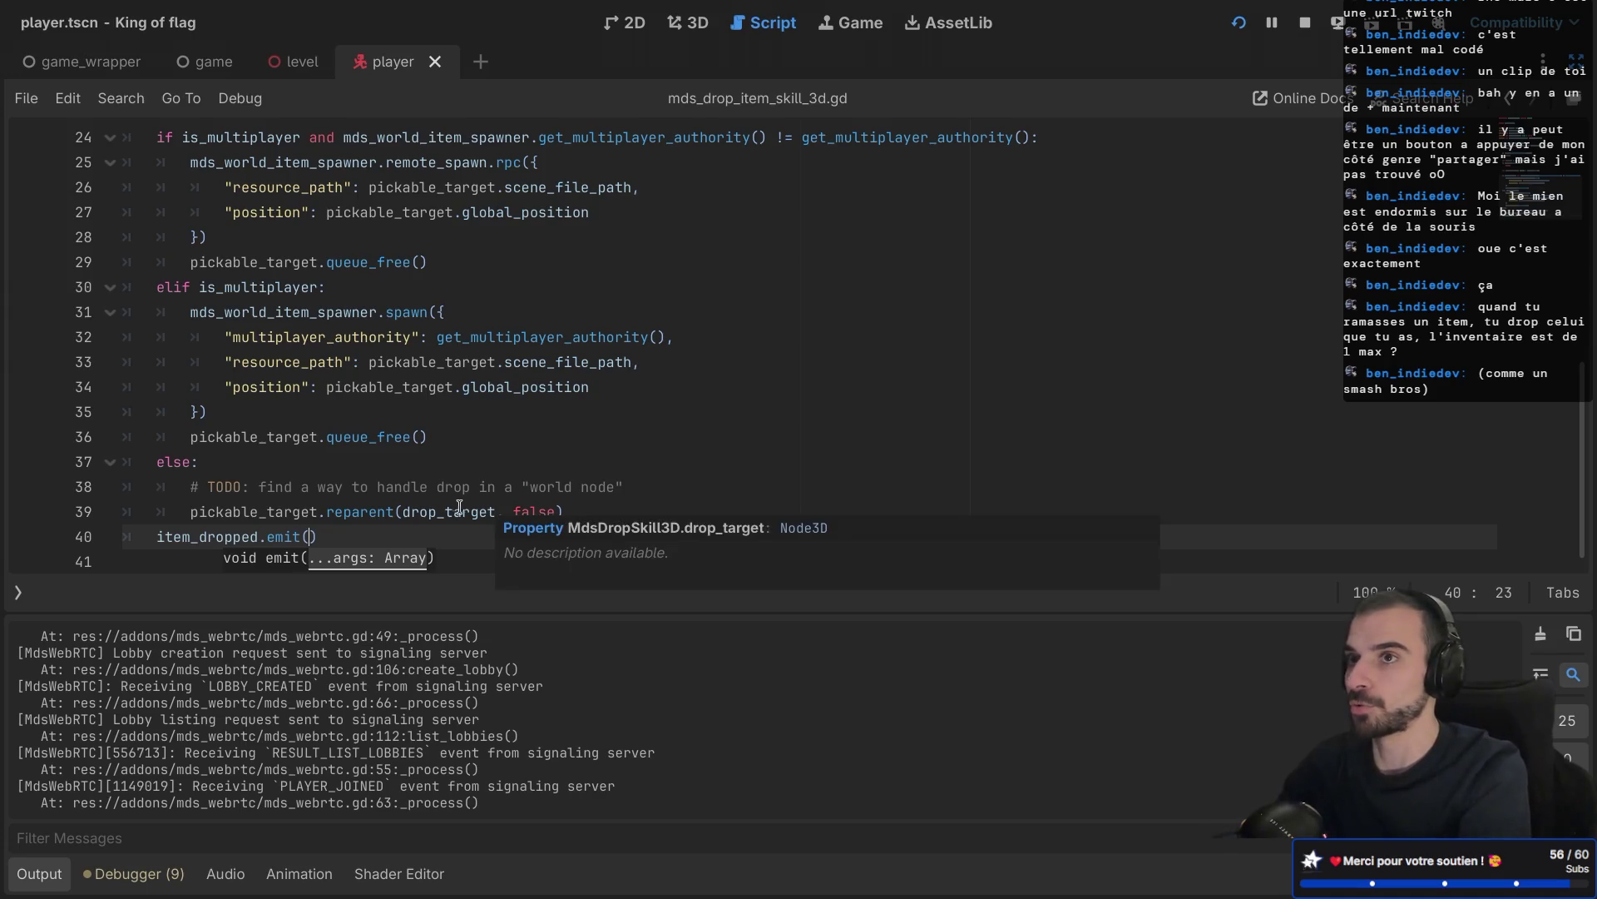
# Dismiss the reparent popup, put the caret on blank line 4, and restore the side panels
pyautogui.moveTo(331, 514)
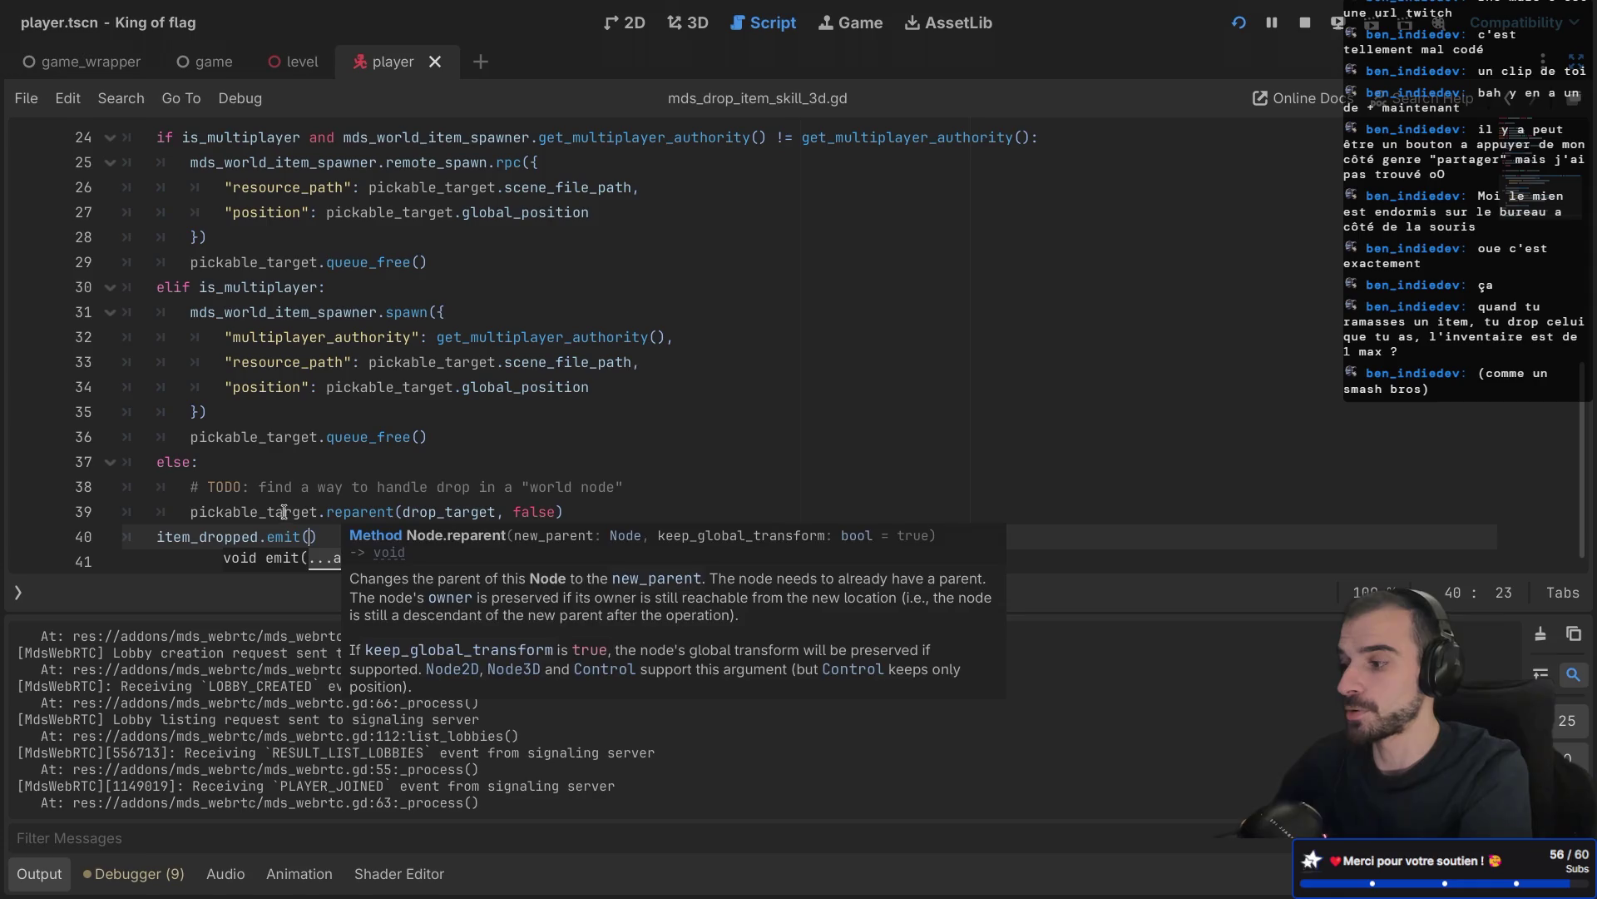
pyautogui.click(307, 505)
pyautogui.click(331, 530)
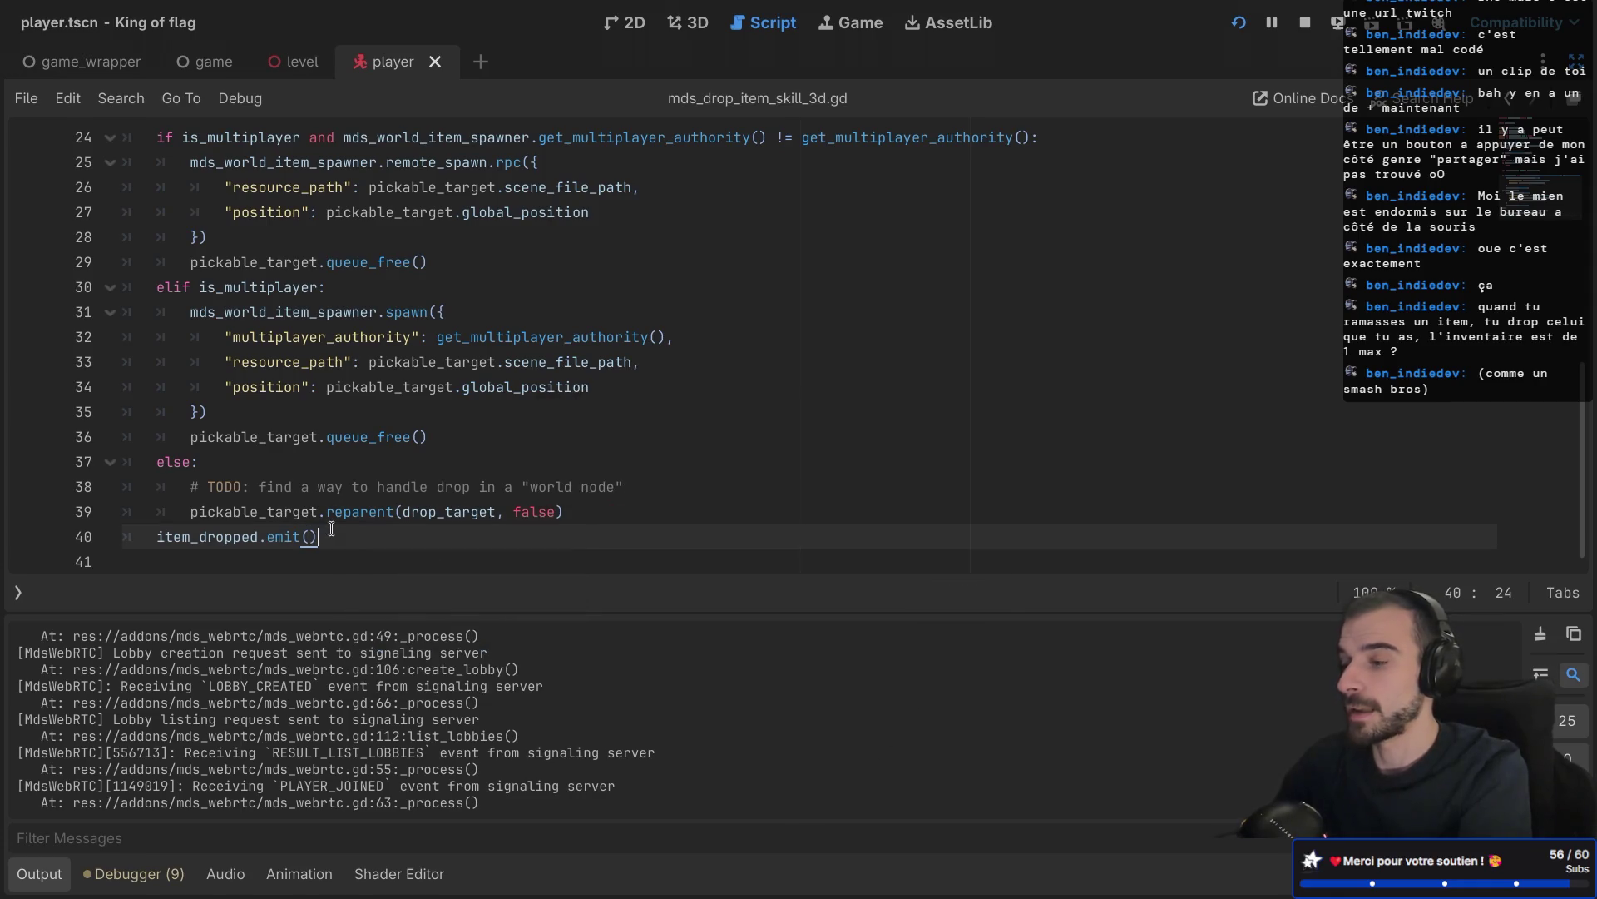
pyautogui.scroll(8, 331, 530)
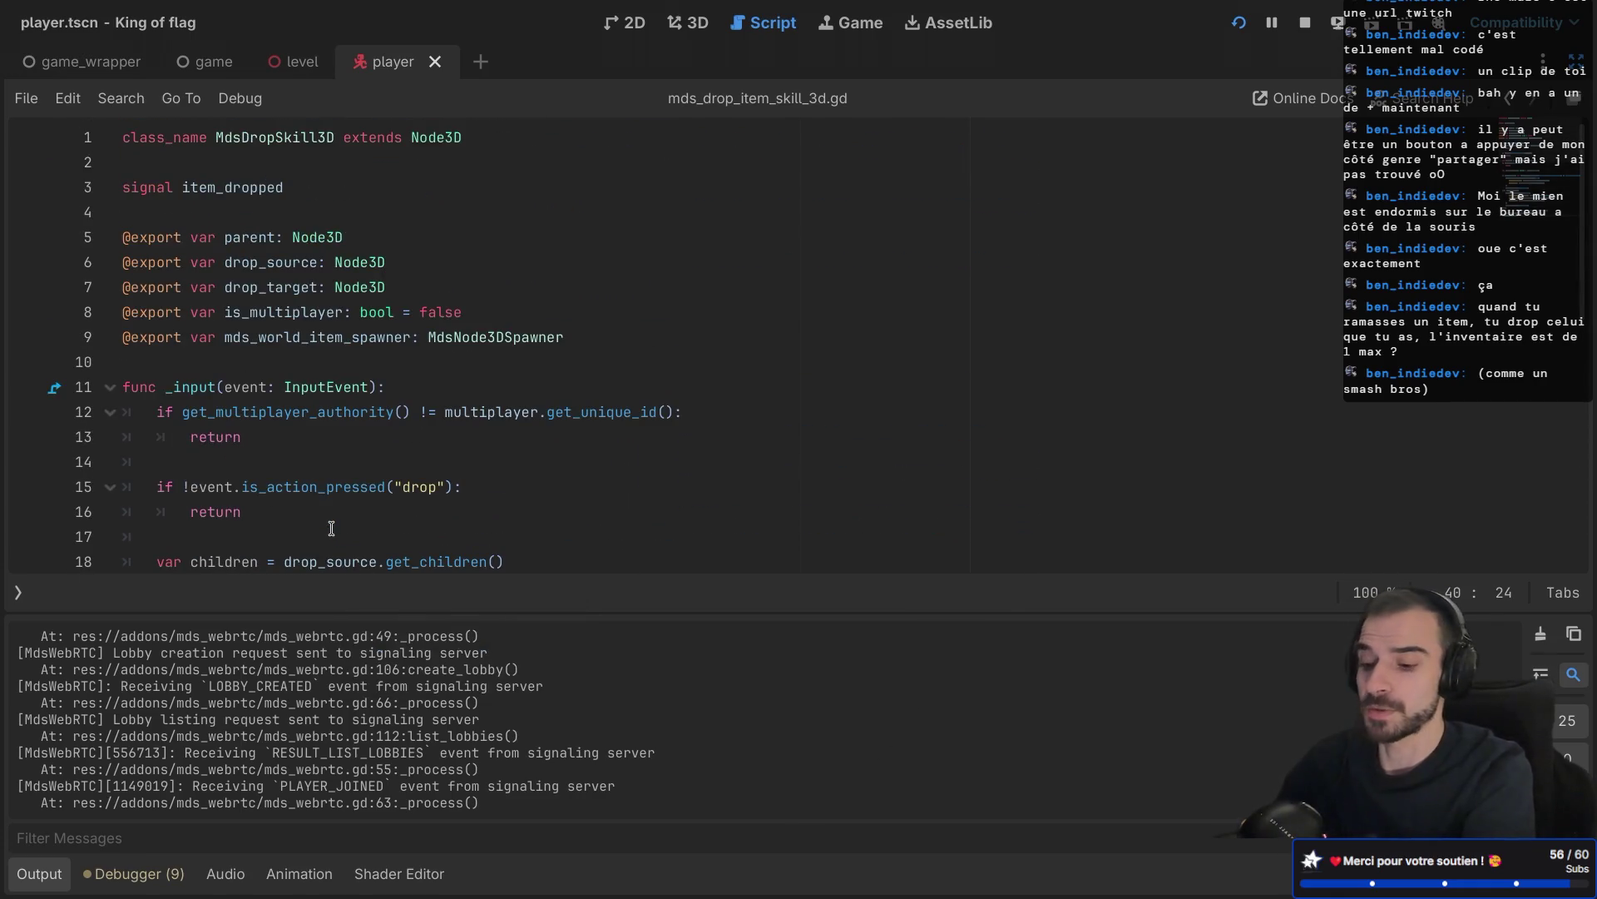
pyautogui.scroll(-8, 331, 530)
pyautogui.scroll(8, 331, 530)
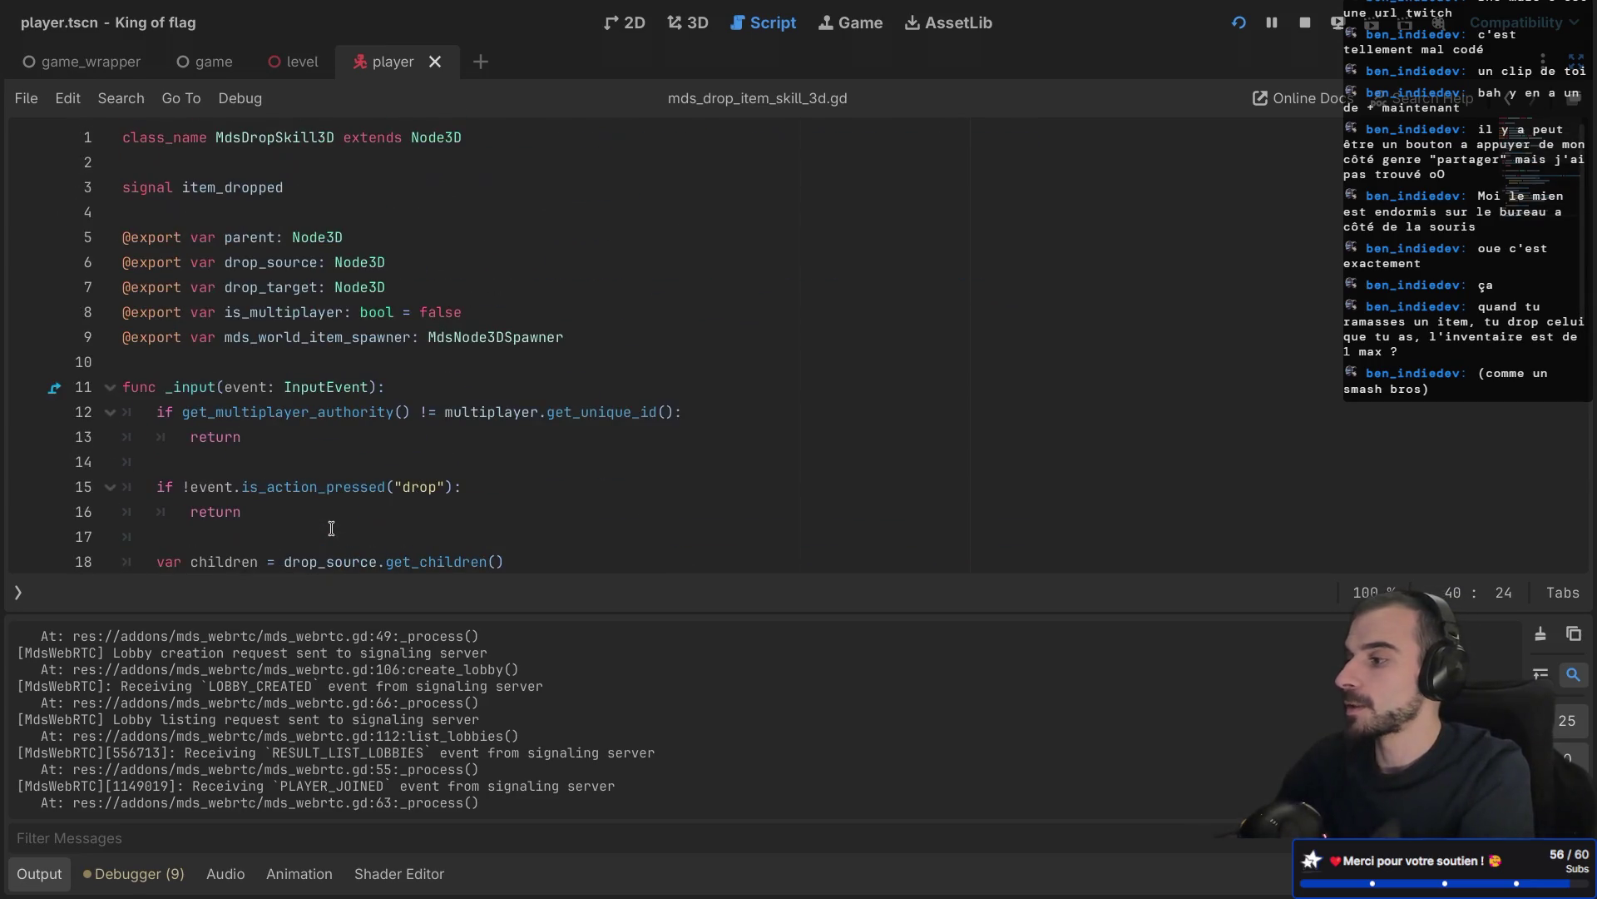
pyautogui.click(208, 195)
pyautogui.click(168, 203)
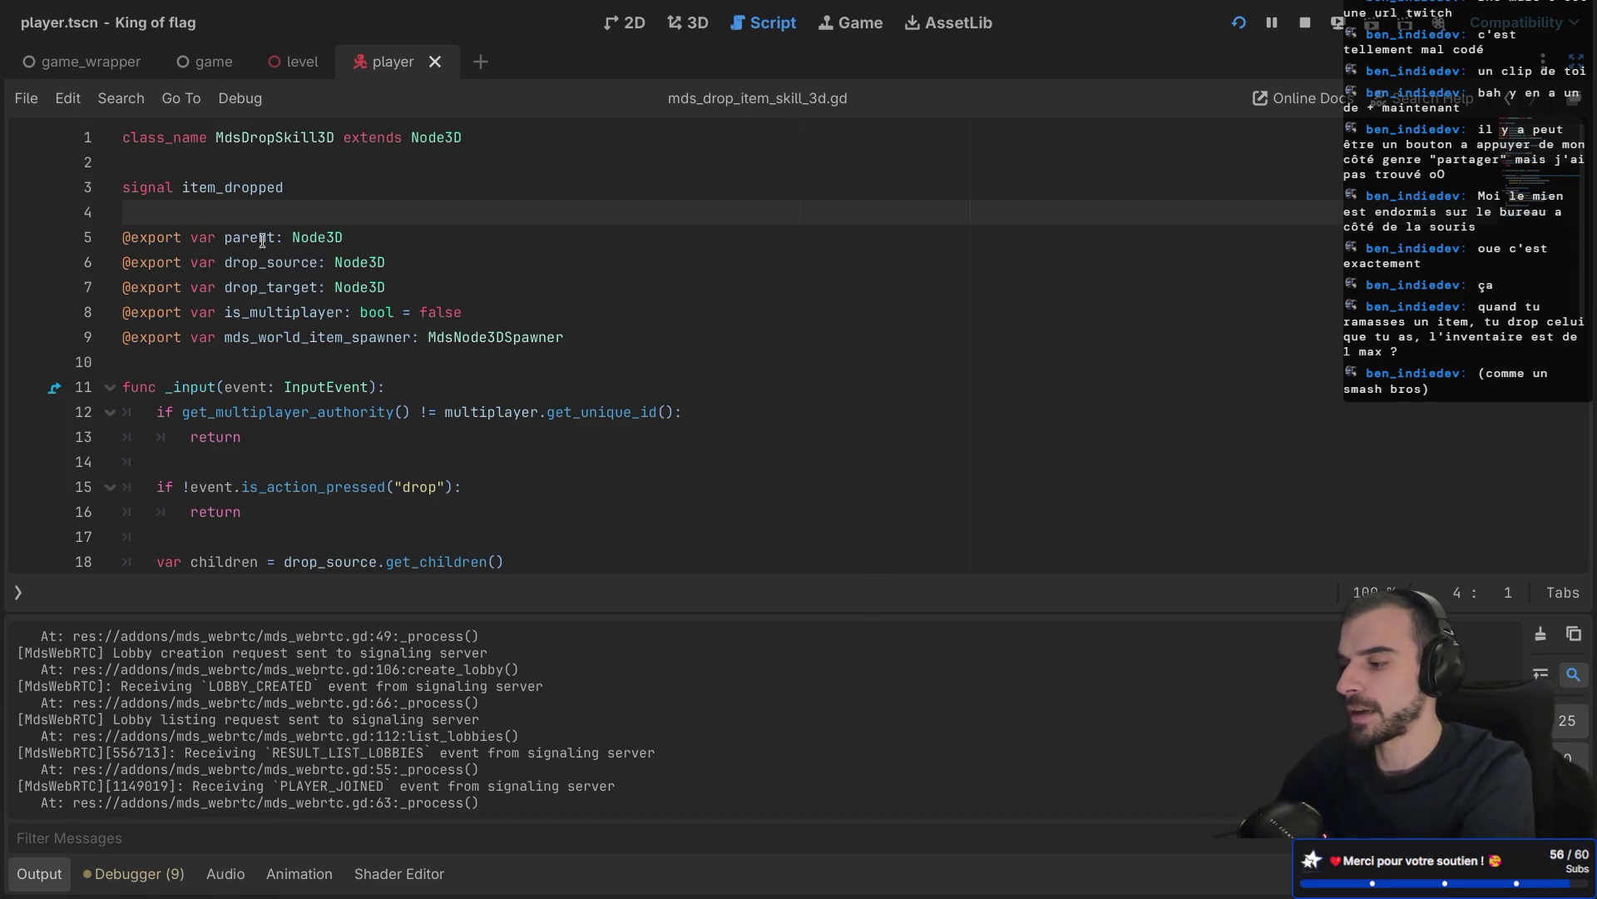
pyautogui.hotkey('ctrl', 'shift', 'F11')
pyautogui.rightClick(143, 307)
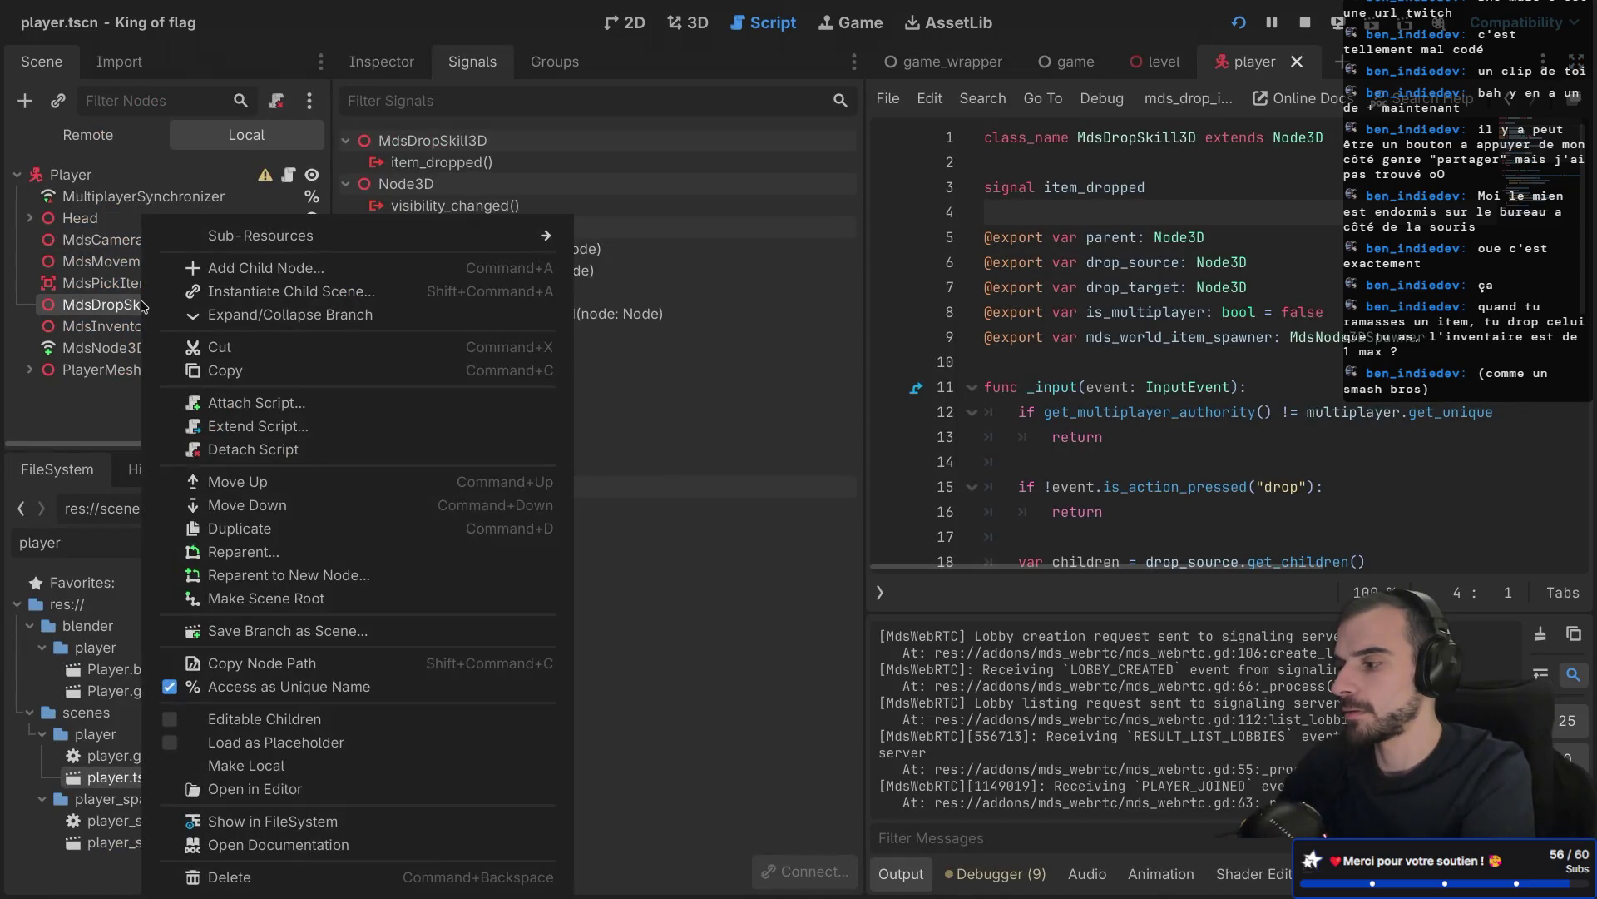
# Connect item_dropped to the Player's _on_item_dropped method; stray text 'sdsa' lands on line 4
pyautogui.click(446, 123)
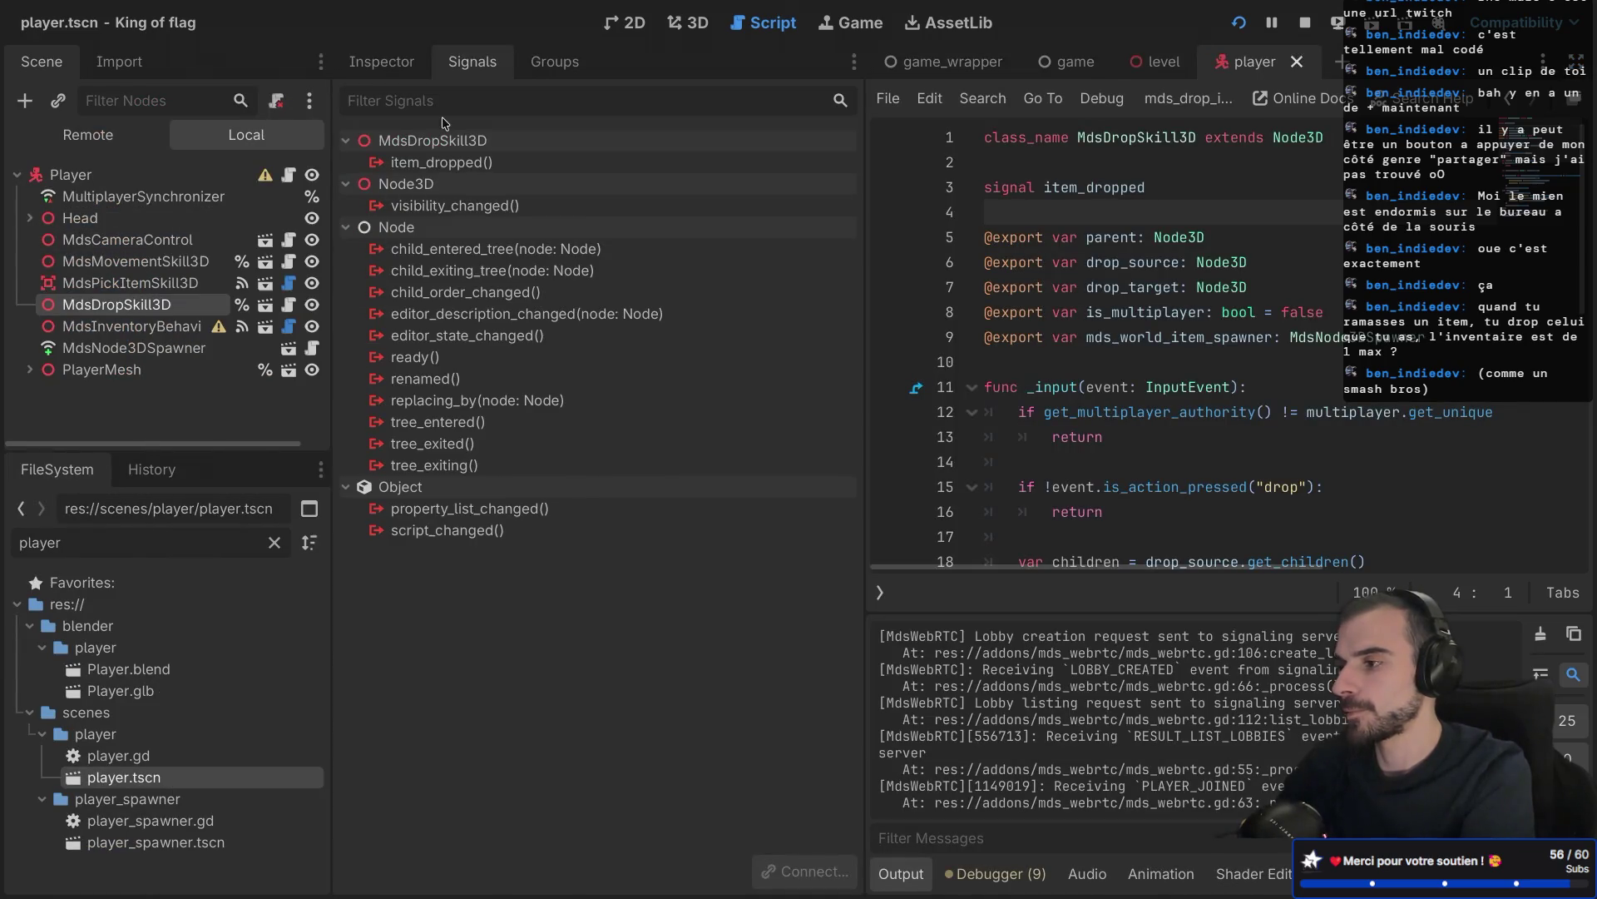
pyautogui.doubleClick(449, 163)
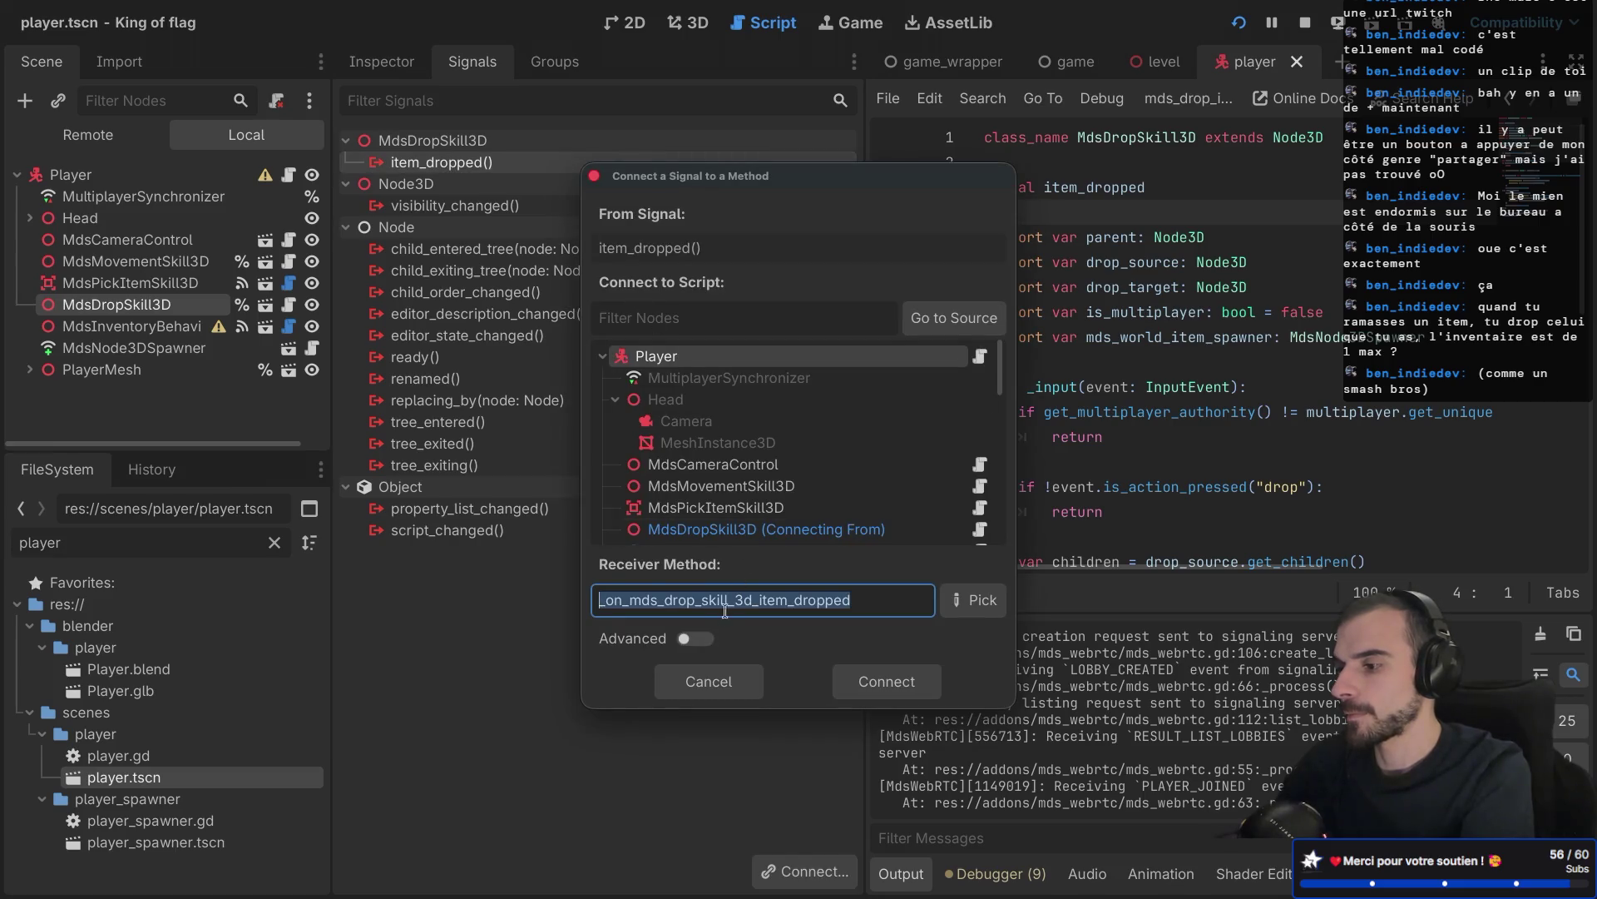
pyautogui.click(753, 602)
pyautogui.moveTo(753, 602); pyautogui.dragTo(617, 596)
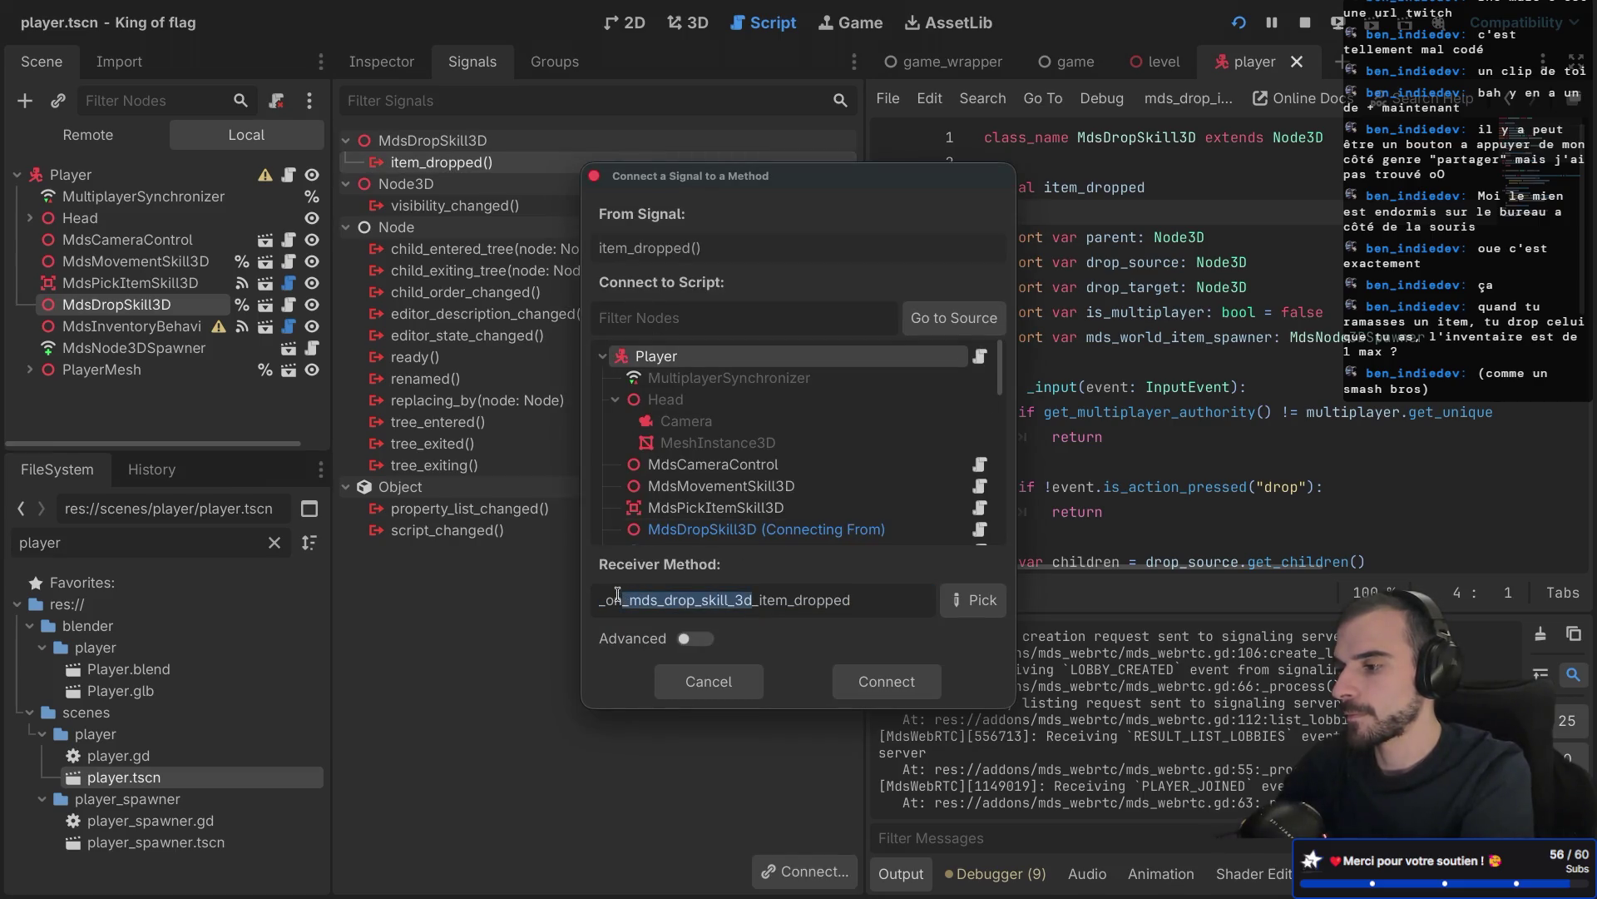
pyautogui.press('BackSpace')
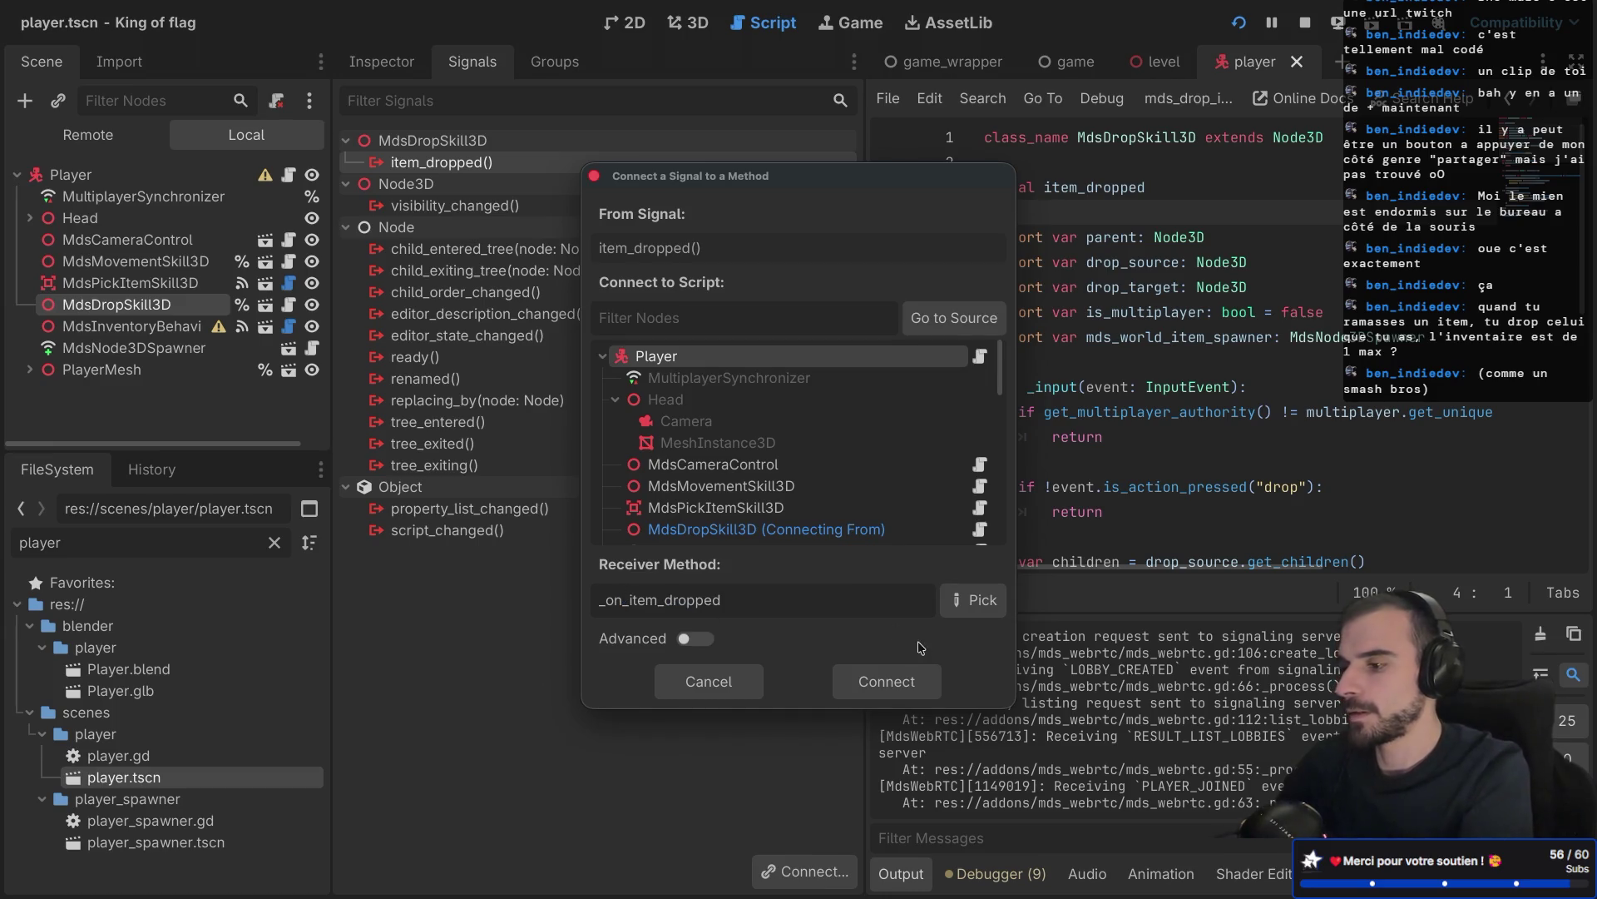
pyautogui.click(897, 691)
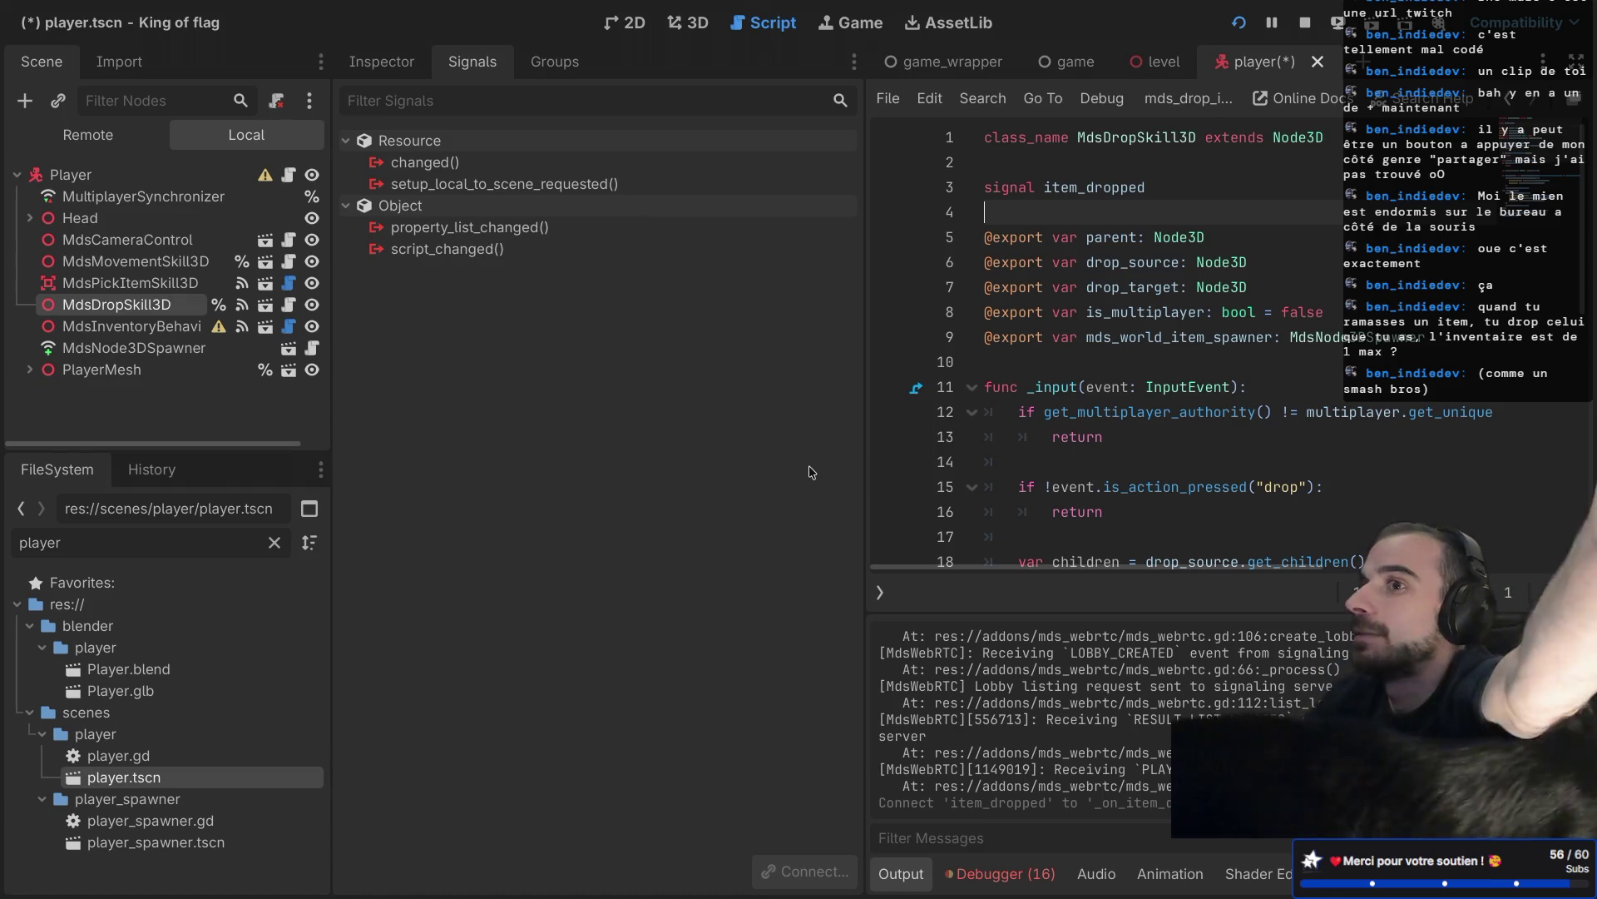
pyautogui.write('sdsa')
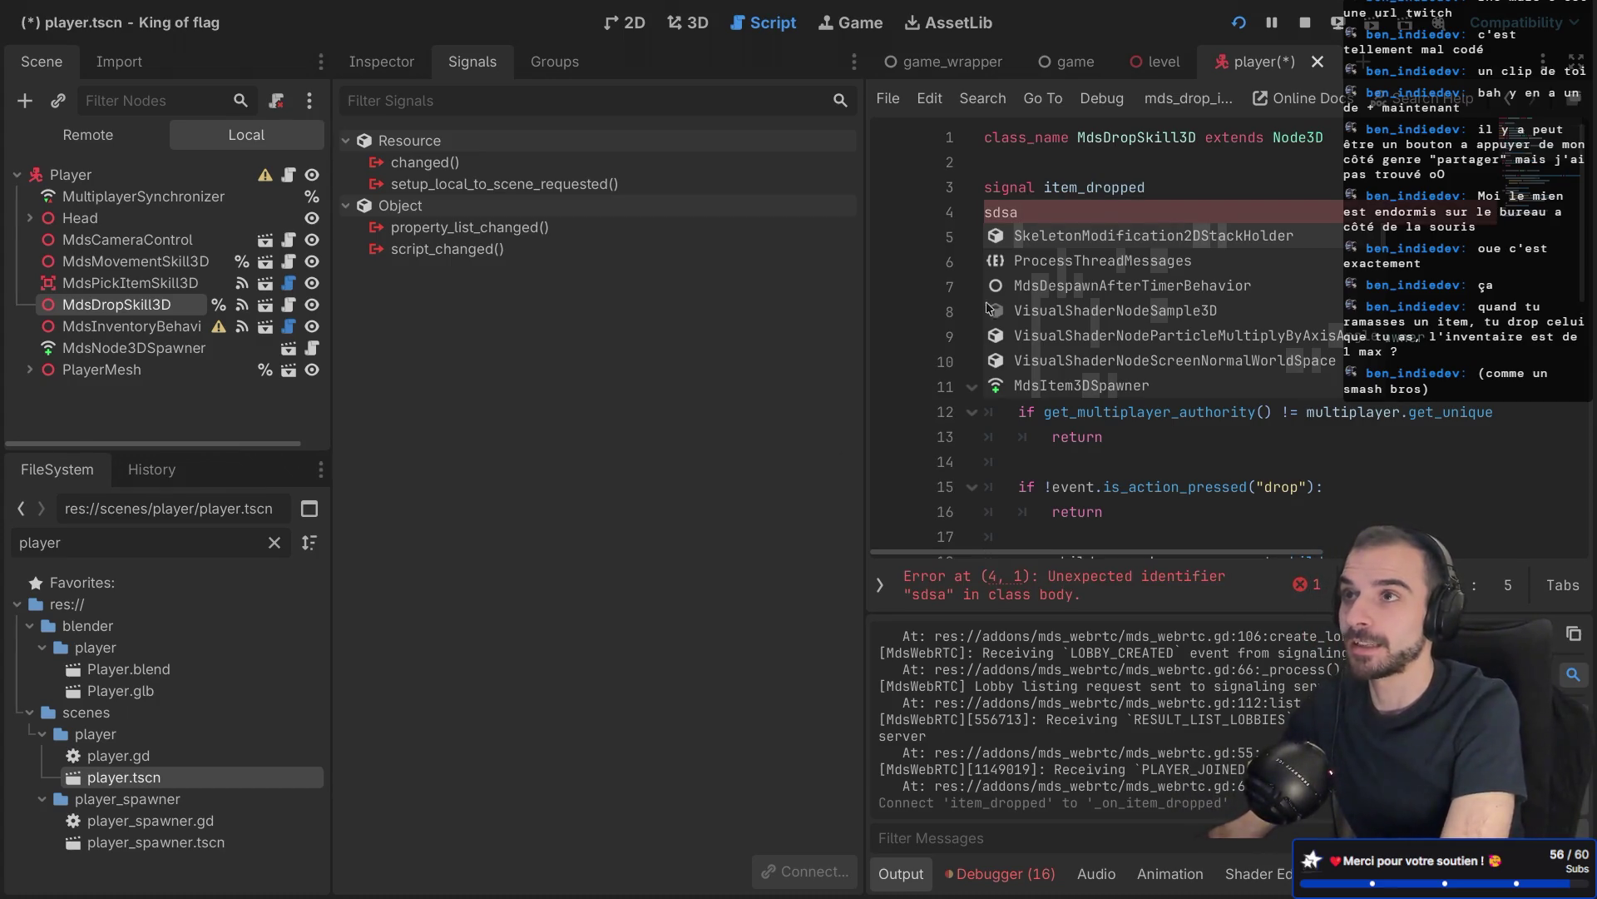
pyautogui.moveTo(1001, 282)
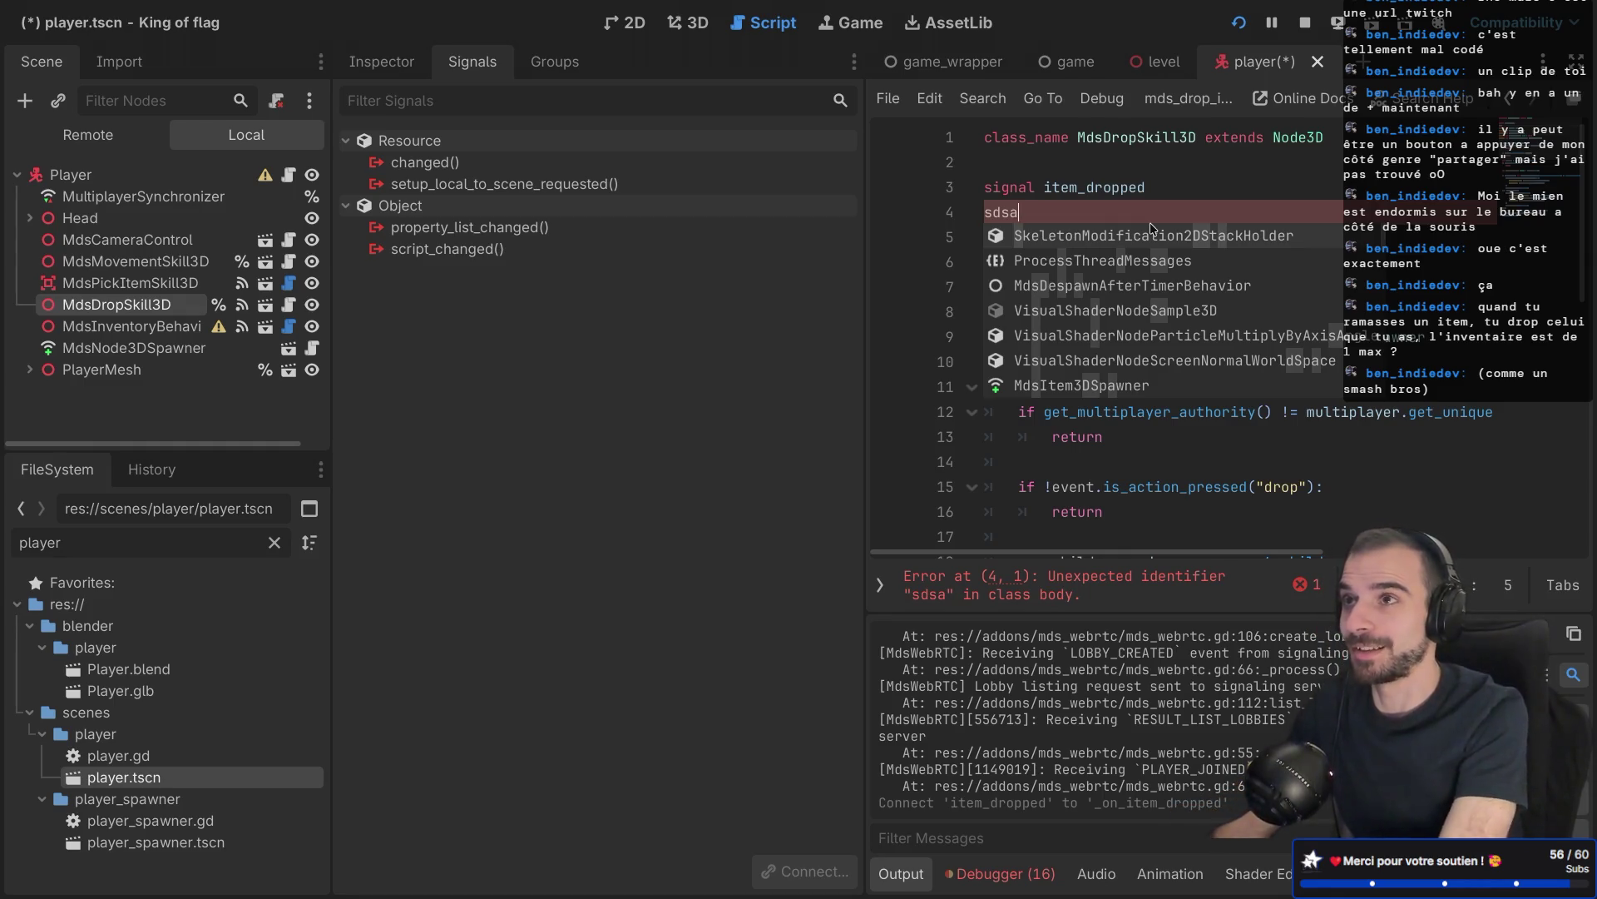
# Remove the stray 'sdsa' text and save the drop skill script
pyautogui.press('BackSpace')
pyautogui.press('BackSpace')
pyautogui.press('BackSpace')
pyautogui.hotkey('ctrl', 's')
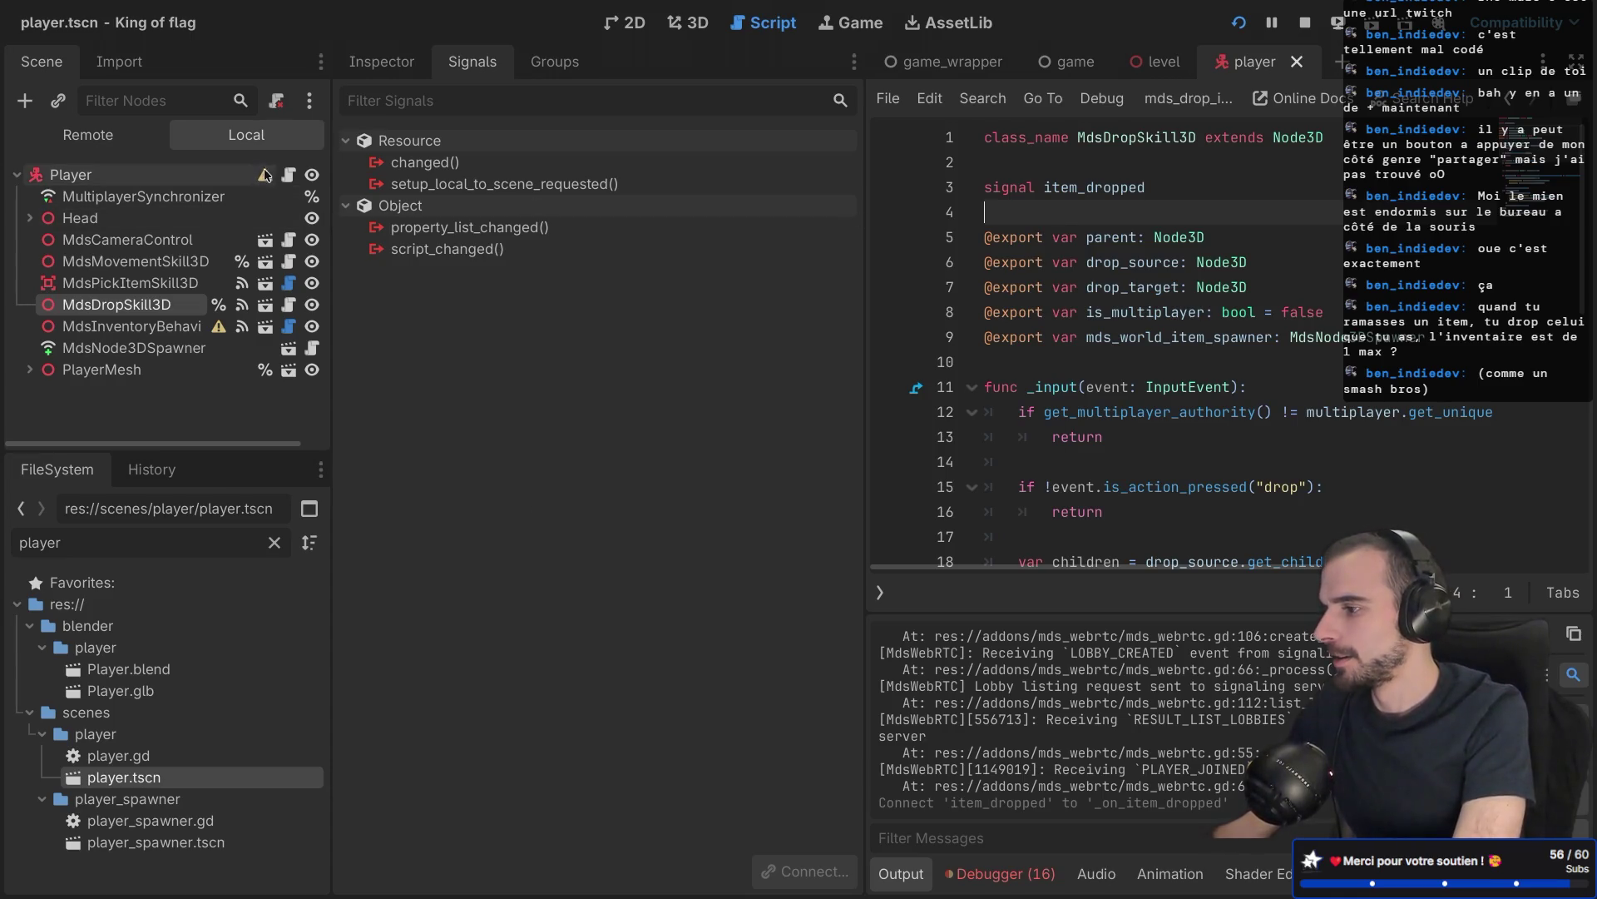
pyautogui.scroll(-3, 1080, 398)
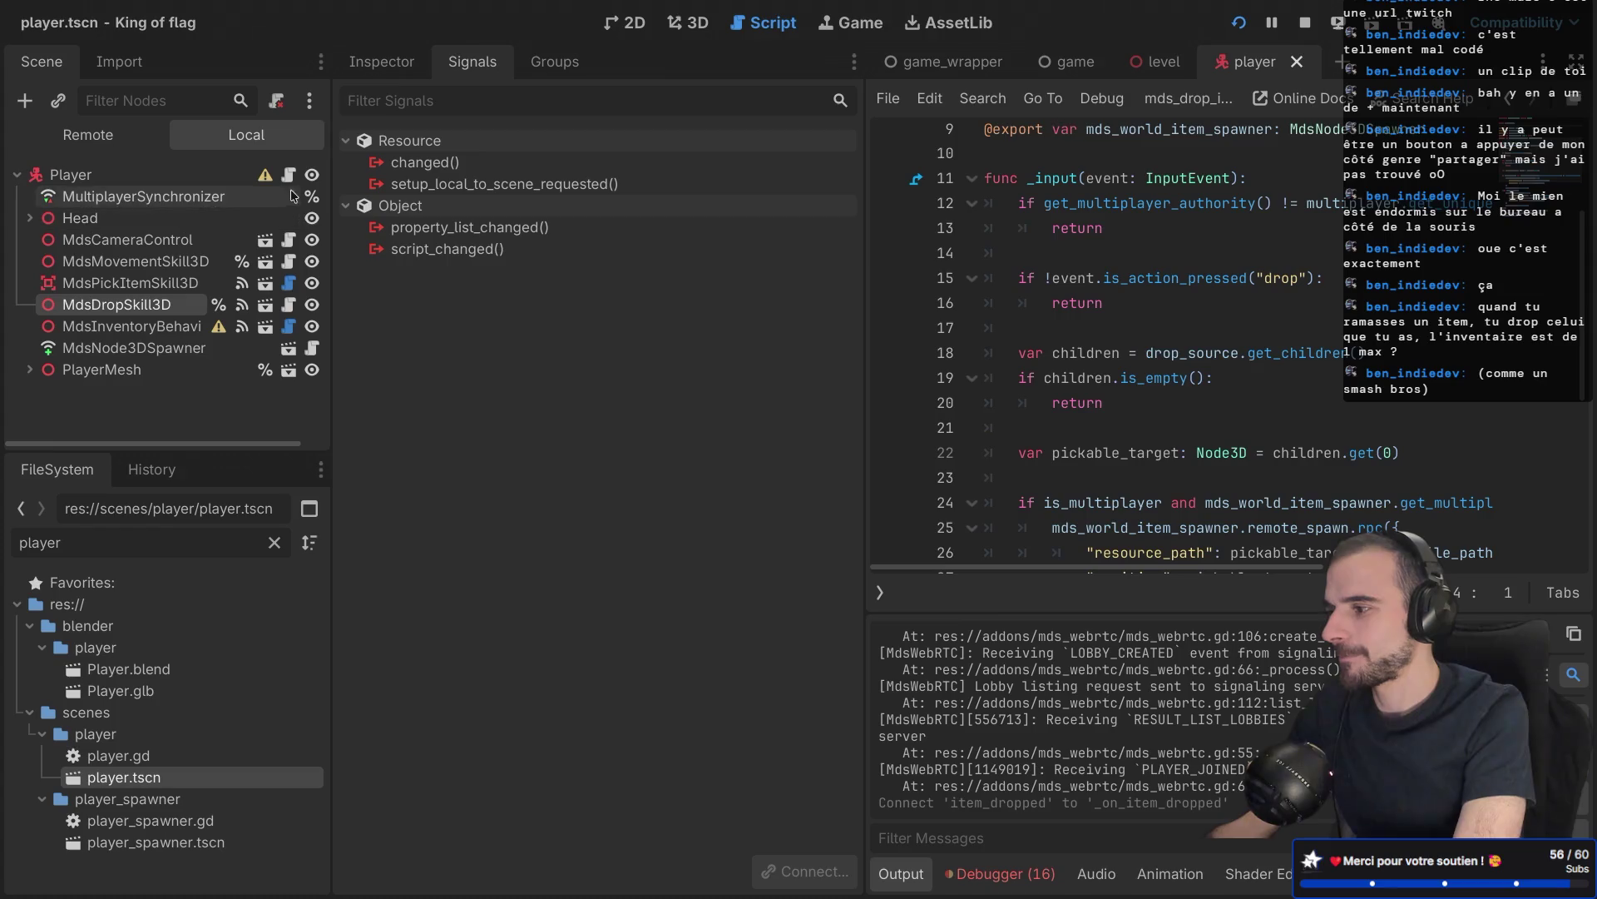
# Open player.gd, select lines 16–17 of _on_item_picked, and switch to the browser desktop
pyautogui.click(288, 174)
pyautogui.scroll(-5, 1241, 309)
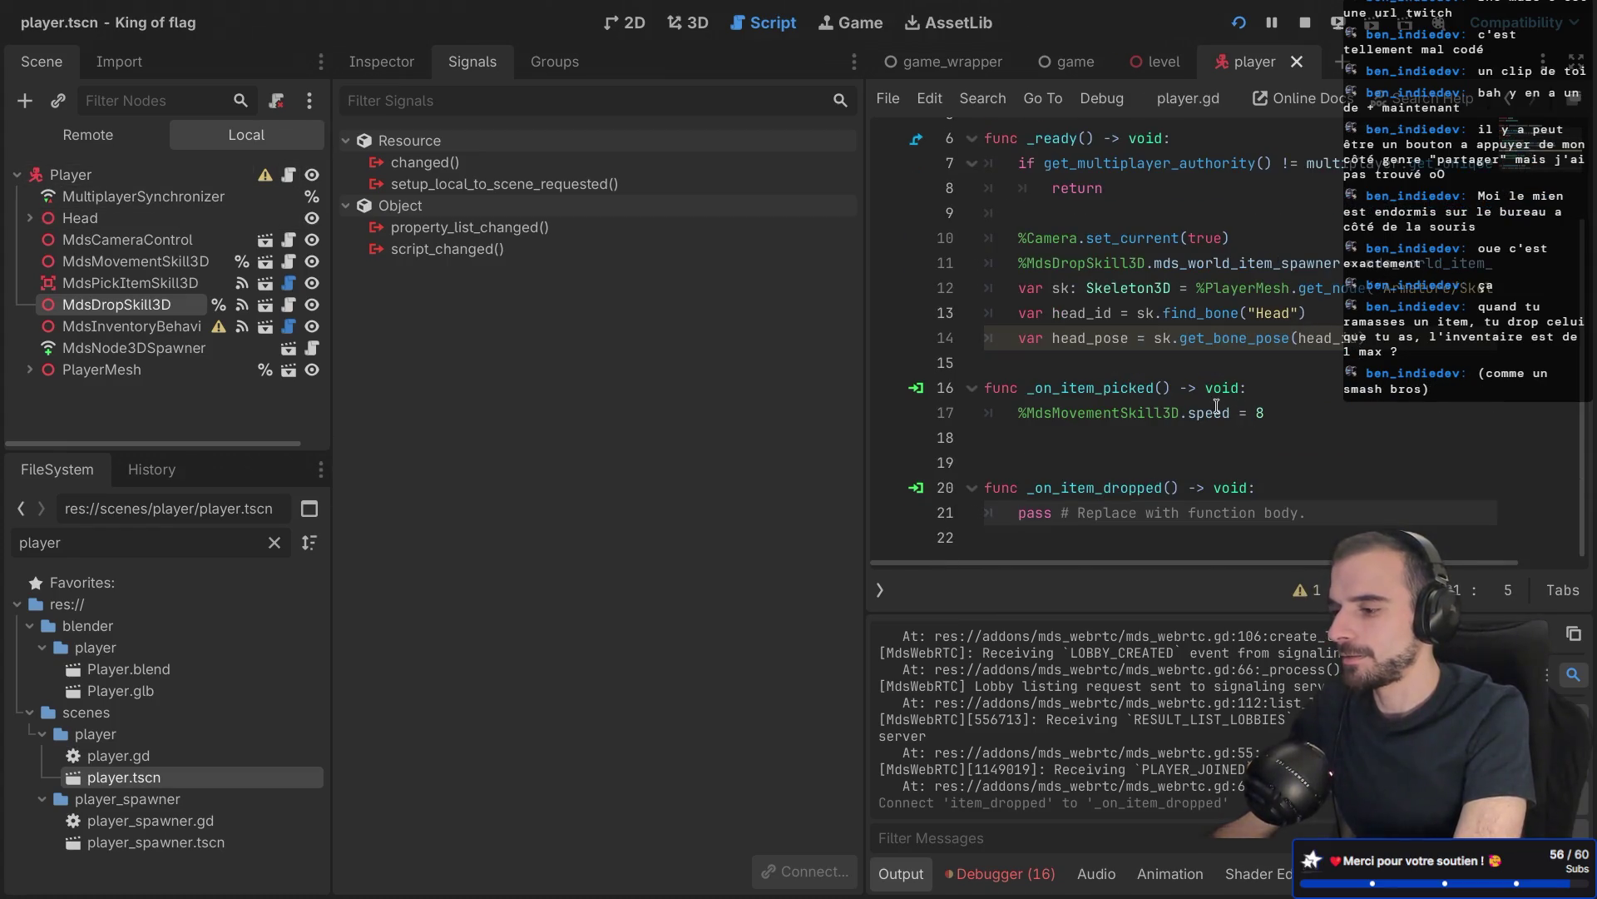
pyautogui.click(1289, 404)
pyautogui.moveTo(1289, 404); pyautogui.dragTo(1288, 398)
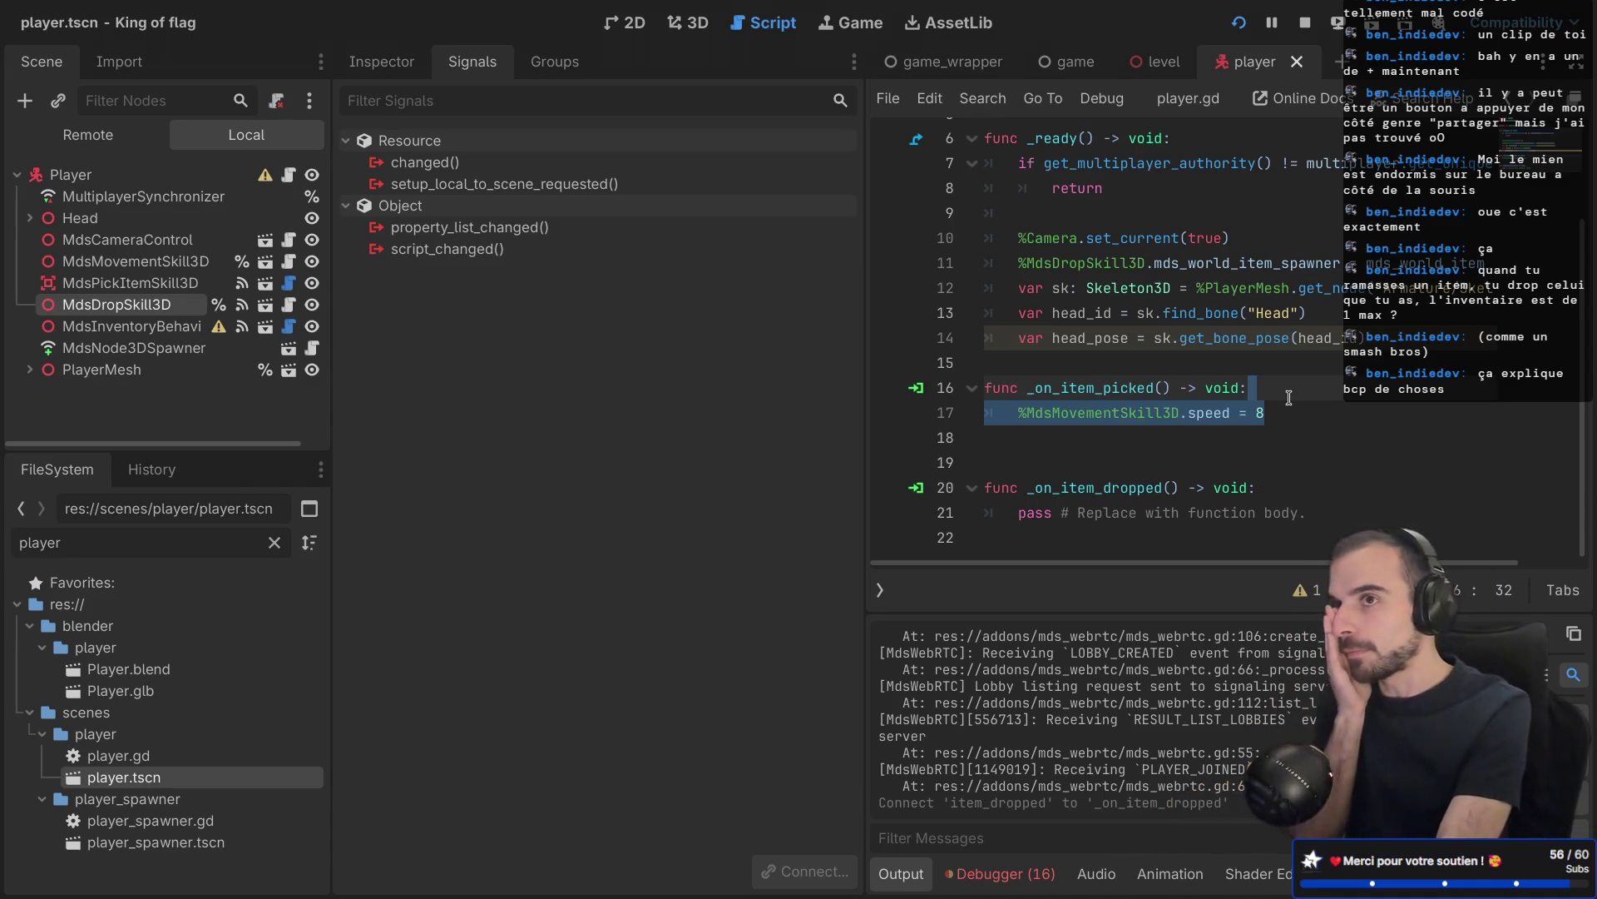
pyautogui.hotkey('ctrl', 'Right')
pyautogui.hotkey('ctrl', 'Right')
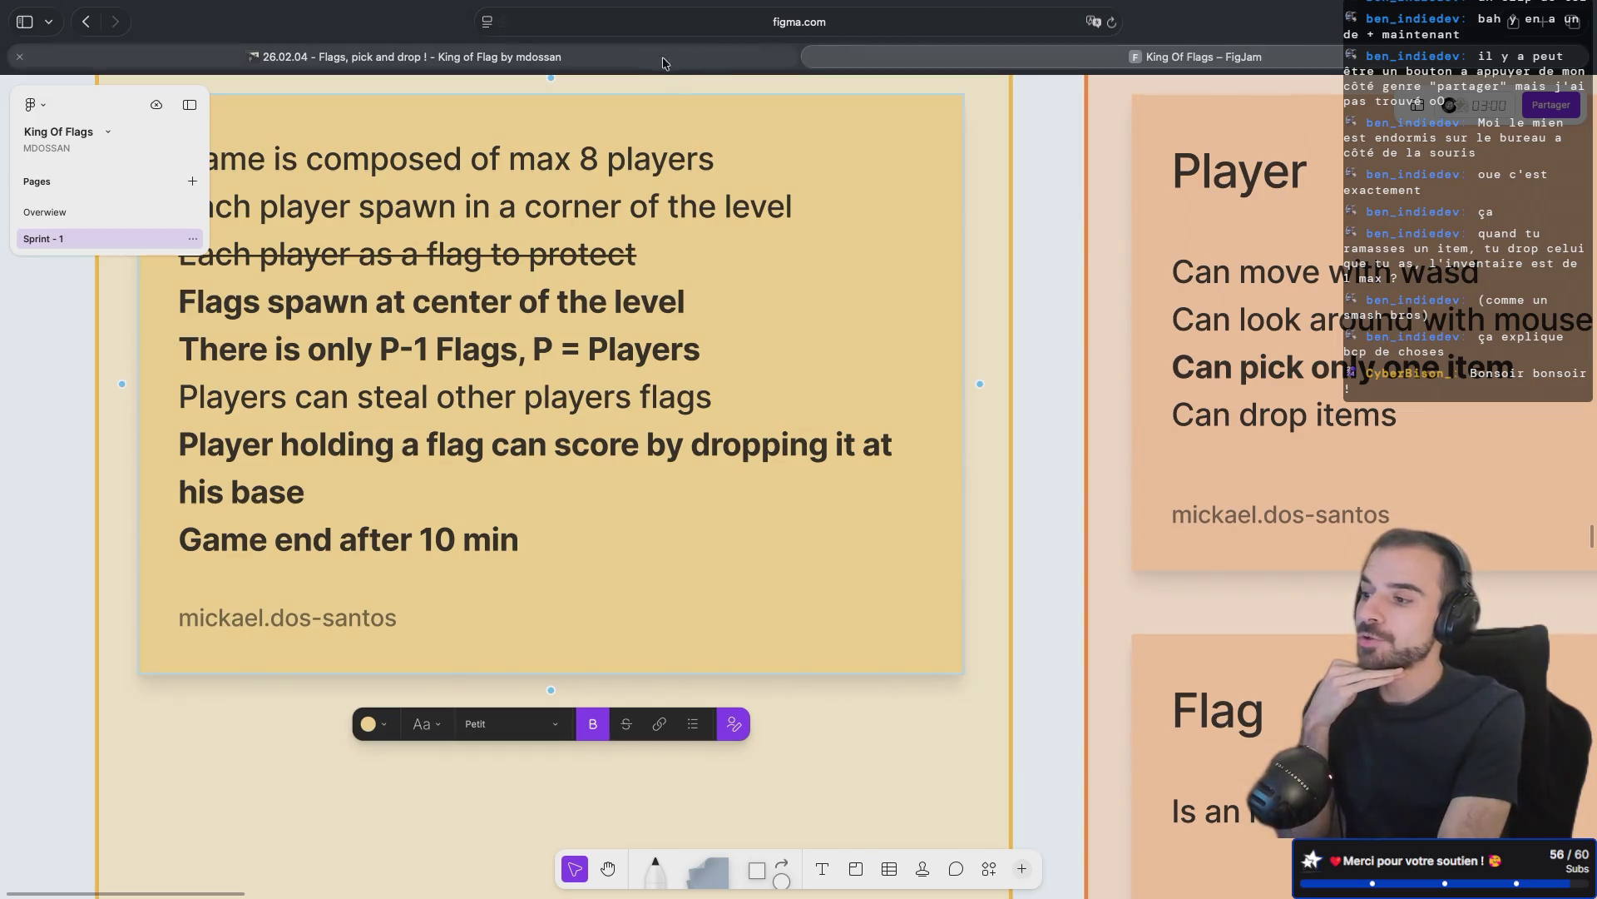
# Read through the '26.02.04 - Flags, pick and drop !' devlog and its GIFs, then return to Godot
pyautogui.click(632, 65)
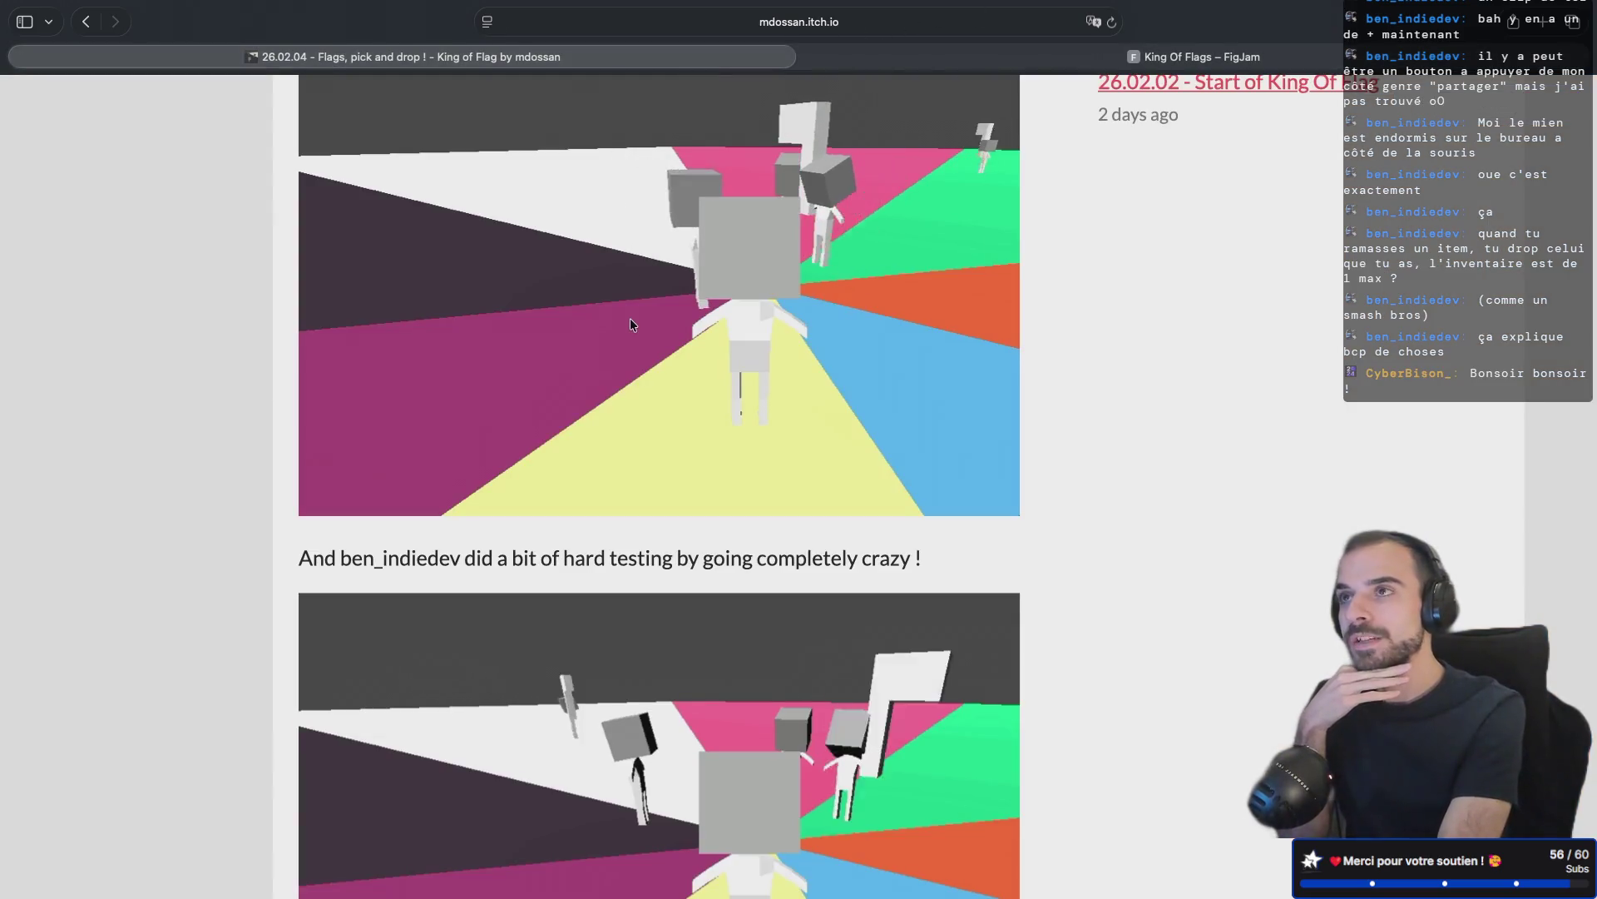
pyautogui.scroll(3, 631, 320)
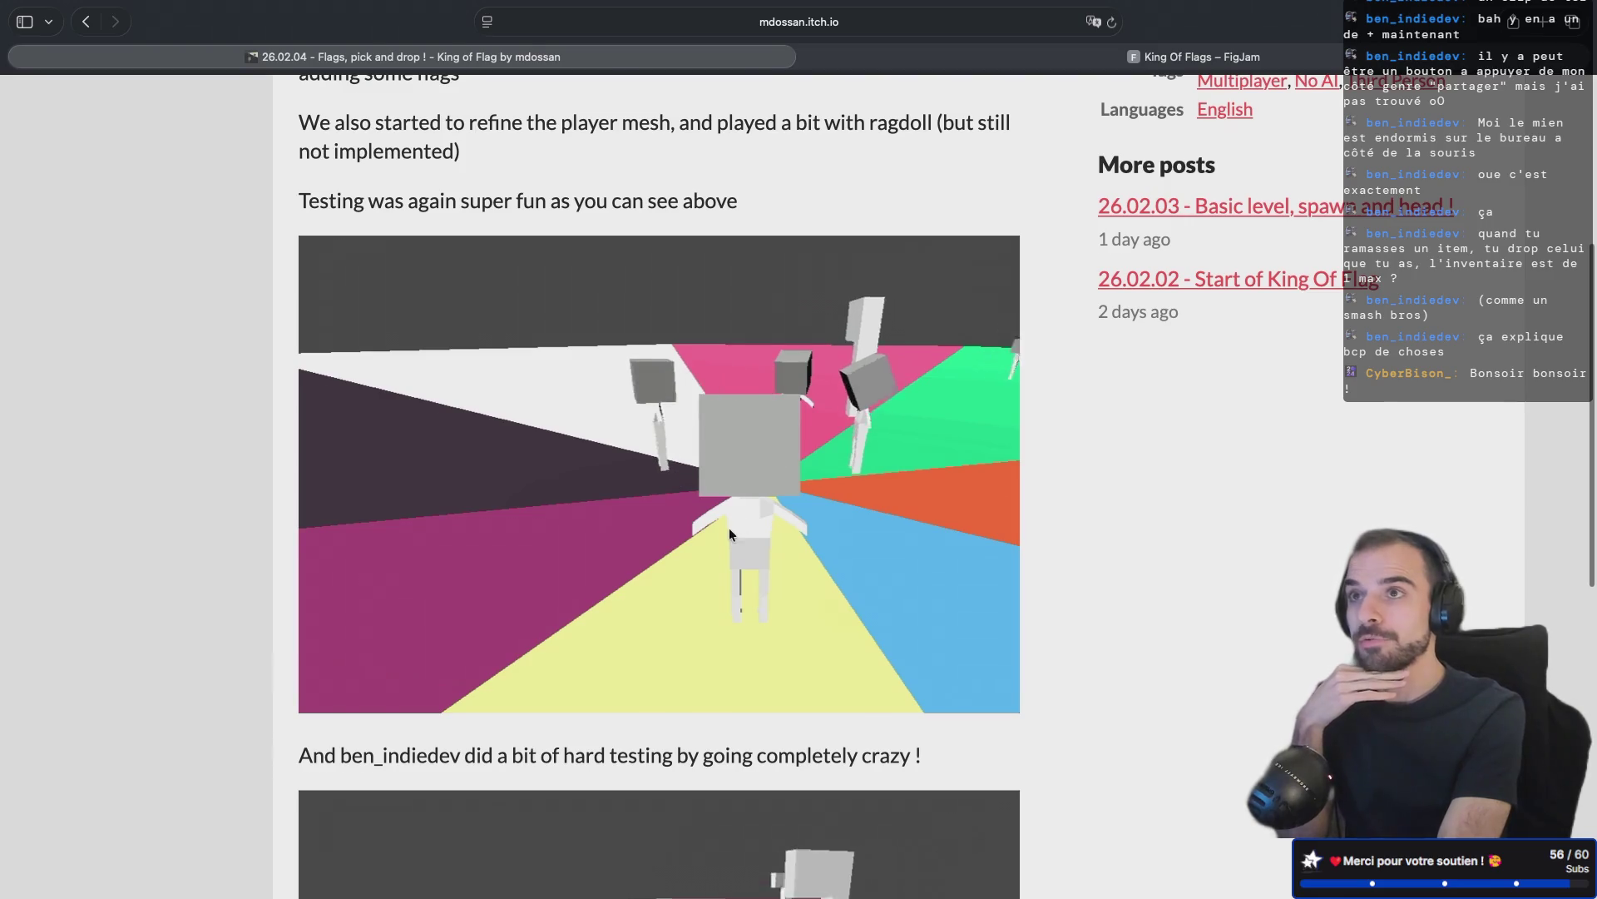
pyautogui.scroll(5, 729, 528)
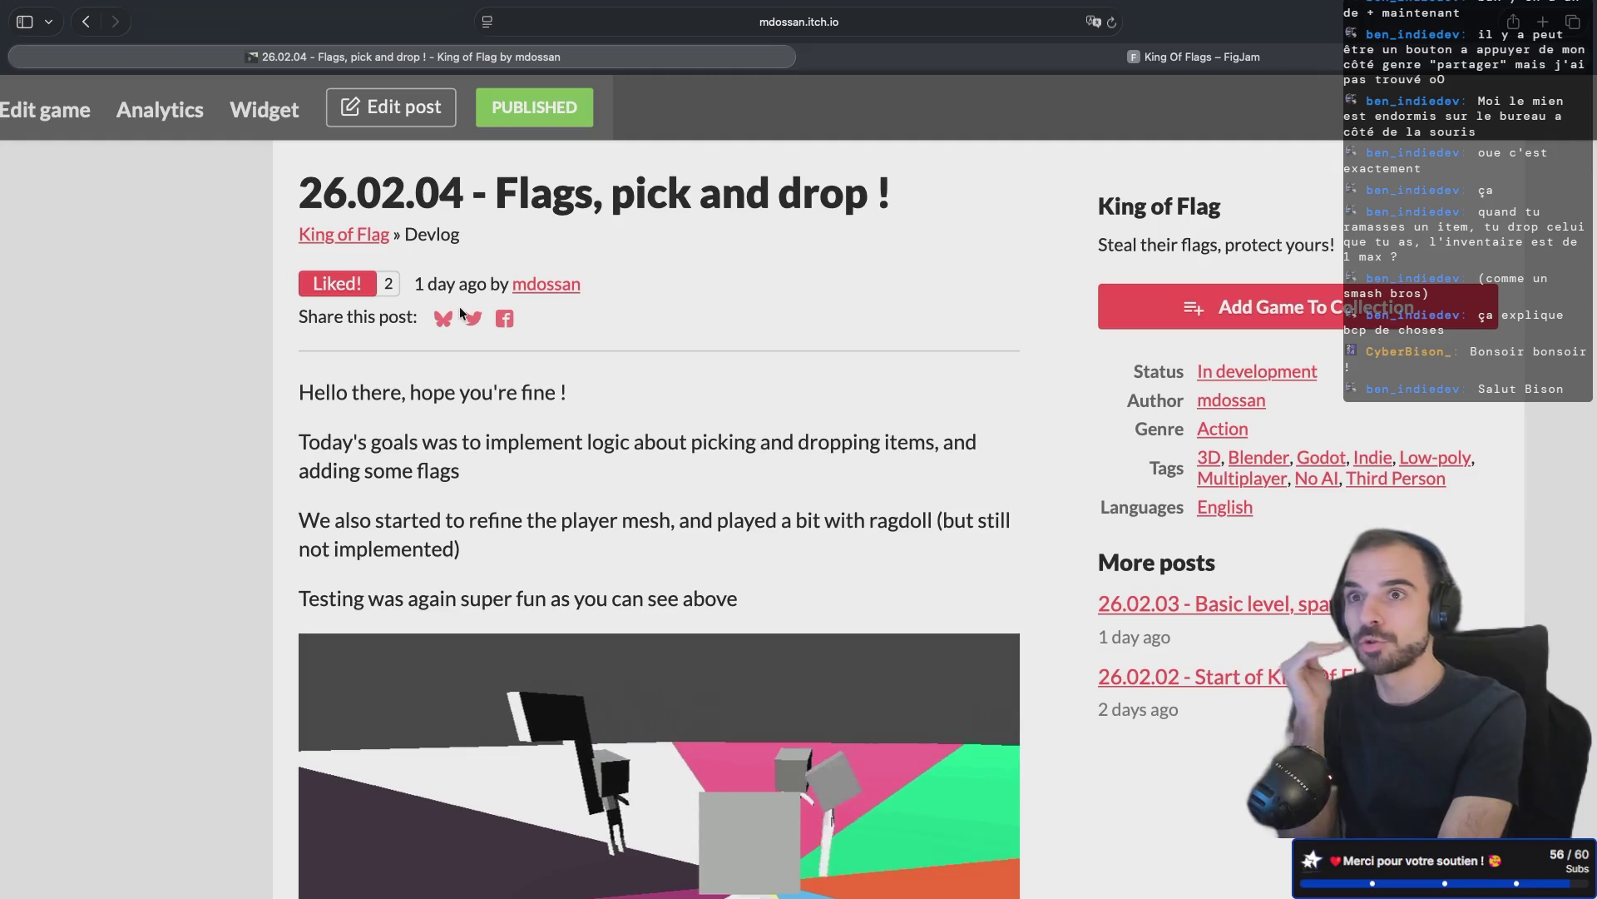
pyautogui.scroll(-2, 535, 445)
pyautogui.scroll(-4, 536, 447)
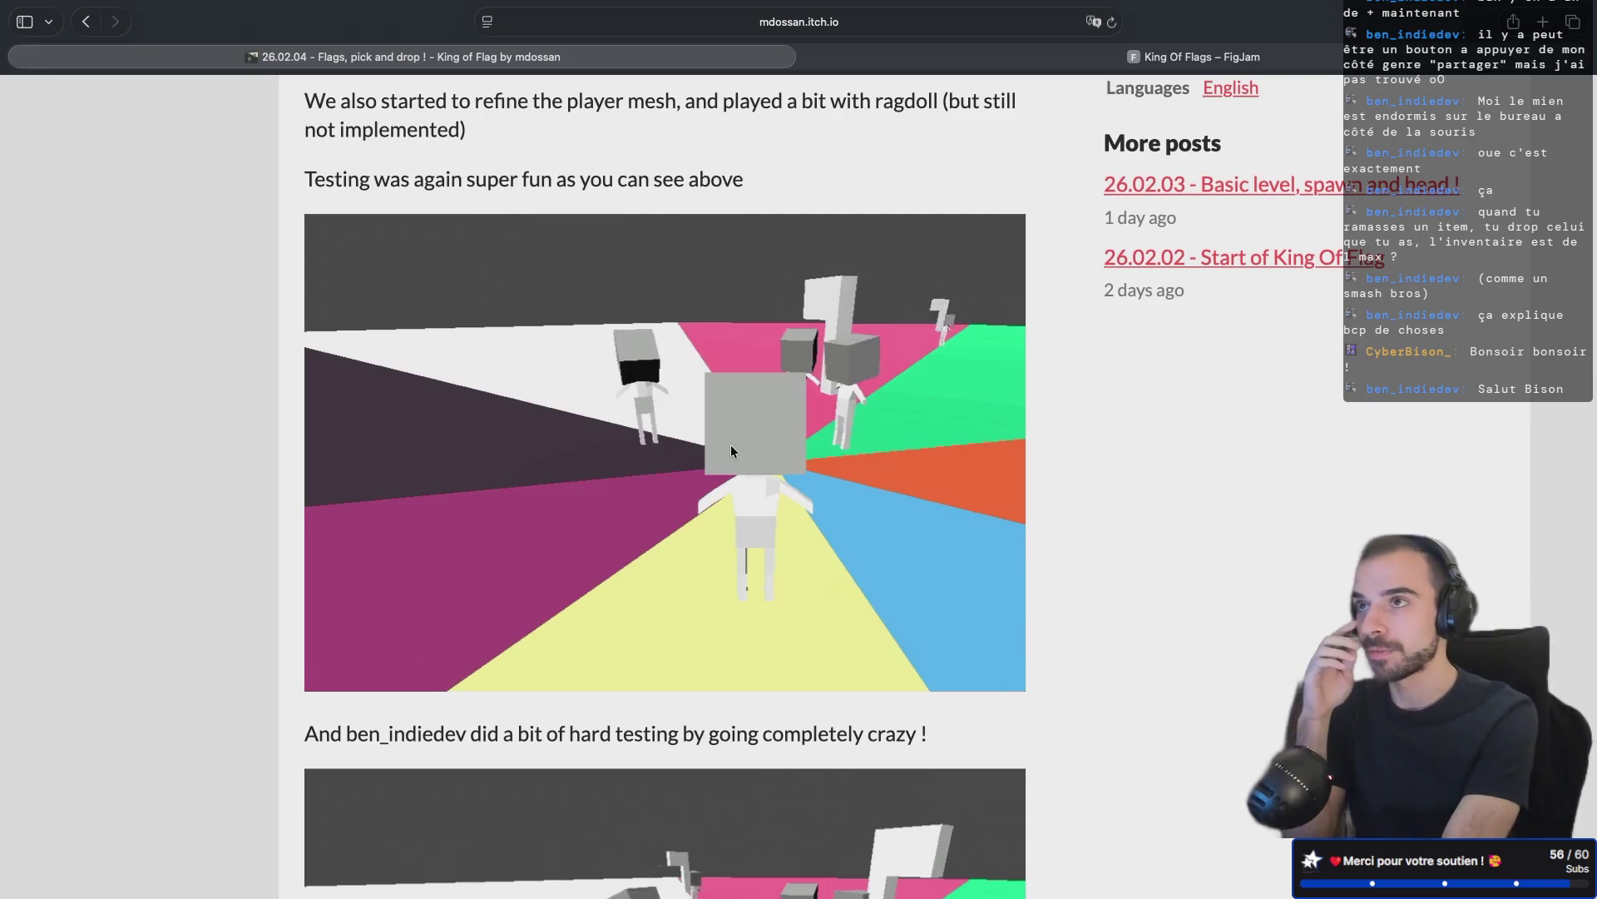
pyautogui.scroll(-1, 774, 441)
pyautogui.scroll(-3, 774, 440)
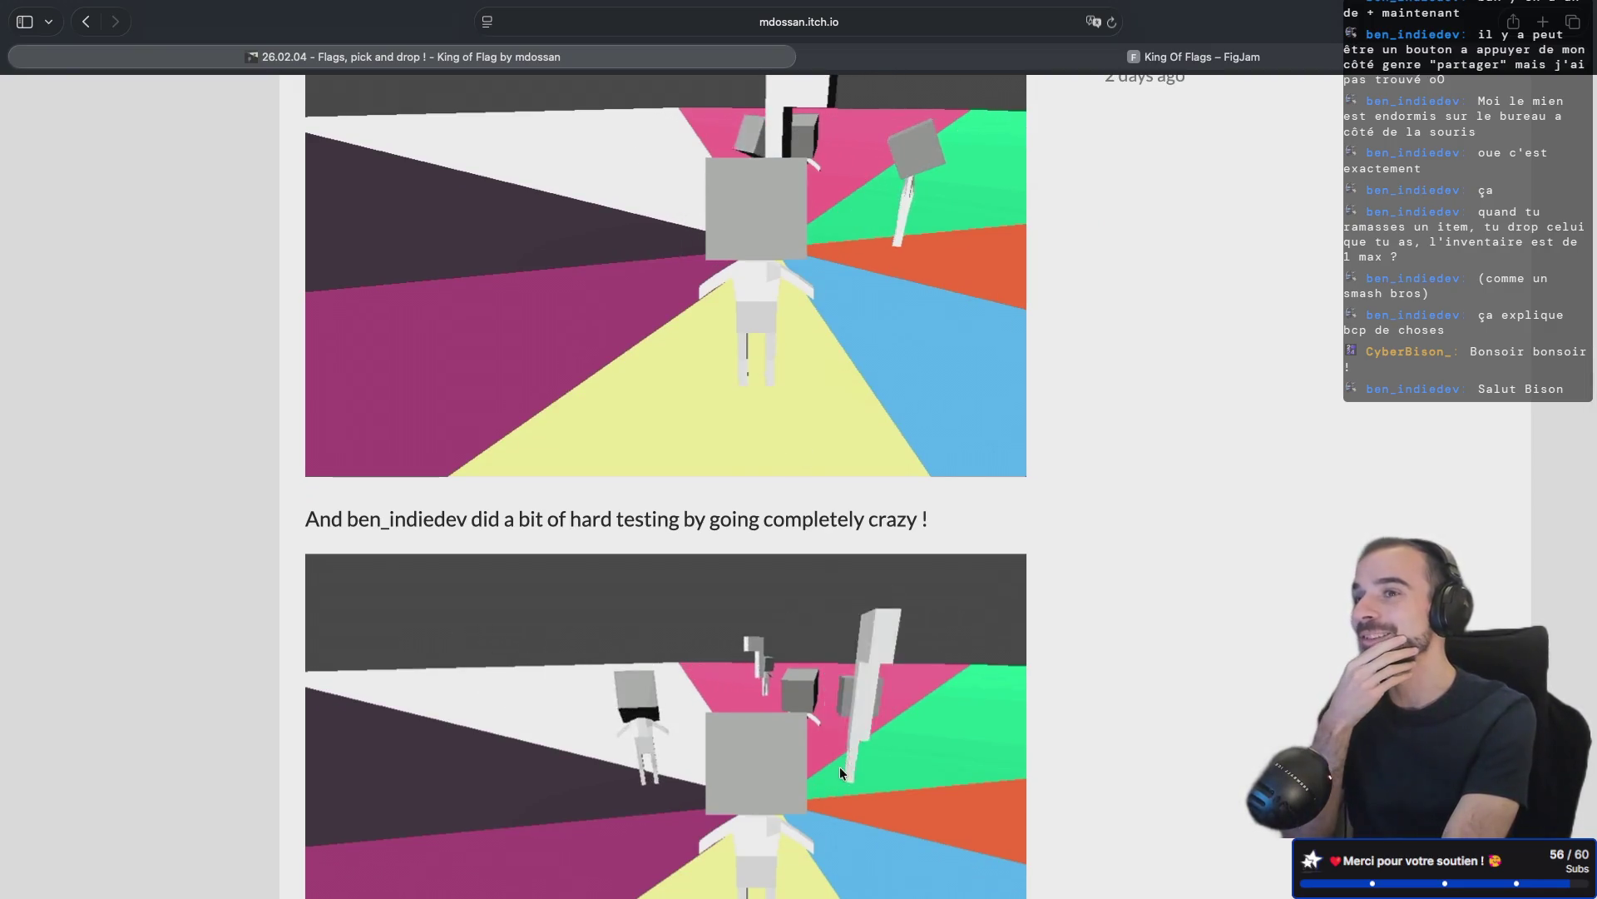
pyautogui.scroll(-2, 871, 670)
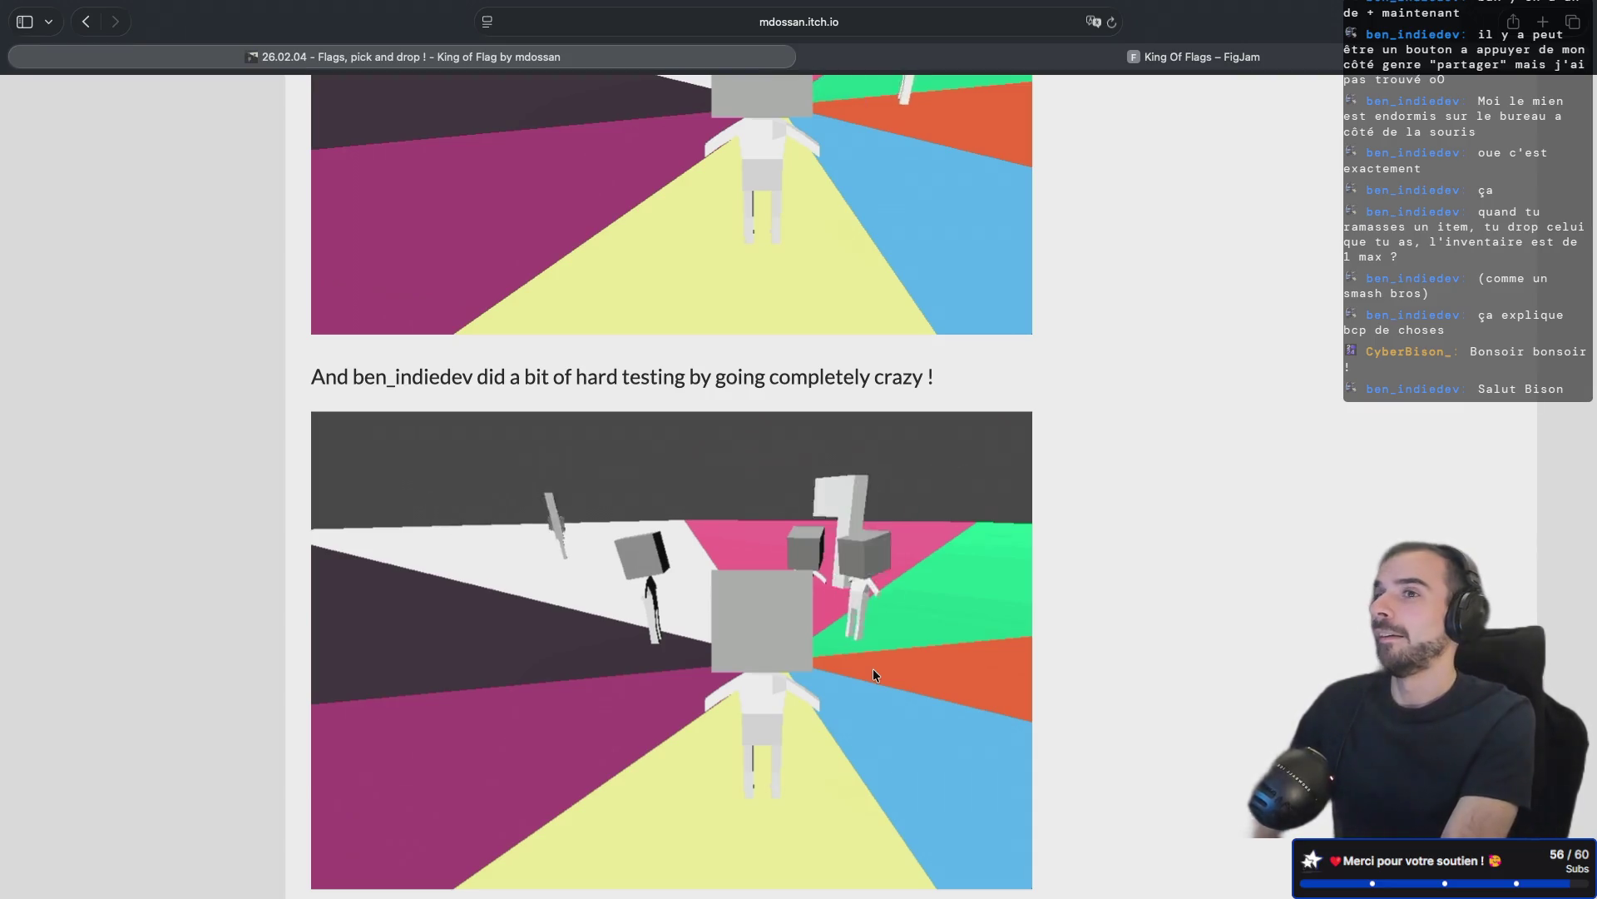
pyautogui.scroll(-5, 874, 674)
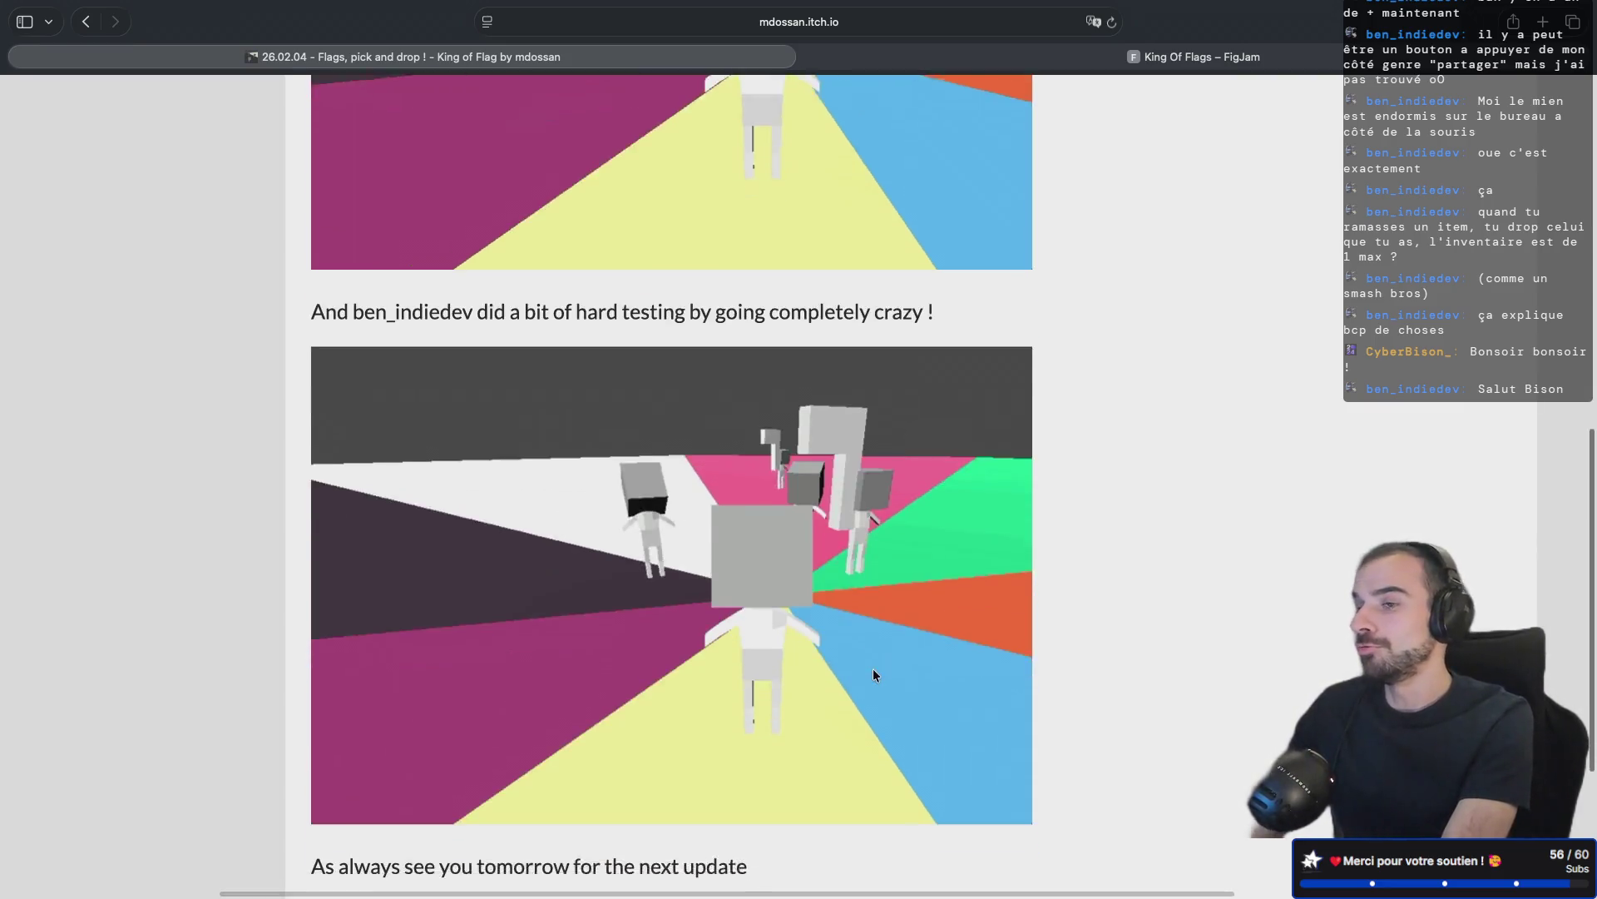
pyautogui.scroll(20, 873, 674)
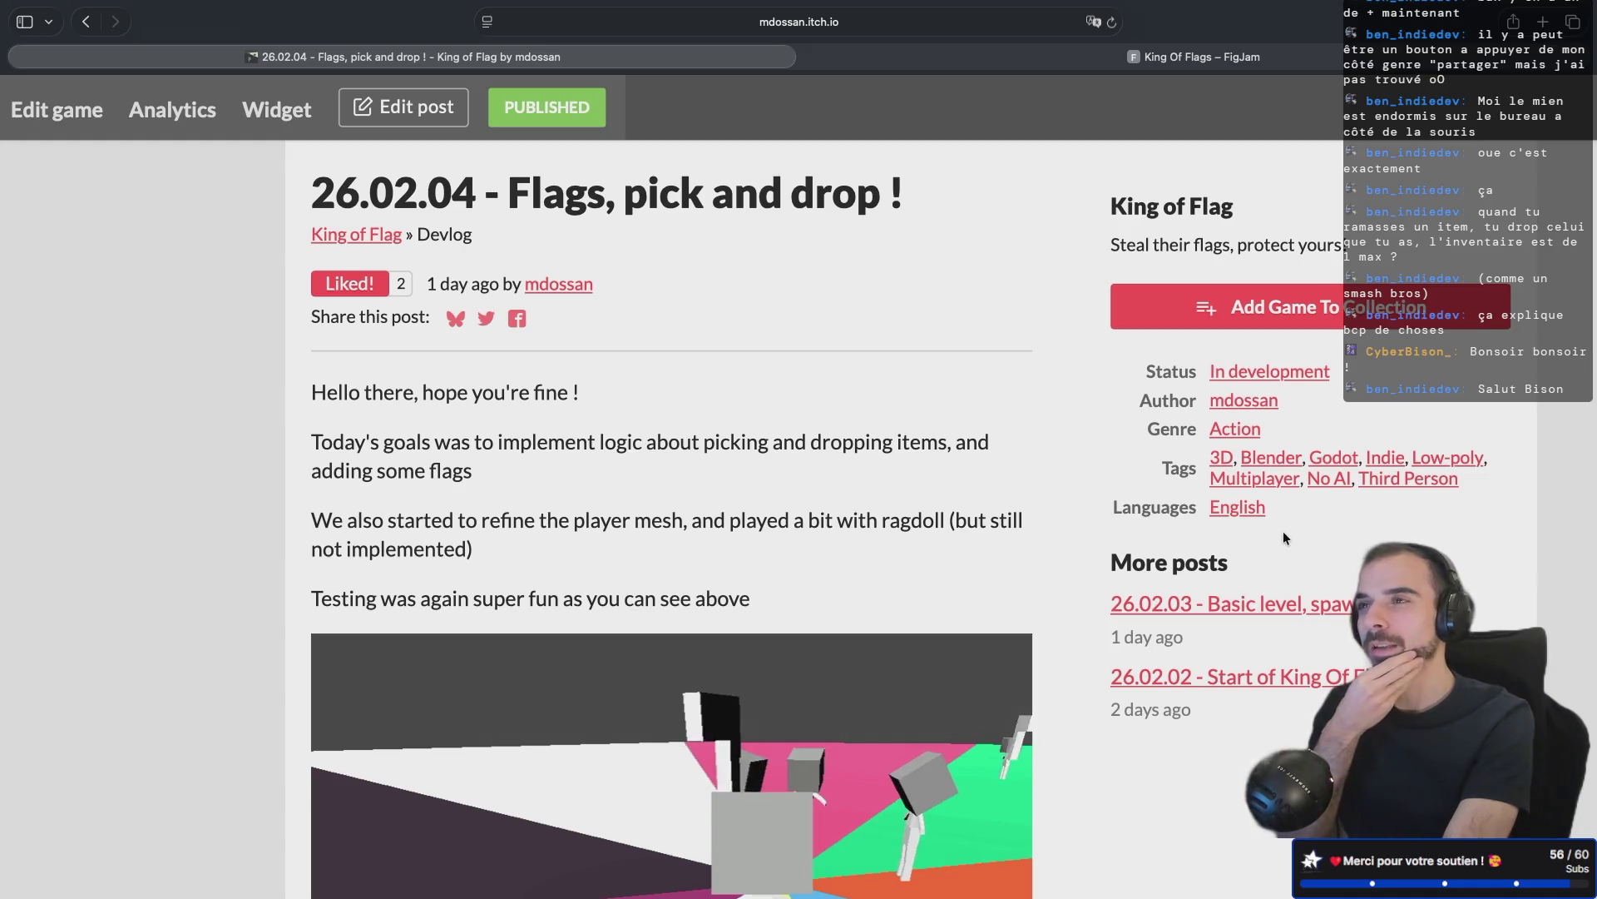
pyautogui.scroll(-6, 929, 584)
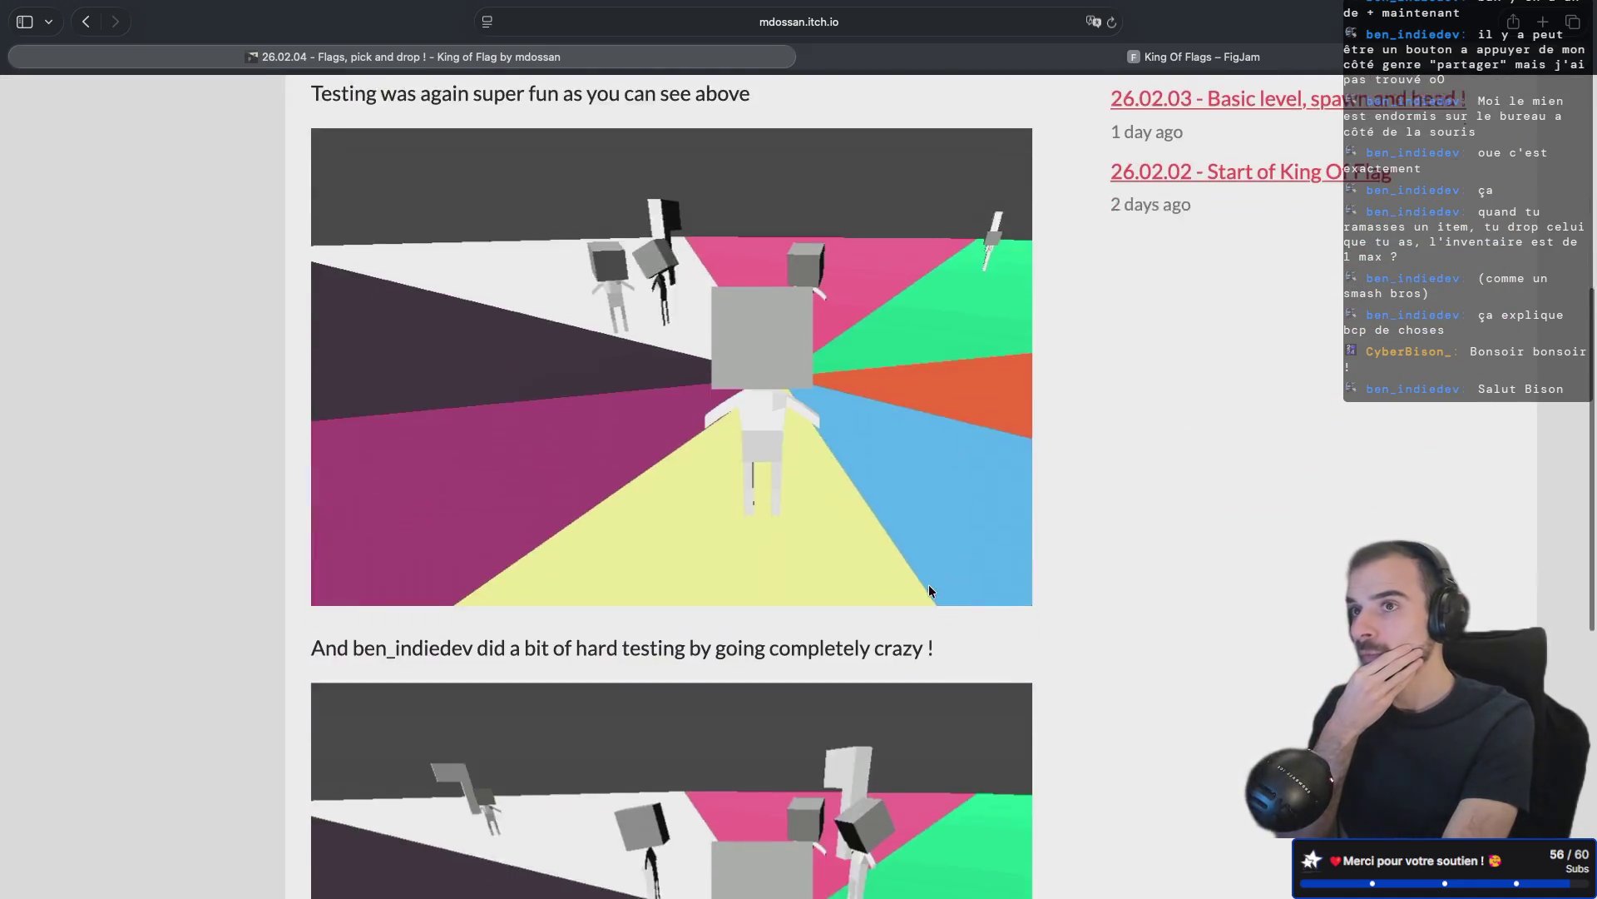
pyautogui.scroll(6, 928, 584)
pyautogui.scroll(-10, 599, 435)
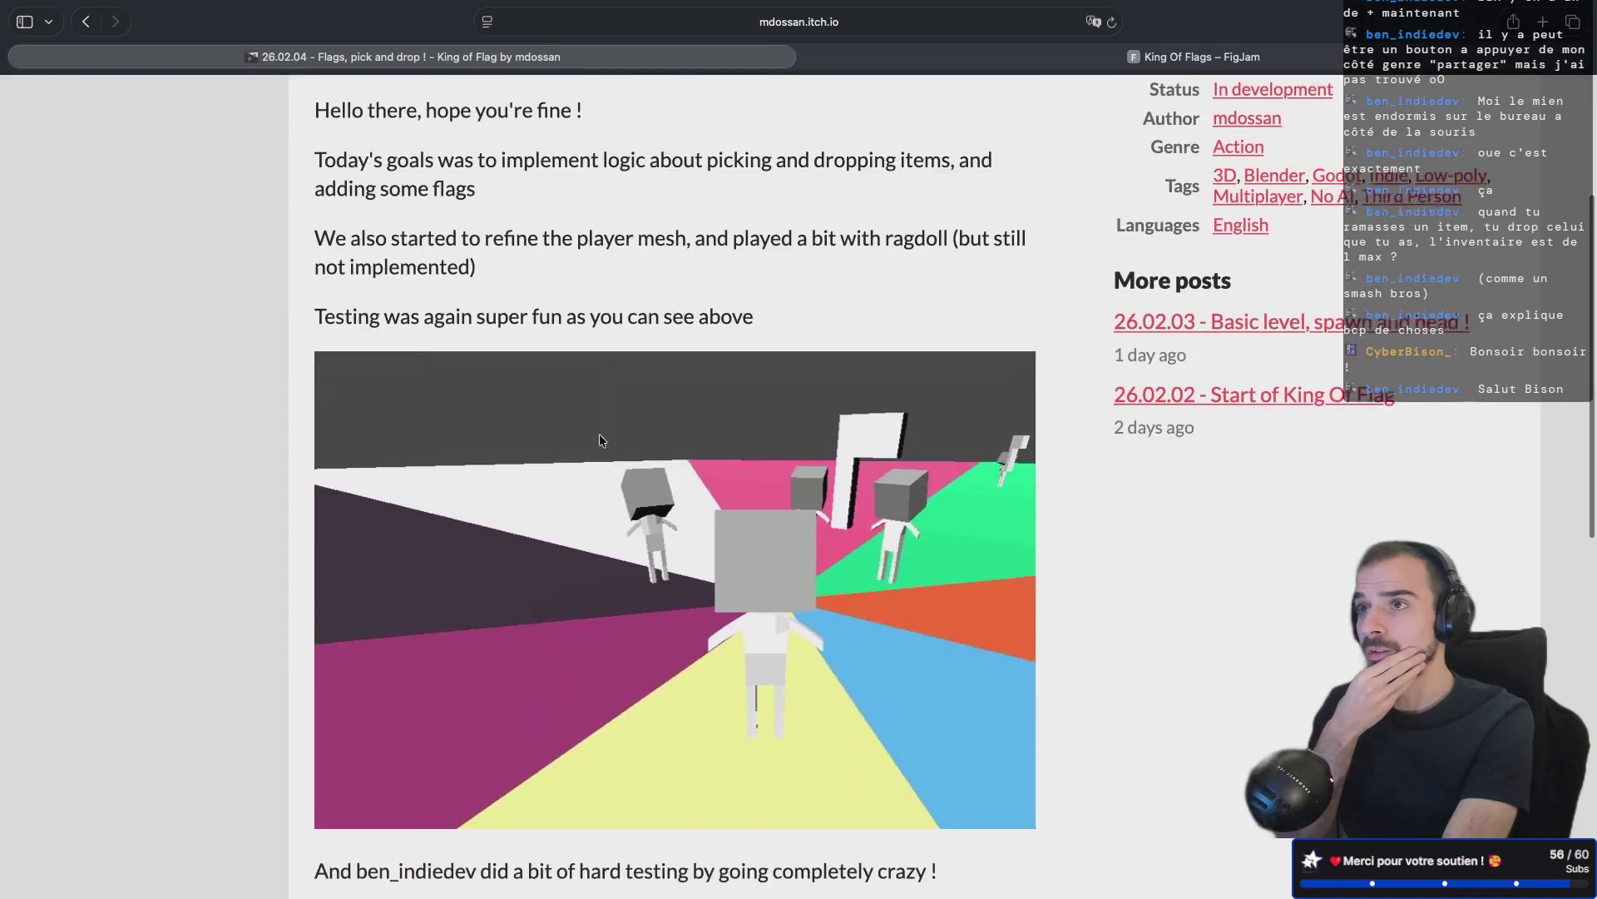
pyautogui.scroll(-8, 601, 439)
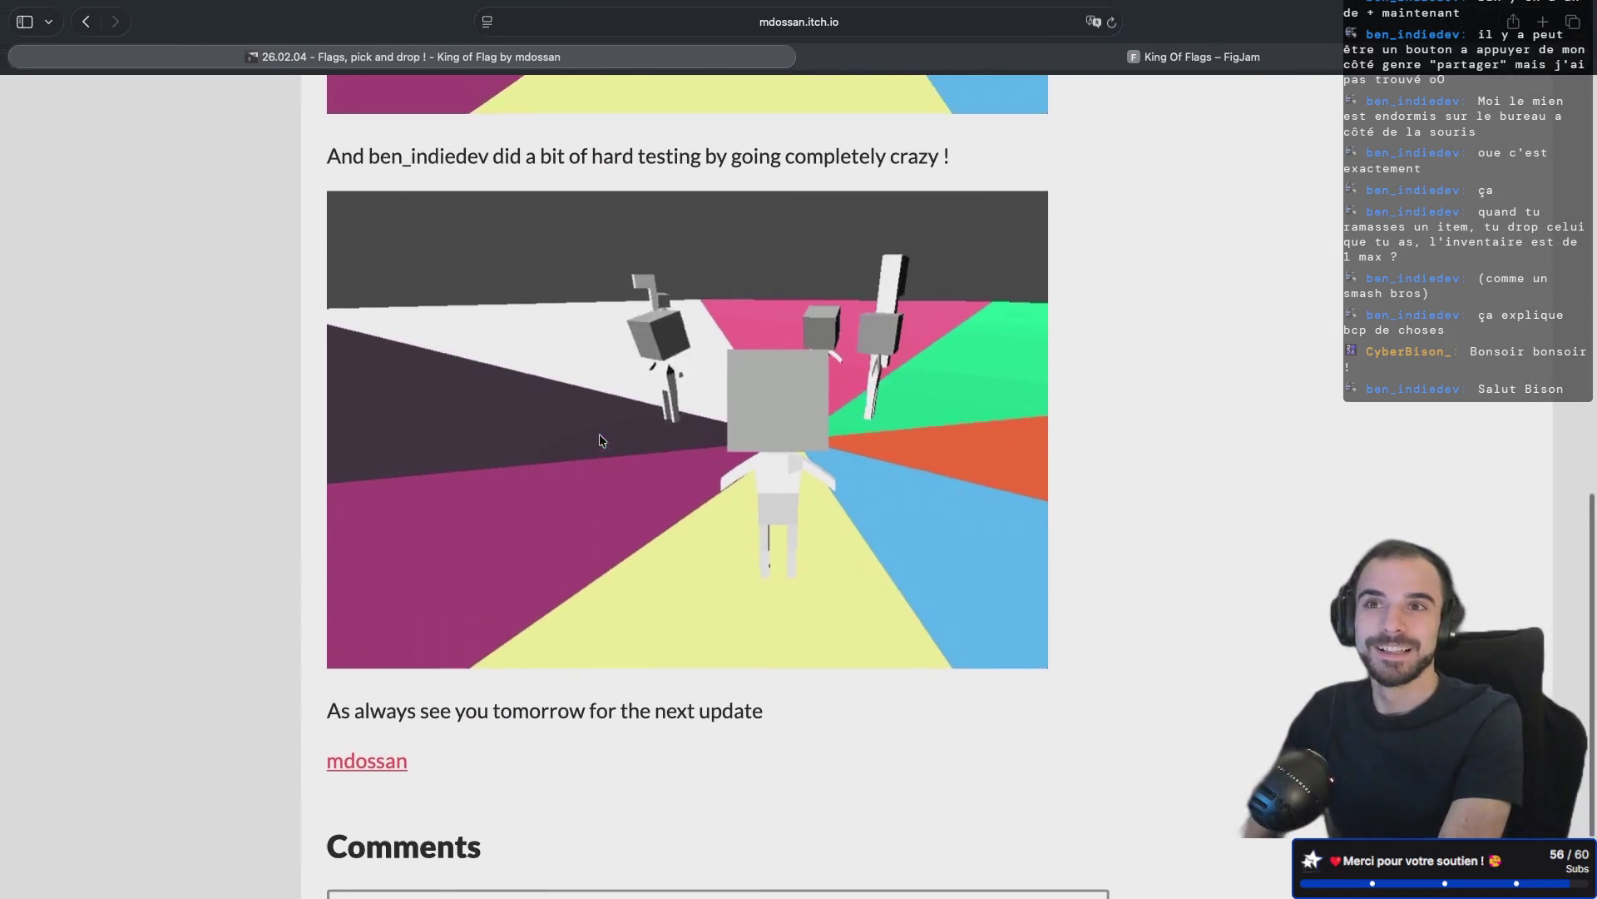
pyautogui.scroll(8, 602, 440)
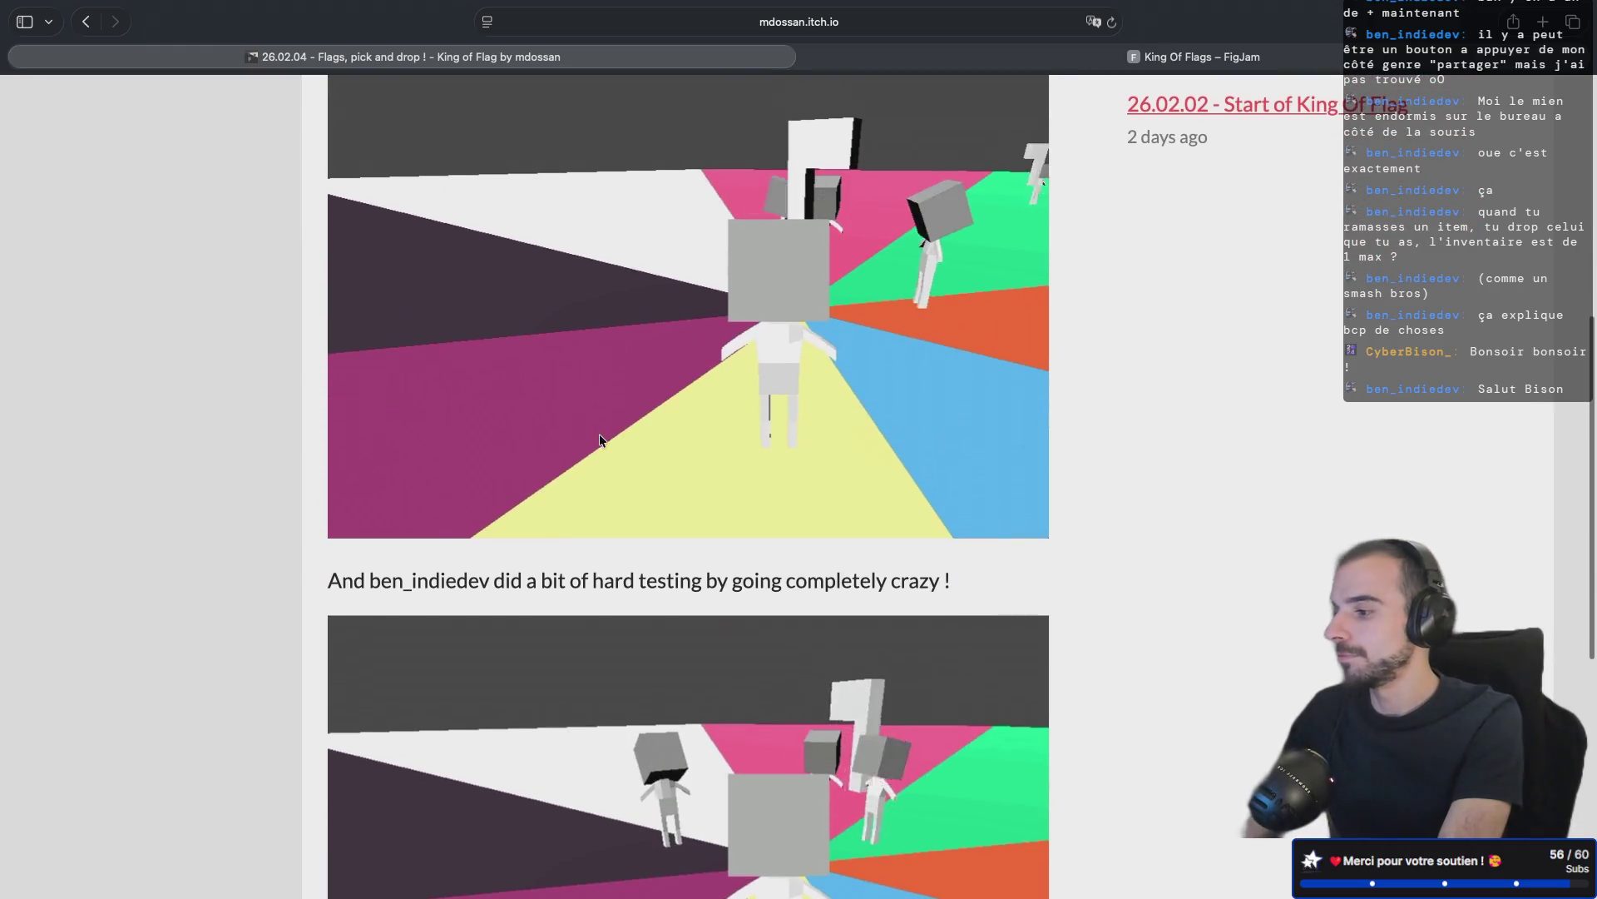
pyautogui.scroll(10, 661, 284)
pyautogui.scroll(-4, 660, 284)
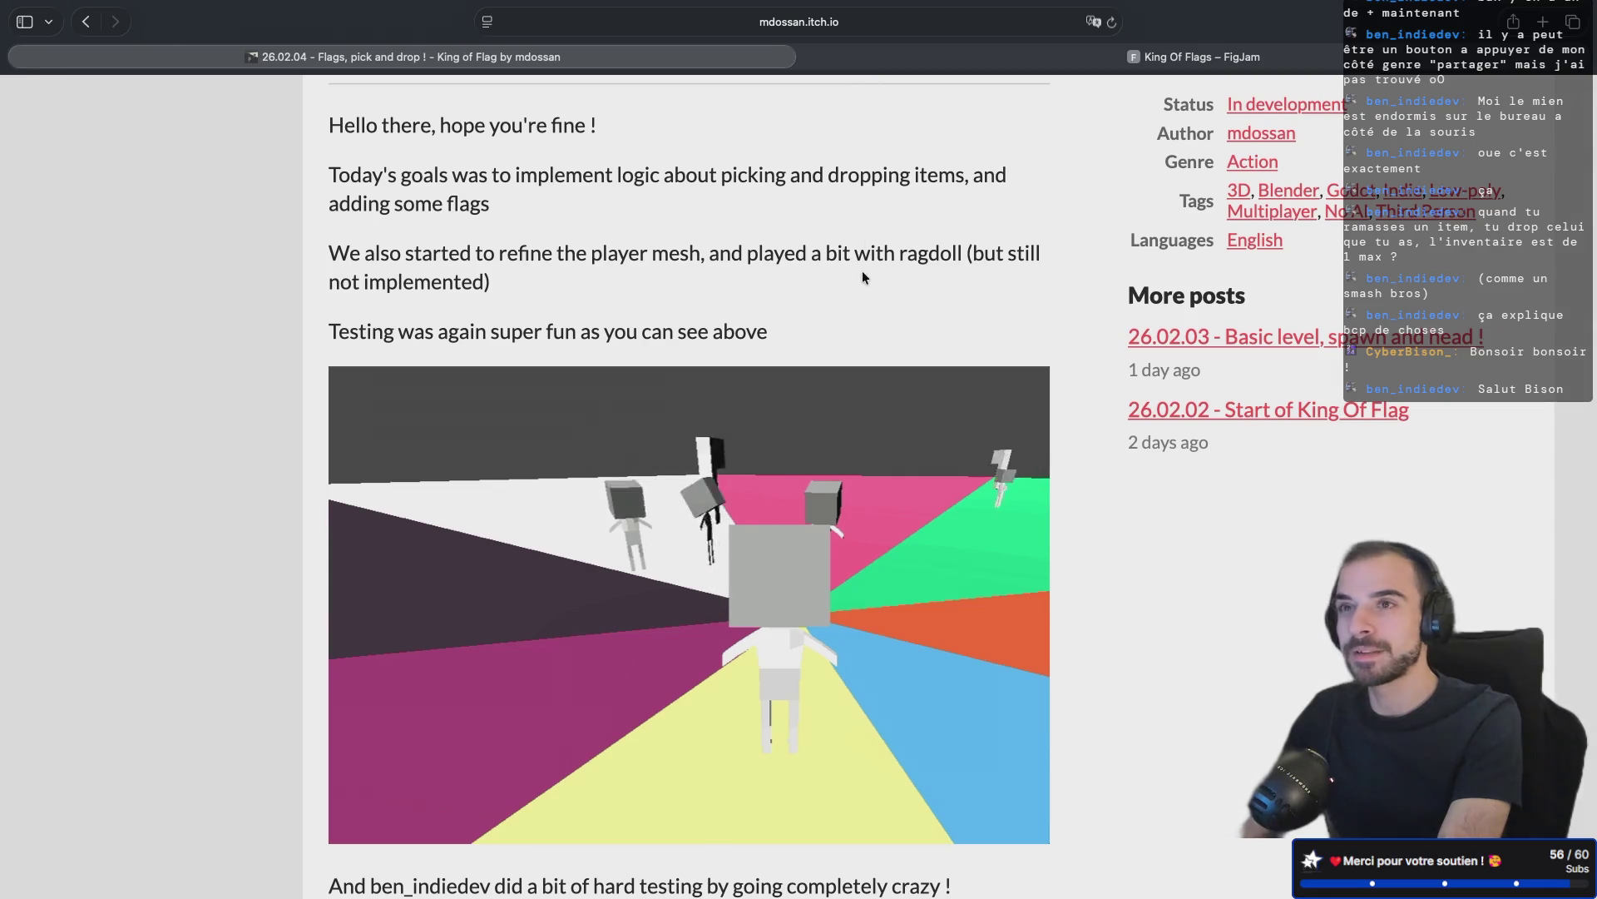
pyautogui.hotkey('ctrl', 'Left')
pyautogui.hotkey('ctrl', 'Left')
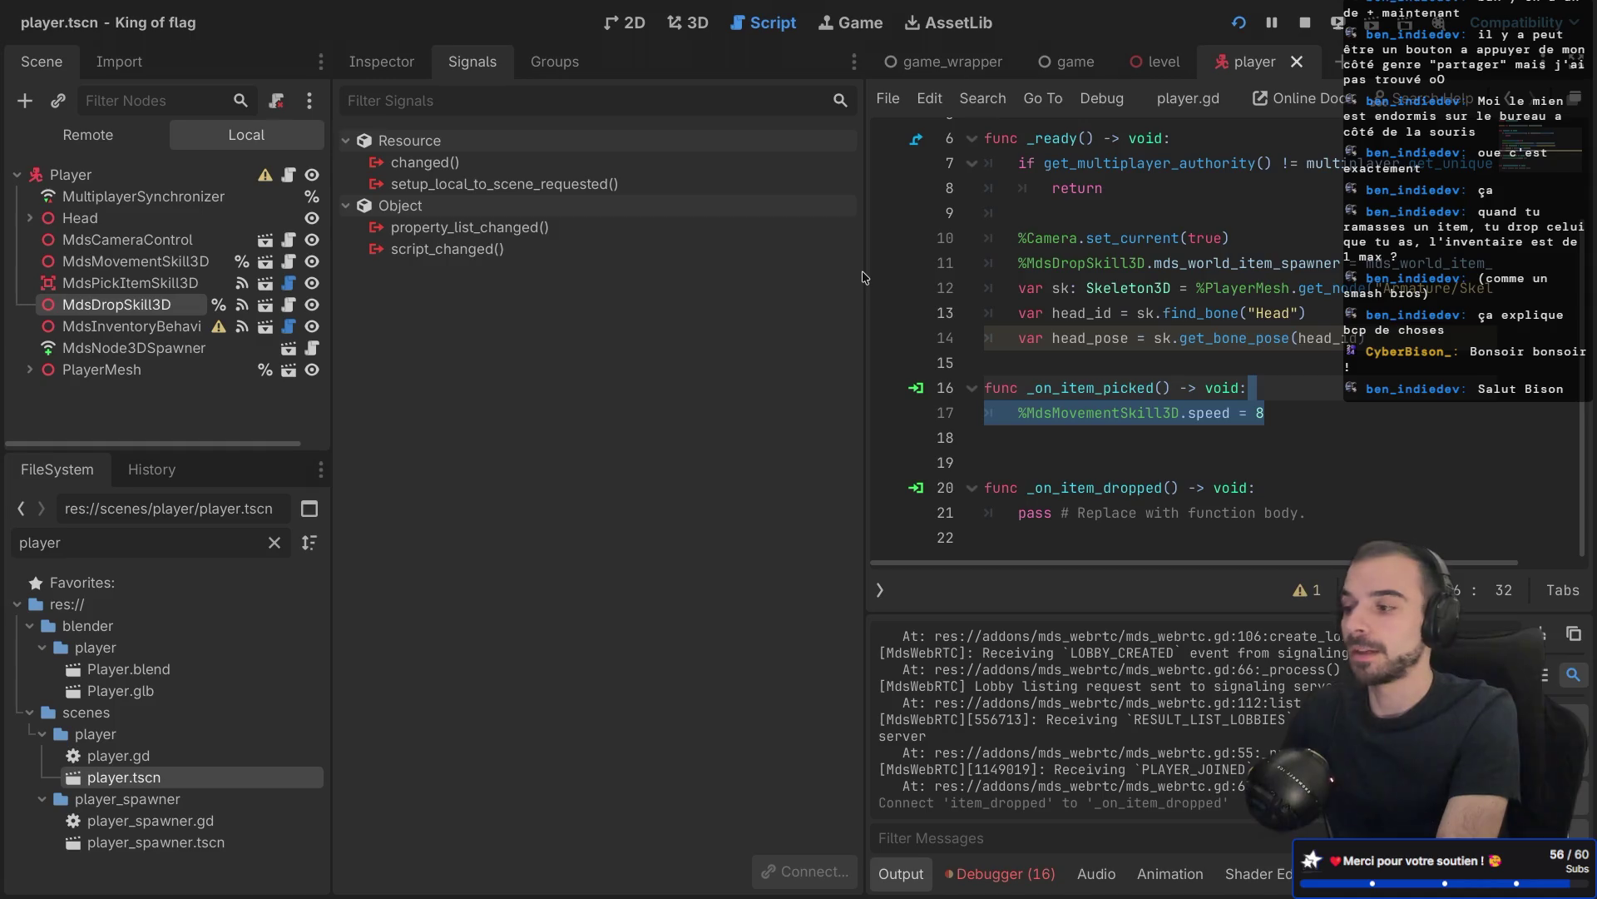
# Delete blank line 19 and the placeholder pass line inside _on_item_dropped
pyautogui.moveTo(332, 288); pyautogui.dragTo(409, 289)
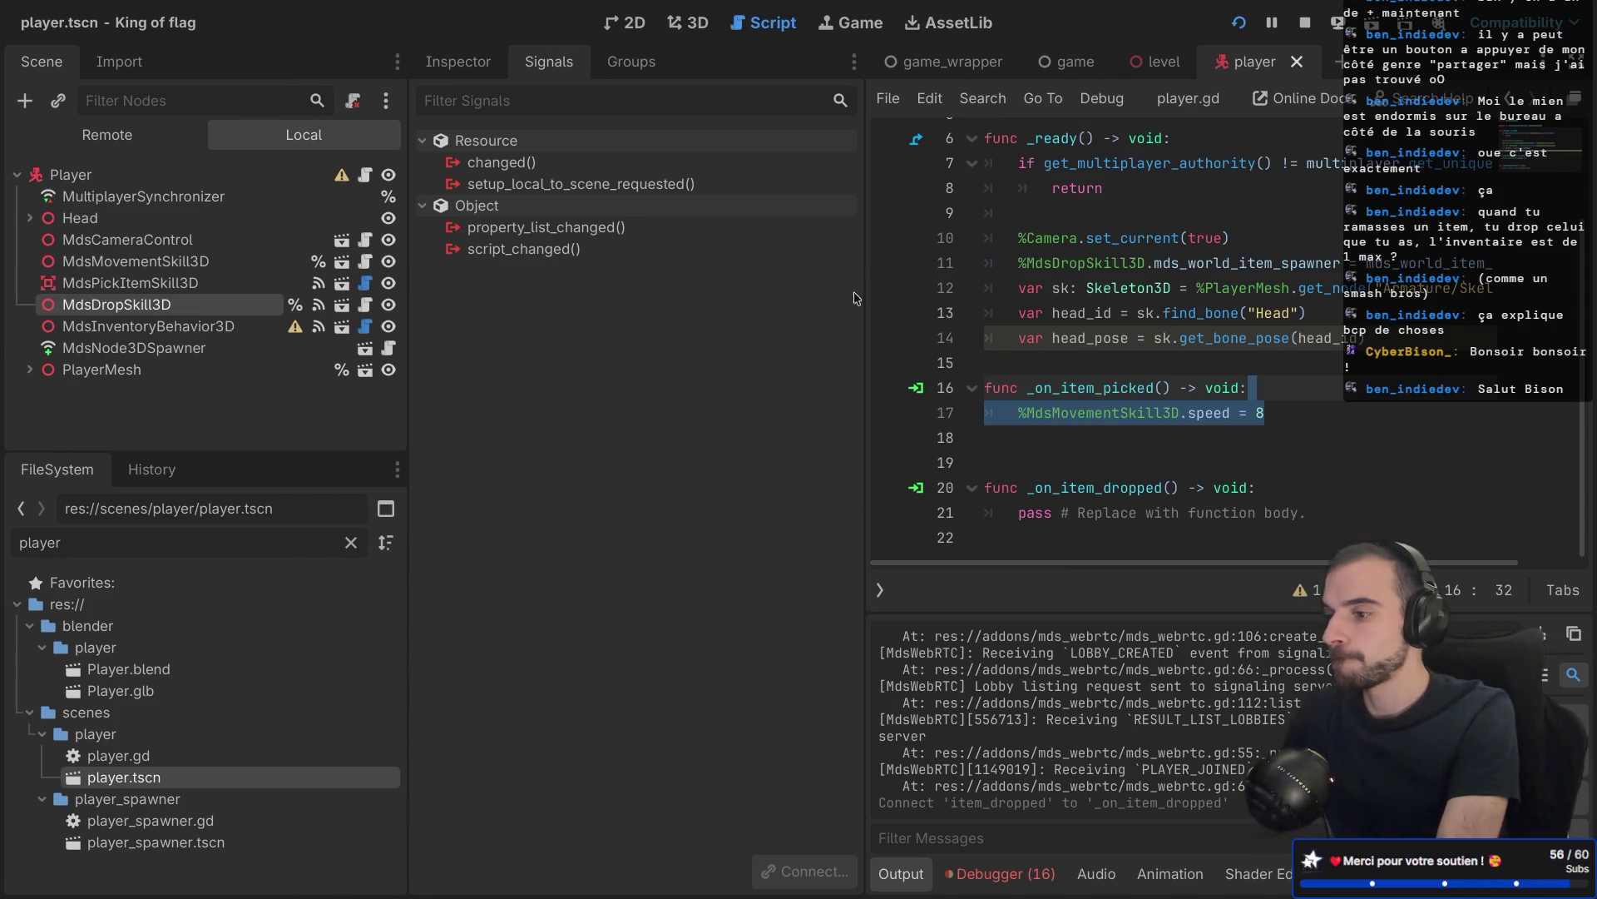
pyautogui.click(1148, 329)
pyautogui.click(1082, 468)
pyautogui.press('BackSpace')
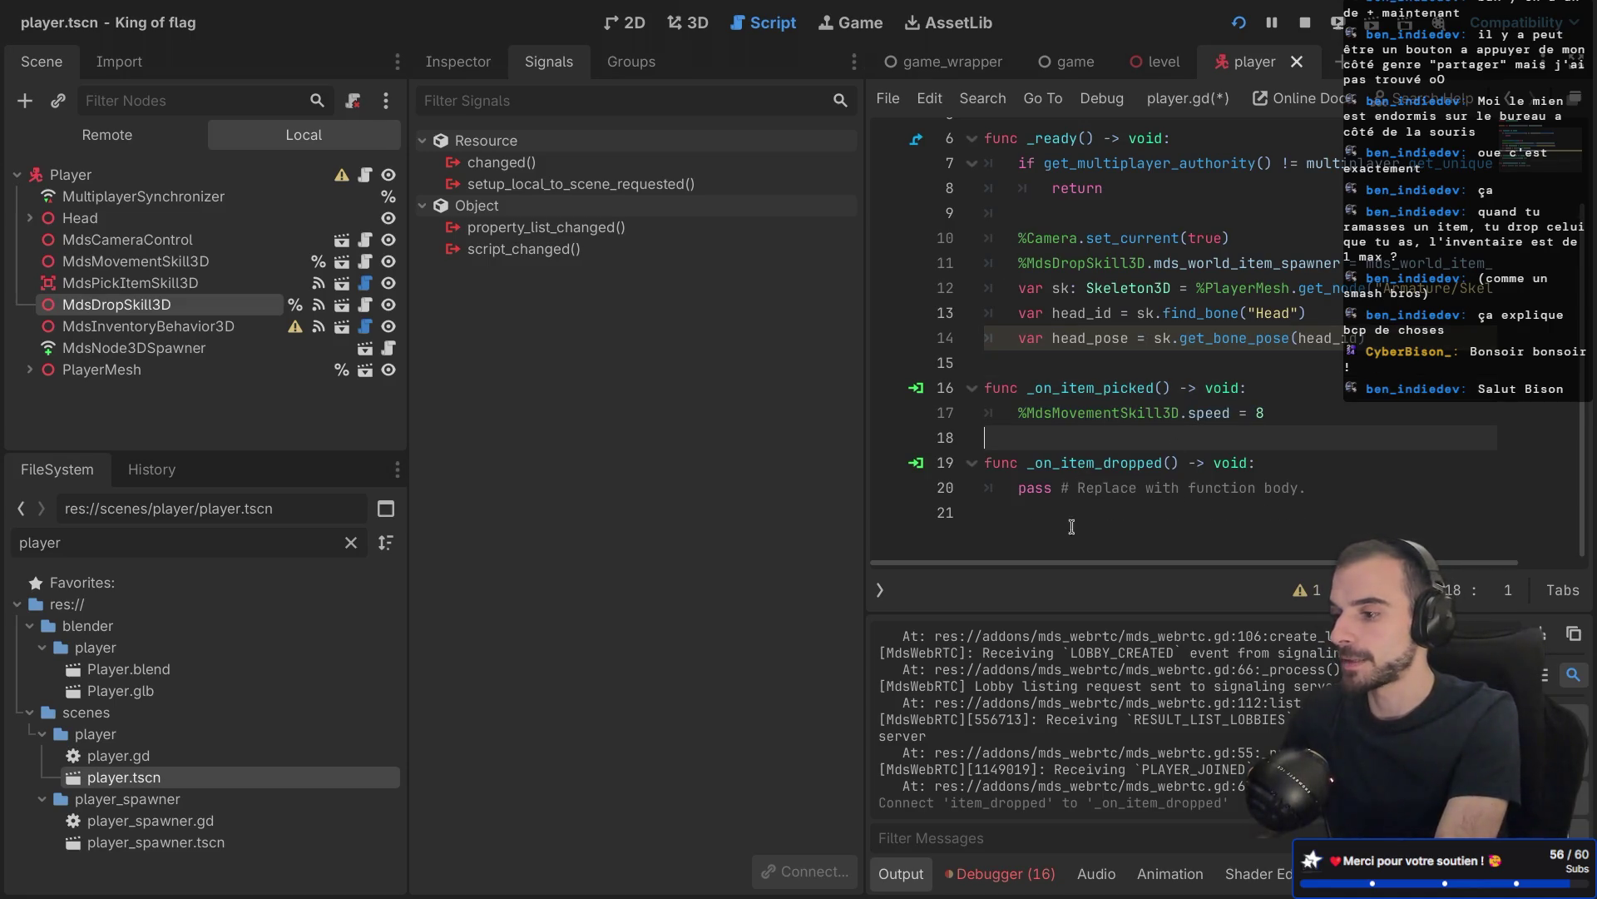
pyautogui.moveTo(1017, 493); pyautogui.dragTo(1394, 471)
pyautogui.click(1342, 491)
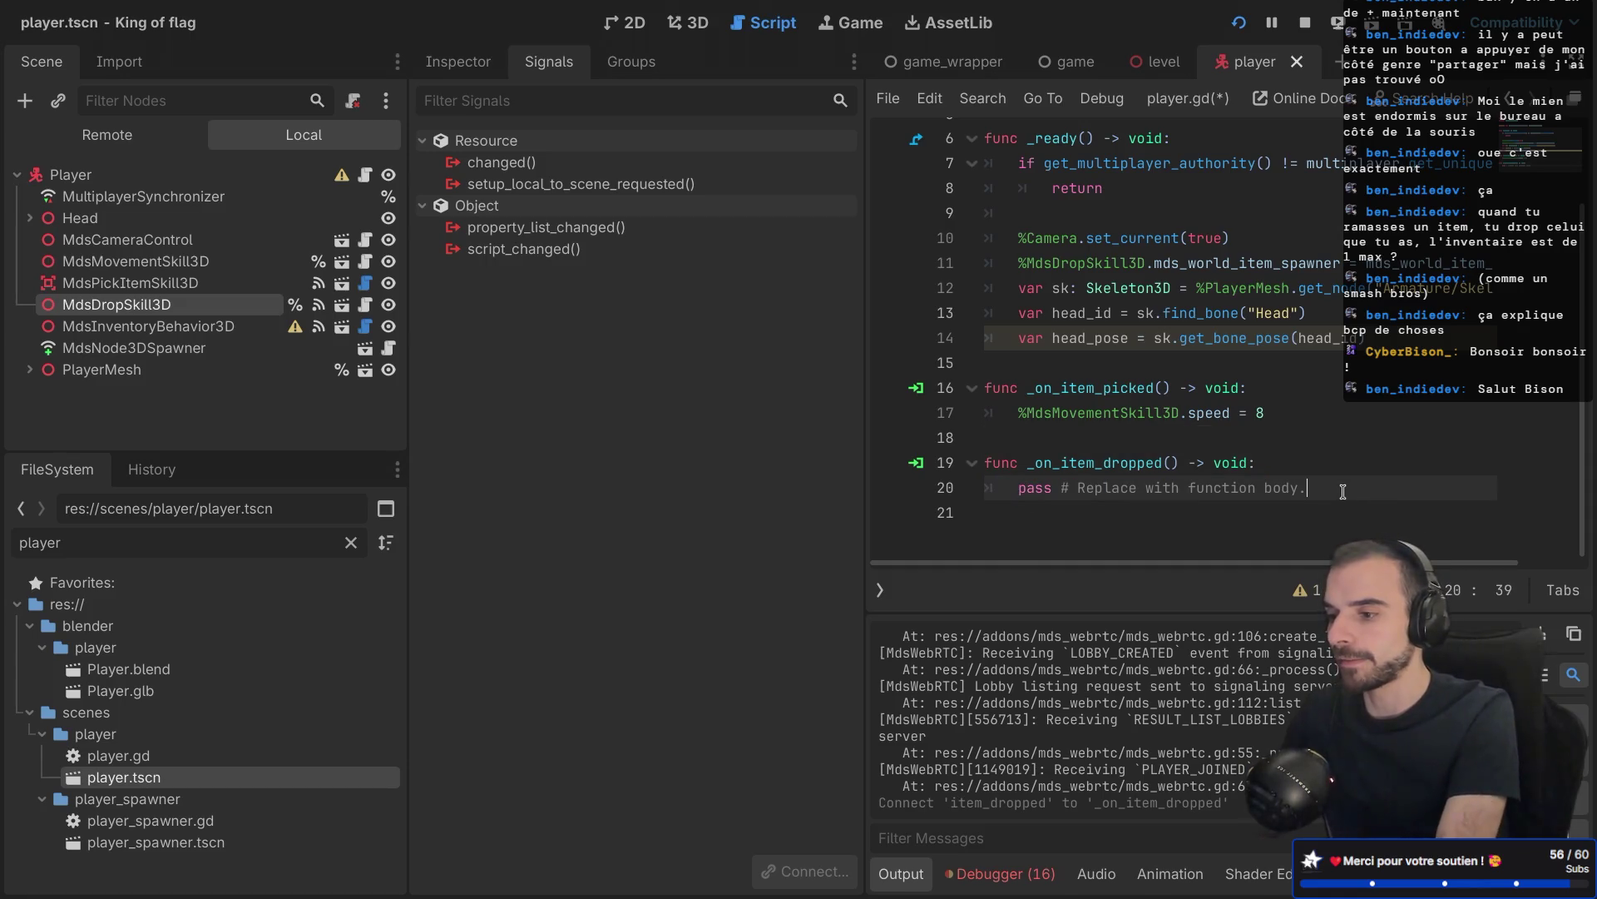
pyautogui.hotkey('shift', 'Home')
pyautogui.press('BackSpace')
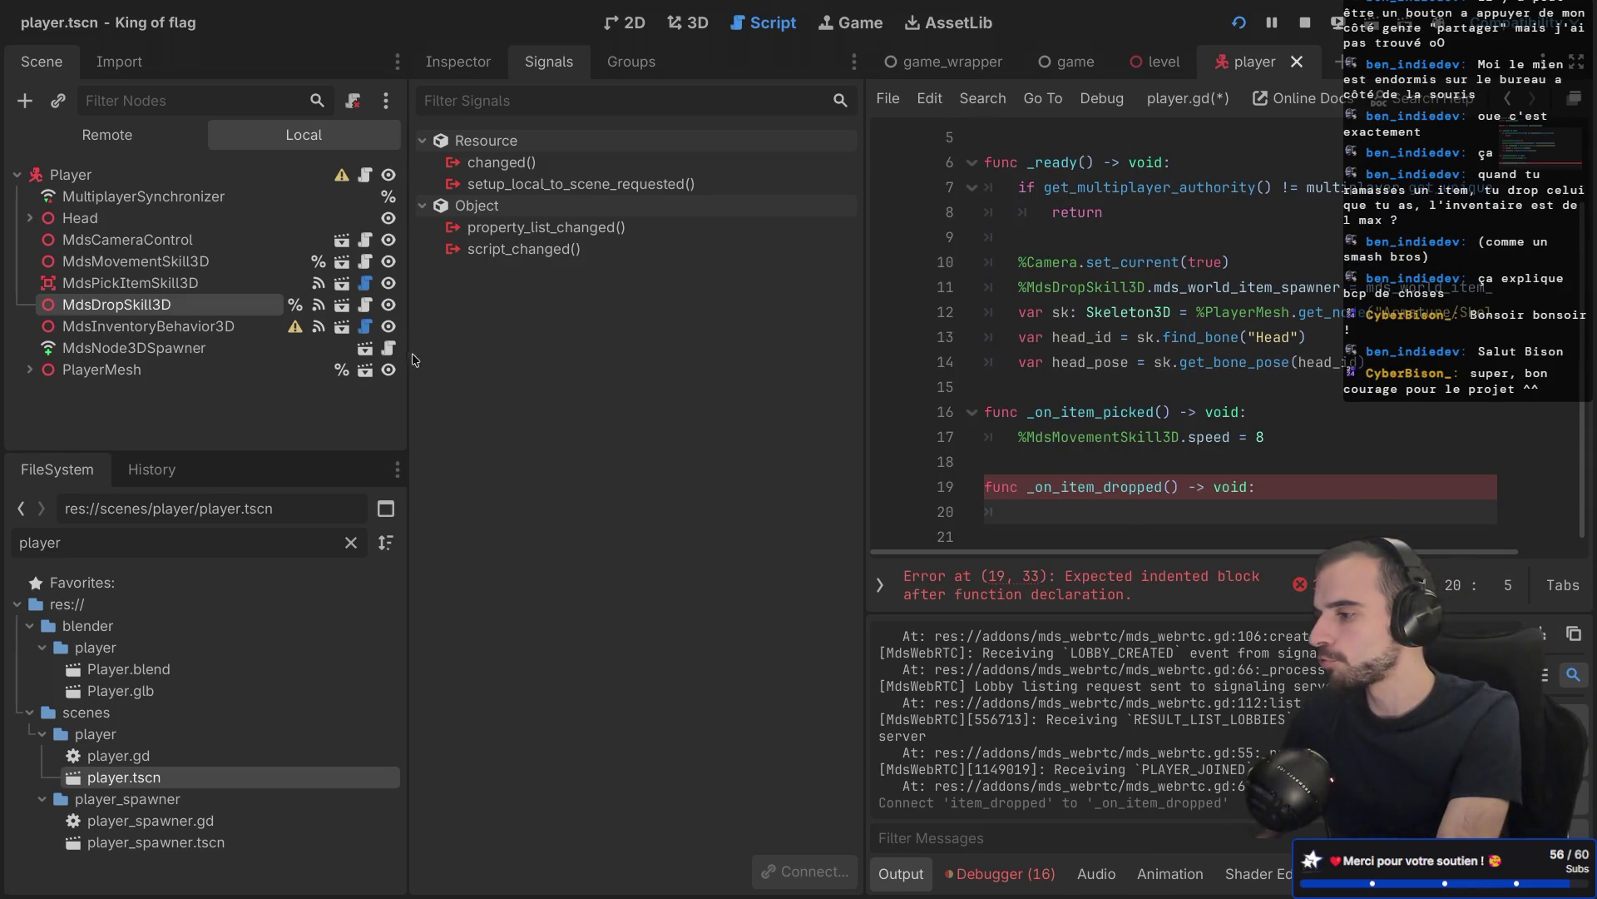
pyautogui.moveTo(407, 348); pyautogui.dragTo(372, 349)
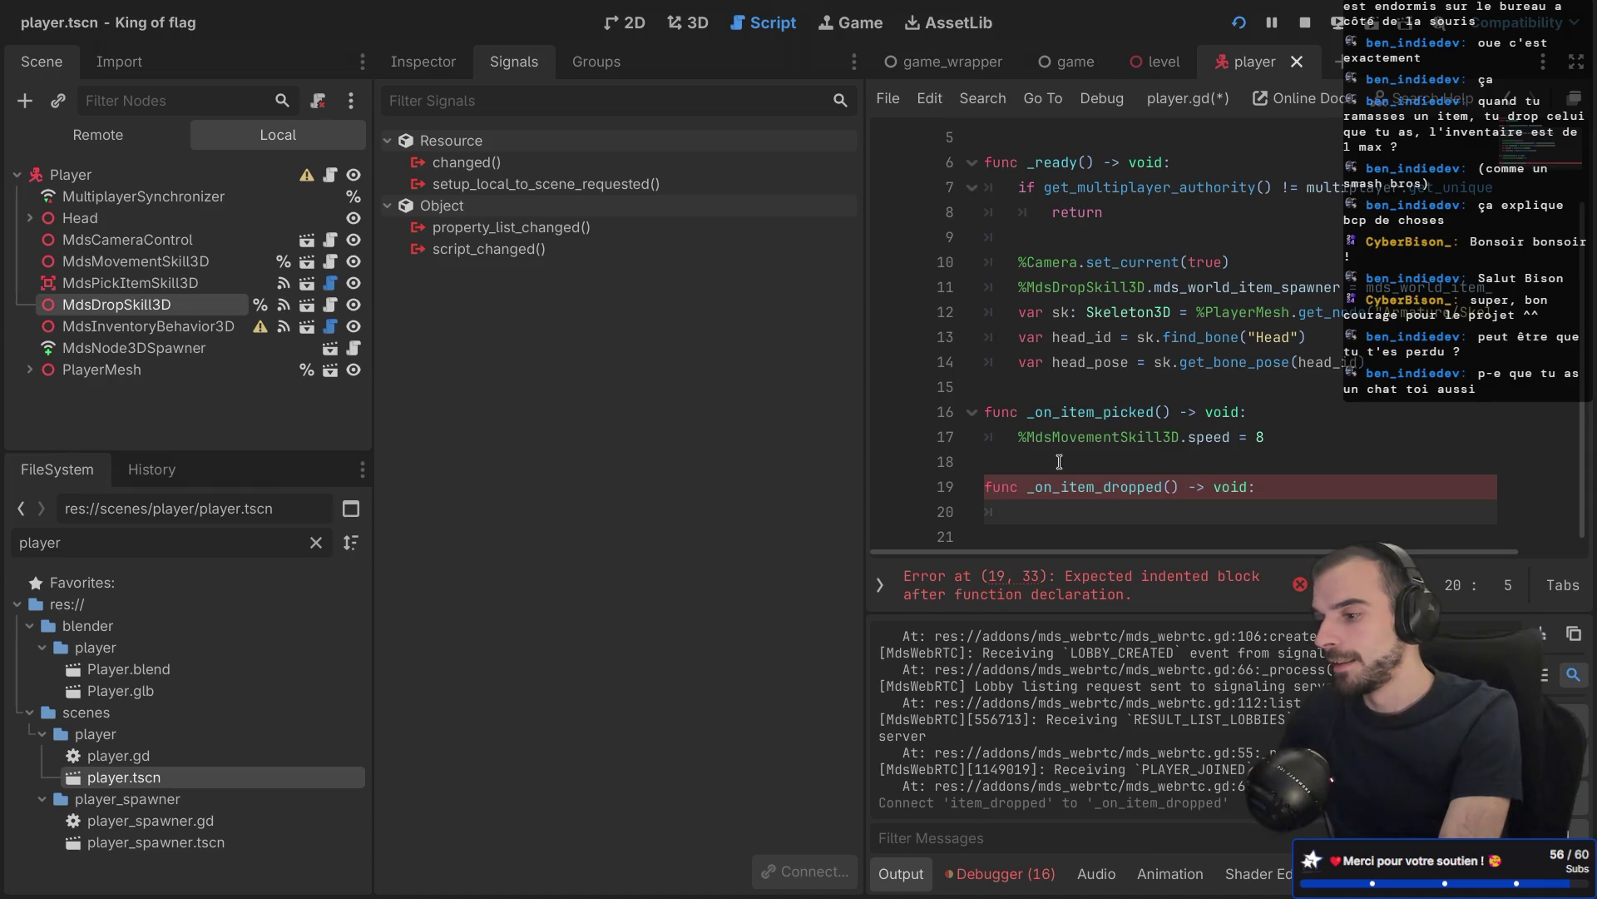
# Copy the speed line into _on_item_dropped, change 8 to 10, and save player.gd
pyautogui.moveTo(1263, 436); pyautogui.dragTo(1276, 419)
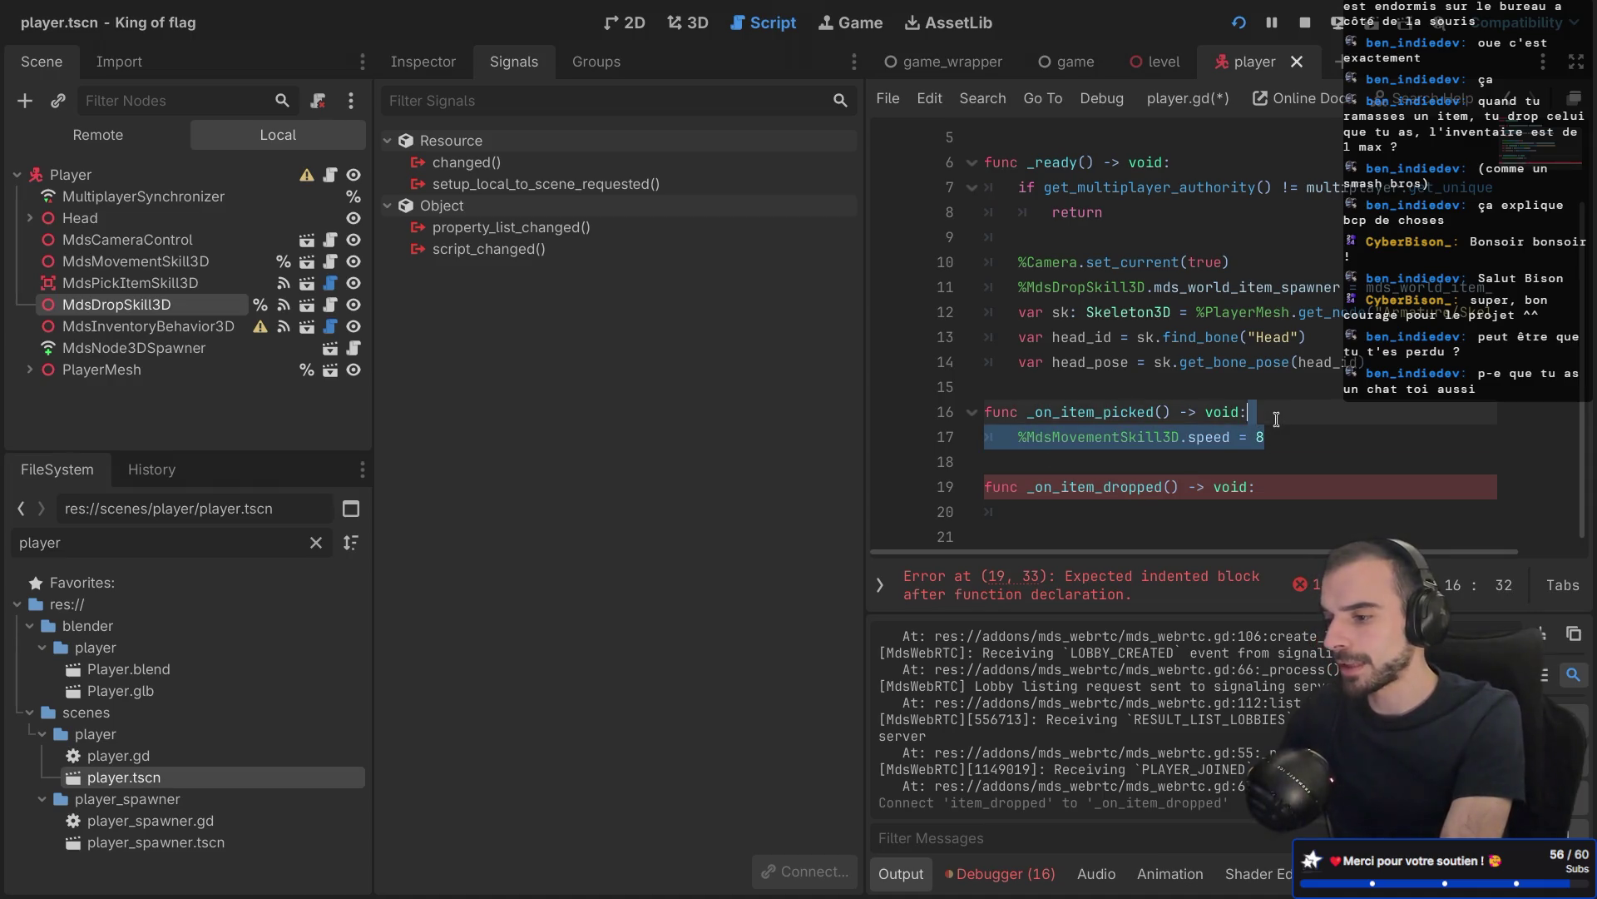
pyautogui.hotkey('ctrl', 'c')
pyautogui.click(1061, 509)
pyautogui.hotkey('ctrl', 'v')
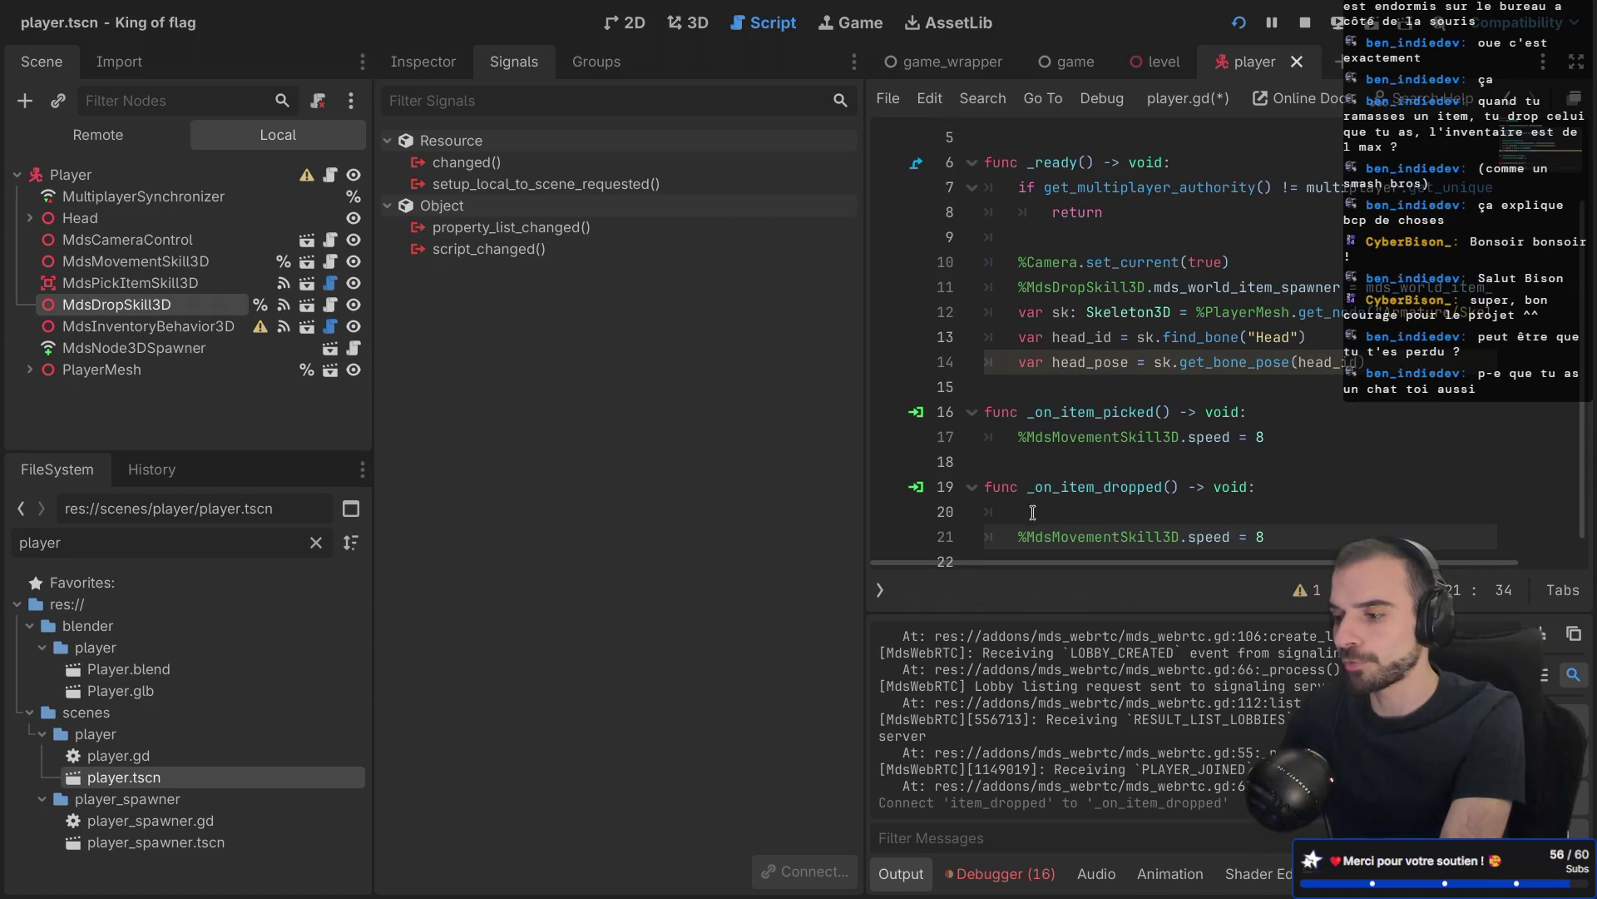
pyautogui.click(1013, 536)
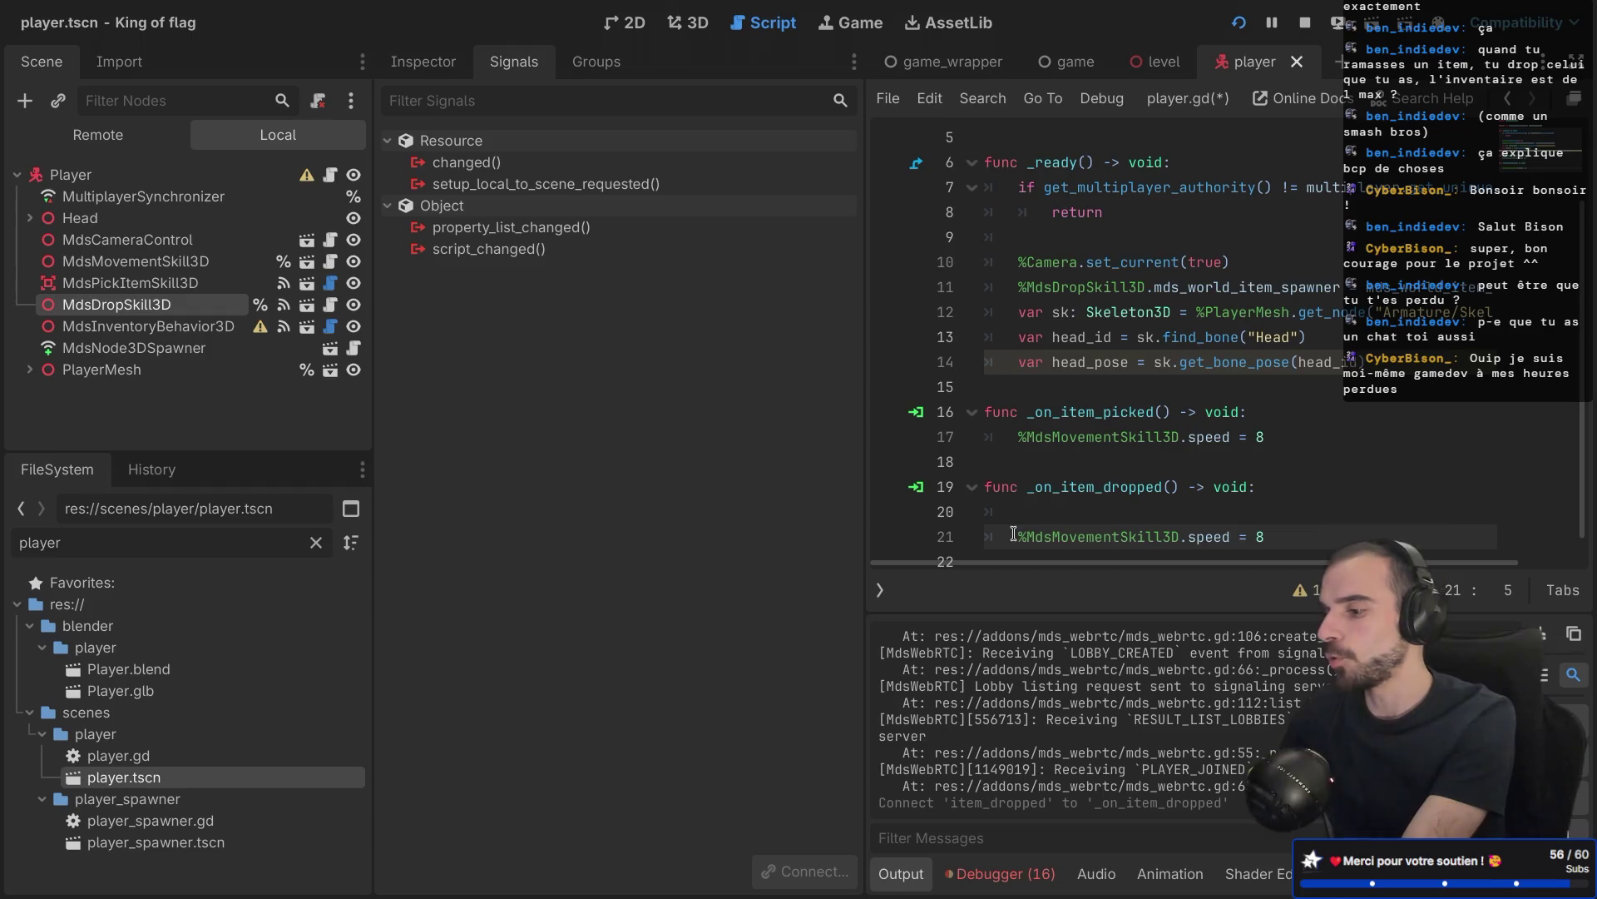
pyautogui.press('BackSpace')
pyautogui.press('BackSpace')
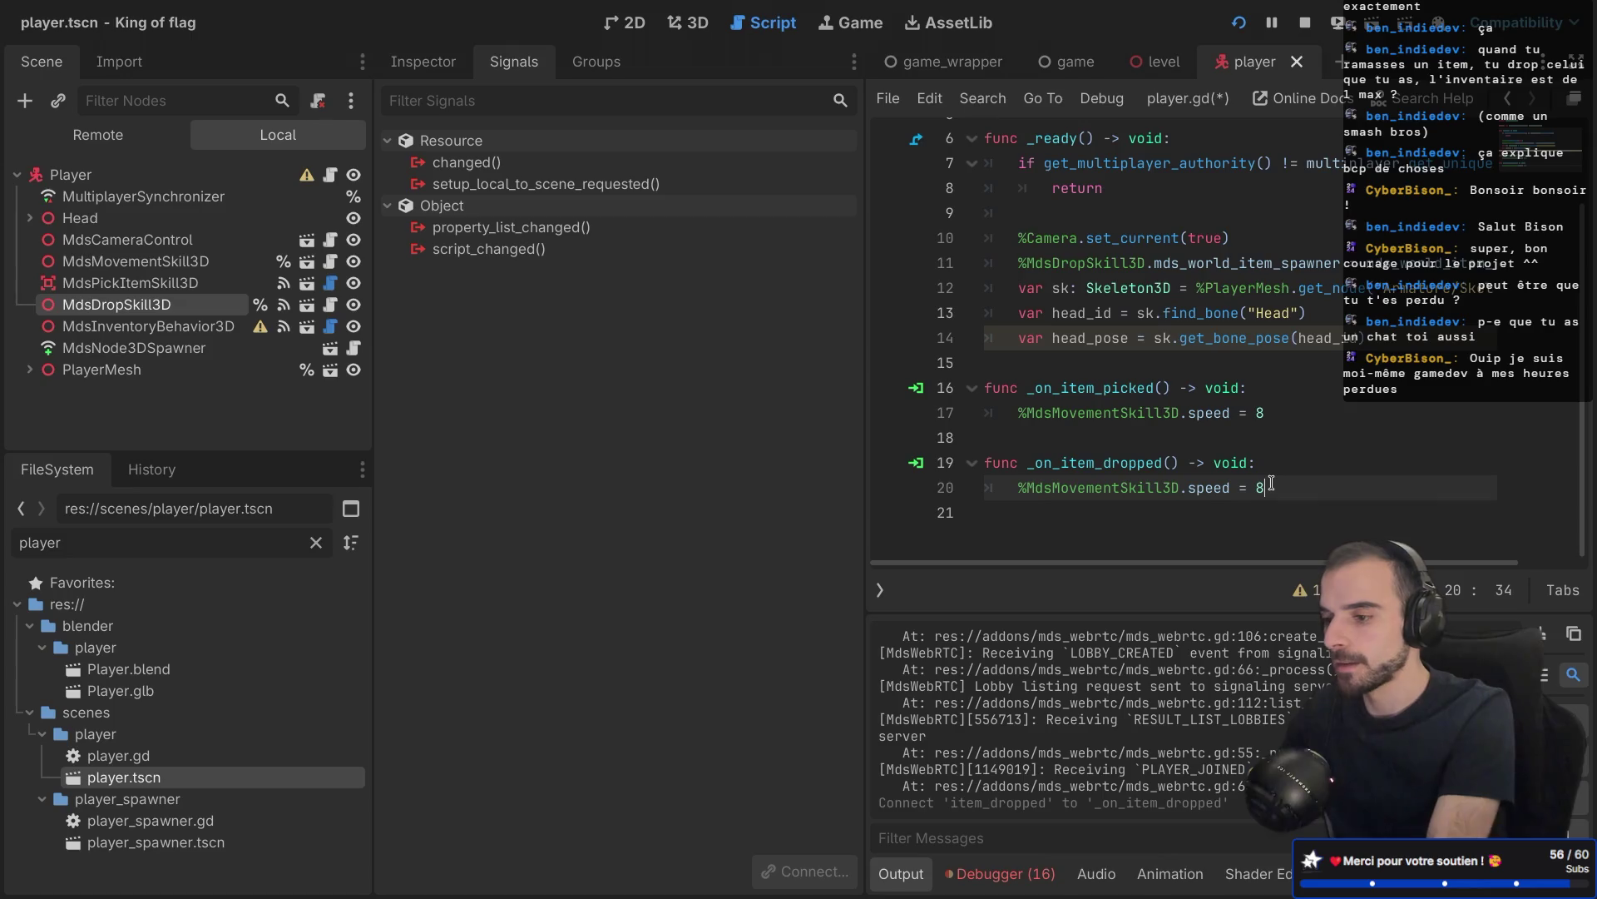
pyautogui.press('BackSpace')
pyautogui.write('10')
pyautogui.hotkey('ctrl', 's')
# Check both speed lines, then run the game briefly and close it
pyautogui.click(1261, 413)
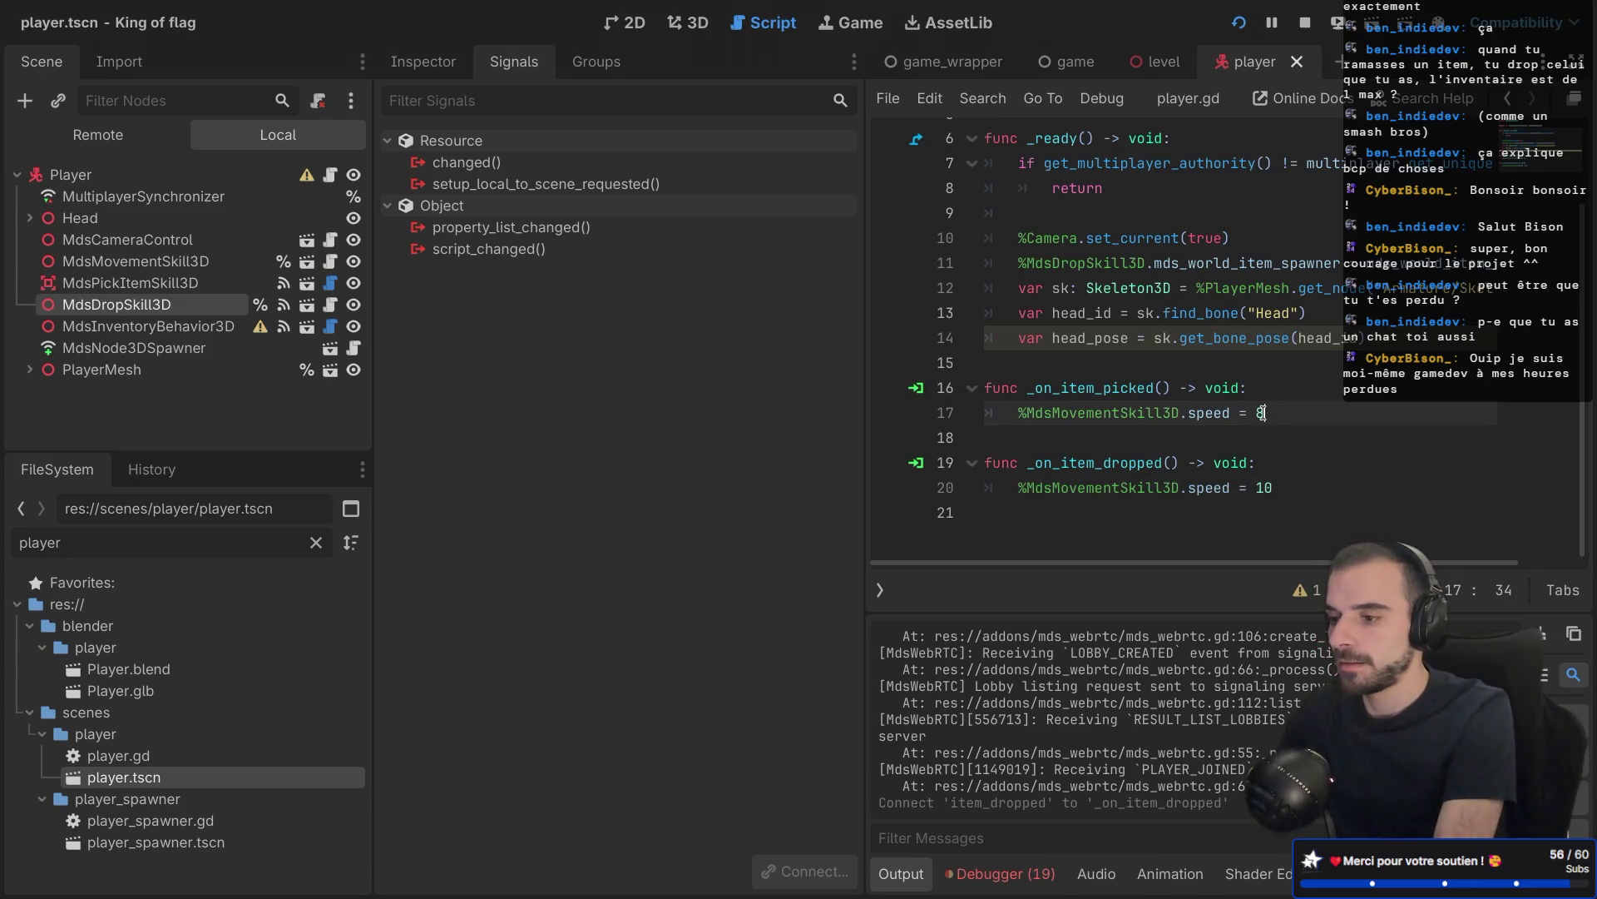
pyautogui.scroll(1, 1262, 412)
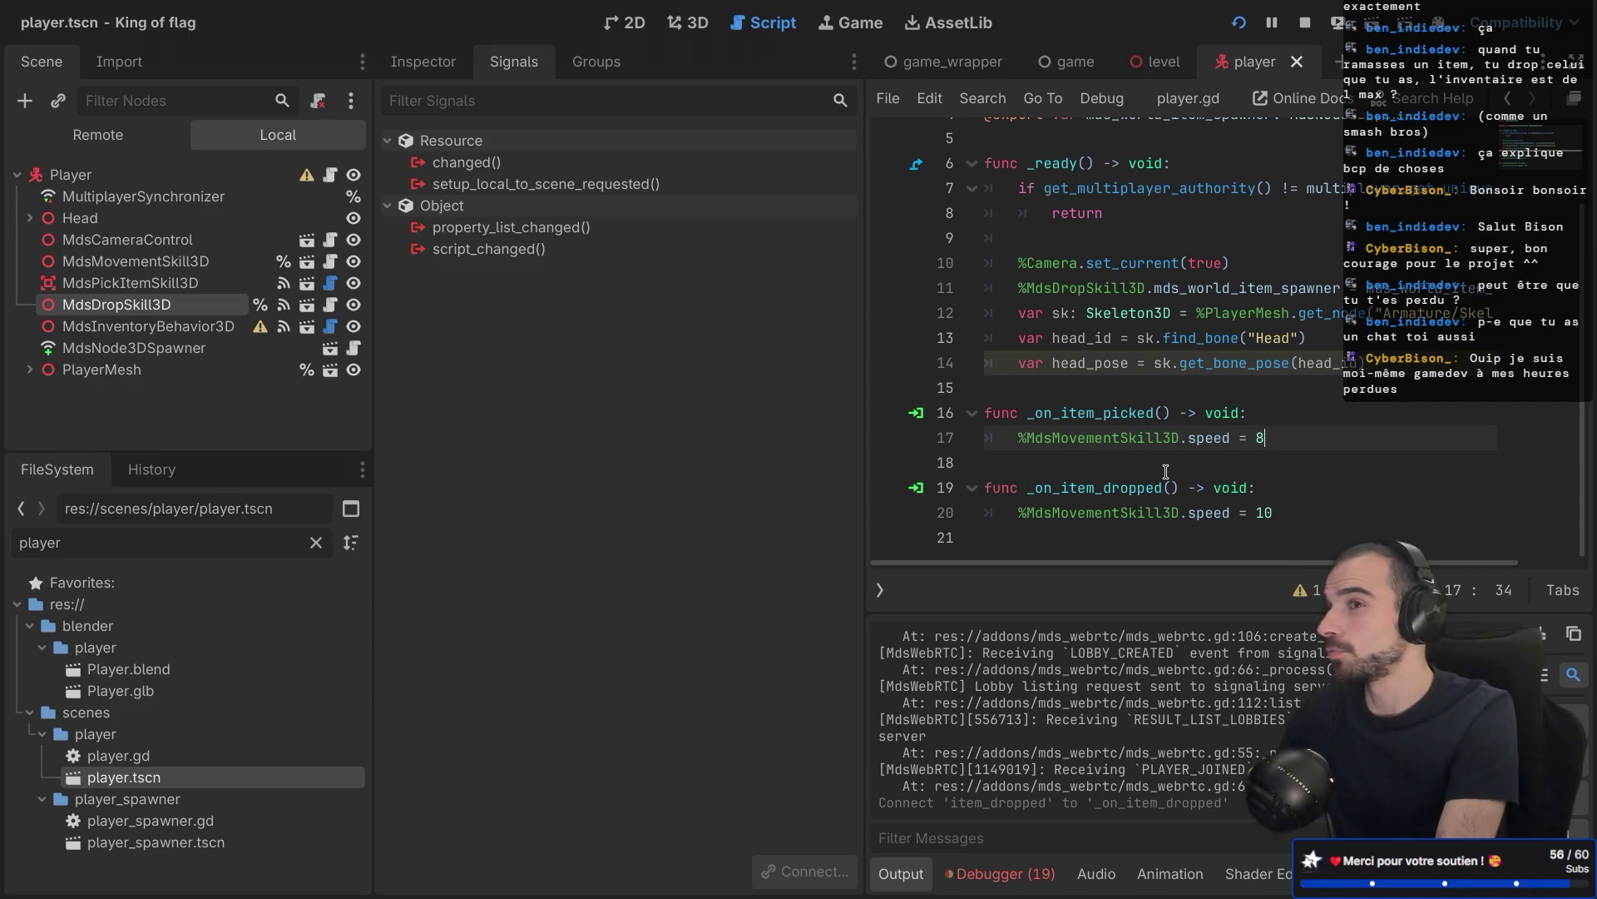
pyautogui.moveTo(1285, 513); pyautogui.dragTo(1162, 490)
pyautogui.press('super+r')
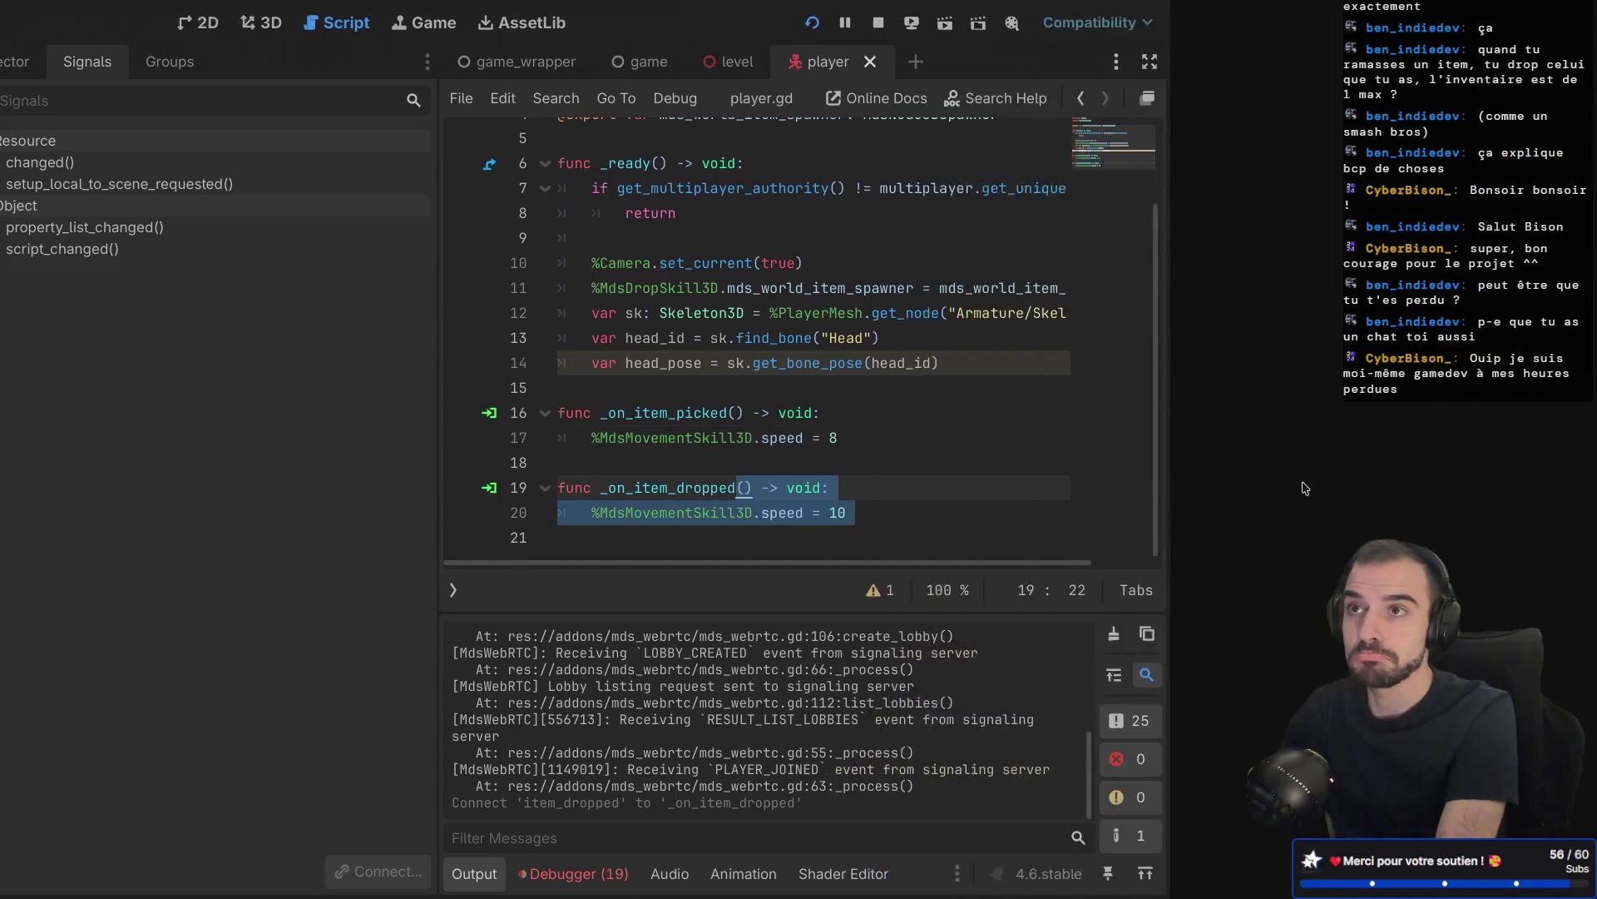
pyautogui.press('super+q')
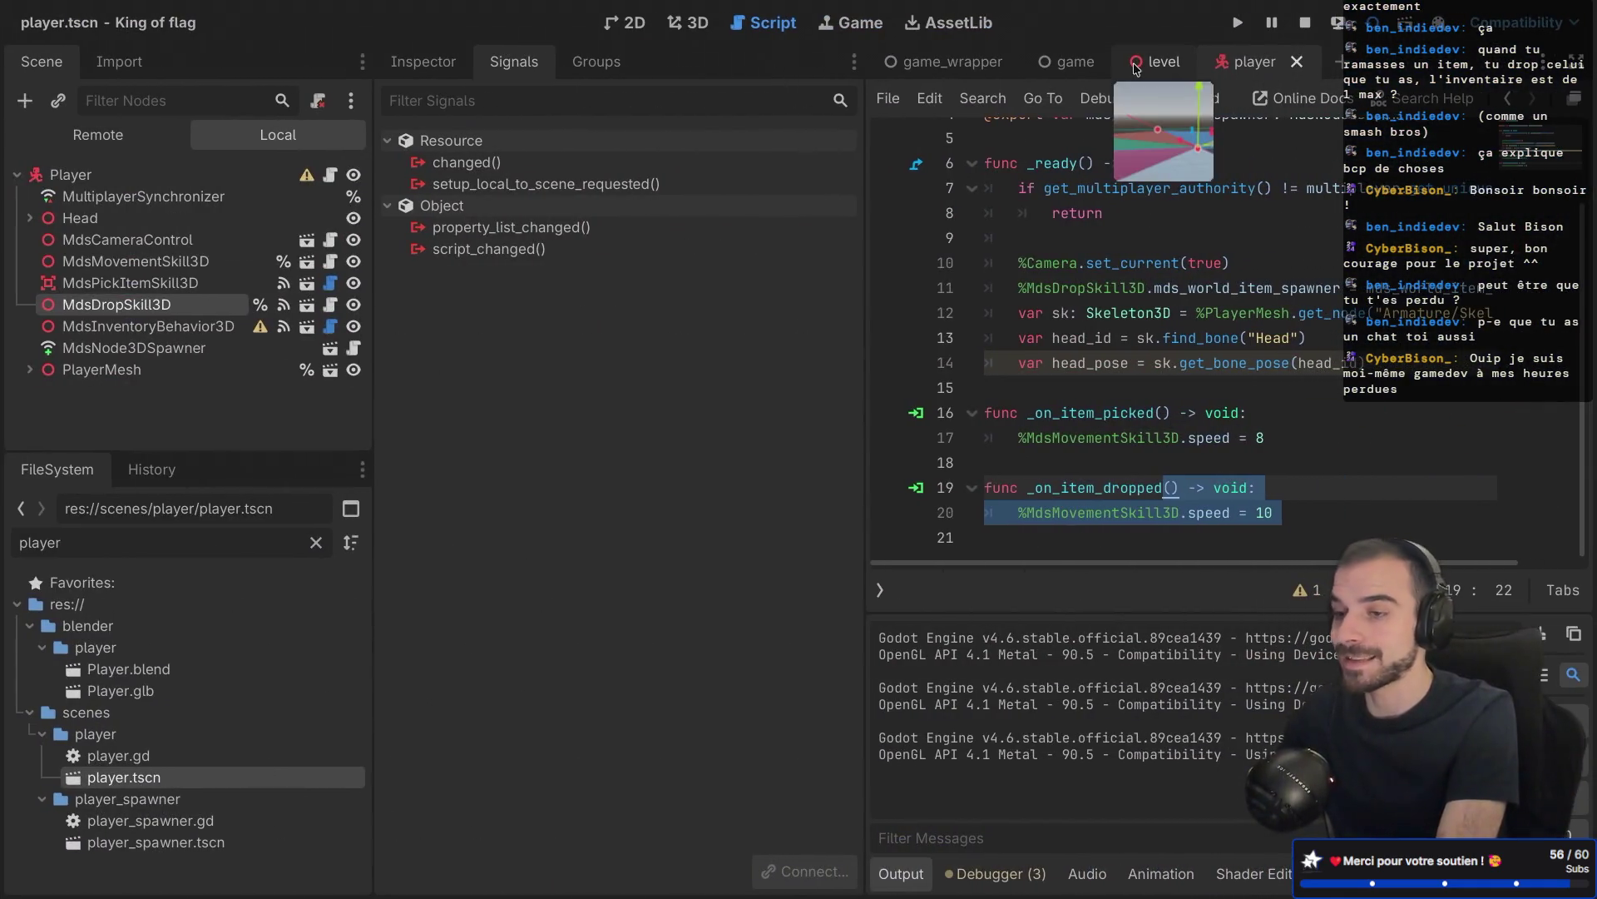
pyautogui.press('super+b')
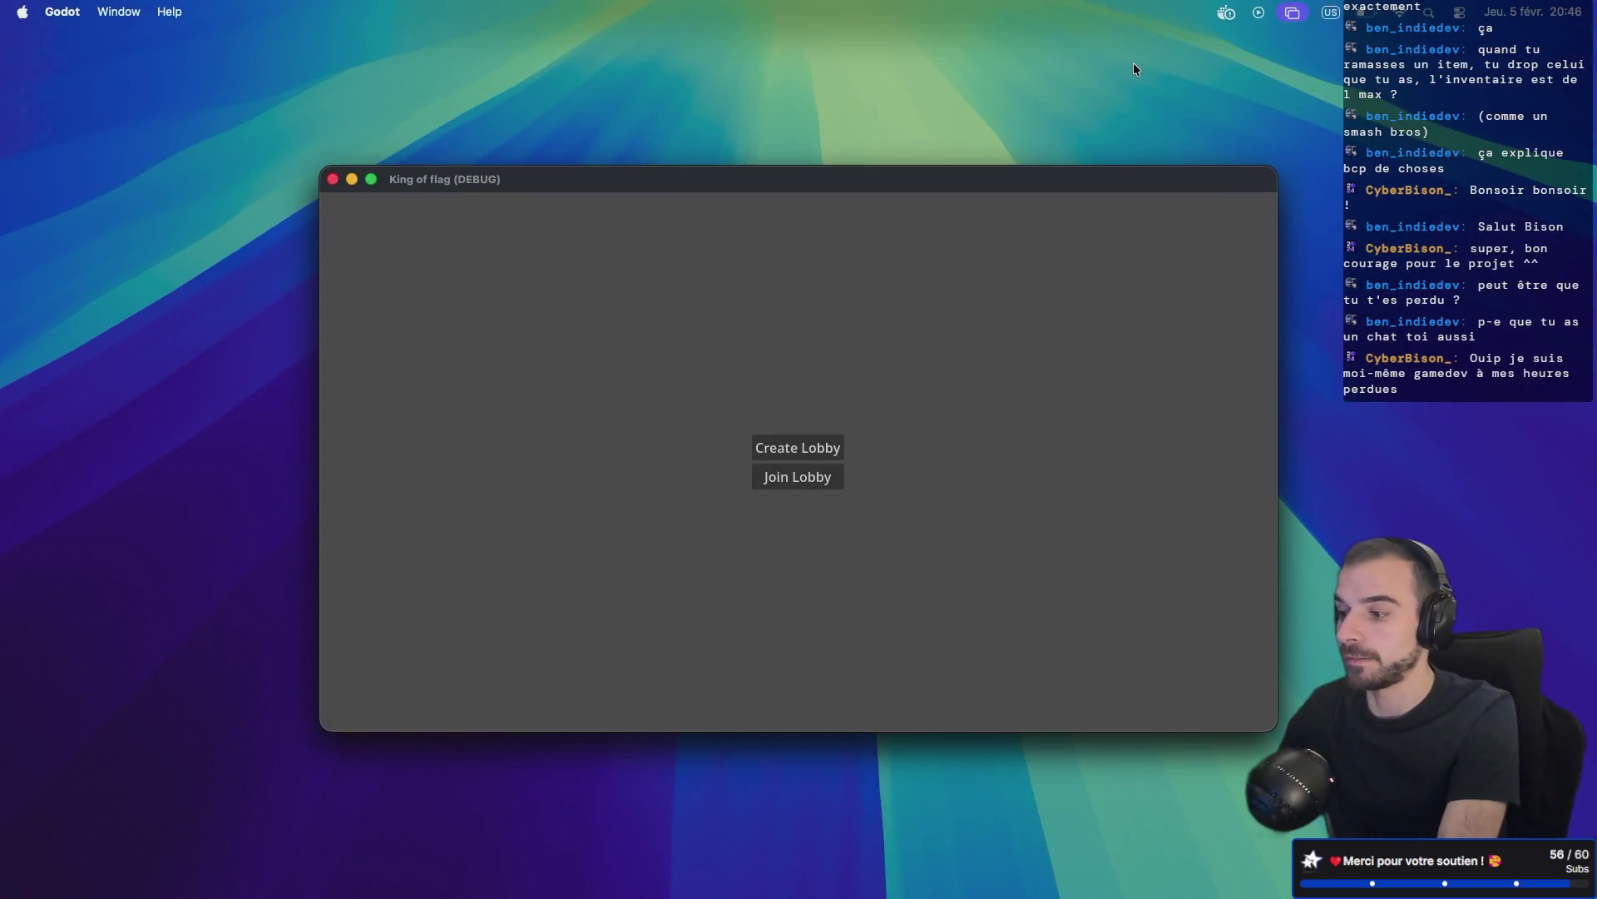
pyautogui.press('ctrl+super+f')
pyautogui.click(809, 450)
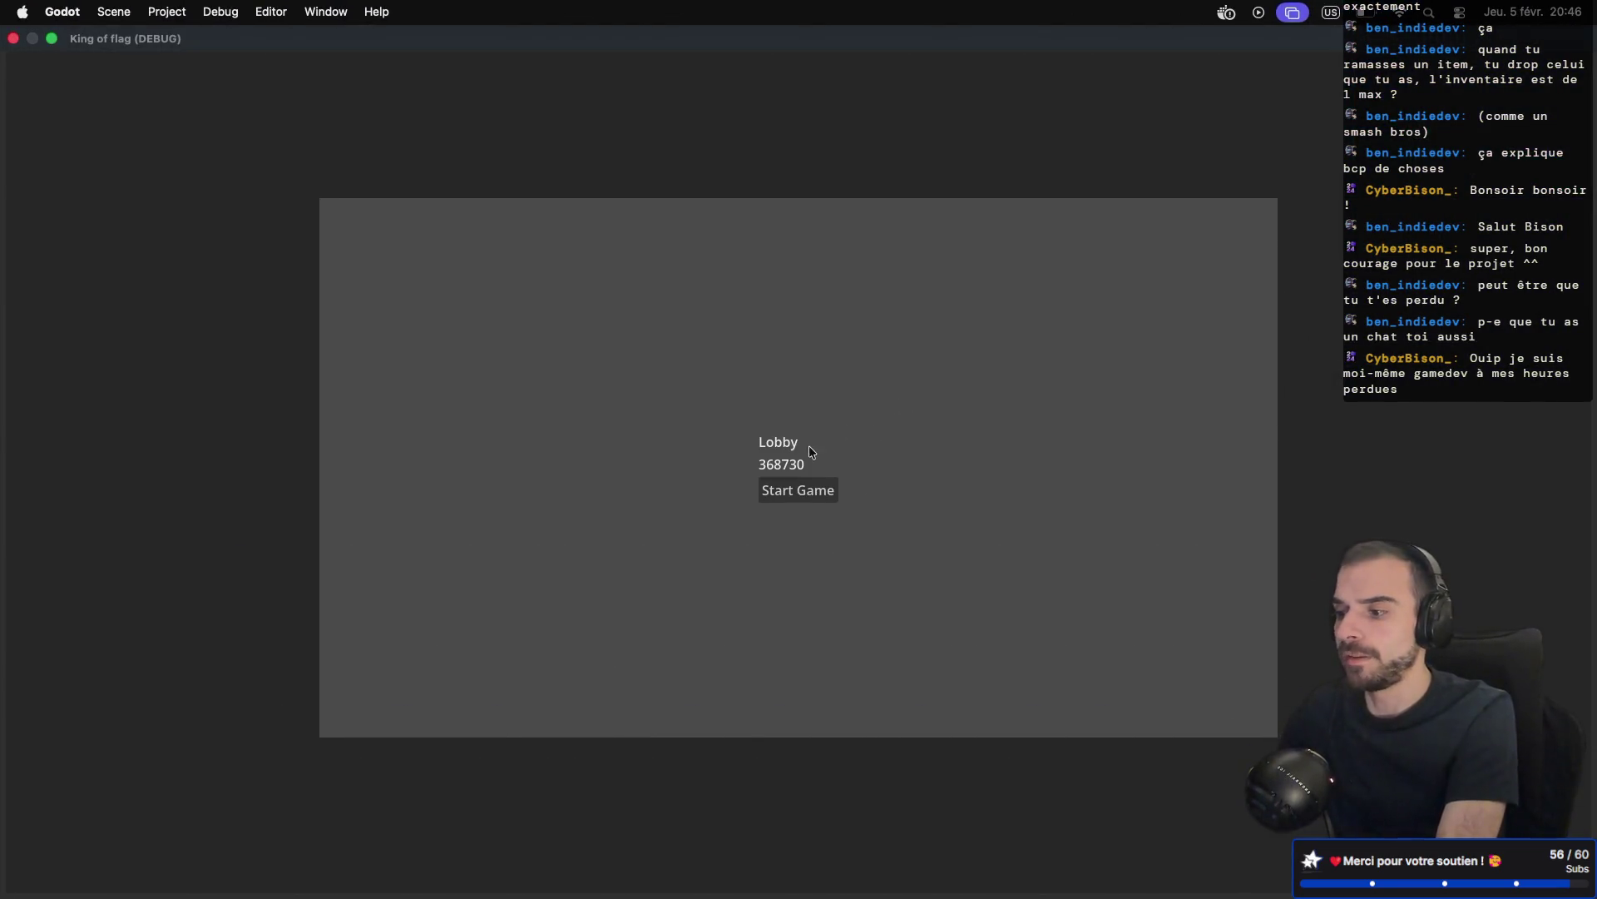
pyautogui.hotkey('ctrl', 'Left')
pyautogui.click(810, 481)
pyautogui.hotkey('ctrl', 'Right')
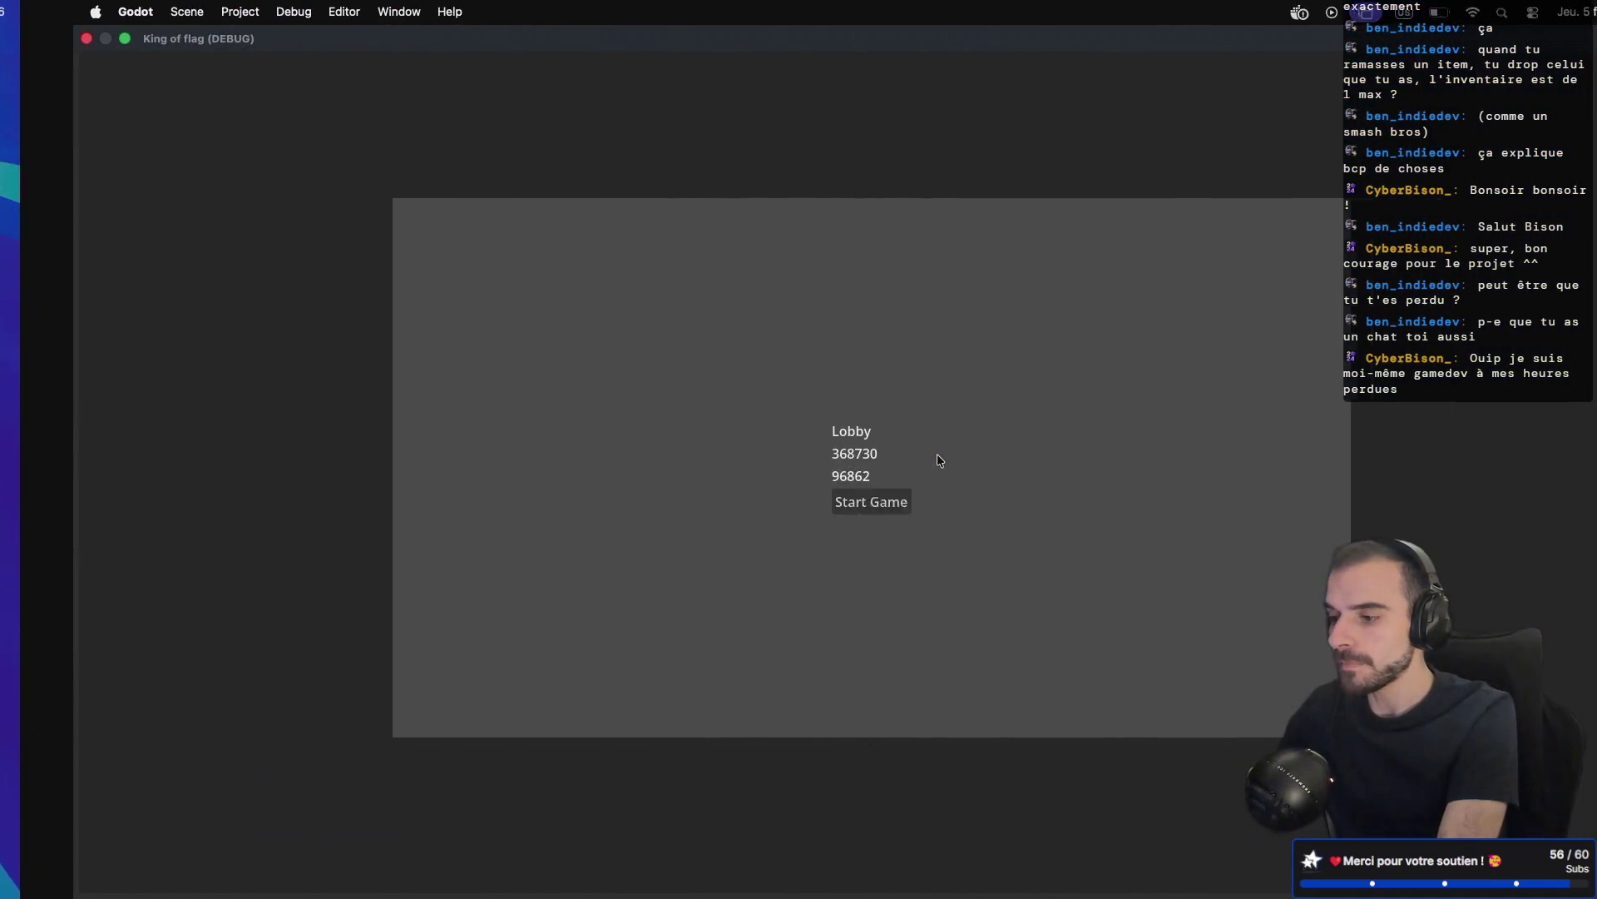
pyautogui.click(817, 501)
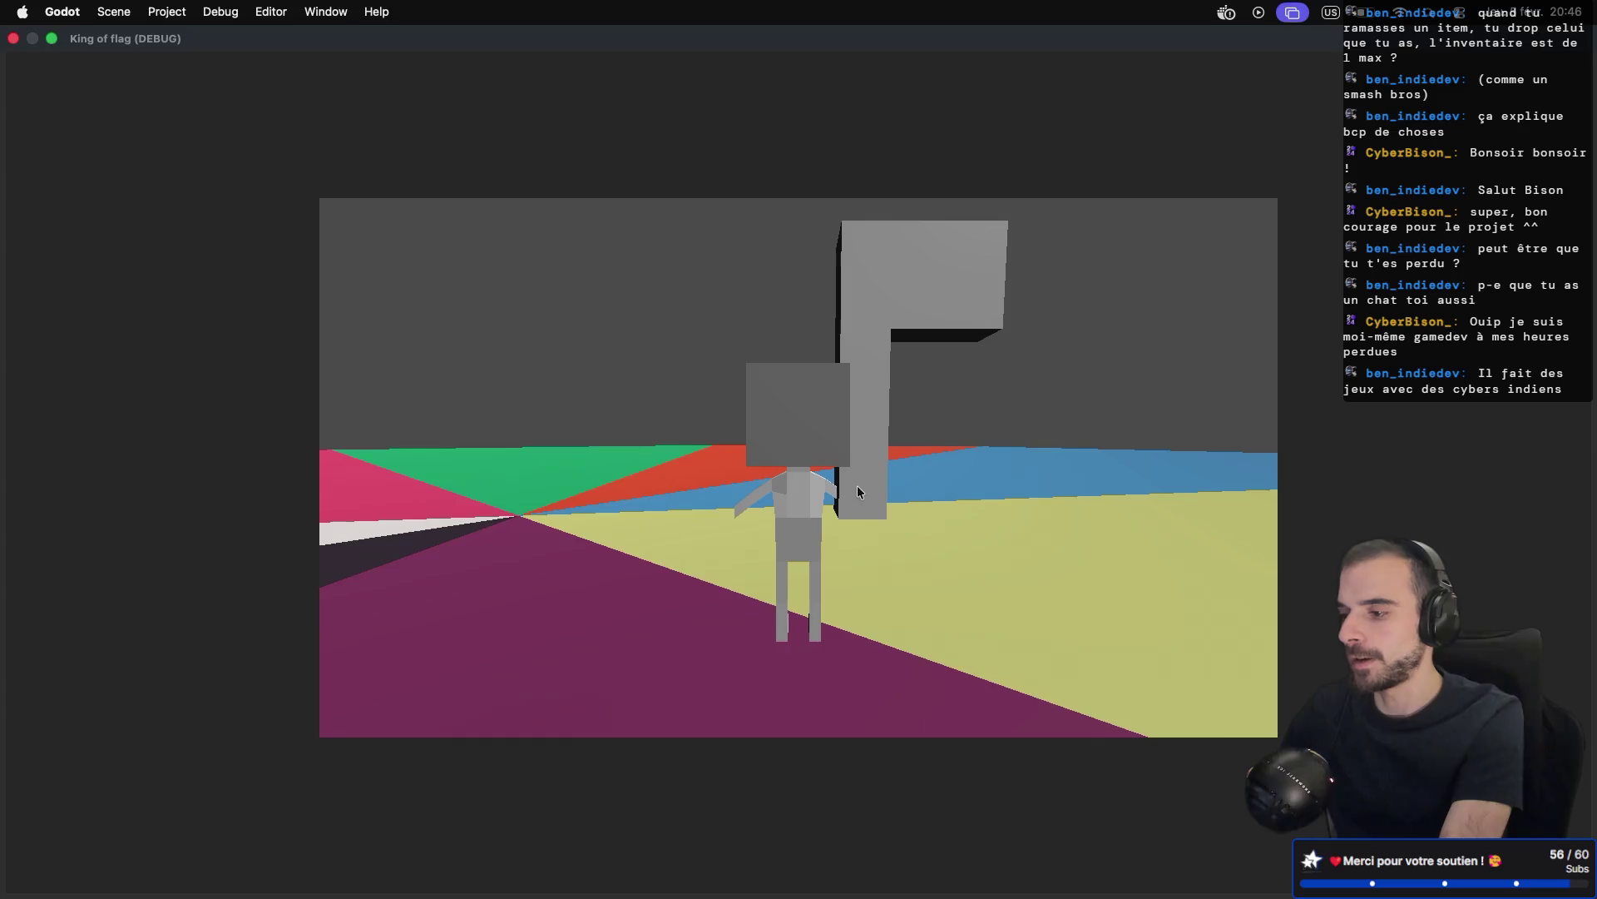
pyautogui.press('super+q')
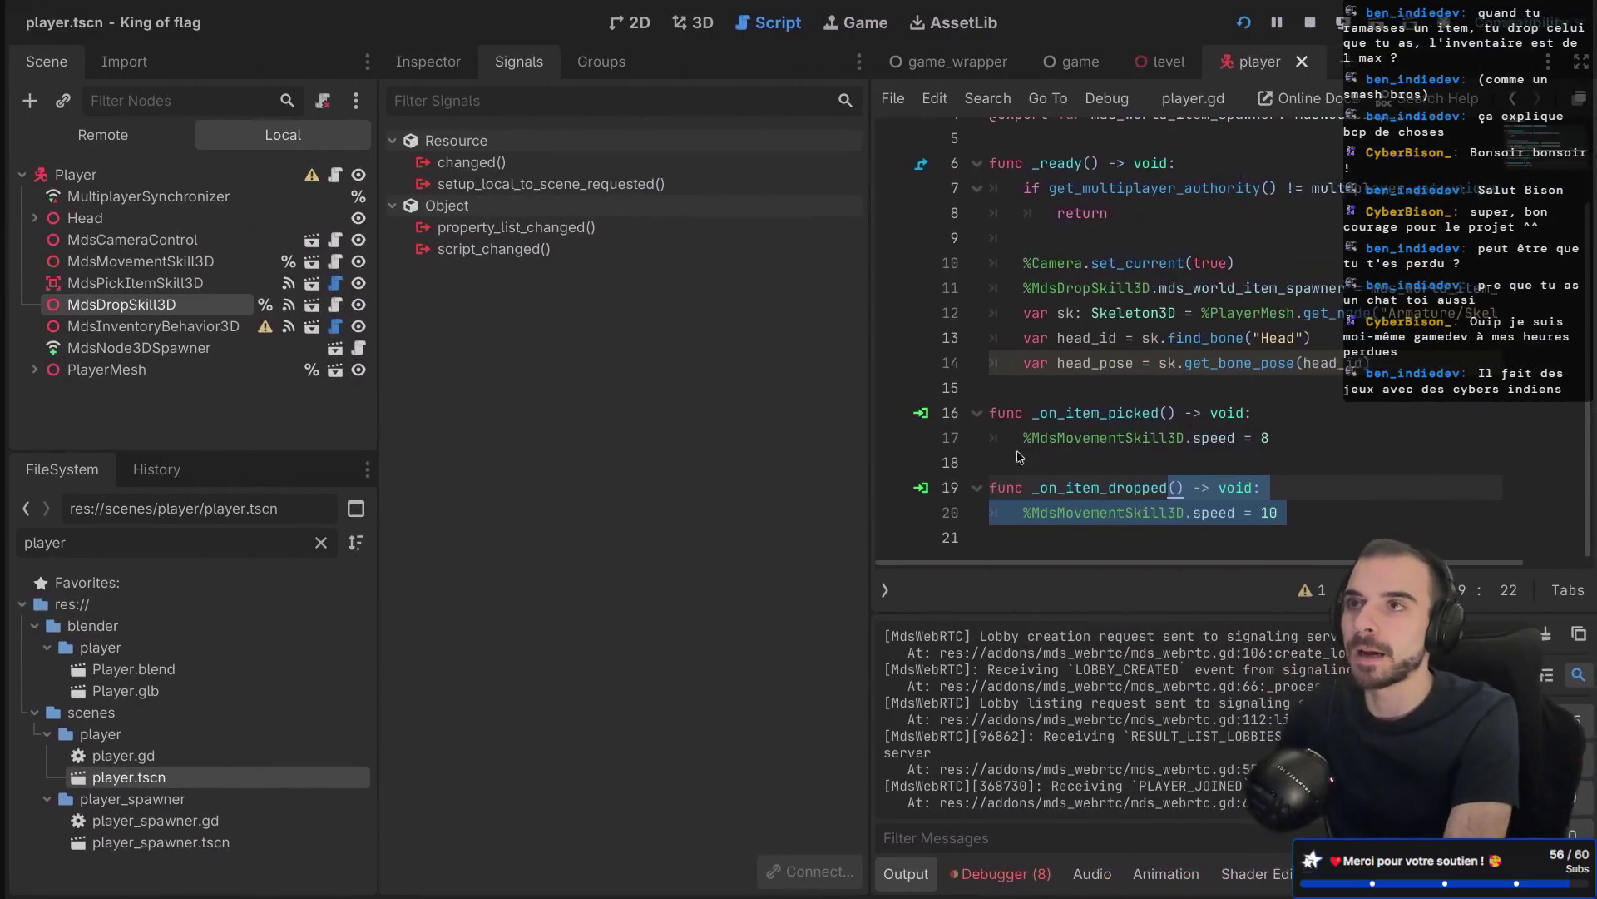
# Set the item-picked speed to 6 and start a two-player match via a created and joined lobby
pyautogui.click(1285, 437)
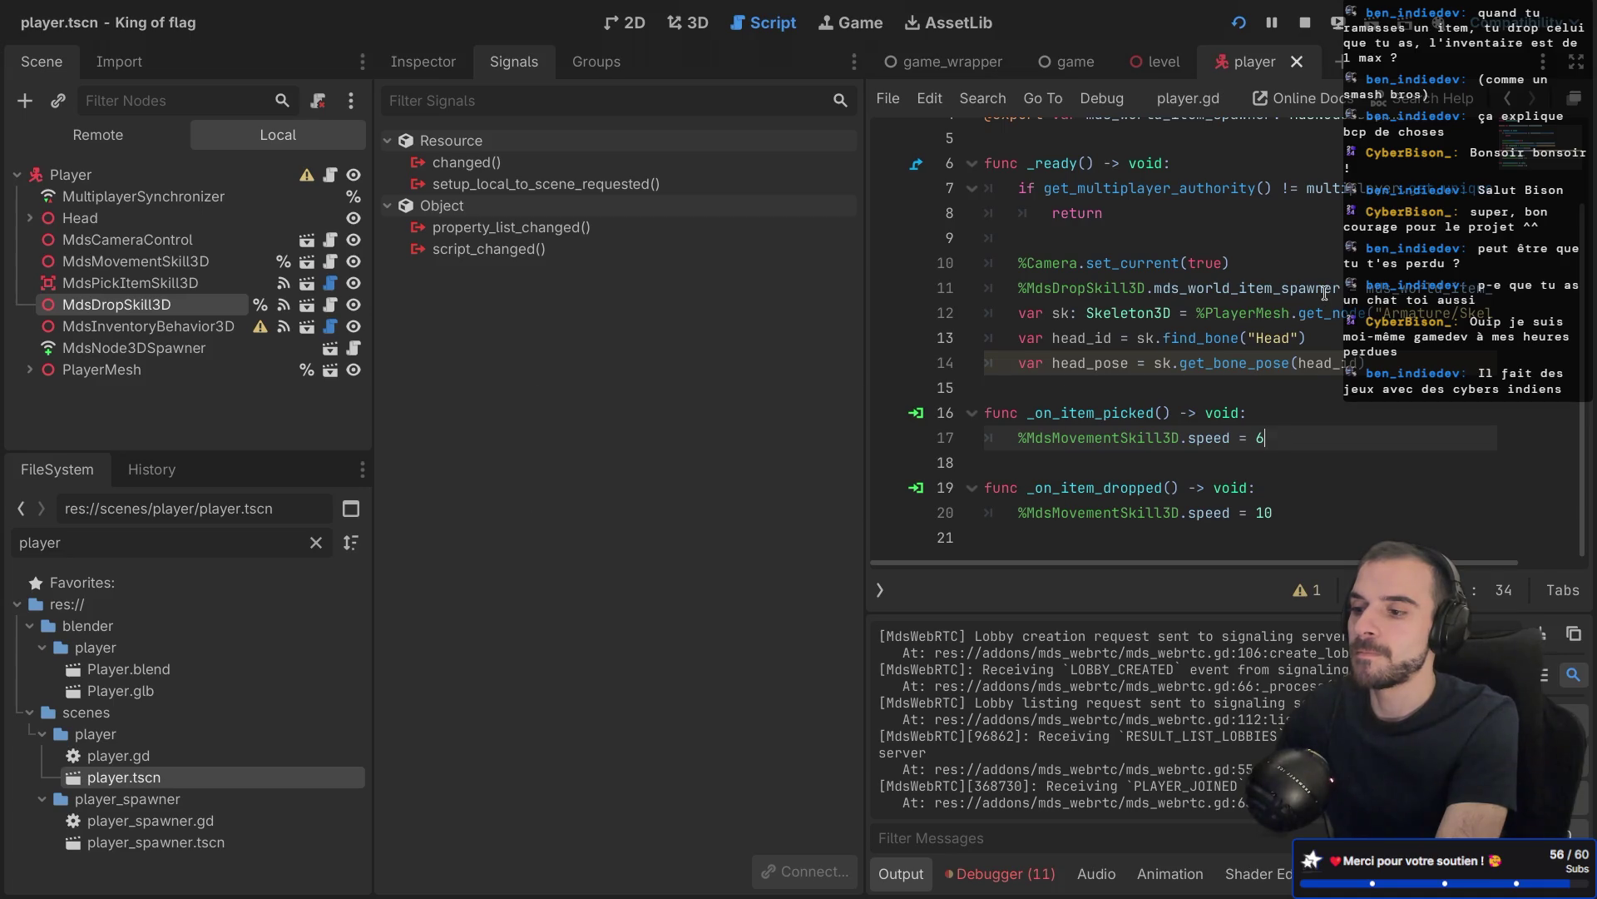
pyautogui.click(1242, 25)
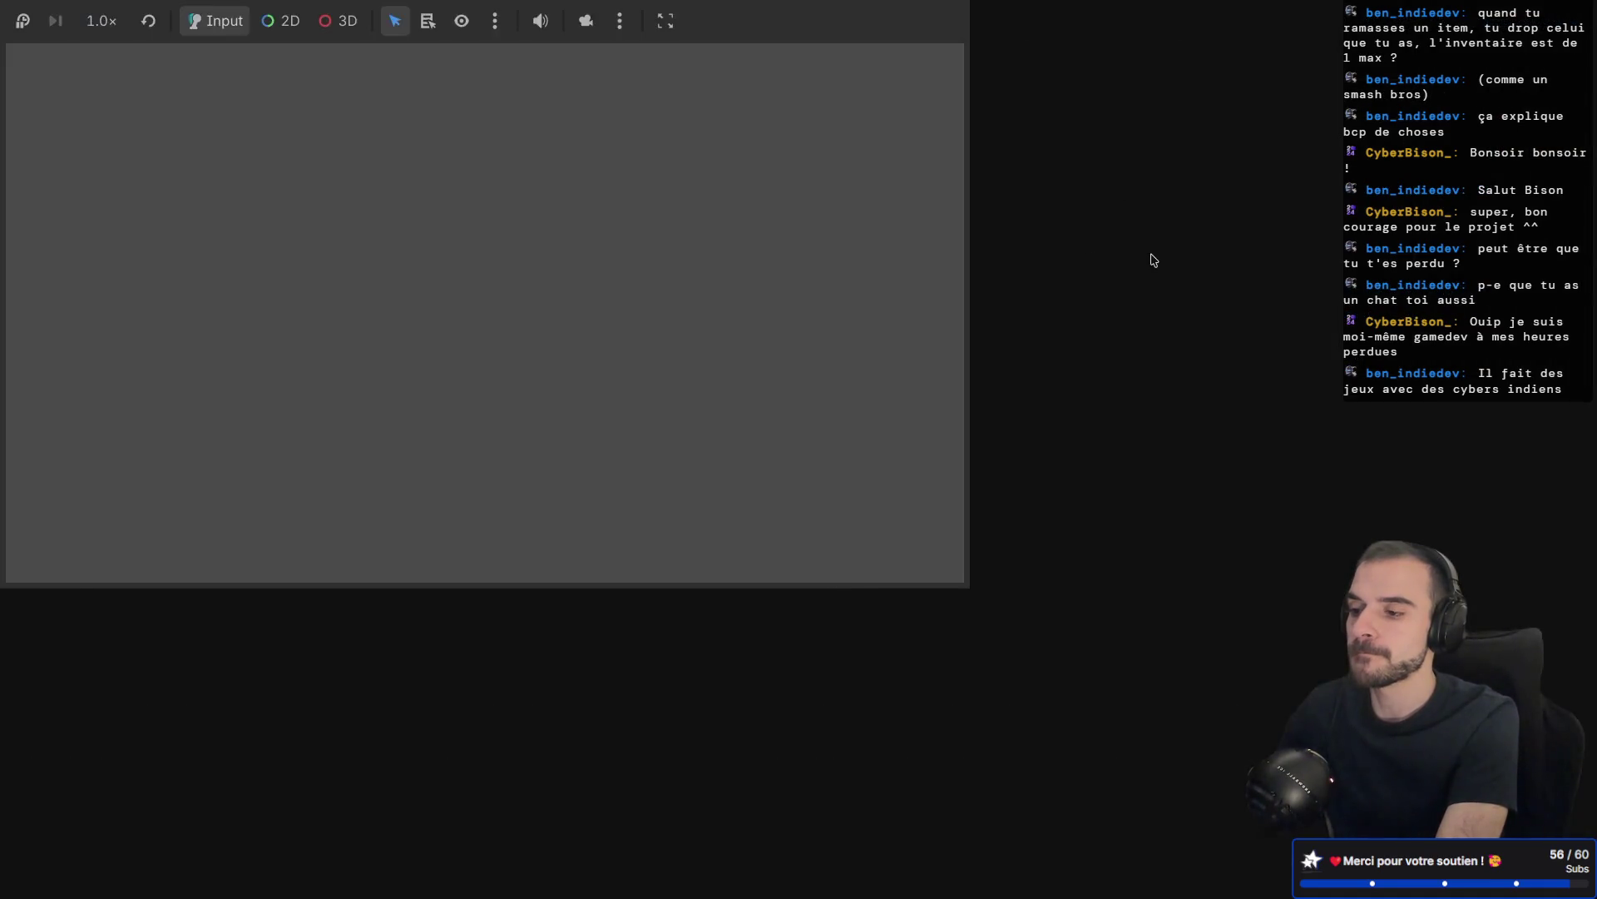
pyautogui.click(820, 462)
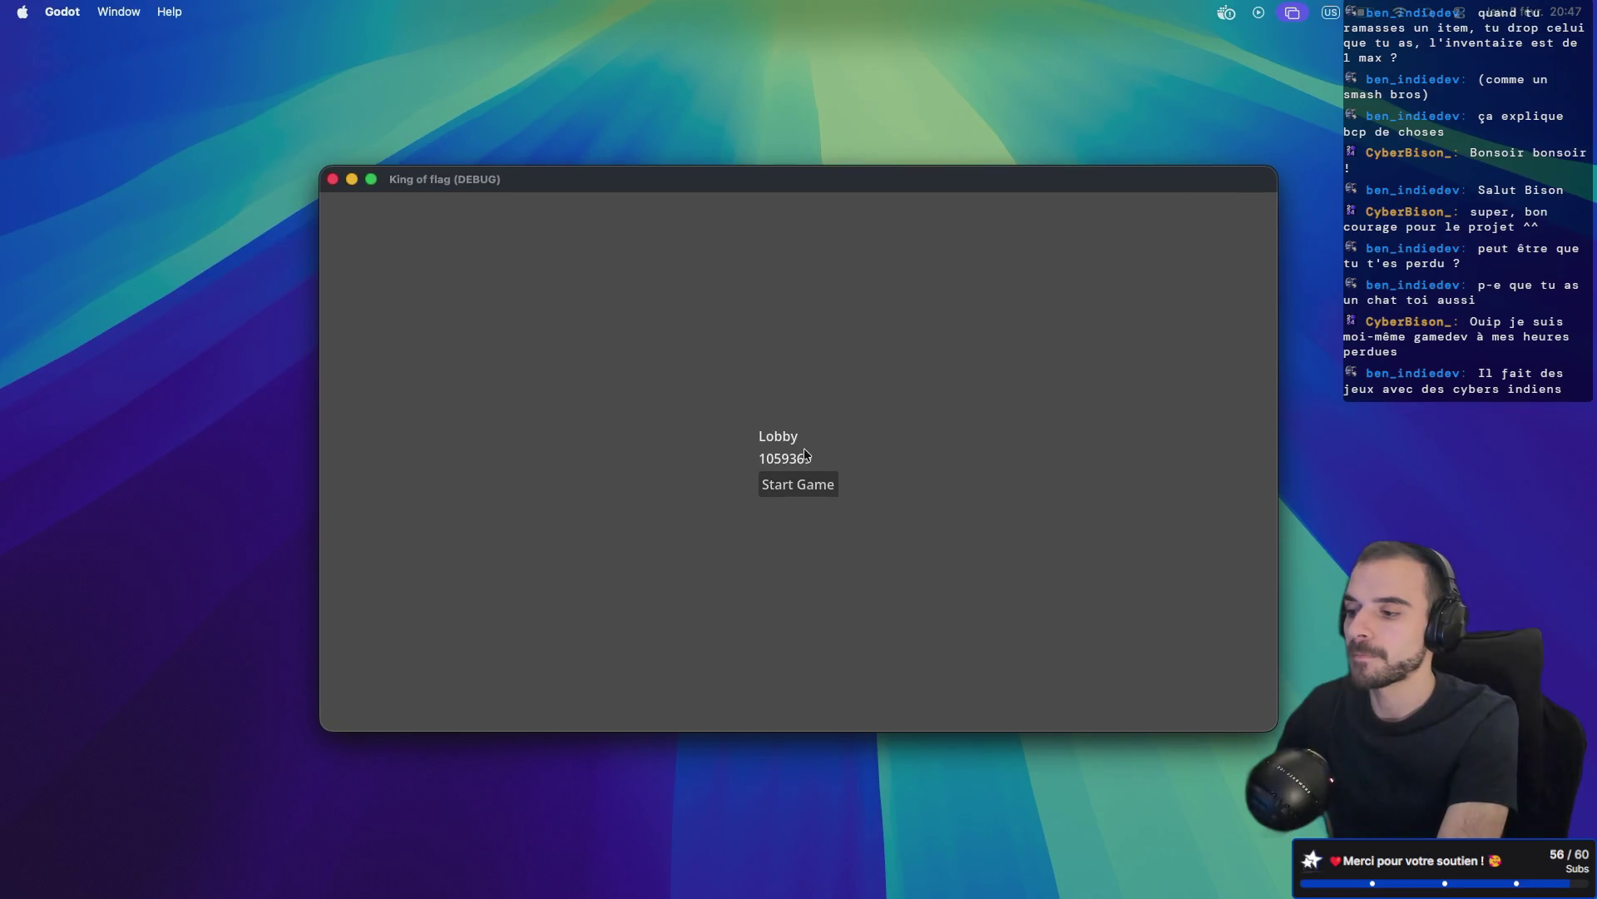
pyautogui.hotkey('ctrl', 'Right')
pyautogui.press('Return')
pyautogui.hotkey('ctrl', 'Left')
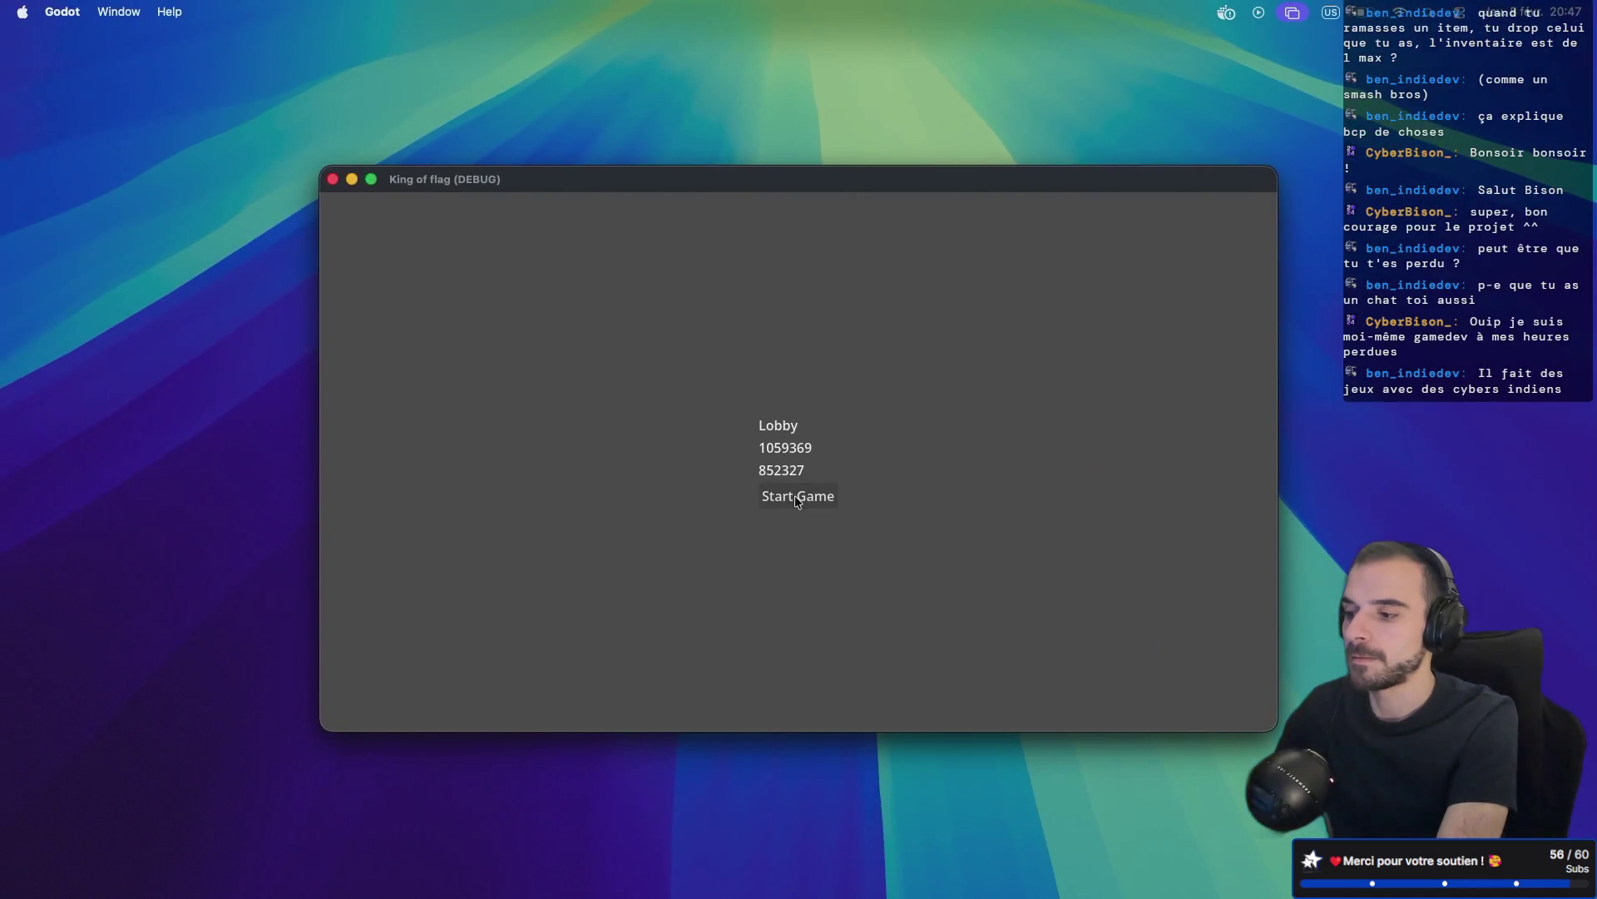
pyautogui.click(796, 495)
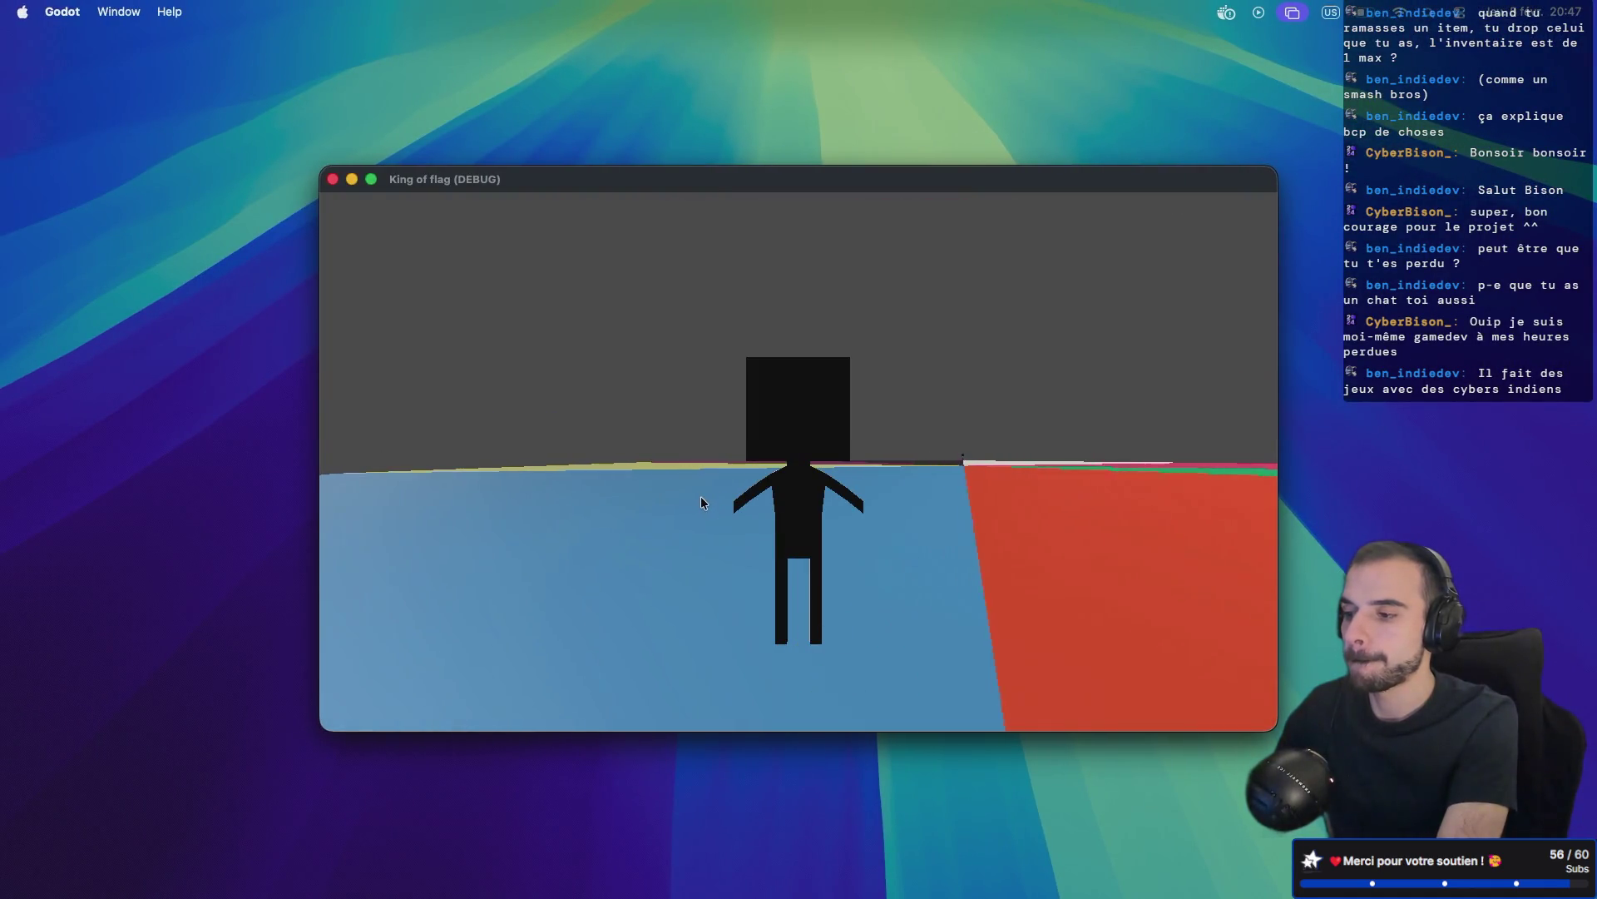
# Walk the character across the pink and red sectors, then stop and go to the browser
pyautogui.press('a')
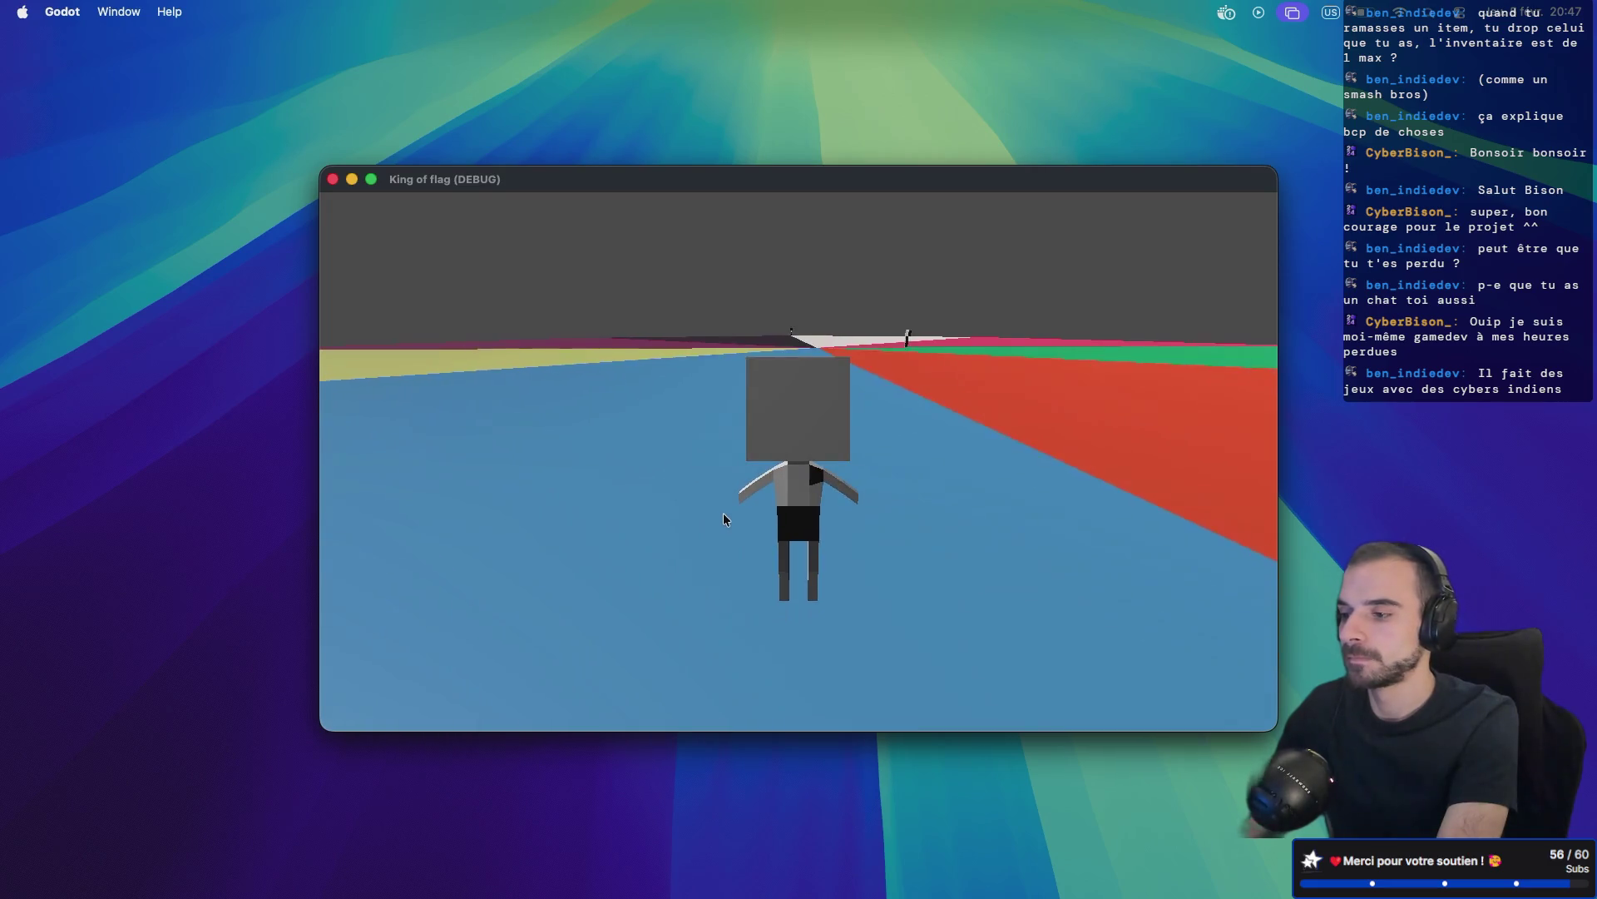
pyautogui.press('w')
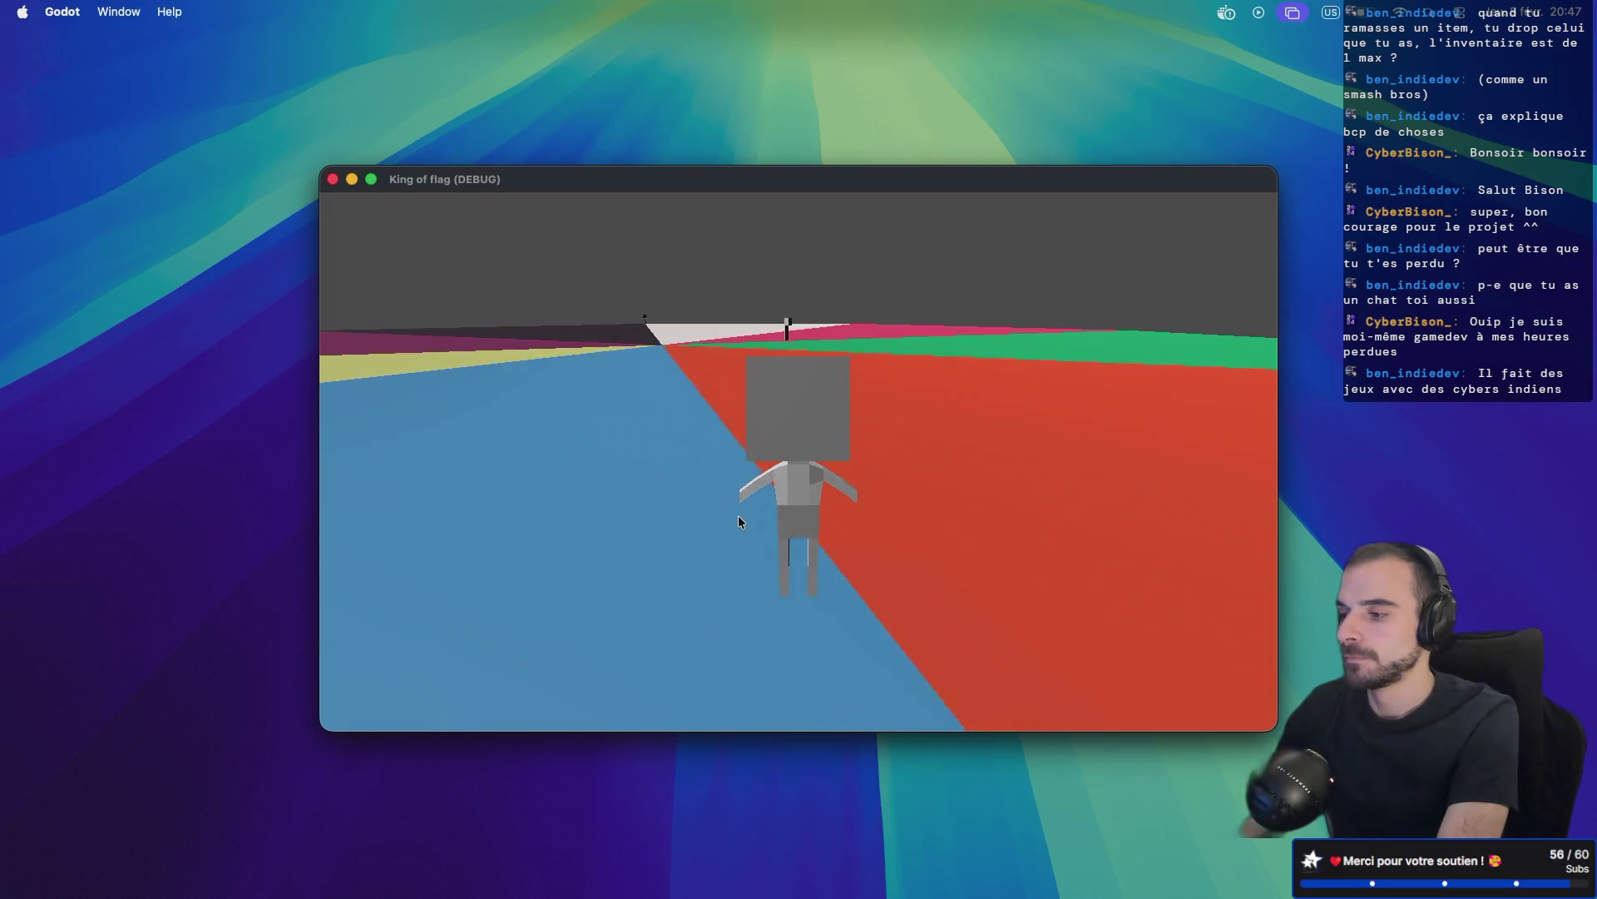
pyautogui.press('w')
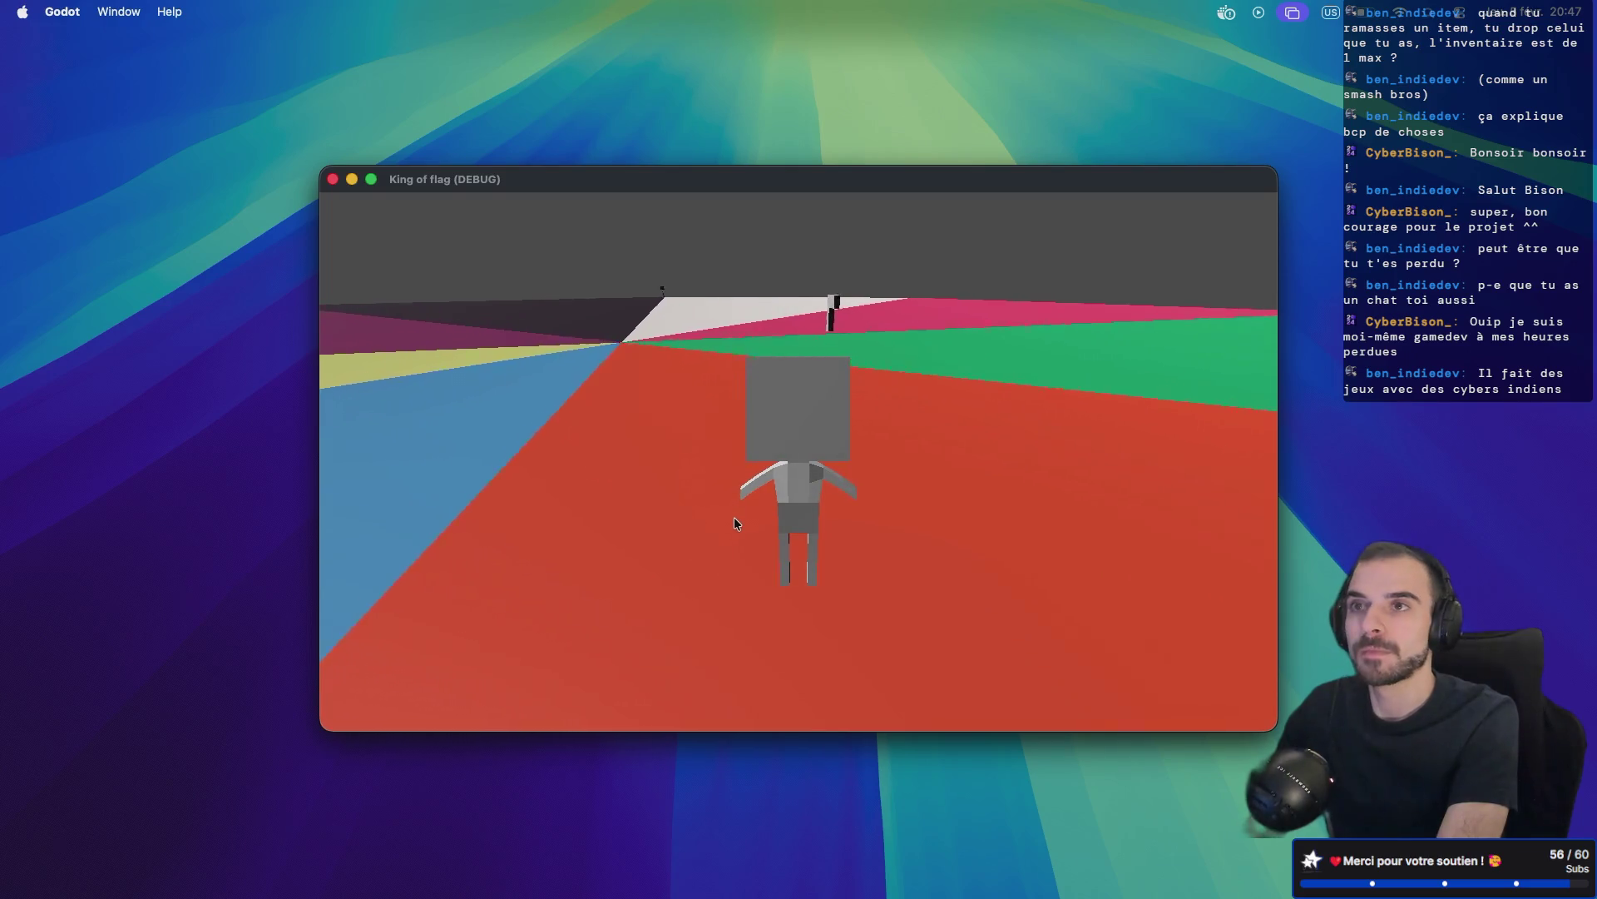
pyautogui.press('w')
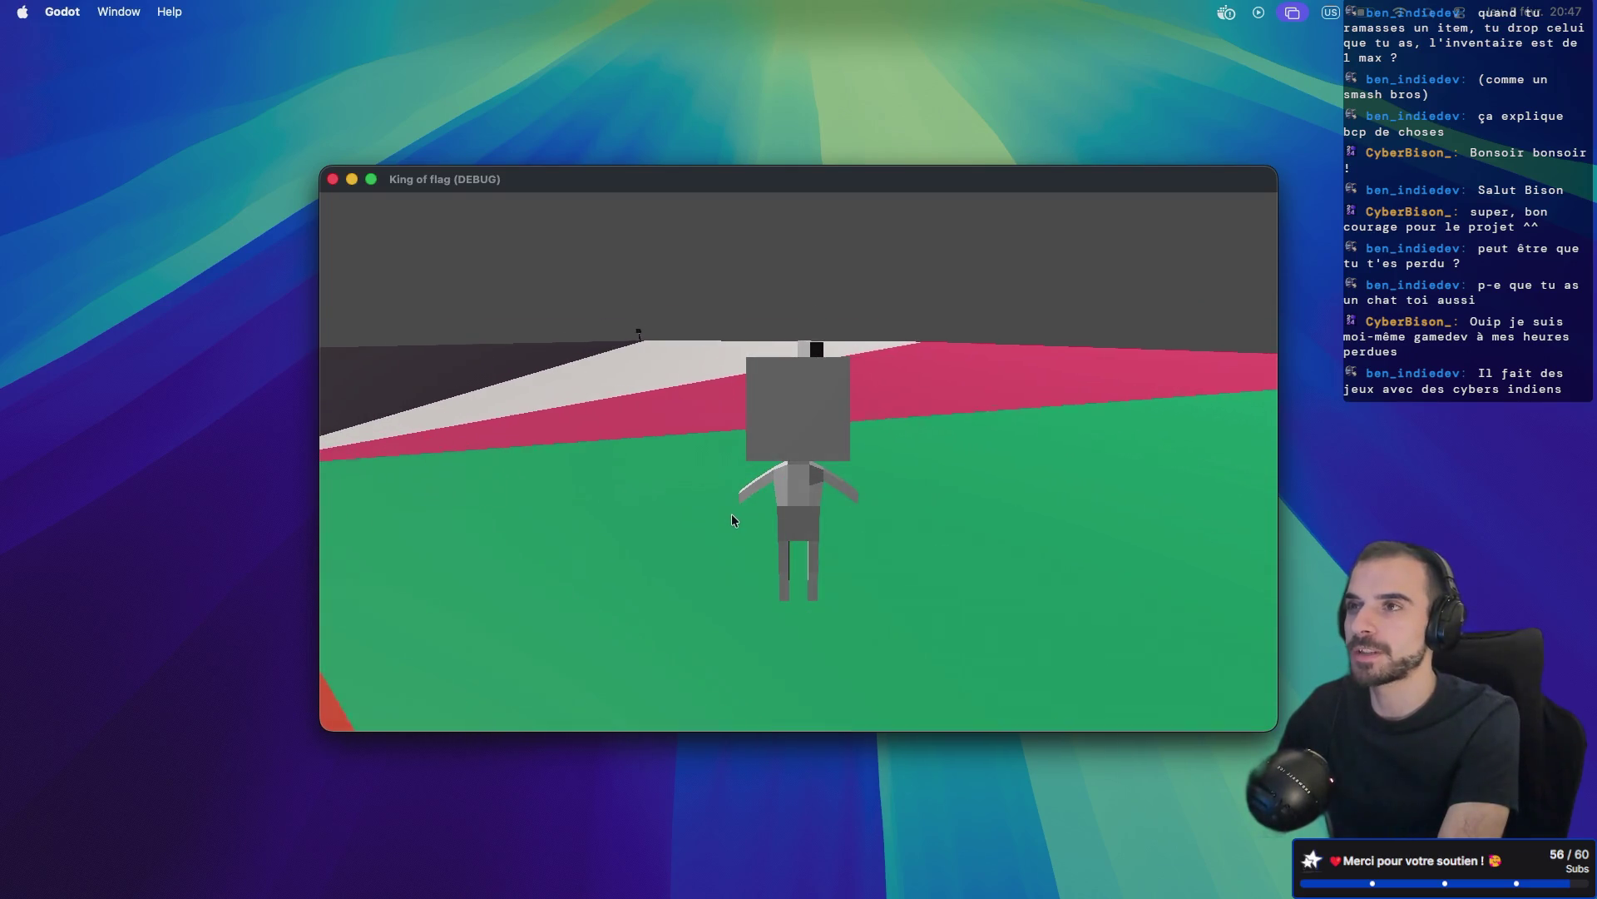
pyautogui.press('s')
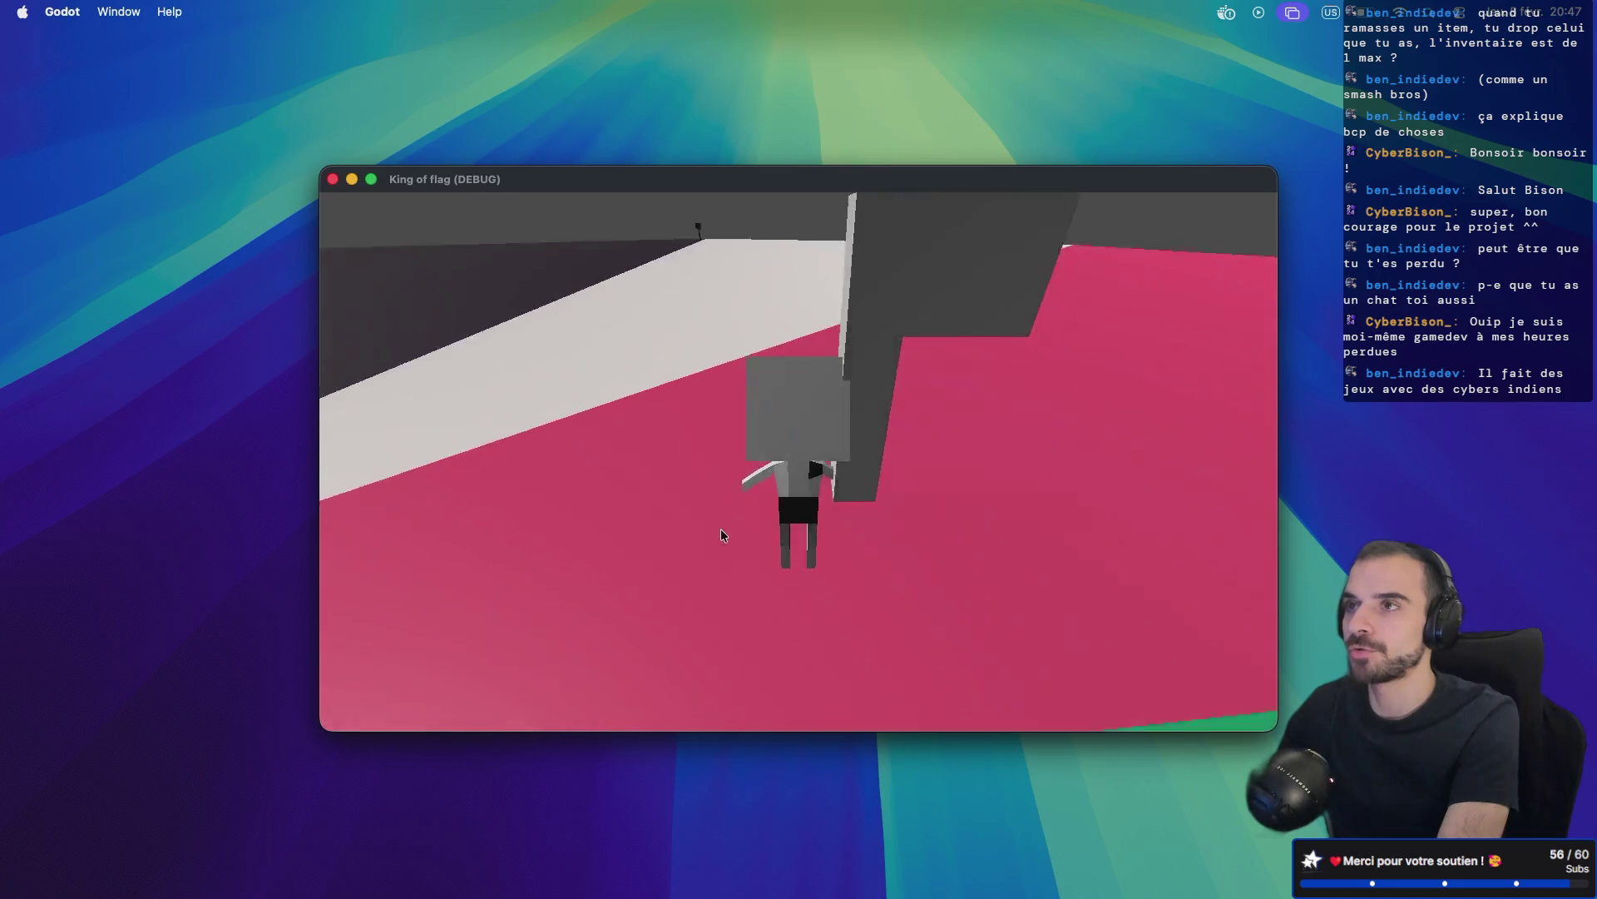
pyautogui.press('w')
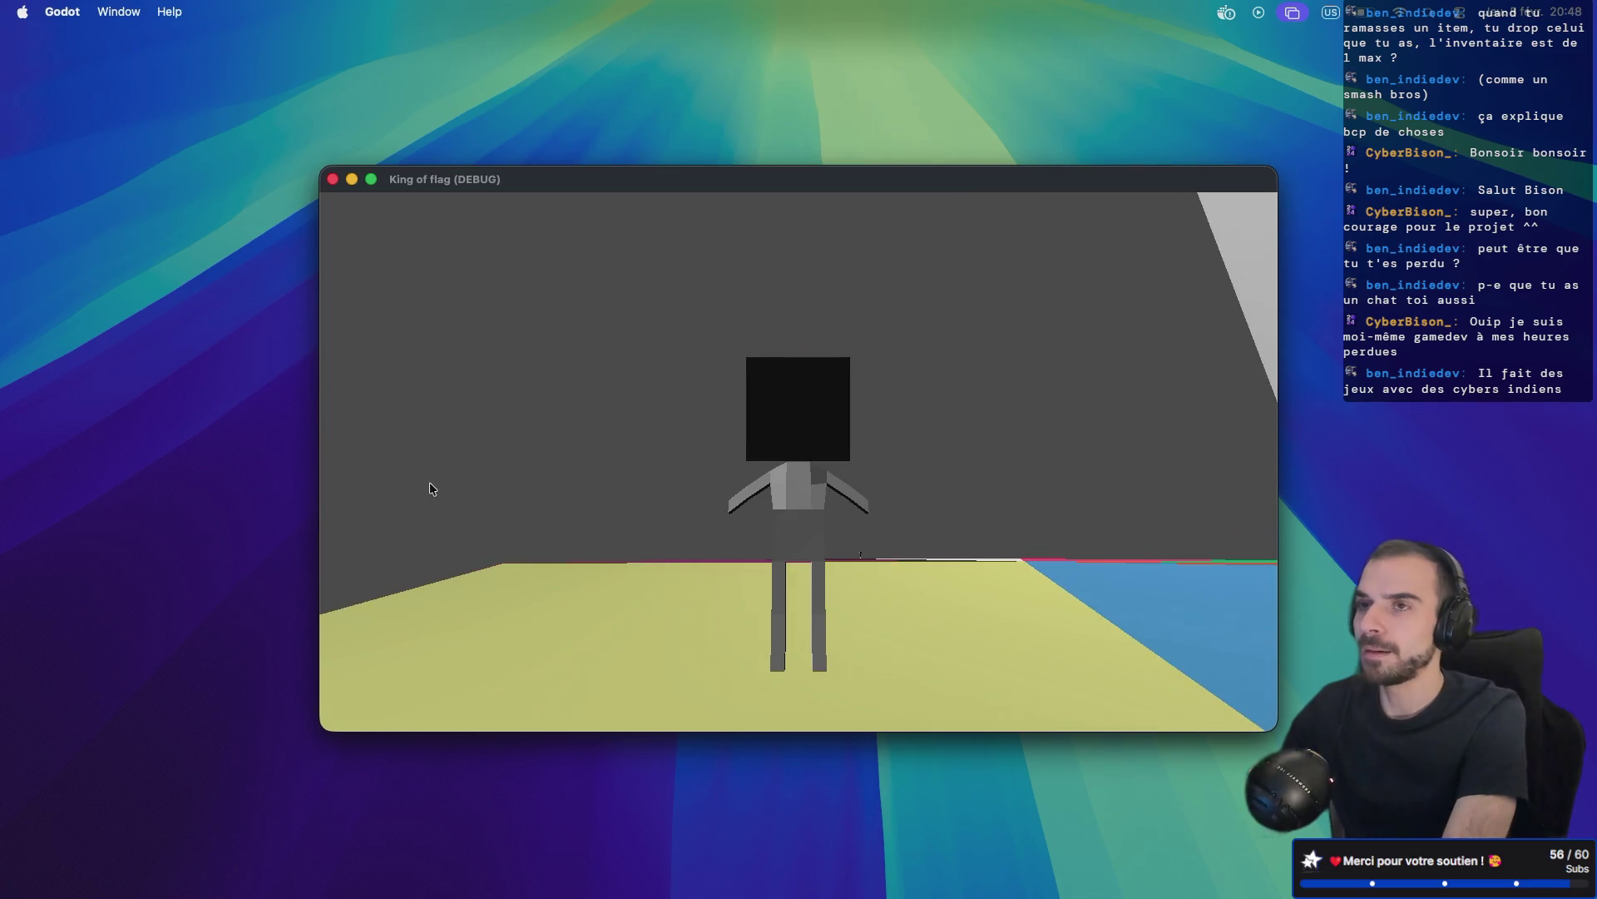
pyautogui.press('super+Tab')
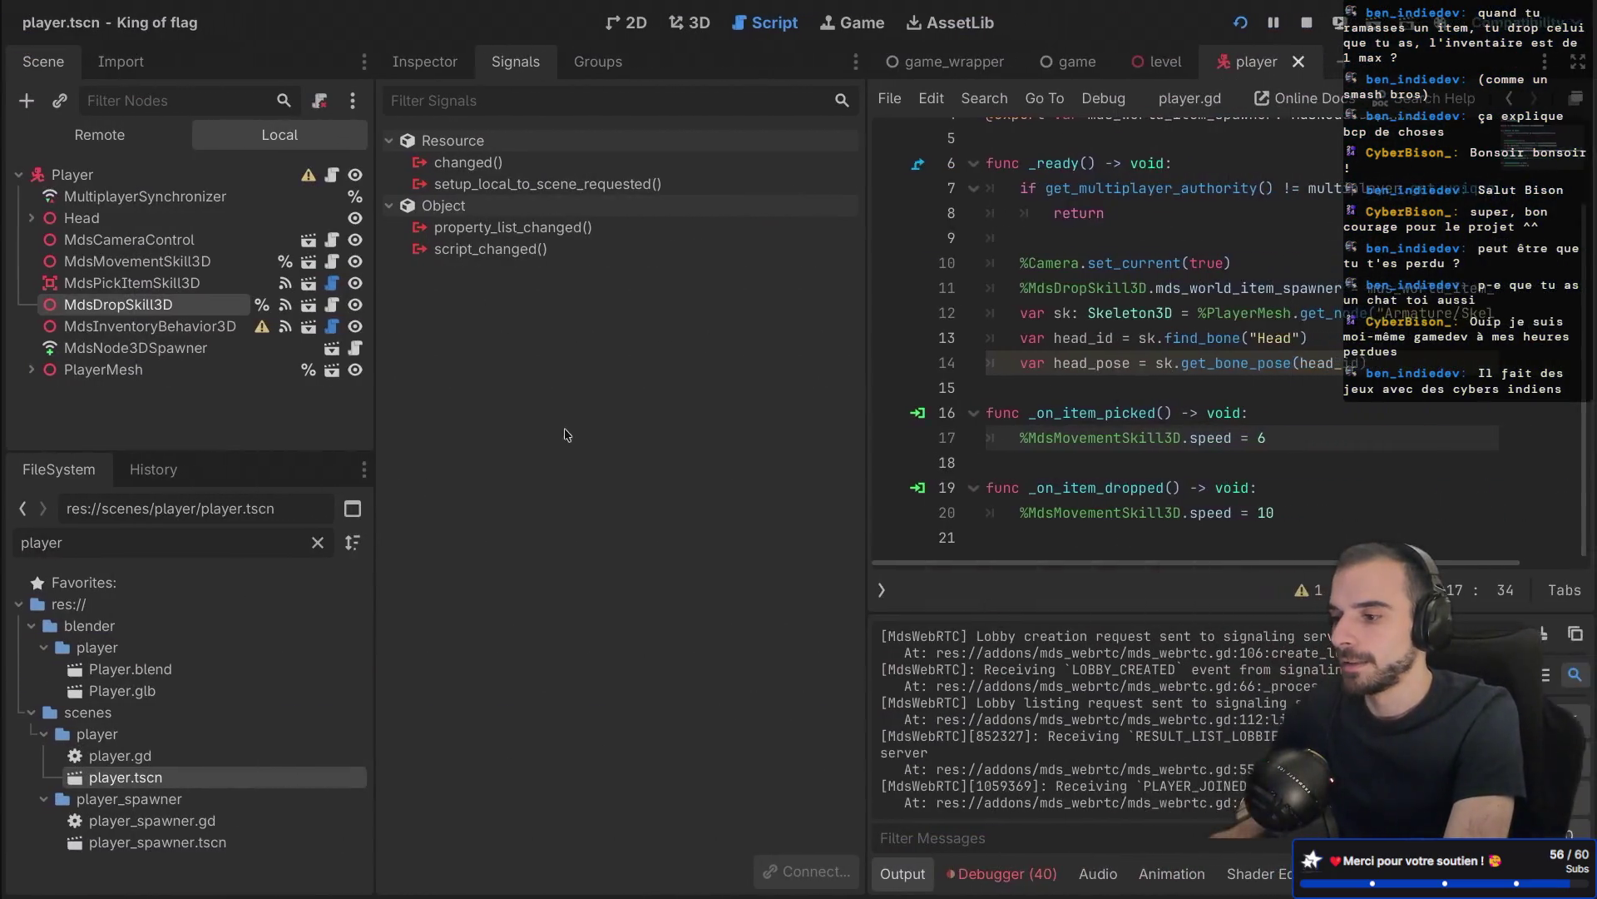
pyautogui.press('super+Tab')
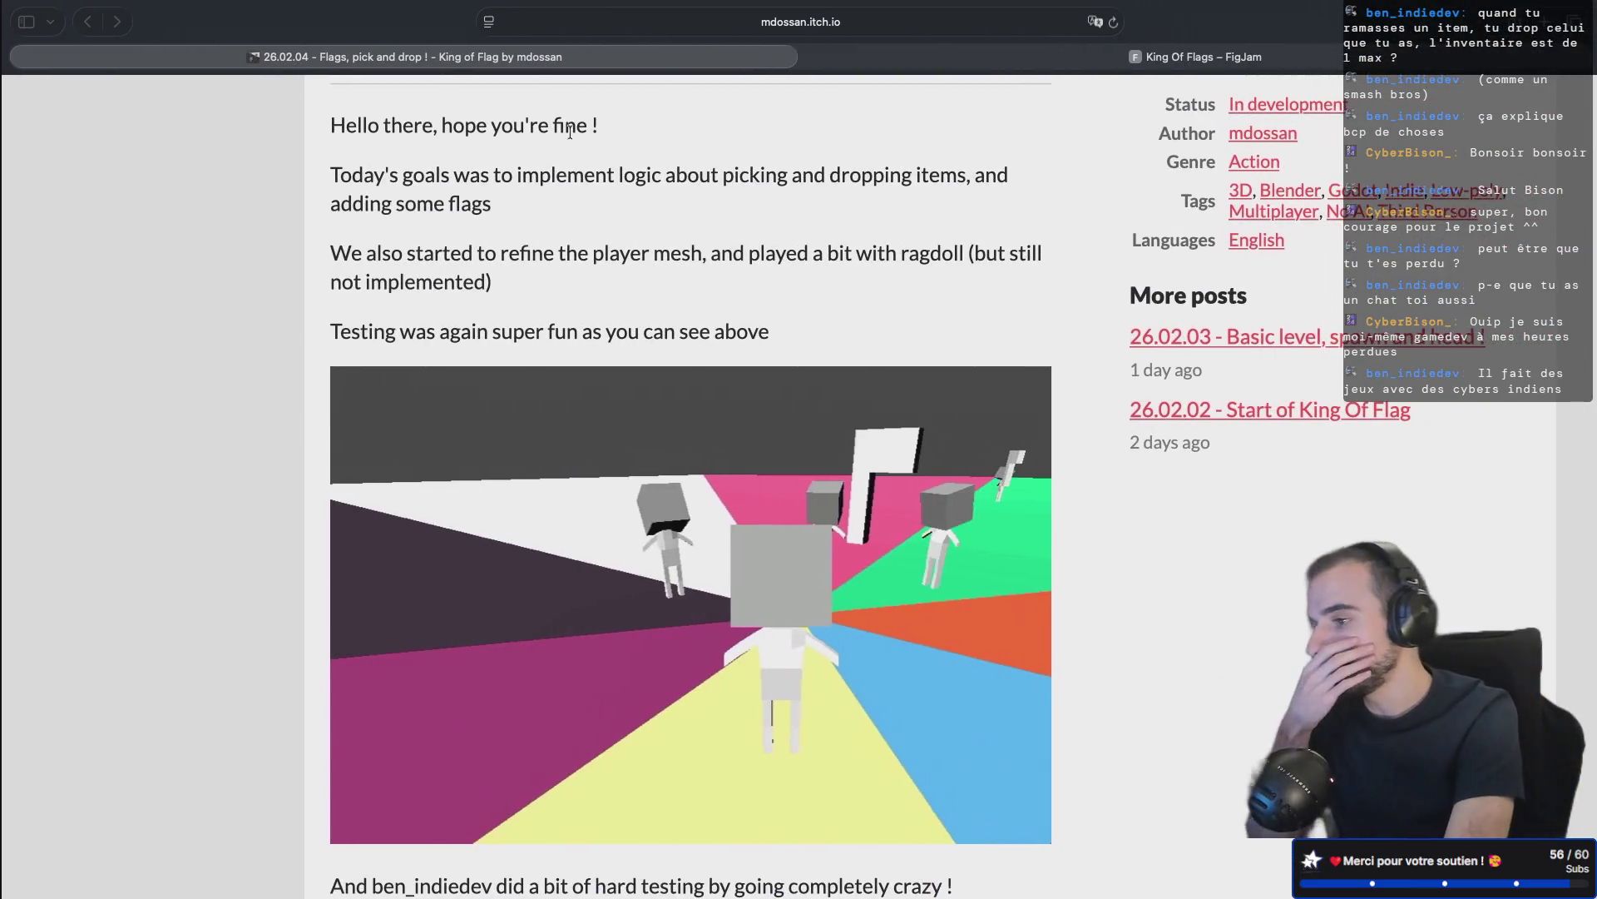
# Switch from the itch.io devlog to the King Of Flags FigJam board
pyautogui.click(845, 53)
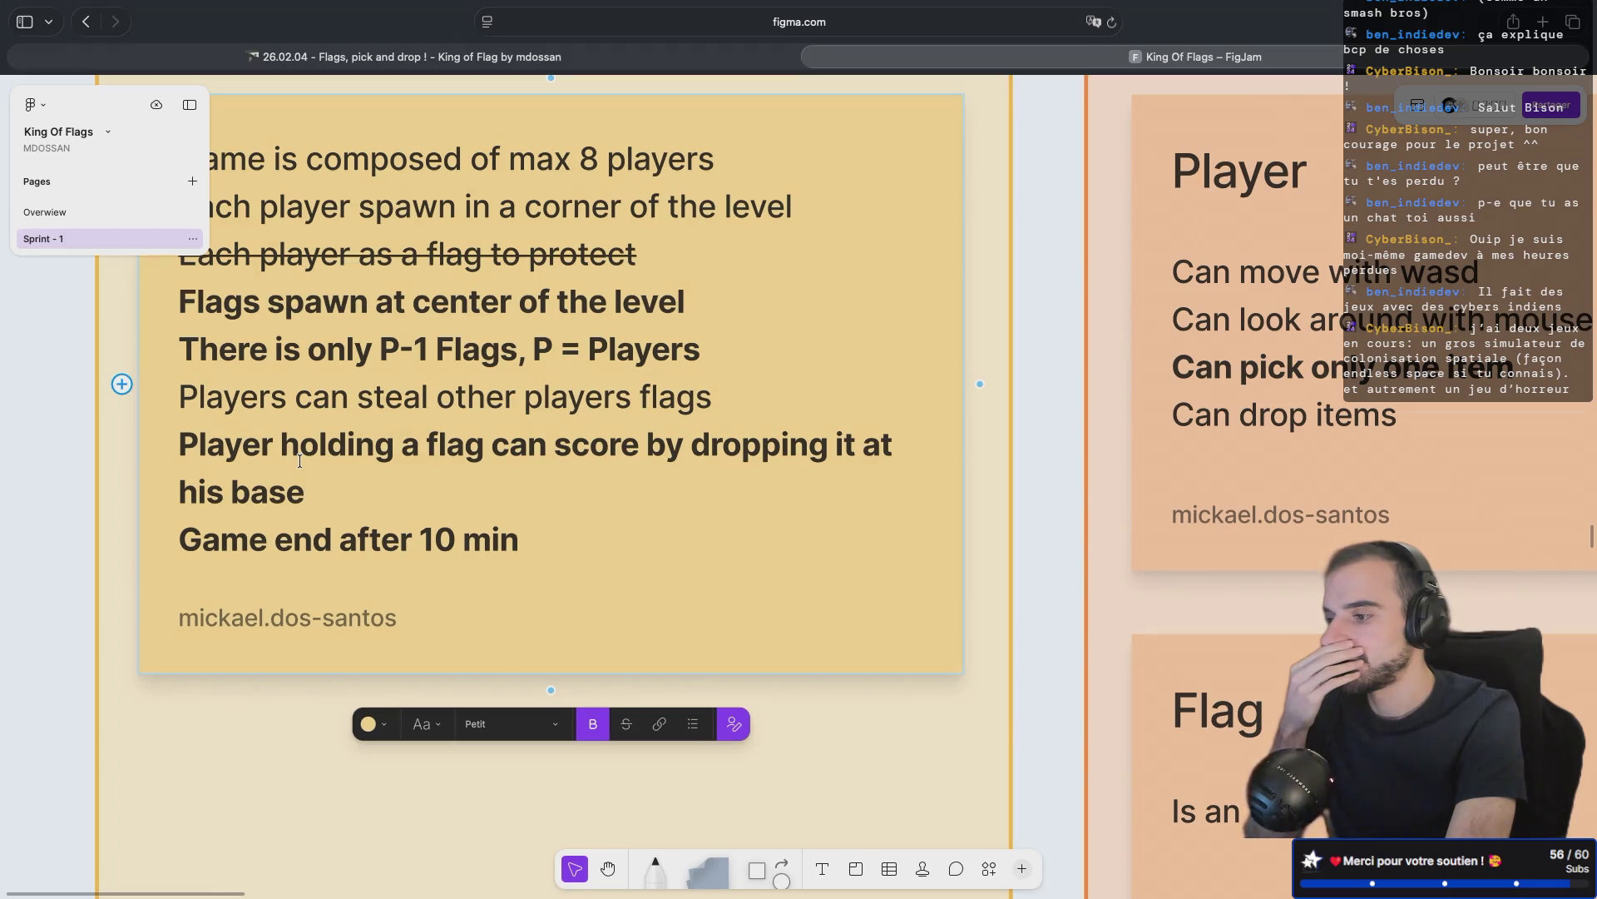
# Pan around the Sprint - 1 canvas until the game rules note fills the view
pyautogui.scroll(-10, 299, 460)
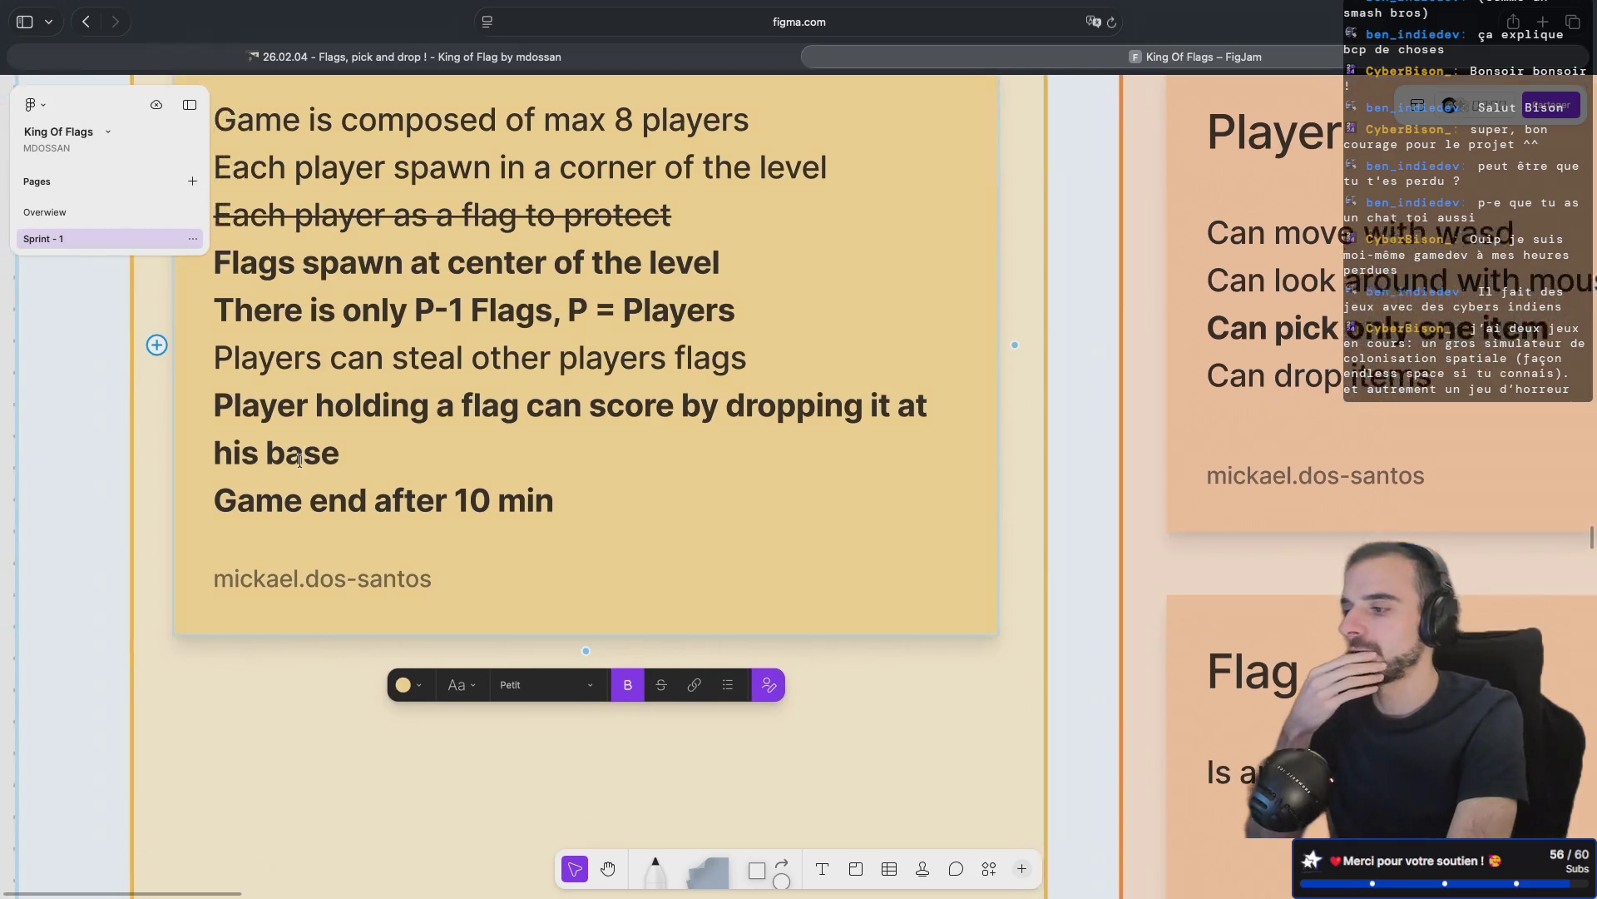
pyautogui.scroll(-15, 302, 464)
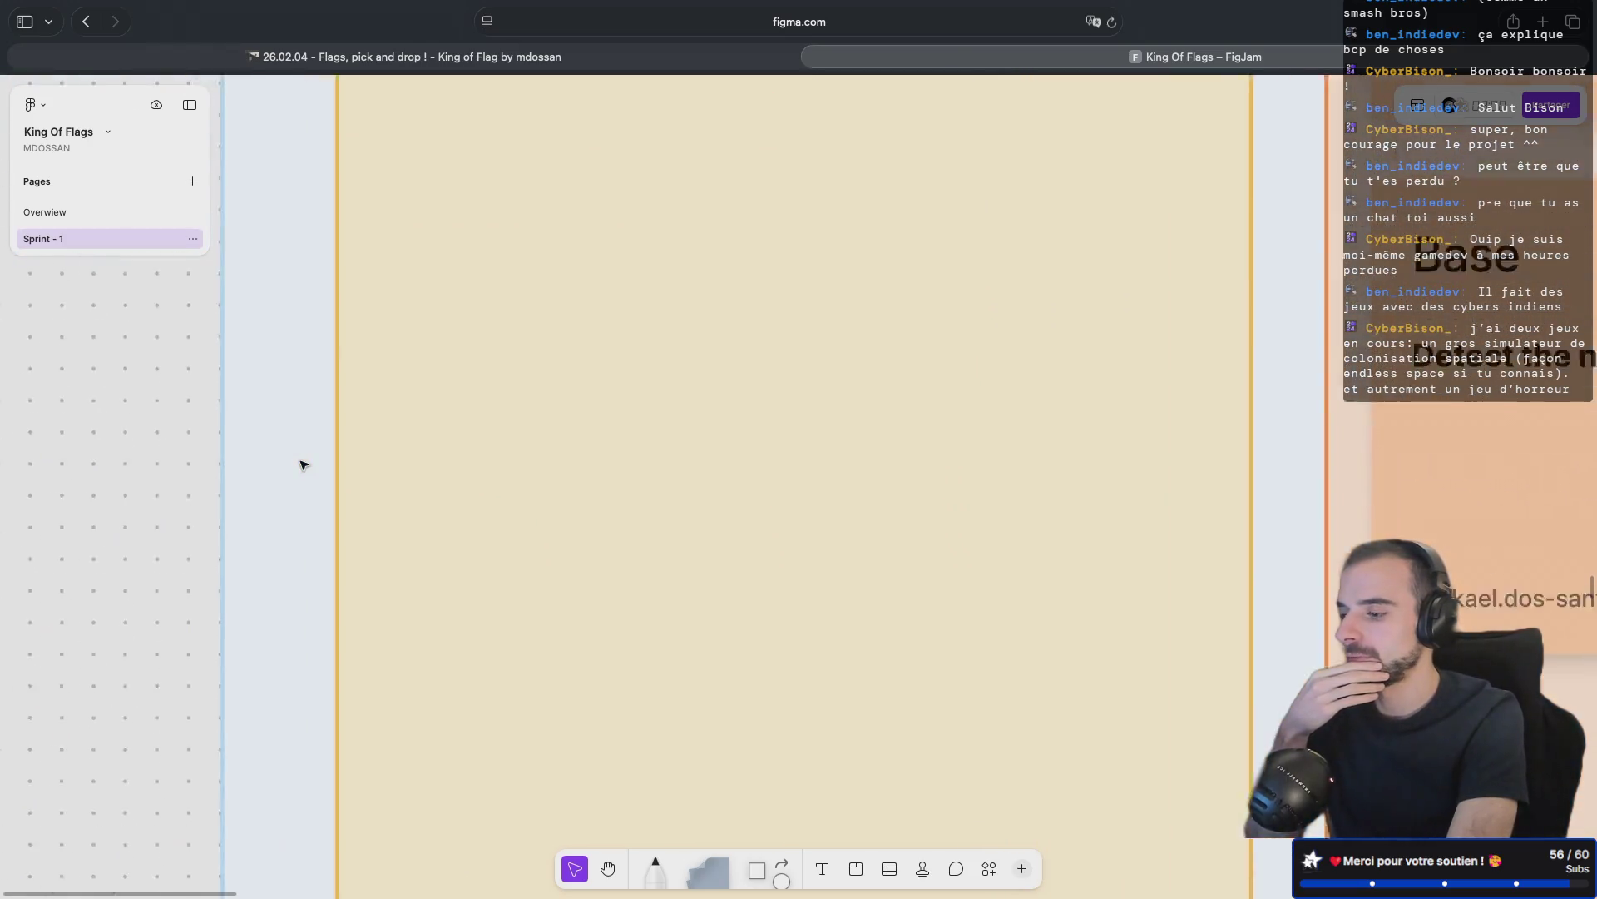
pyautogui.scroll(-2, 301, 463)
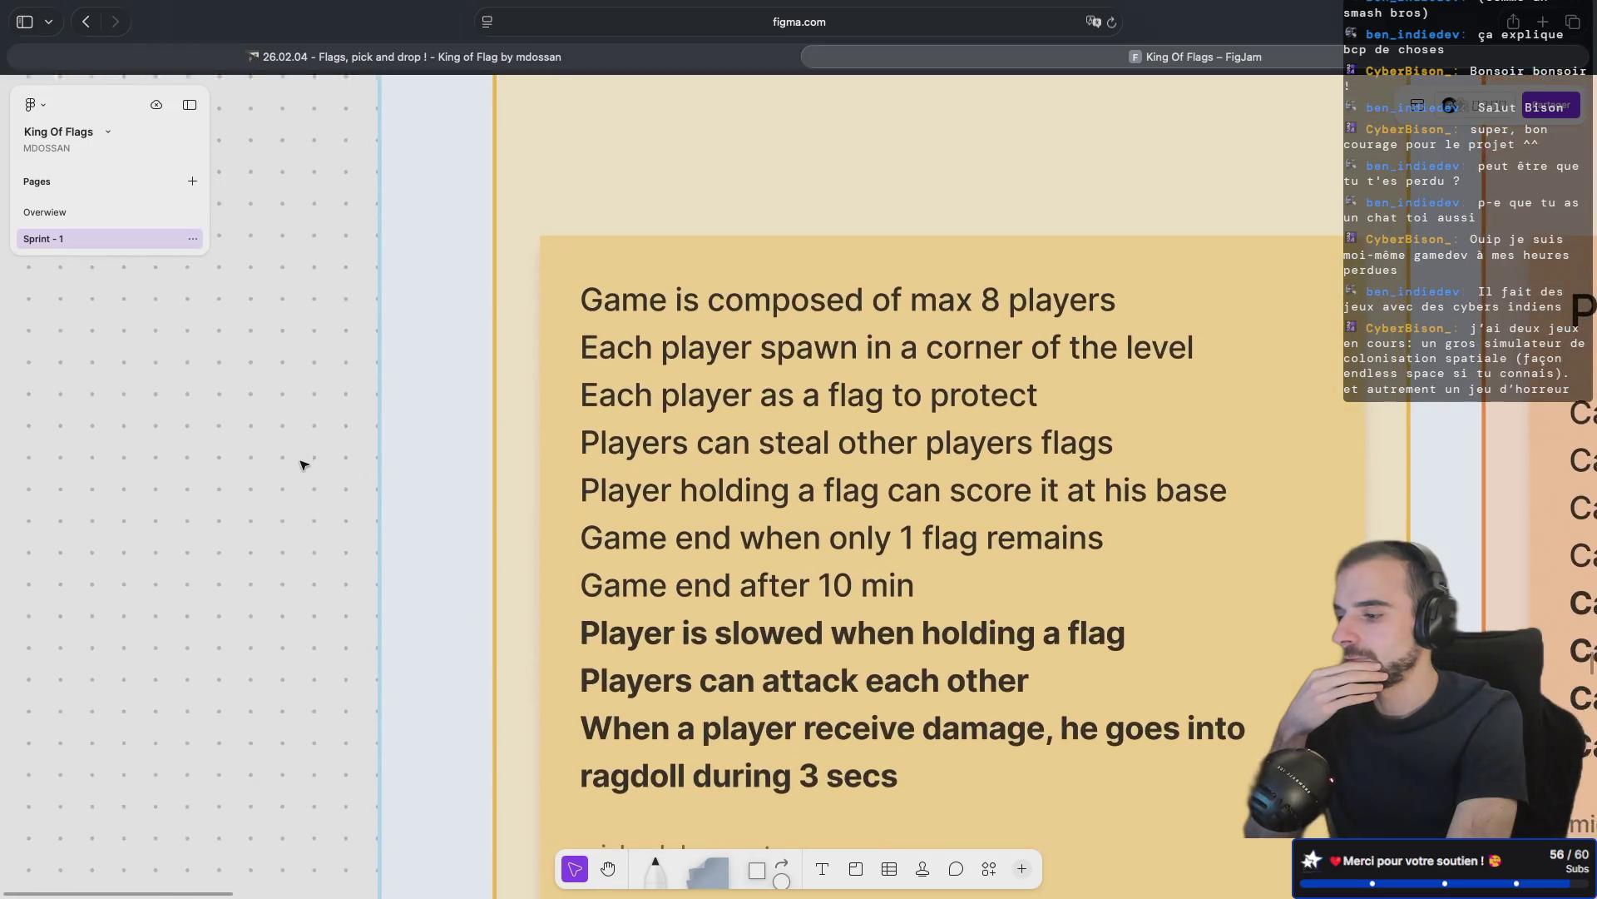
pyautogui.moveTo(680, 629); pyautogui.dragTo(923, 632)
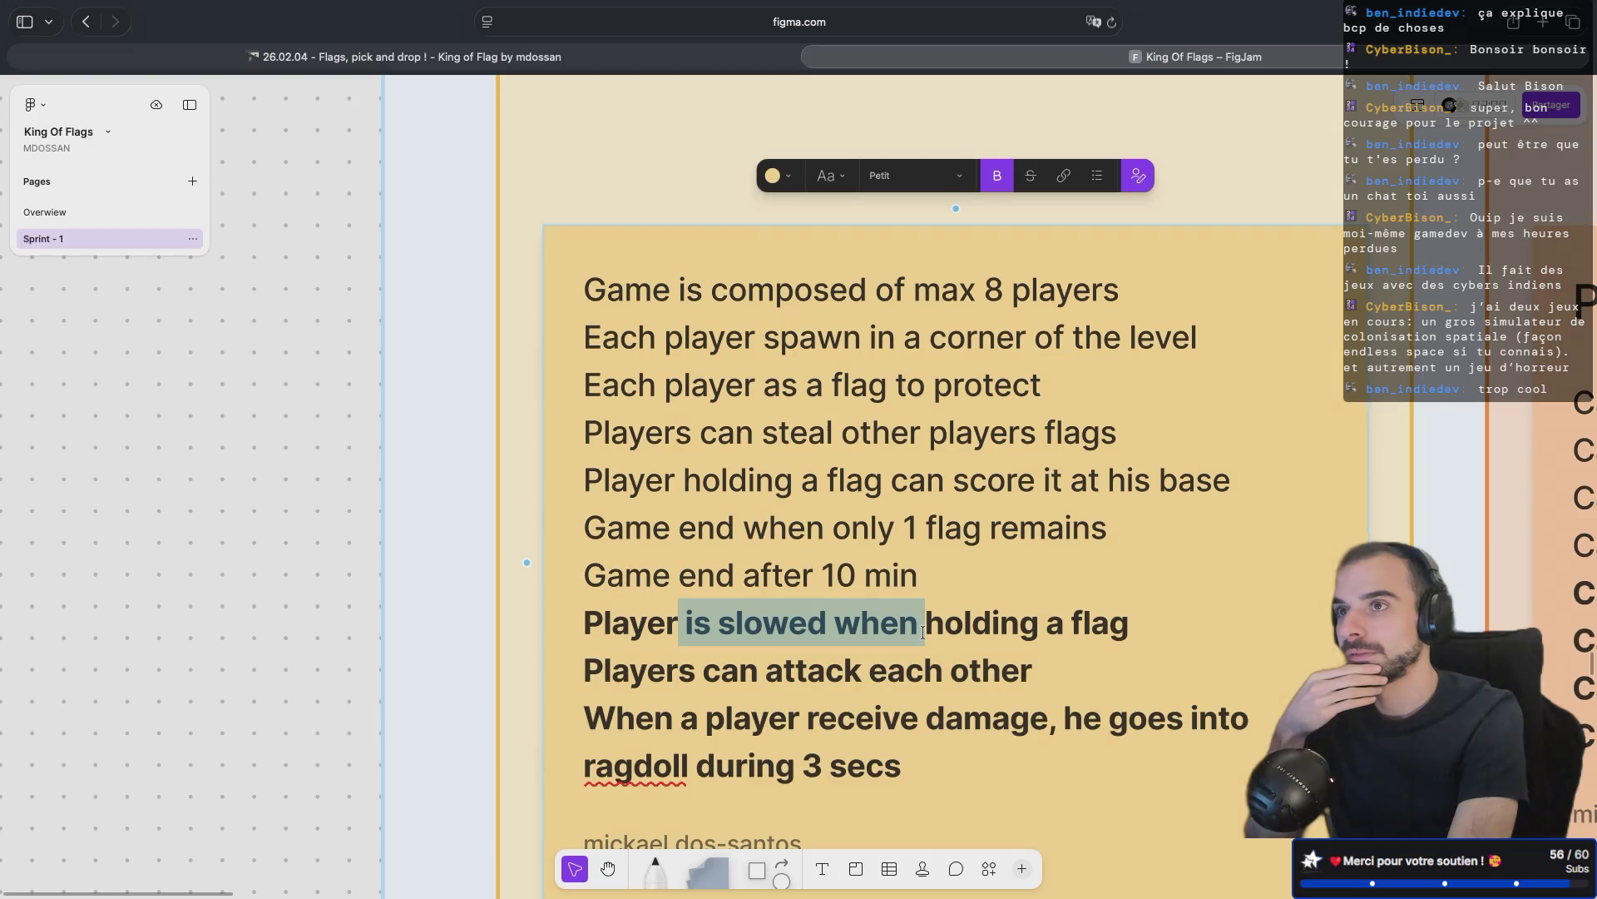
pyautogui.scroll(6, 923, 633)
pyautogui.hscroll(9, 926, 636)
pyautogui.hscroll(2, 926, 637)
pyautogui.hscroll(-8, 926, 636)
pyautogui.scroll(3, 926, 637)
pyautogui.scroll(-12, 926, 637)
pyautogui.scroll(5, 926, 636)
pyautogui.hscroll(-2, 926, 637)
pyautogui.scroll(-9, 926, 637)
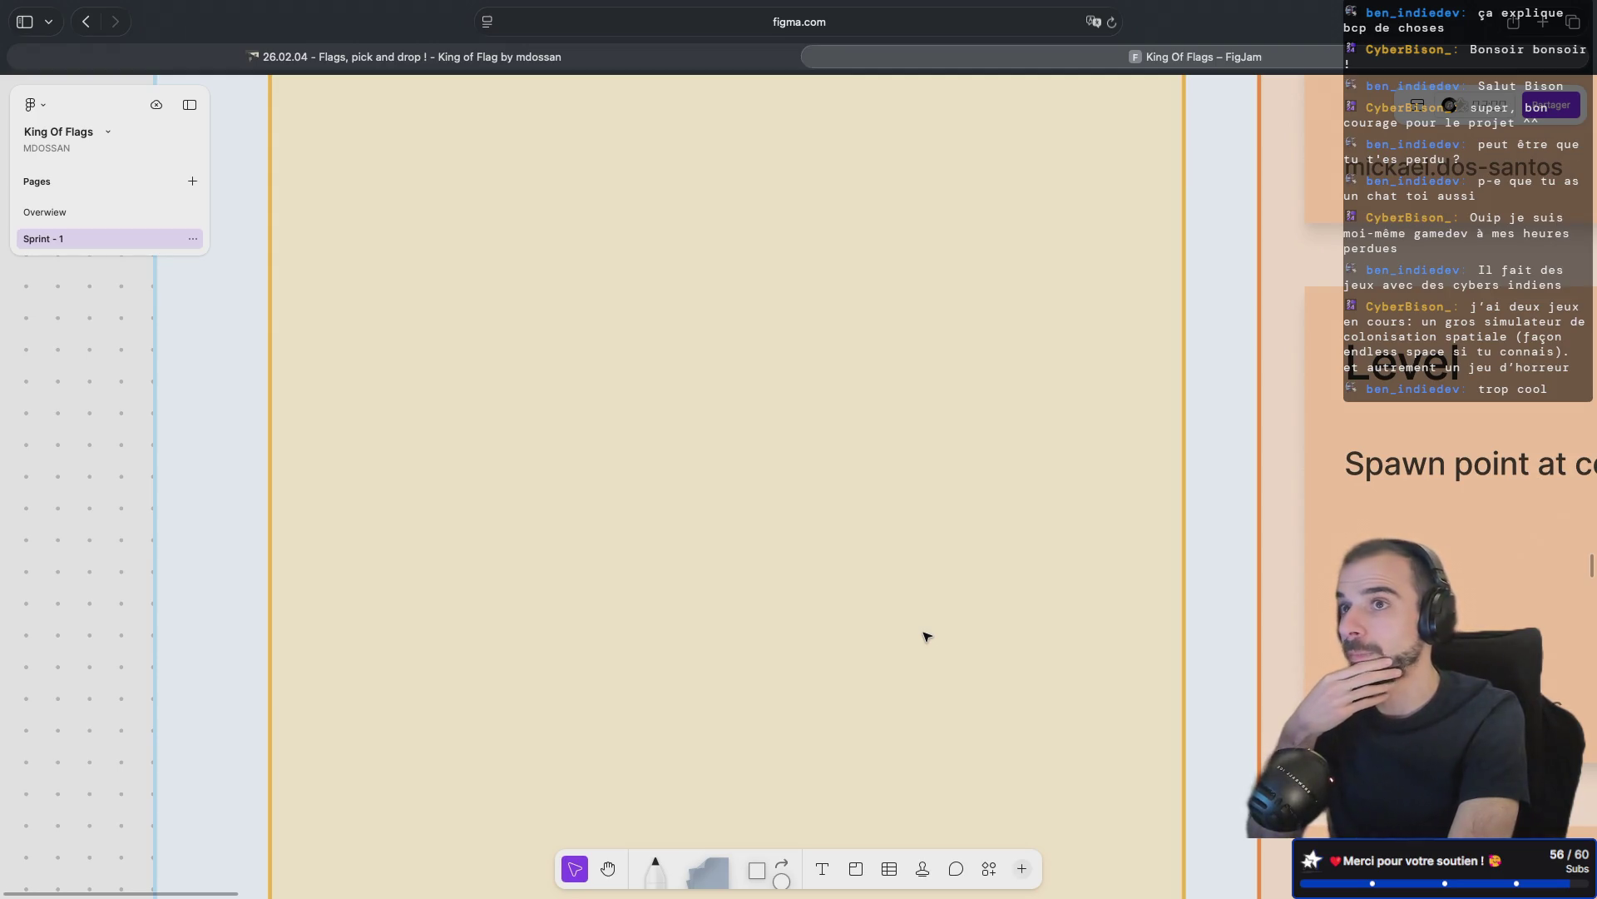
pyautogui.hscroll(-3, 926, 637)
pyautogui.scroll(10, 926, 637)
pyautogui.hscroll(4, 926, 637)
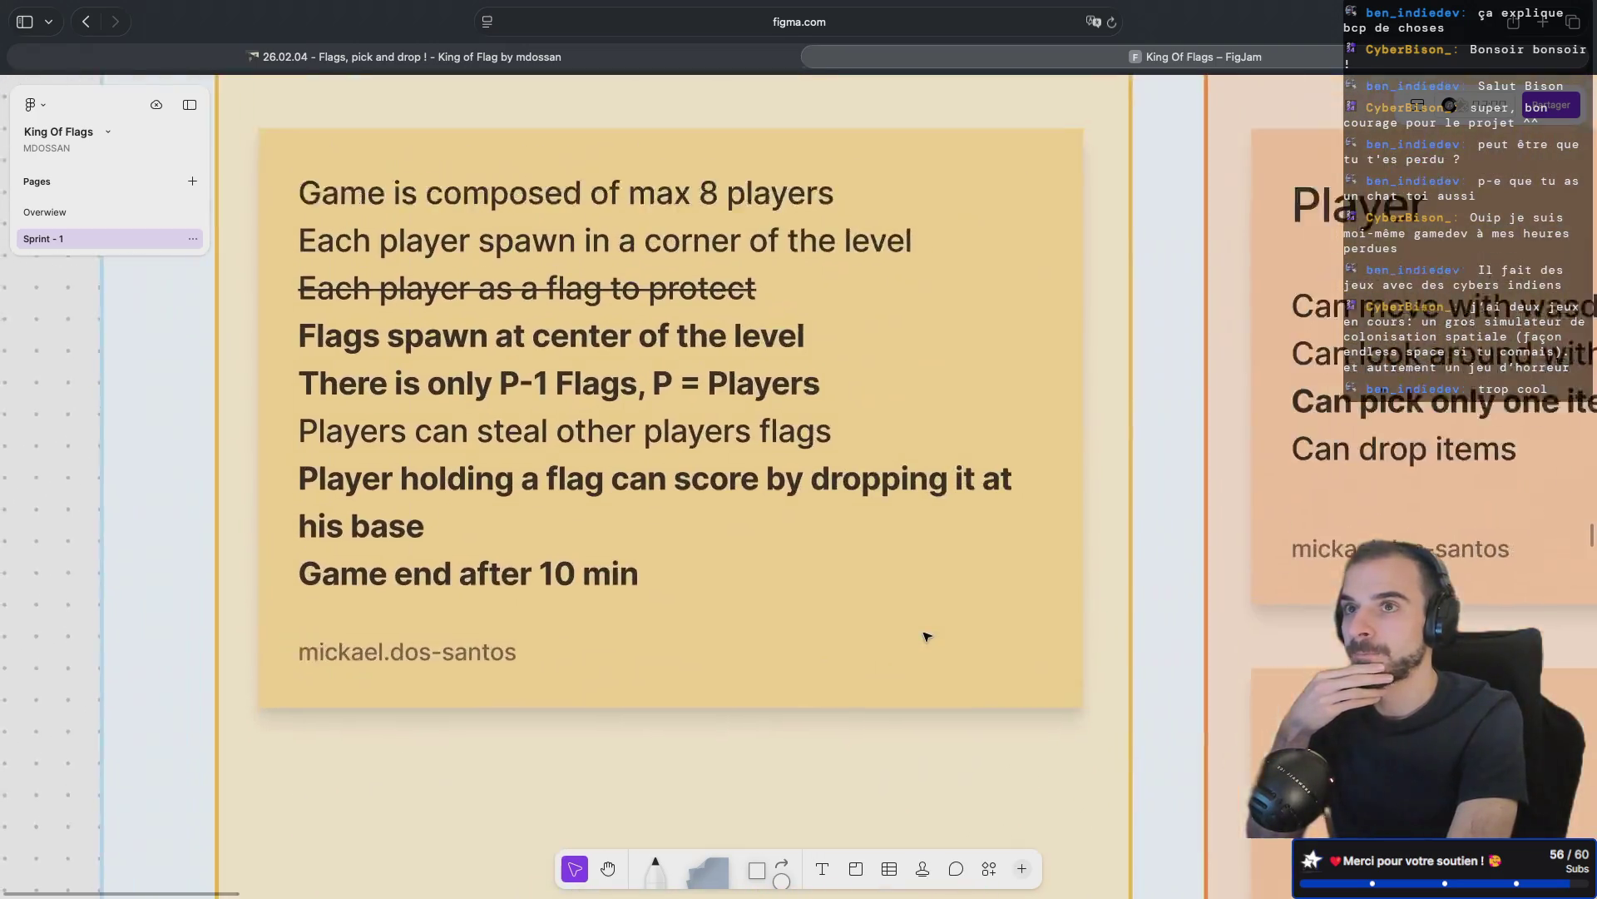
pyautogui.scroll(3, 926, 636)
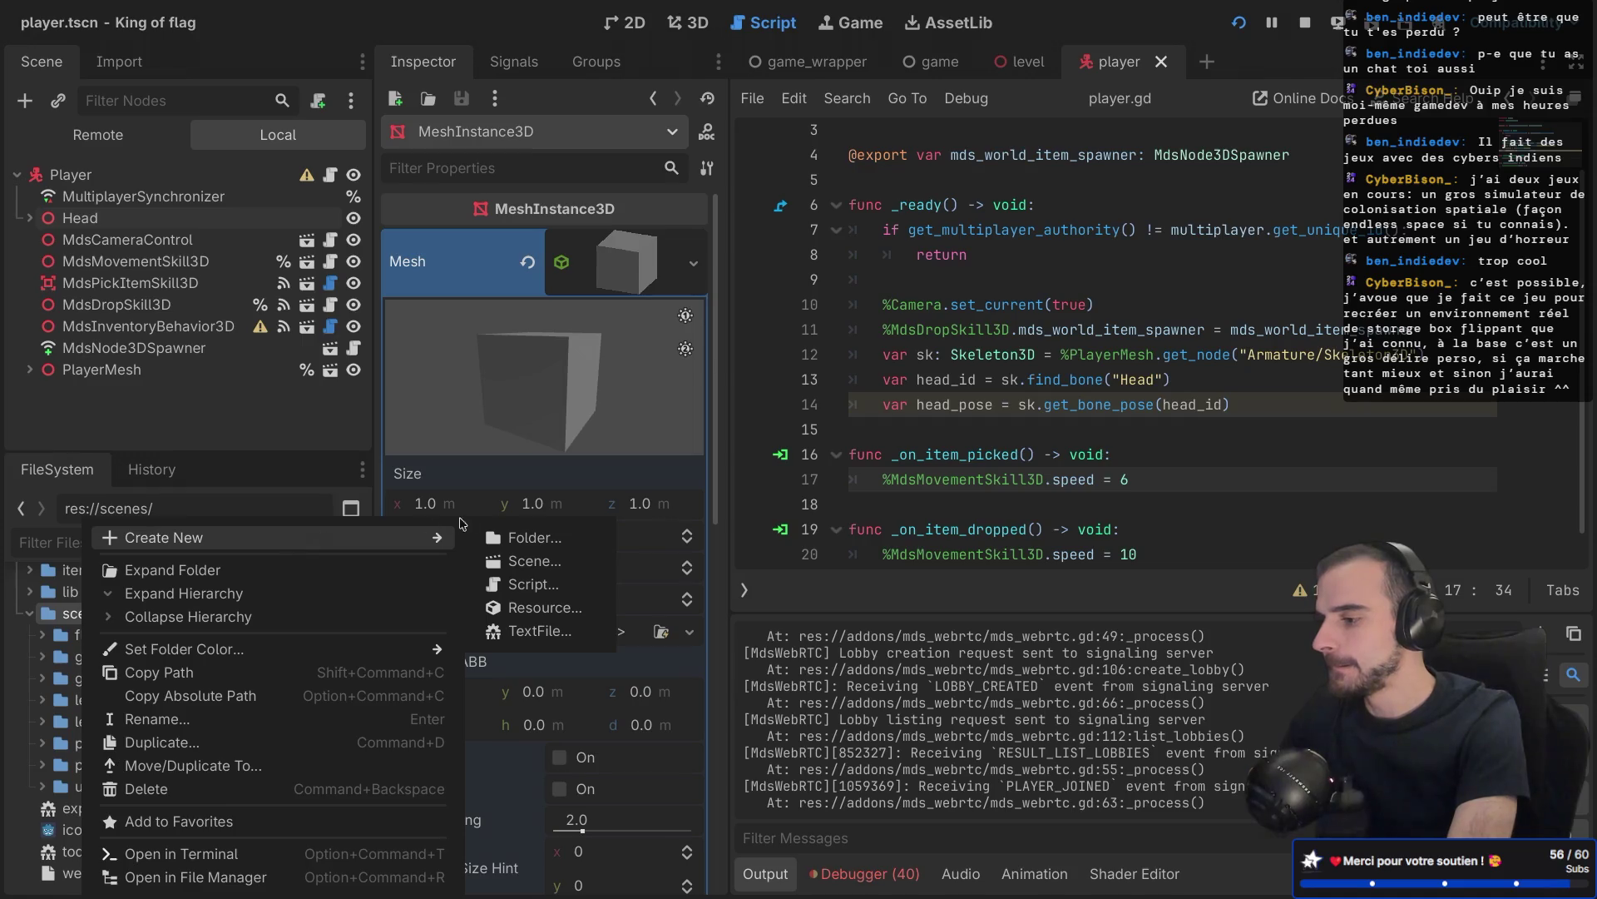
# Create a folder named 'base' inside scenes
pyautogui.click(519, 537)
pyautogui.write('base')
pyautogui.press('Return')
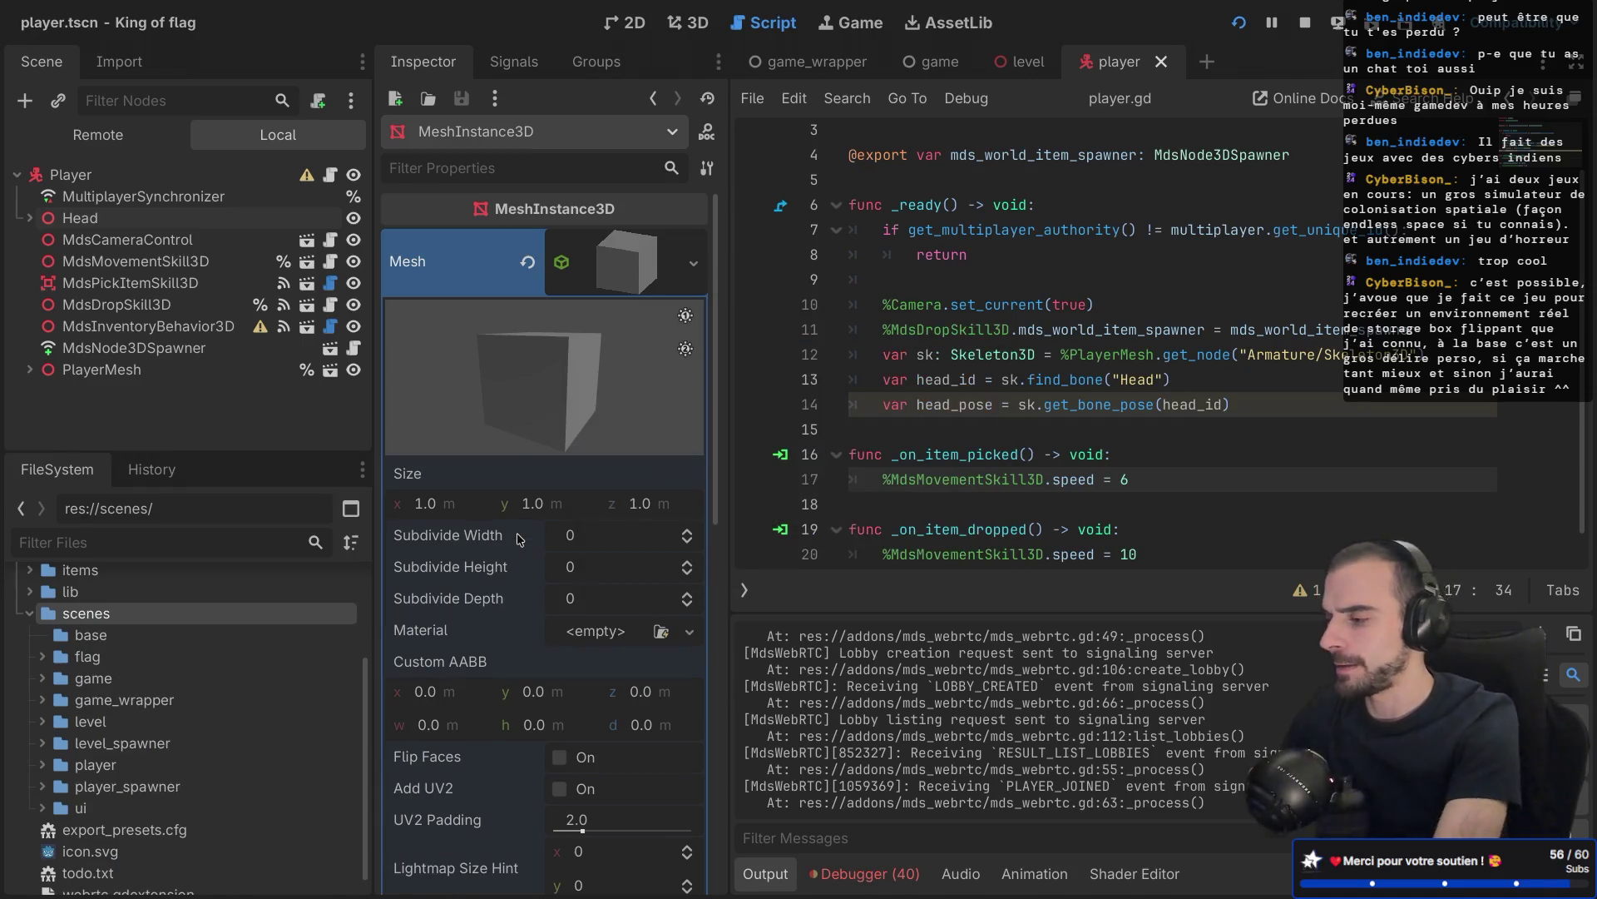
# Create a new 3D scene named base inside the base folder and expand it
pyautogui.rightClick(93, 636)
pyautogui.moveTo(267, 549)
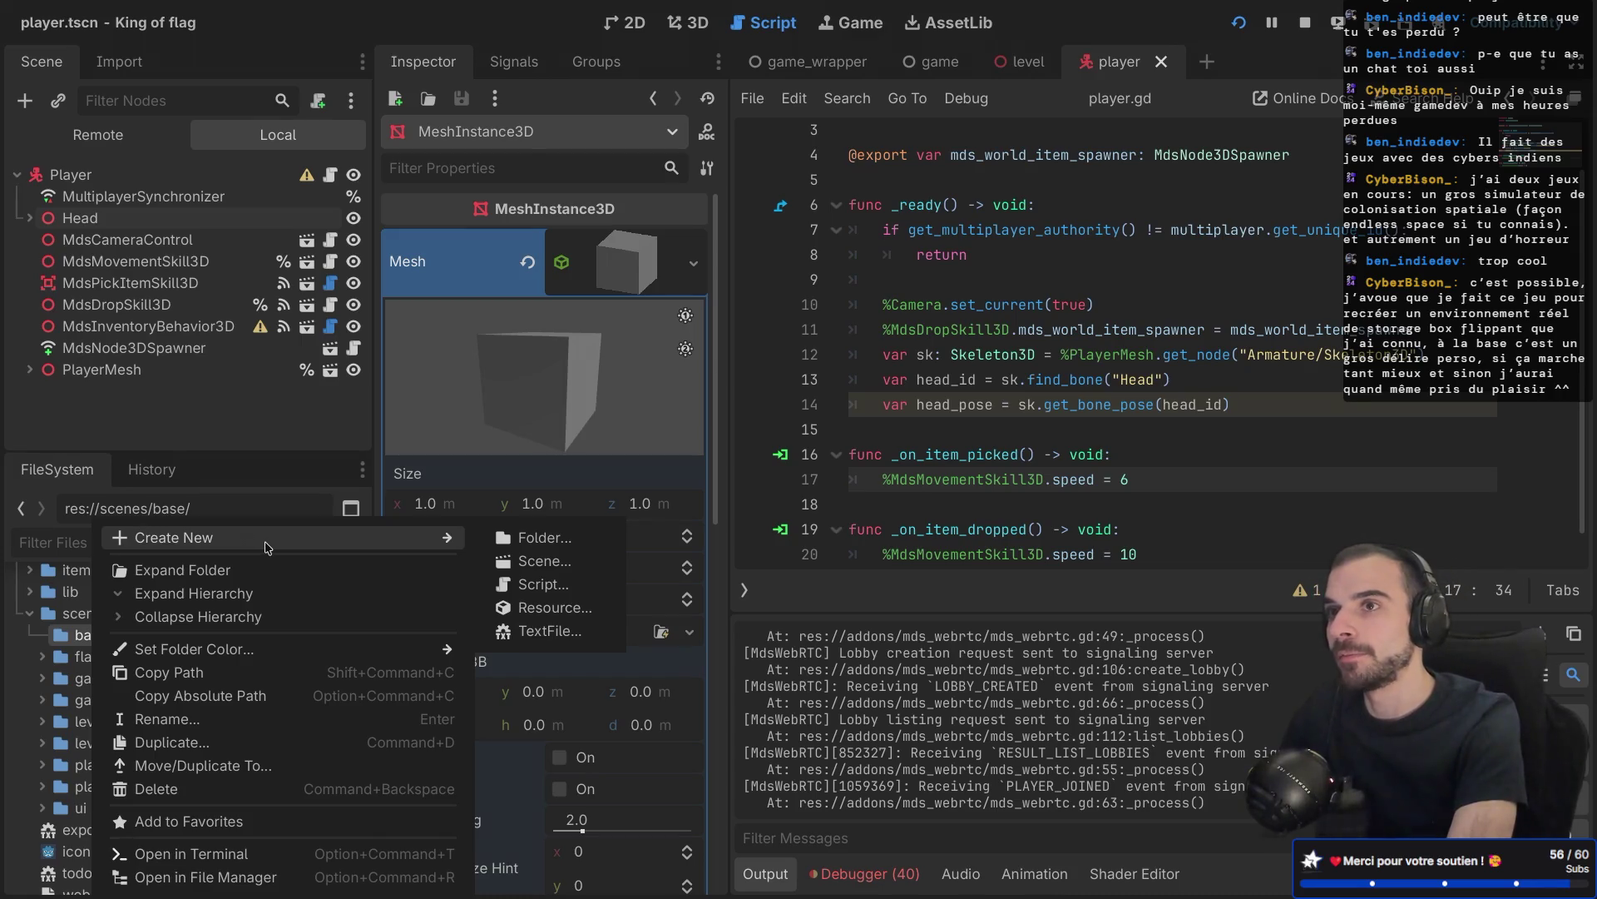
pyautogui.click(527, 562)
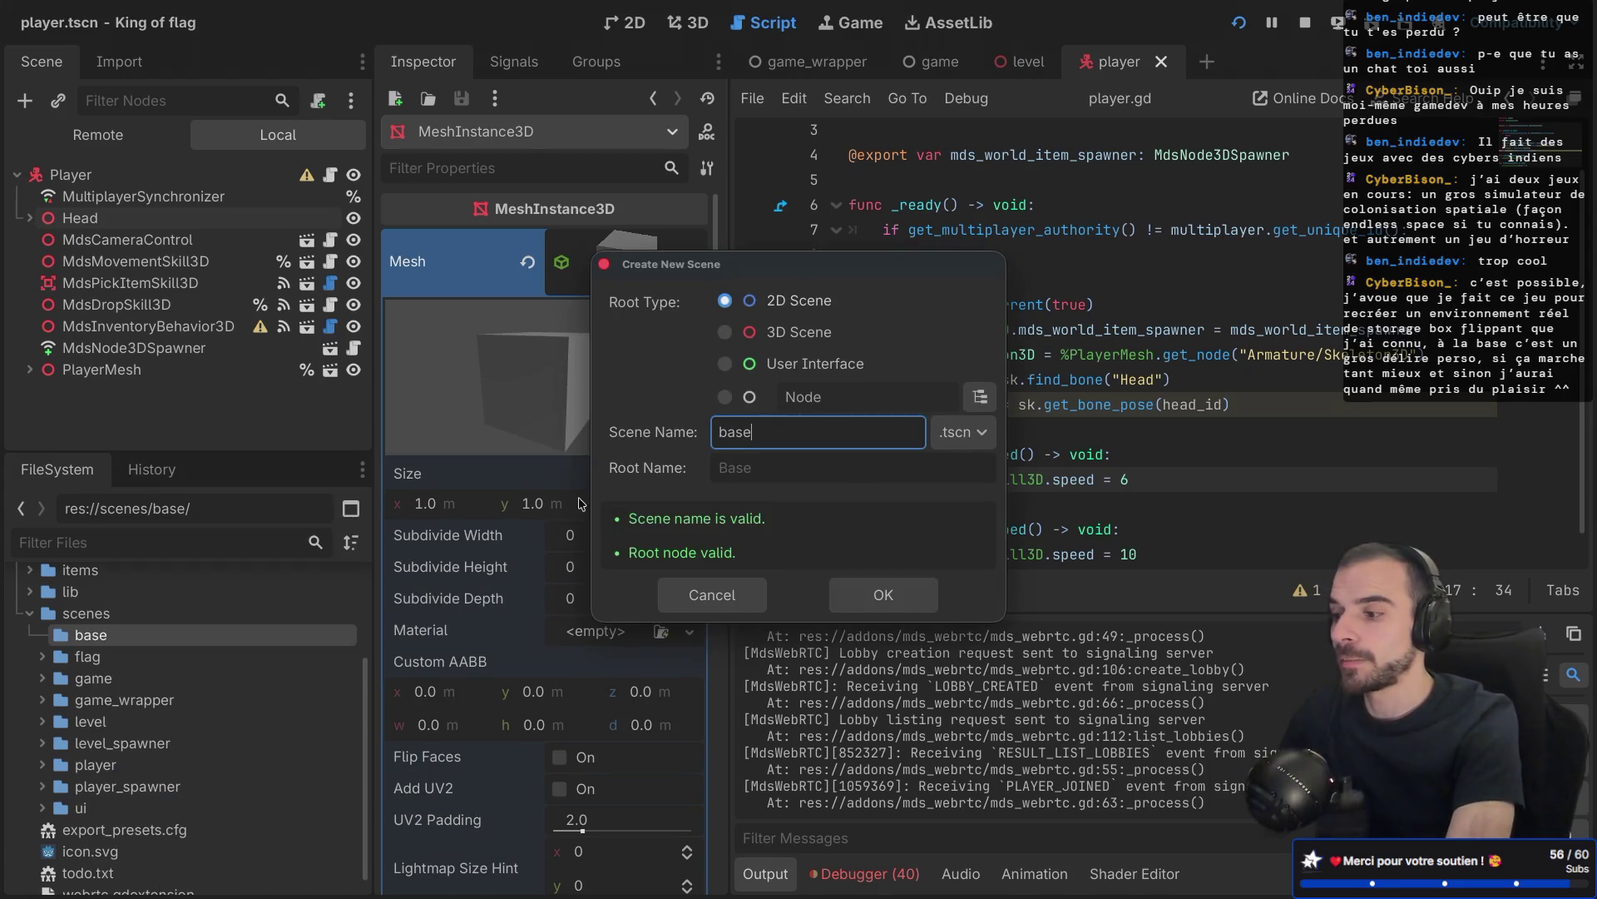
pyautogui.click(725, 341)
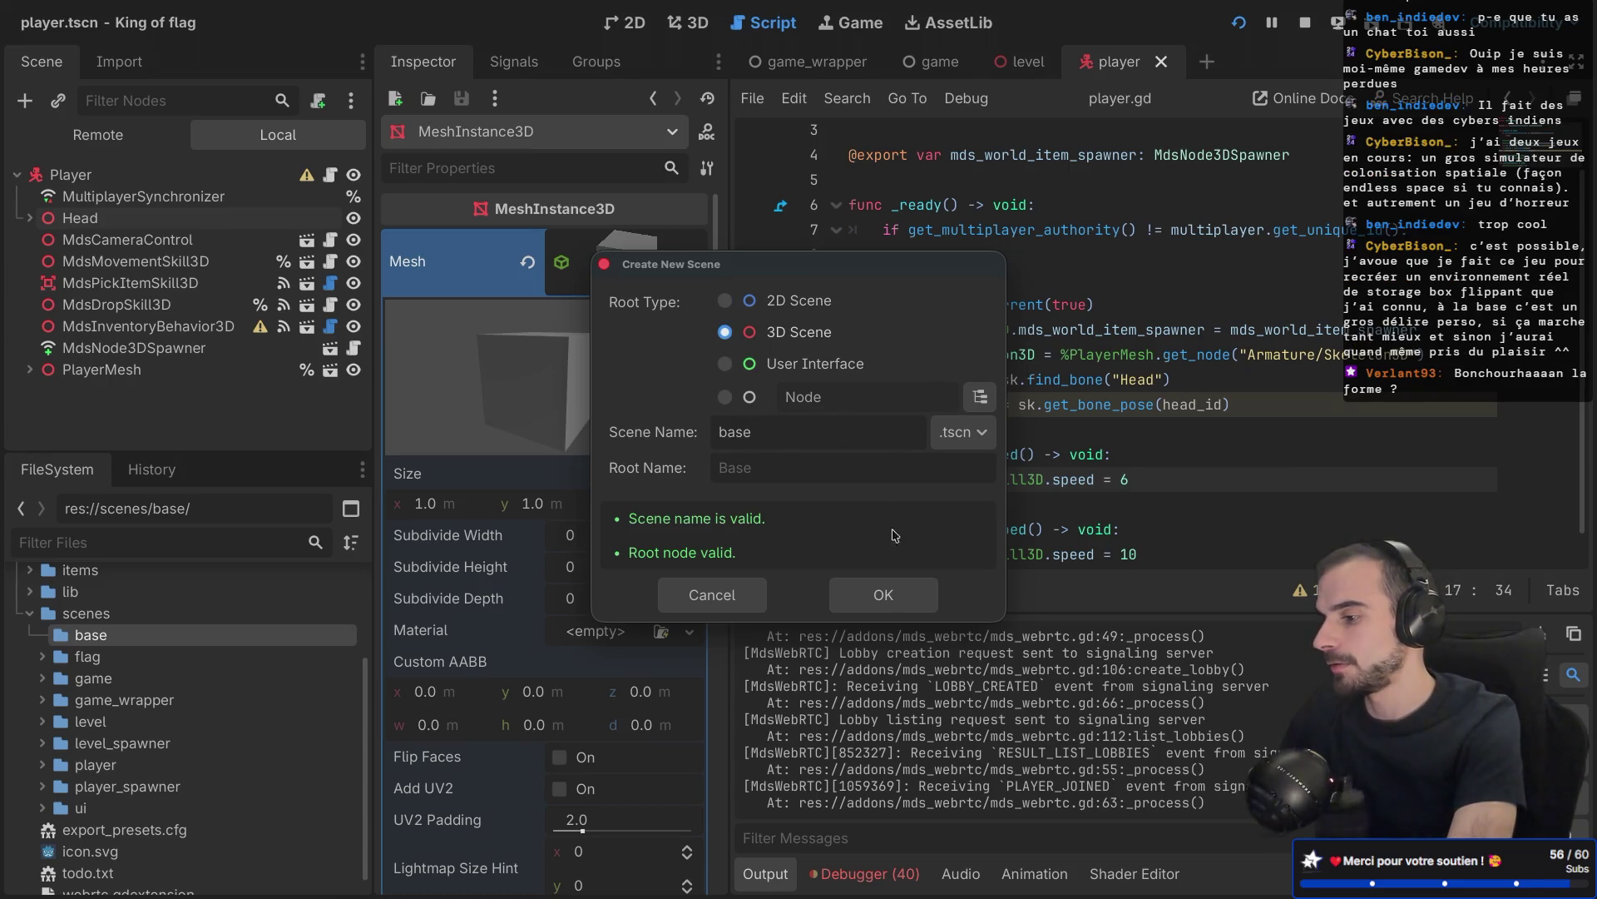
pyautogui.click(882, 594)
pyautogui.click(40, 638)
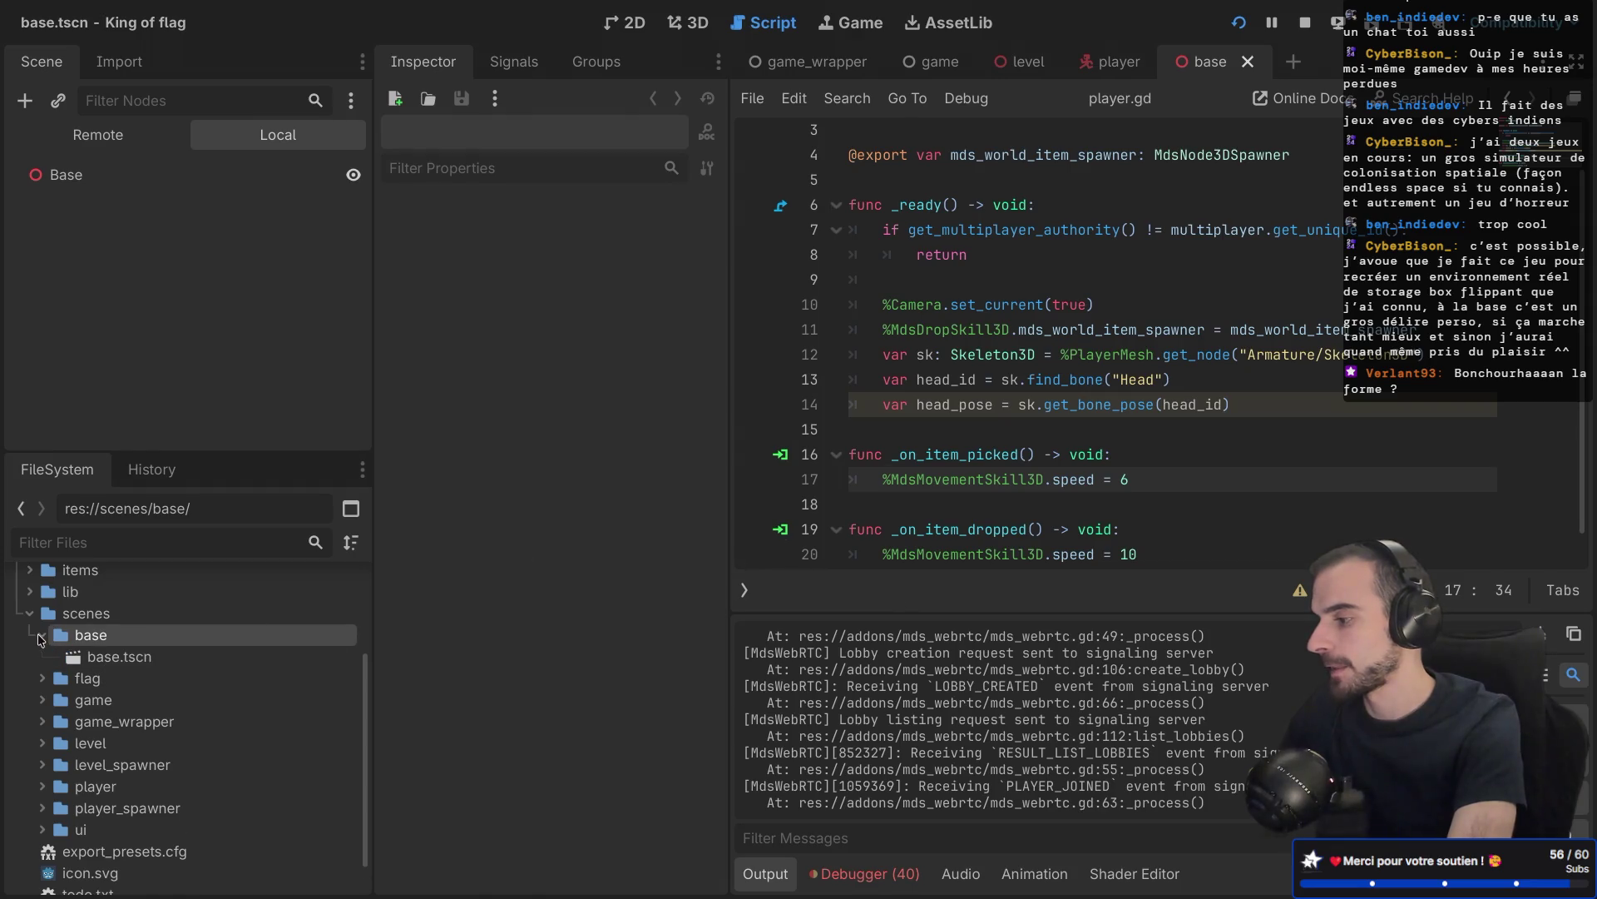
# Attach a new res://scenes/base/base.gd script extending Node3D to the Base root node
pyautogui.rightClick(117, 636)
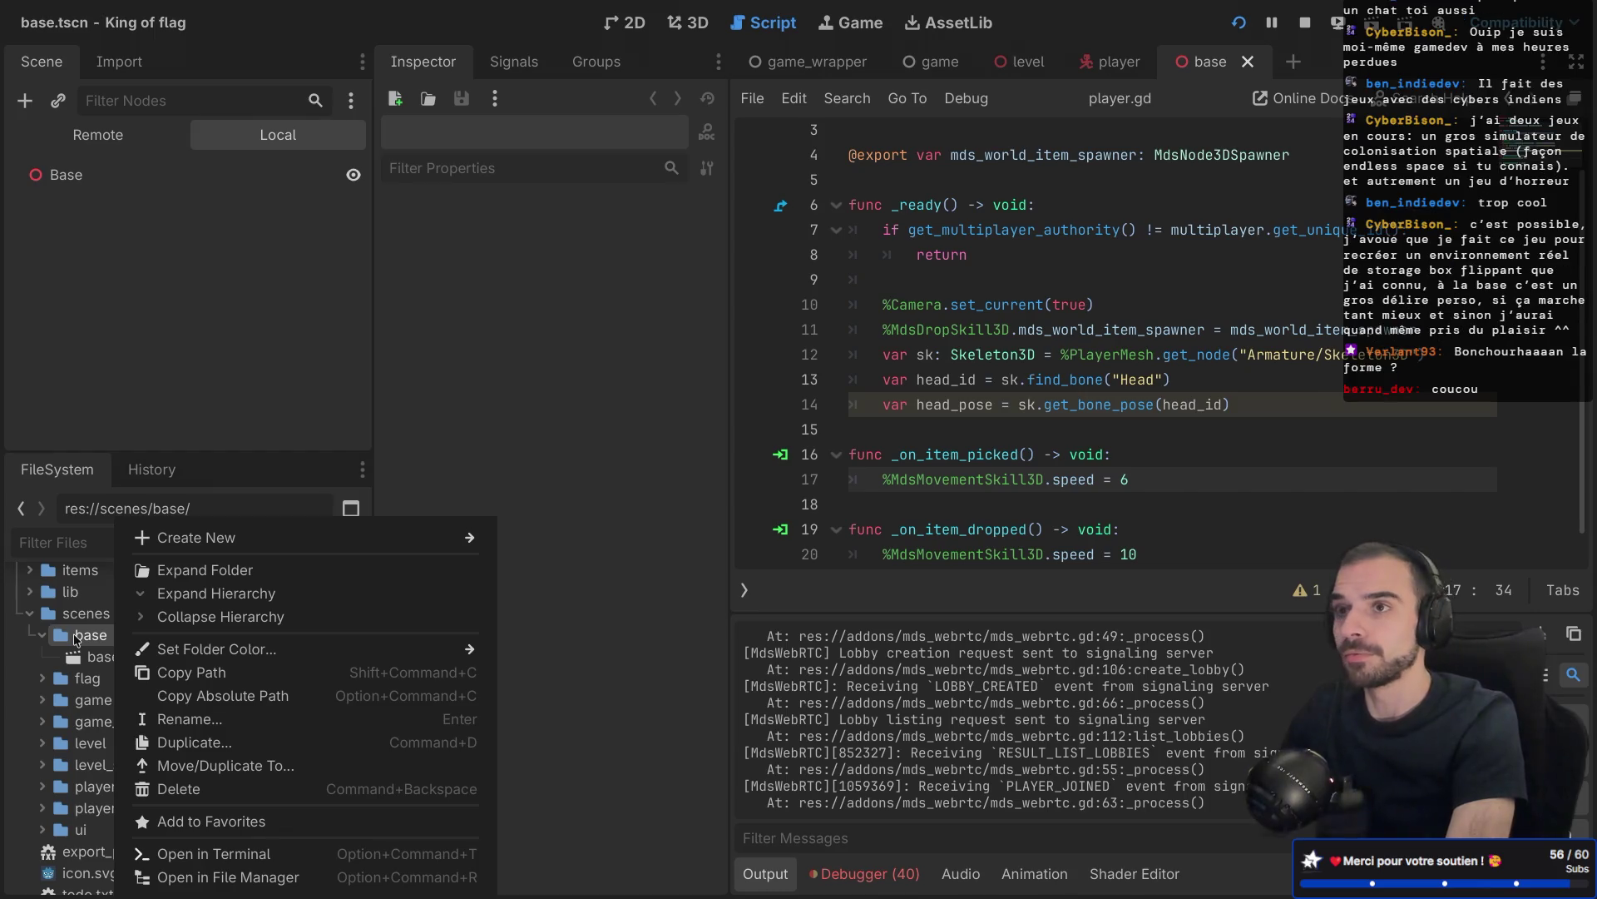
pyautogui.press('Escape')
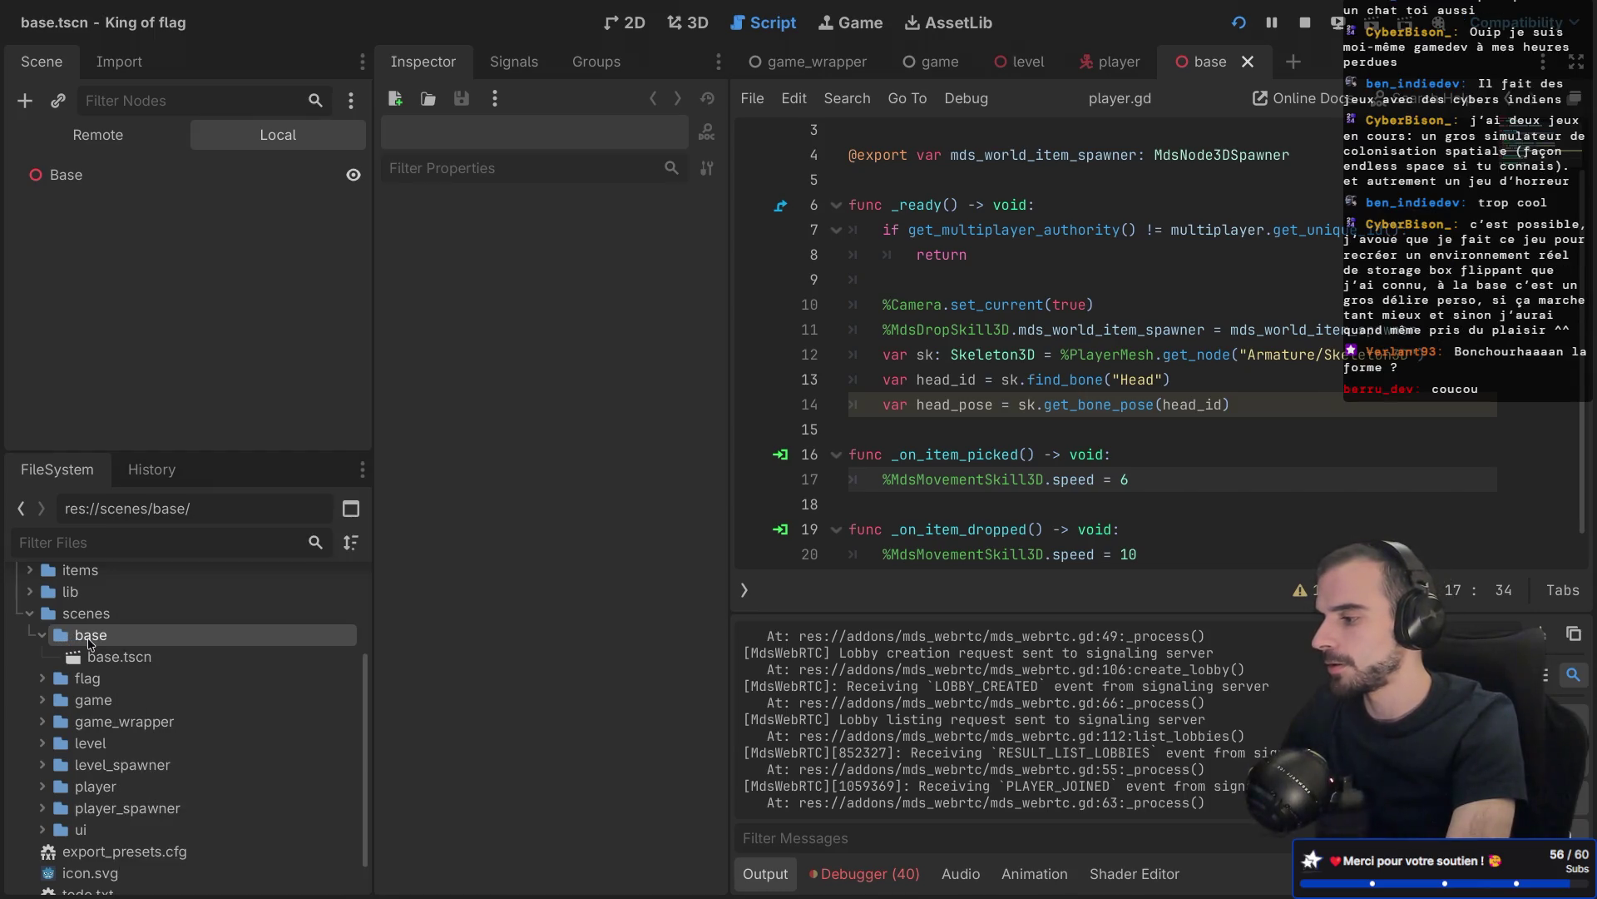
pyautogui.click(117, 175)
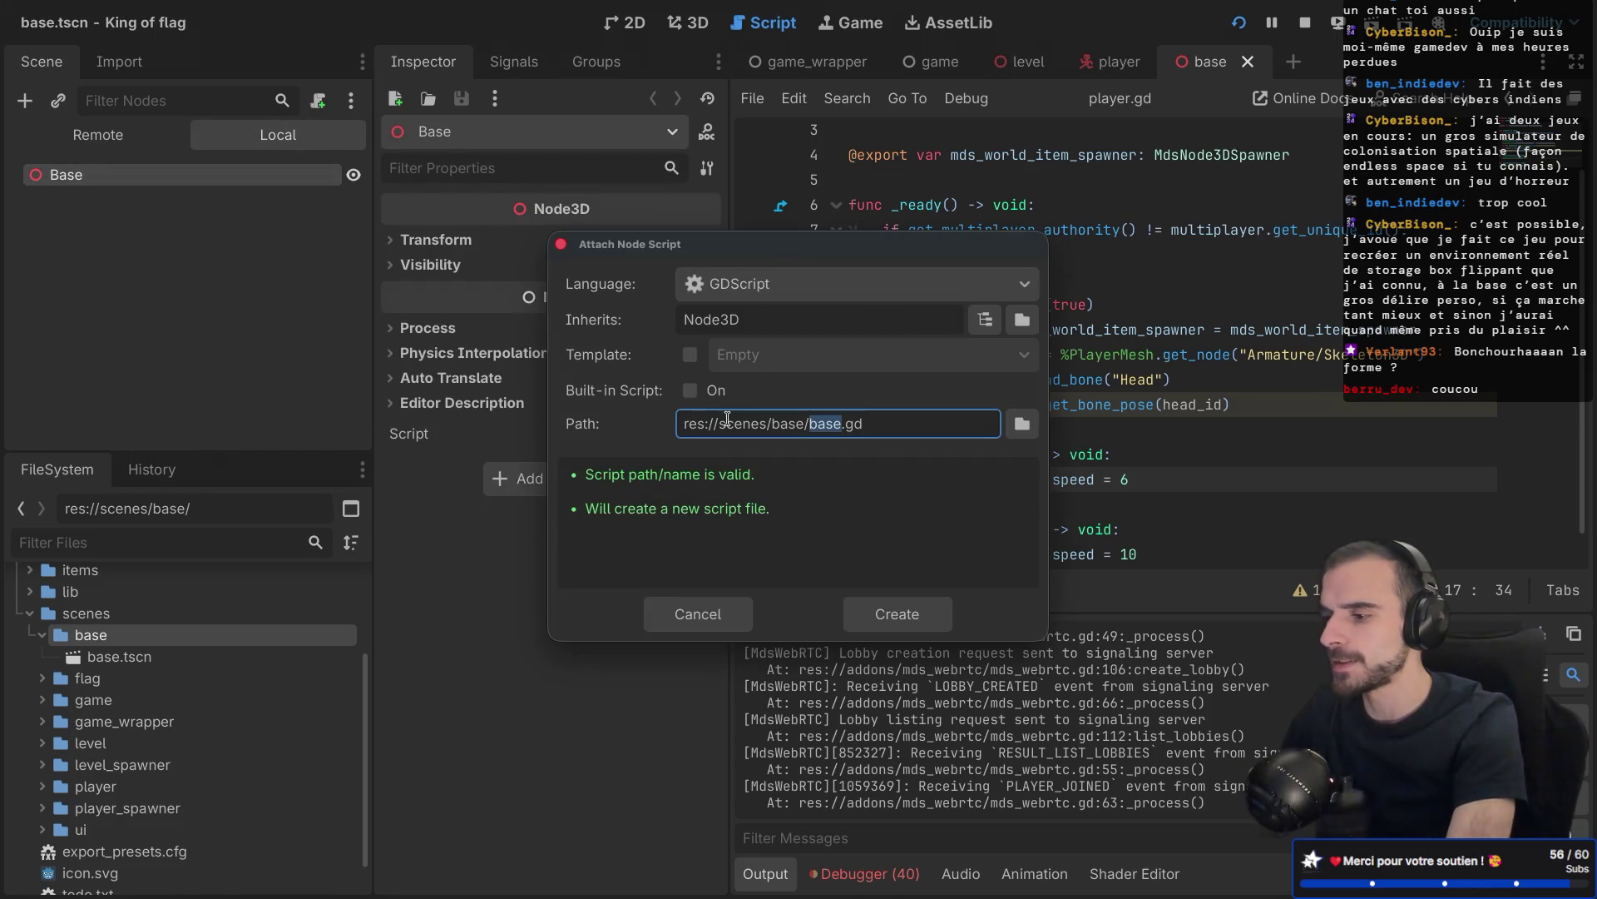
pyautogui.click(894, 613)
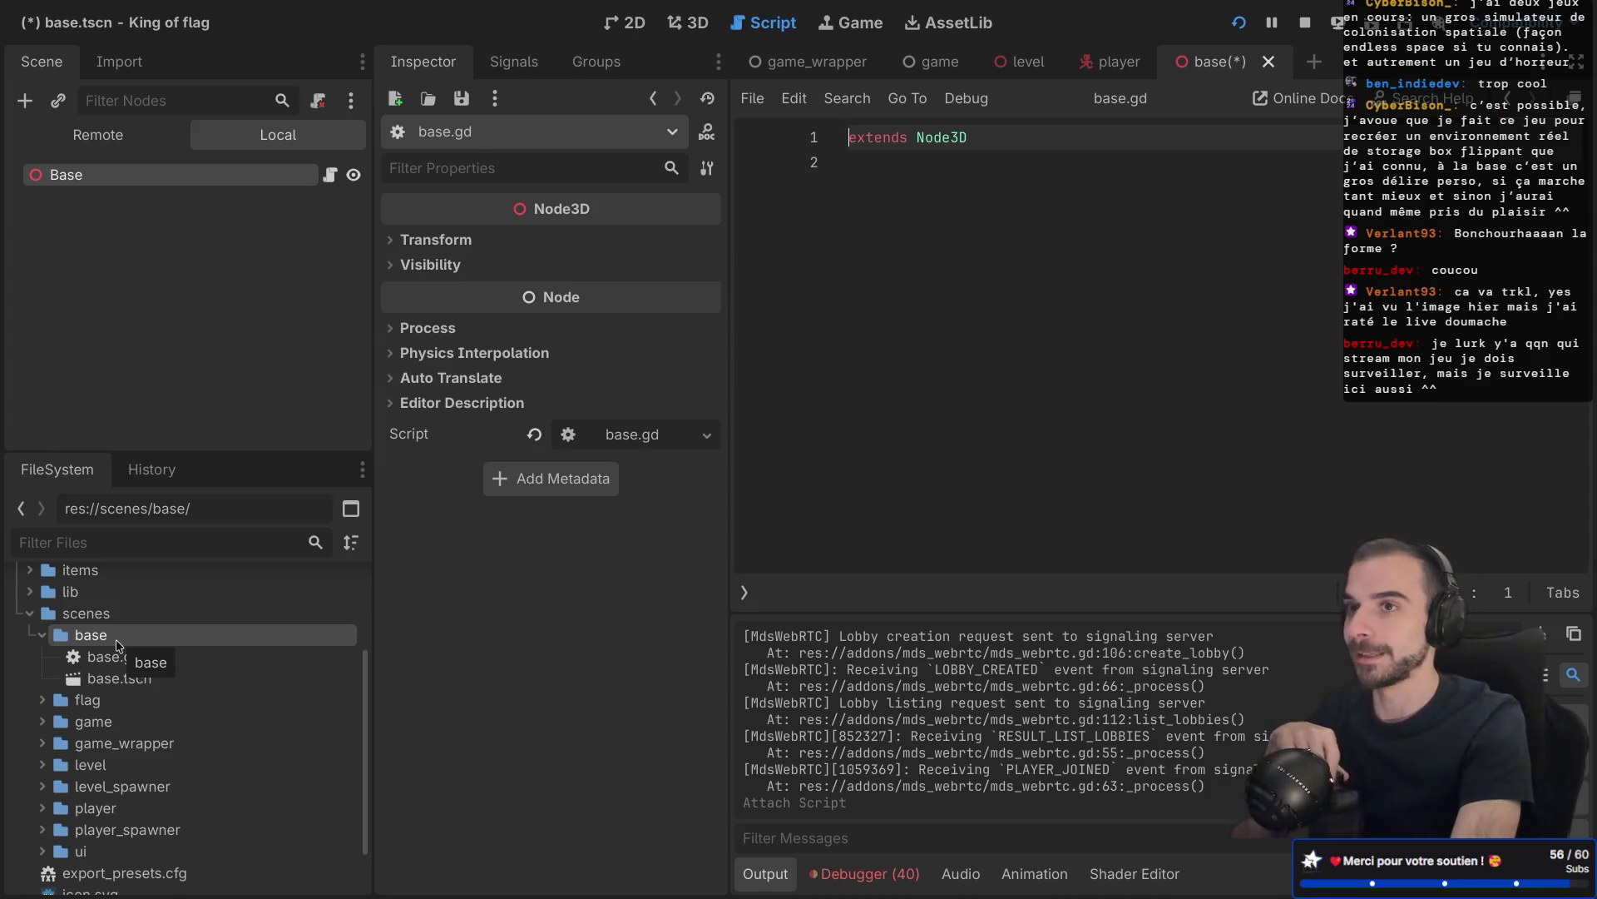
pyautogui.click(109, 665)
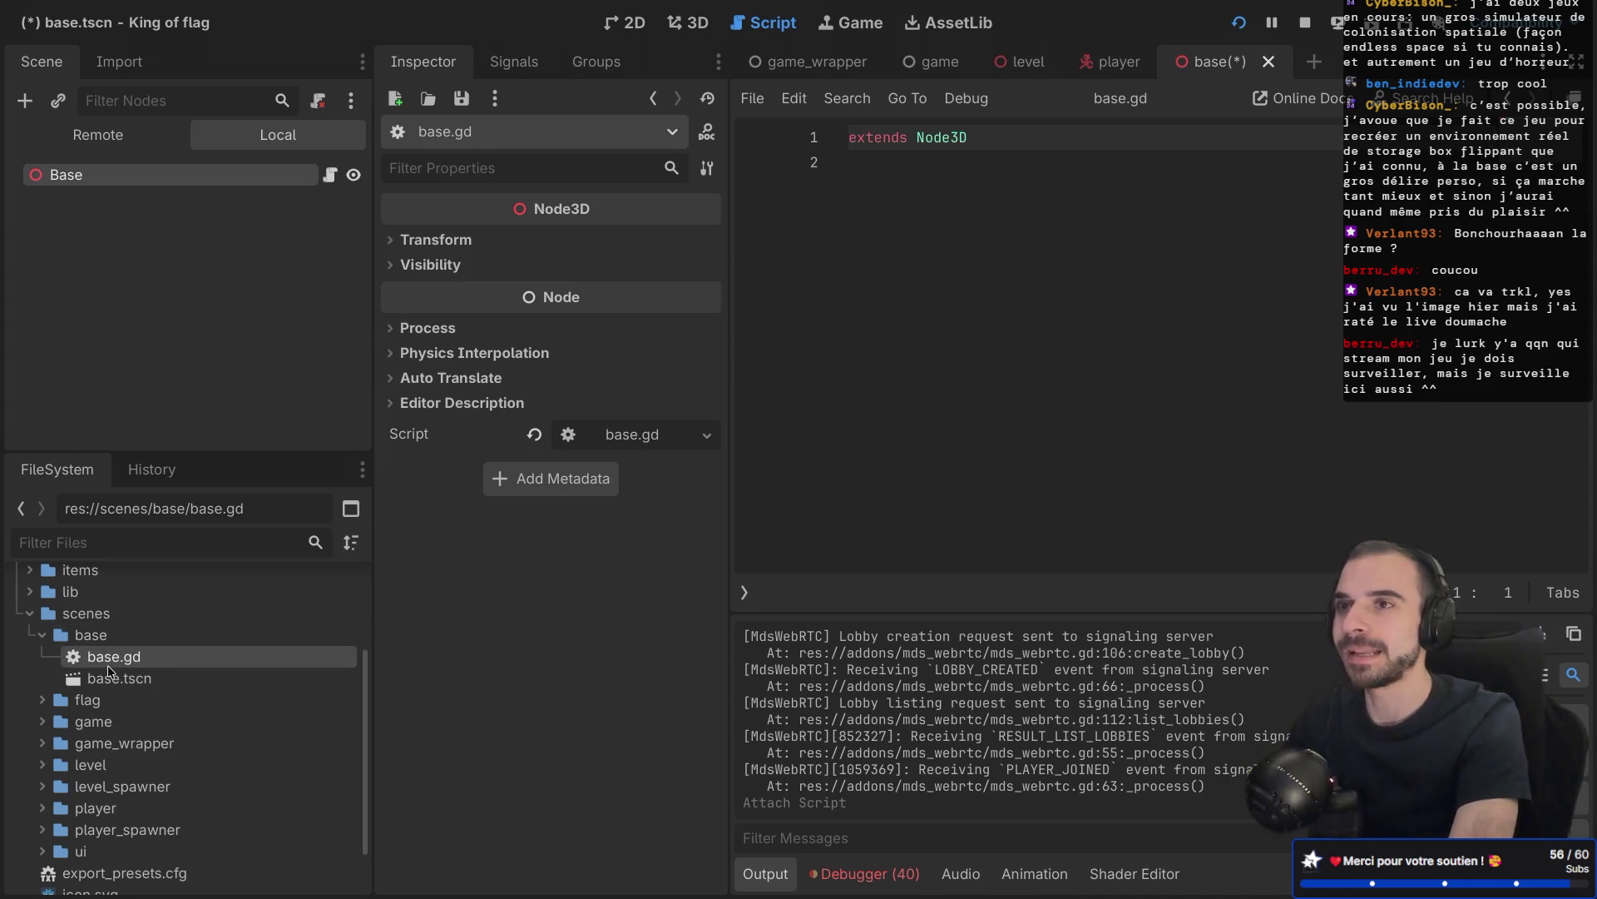
pyautogui.click(117, 678)
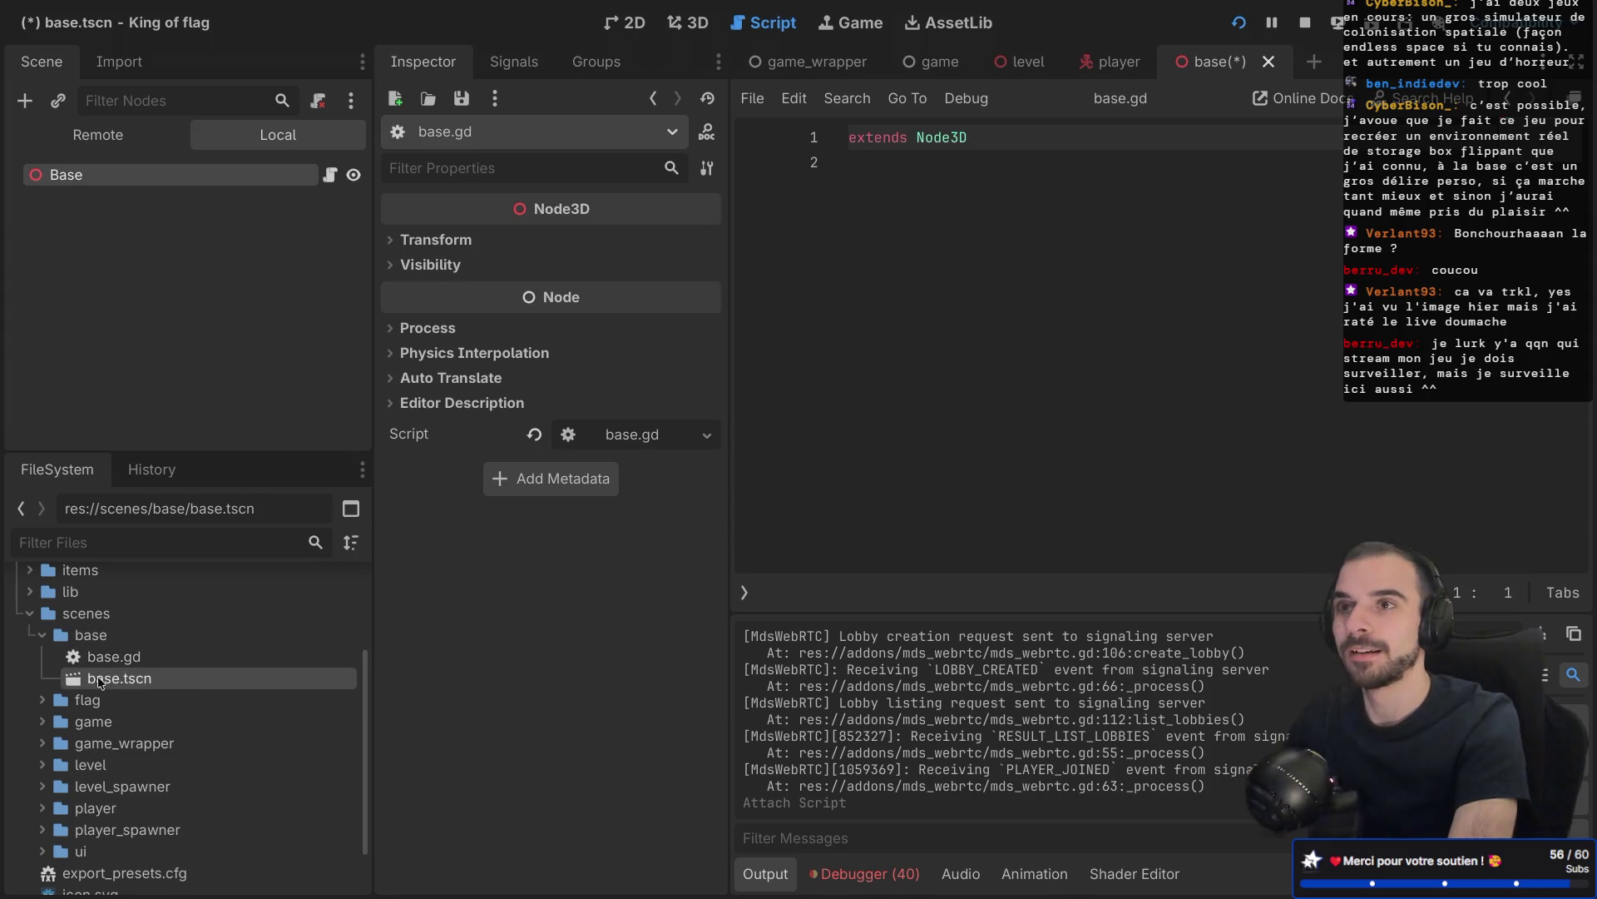
pyautogui.click(148, 659)
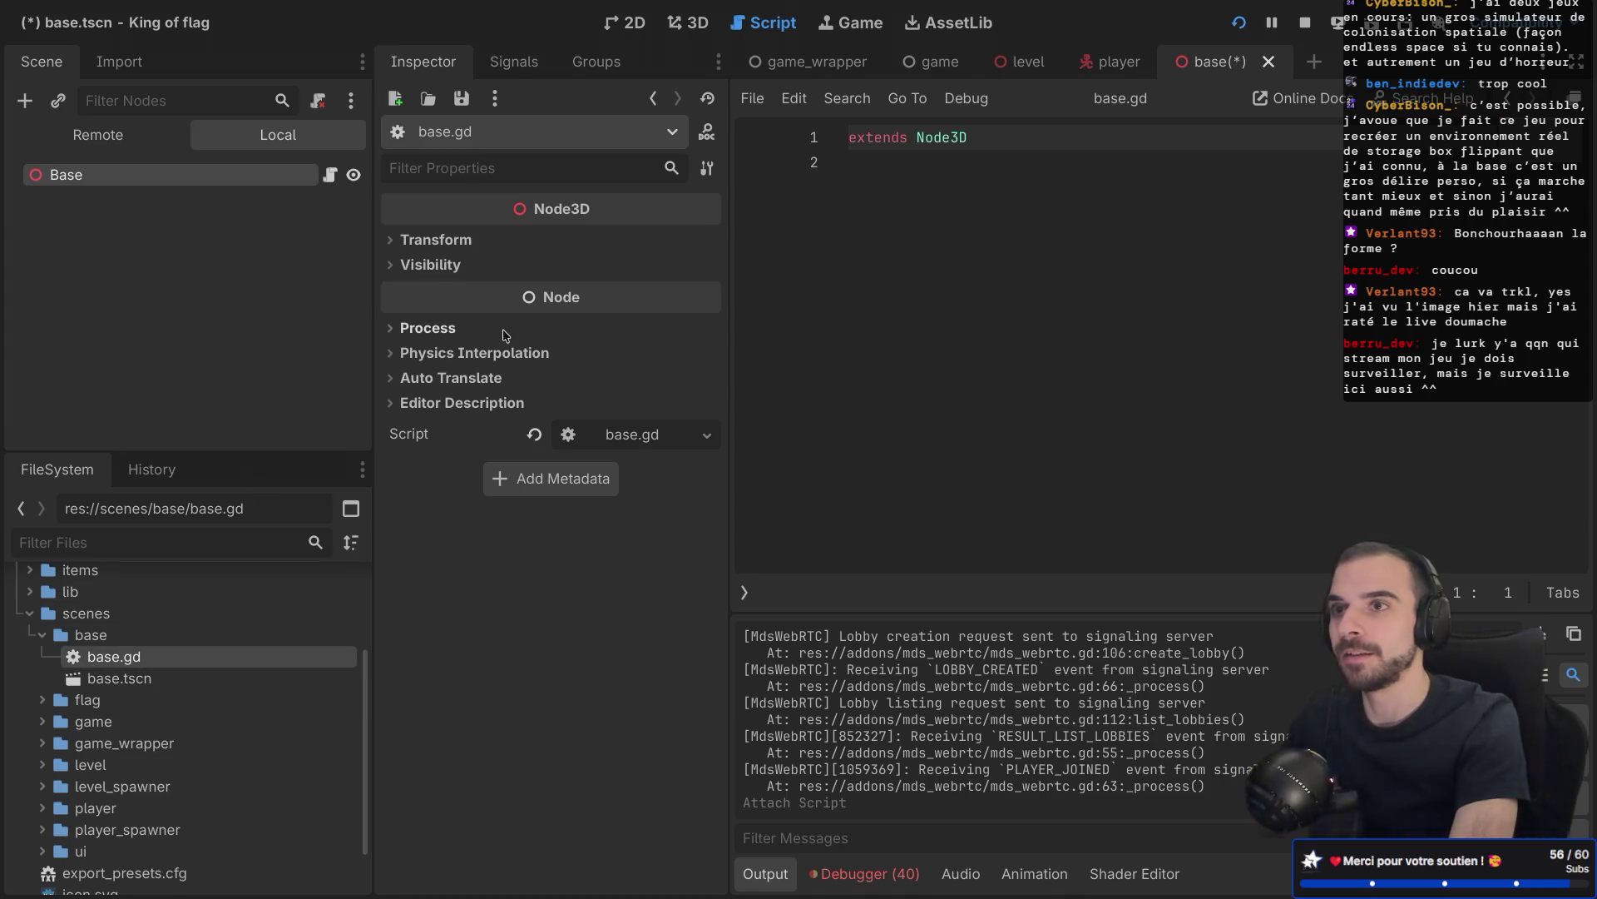
pyautogui.moveTo(959, 136)
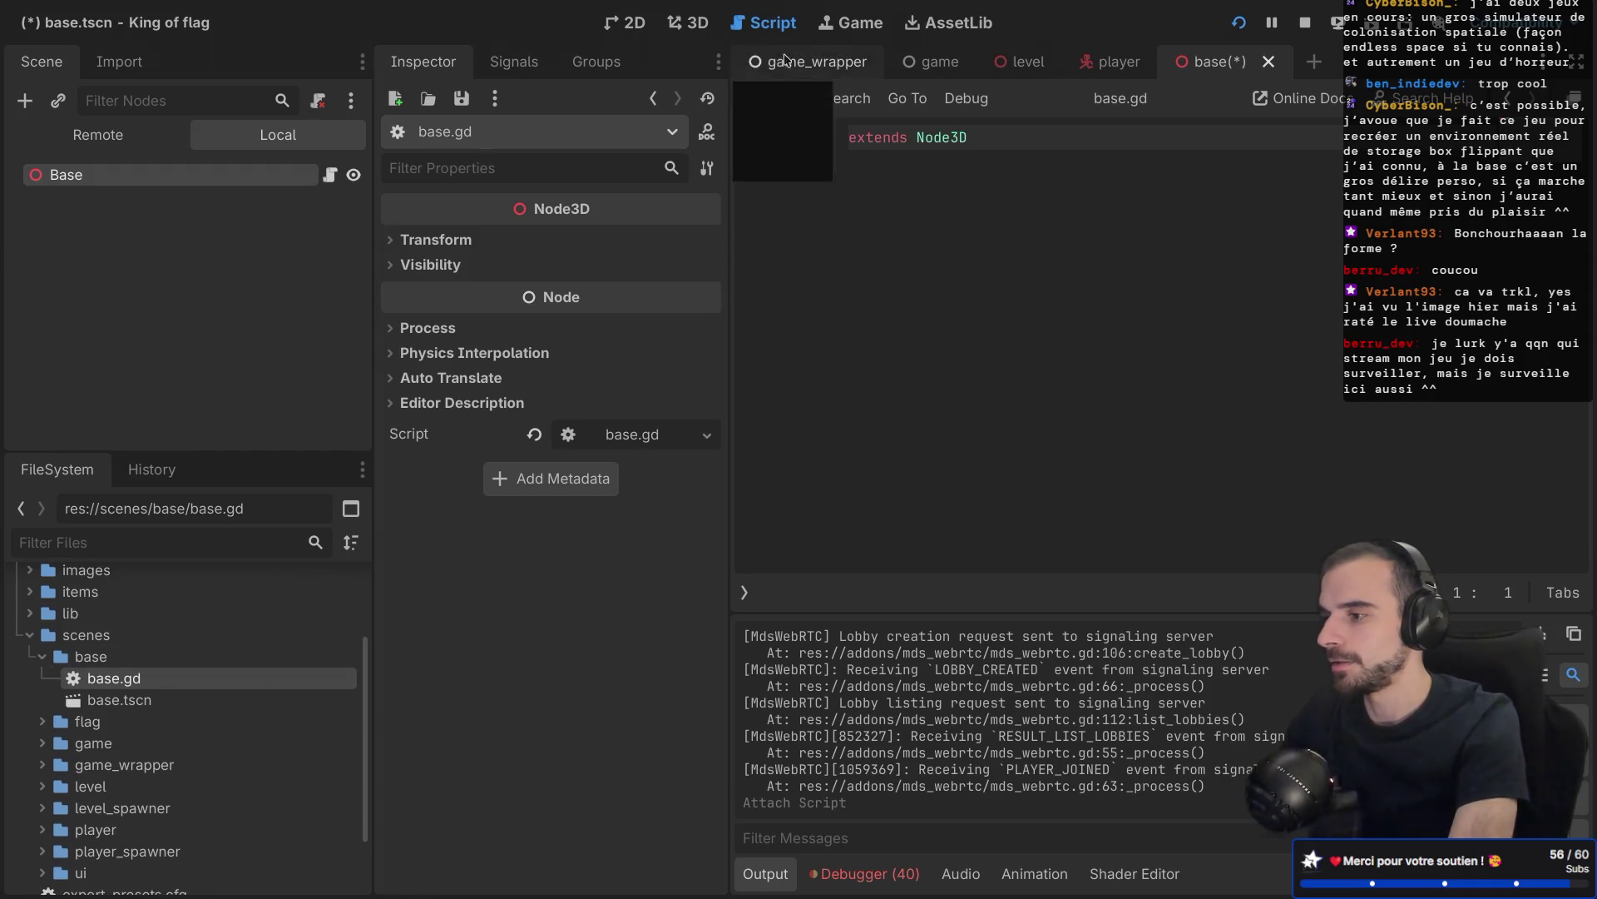
pyautogui.click(687, 22)
# Add a MeshInstance3D child under the Base node by searching 'mesh' in the Ctrl+A node dialog
pyautogui.rightClick(183, 180)
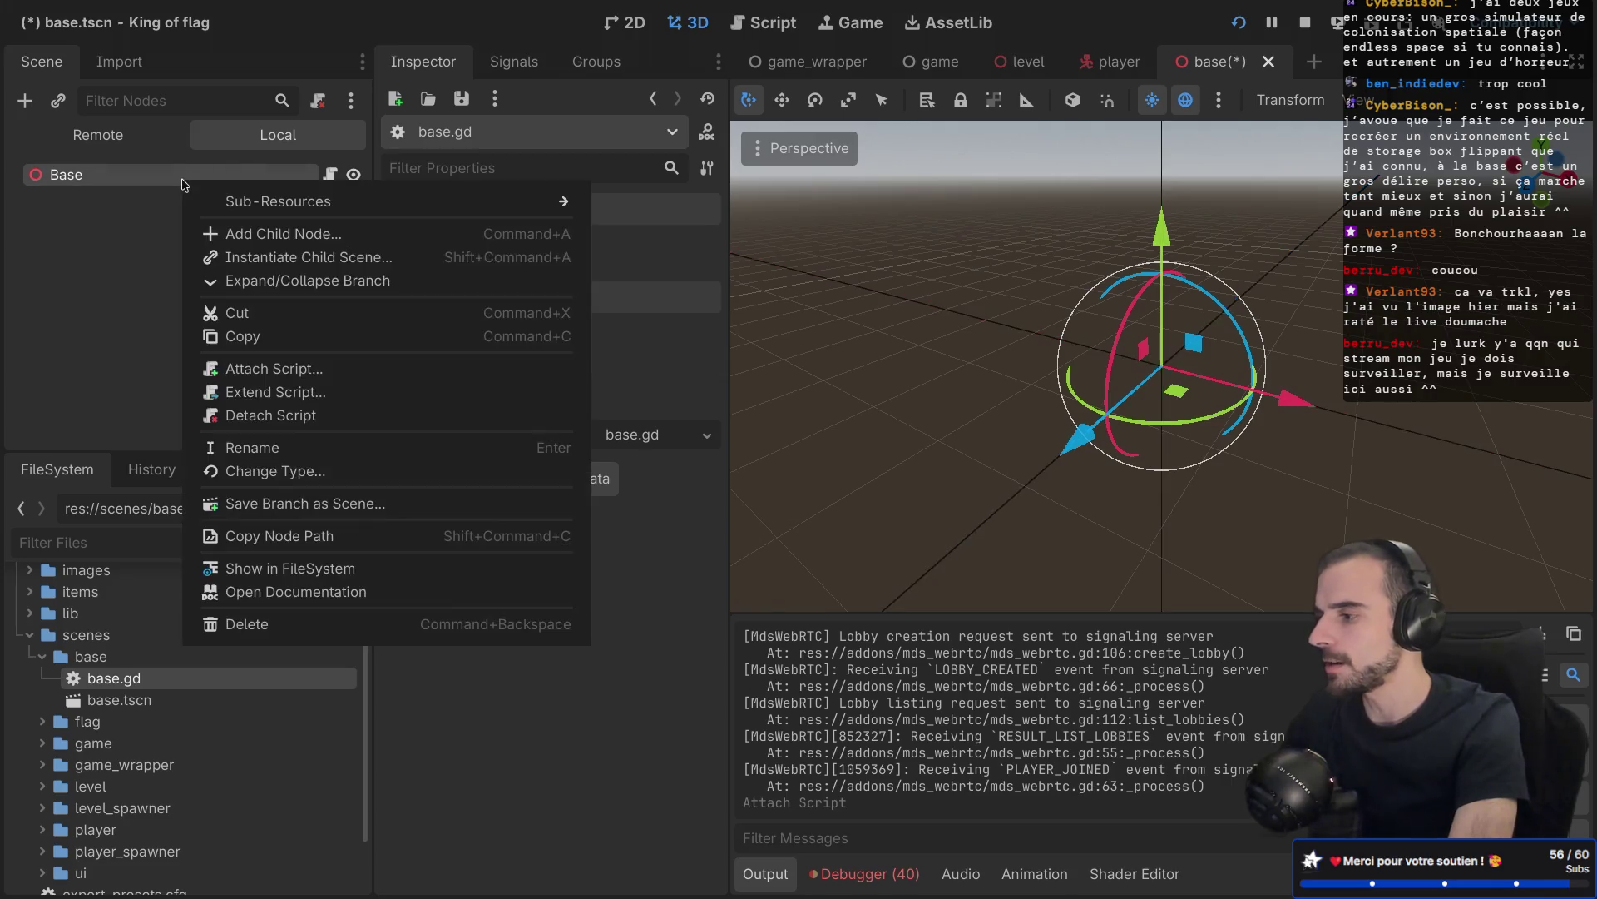
pyautogui.moveTo(414, 209)
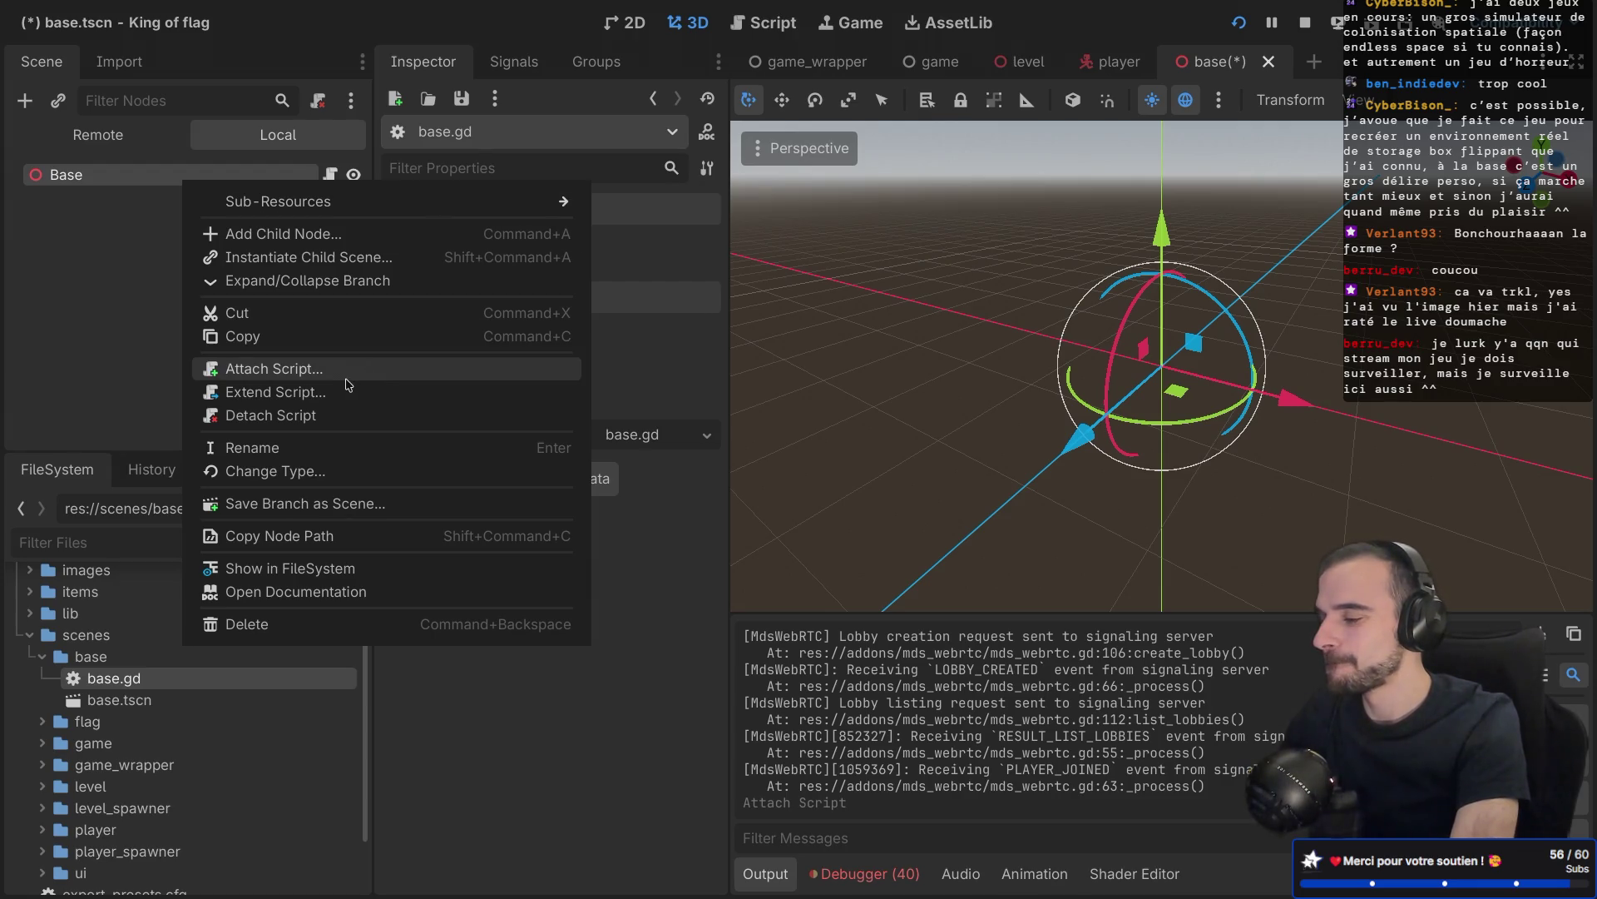
pyautogui.moveTo(479, 197)
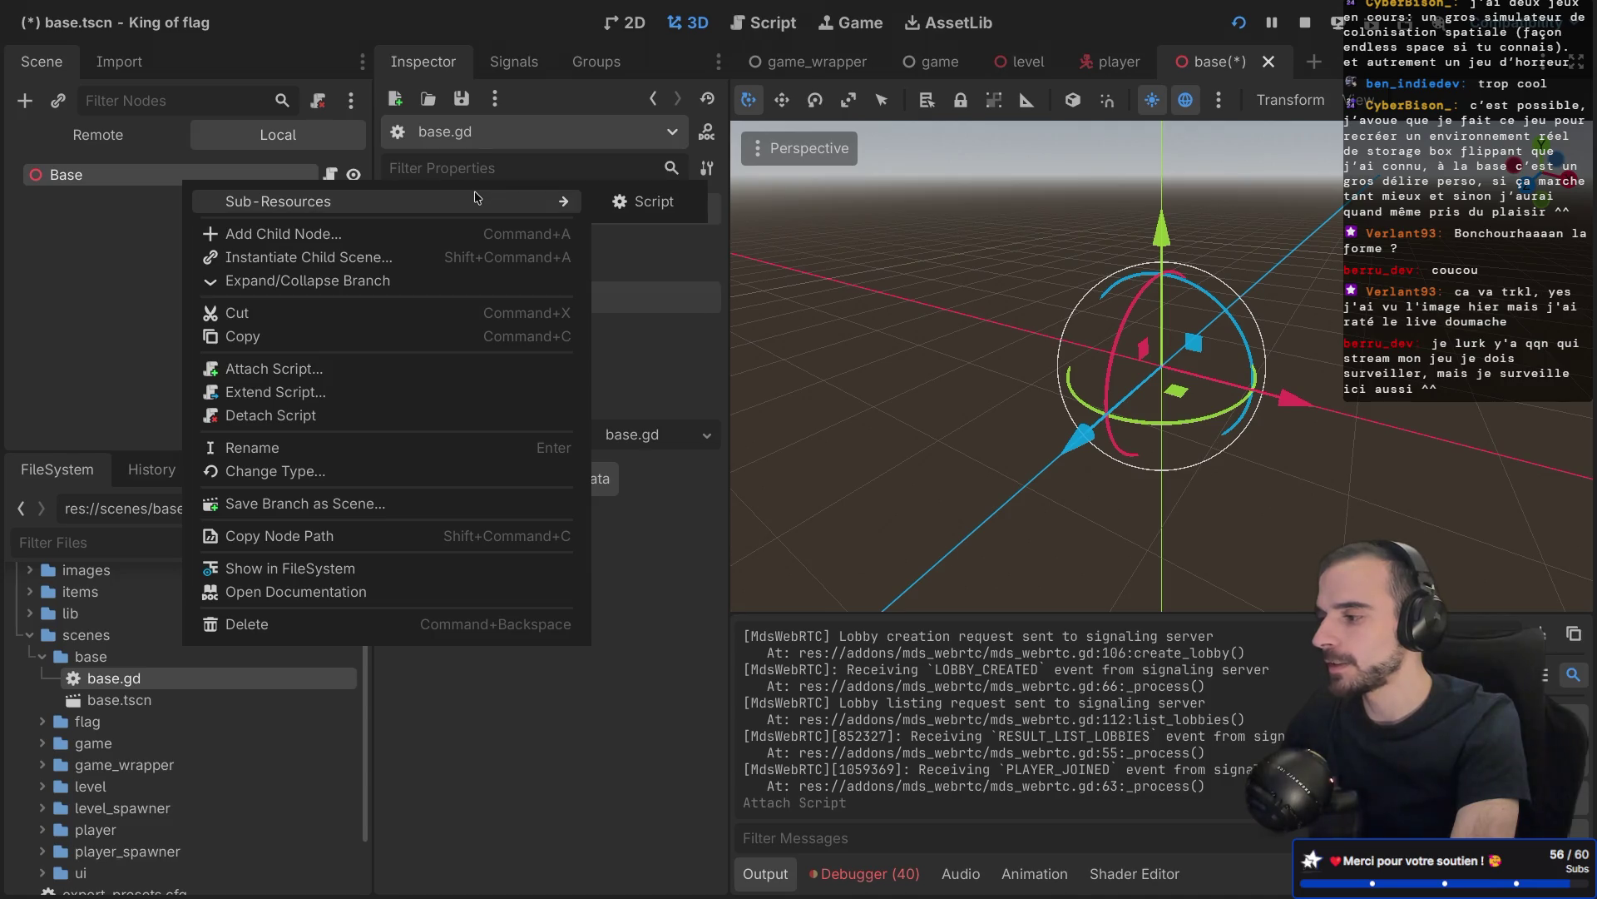
pyautogui.click(106, 246)
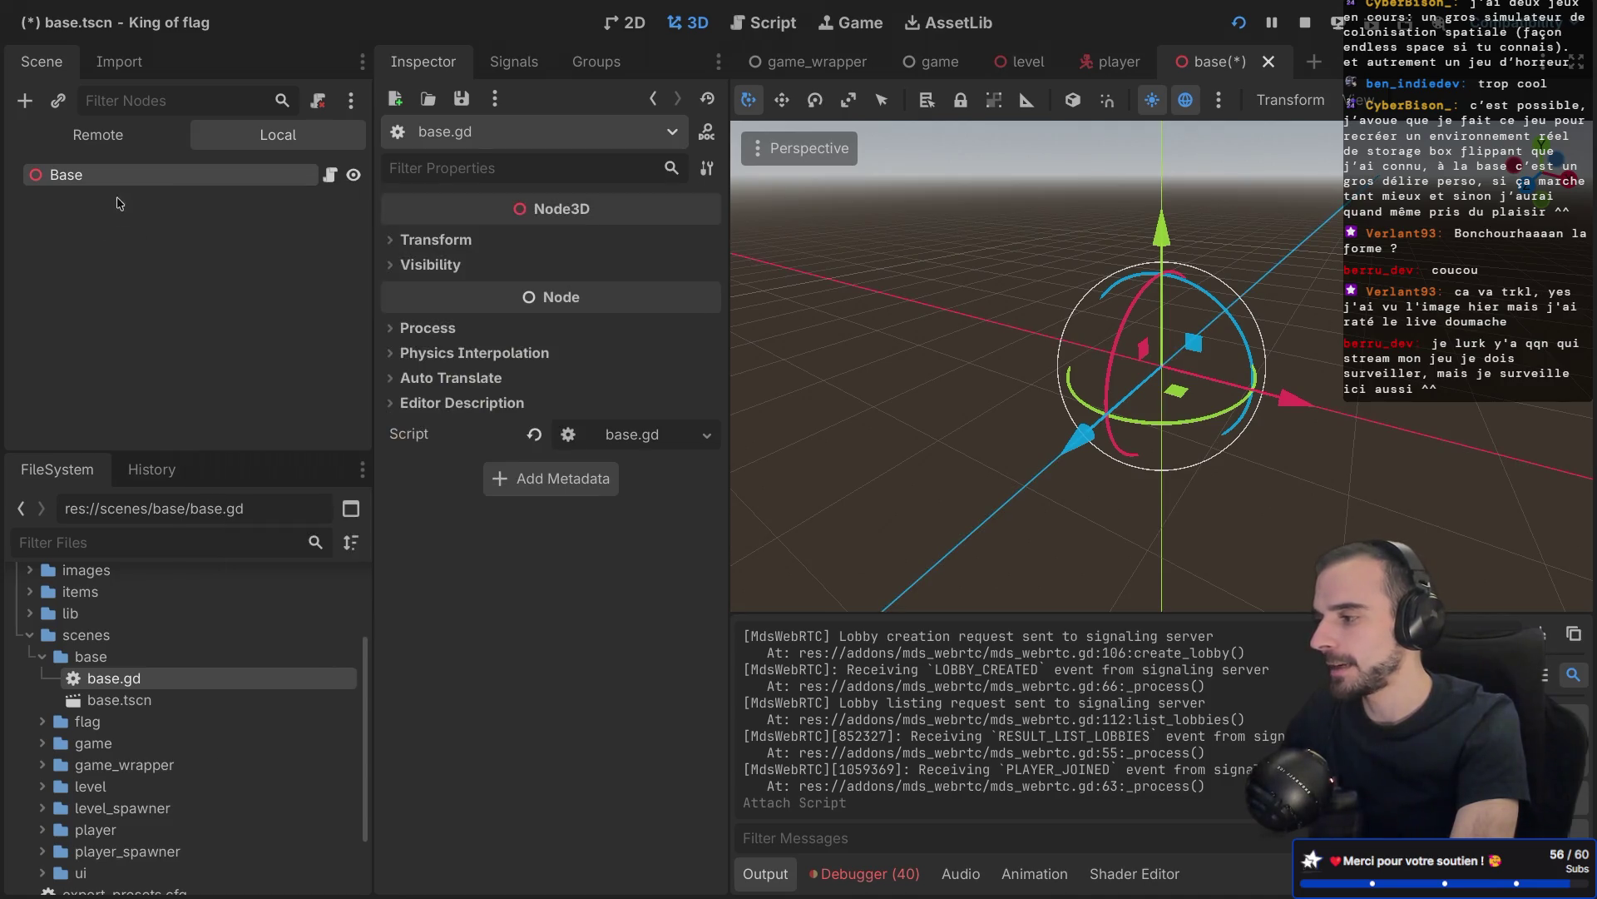
pyautogui.doubleClick(126, 181)
pyautogui.press('Escape')
pyautogui.hotkey('ctrl', 'a')
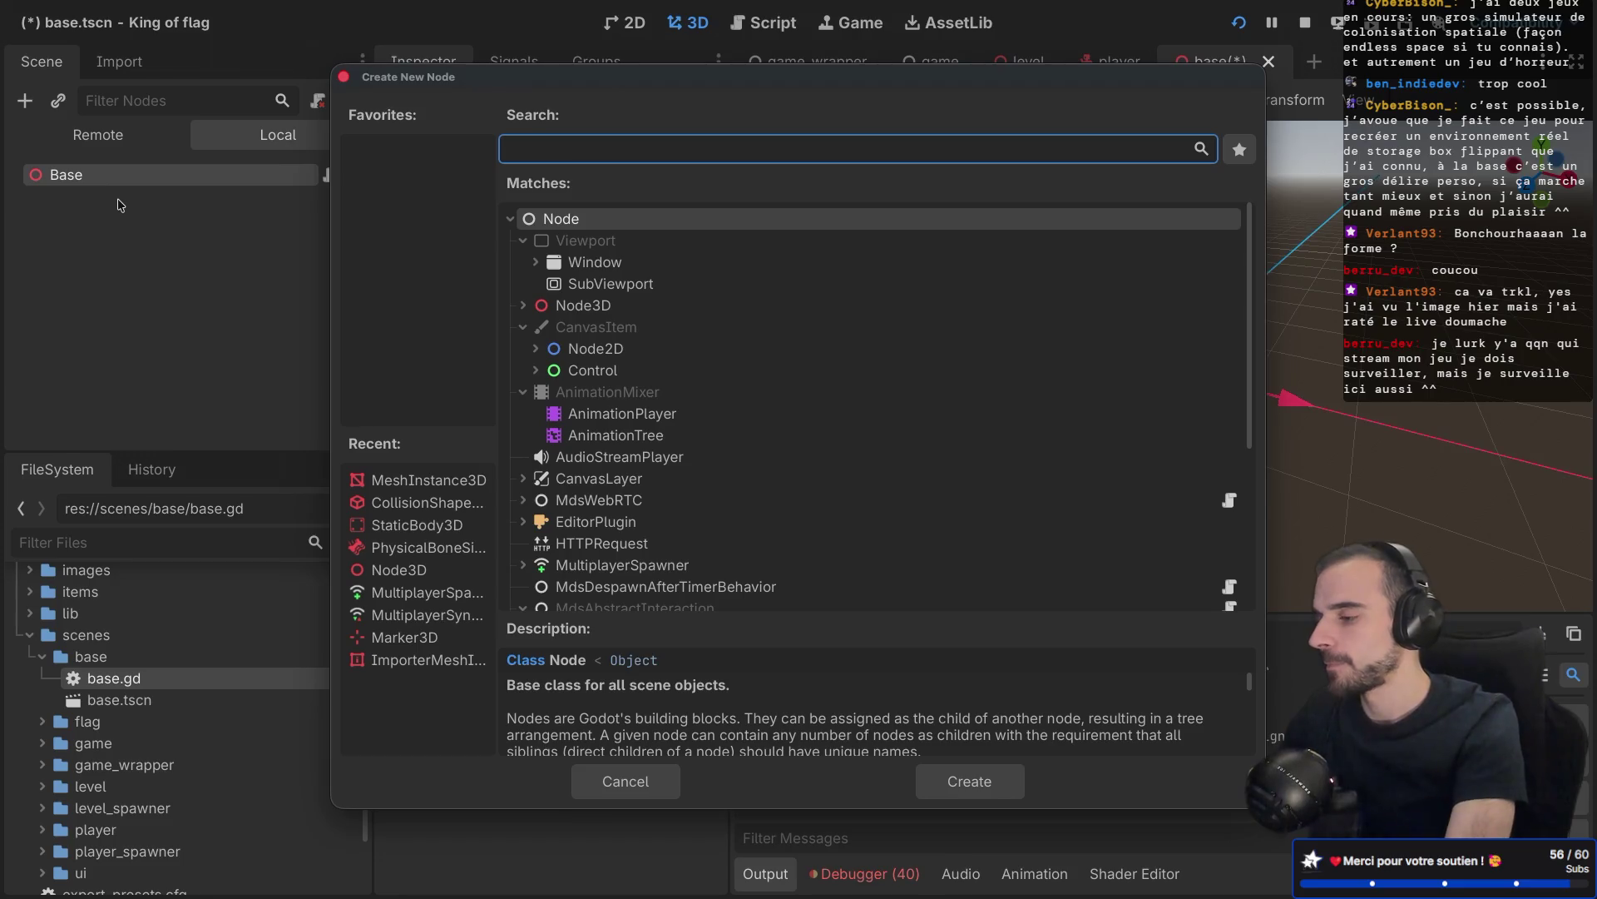
pyautogui.write('mesh')
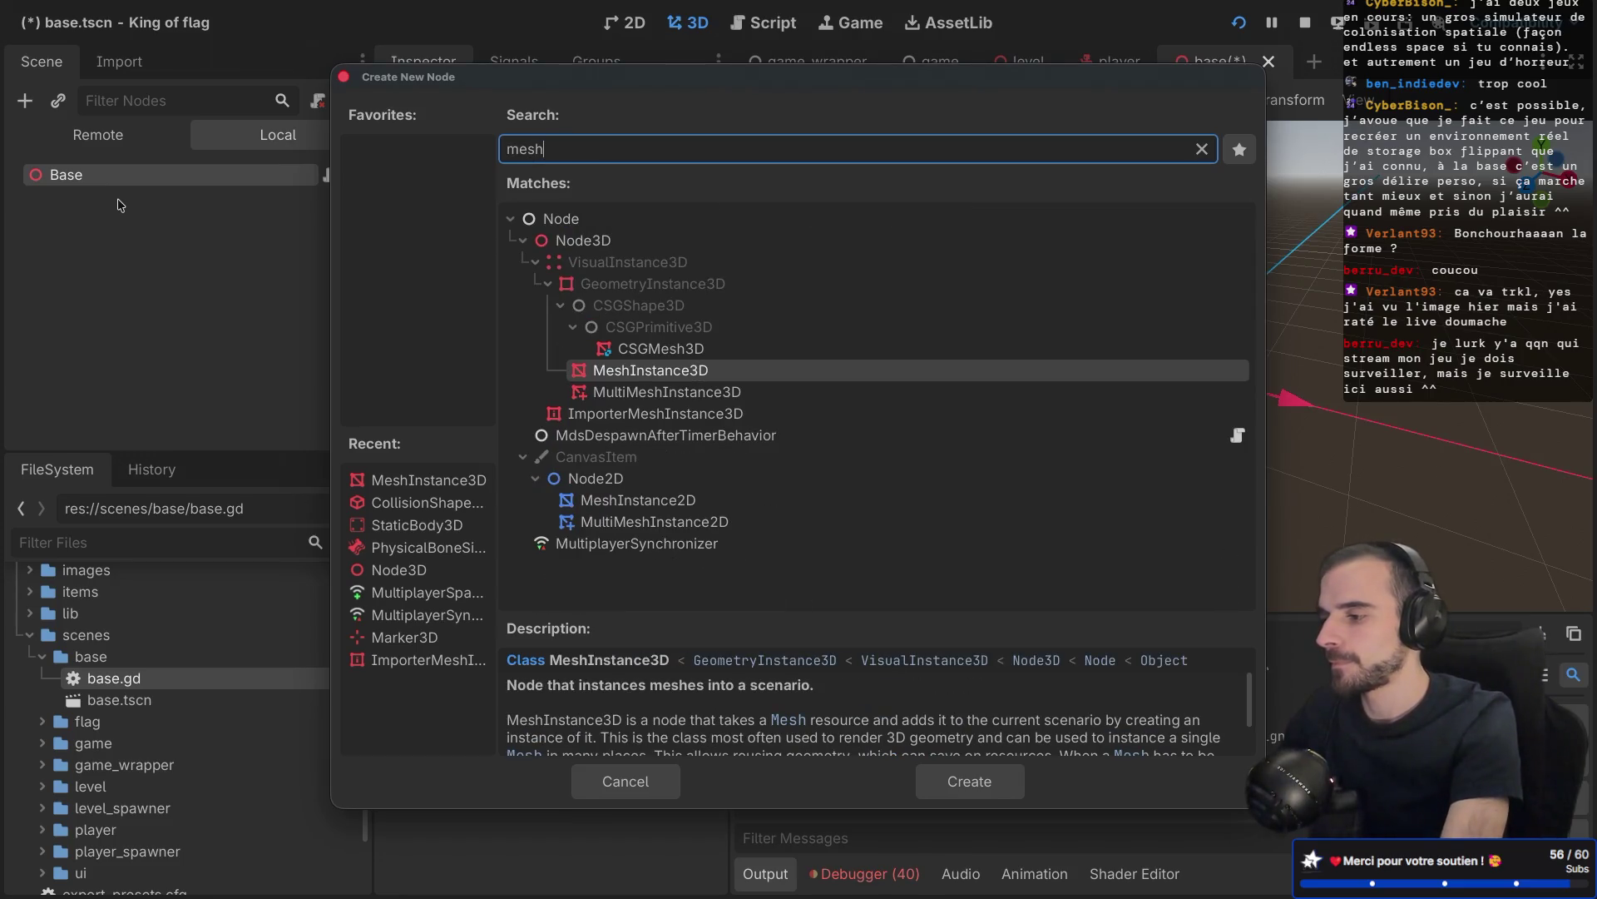
pyautogui.press('Return')
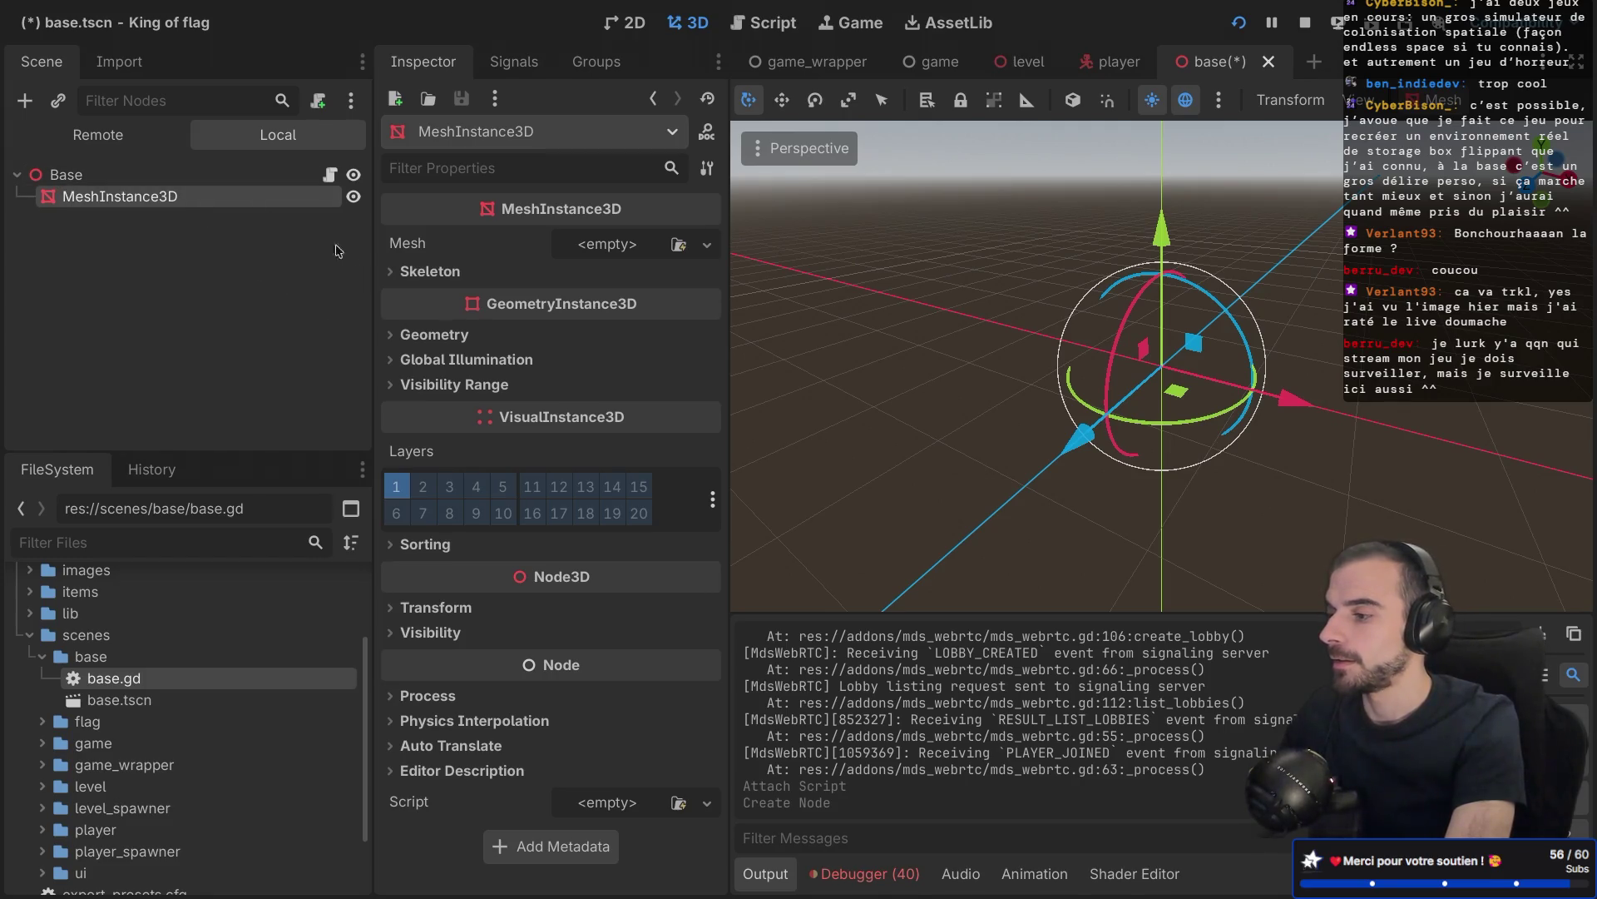
pyautogui.click(614, 245)
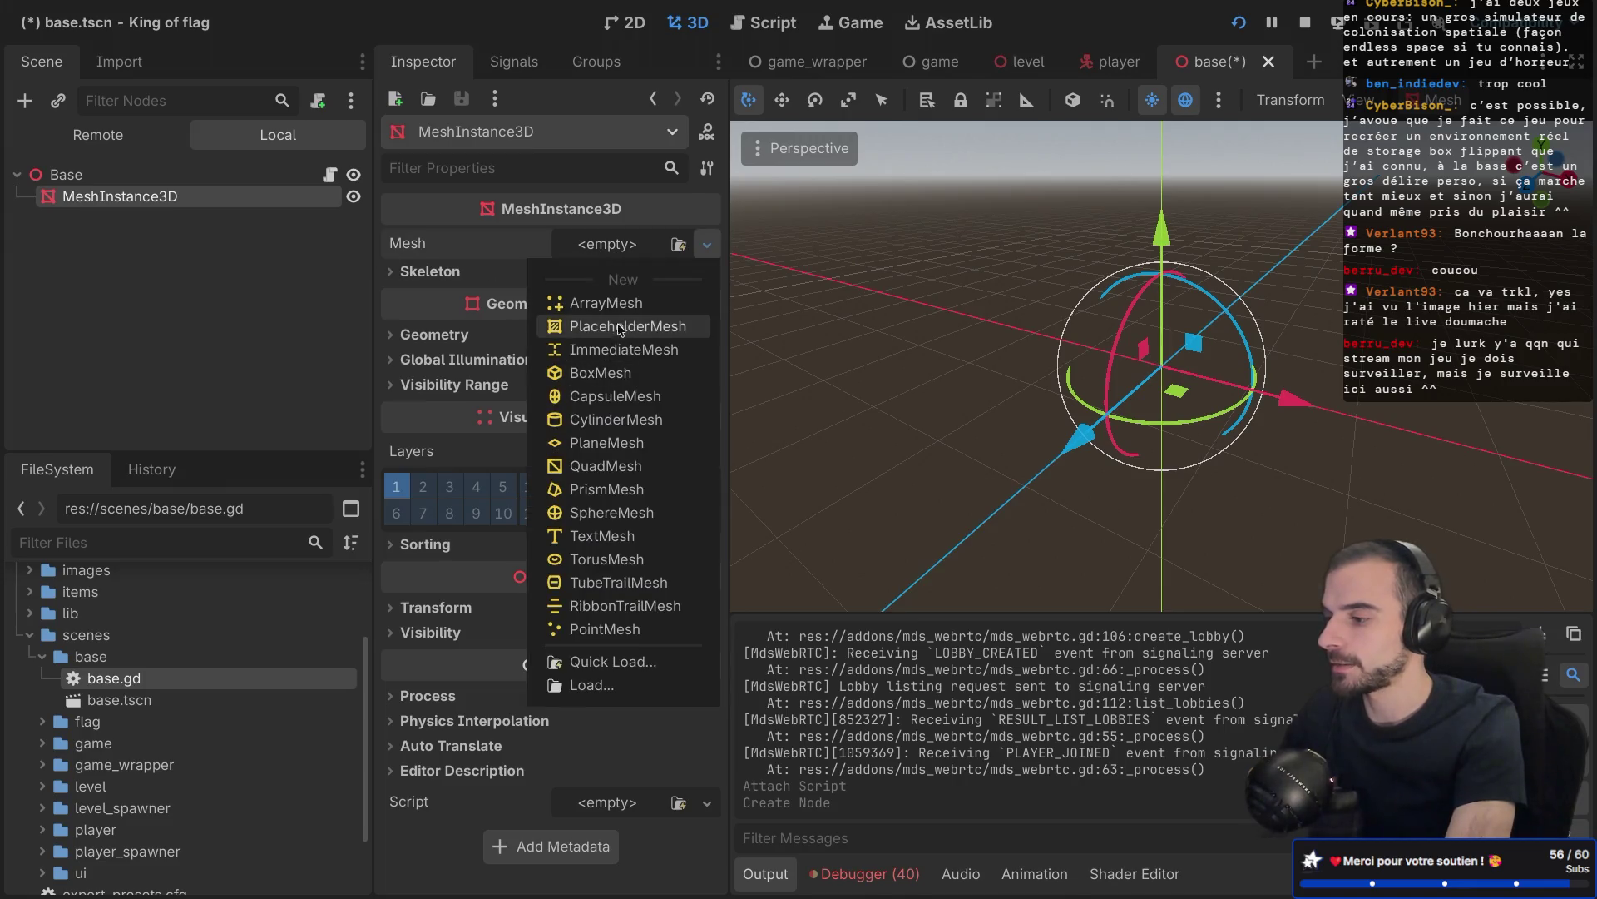
# Give the MeshInstance3D a CylinderMesh with a height of 0.1 m
pyautogui.click(617, 420)
pyautogui.click(618, 420)
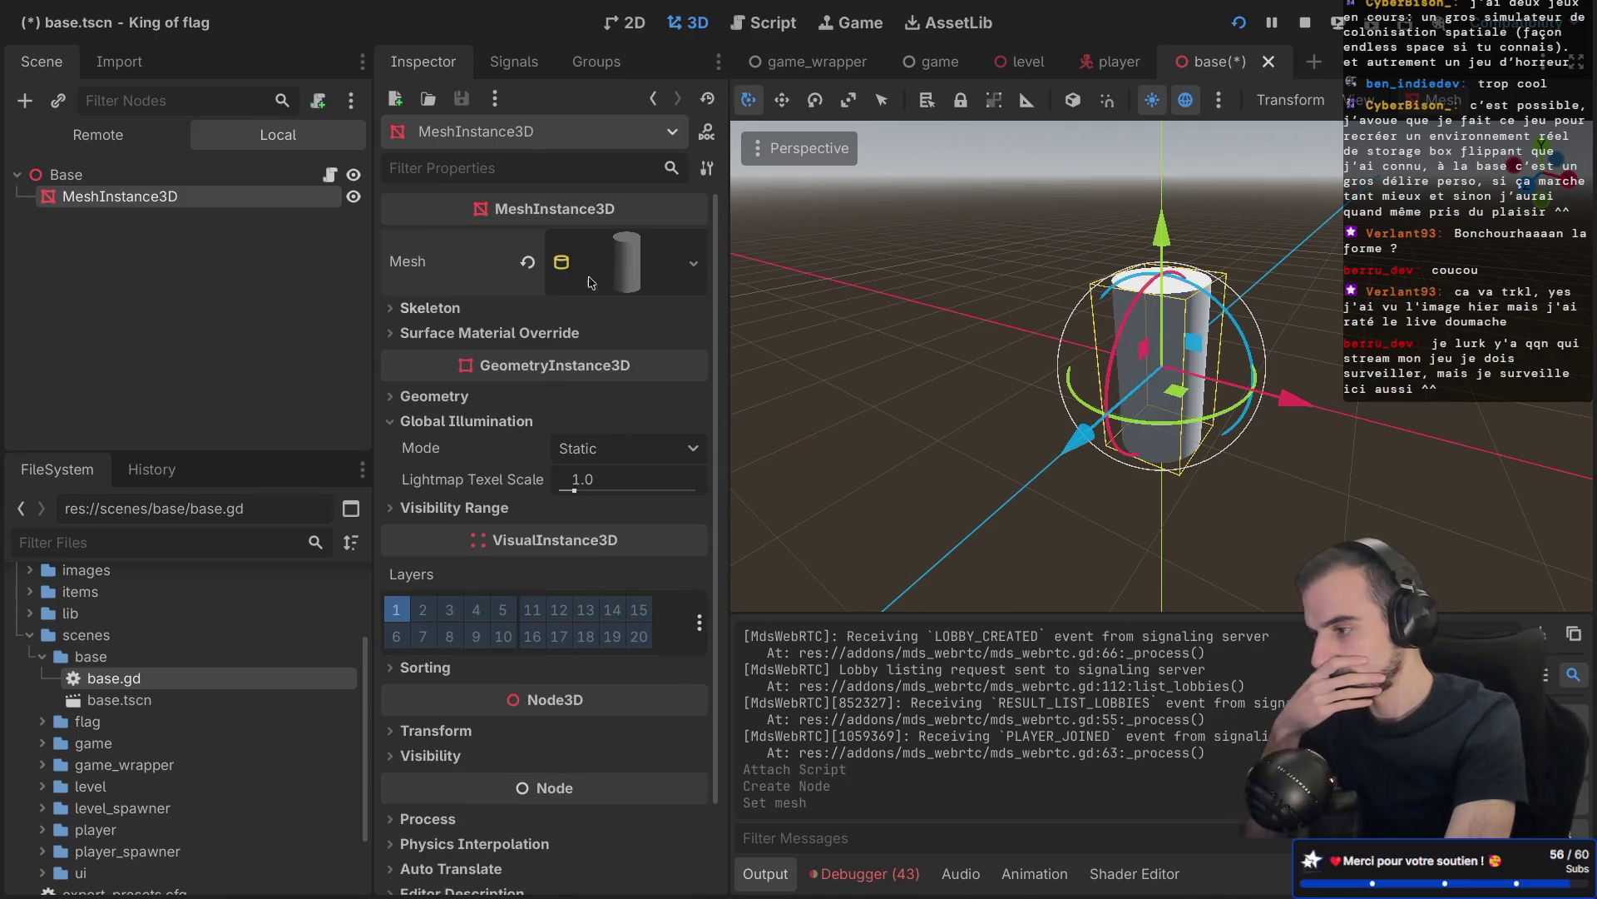
pyautogui.click(620, 262)
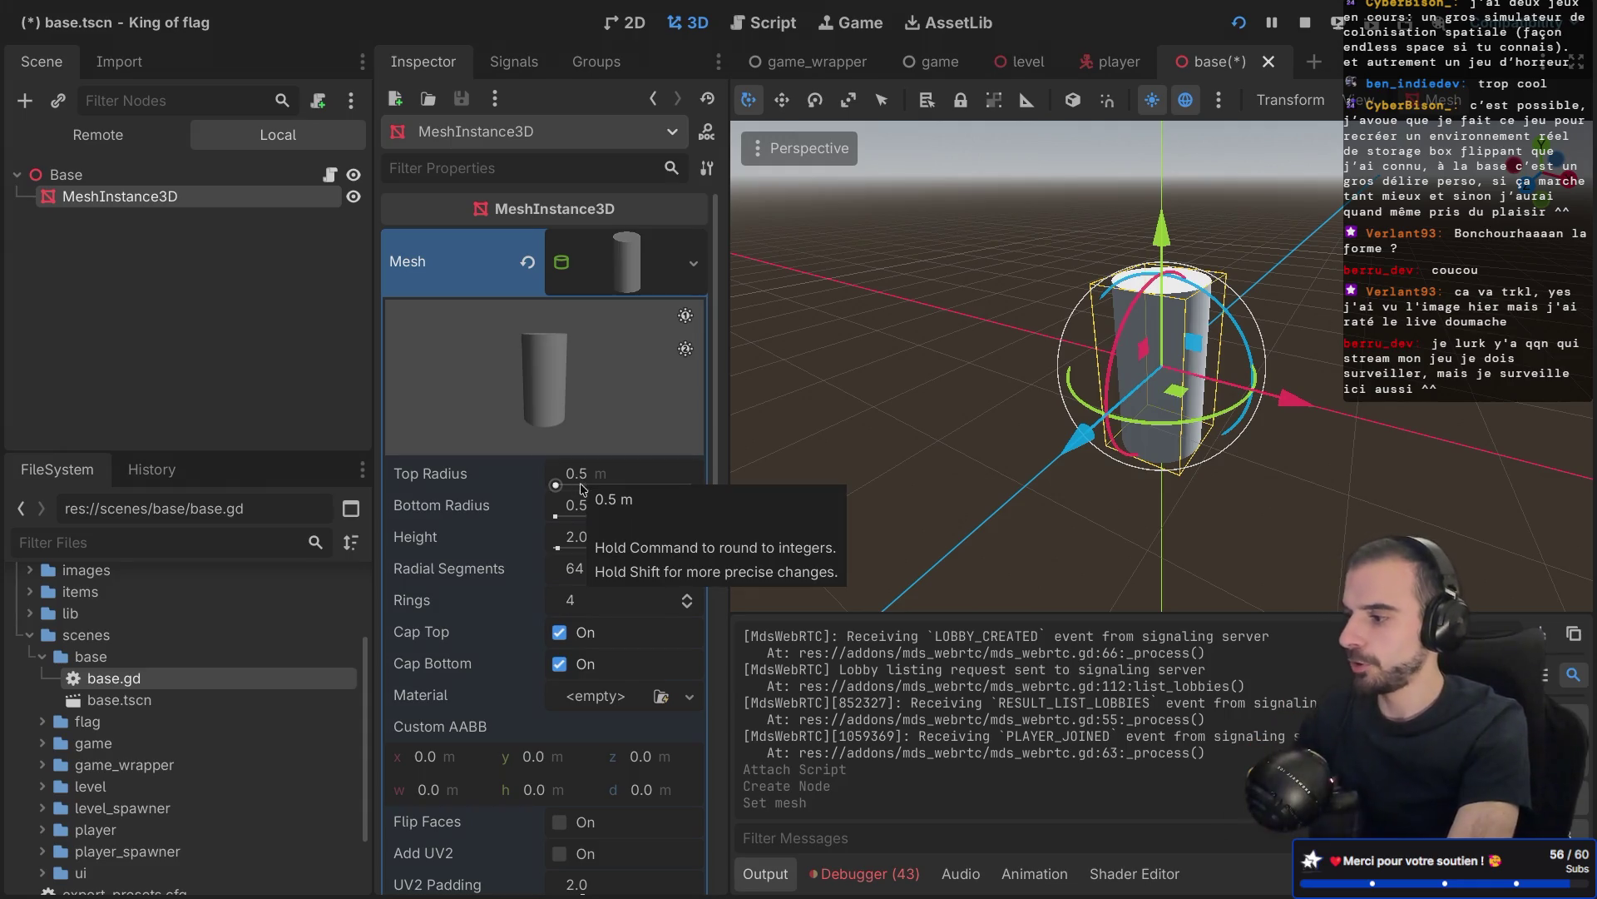
pyautogui.click(583, 537)
pyautogui.write('.1')
pyautogui.press('Return')
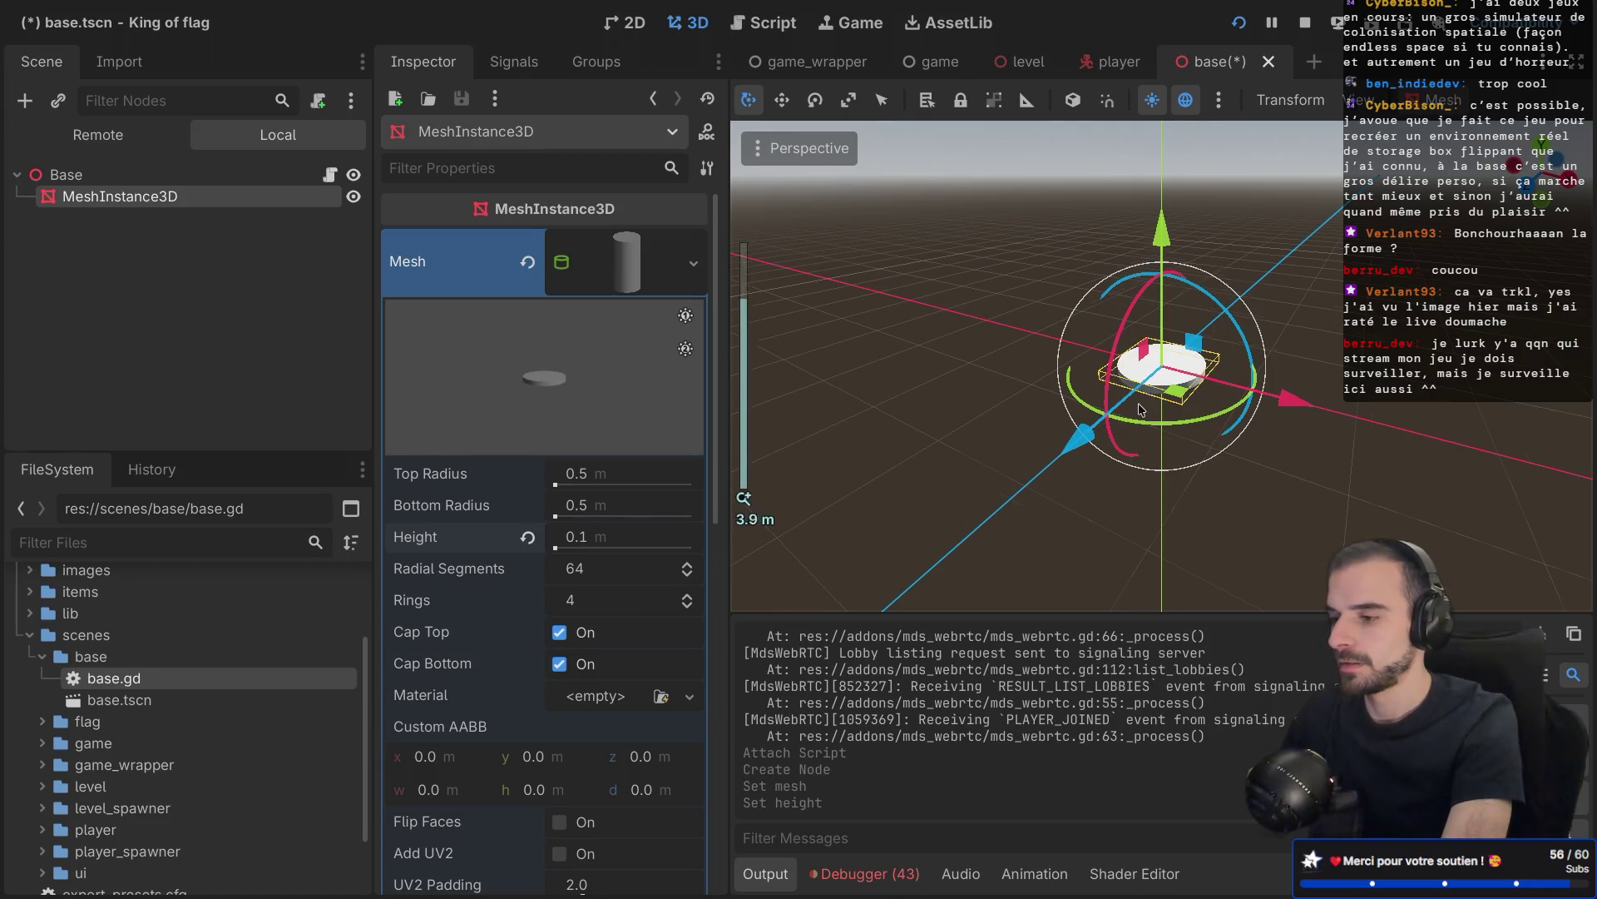
# Raise the disc slightly along Y, then orbit the view to look down on it
pyautogui.scroll(3, 1139, 409)
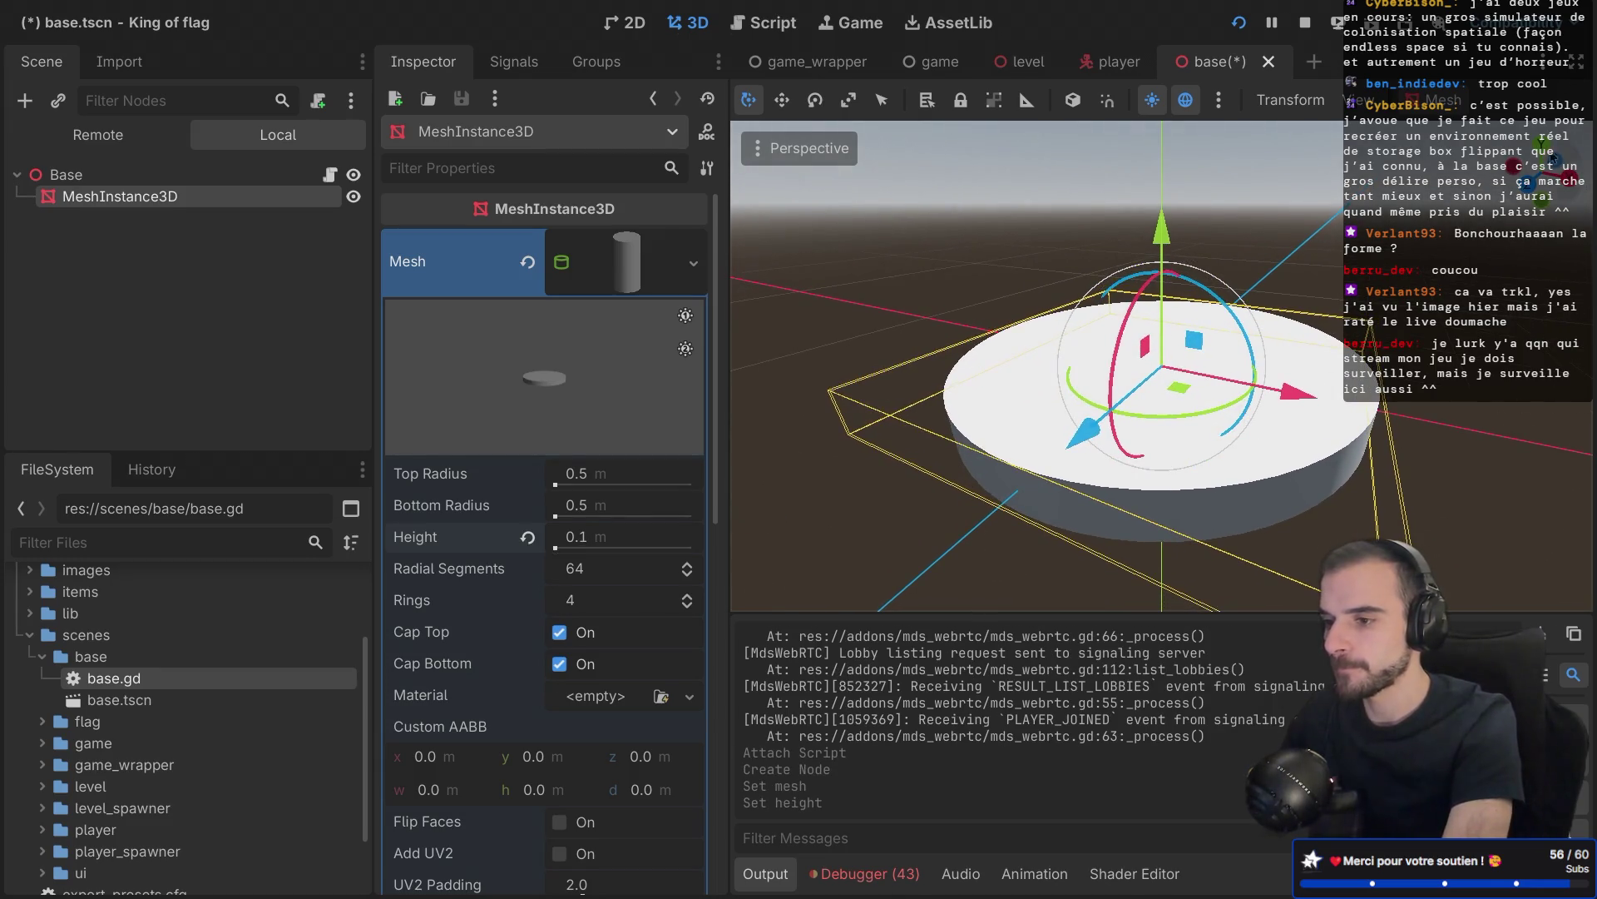
pyautogui.click(1531, 184)
pyautogui.moveTo(1163, 245); pyautogui.dragTo(1162, 222)
pyautogui.press('KP_8')
pyautogui.press('KP_4')
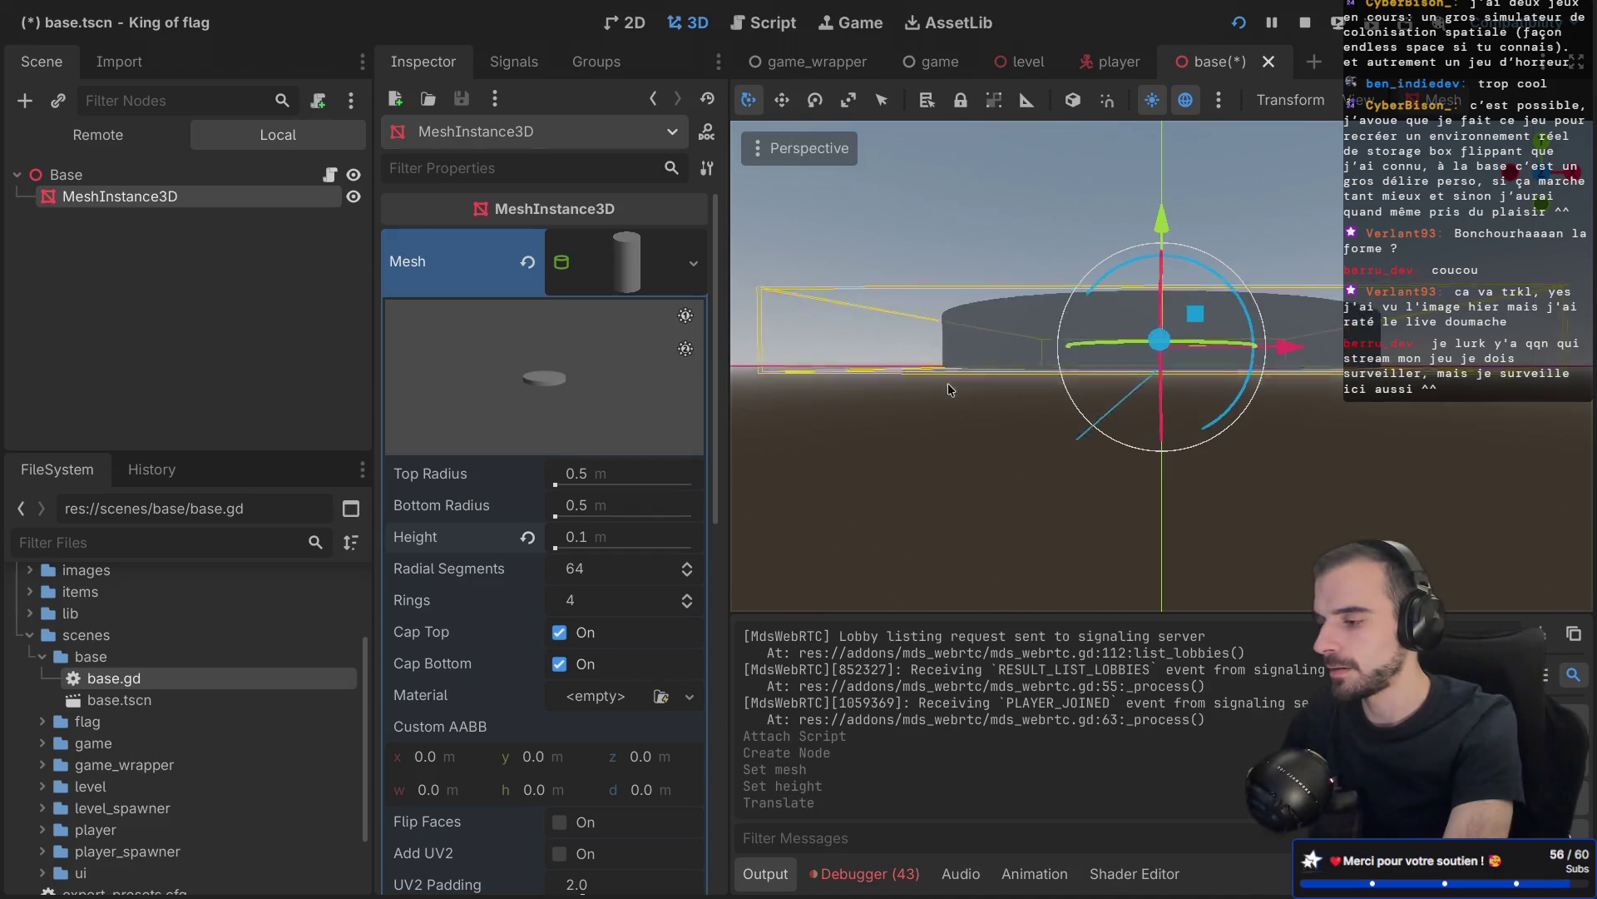
pyautogui.press('KP_8')
pyautogui.press('KP_8')
pyautogui.press('KP_4')
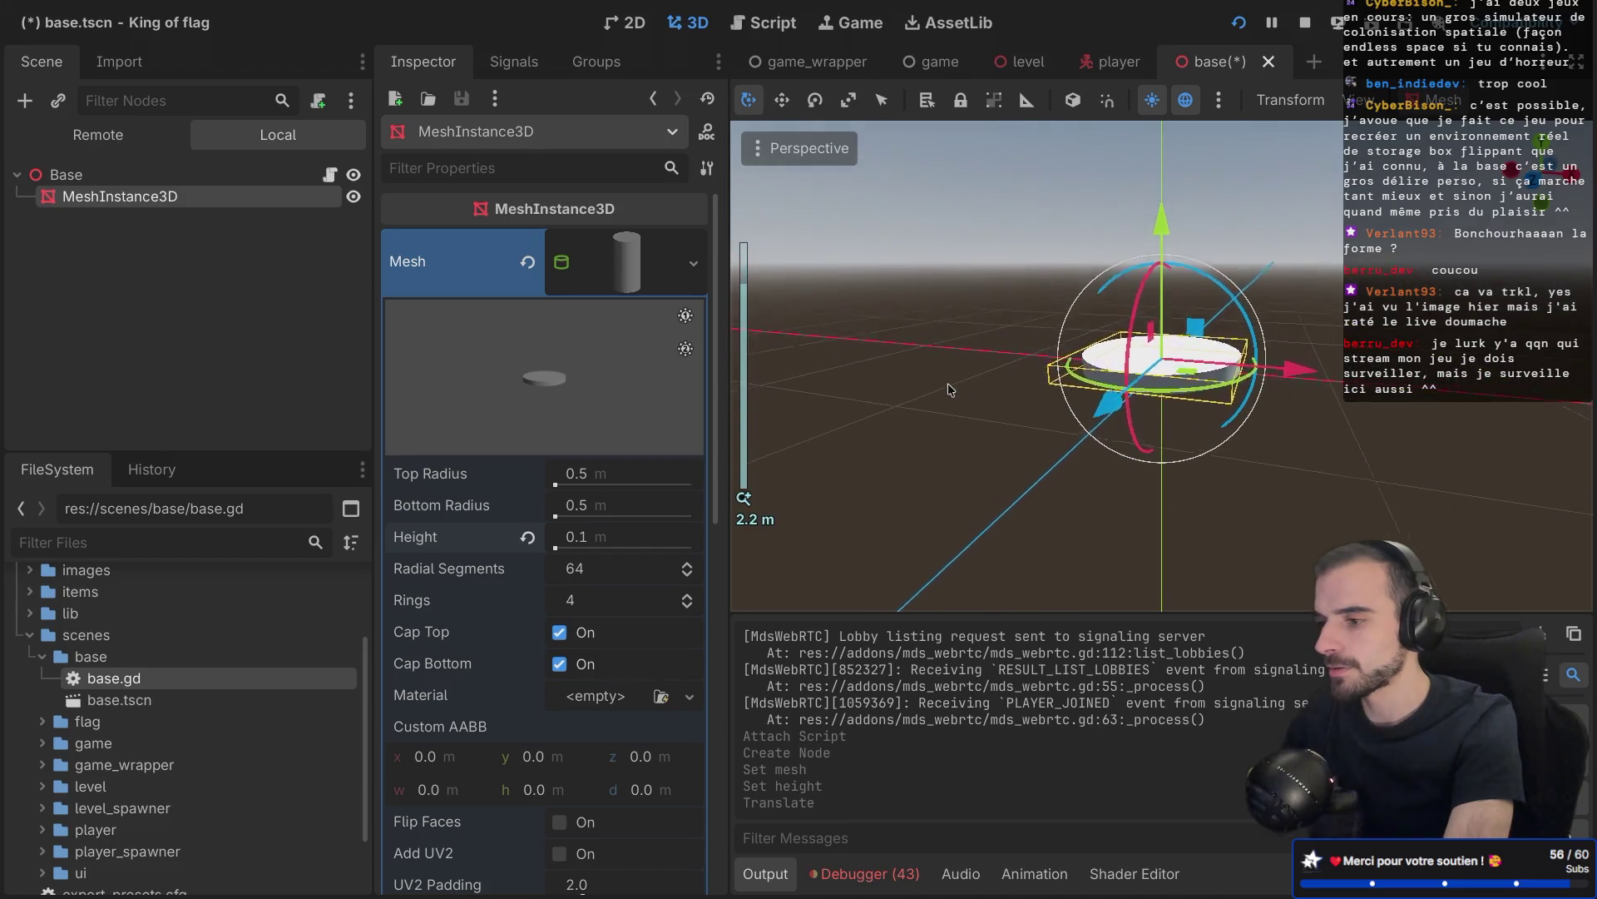
pyautogui.scroll(-3, 950, 389)
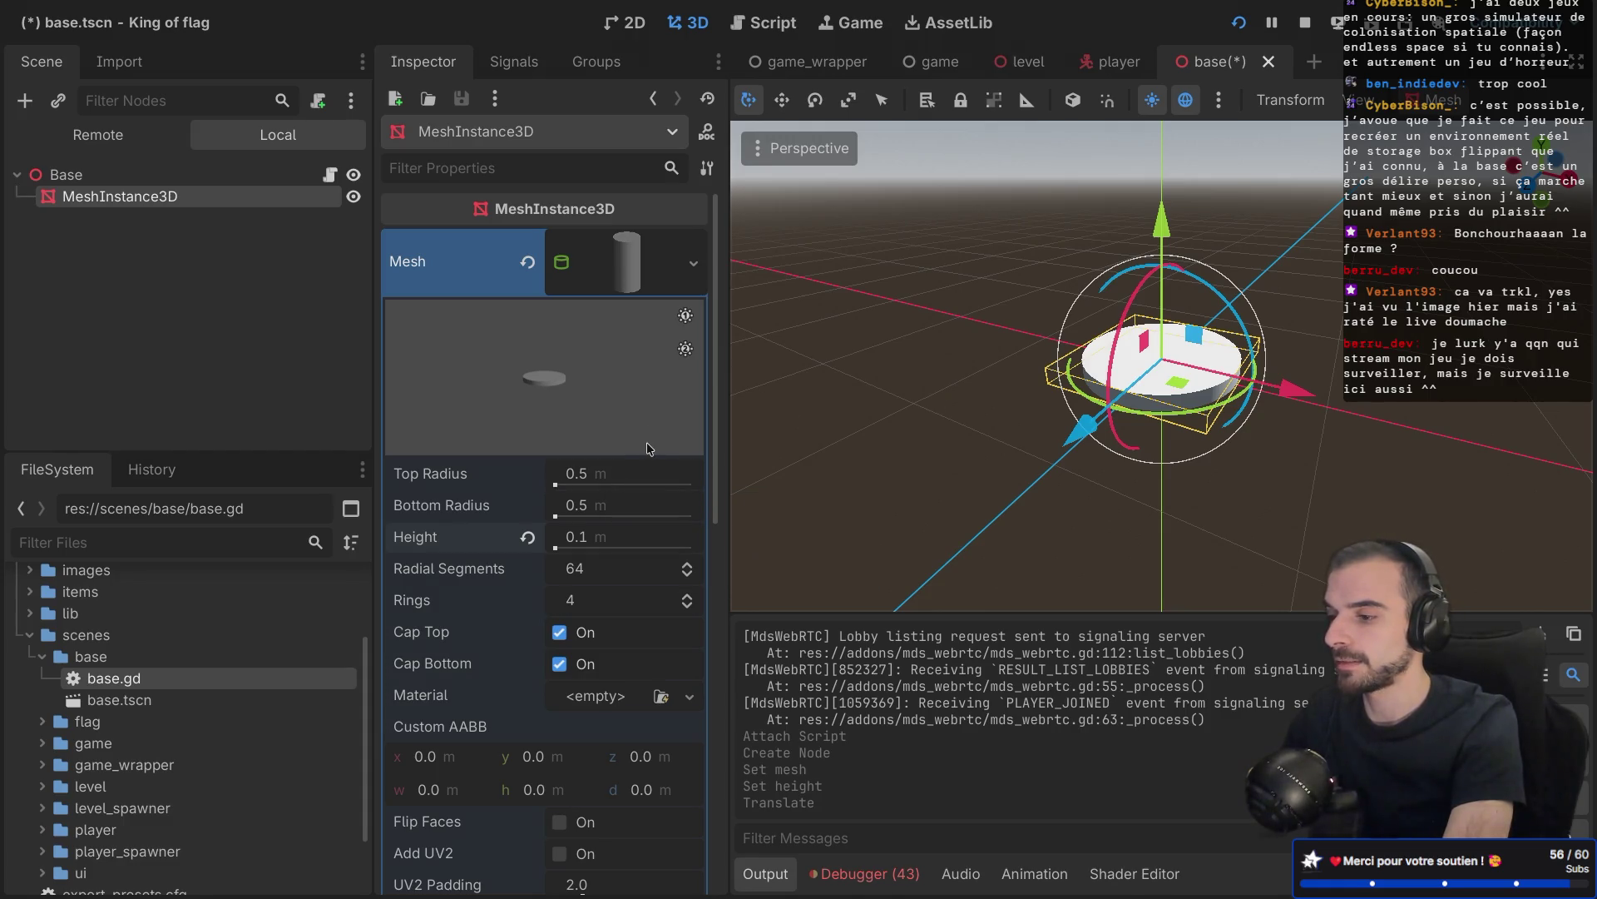
# Set the cylinder's top radius, trying 5 and 2.5 before settling on 2.0
pyautogui.click(592, 475)
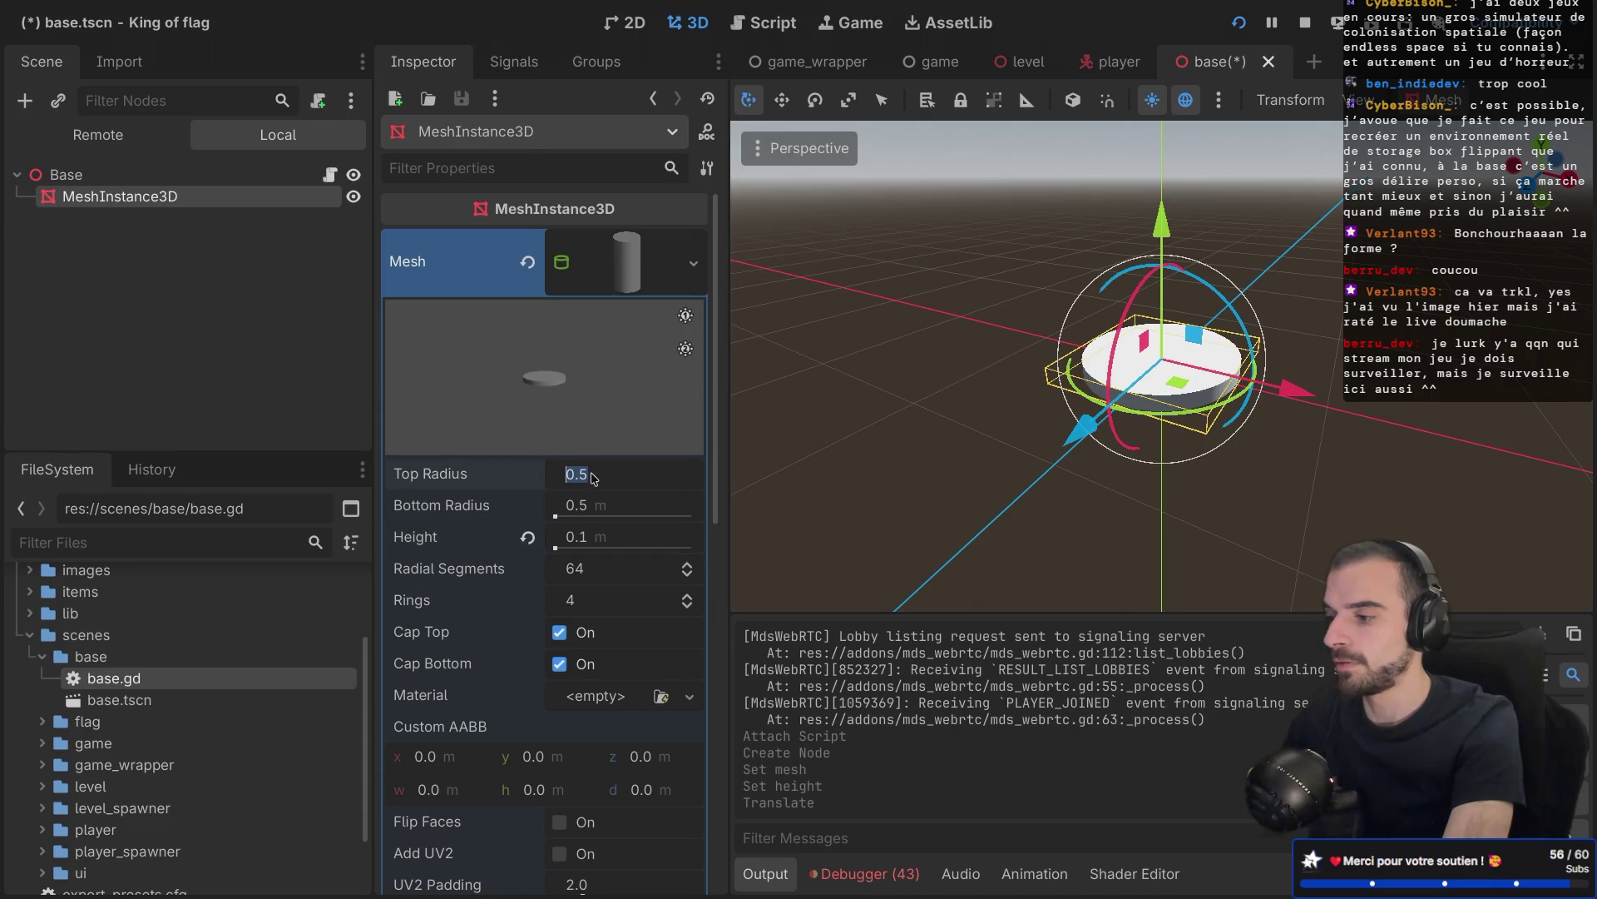
pyautogui.write('5')
pyautogui.press('Return')
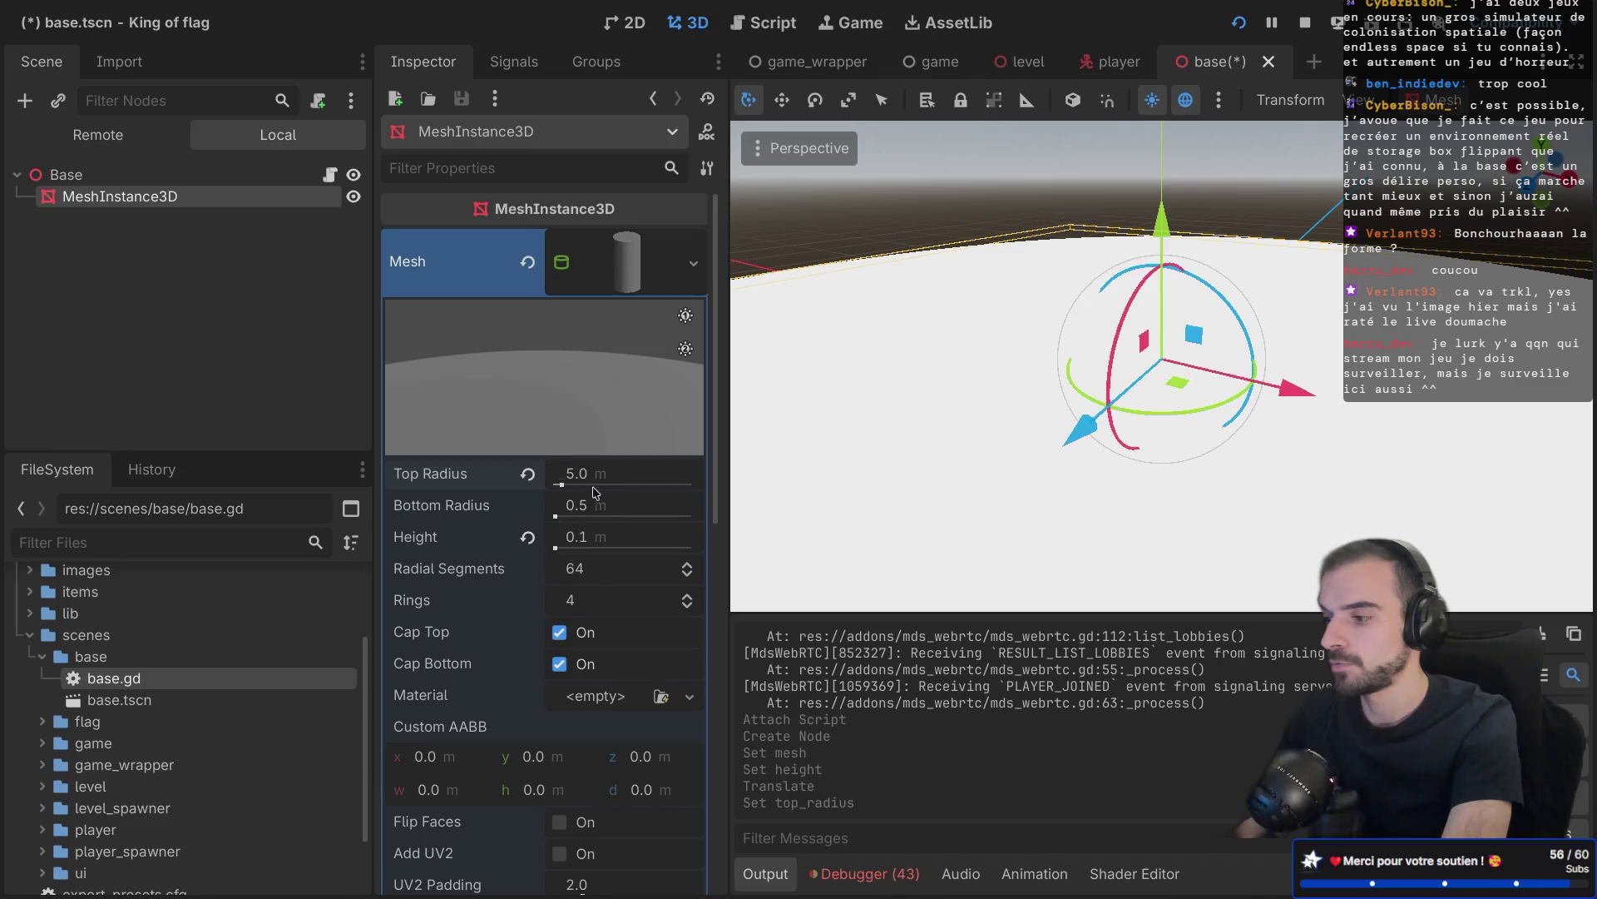
pyautogui.scroll(2, 1060, 326)
pyautogui.scroll(-10, 1060, 326)
pyautogui.scroll(4, 1060, 326)
pyautogui.click(614, 483)
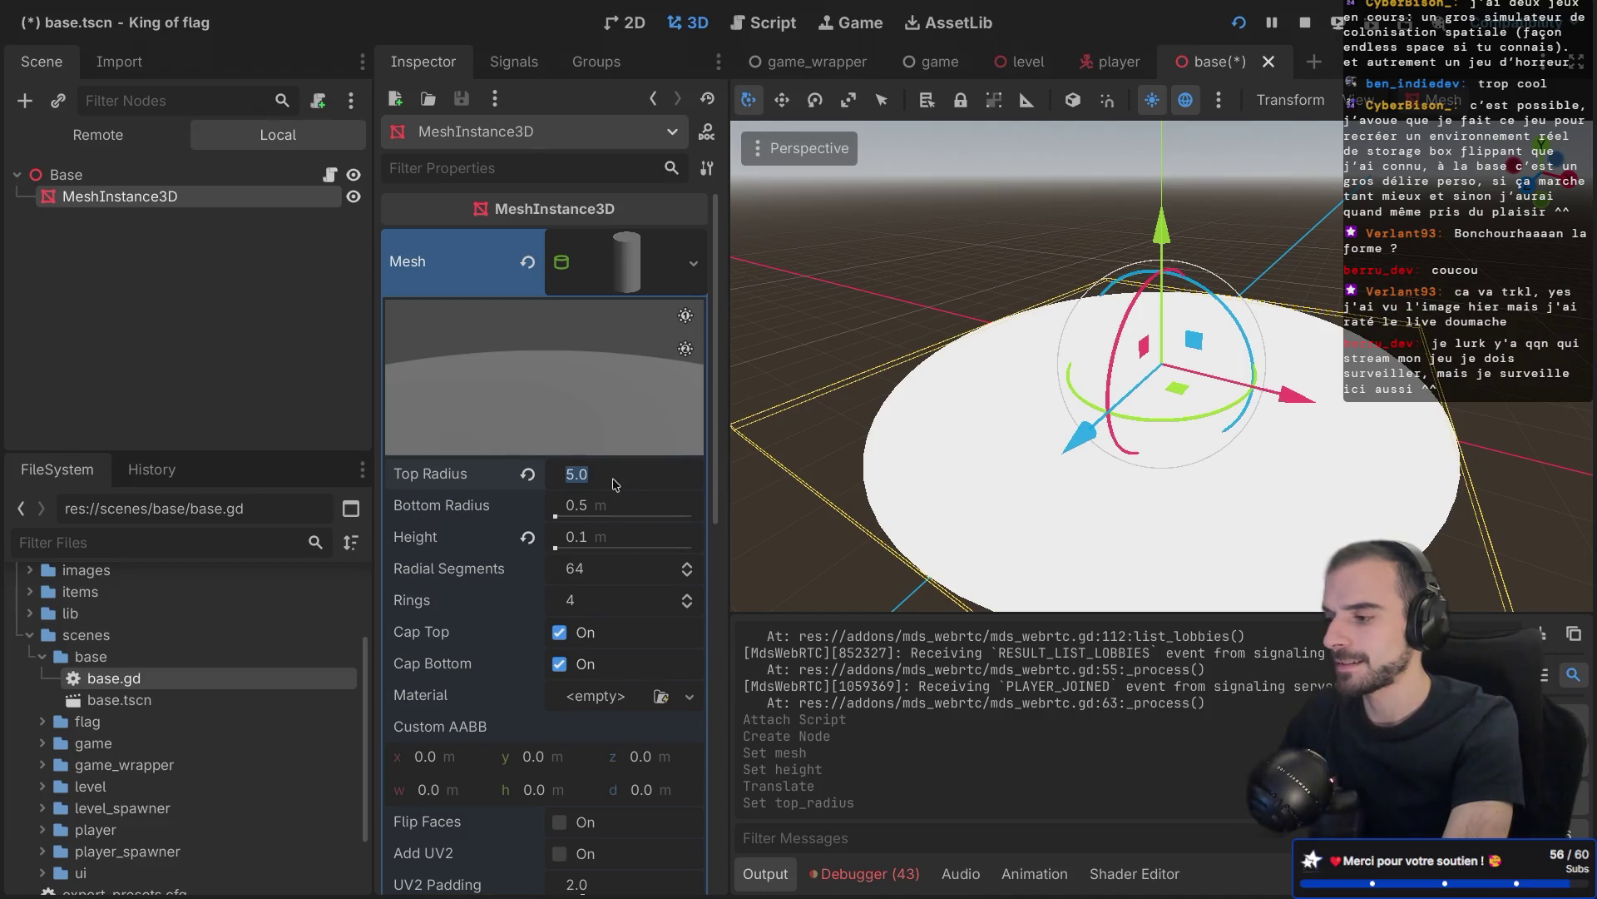
pyautogui.write('2.5')
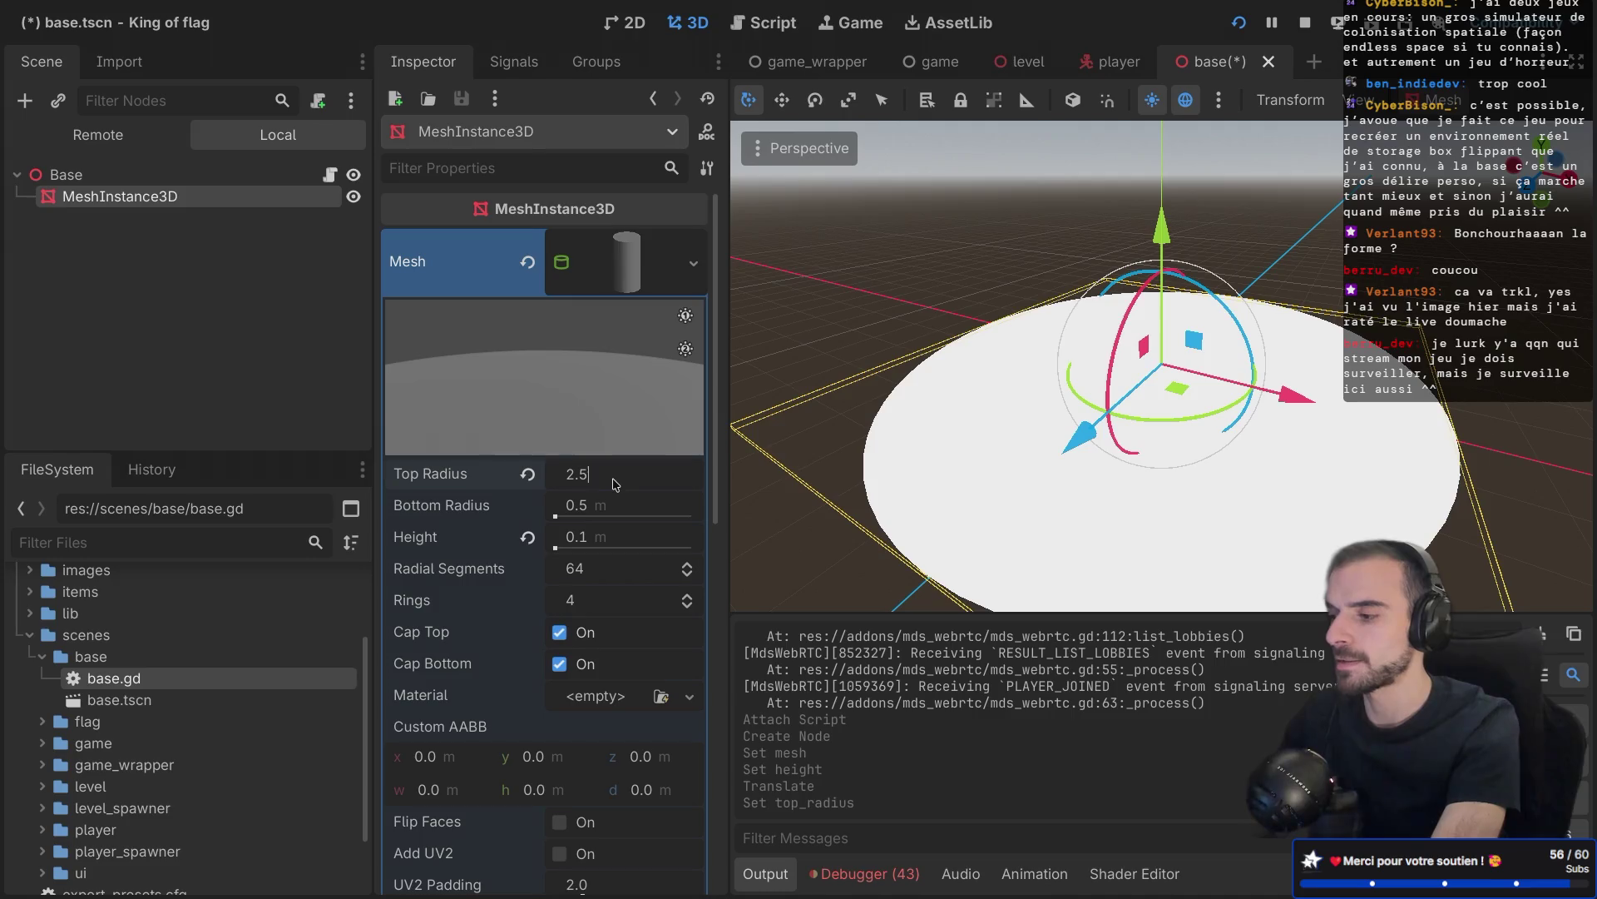
pyautogui.press('Return')
pyautogui.scroll(5, 1141, 333)
pyautogui.scroll(-3, 999, 374)
pyautogui.click(606, 474)
pyautogui.write('2')
pyautogui.press('Return')
# Set the cylinder's bottom radius to 2.0 and orbit in closer to inspect the disc
pyautogui.moveTo(857, 466); pyautogui.dragTo(865, 478)
pyautogui.click(599, 507)
pyautogui.write('2')
pyautogui.press('Return')
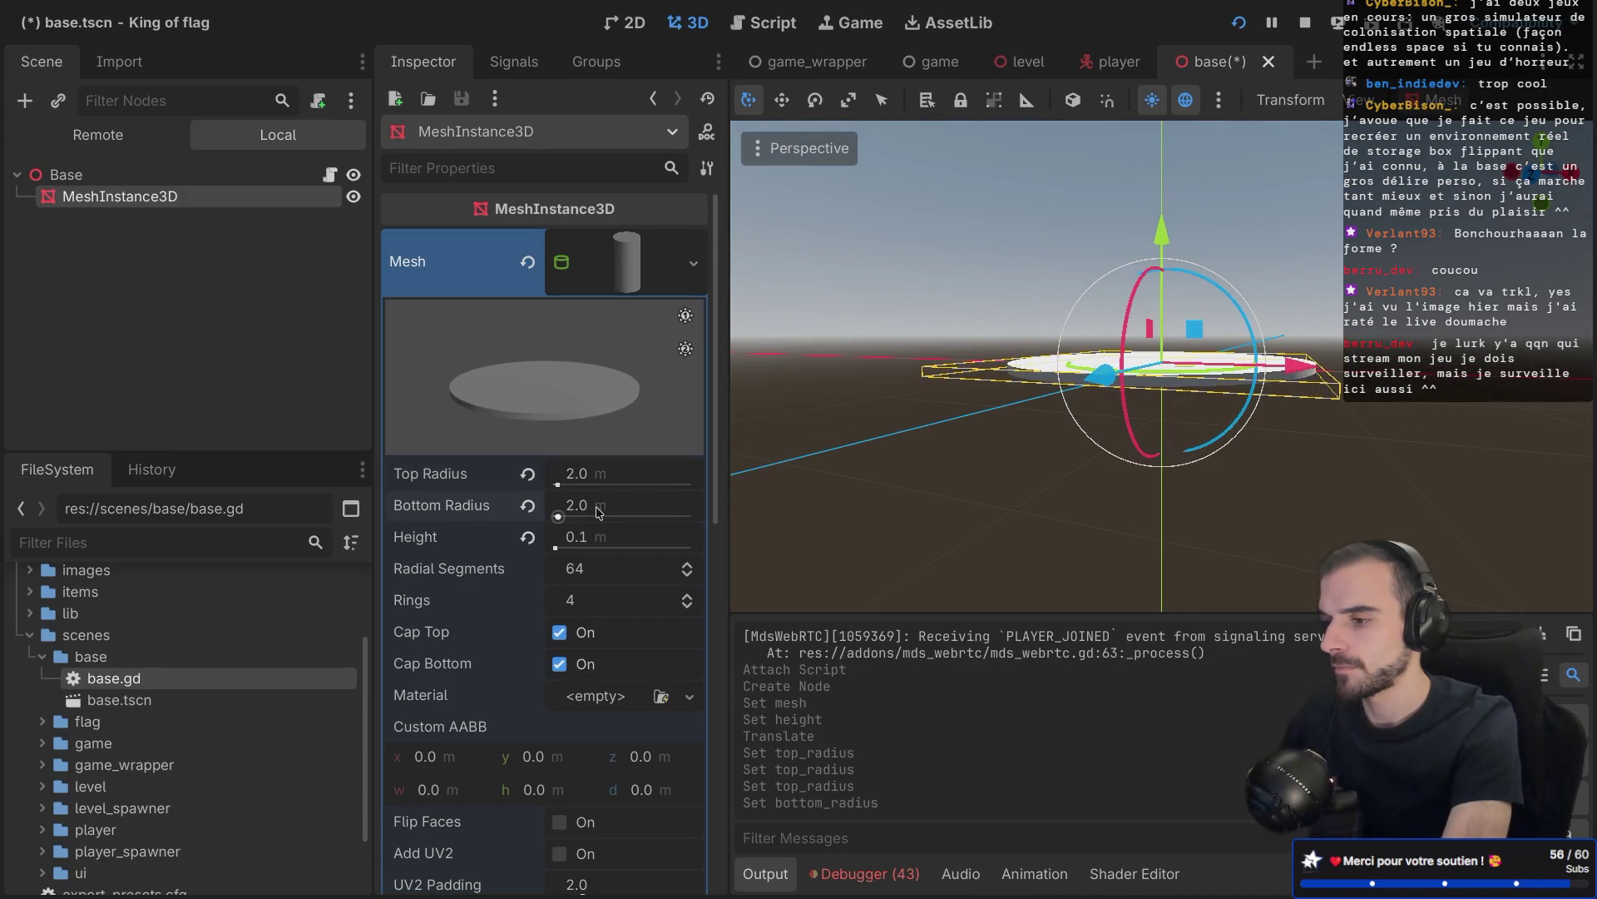
pyautogui.moveTo(857, 319); pyautogui.dragTo(858, 320)
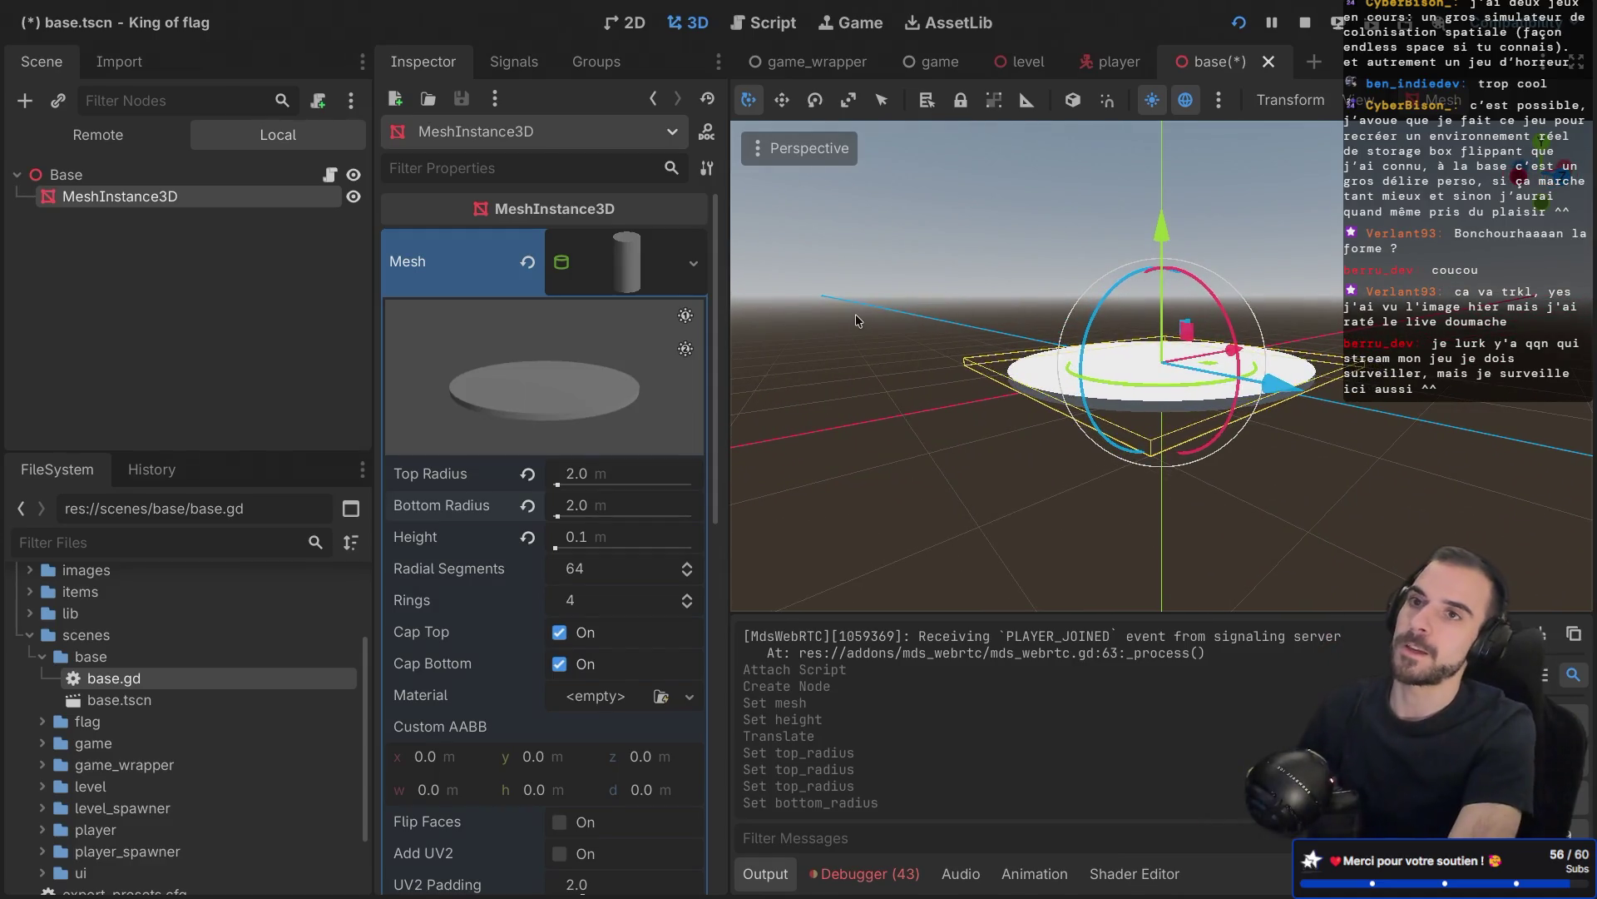
pyautogui.moveTo(1038, 347); pyautogui.dragTo(1037, 347)
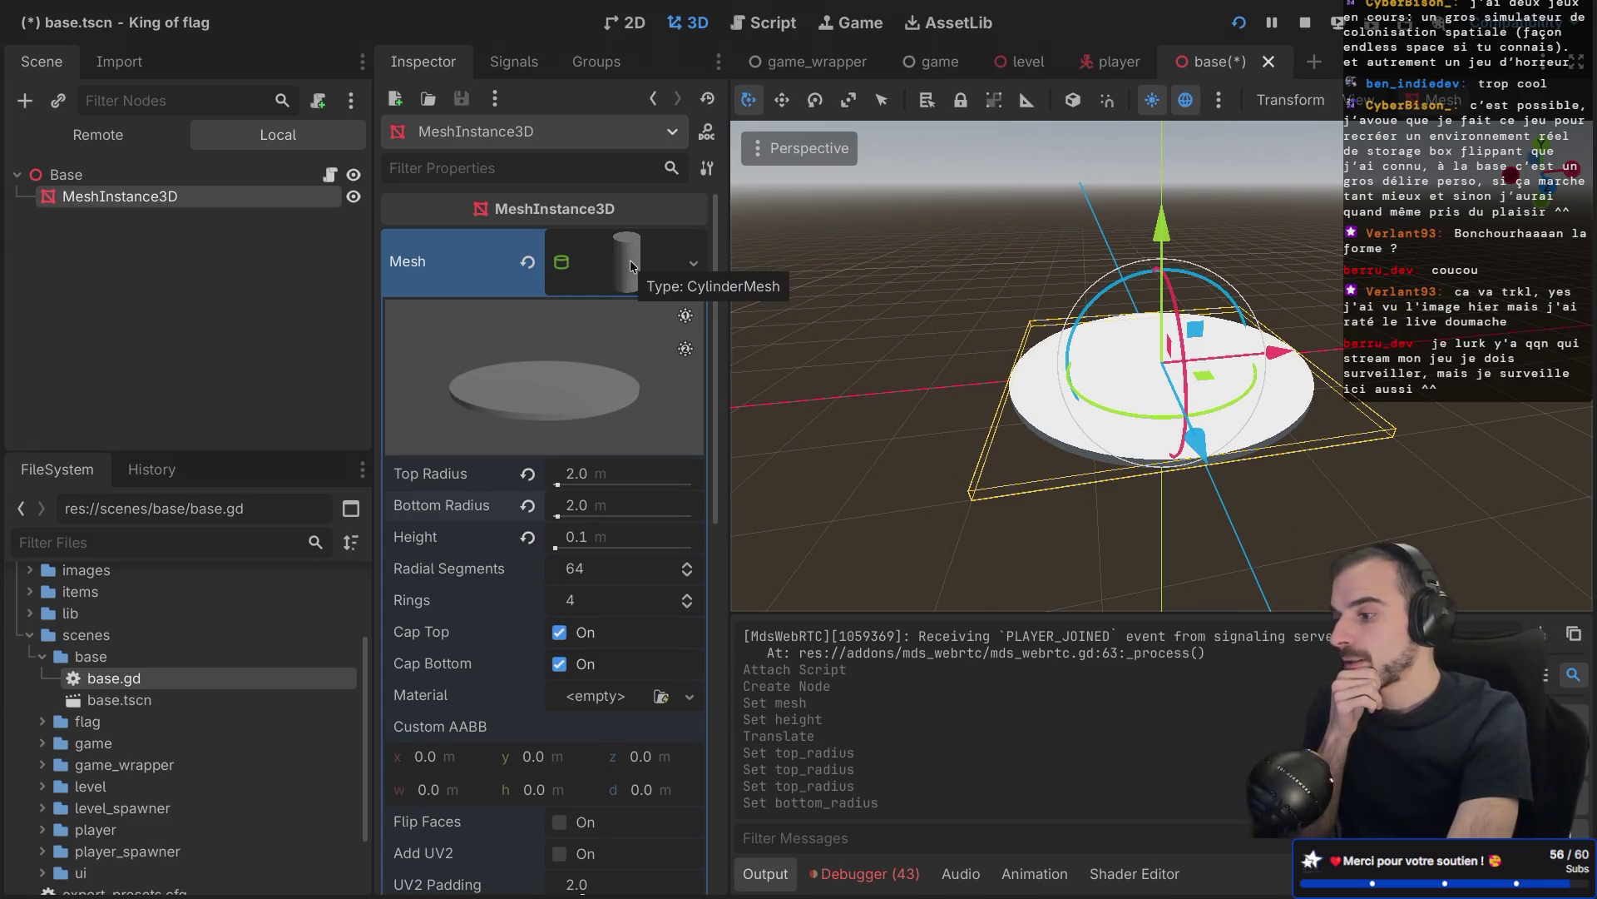
pyautogui.scroll(-3, 579, 414)
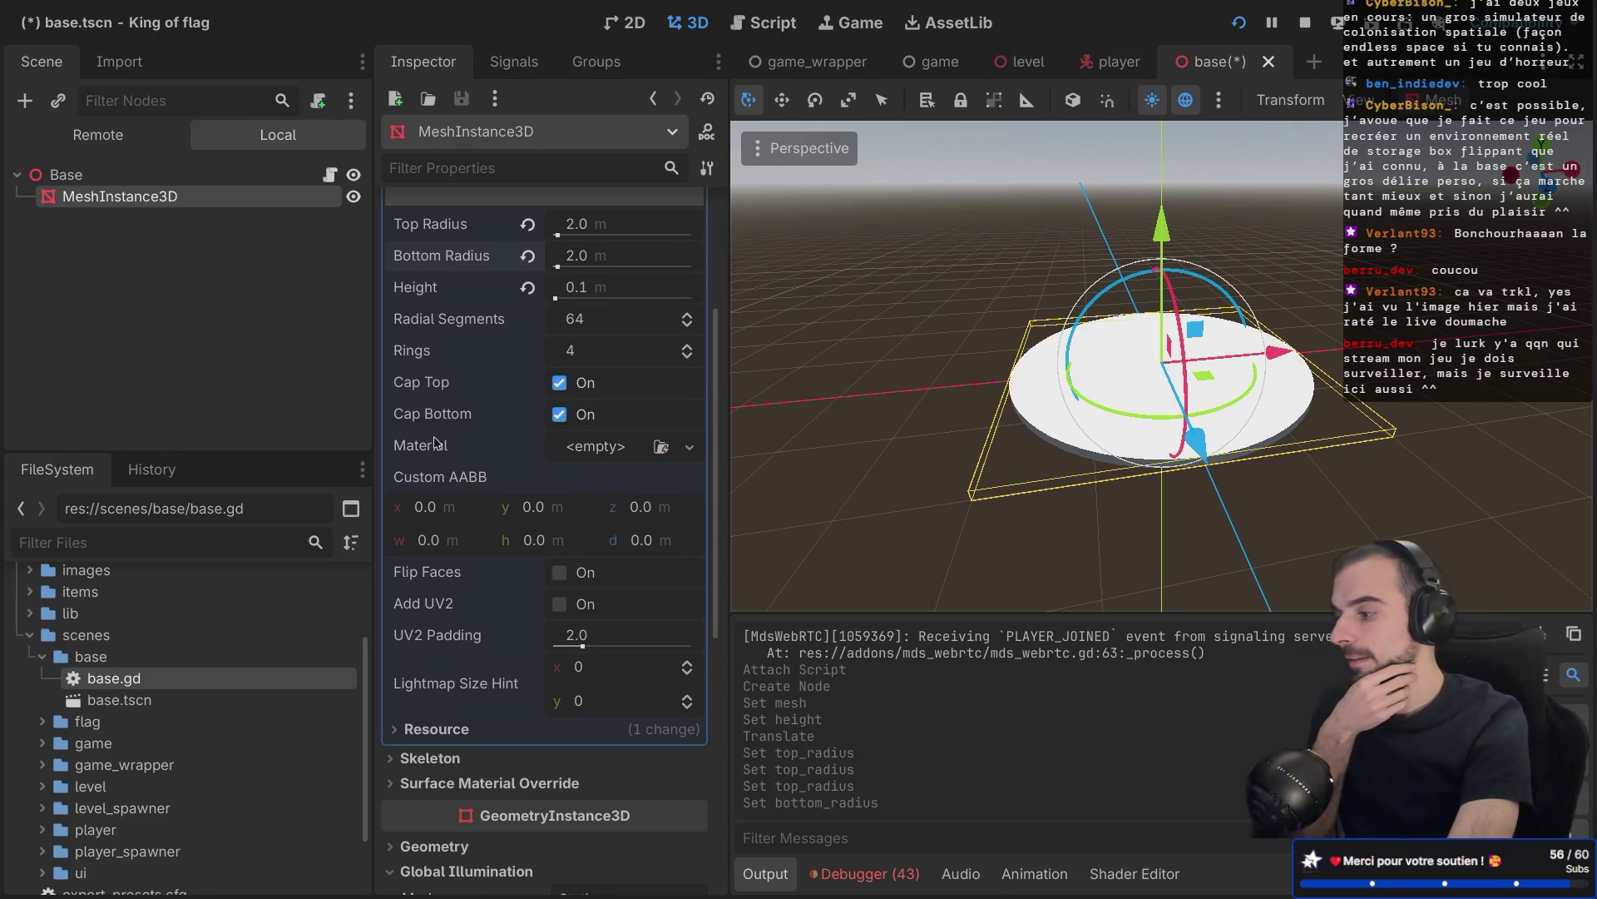
# Collapse the scenes folder in the FileSystem dock and select res://
pyautogui.click(30, 636)
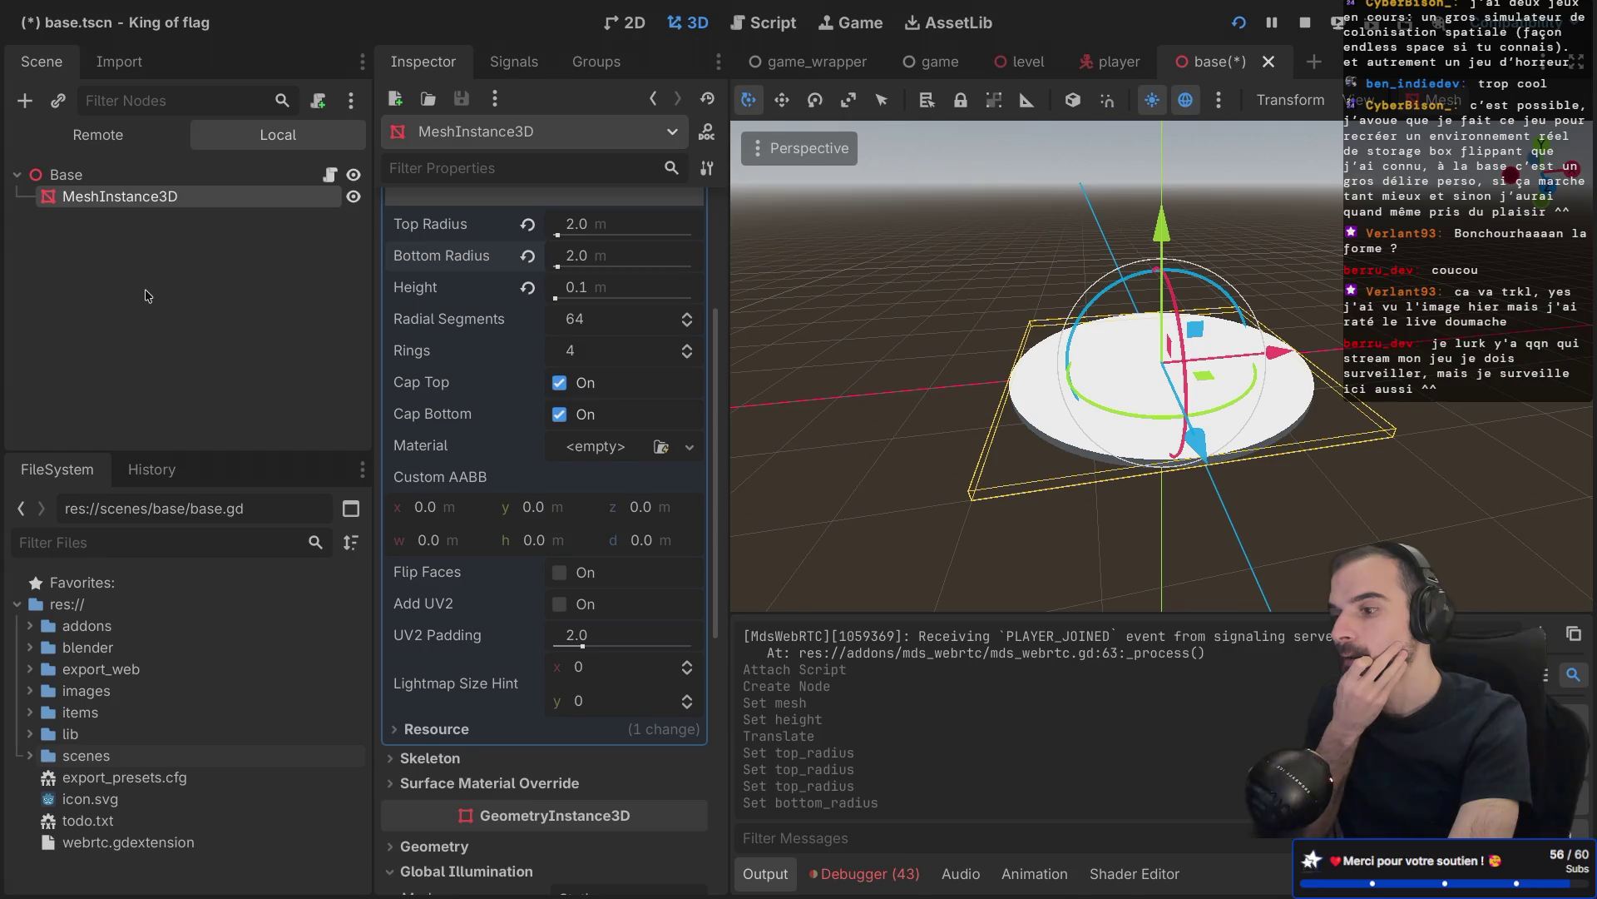
pyautogui.click(182, 603)
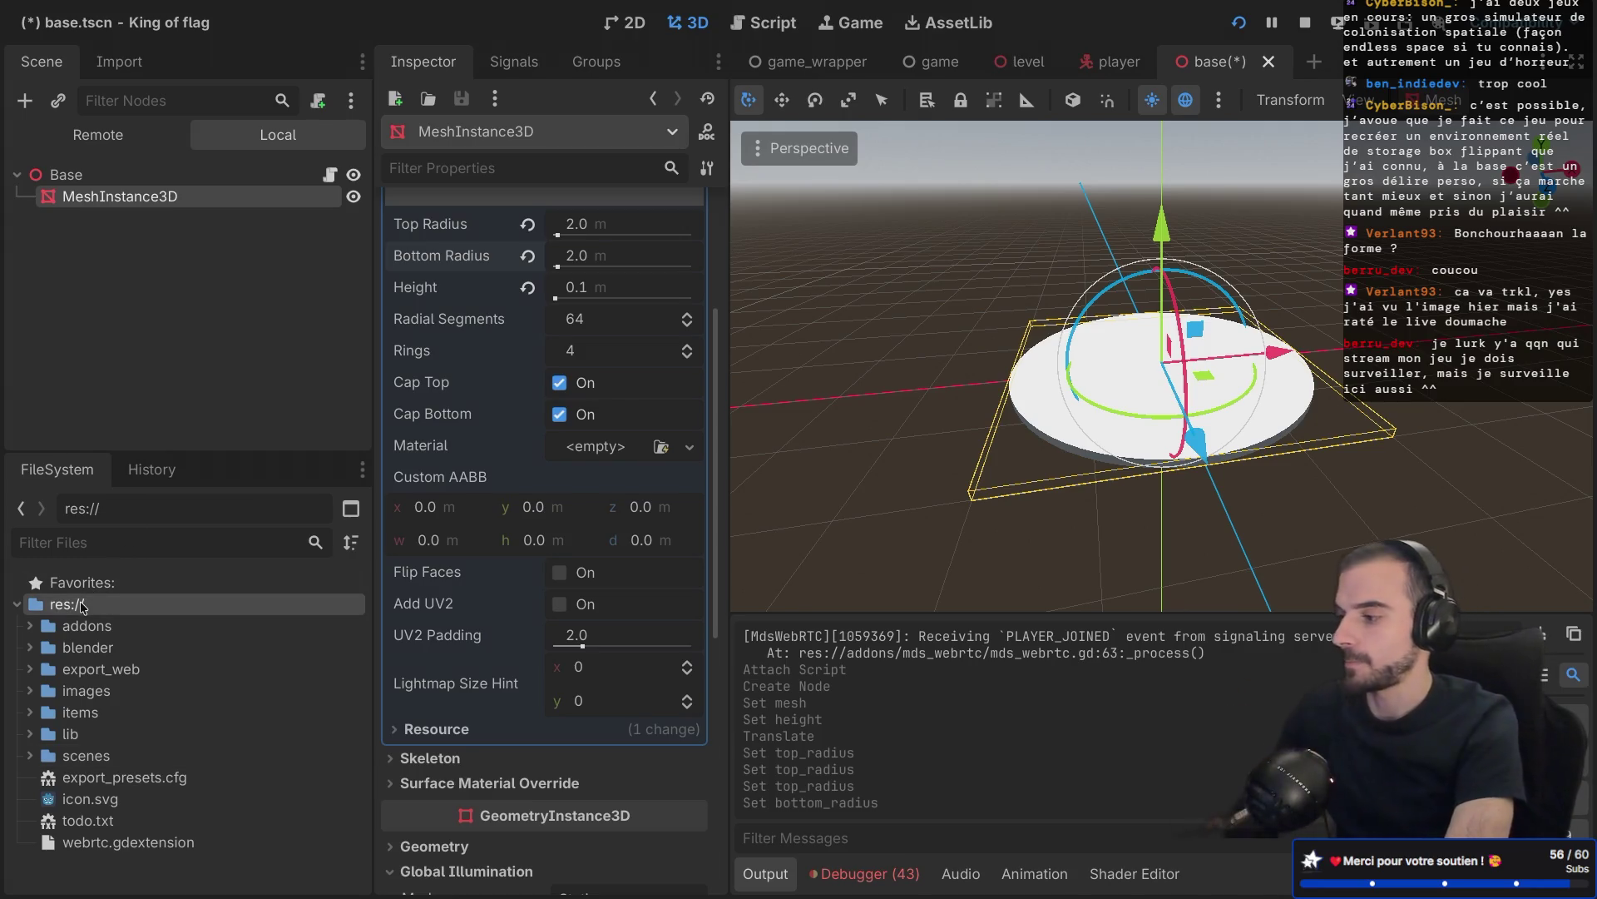
# Create a new 'materials' folder under res://
pyautogui.rightClick(183, 601)
pyautogui.moveTo(399, 625)
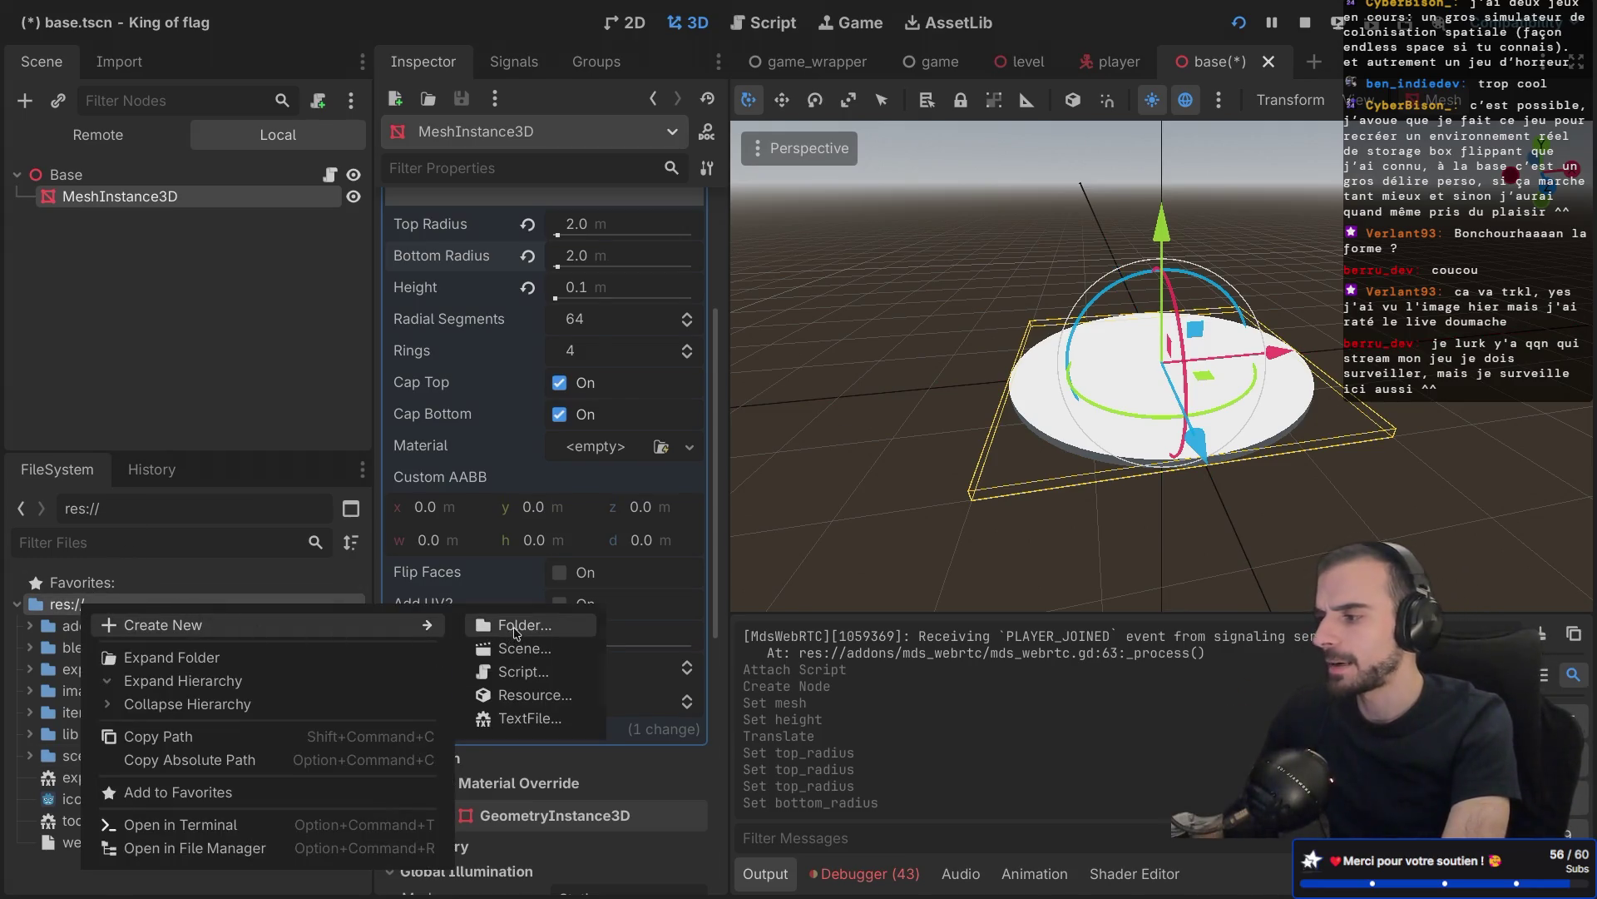
pyautogui.click(514, 633)
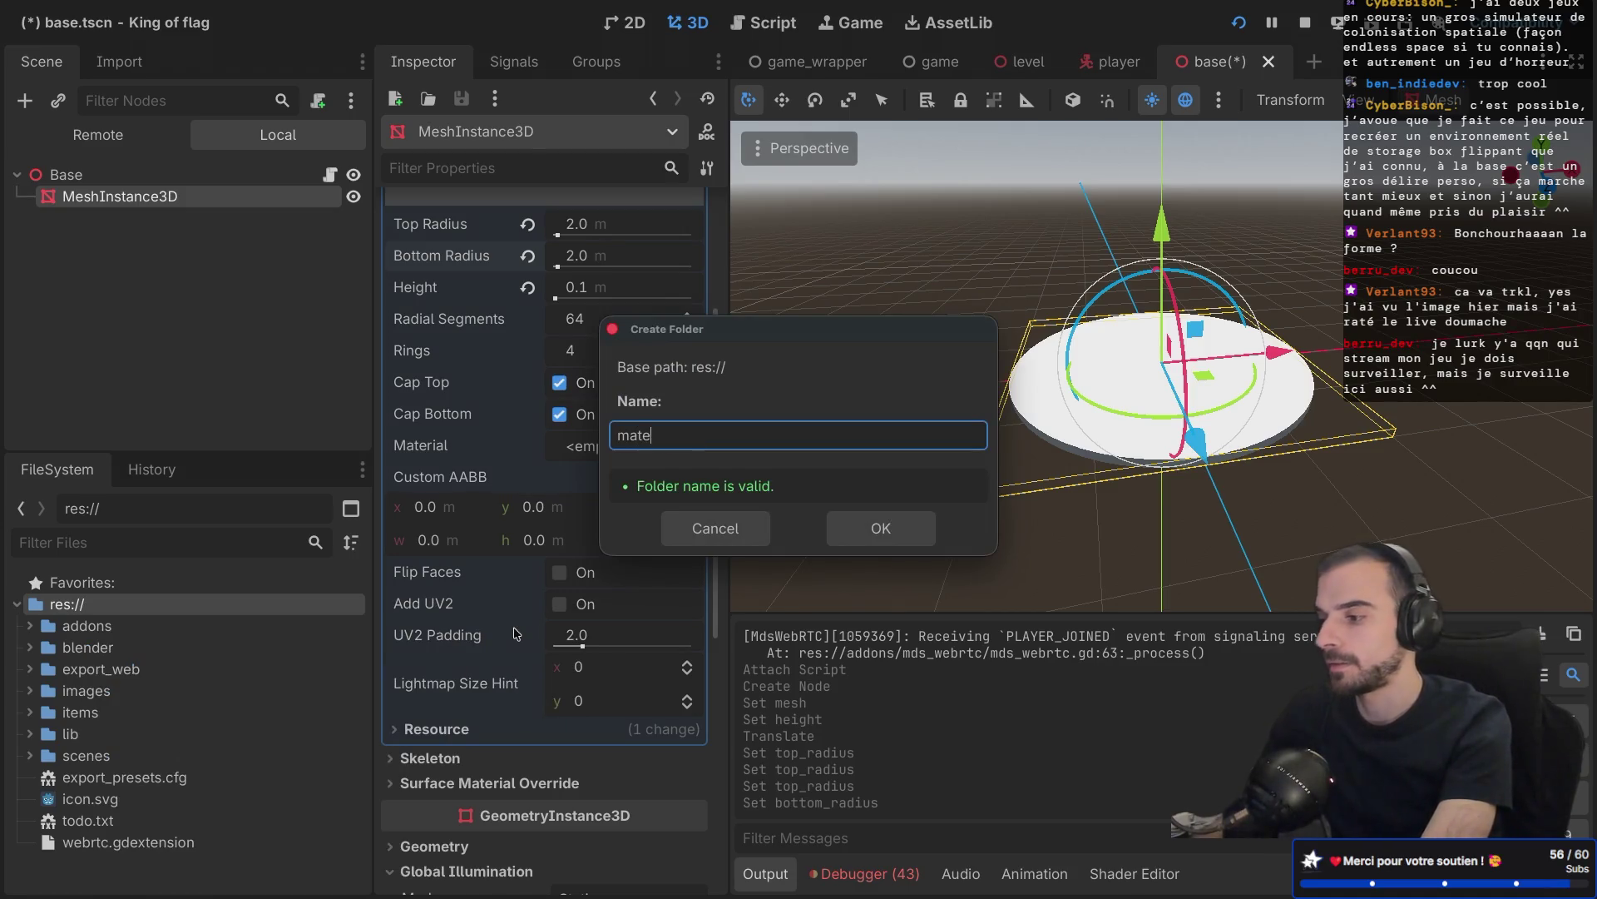
pyautogui.press('Return')
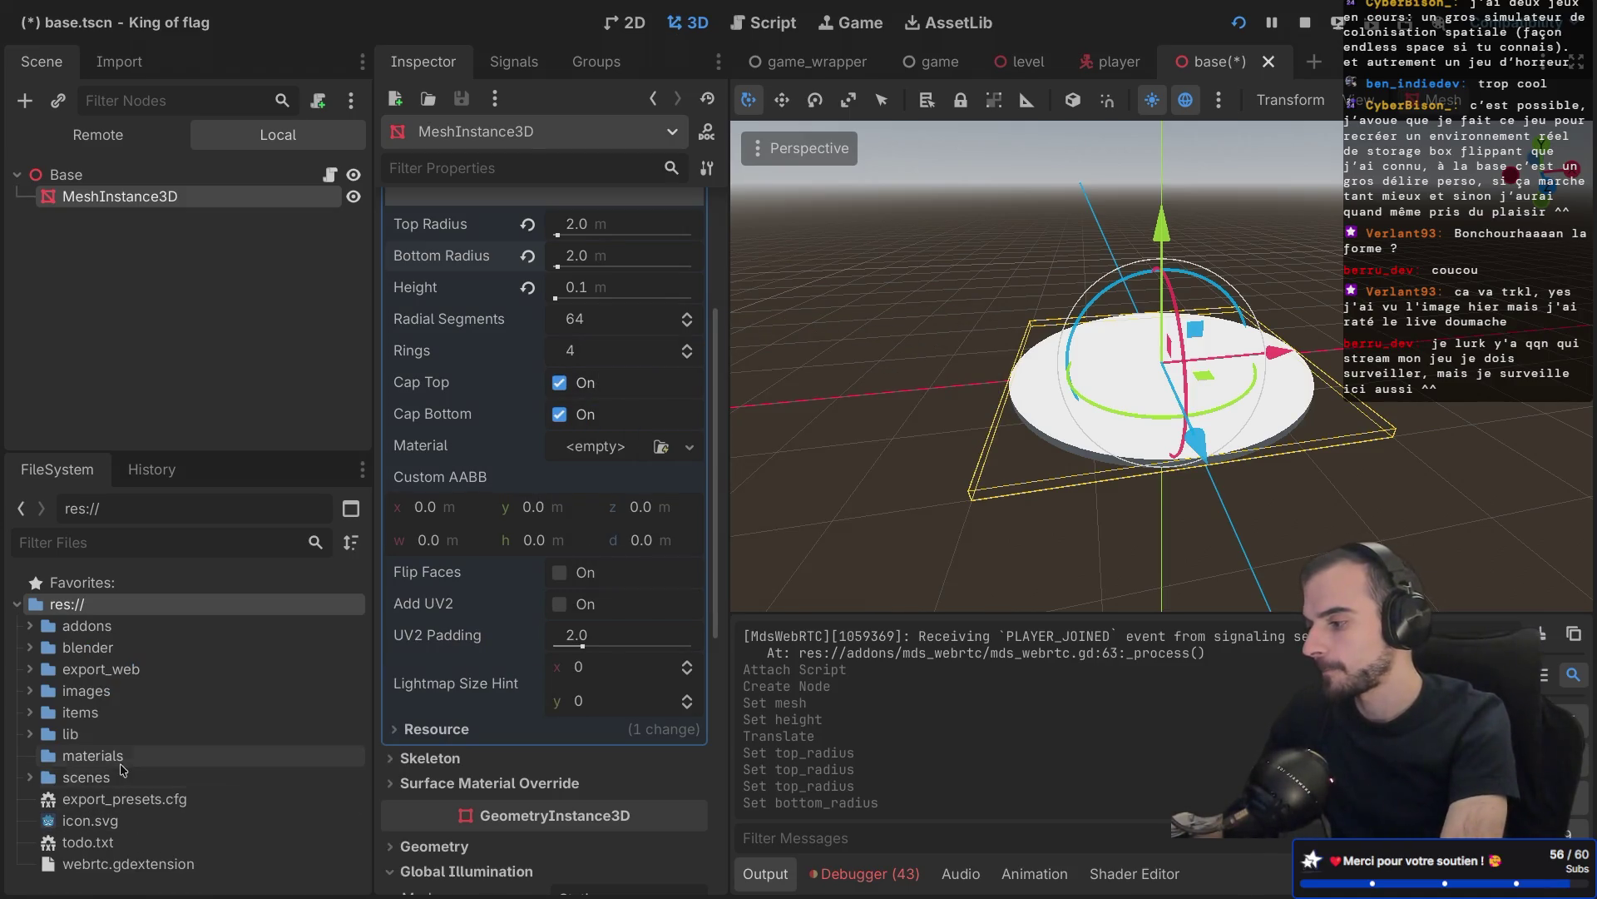
# Create a StandardMaterial3D resource in materials and save it as team_1.tres
pyautogui.rightClick(119, 755)
pyautogui.moveTo(374, 539)
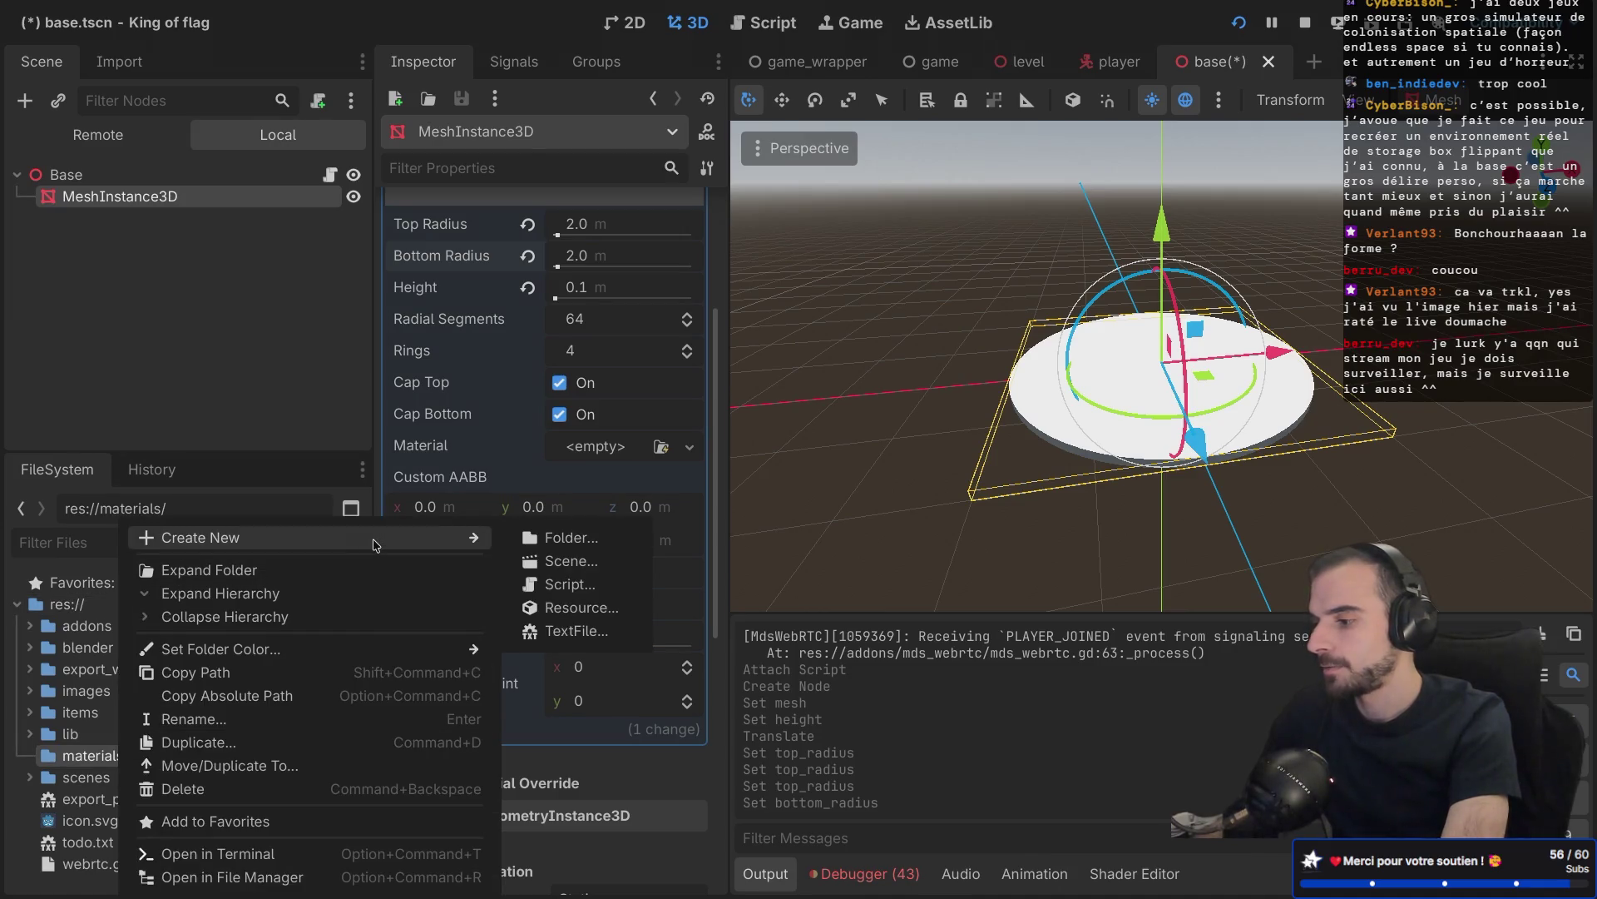
pyautogui.click(555, 608)
pyautogui.write('materi')
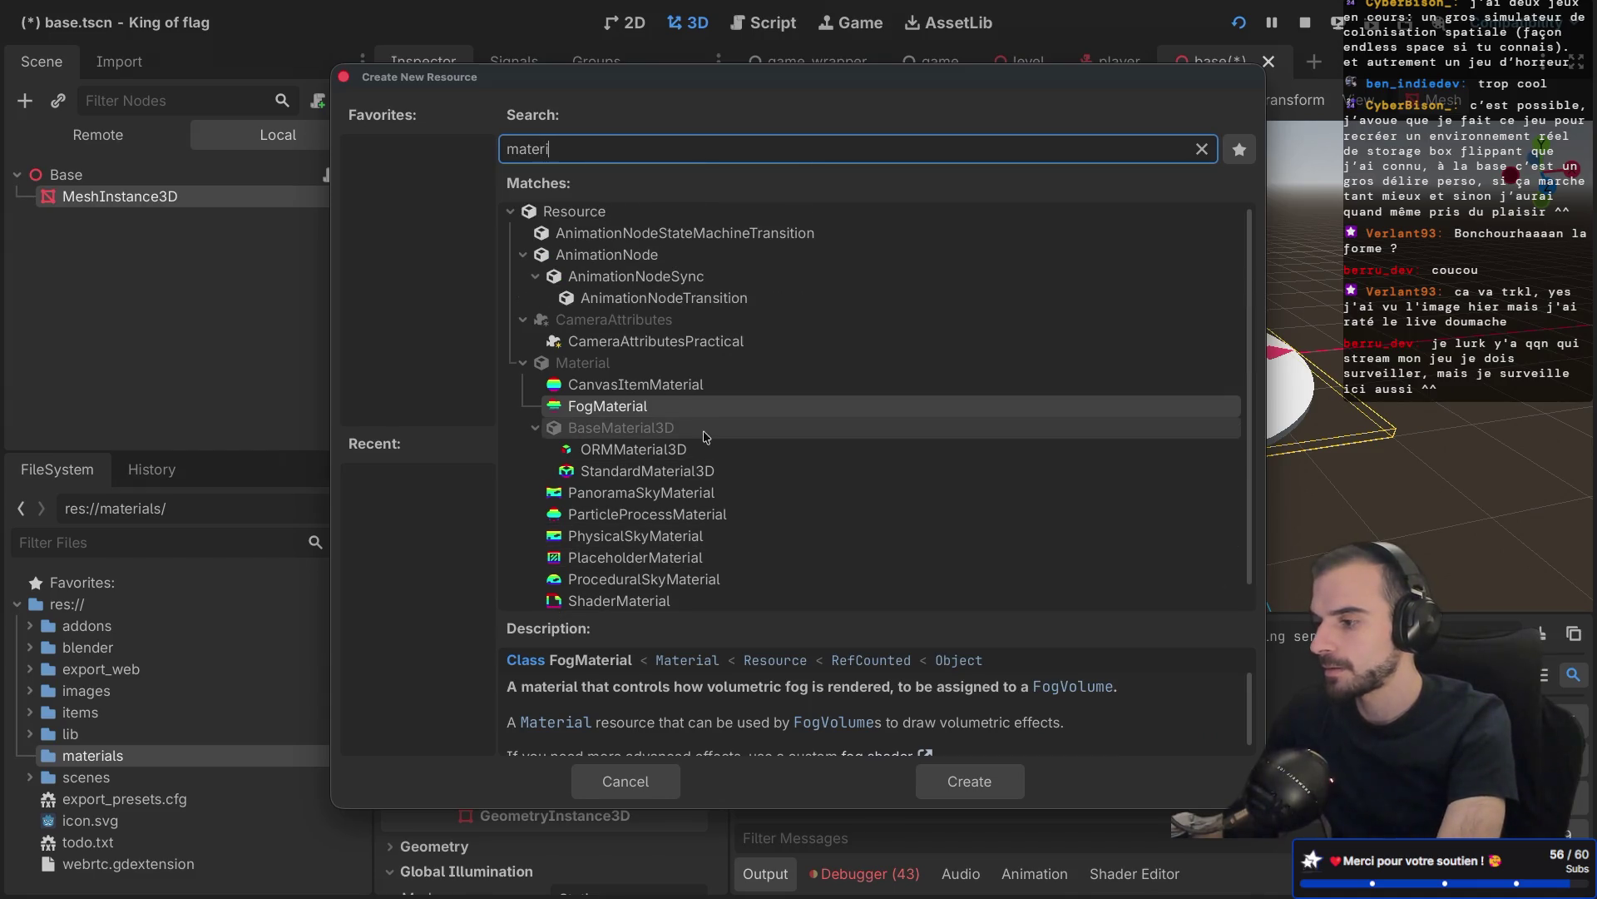
pyautogui.scroll(-1, 673, 402)
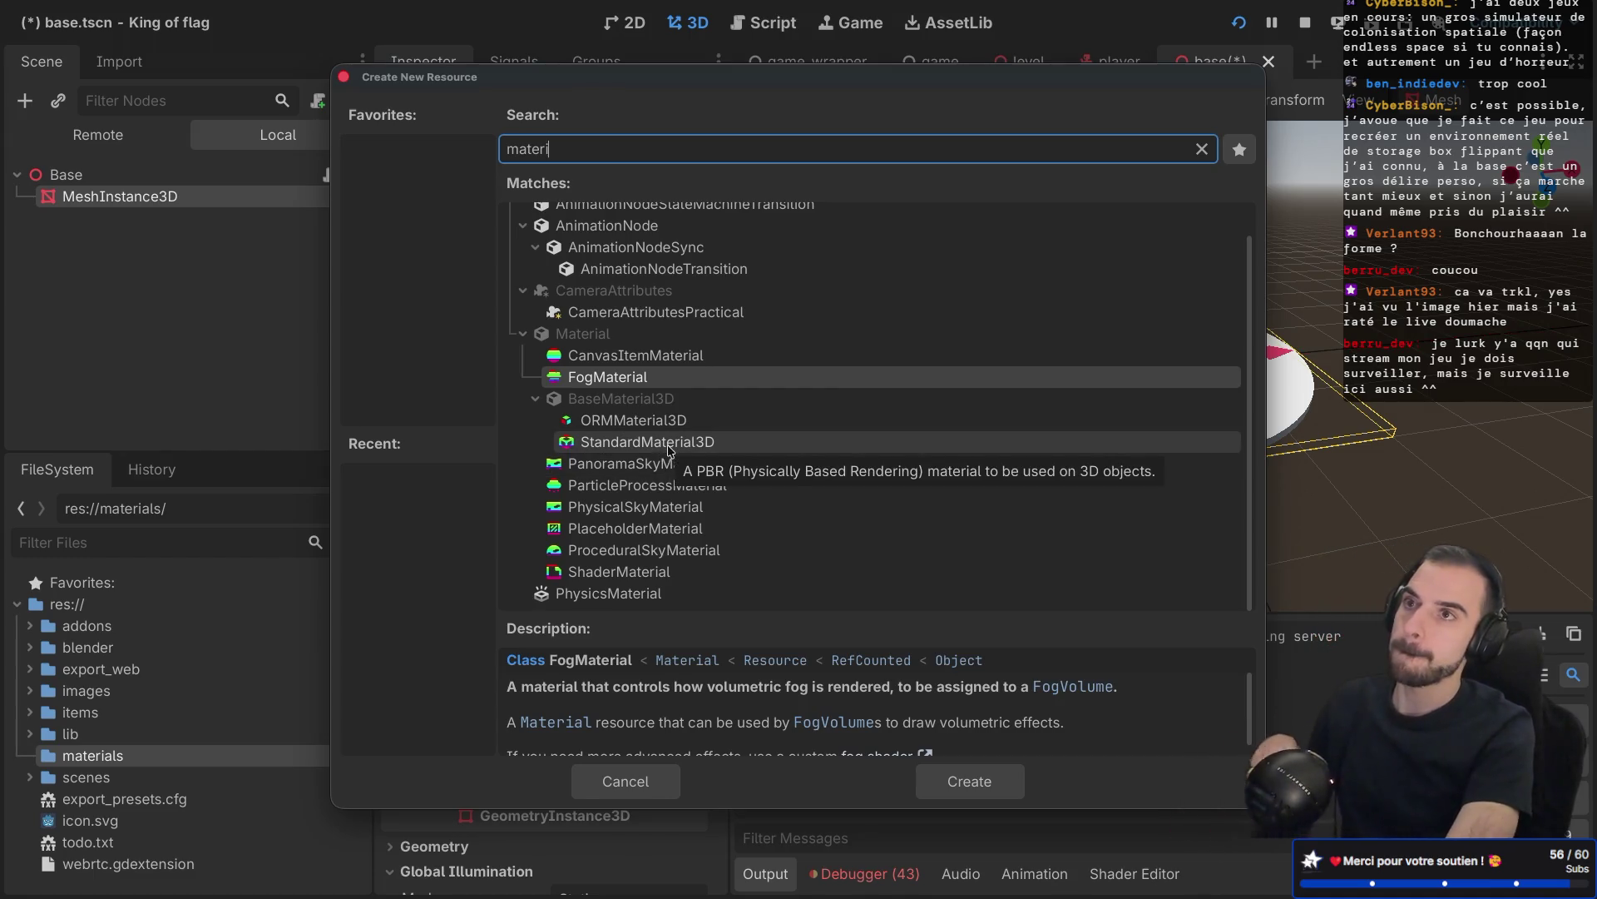
pyautogui.doubleClick(668, 450)
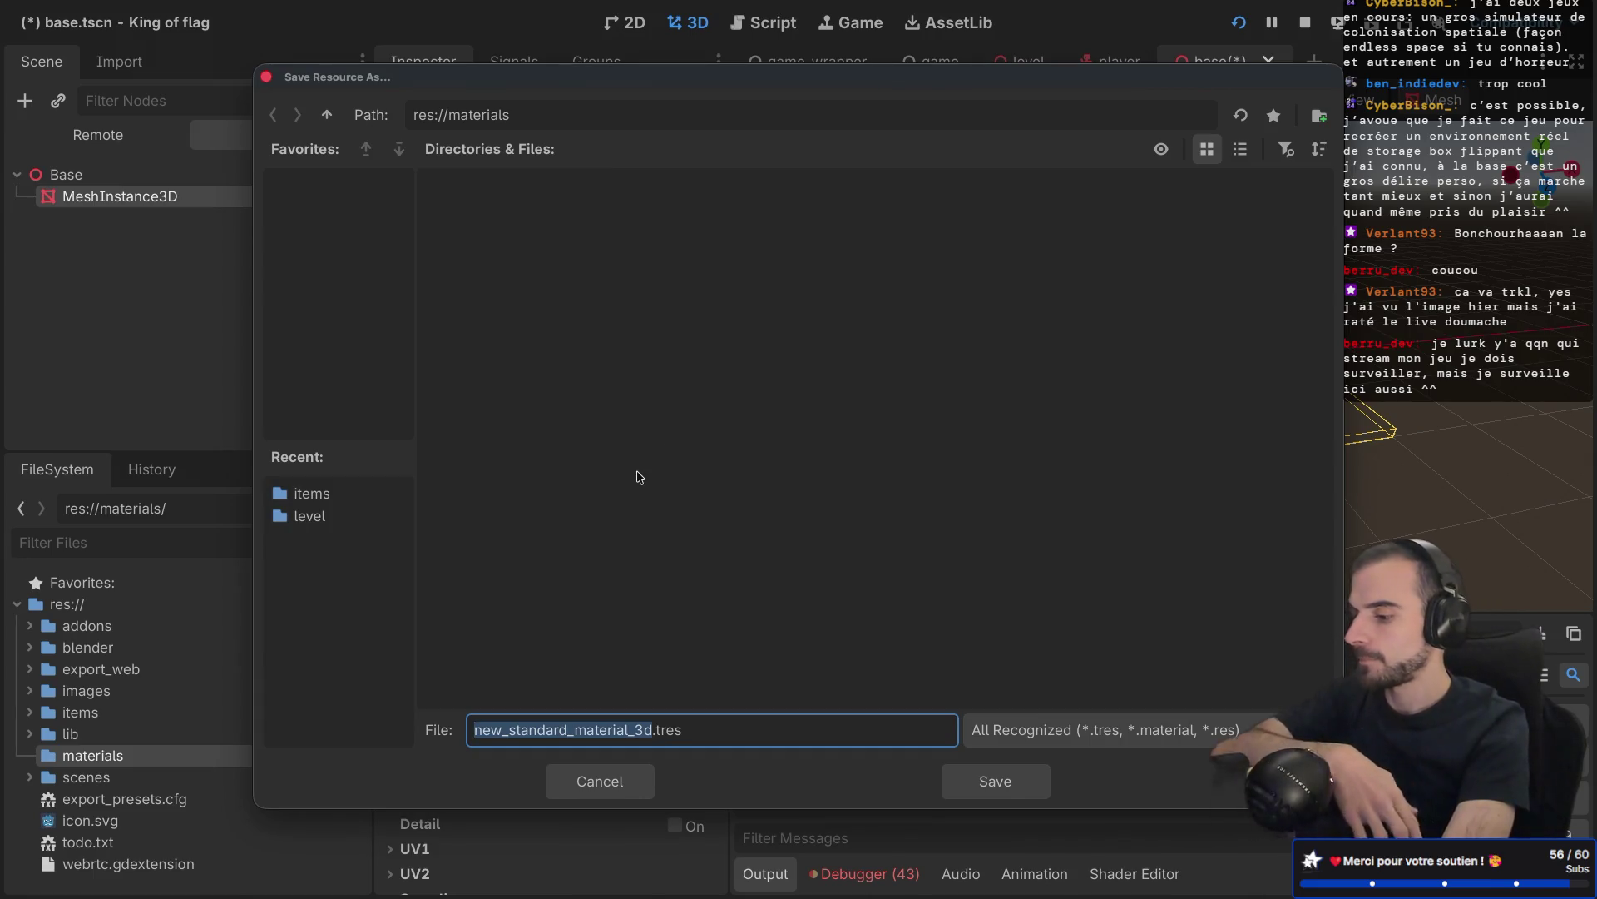
pyautogui.write('team_1')
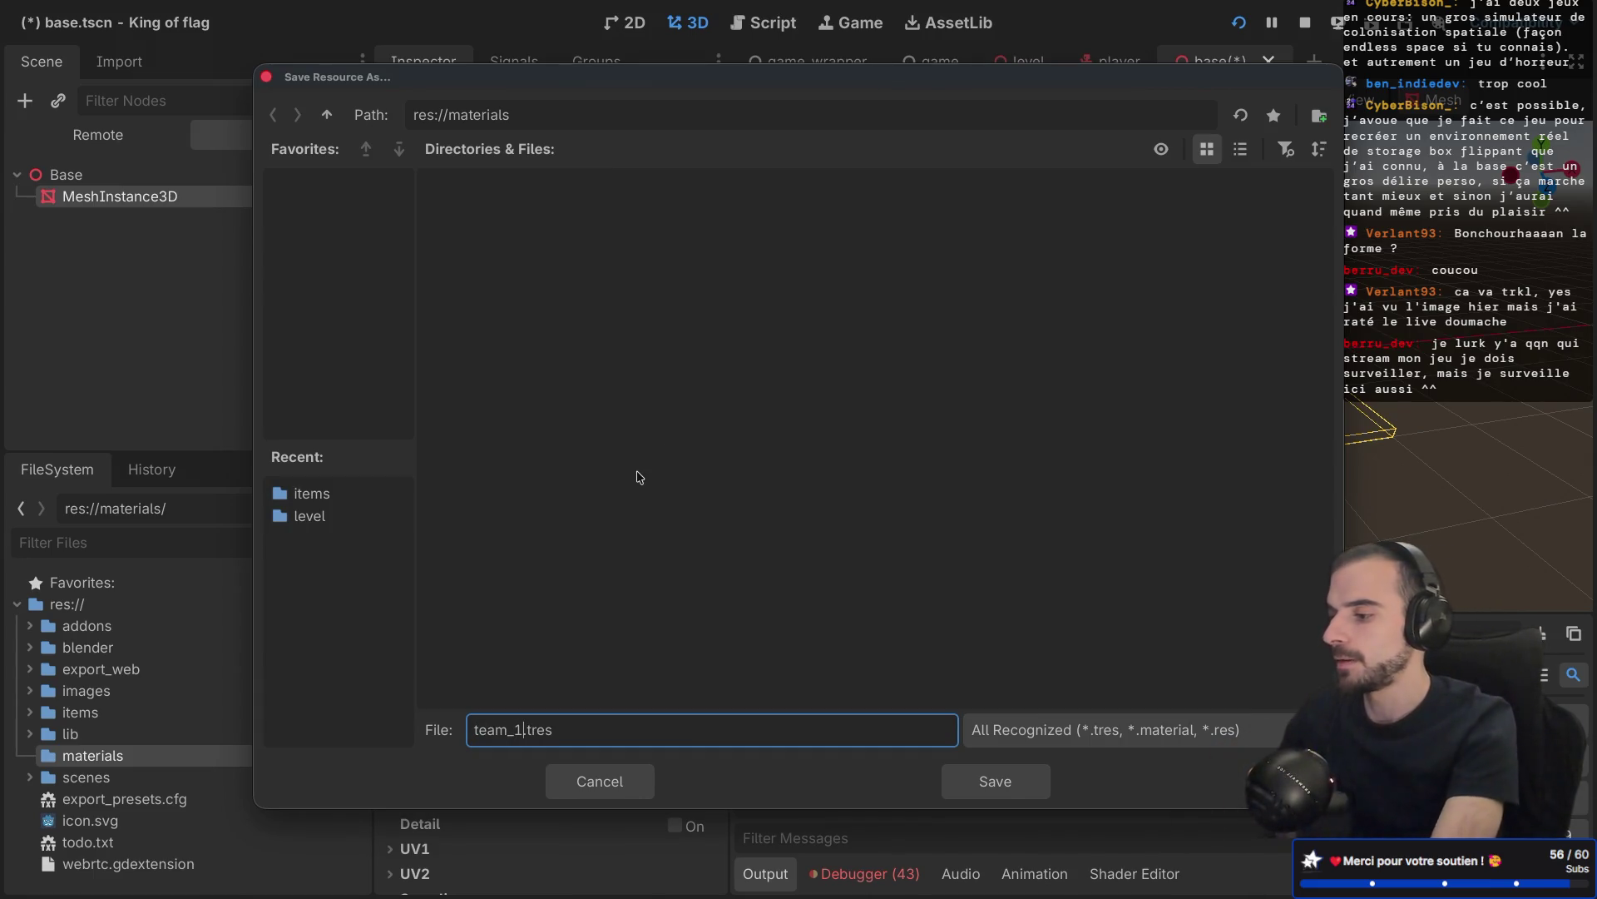
pyautogui.click(992, 782)
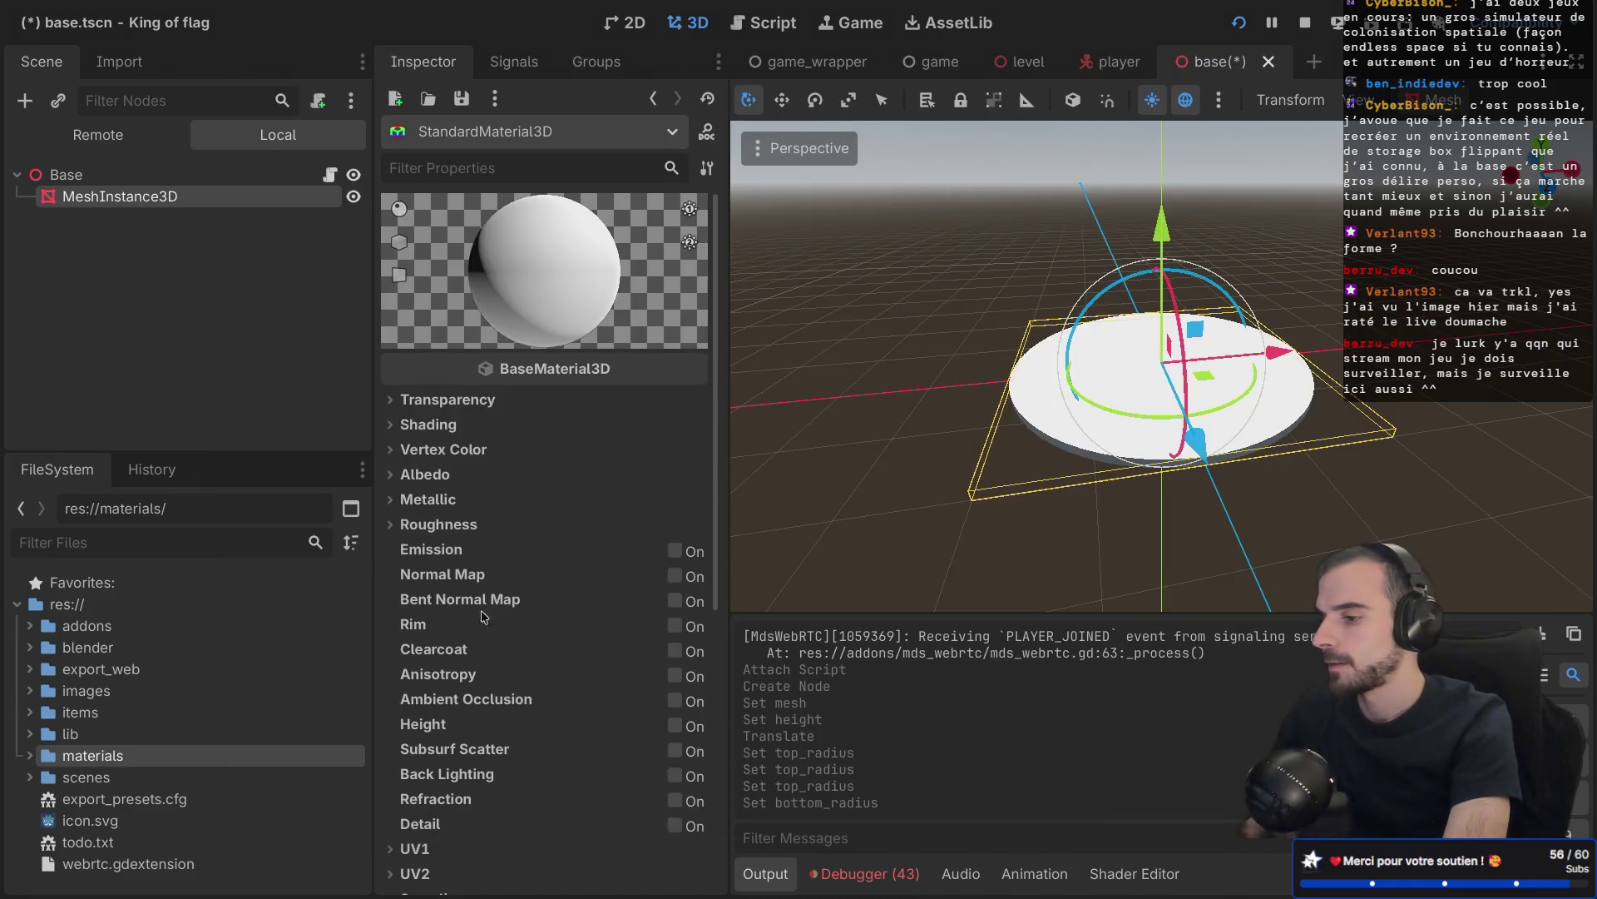
# Check team_1.tres inside the materials folder, then switch to the level scene
pyautogui.click(30, 756)
pyautogui.click(30, 755)
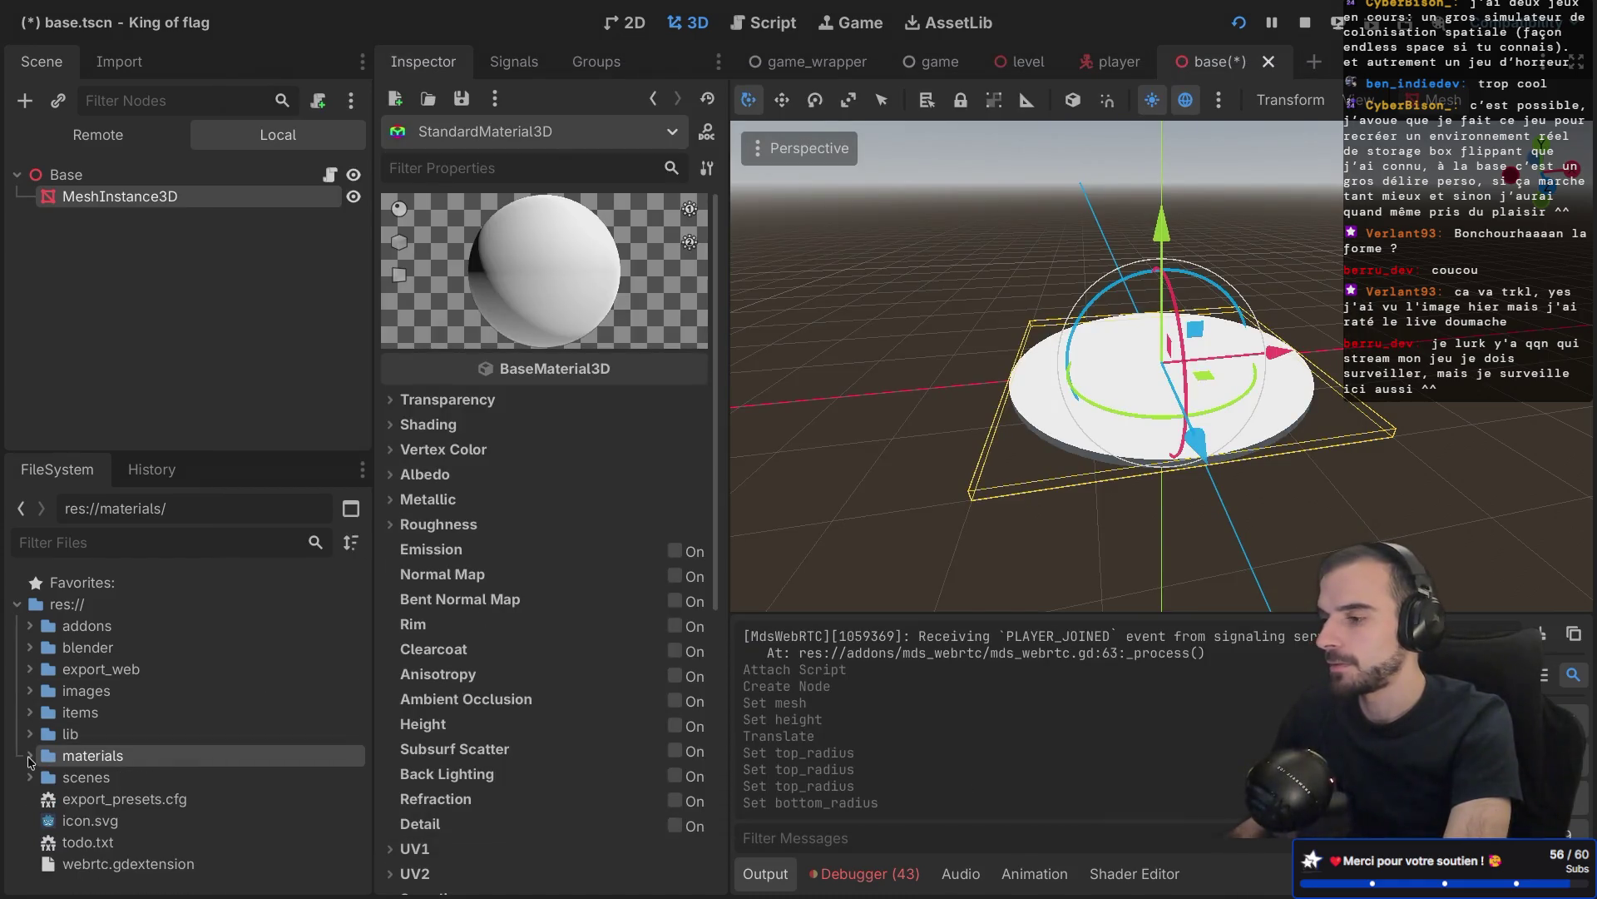
pyautogui.click(1029, 62)
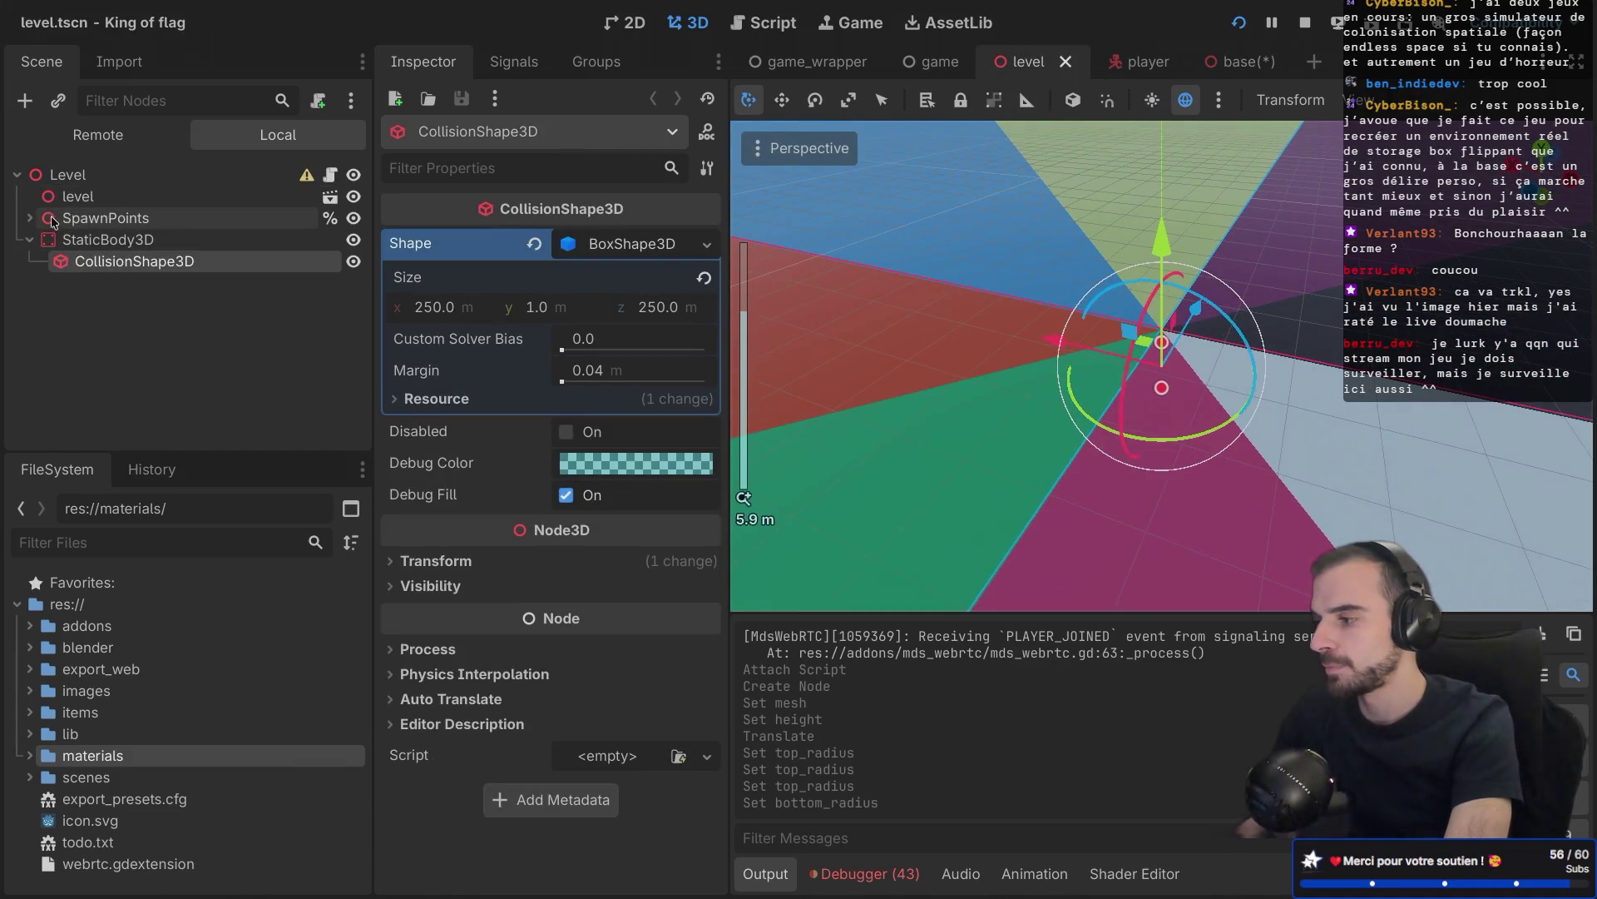
# Move the first Spawn marker onto the blue sector, undoing an accidental move first
pyautogui.click(24, 218)
pyautogui.click(97, 240)
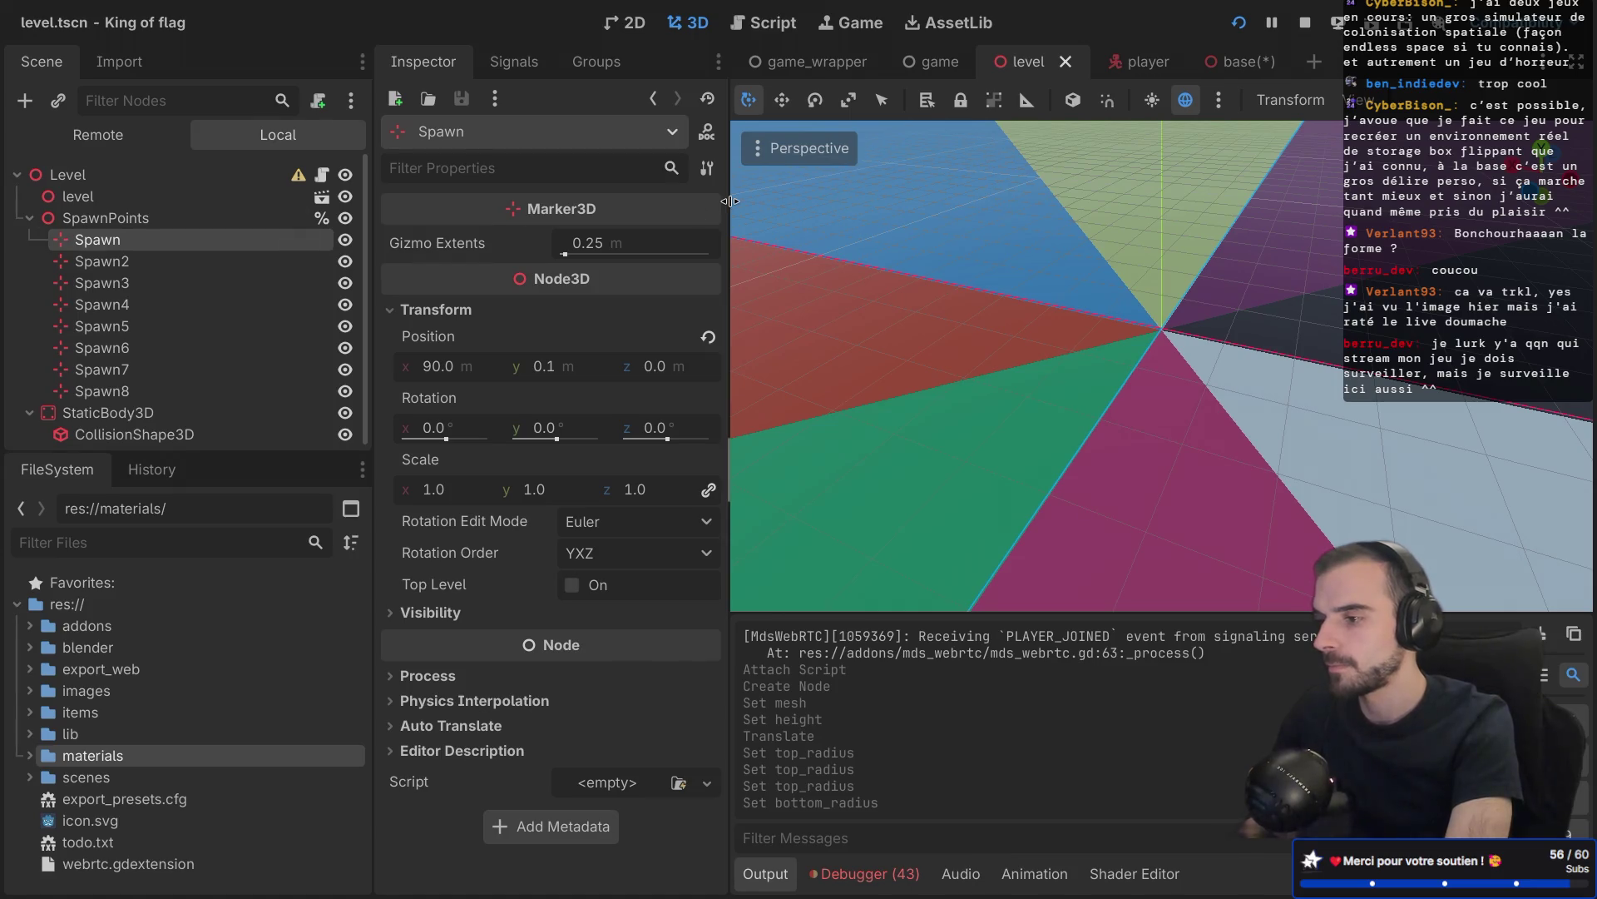
pyautogui.scroll(-5, 850, 220)
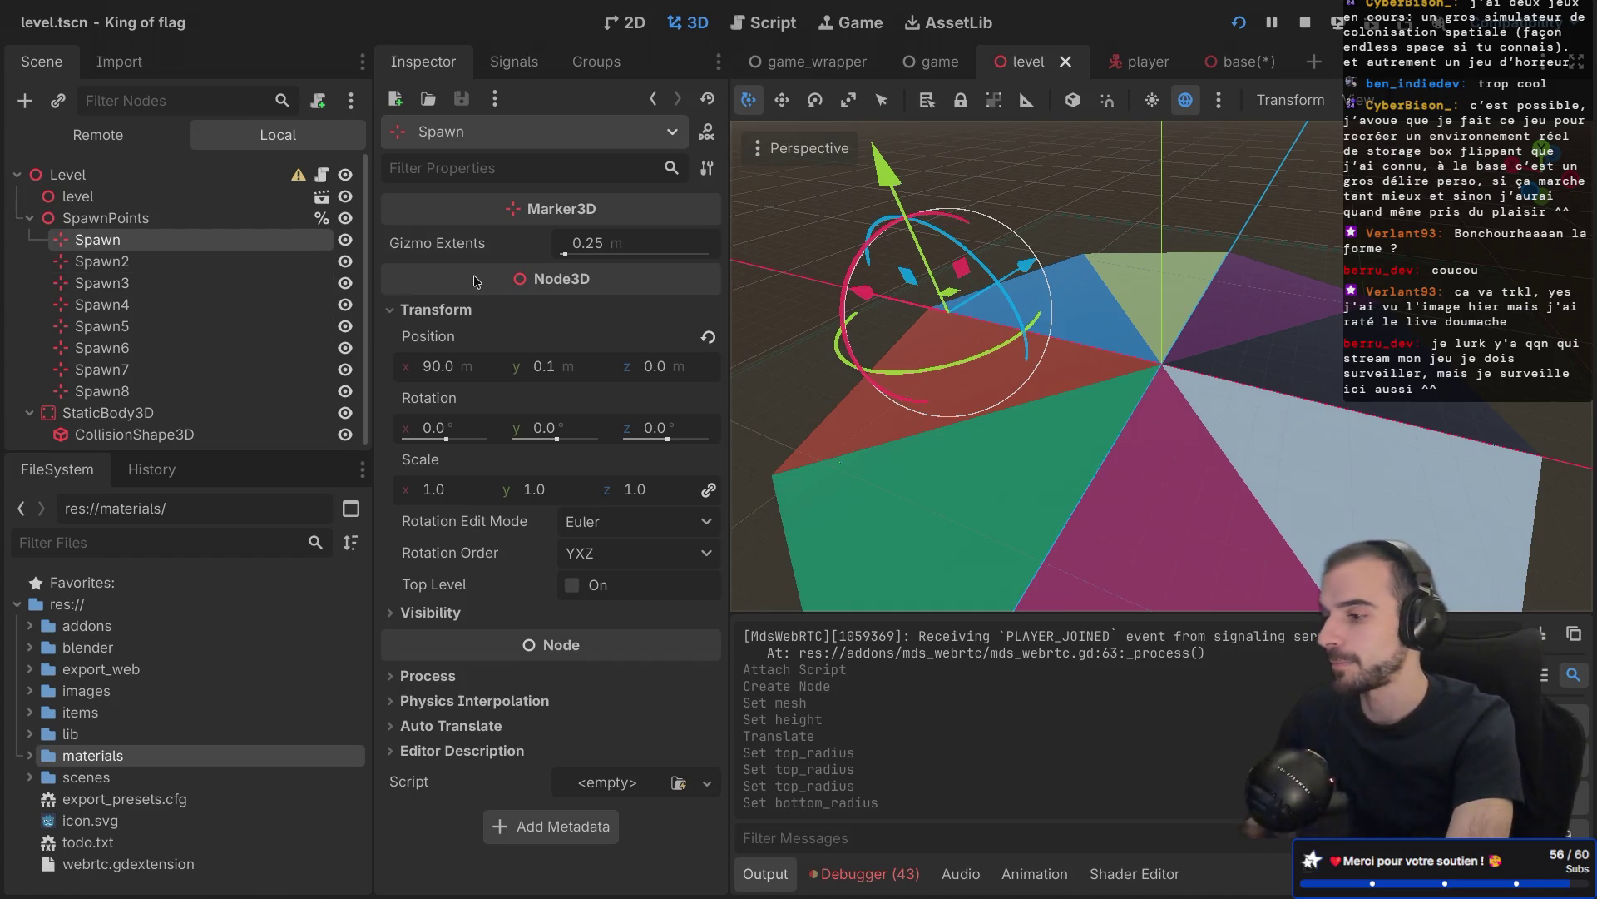
pyautogui.scroll(5, 819, 268)
pyautogui.moveTo(880, 285); pyautogui.dragTo(1000, 251)
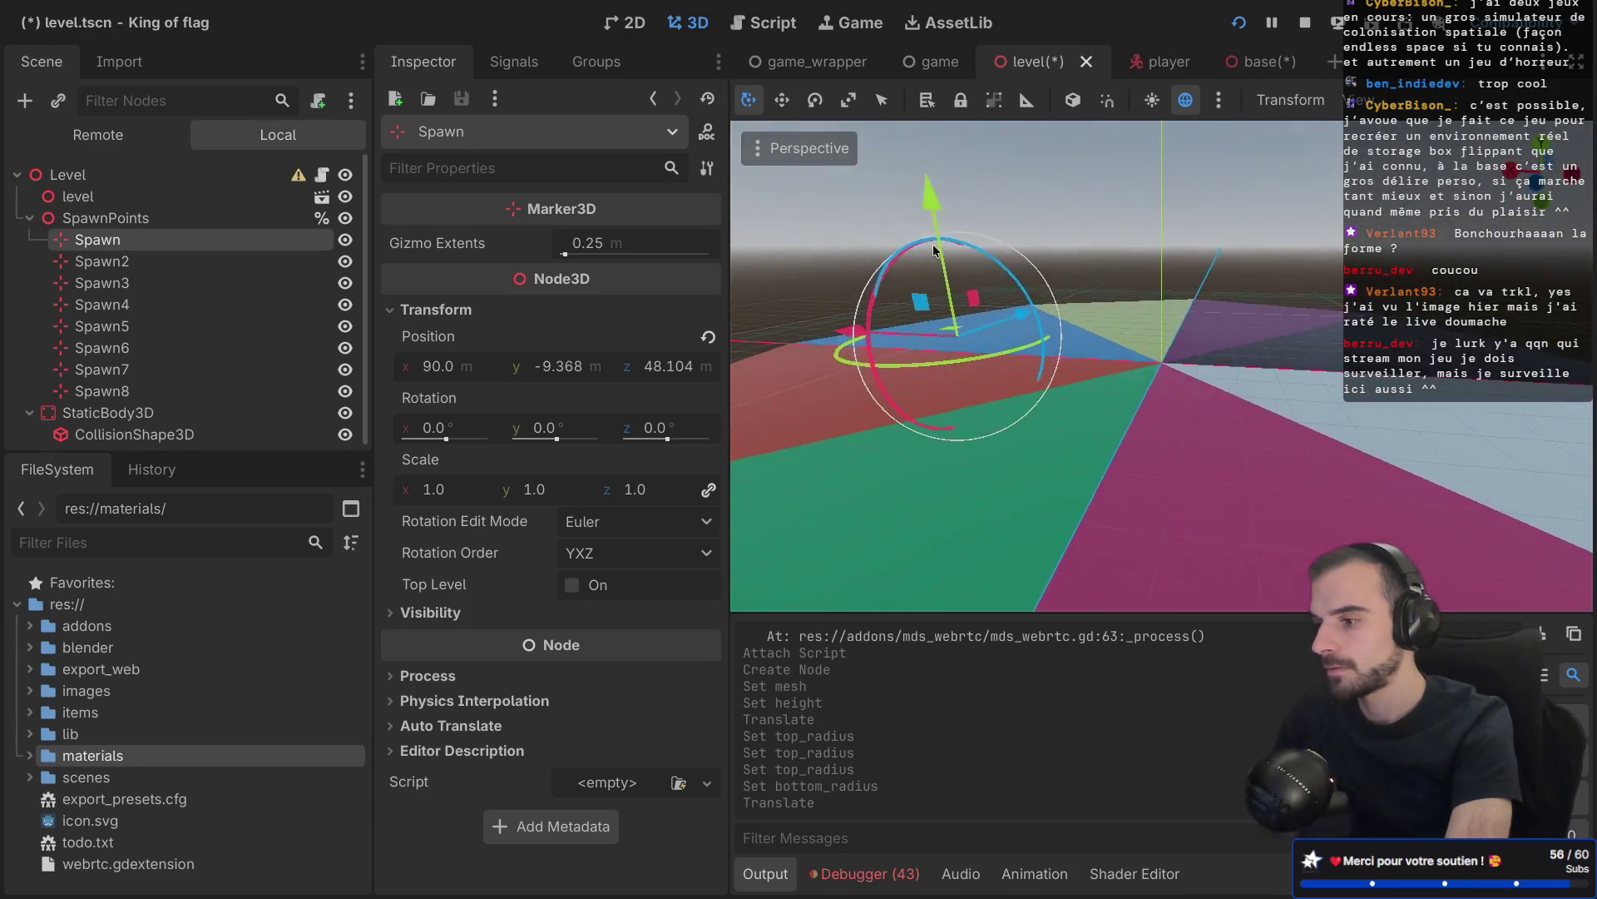
pyautogui.hotkey('ctrl', 'z')
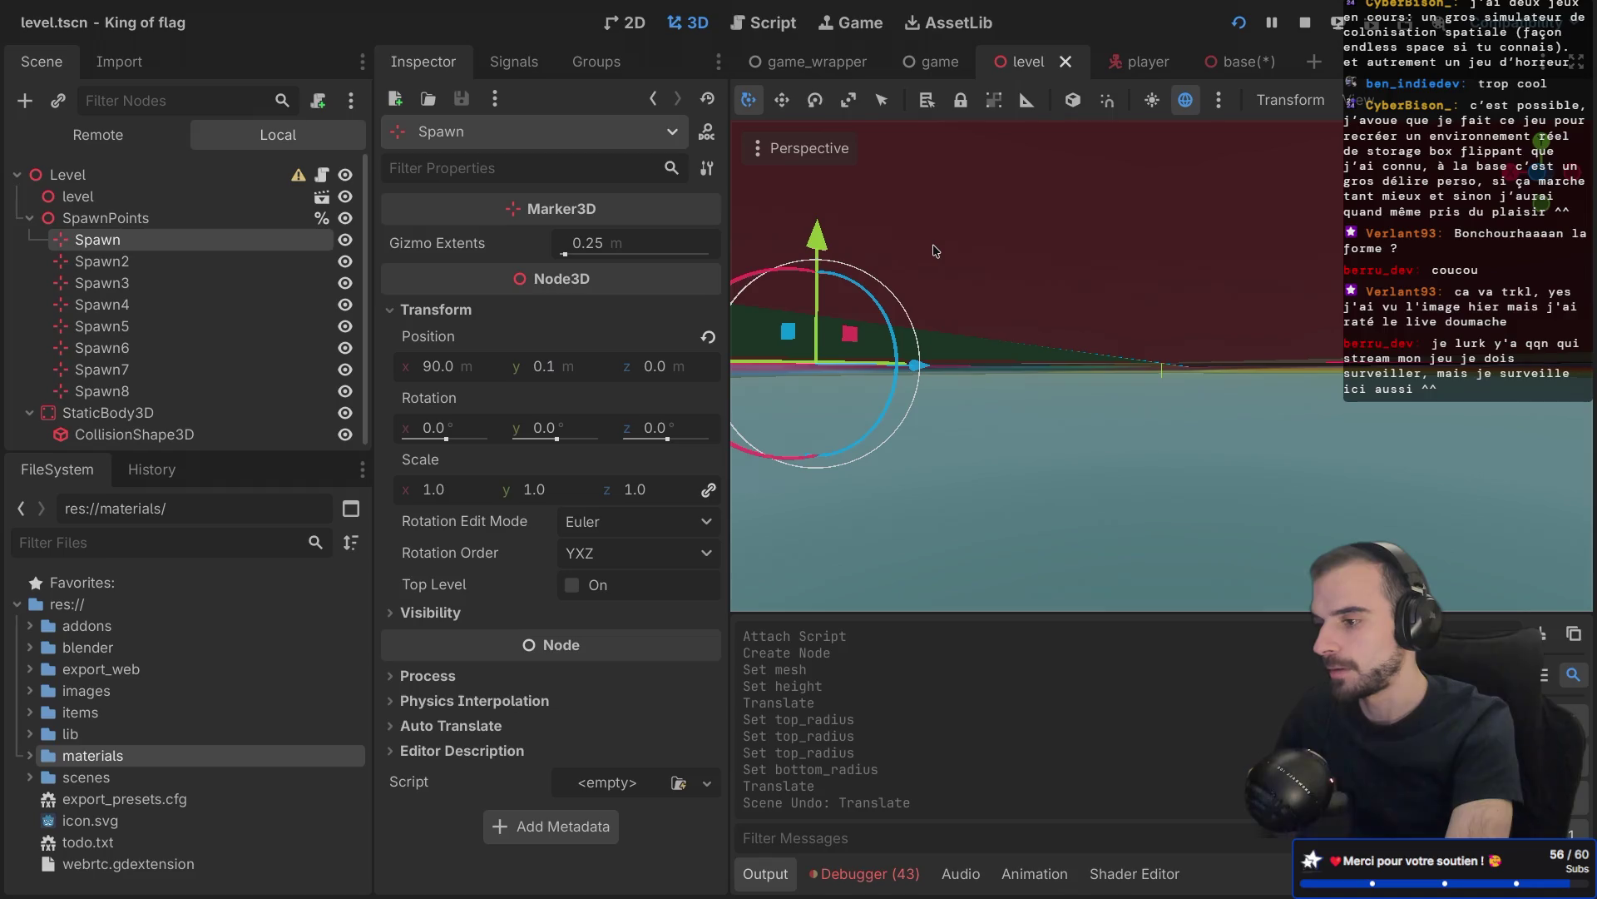
pyautogui.press('f')
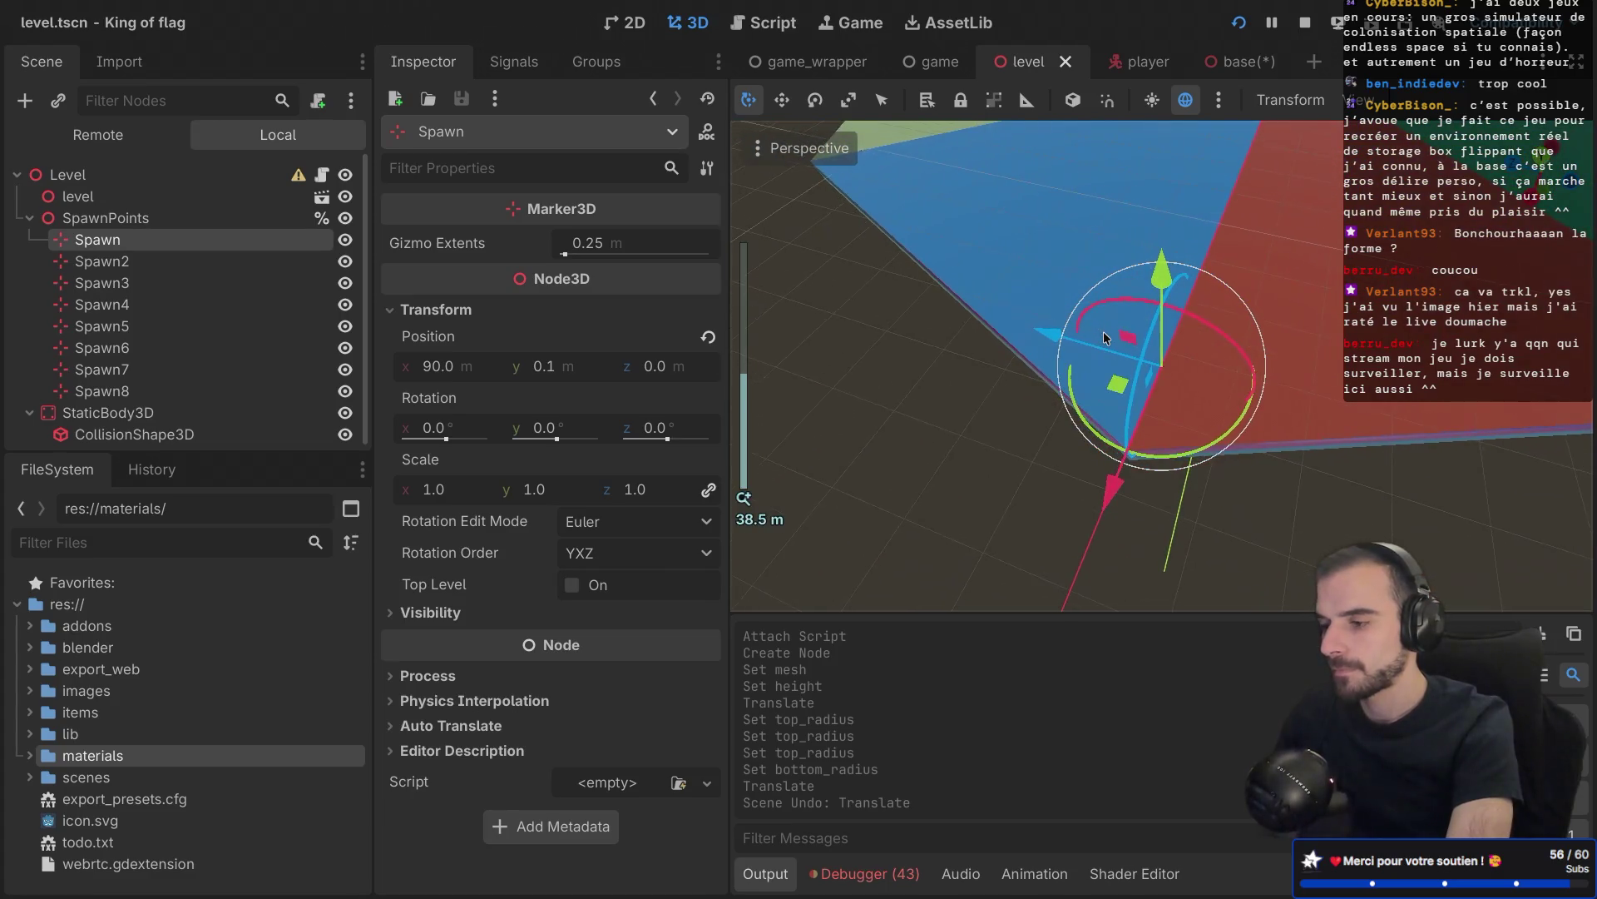
pyautogui.moveTo(1119, 385)
pyautogui.mouseDown()
pyautogui.moveTo(1073, 333)
pyautogui.moveTo(1013, 315)
pyautogui.mouseUp()
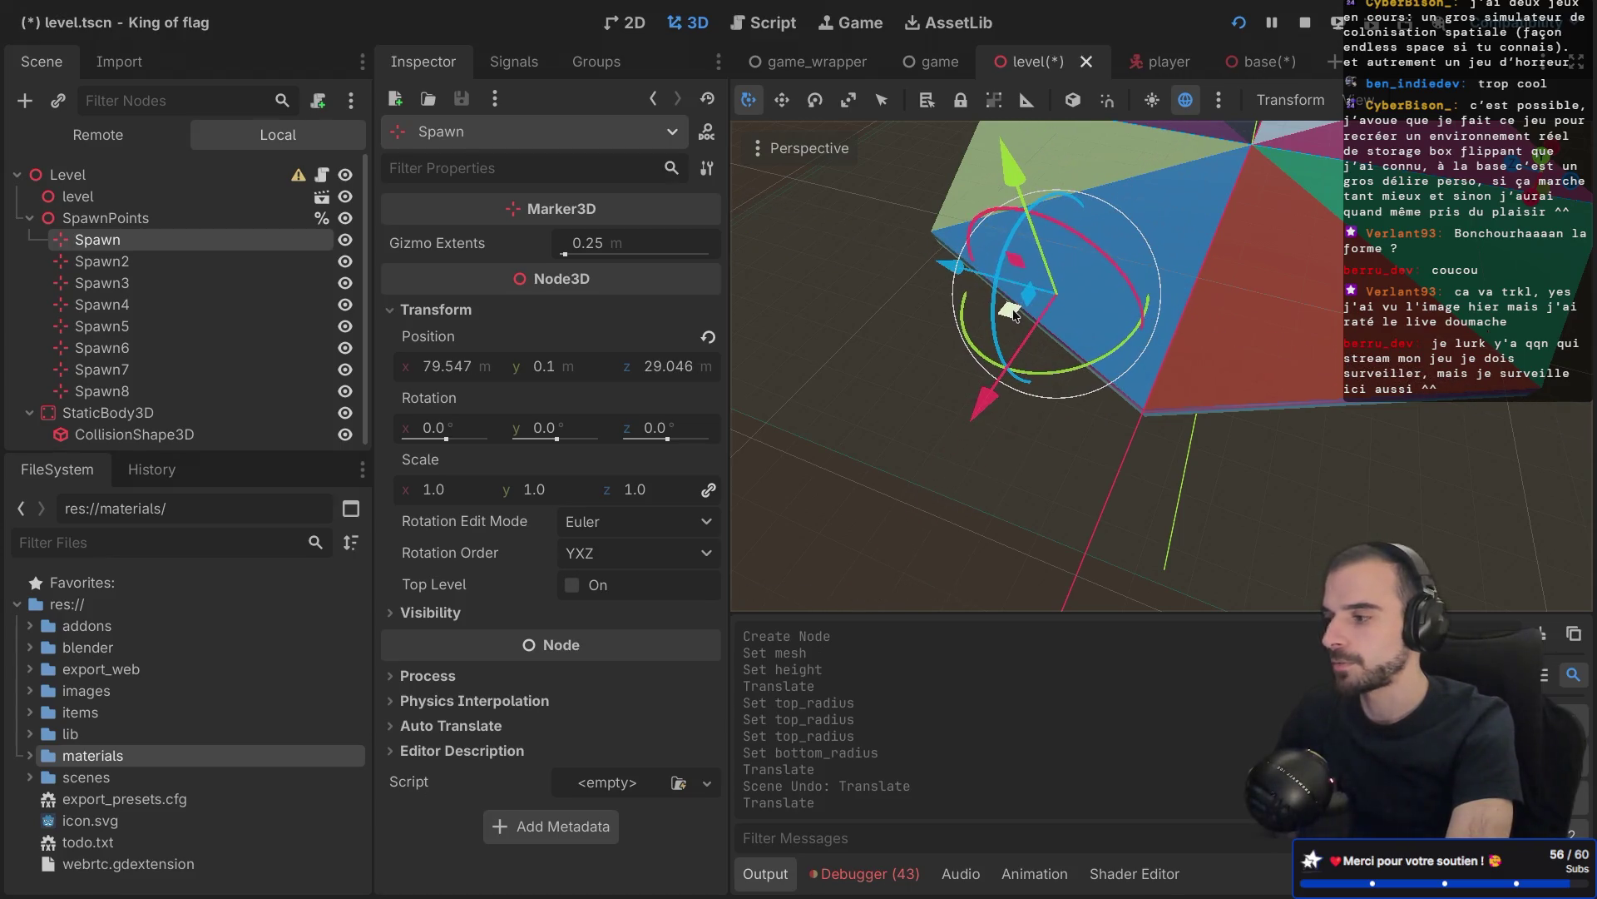
# Slide Spawn2 along the floor onto the pale sector
pyautogui.click(195, 262)
pyautogui.press('f')
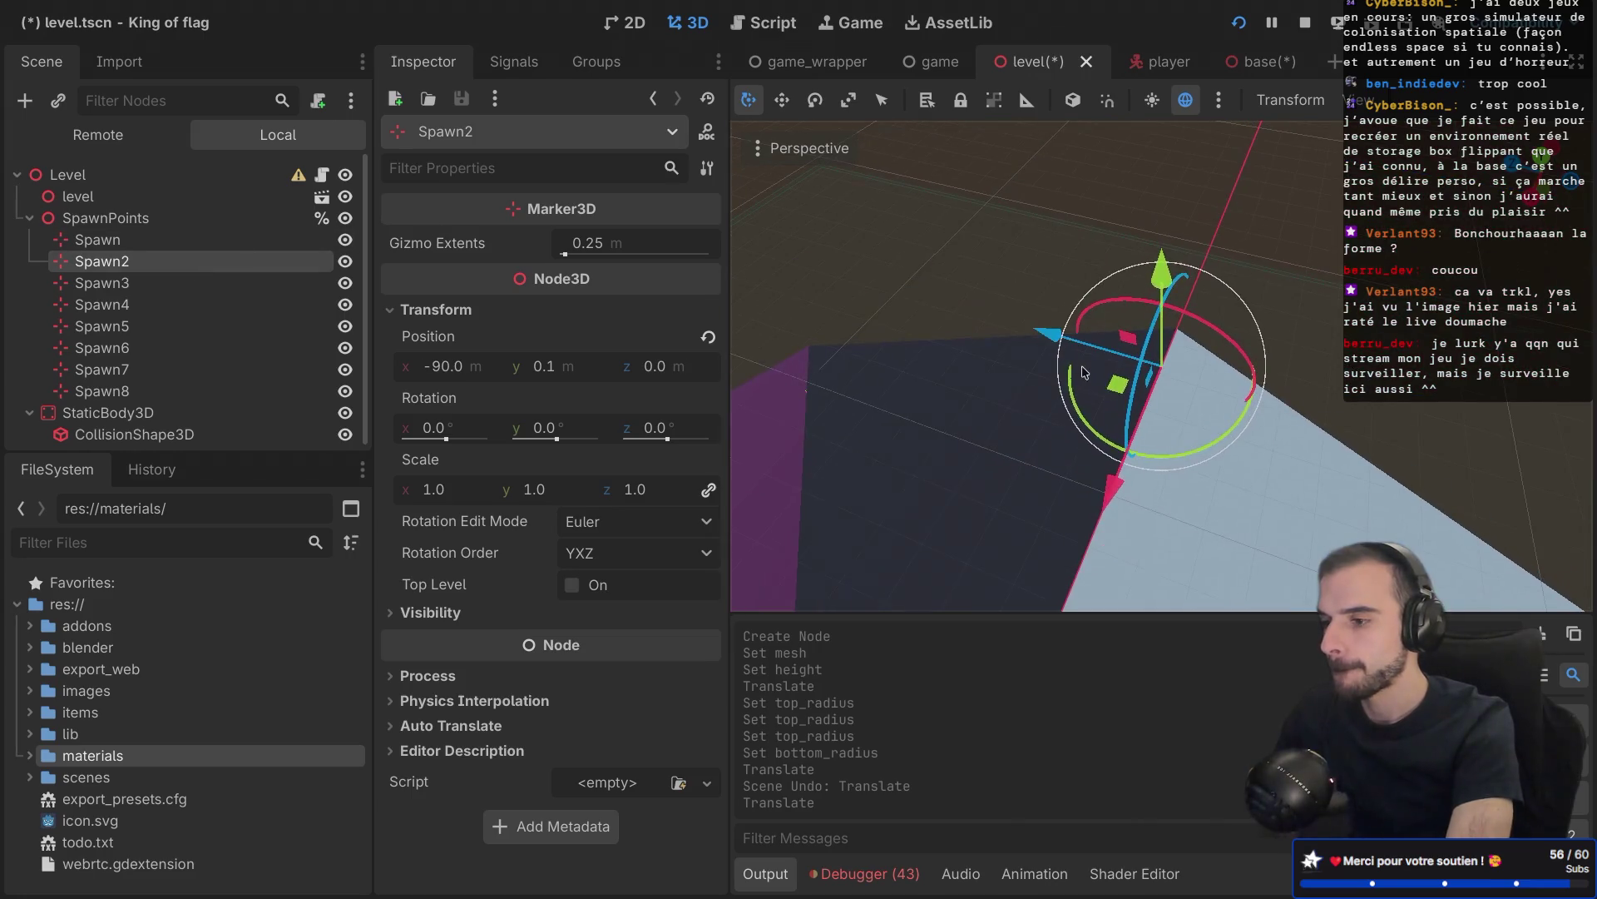
pyautogui.moveTo(1110, 382)
pyautogui.mouseDown()
pyautogui.moveTo(1271, 551)
pyautogui.moveTo(1303, 545)
pyautogui.mouseUp()
pyautogui.press('f')
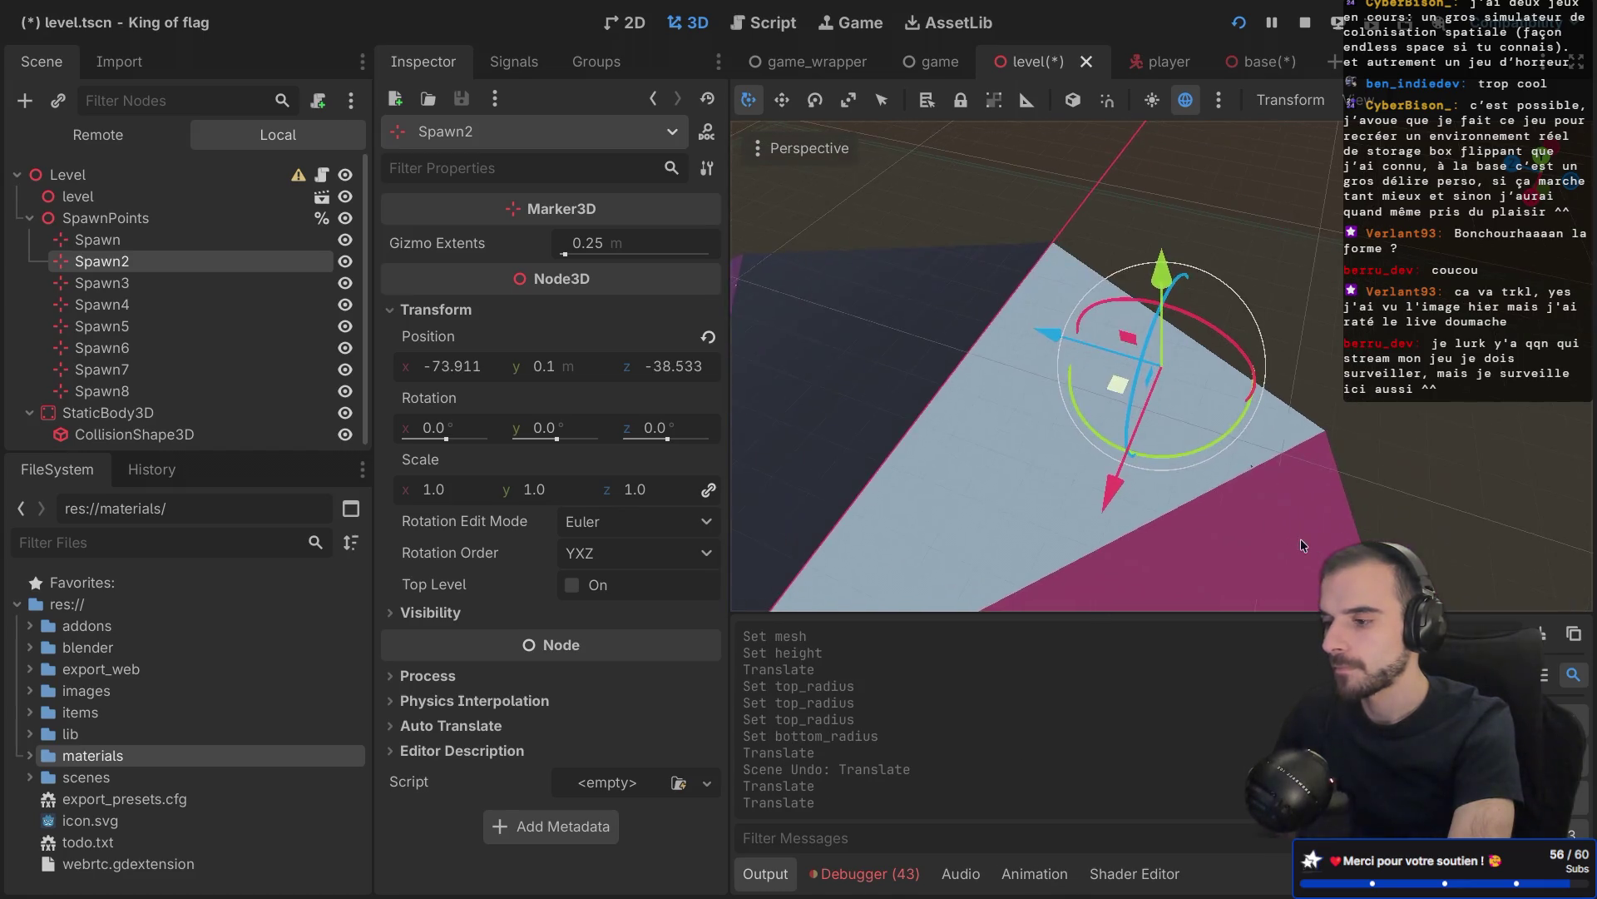
pyautogui.scroll(-10, 1302, 545)
pyautogui.scroll(10, 1300, 538)
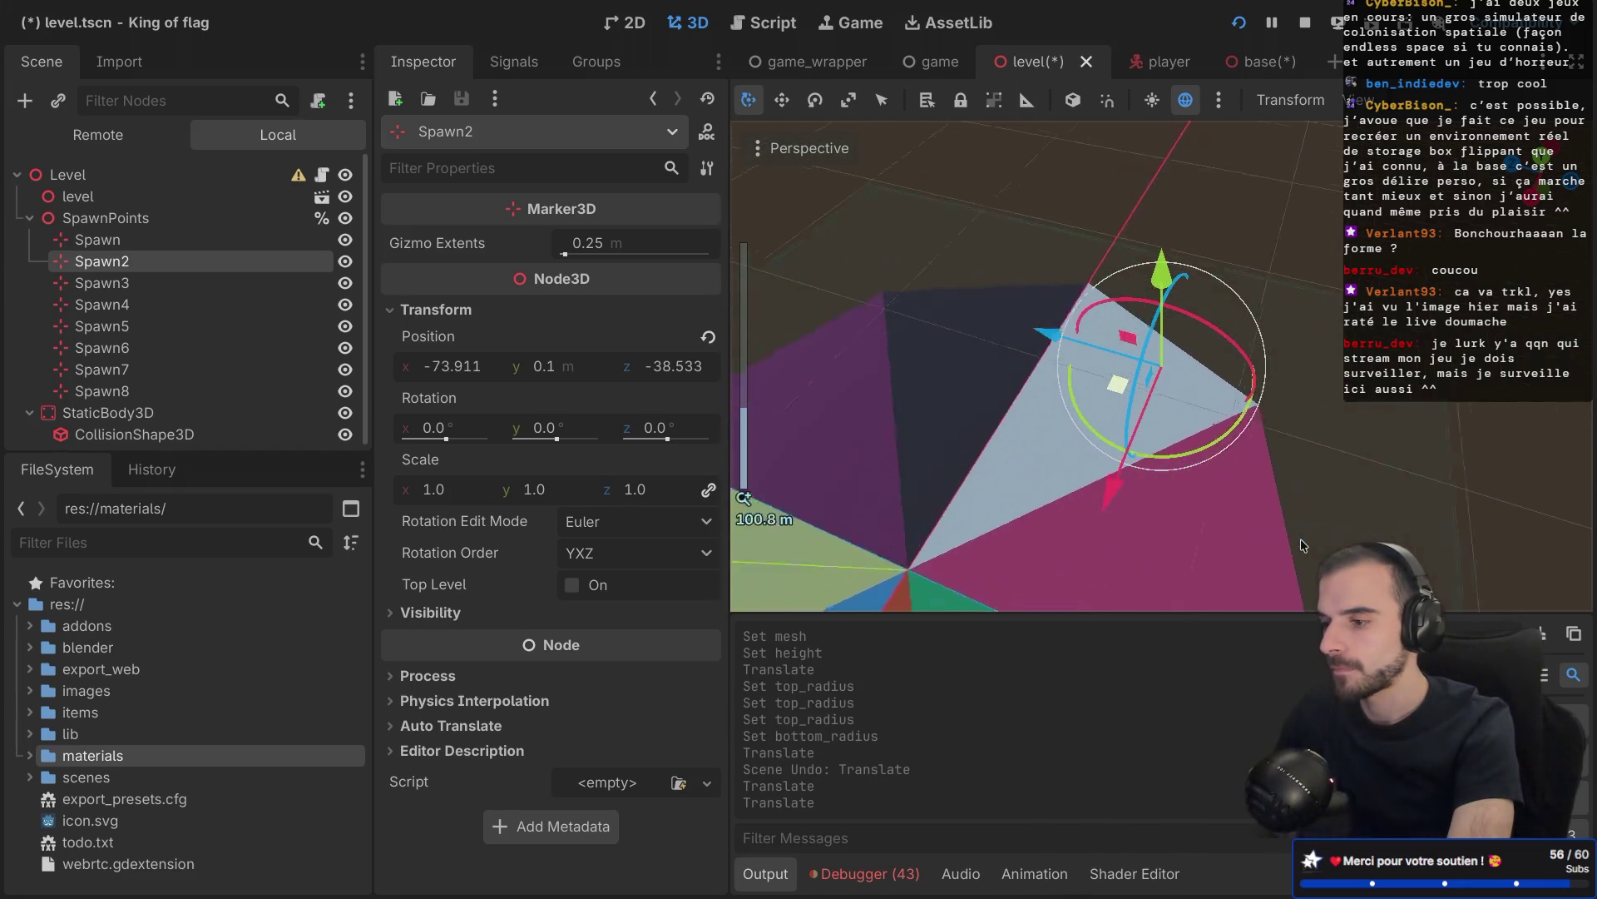
# Move Spawn3 onto the purple sector of the disc
pyautogui.click(291, 284)
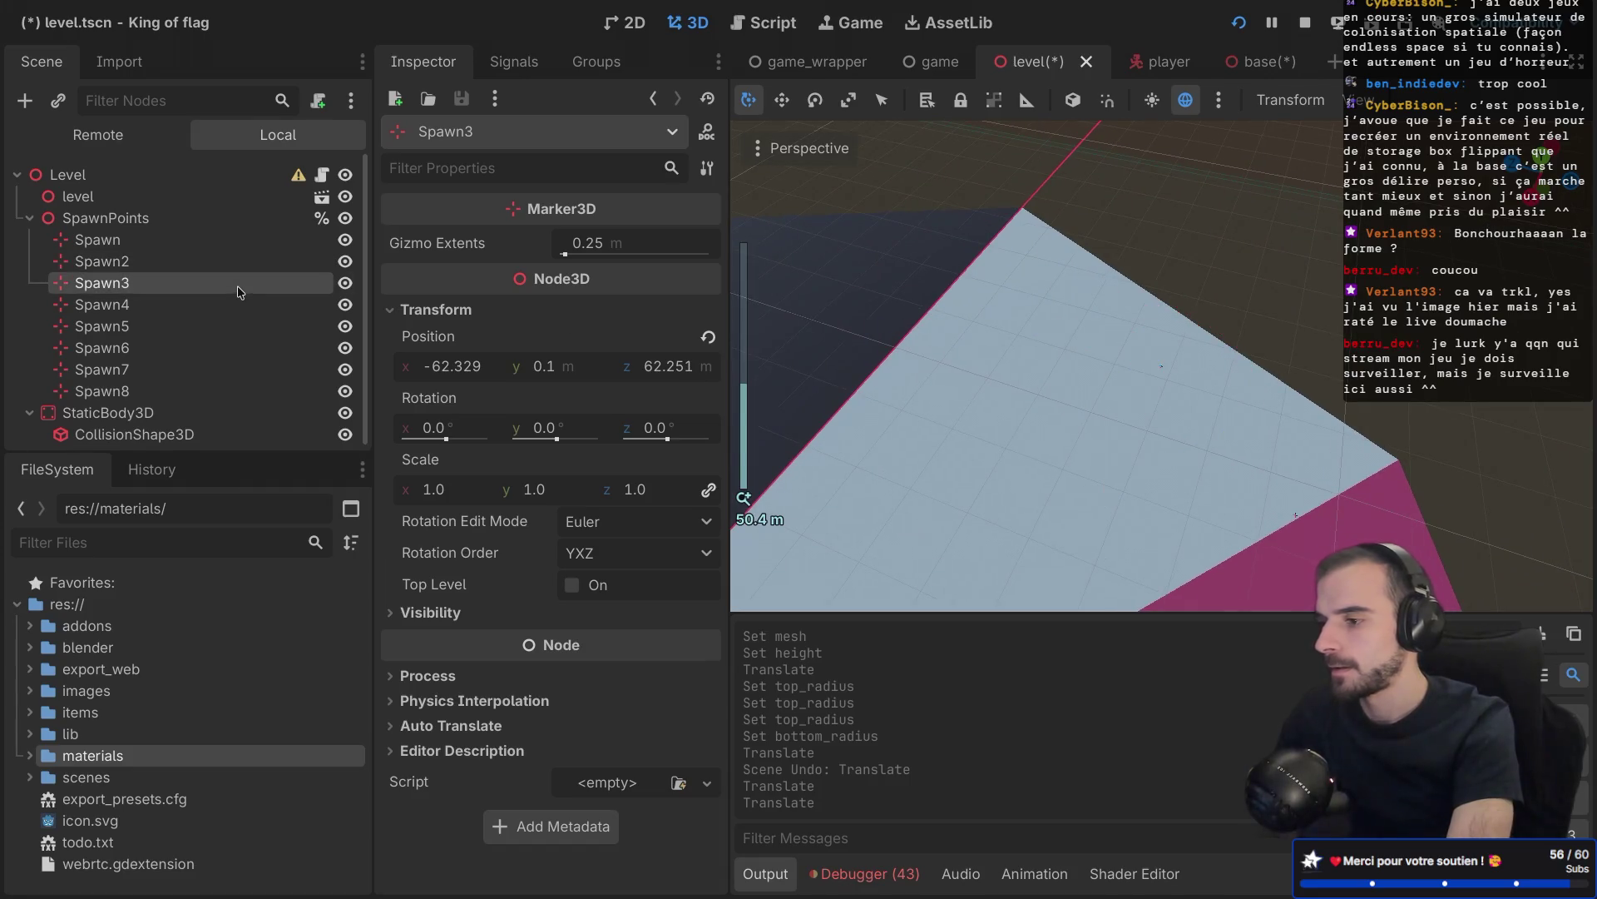
pyautogui.press('f')
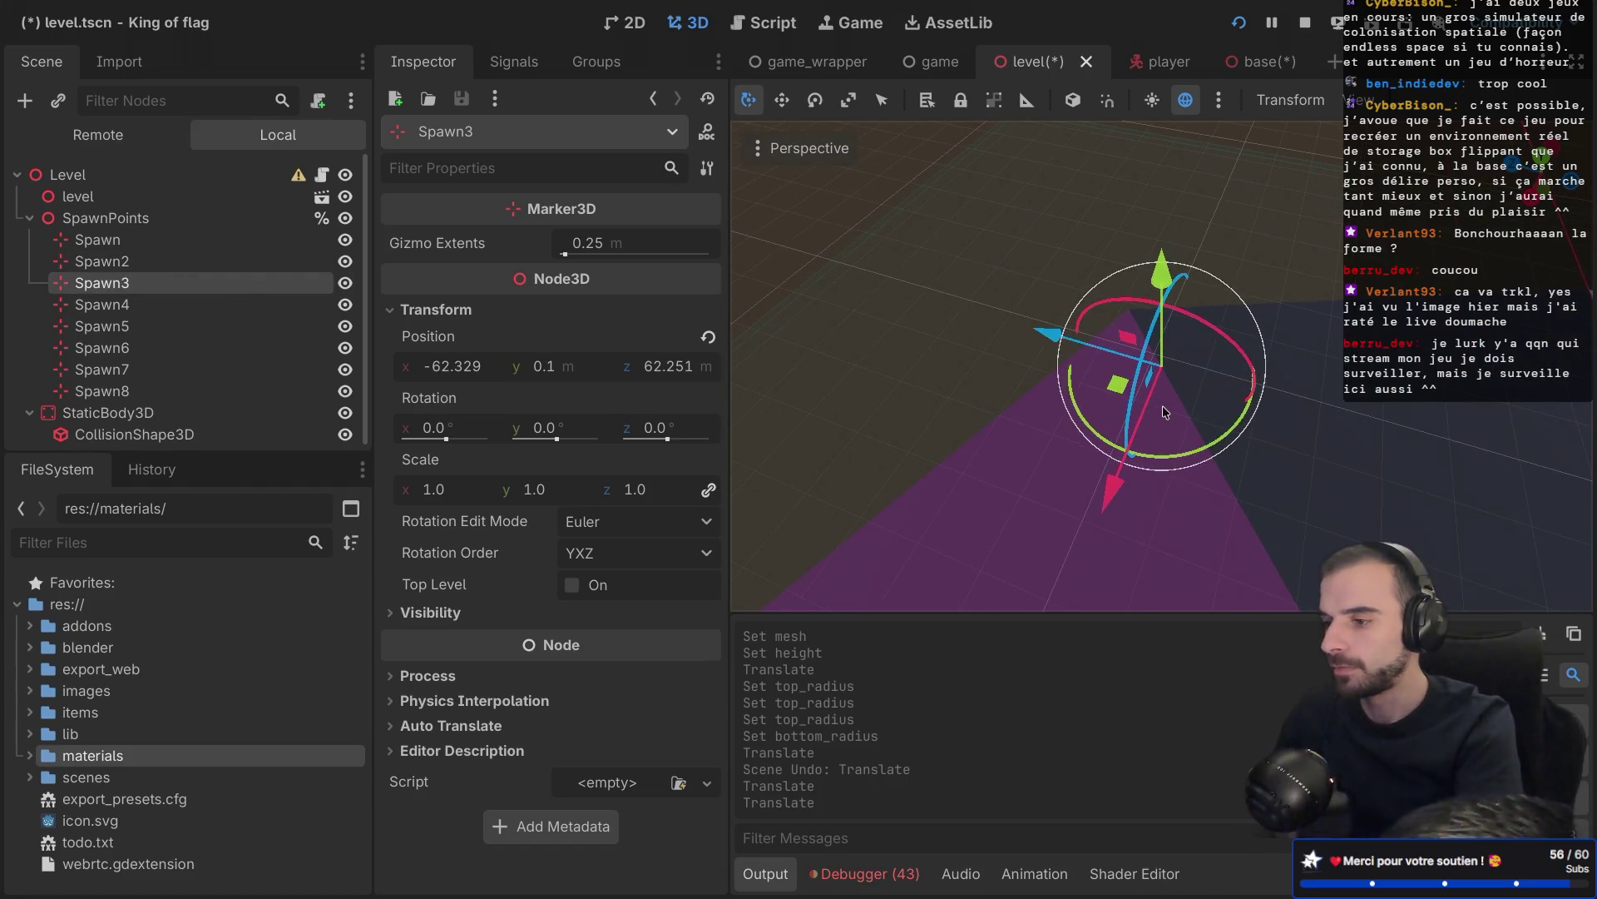
pyautogui.scroll(-10, 1161, 406)
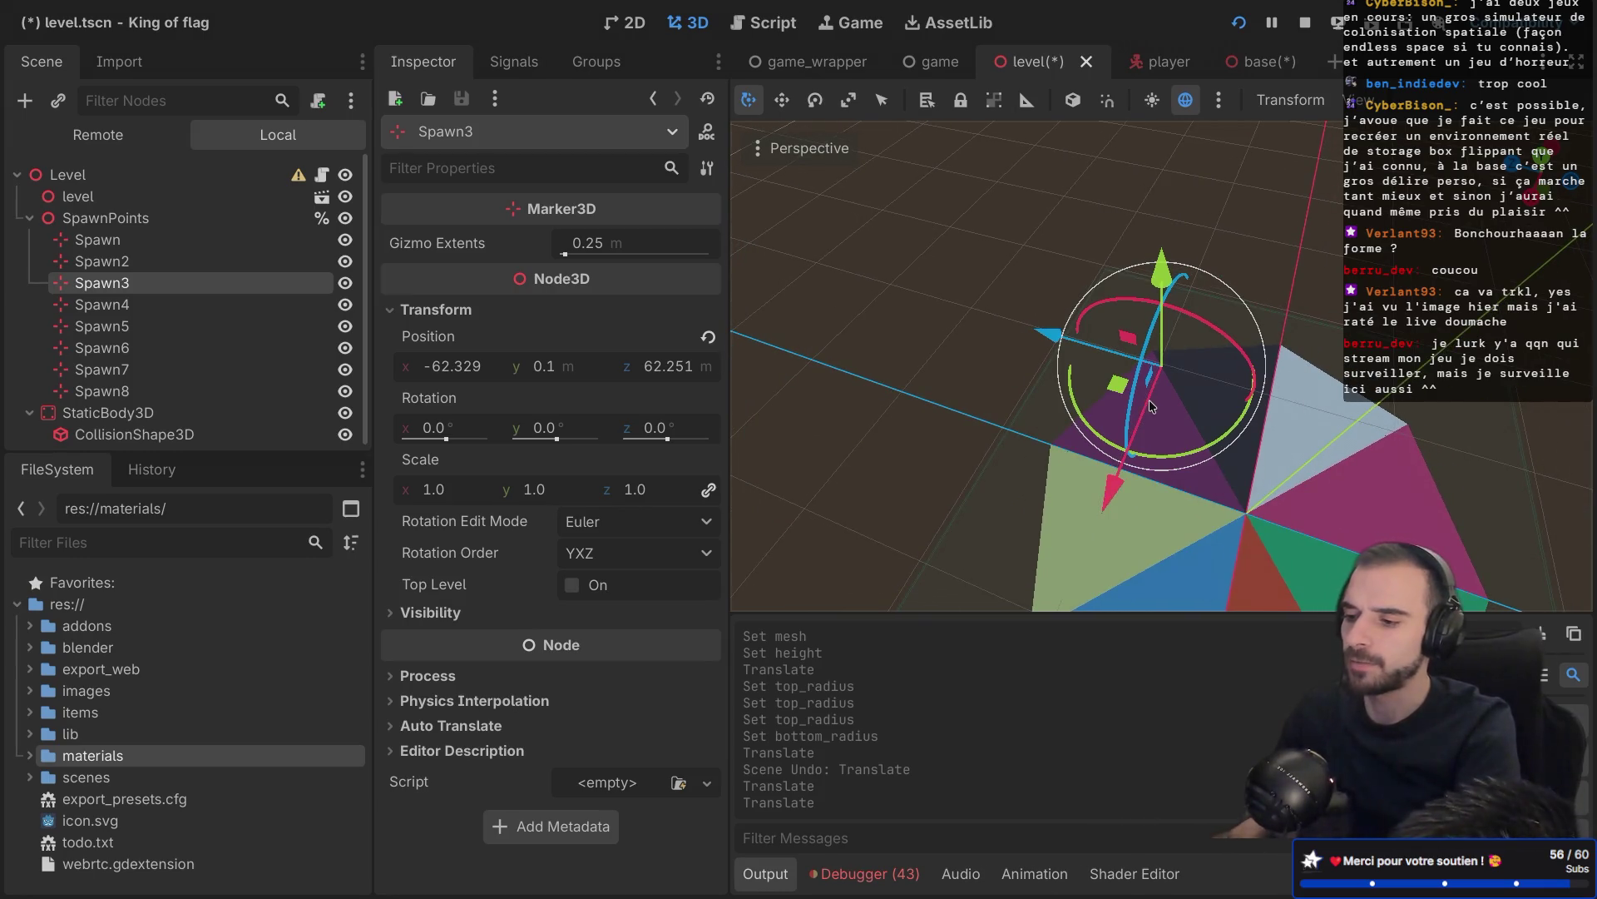
pyautogui.moveTo(1117, 391); pyautogui.dragTo(1071, 427)
pyautogui.click(224, 306)
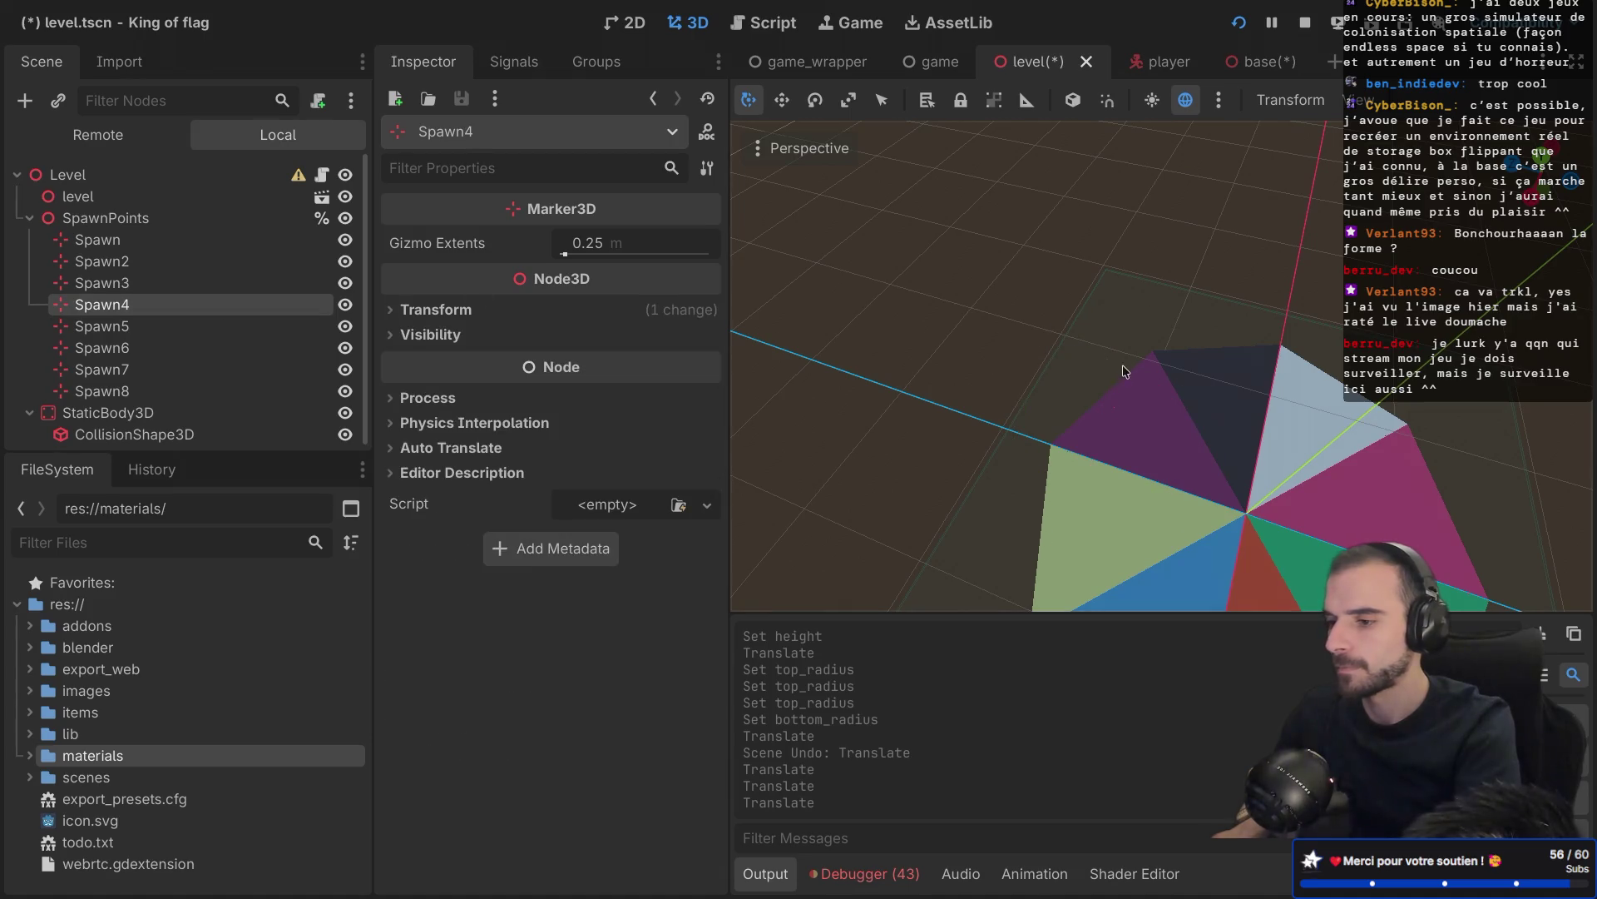
# Move Spawn4 onto the green sector, Spawn5 onto its own sector, and Spawn6 onto light green
pyautogui.press('f')
pyautogui.moveTo(1117, 393); pyautogui.dragTo(1156, 368)
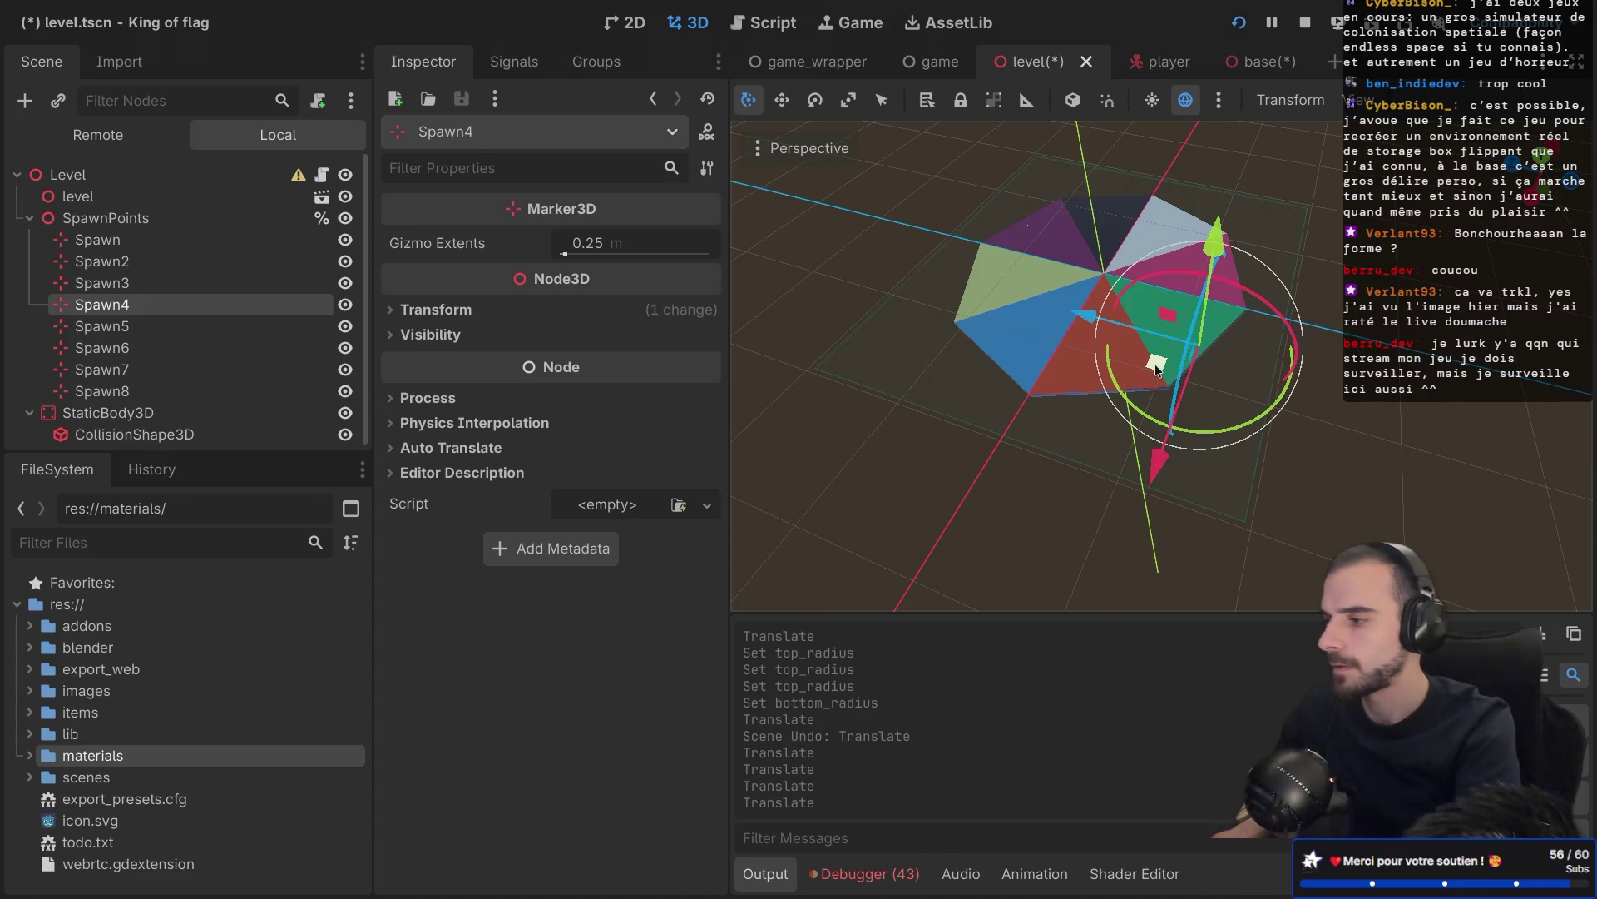
pyautogui.click(199, 328)
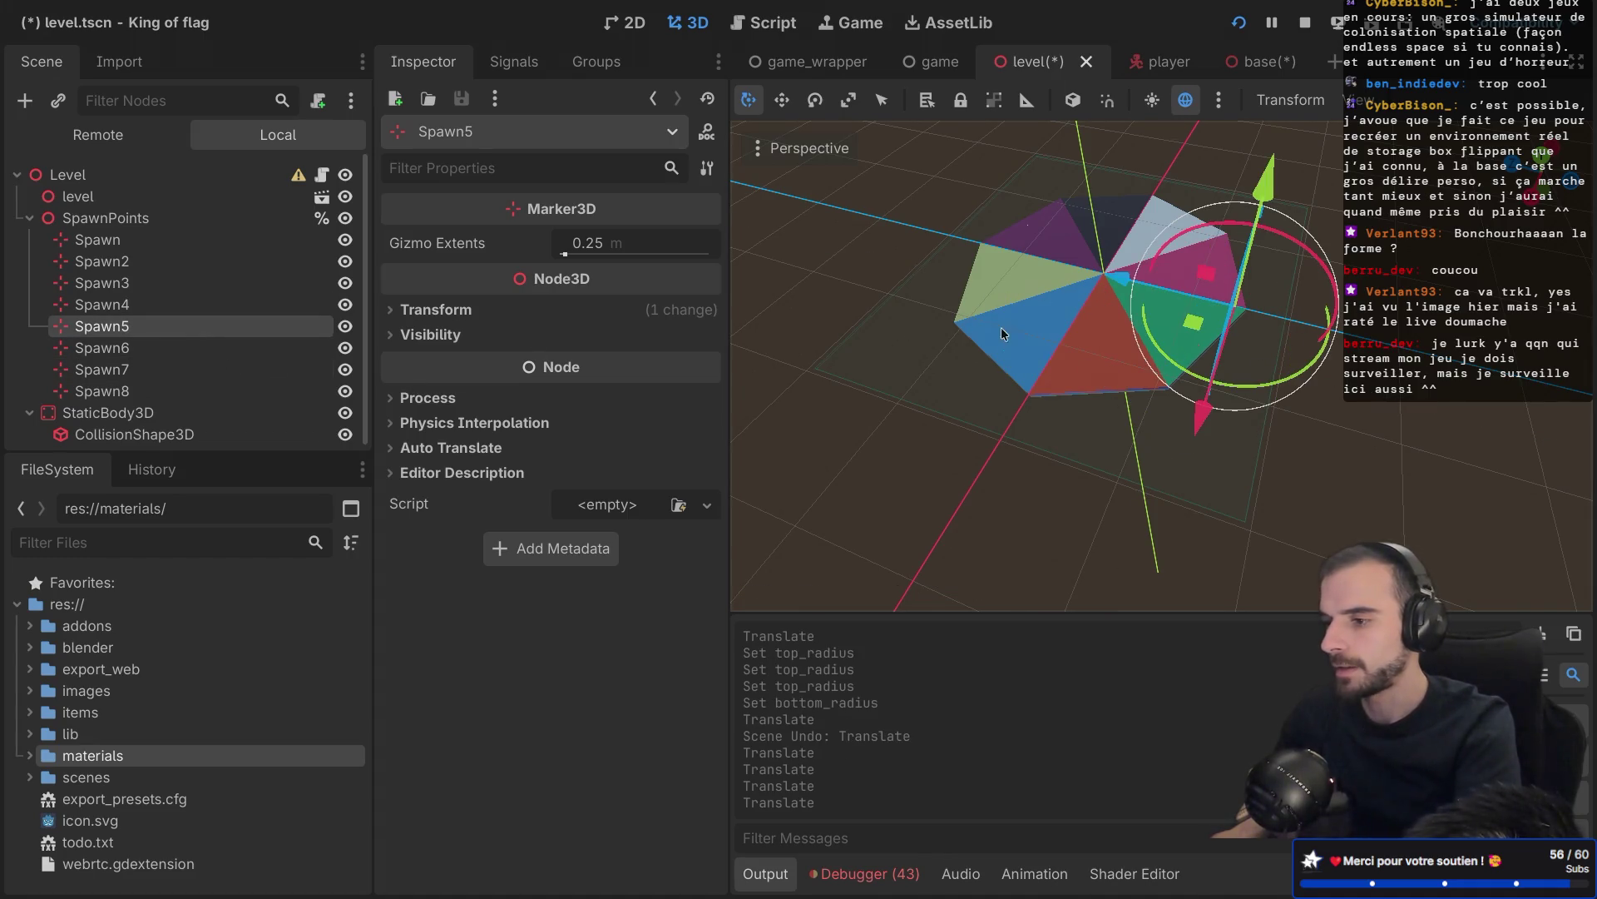
pyautogui.press('f')
pyautogui.moveTo(1118, 389); pyautogui.dragTo(1115, 338)
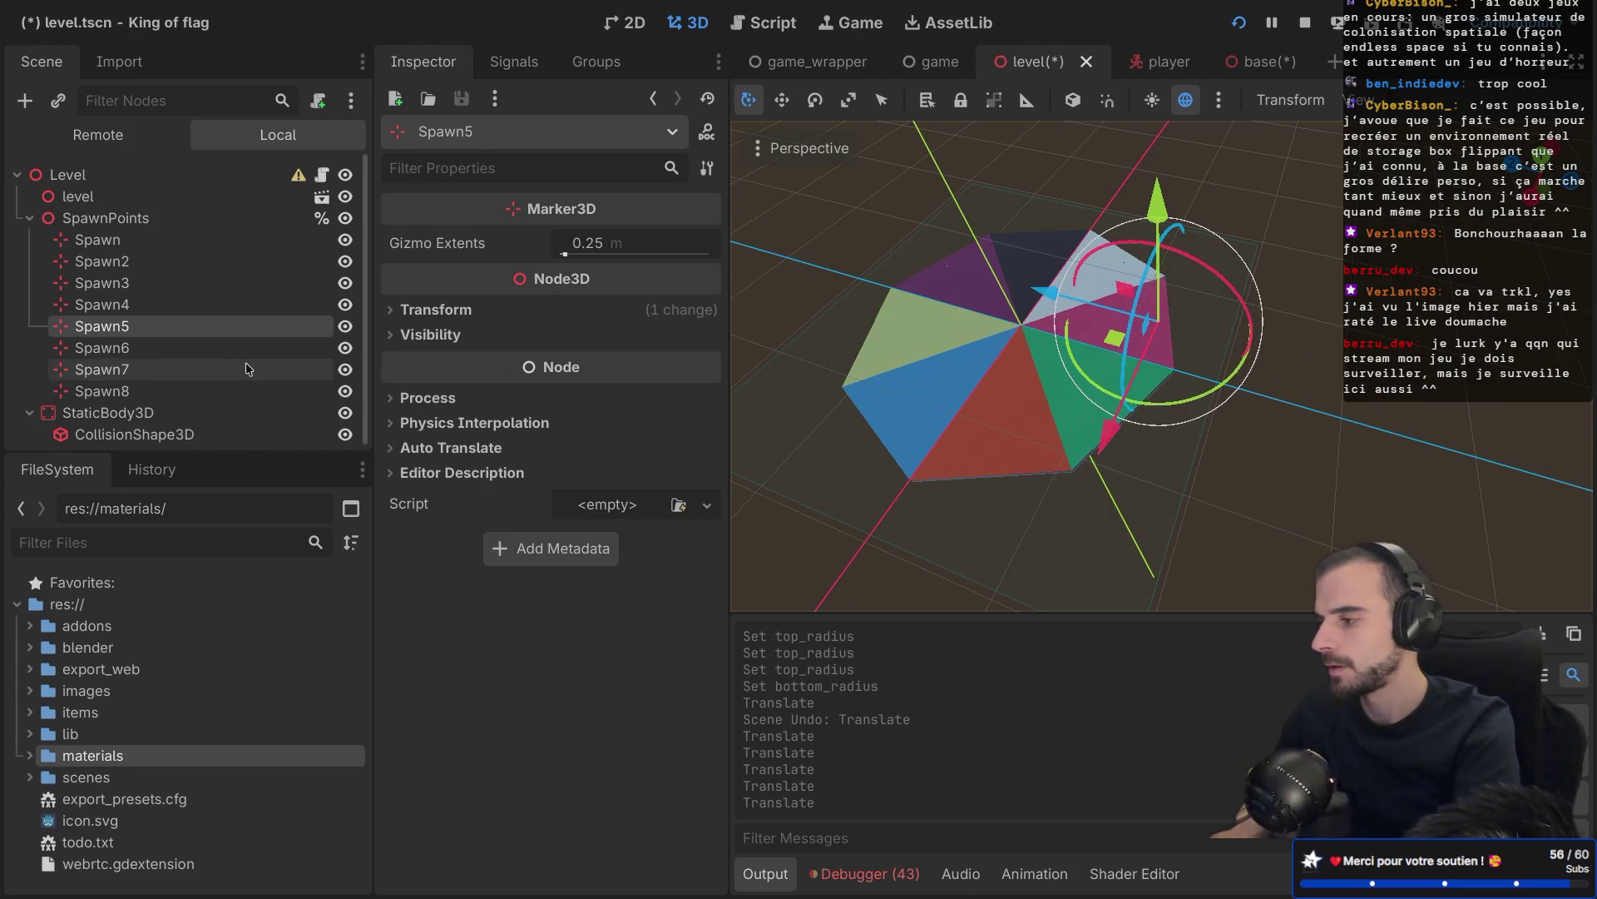
pyautogui.click(206, 349)
pyautogui.press('f')
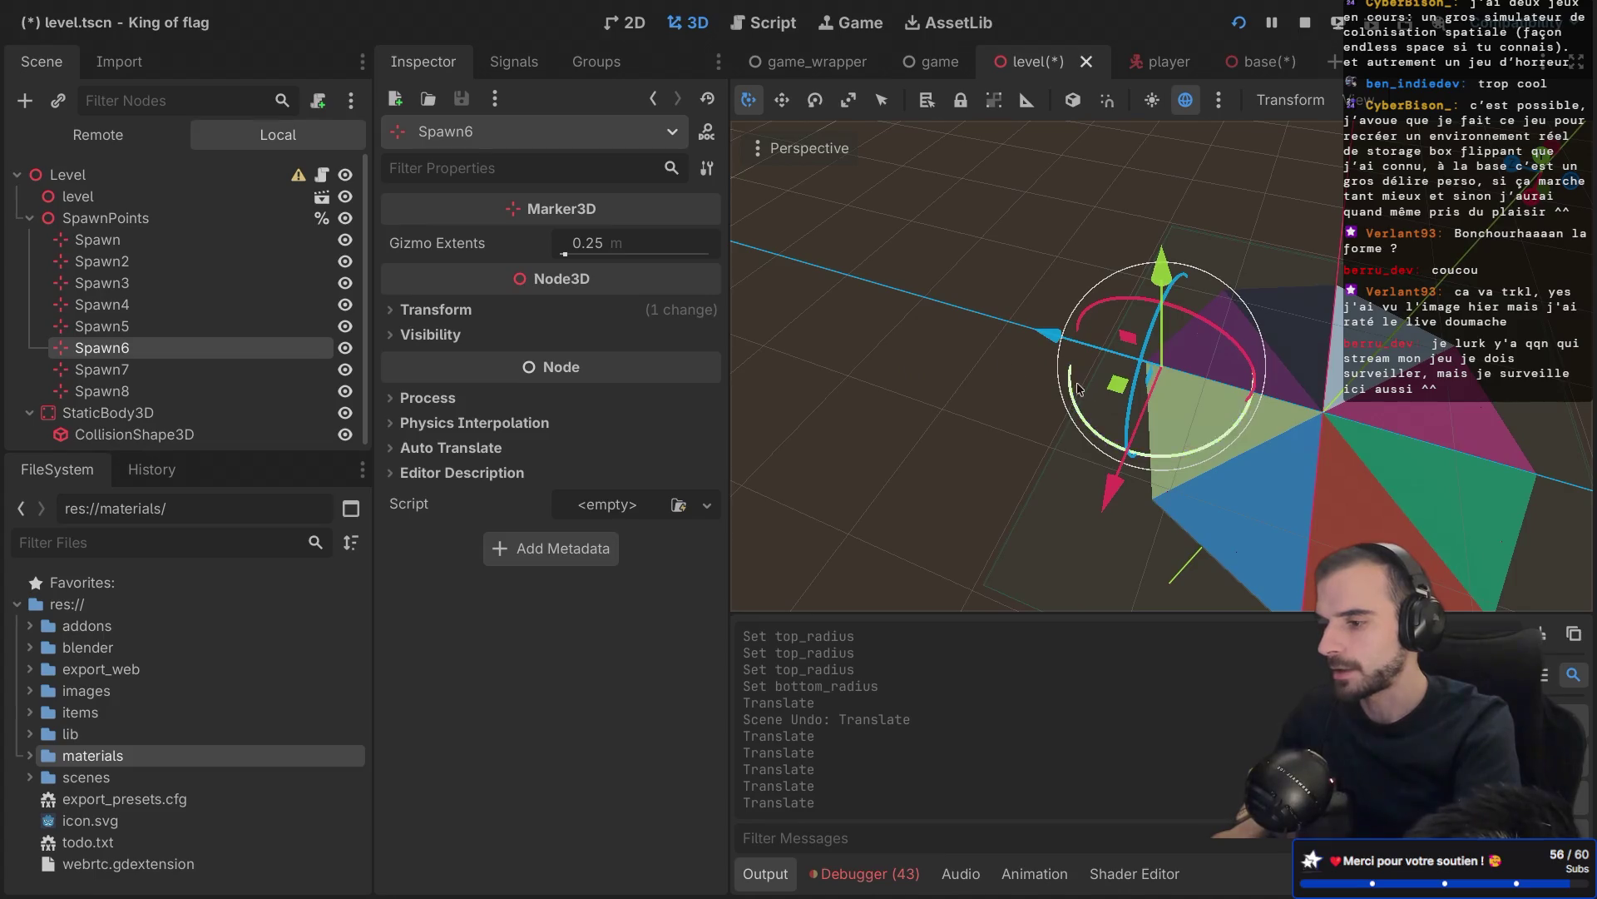
pyautogui.moveTo(1115, 385)
pyautogui.mouseDown()
pyautogui.moveTo(1114, 370)
pyautogui.moveTo(1109, 441)
pyautogui.mouseUp()
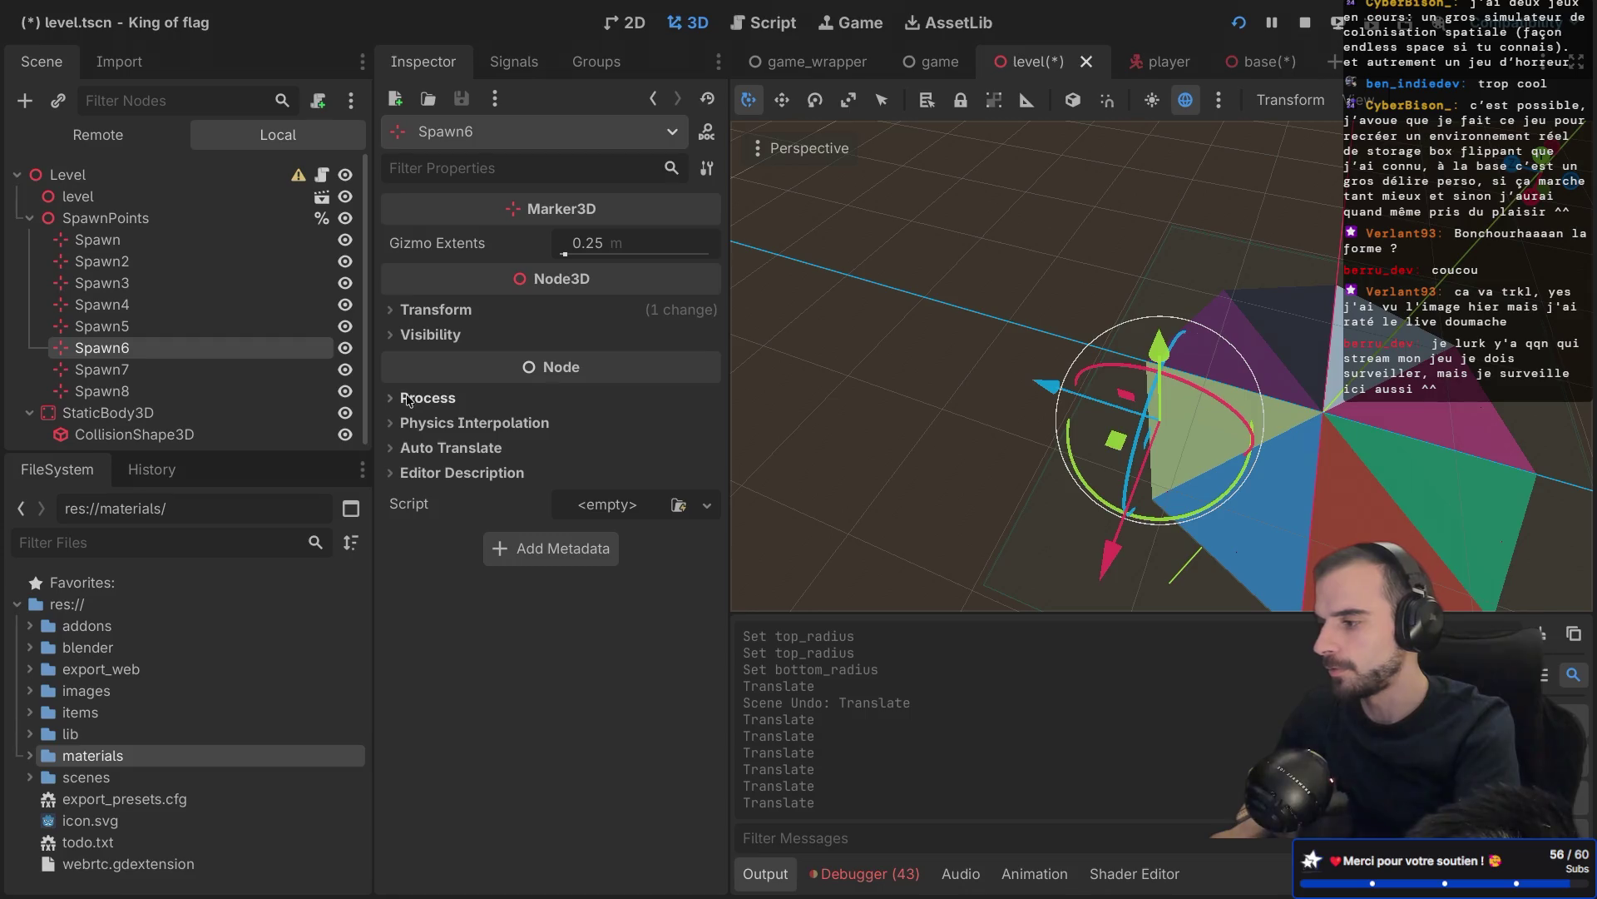
# Place Spawn7 on the blue sector and Spawn8 on the dark back sector, then recheck Spawn and Spawn2
pyautogui.click(196, 373)
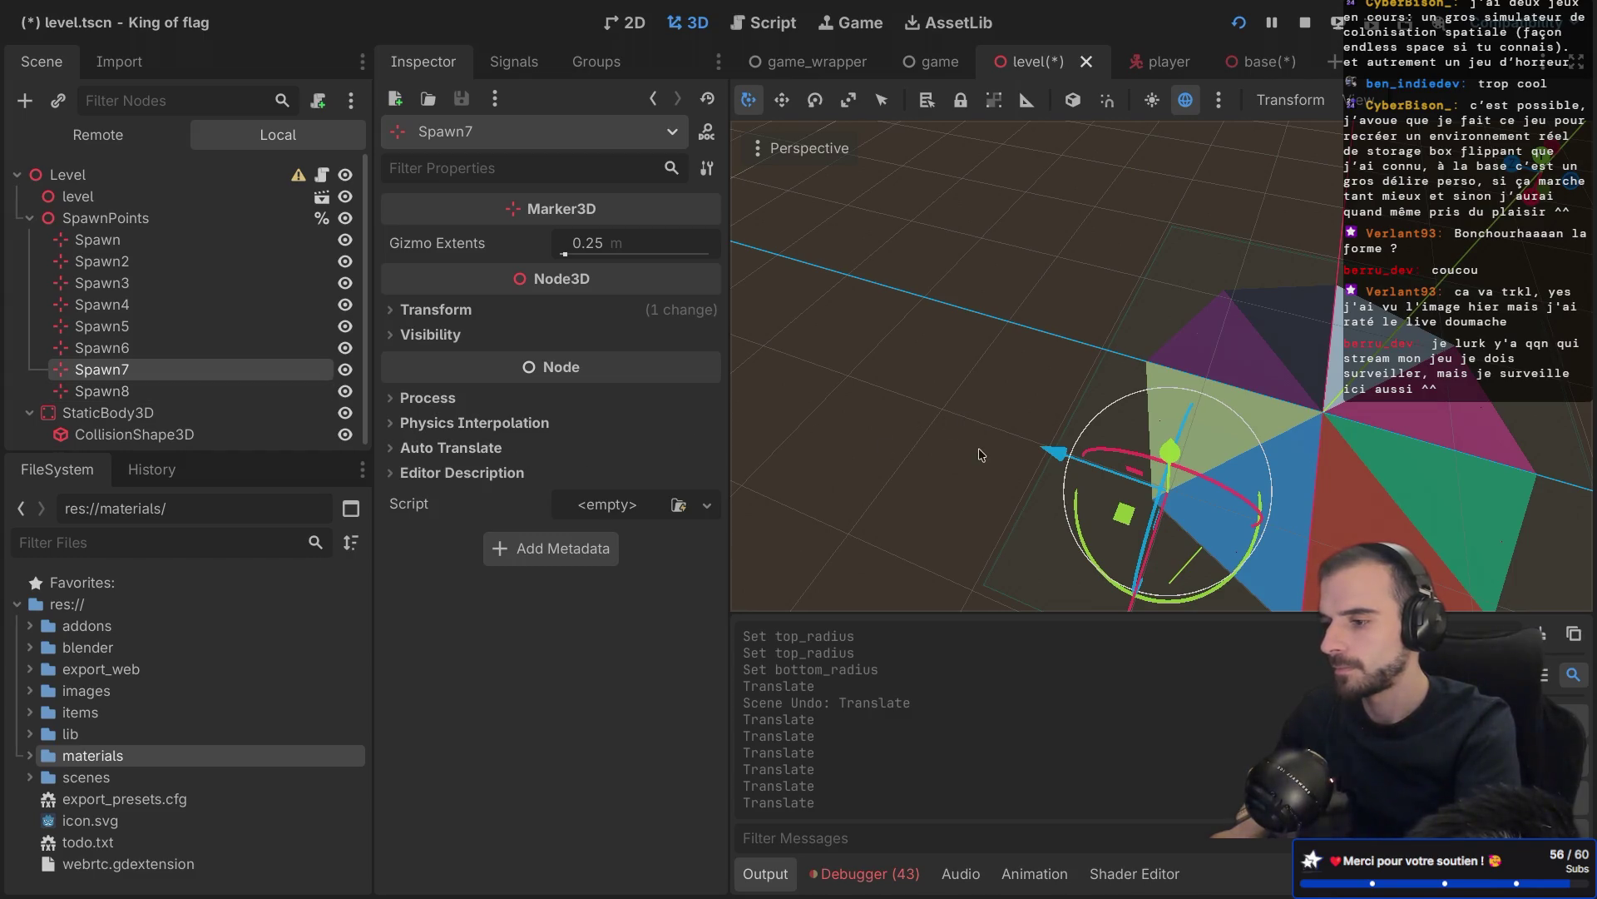
pyautogui.moveTo(1173, 489); pyautogui.dragTo(1381, 582)
pyautogui.press('f')
pyautogui.moveTo(1118, 389); pyautogui.dragTo(1118, 392)
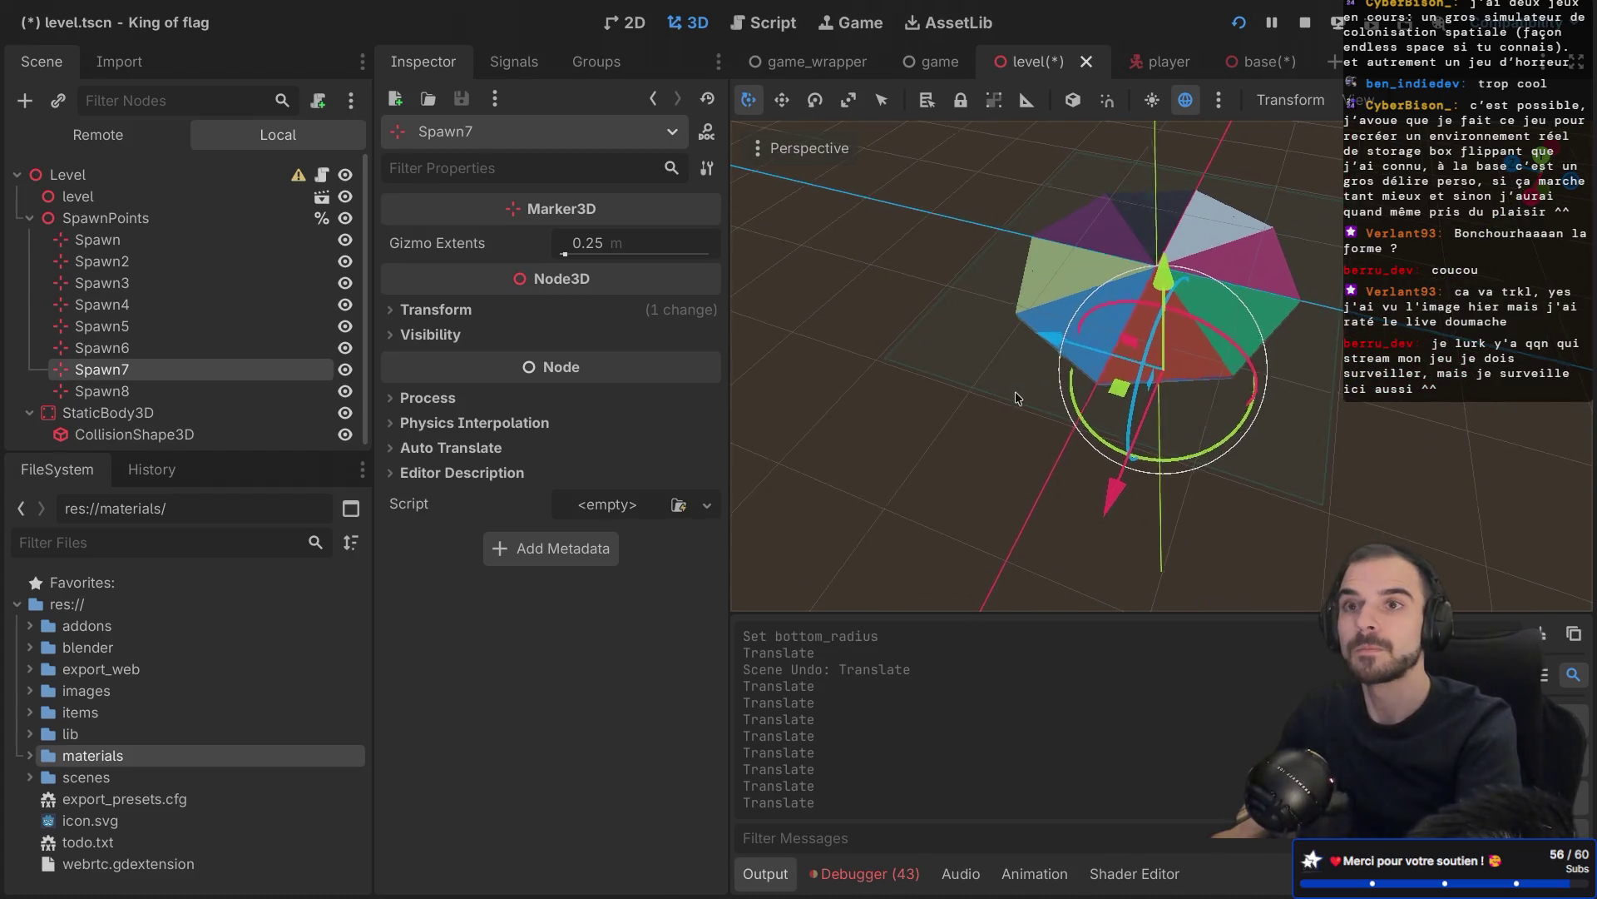
pyautogui.click(153, 390)
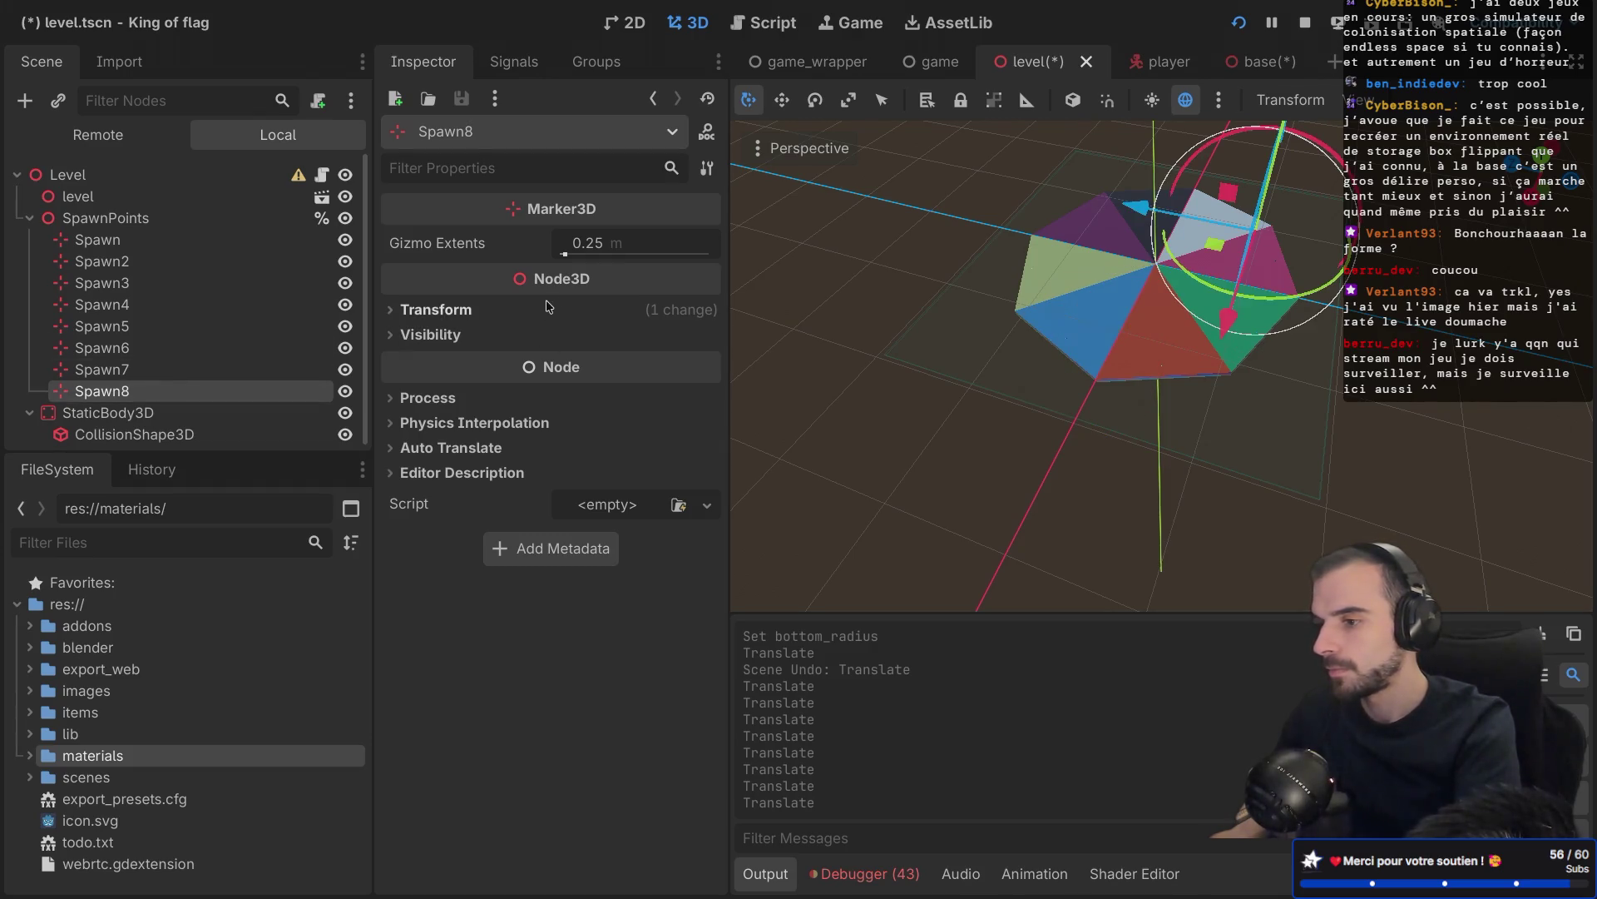
pyautogui.moveTo(1215, 248)
pyautogui.mouseDown()
pyautogui.moveTo(1107, 170)
pyautogui.moveTo(1108, 210)
pyautogui.mouseUp()
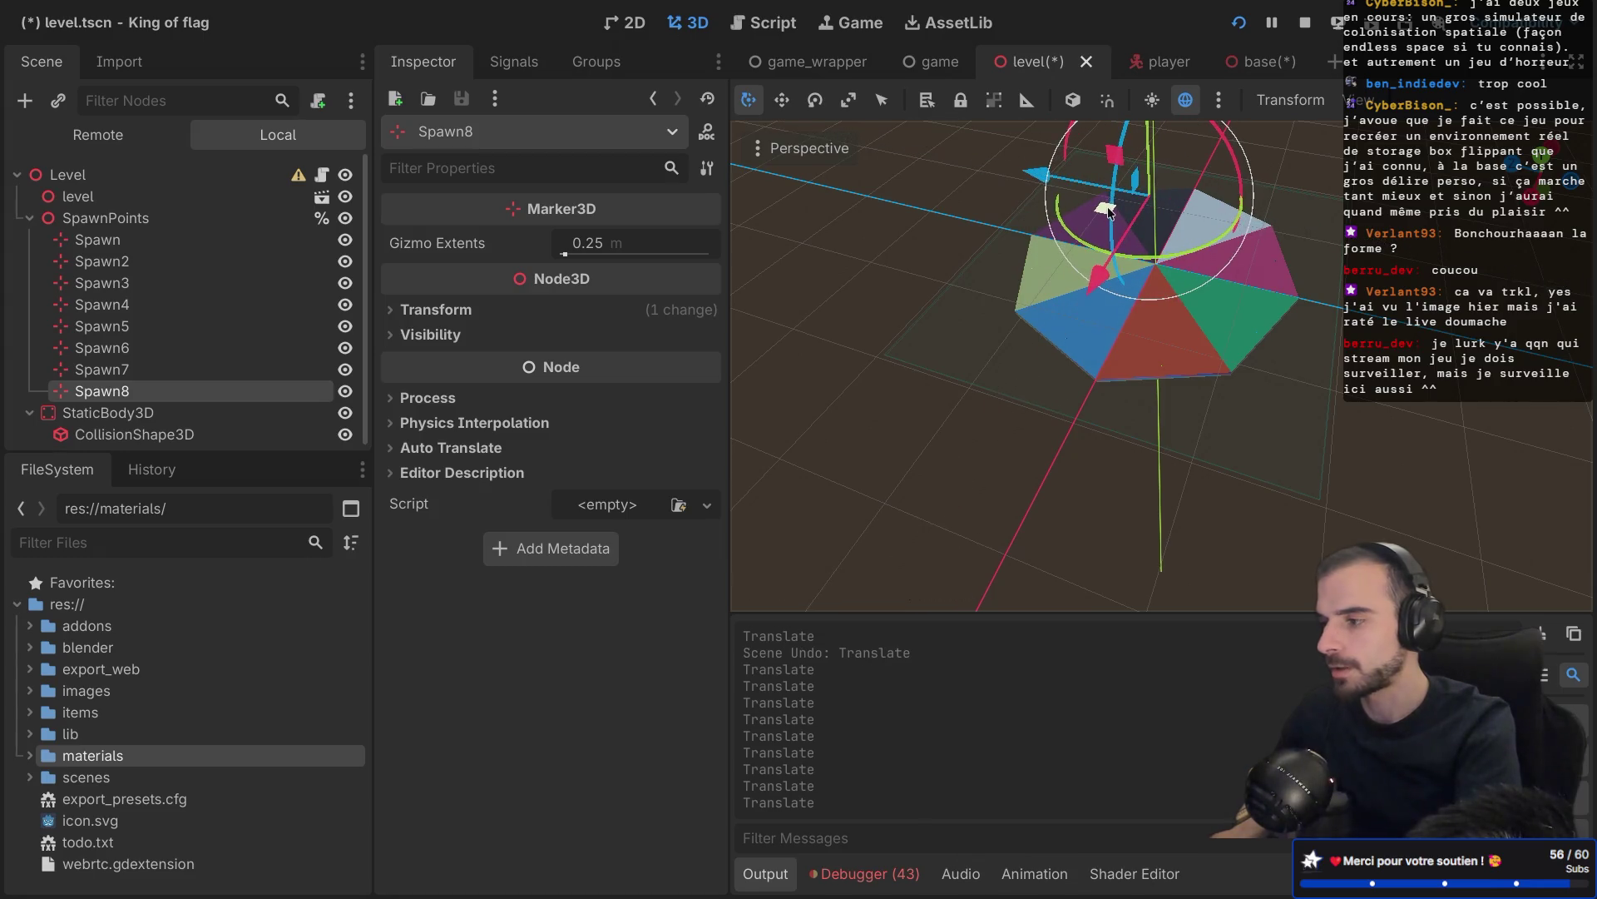
pyautogui.click(191, 243)
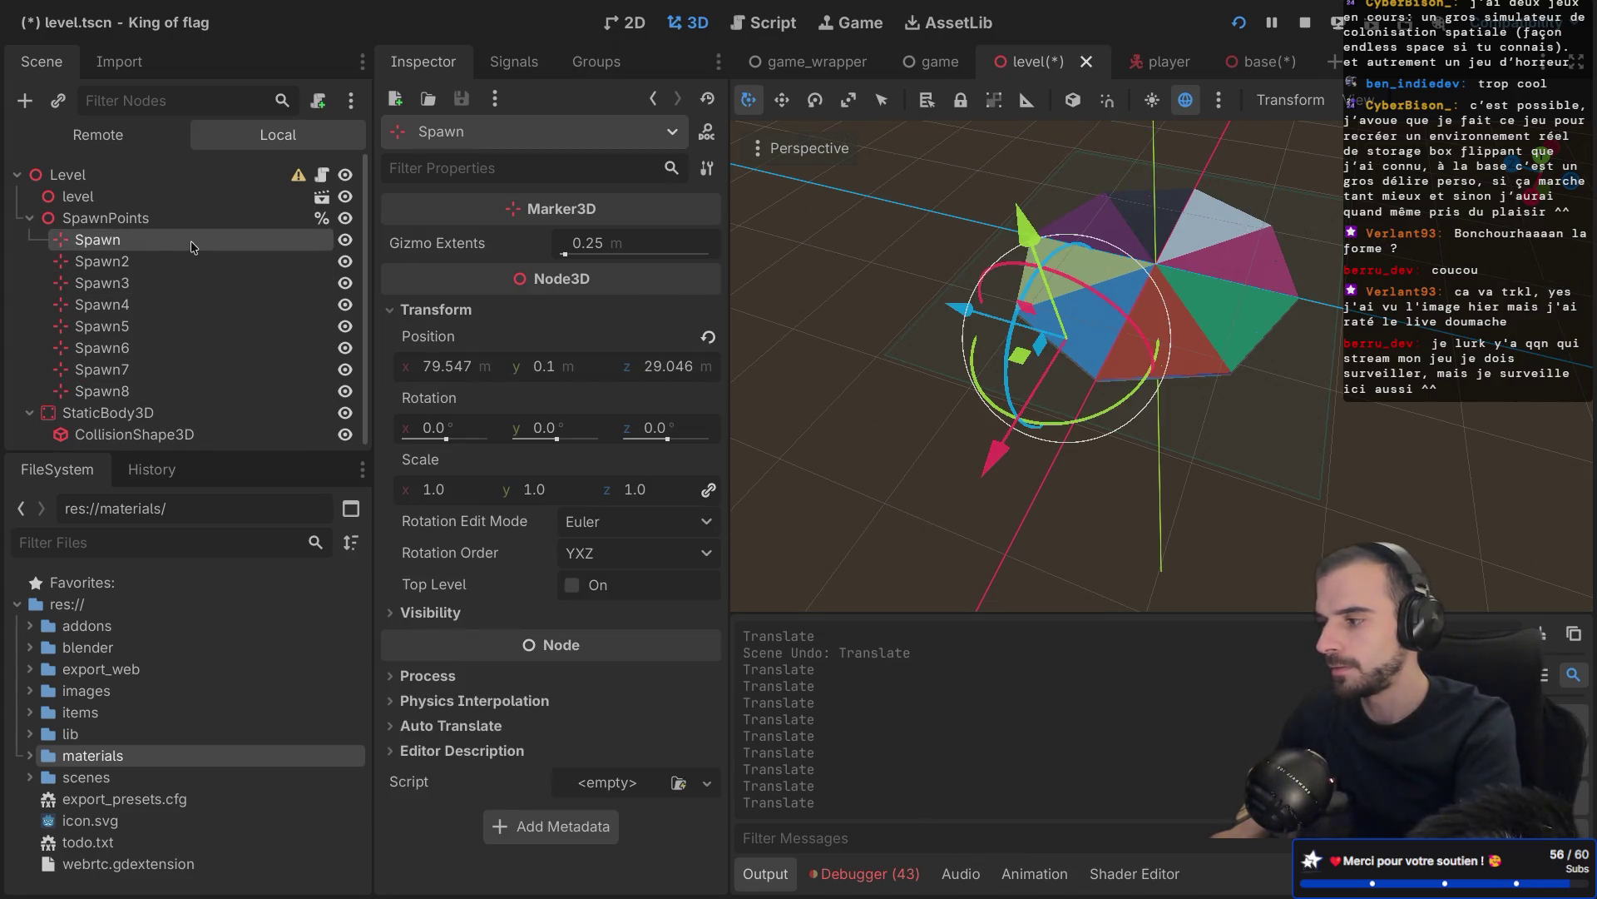
pyautogui.click(172, 260)
# Verify the placements of Spawn2 through Spawn5 on the disc
pyautogui.click(168, 234)
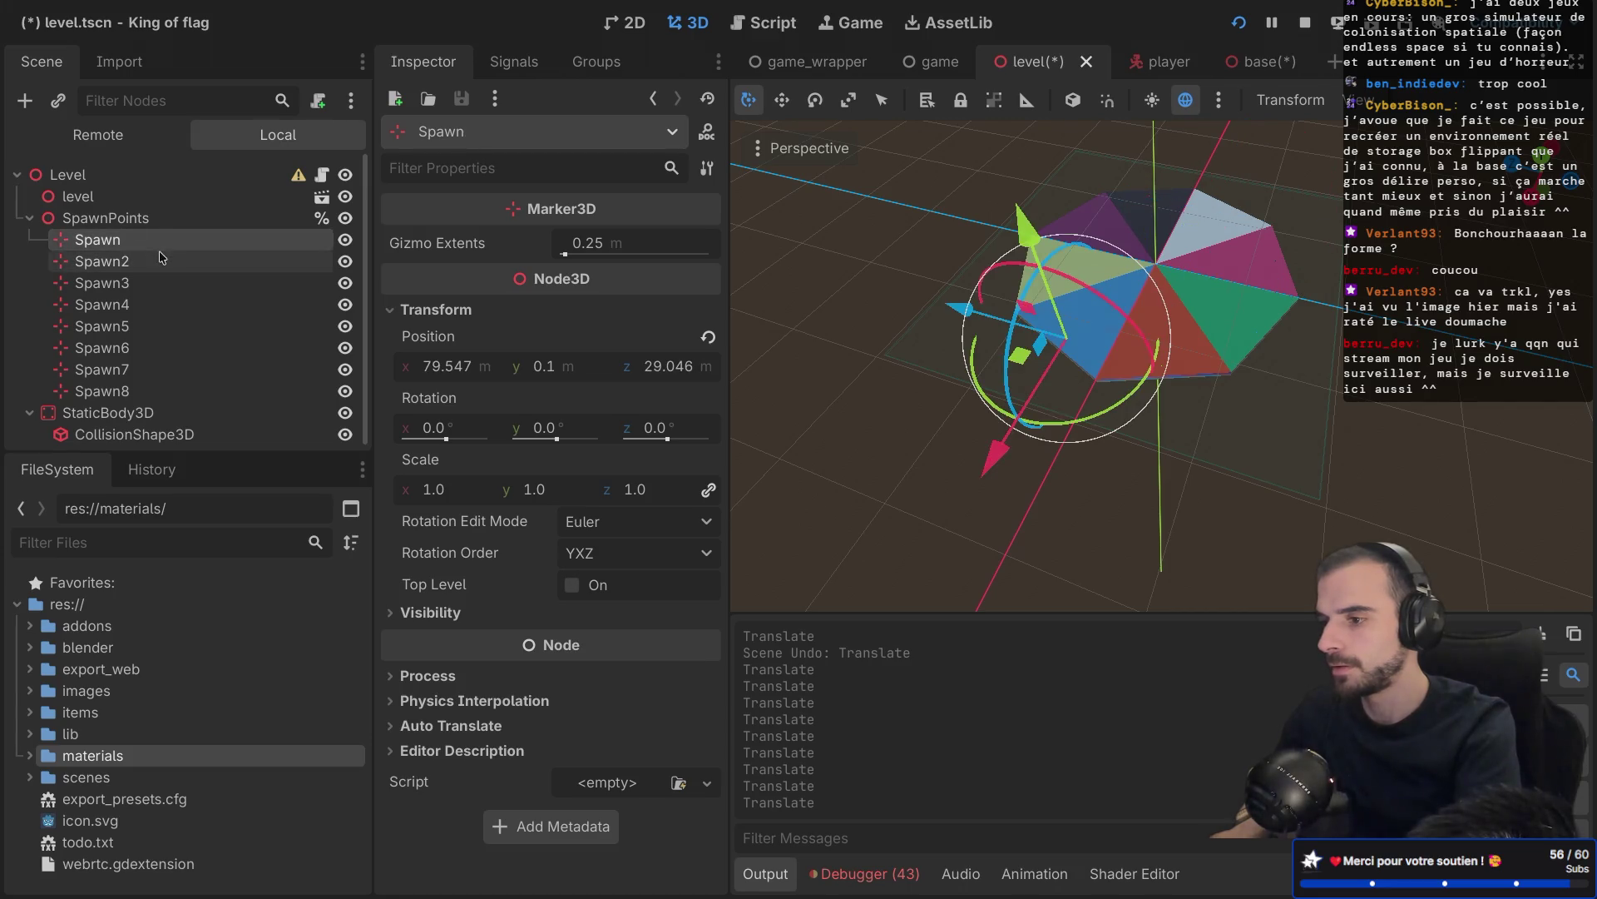
pyautogui.click(162, 258)
pyautogui.click(149, 282)
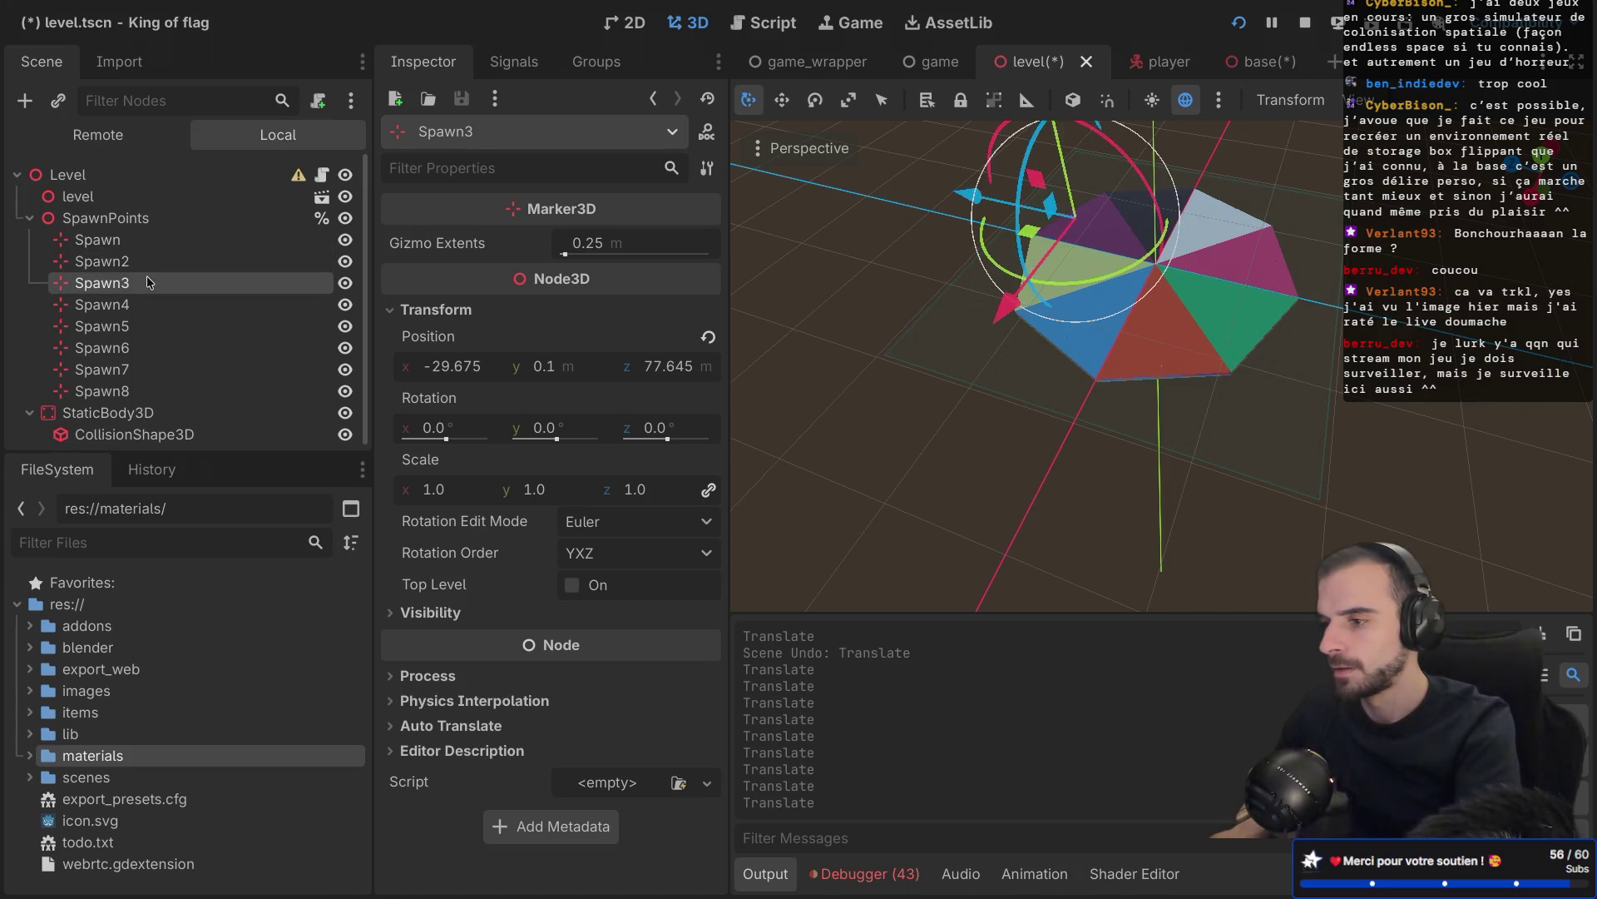
pyautogui.click(137, 303)
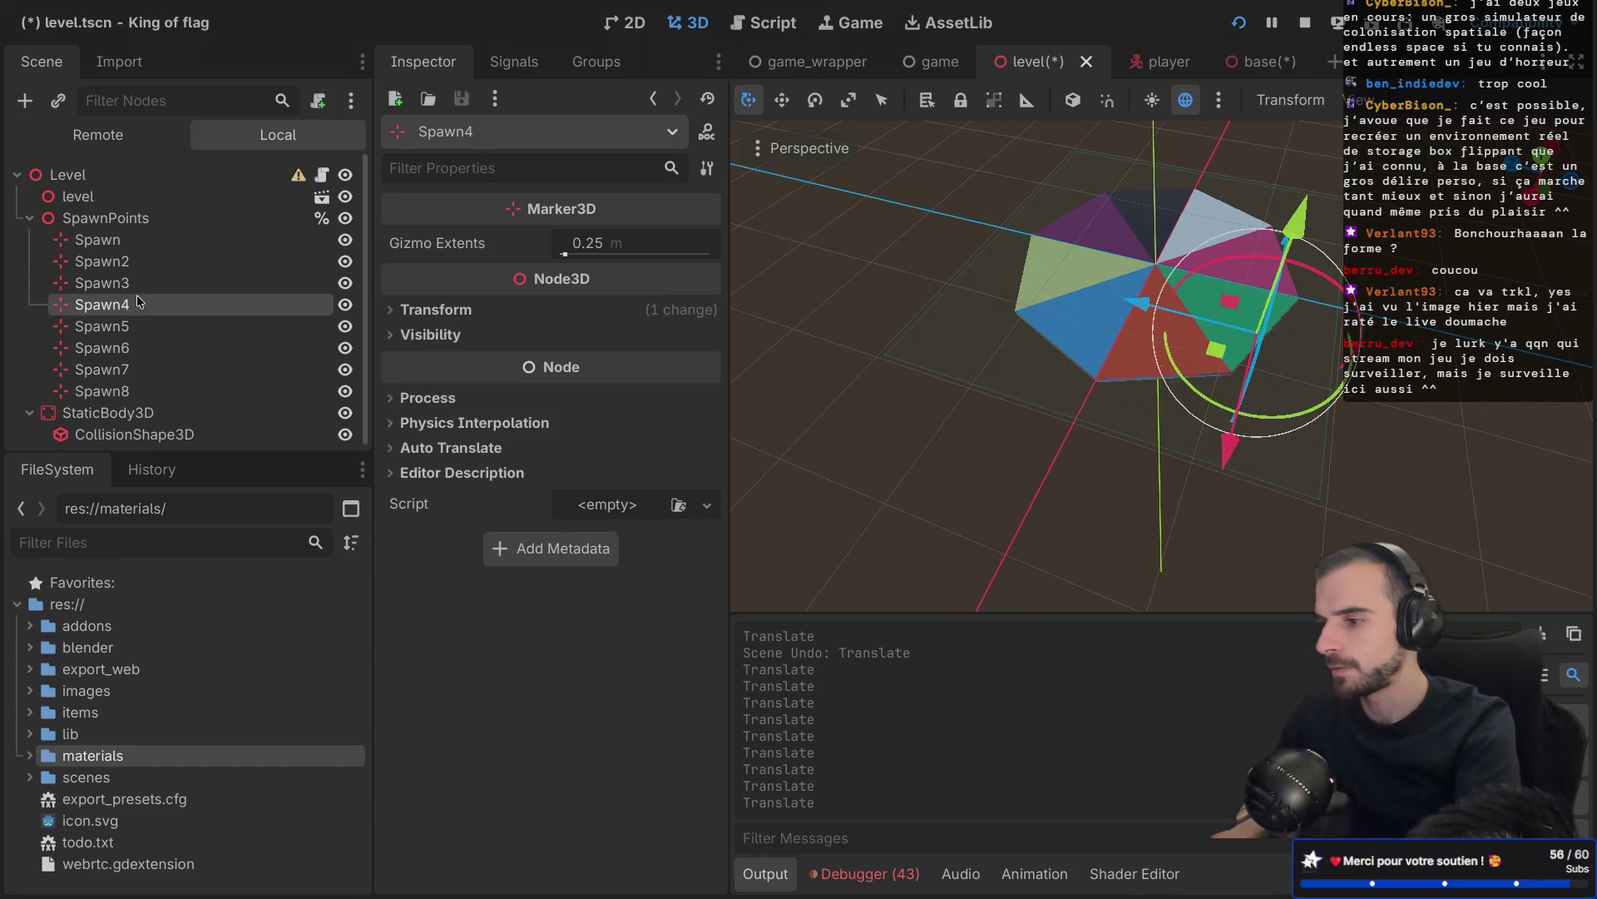
pyautogui.click(140, 285)
pyautogui.click(137, 304)
pyautogui.click(133, 326)
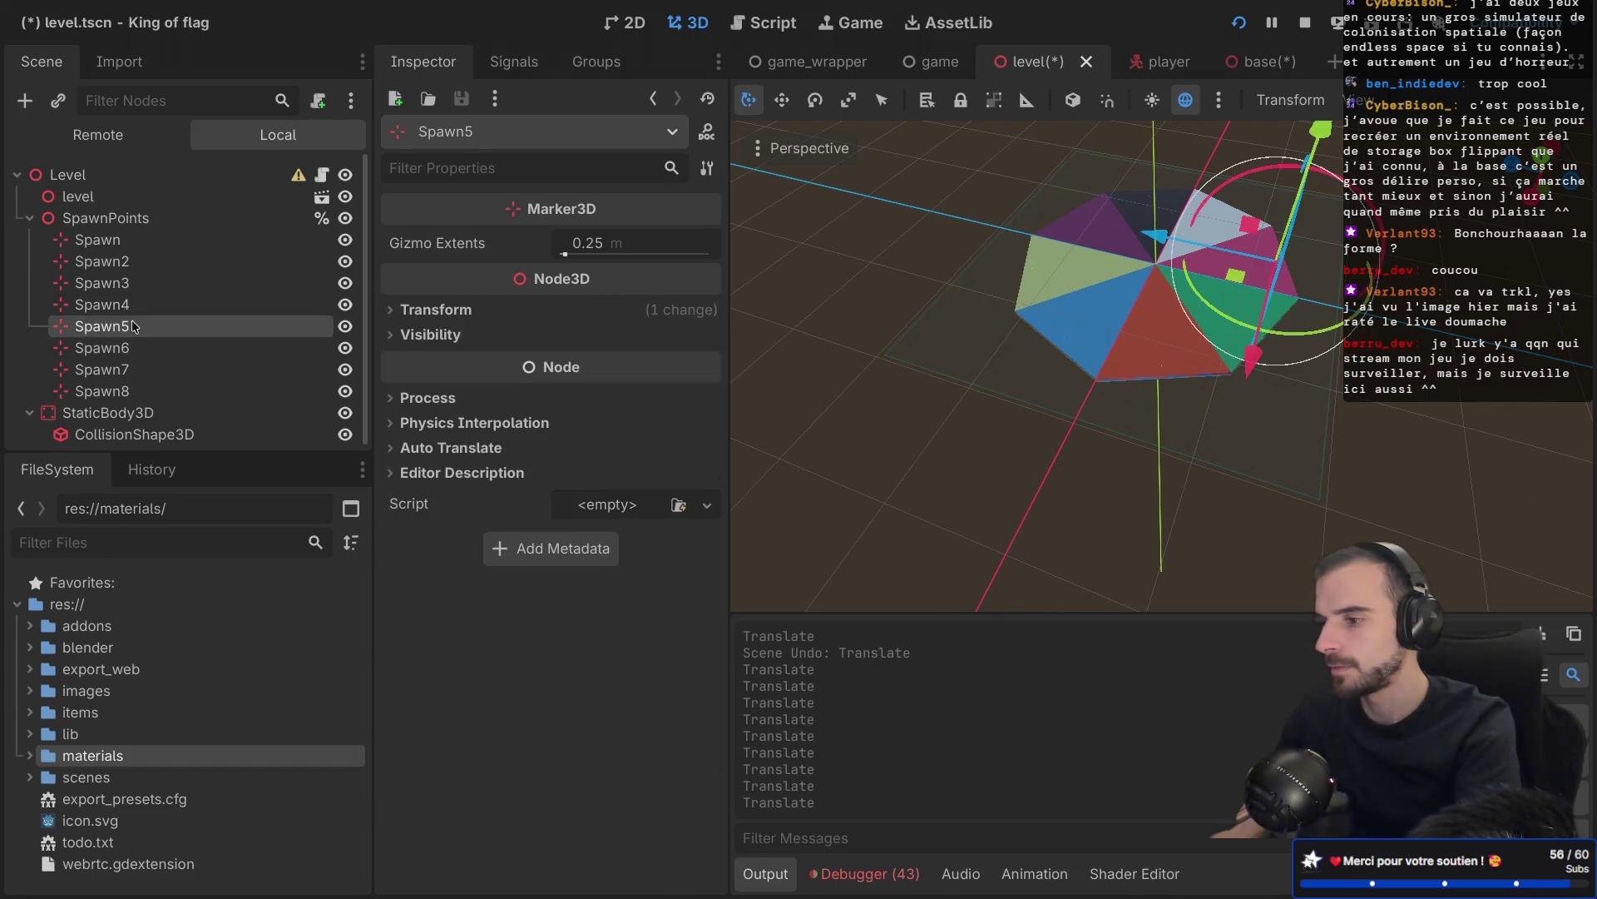
# Verify Spawn6 through Spawn8, then save level.tscn
pyautogui.click(134, 348)
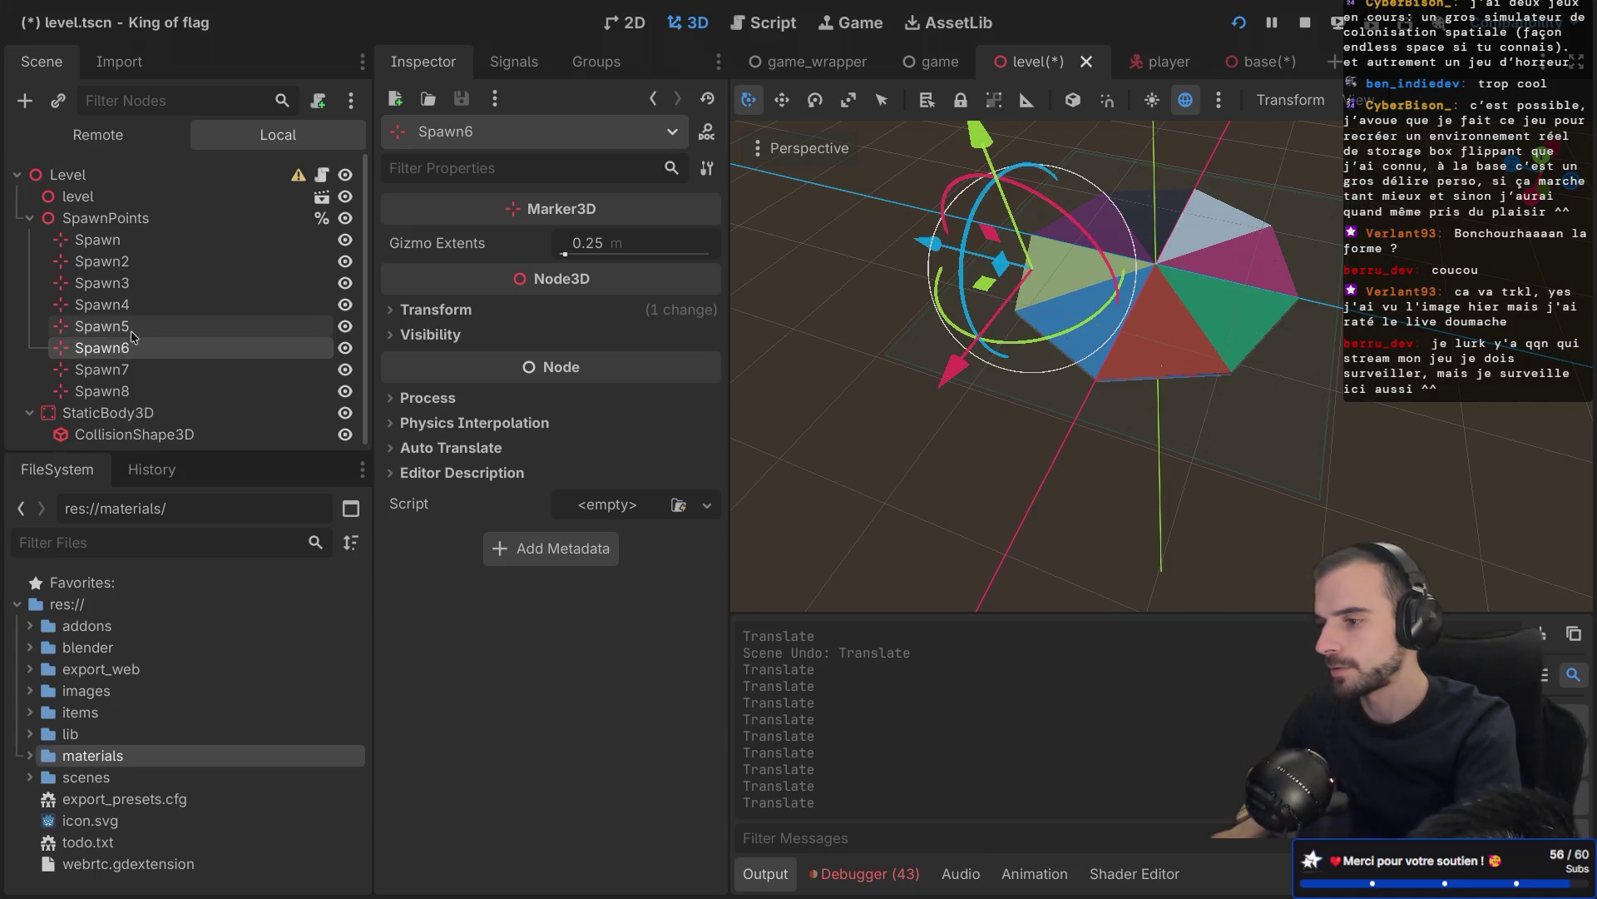
pyautogui.click(133, 328)
pyautogui.click(129, 369)
pyautogui.click(133, 391)
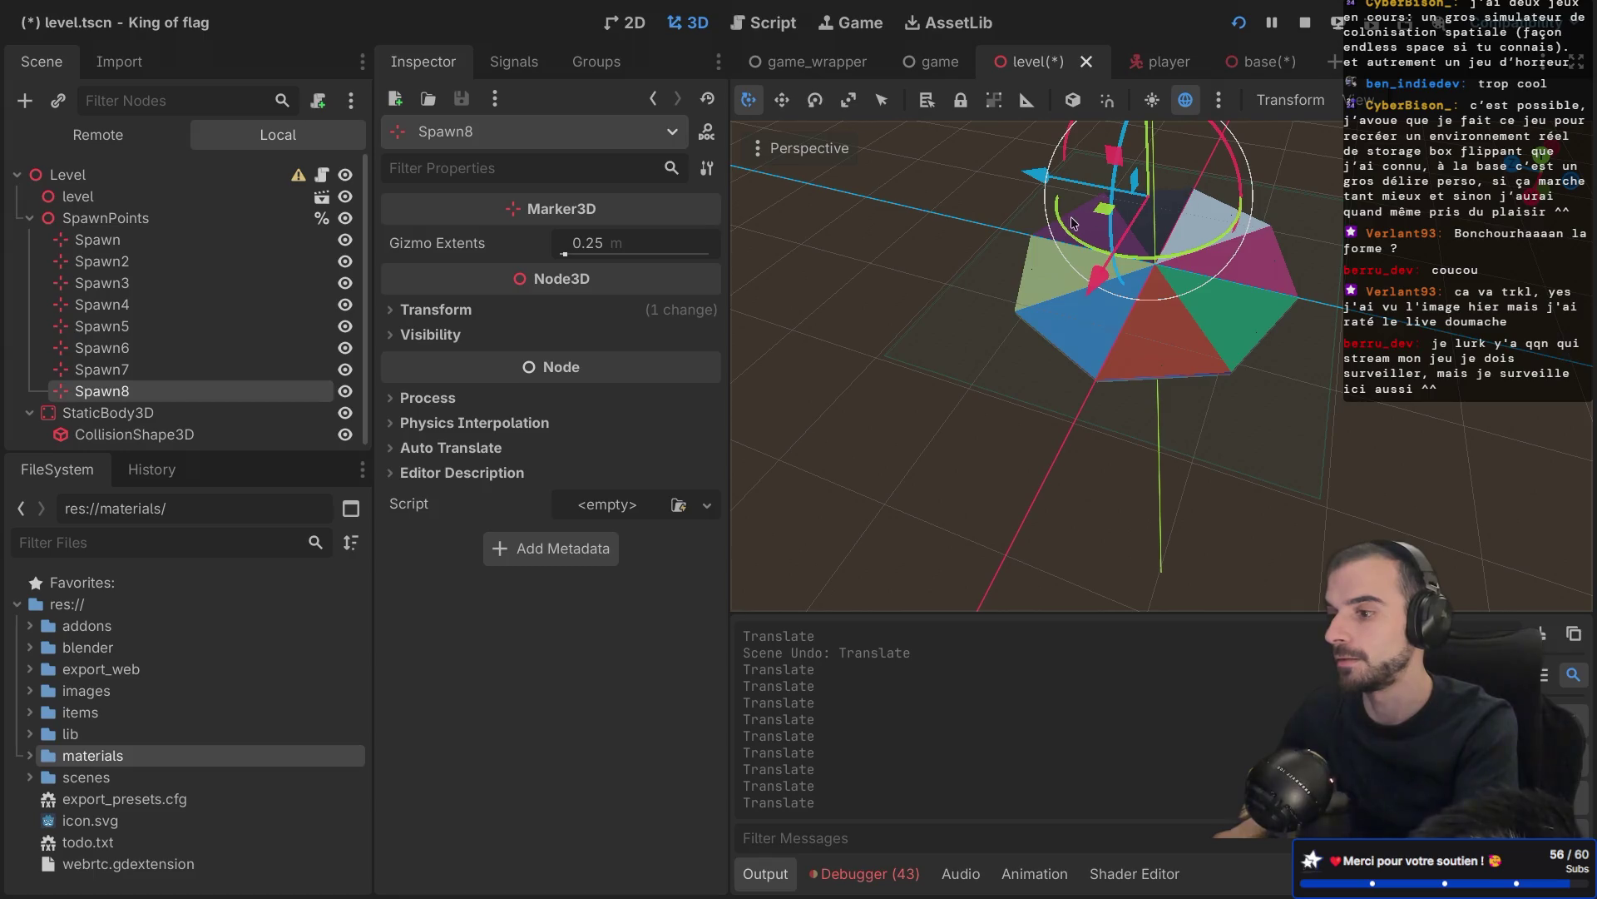
pyautogui.press('KP_4')
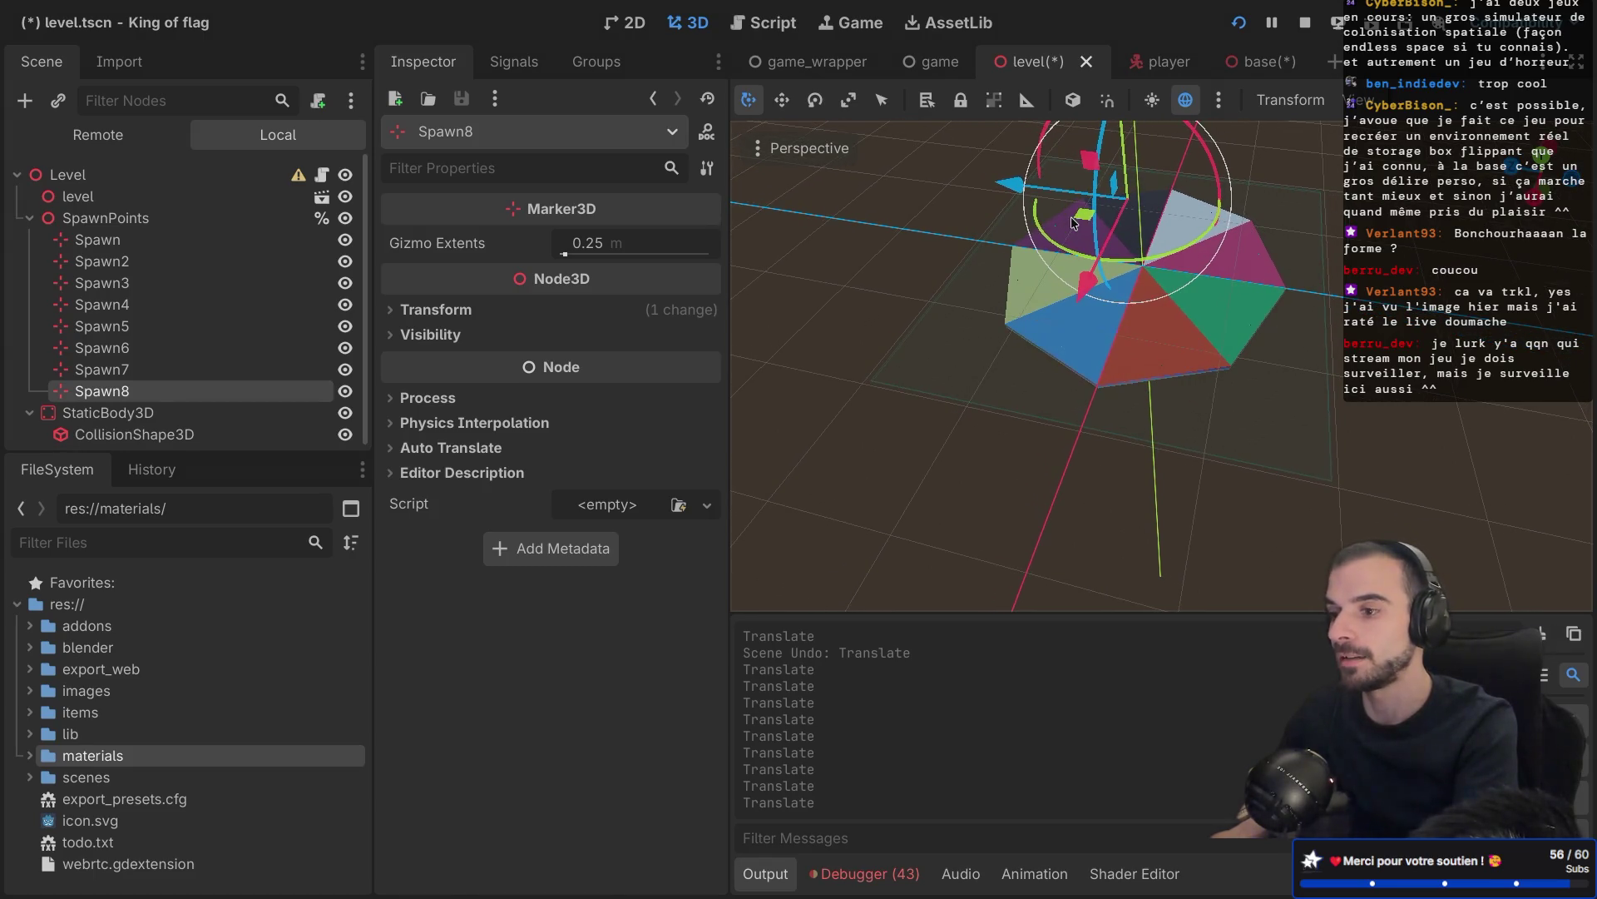
pyautogui.hotkey('ctrl', 's')
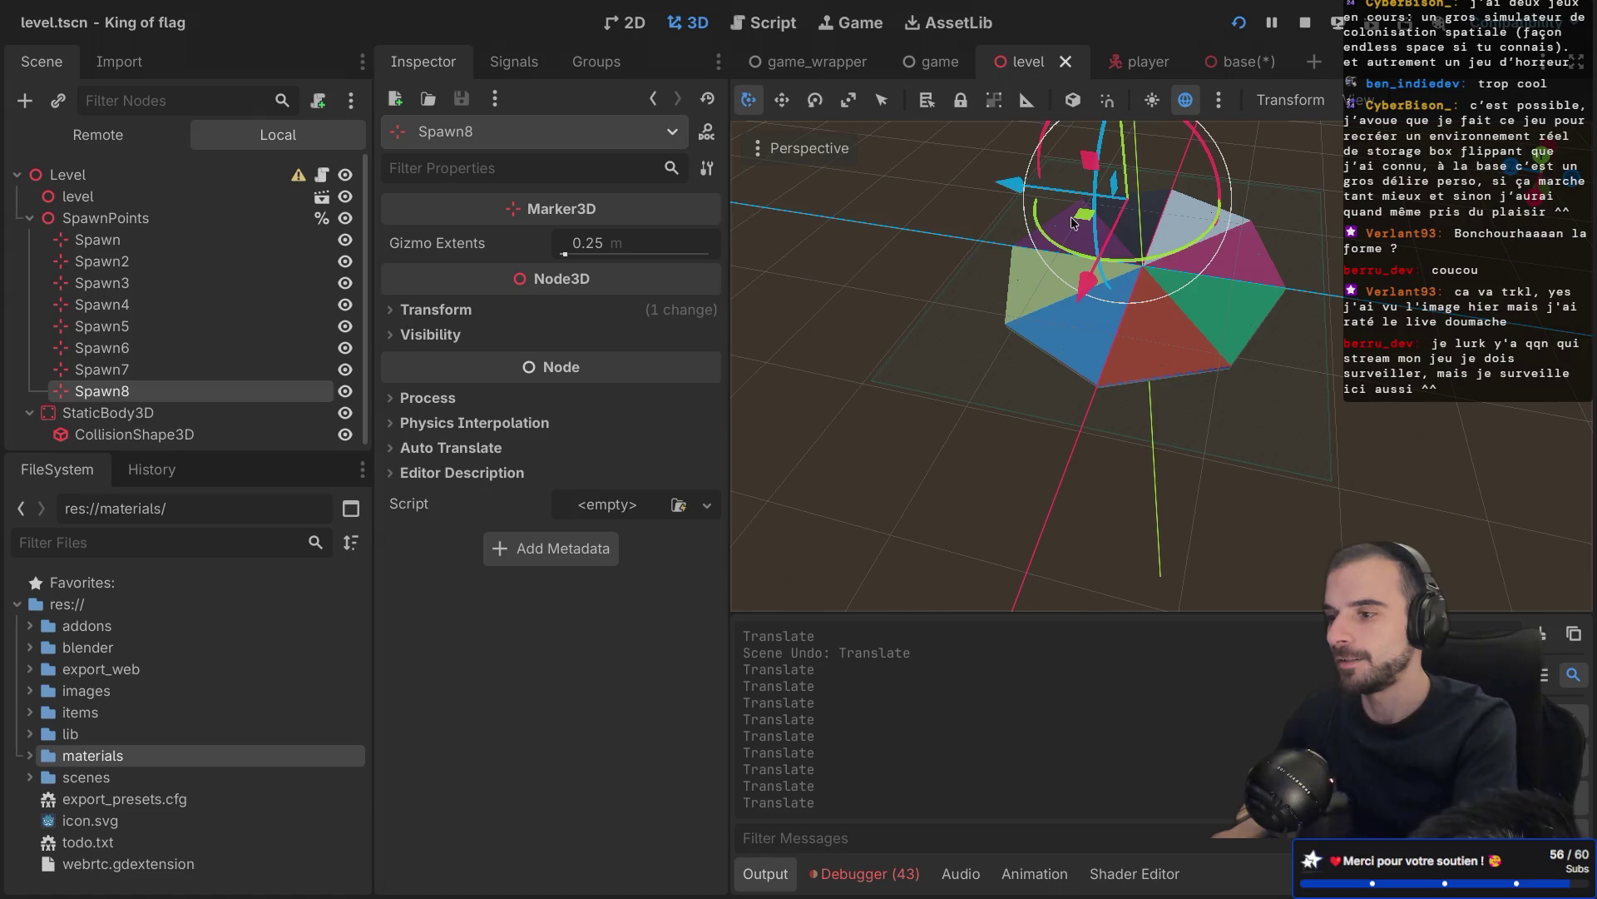
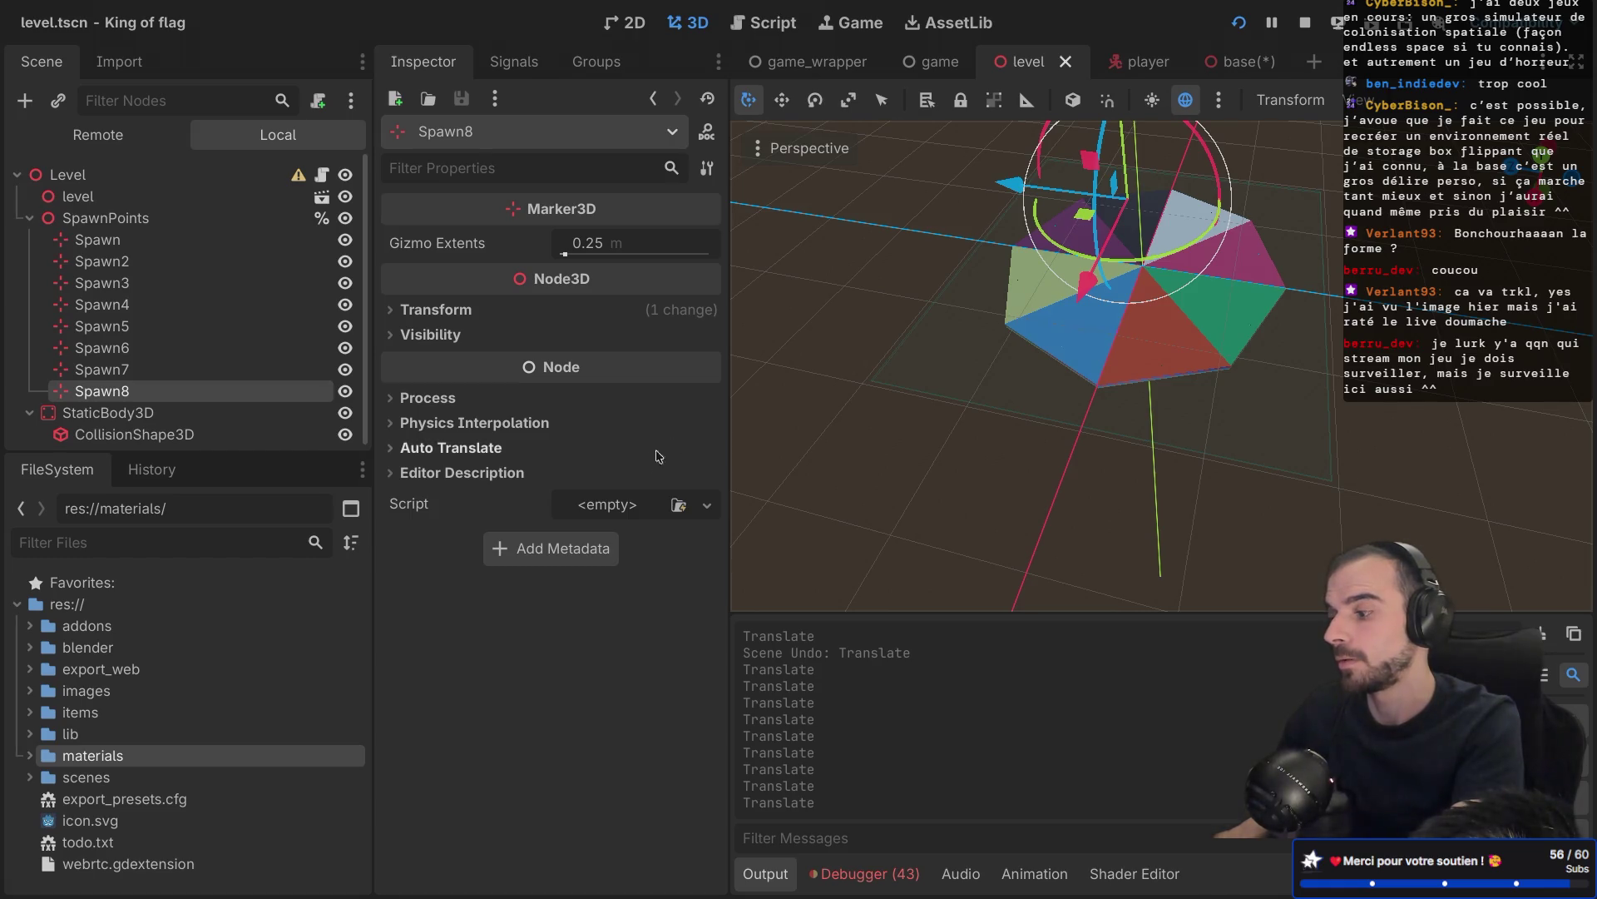
# Rename the first spawn point node from Spawn to Spawn1
pyautogui.click(139, 243)
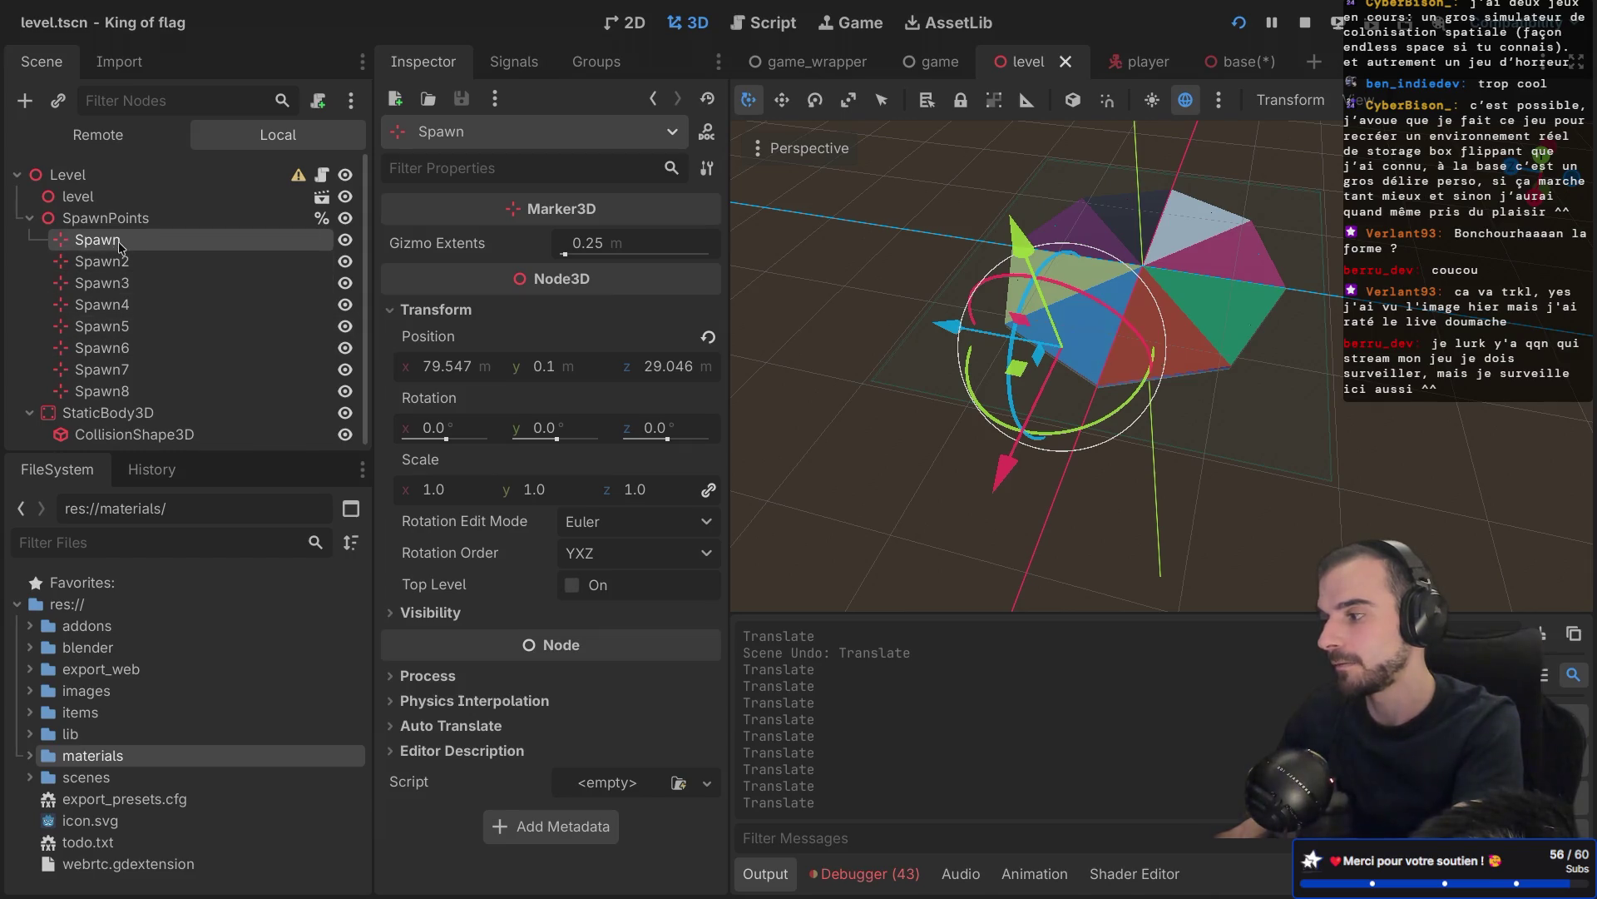
pyautogui.click(125, 238)
pyautogui.press('Return')
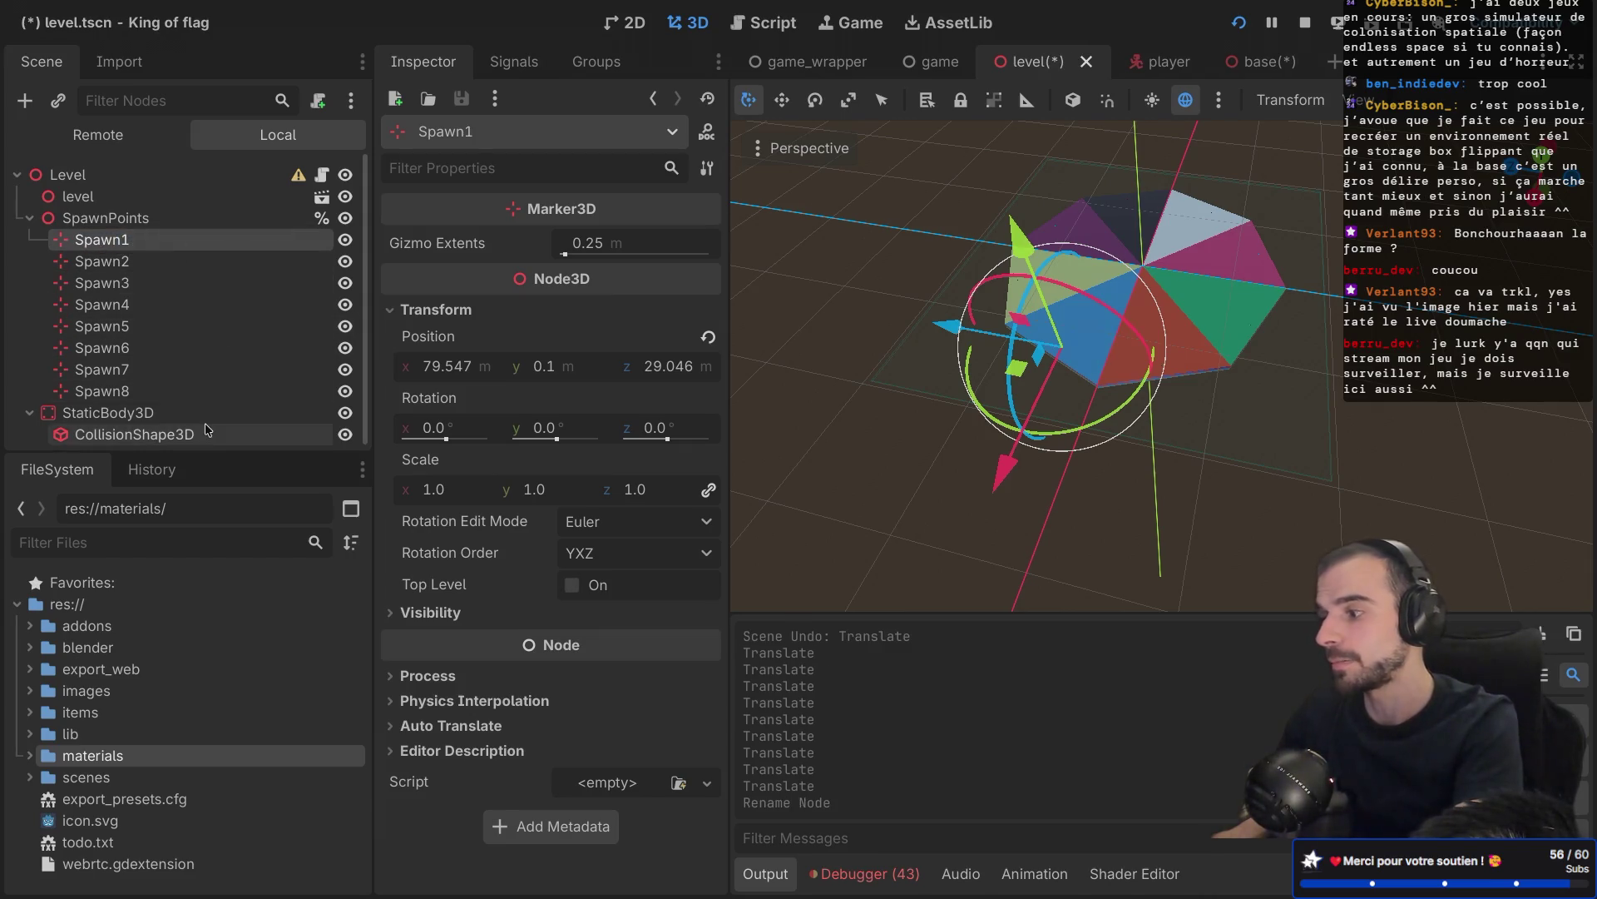
# Select team_1.tres in the materials folder and bring up its Albedo Color picker
pyautogui.doubleClick(191, 753)
pyautogui.click(114, 776)
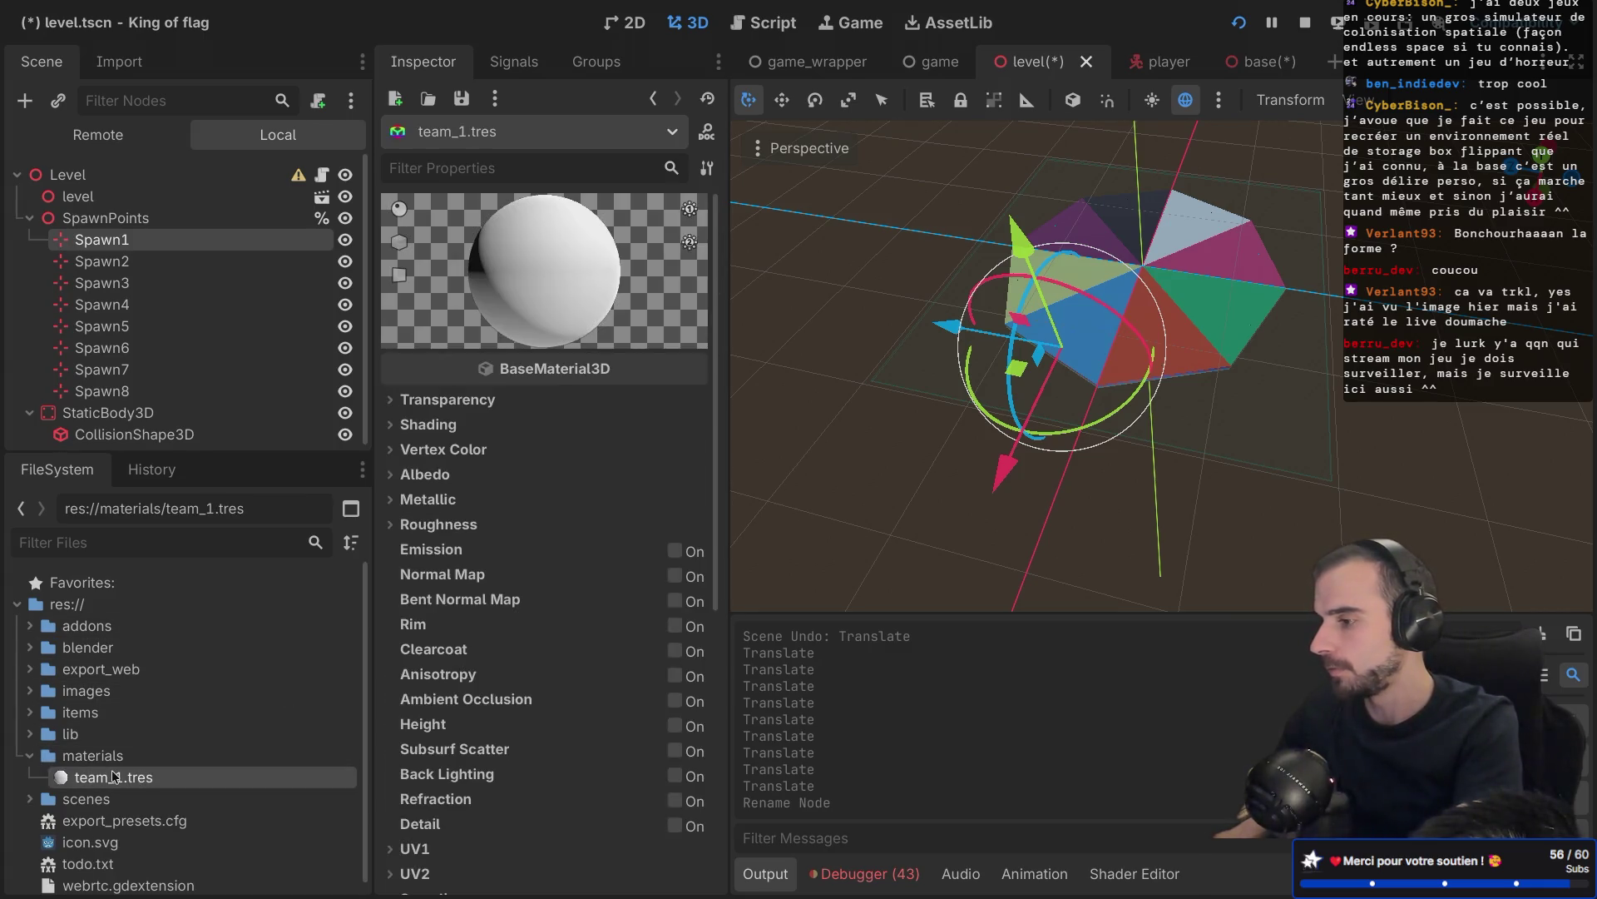
pyautogui.click(406, 475)
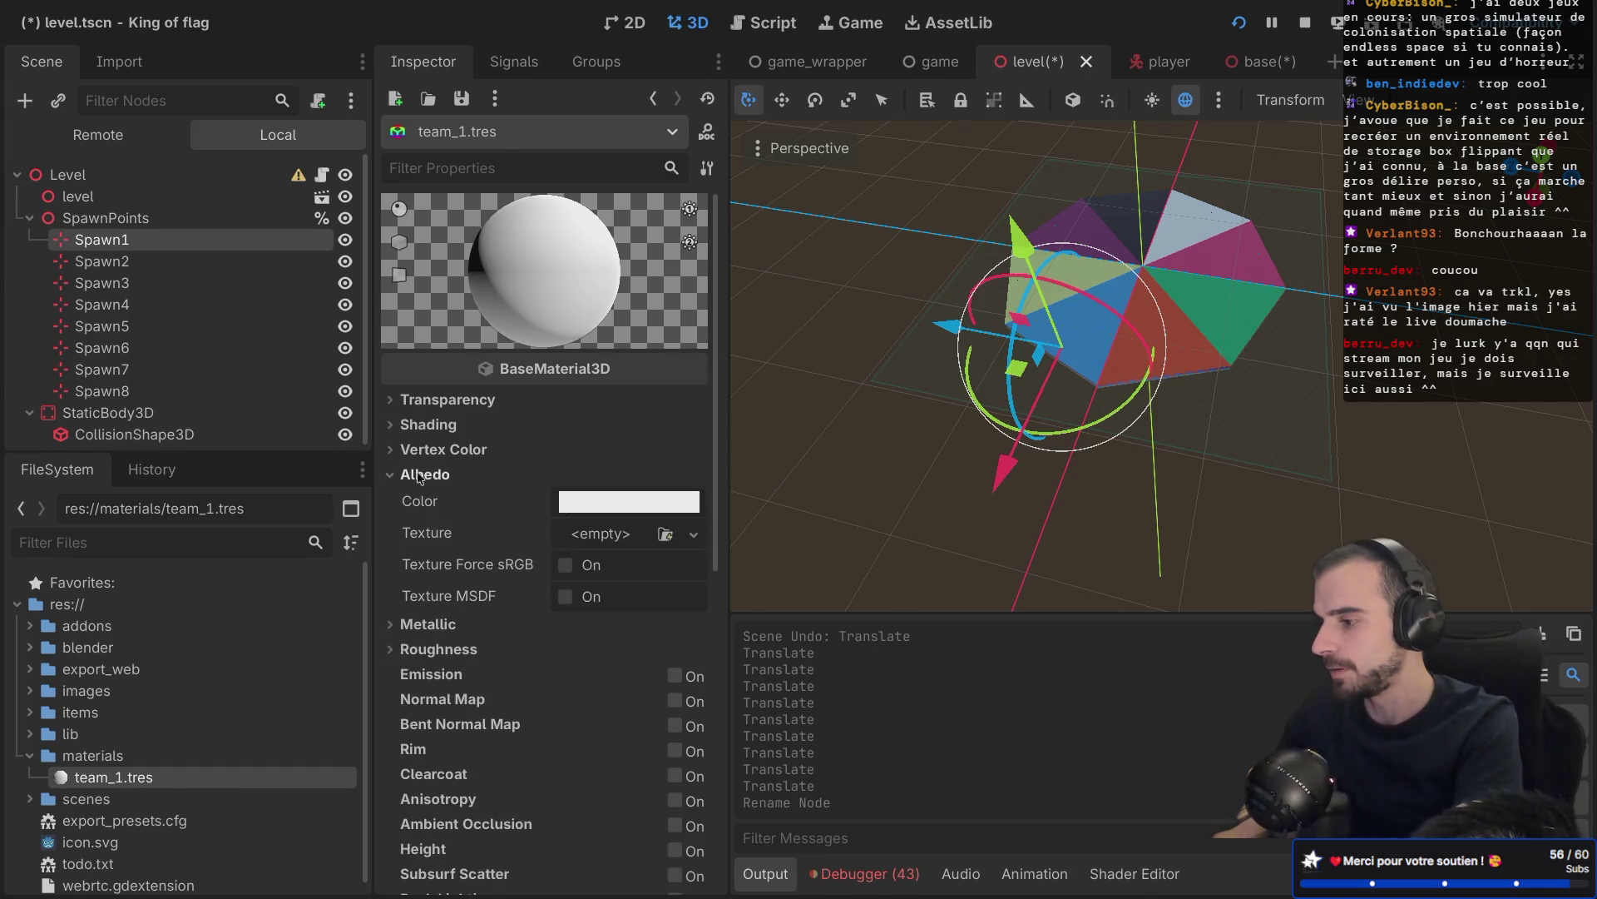
pyautogui.click(632, 507)
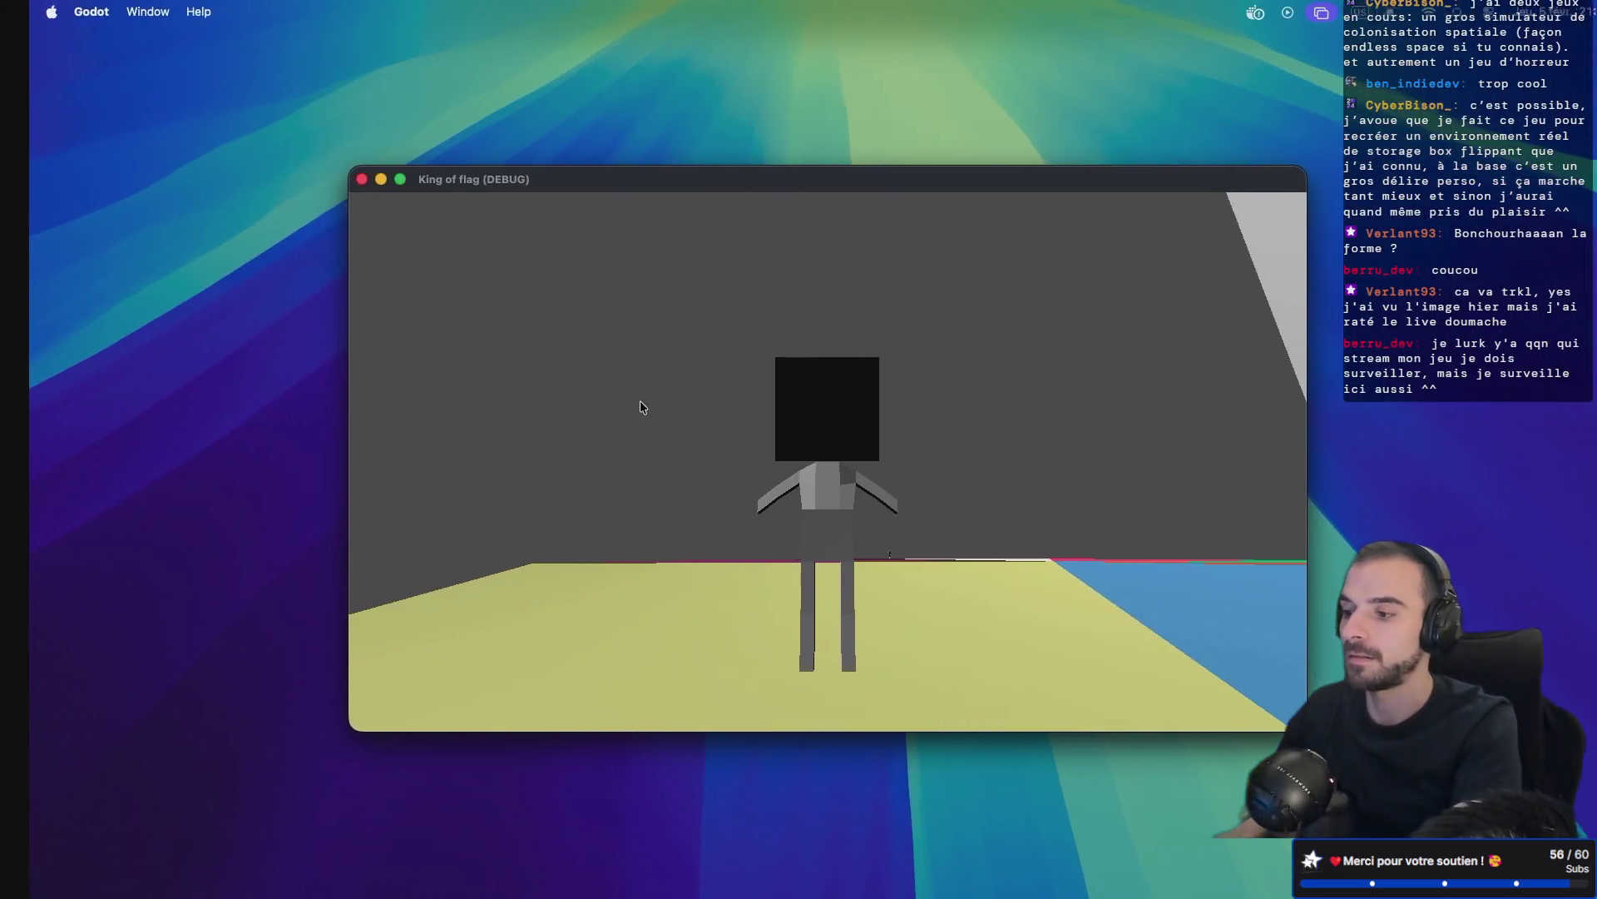
# Launch Aseprite, open atlas-texture.aseprite from recent files, and switch to the eyedropper
pyautogui.press('super+space')
pyautogui.write('aseprite')
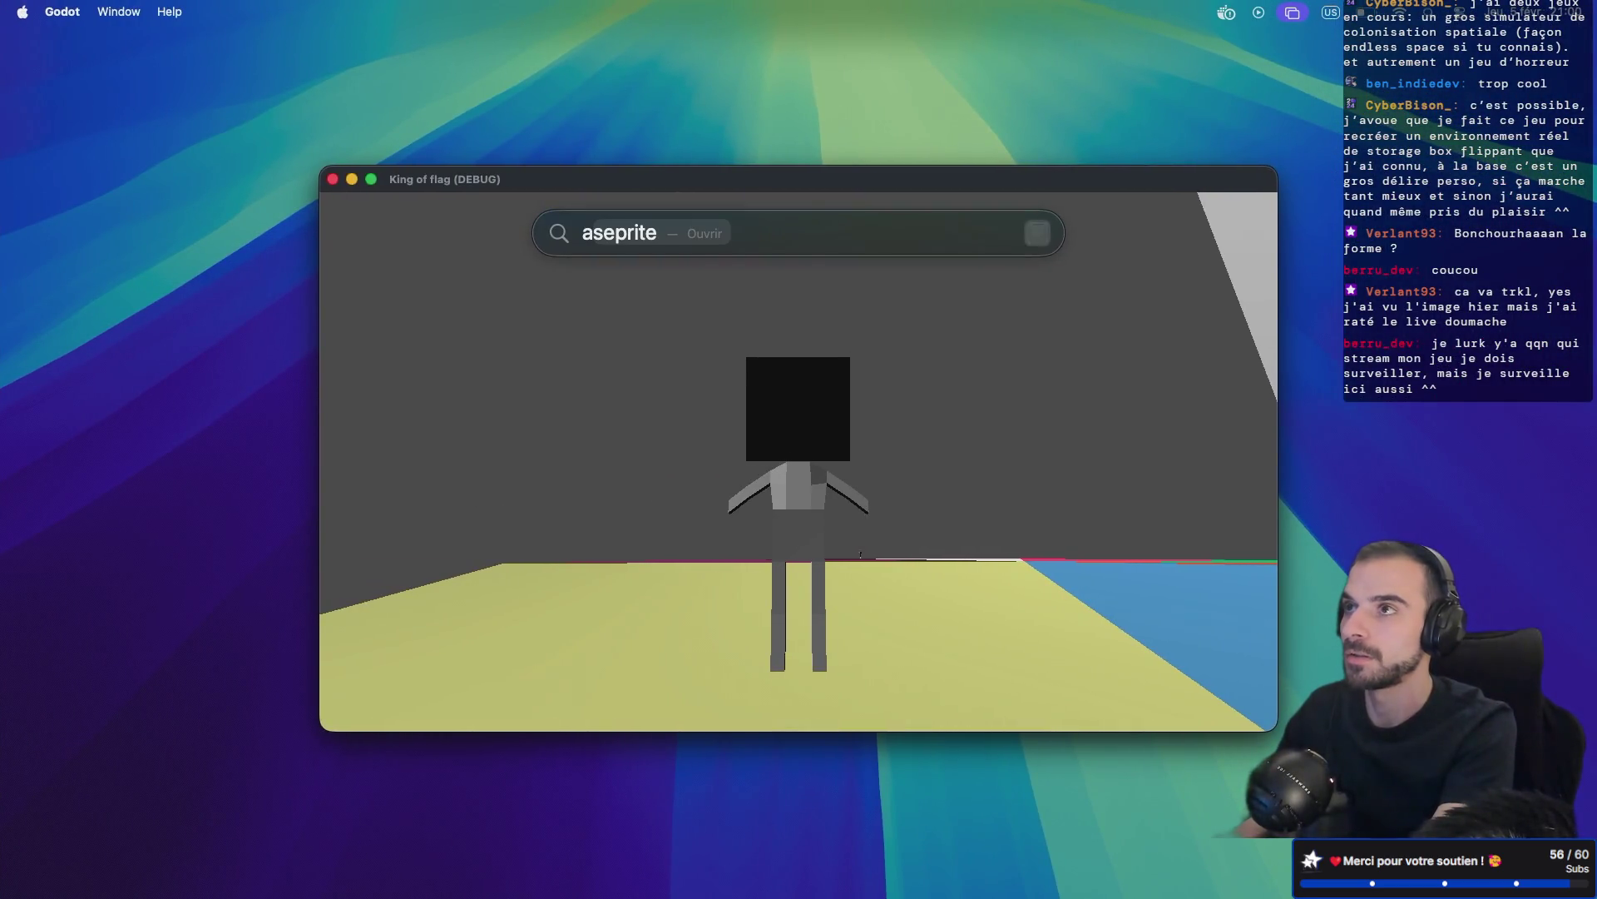
pyautogui.press('Return')
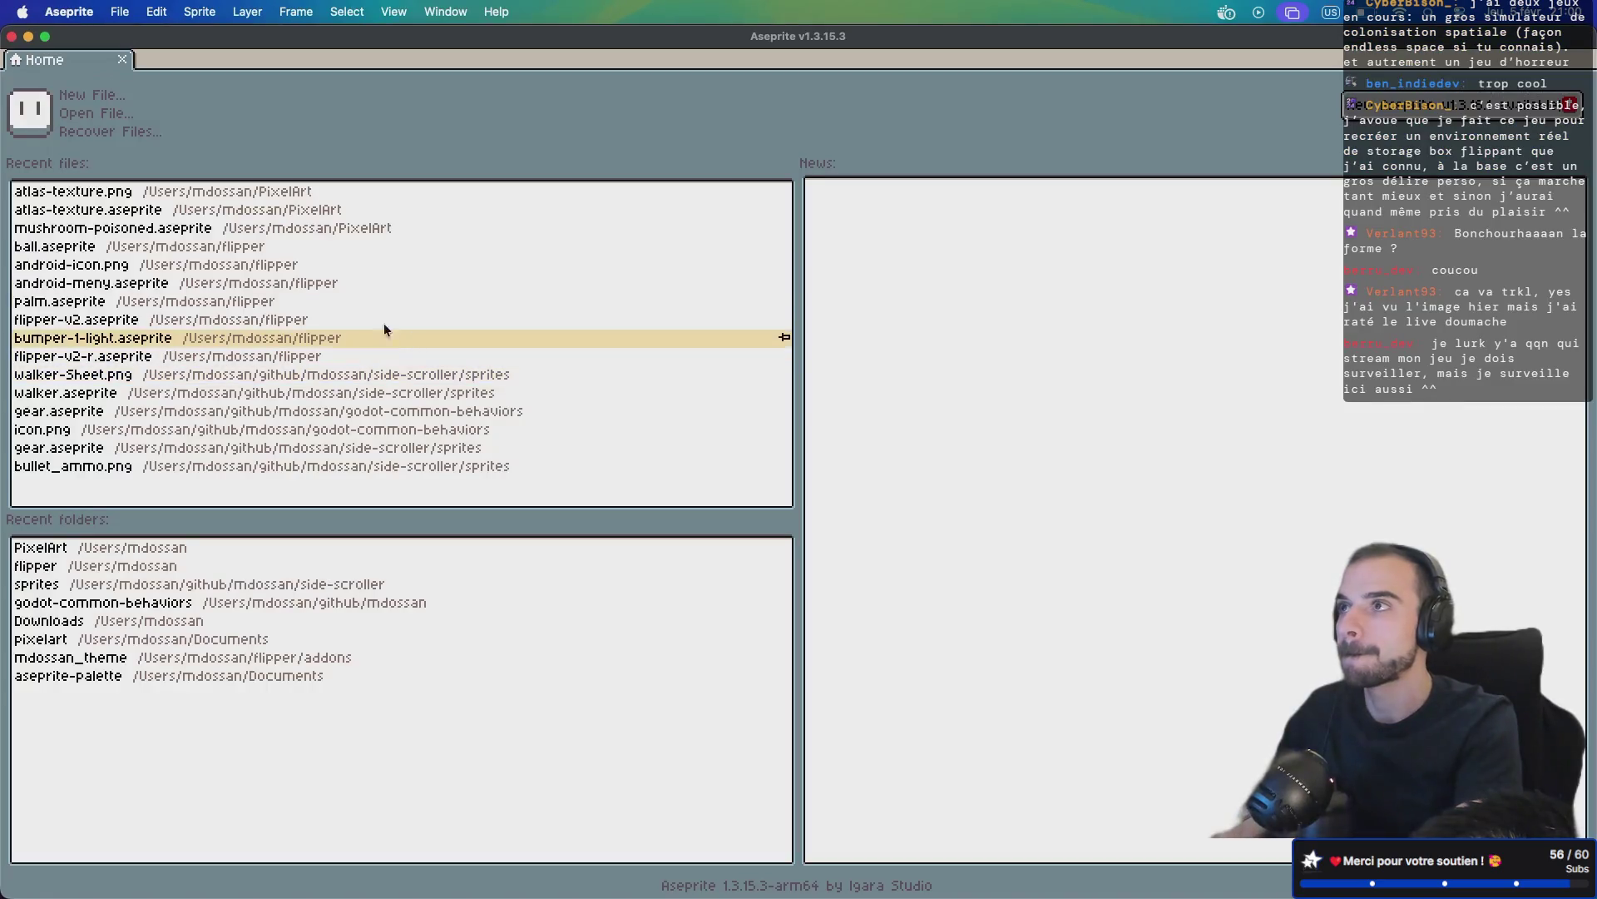
pyautogui.click(98, 213)
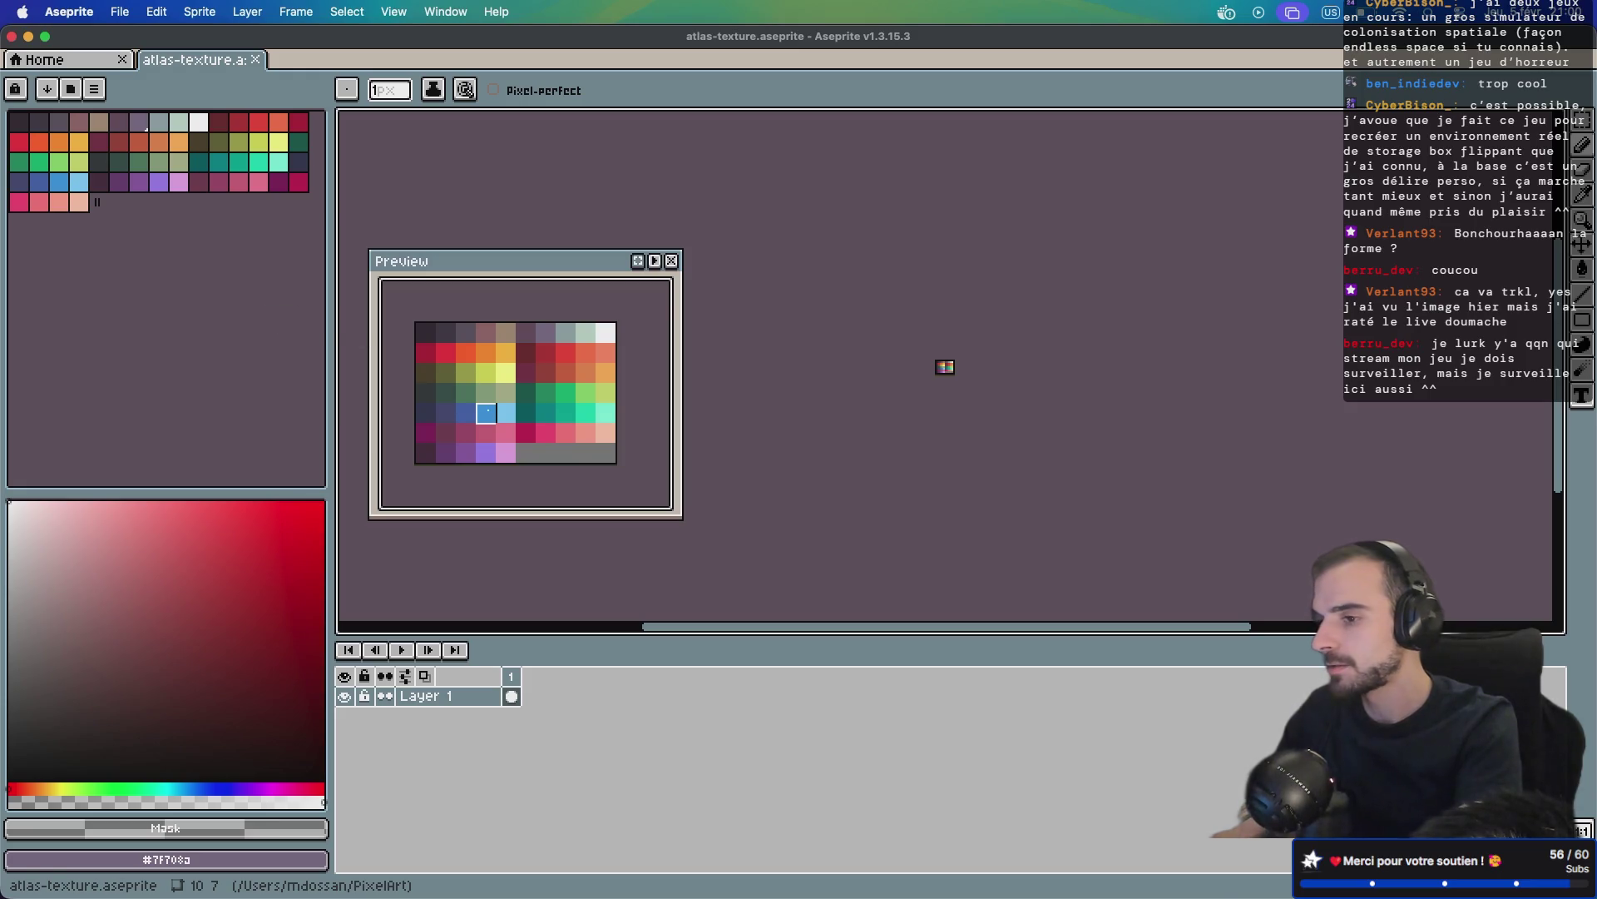
pyautogui.press('i')
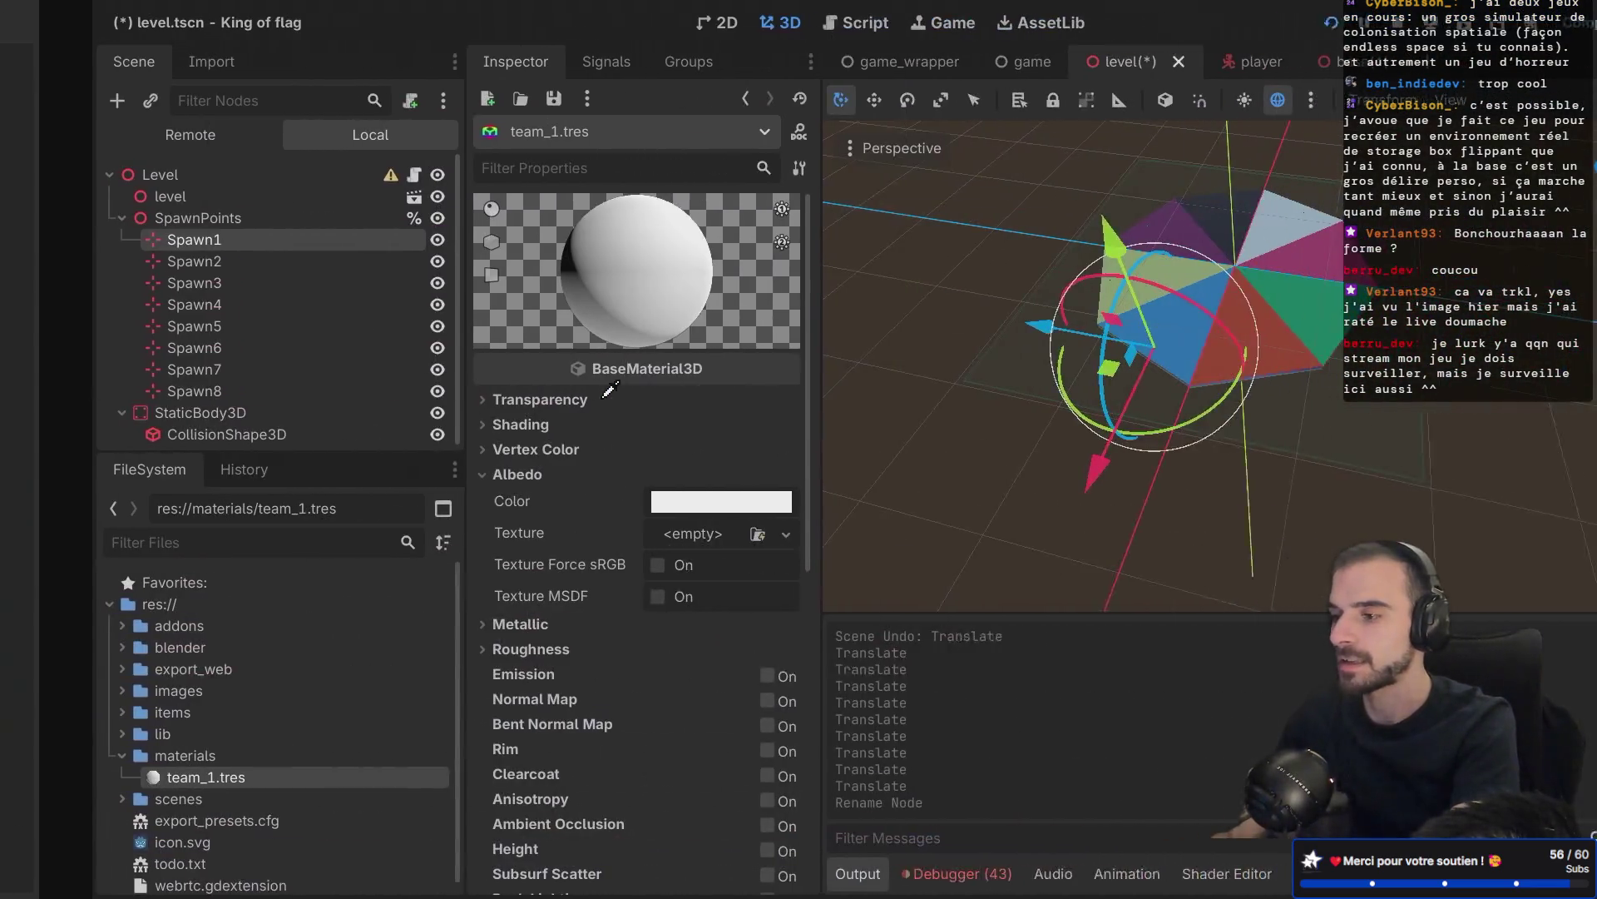
# Paste a hex code into team_1's Albedo Color hex field; the colour stays white ffffff
pyautogui.click(613, 500)
pyautogui.click(636, 570)
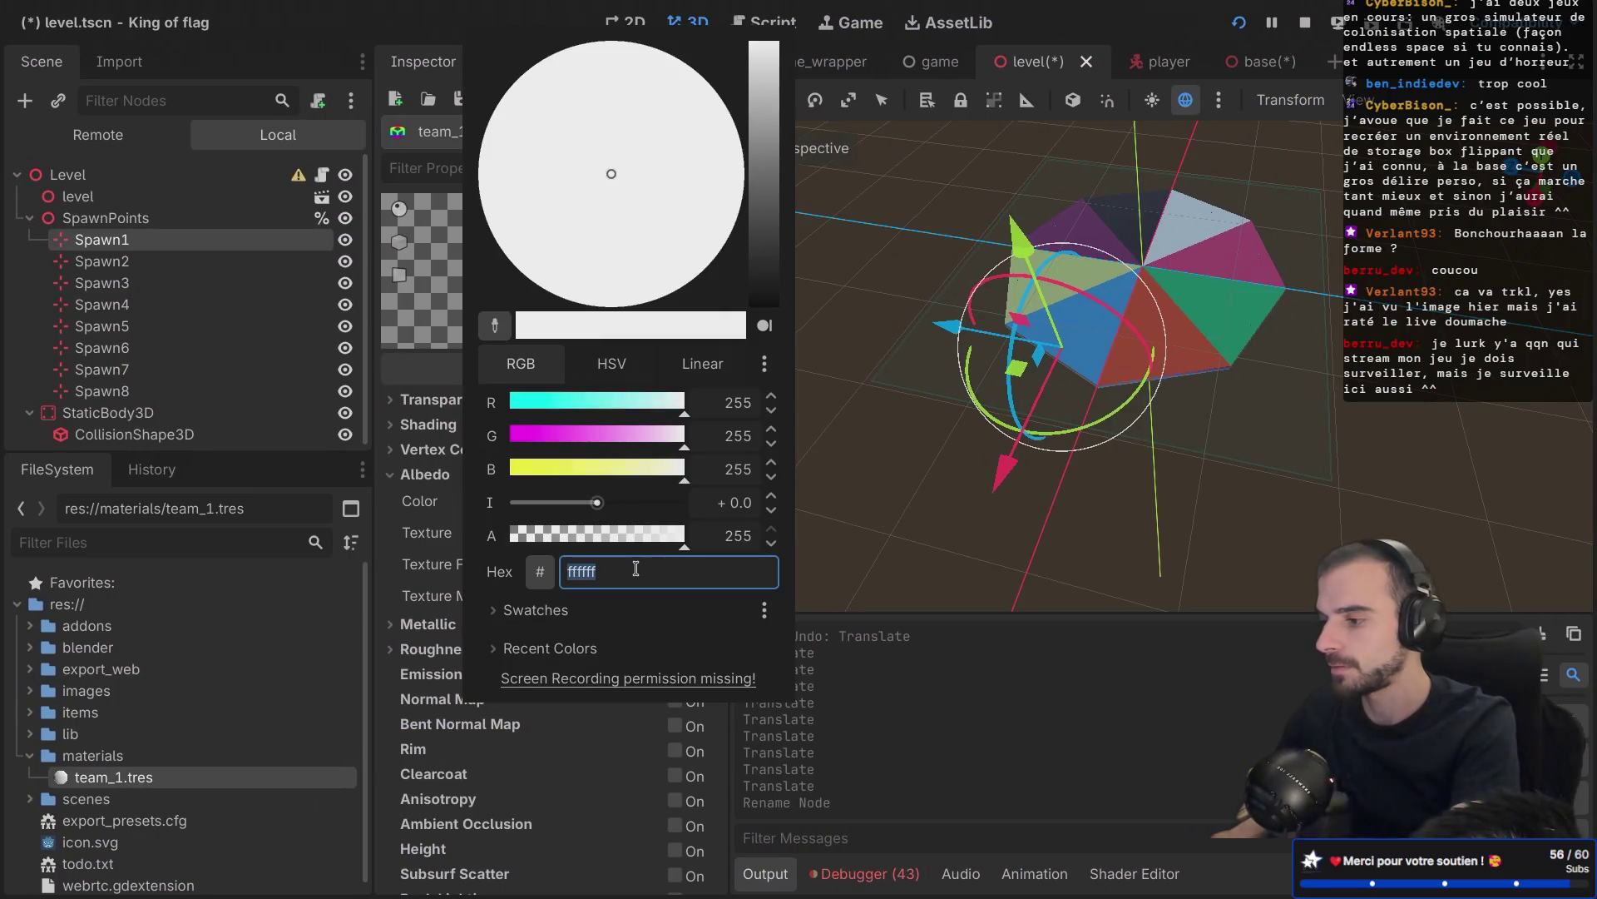
pyautogui.hotkey('ctrl', 'v')
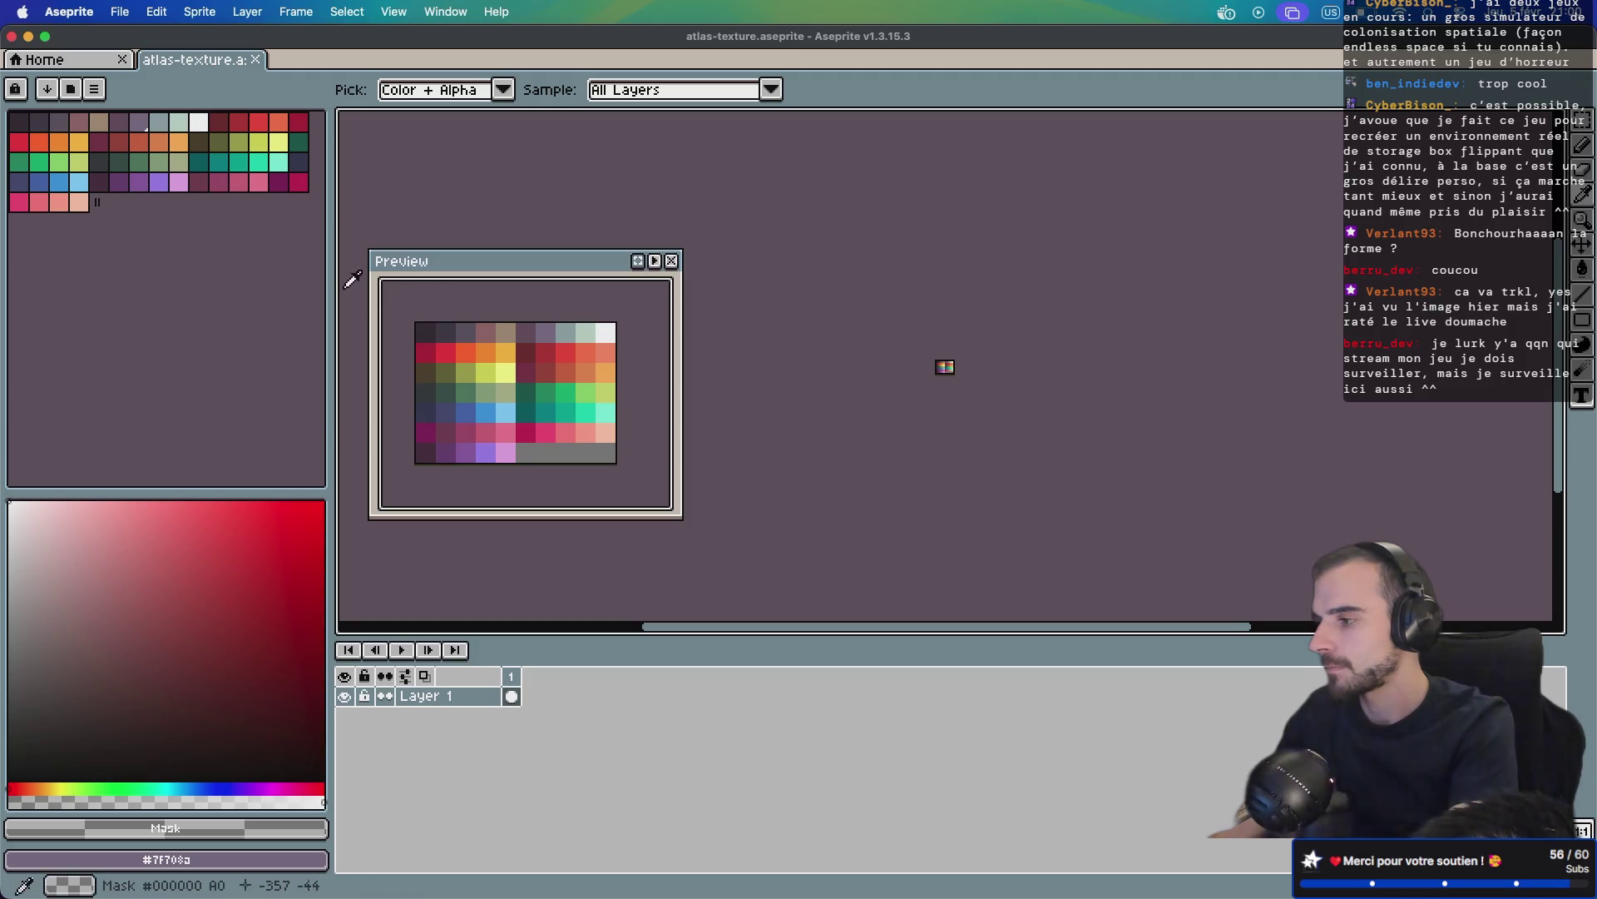
# Set both Aseprite colours to the palette blue and display its hex code 4d9be6
pyautogui.click(64, 183)
pyautogui.rightClick(67, 185)
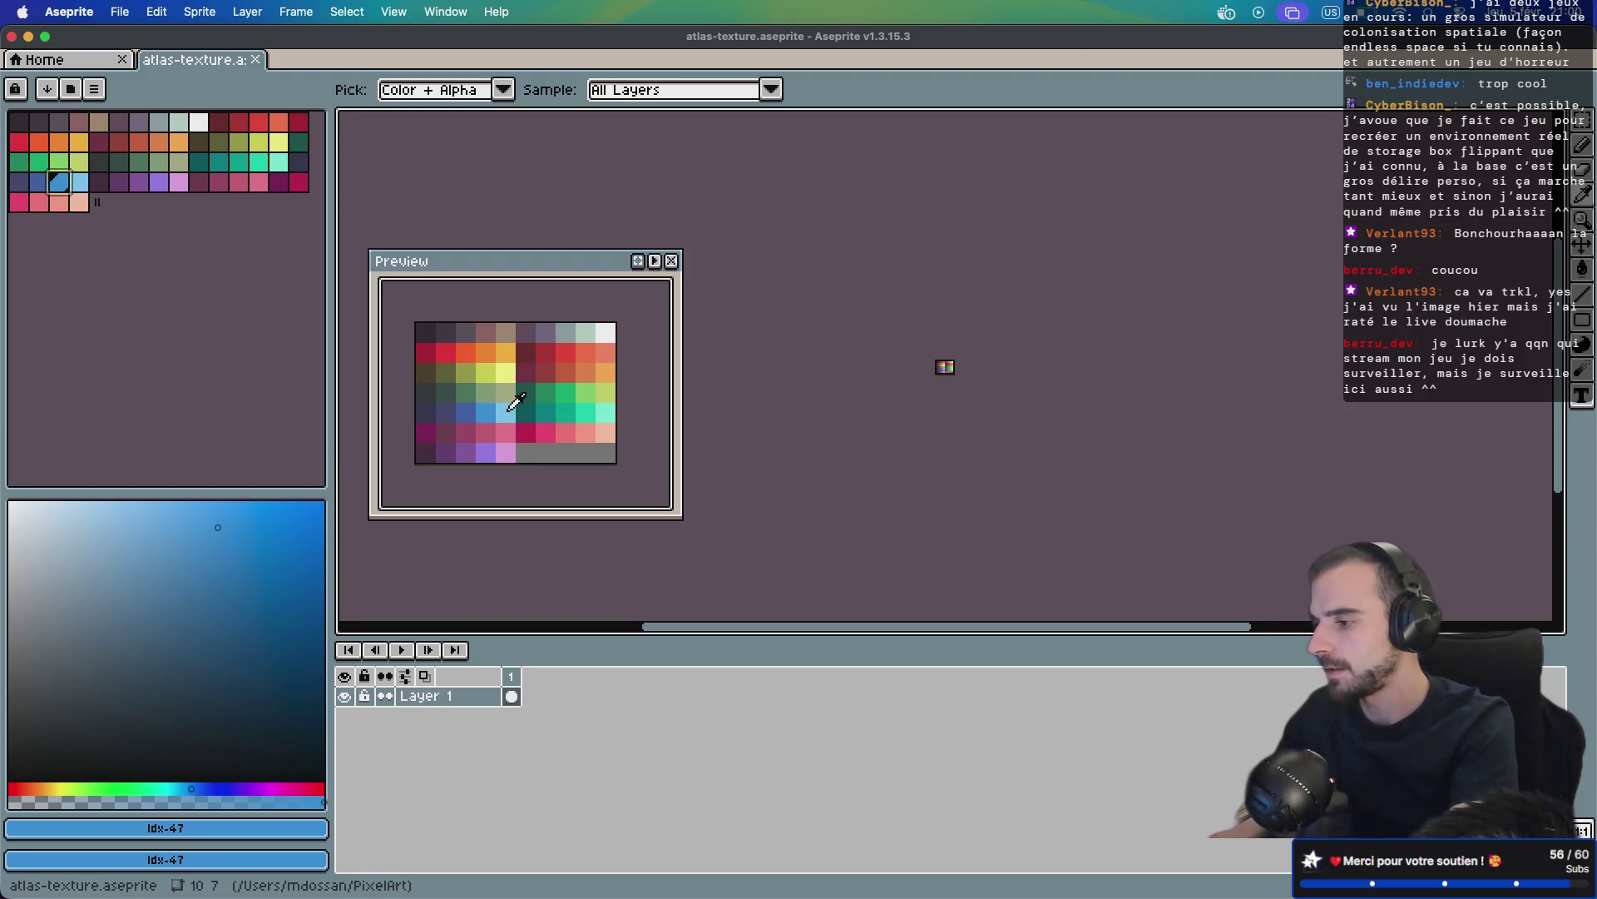
pyautogui.scroll(1, 514, 402)
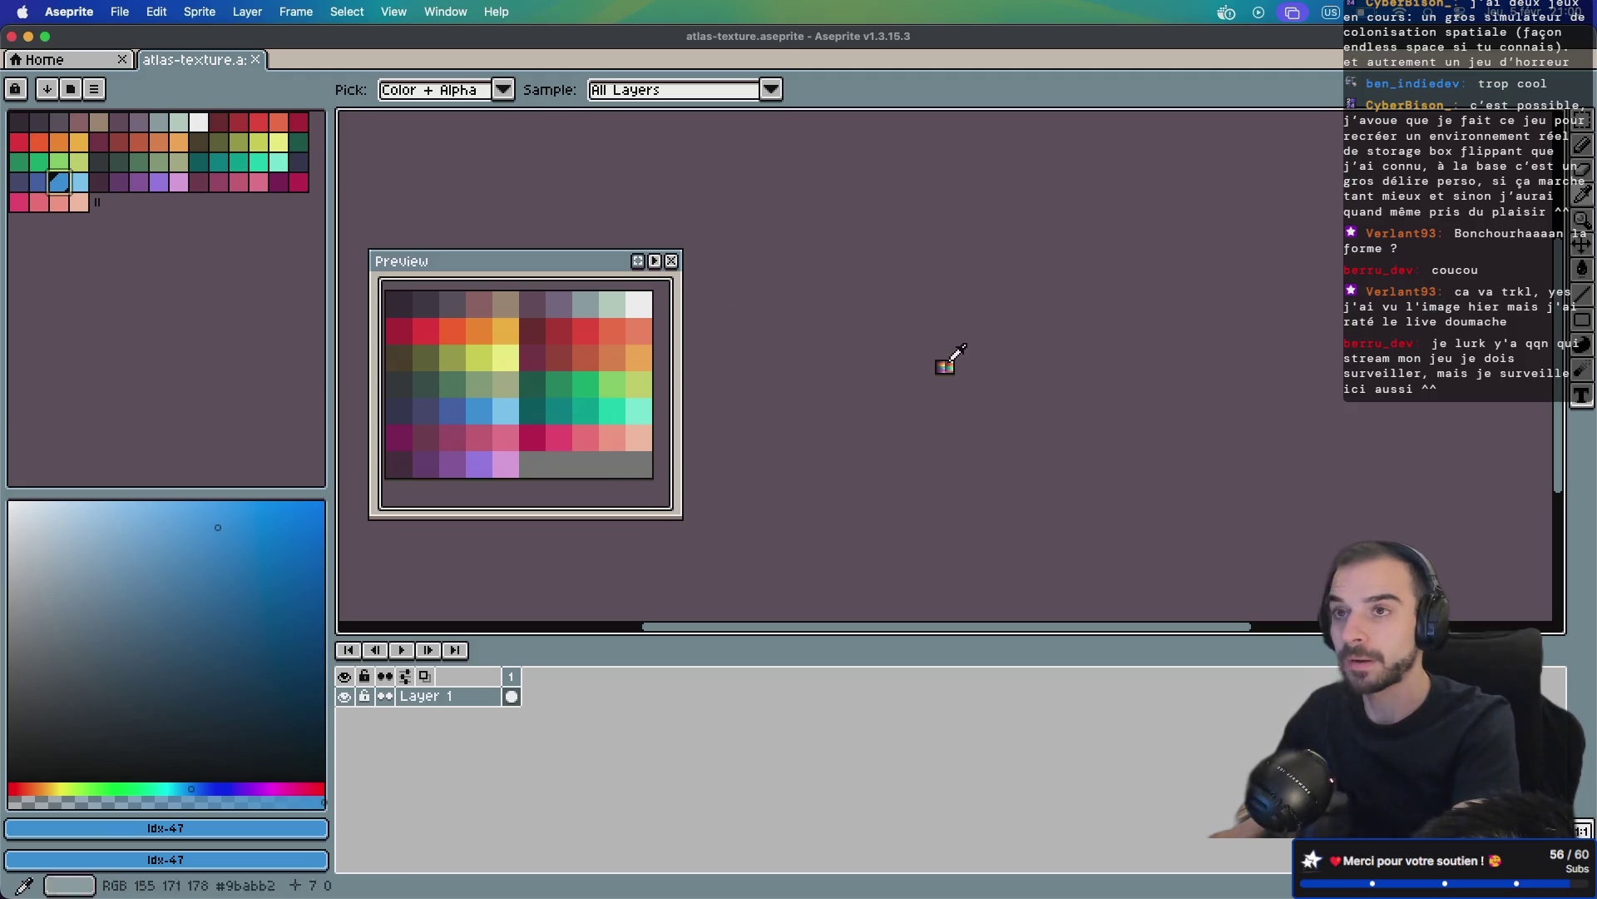
pyautogui.scroll(1, 954, 347)
pyautogui.scroll(3, 955, 348)
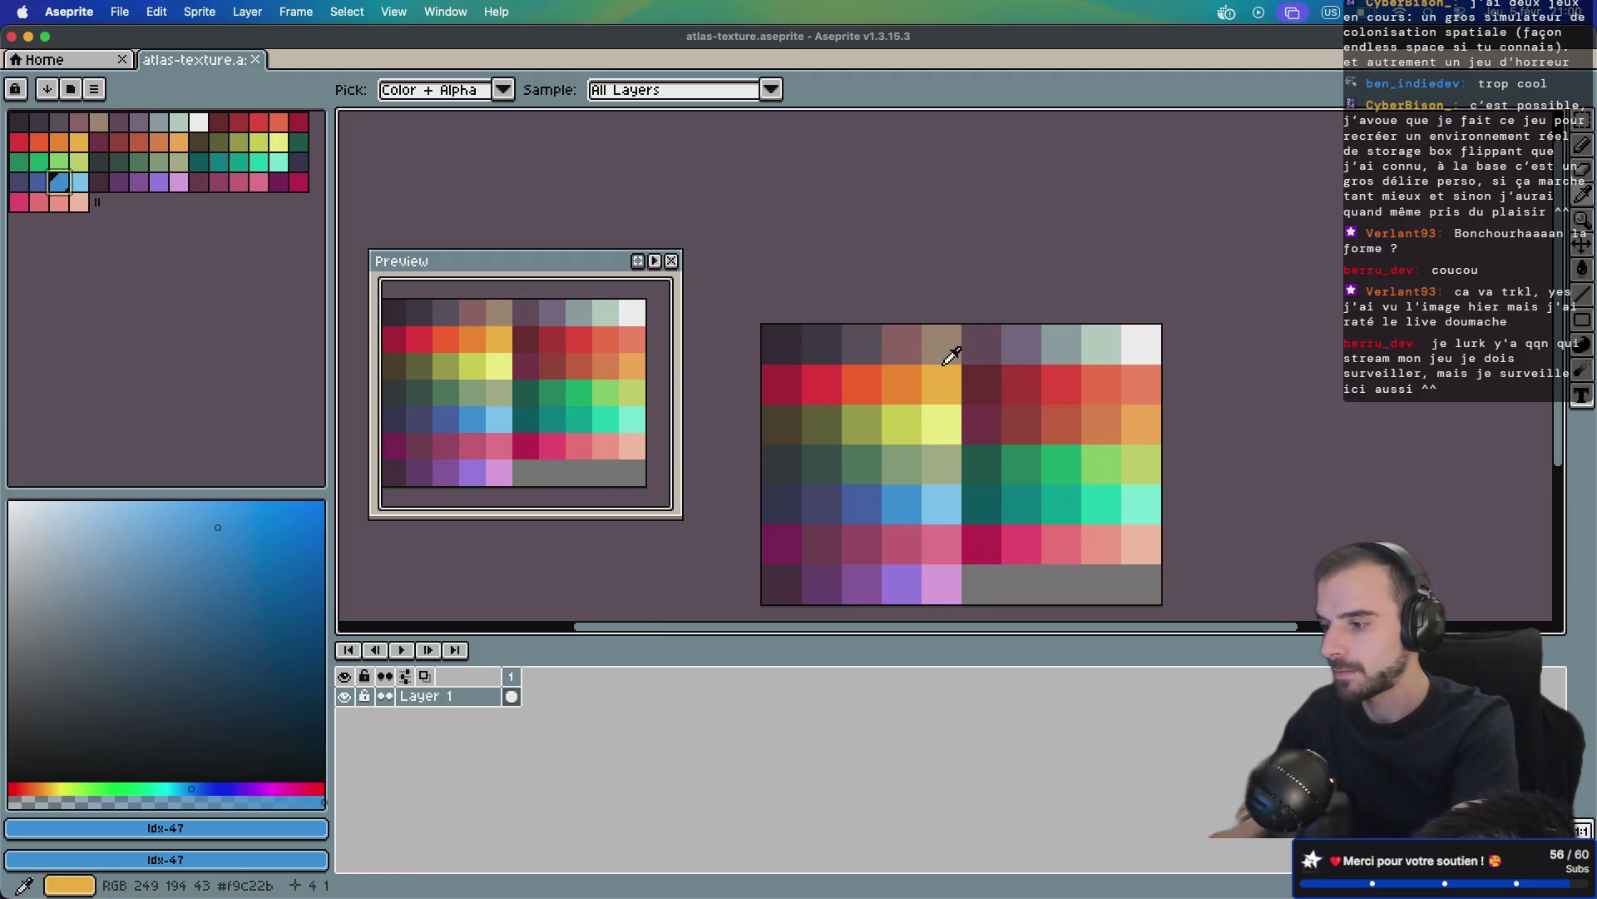
pyautogui.scroll(-2, 941, 376)
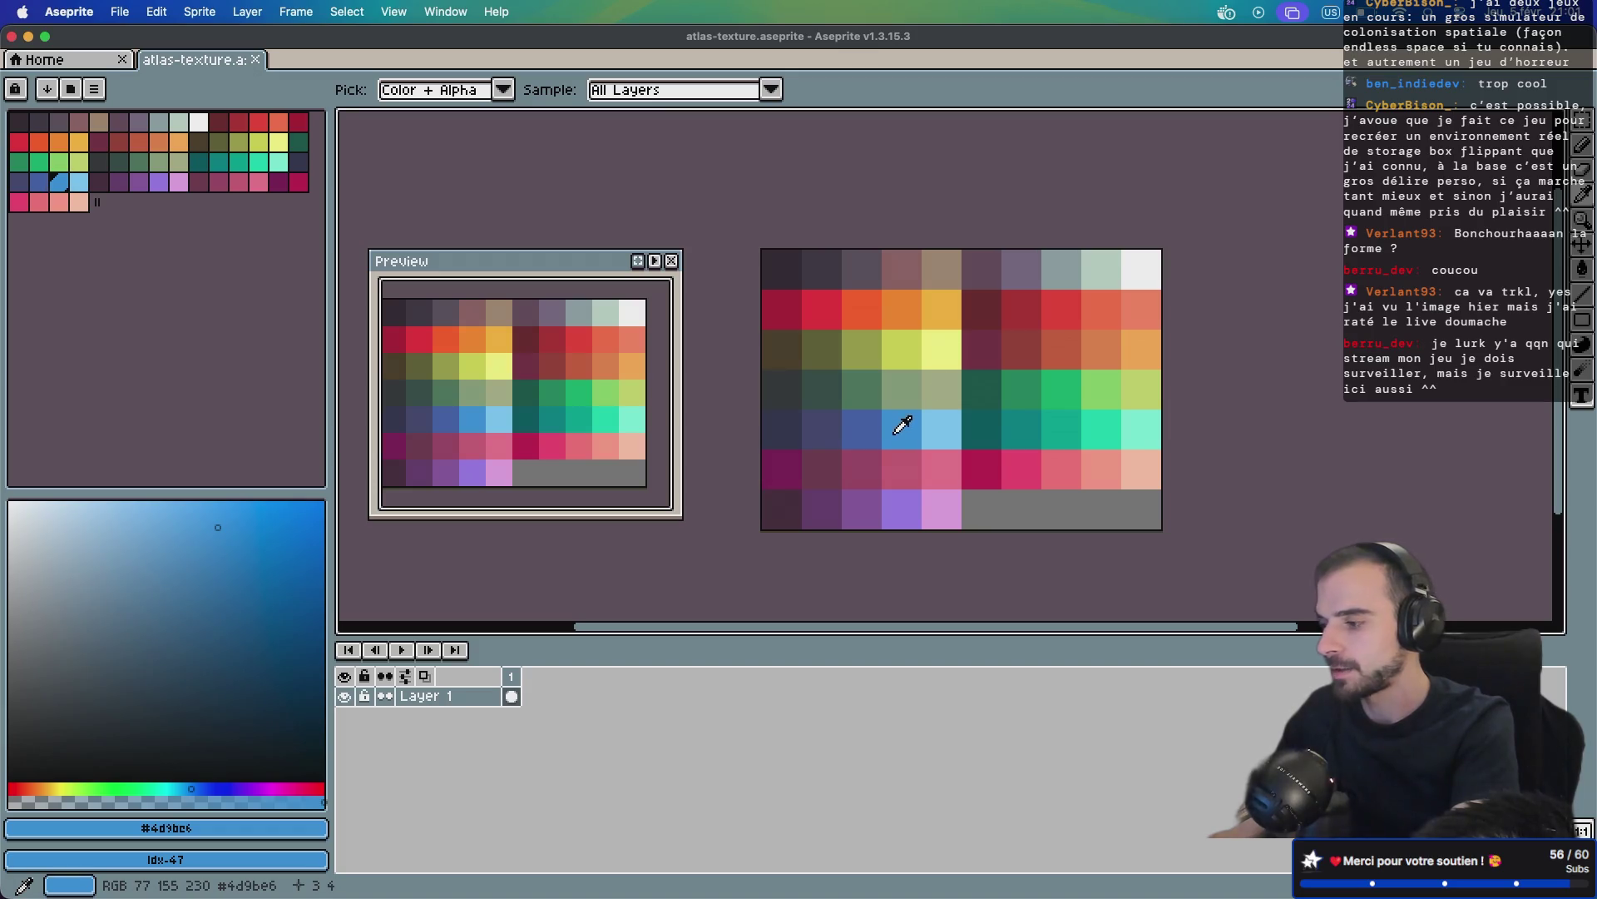
pyautogui.click(159, 830)
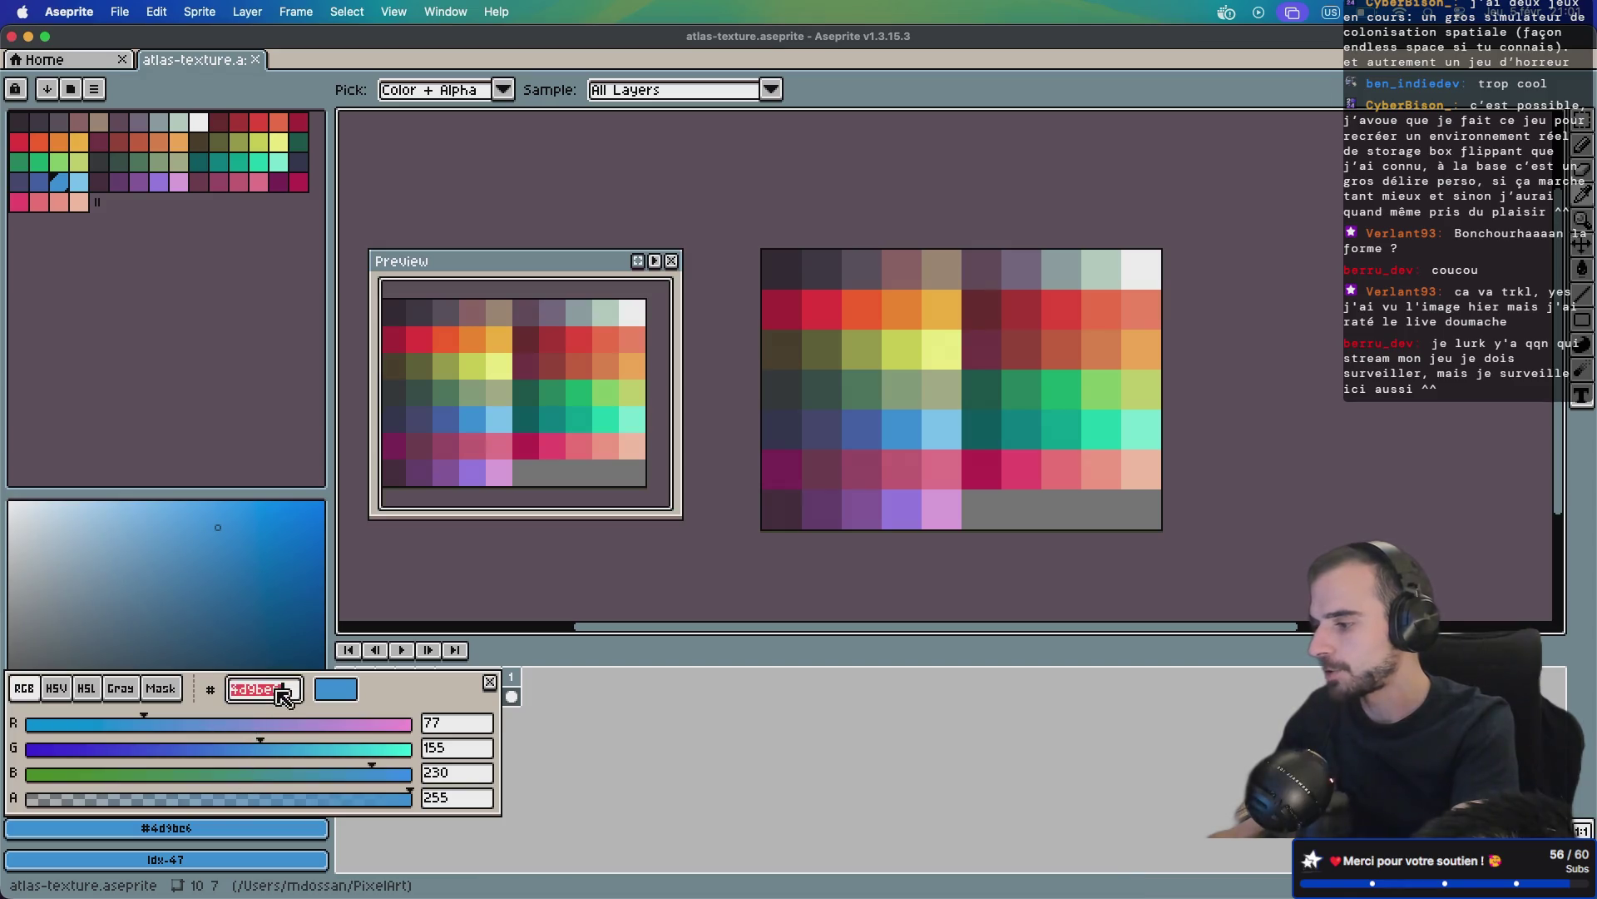
pyautogui.hotkey('ctrl', 'Right')
pyautogui.hotkey('ctrl', 'Right')
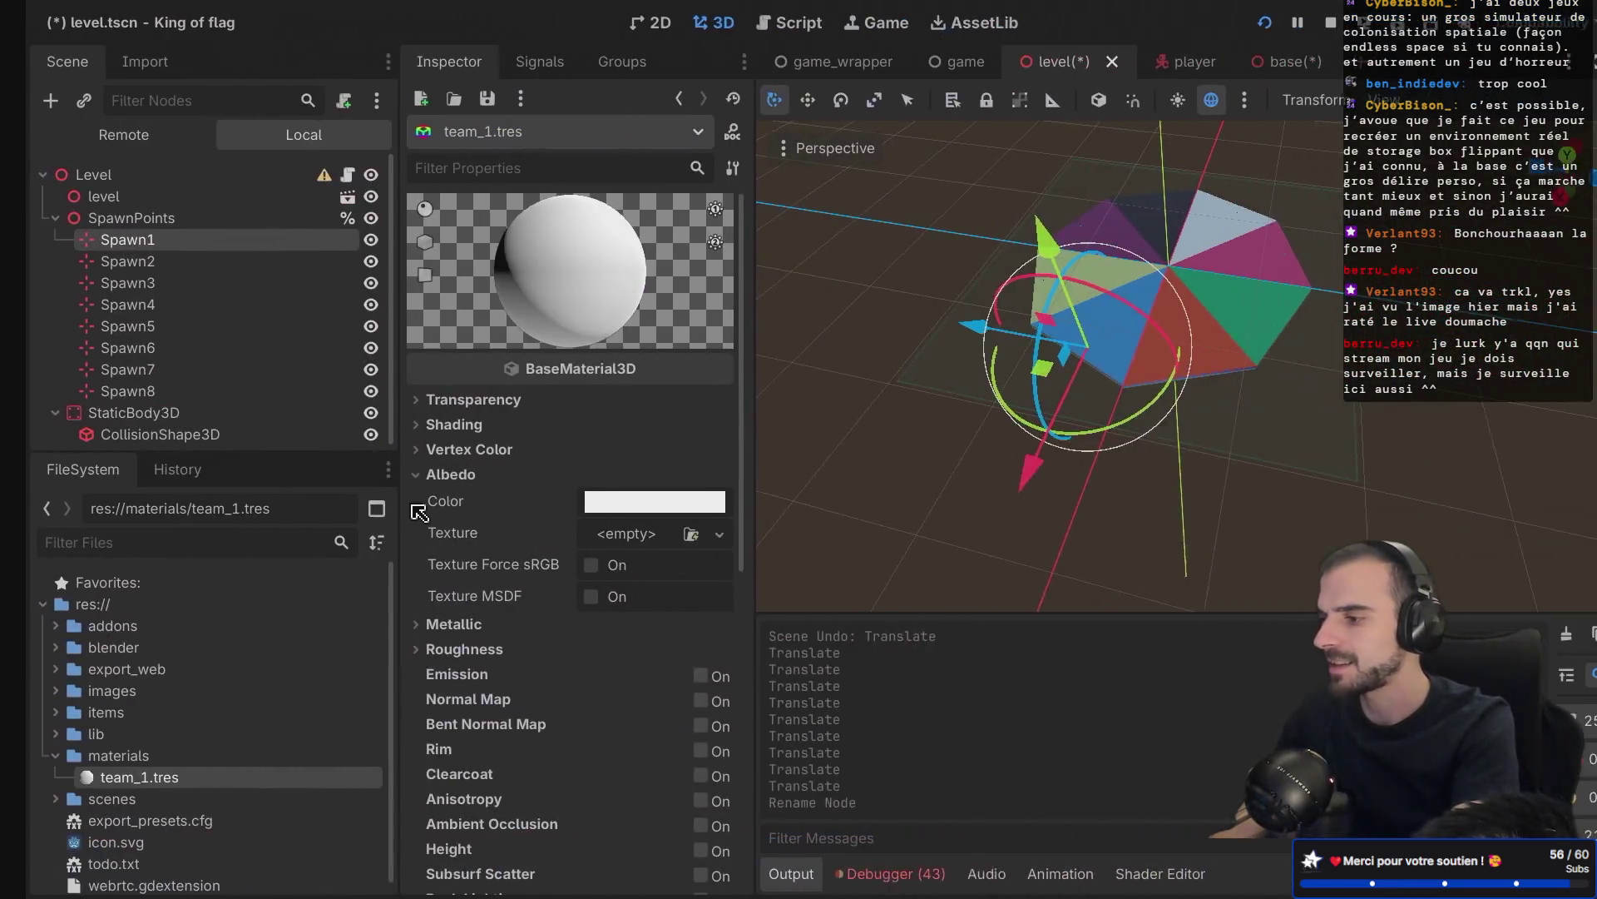
# Apply blue 4d9be6 to team_1's albedo and duplicate the material as team_2.tres
pyautogui.click(619, 505)
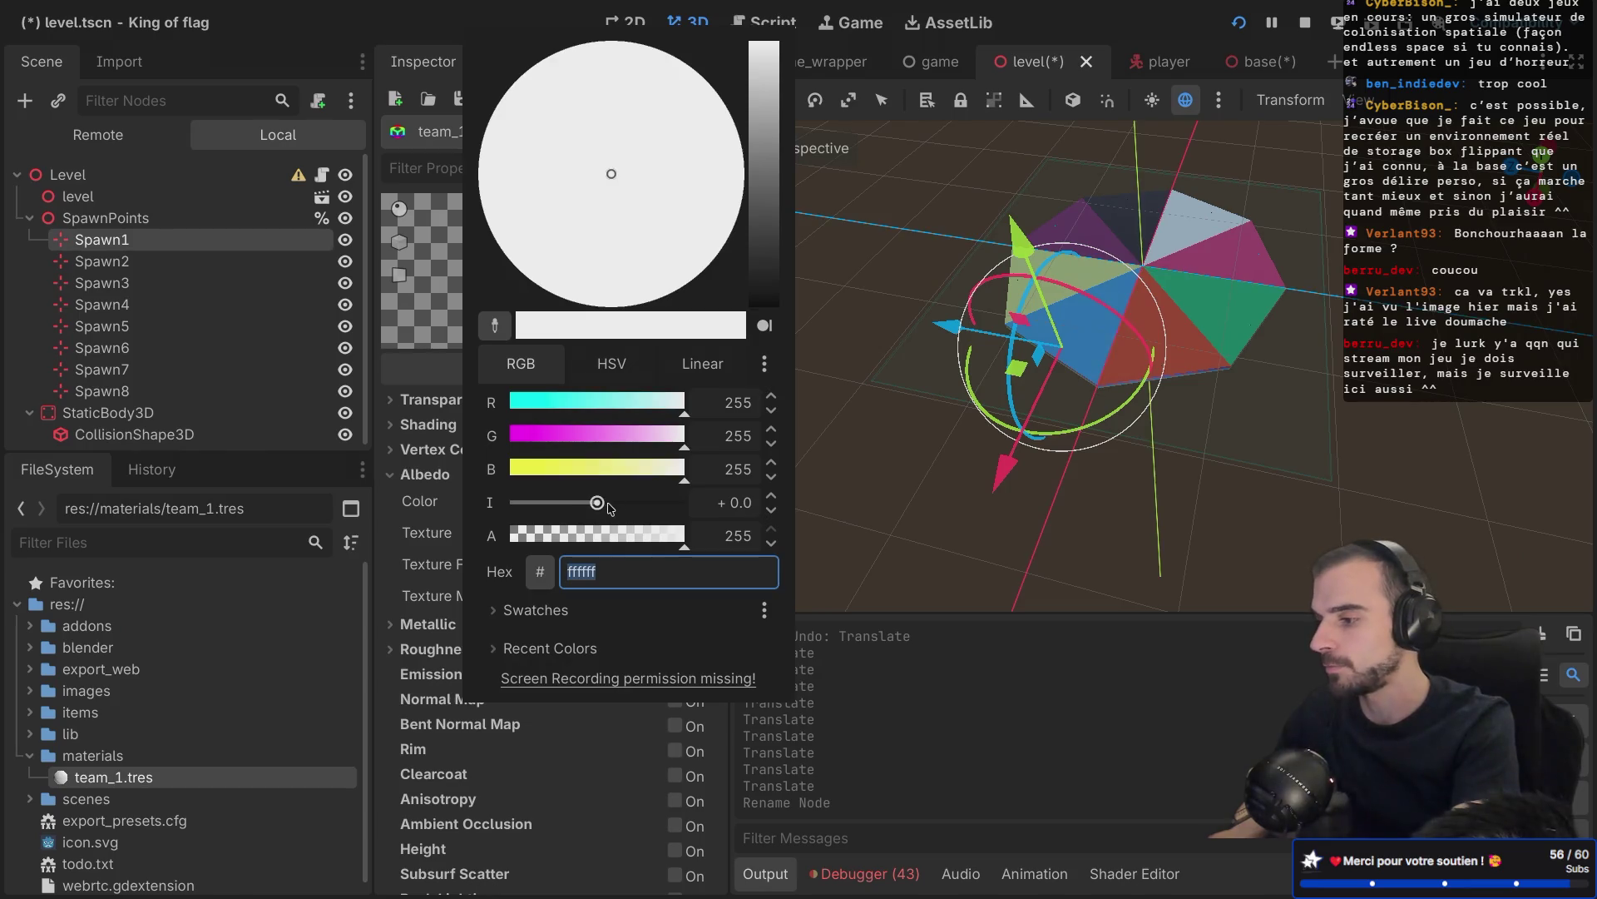
pyautogui.press('Return')
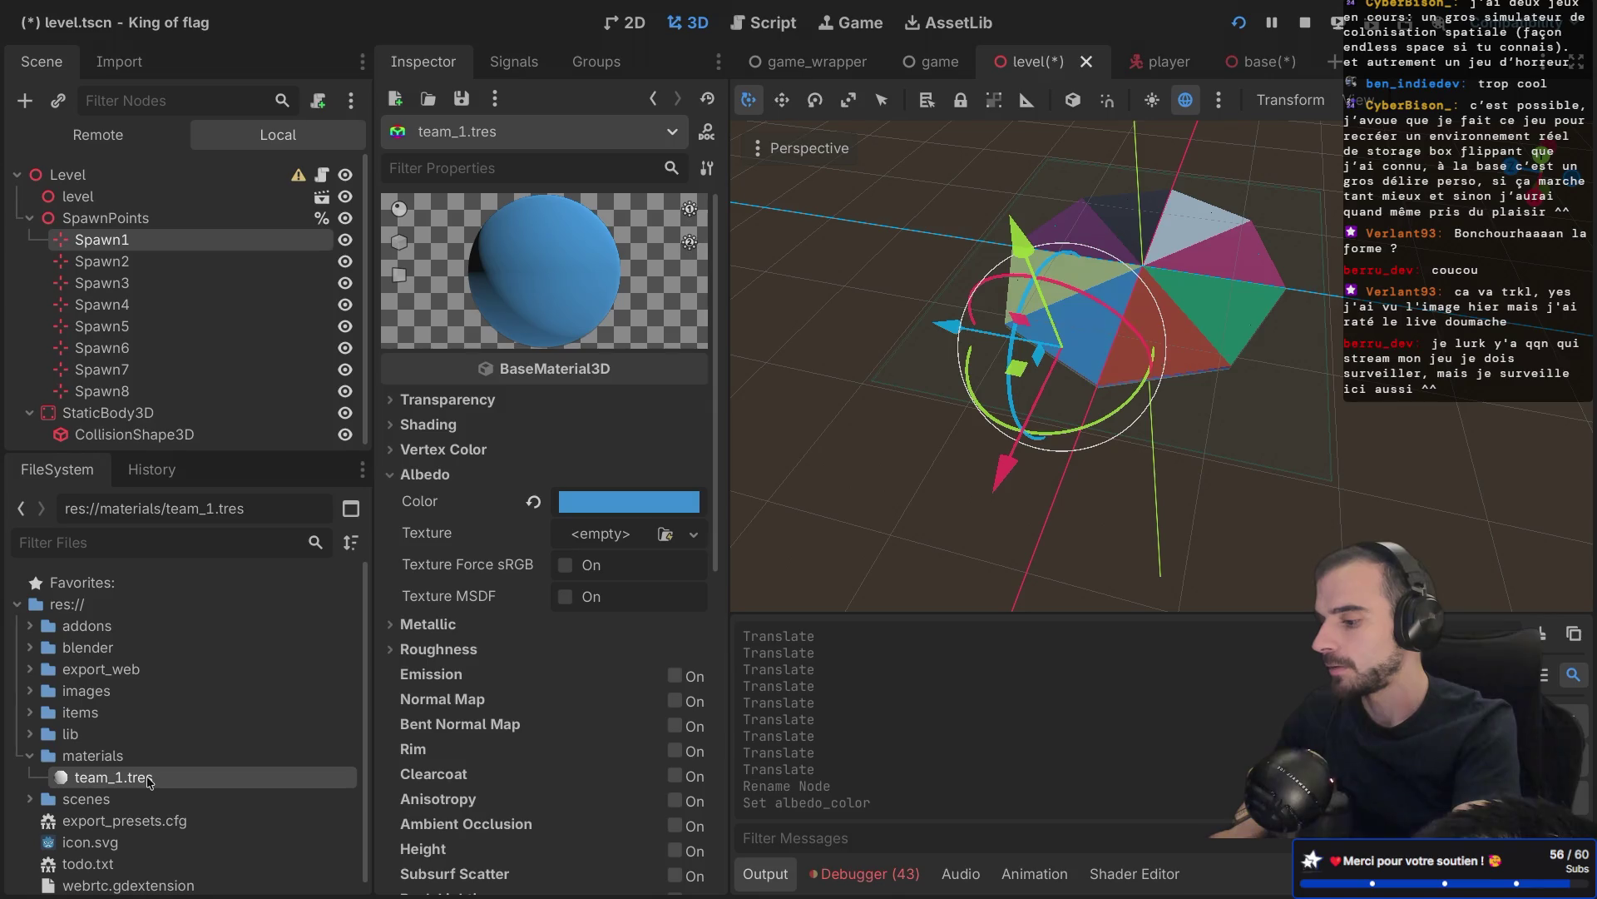
pyautogui.hotkey('ctrl', 'd')
pyautogui.write('team_2')
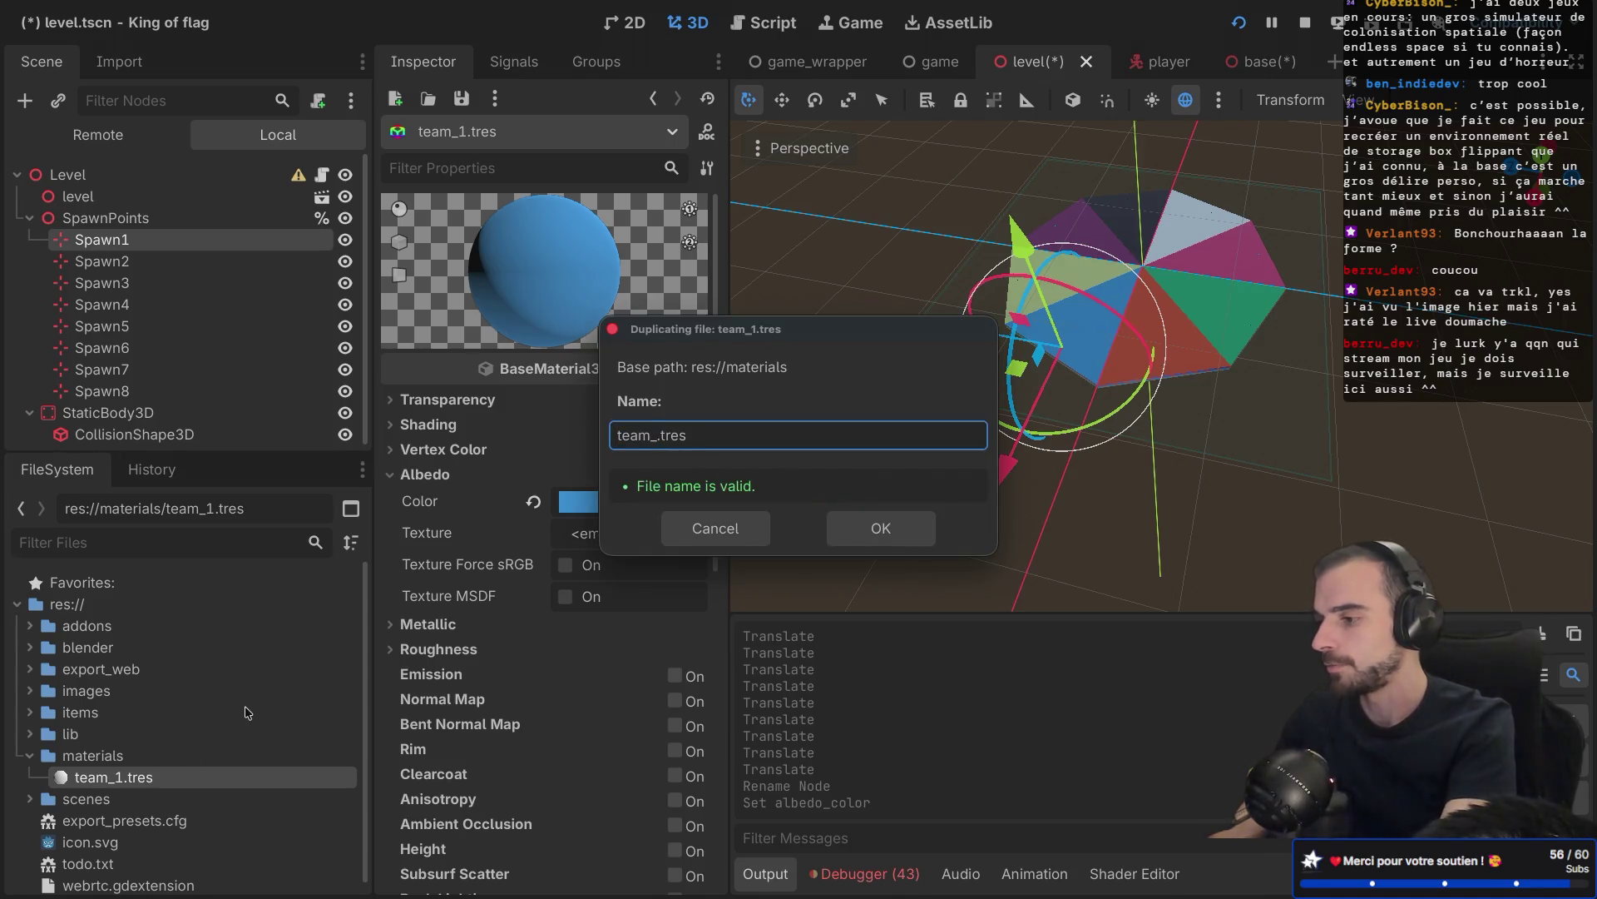
pyautogui.press('Return')
# Select team_2.tres and the Spawn2 node, then close Aseprite's colour editor
pyautogui.click(136, 800)
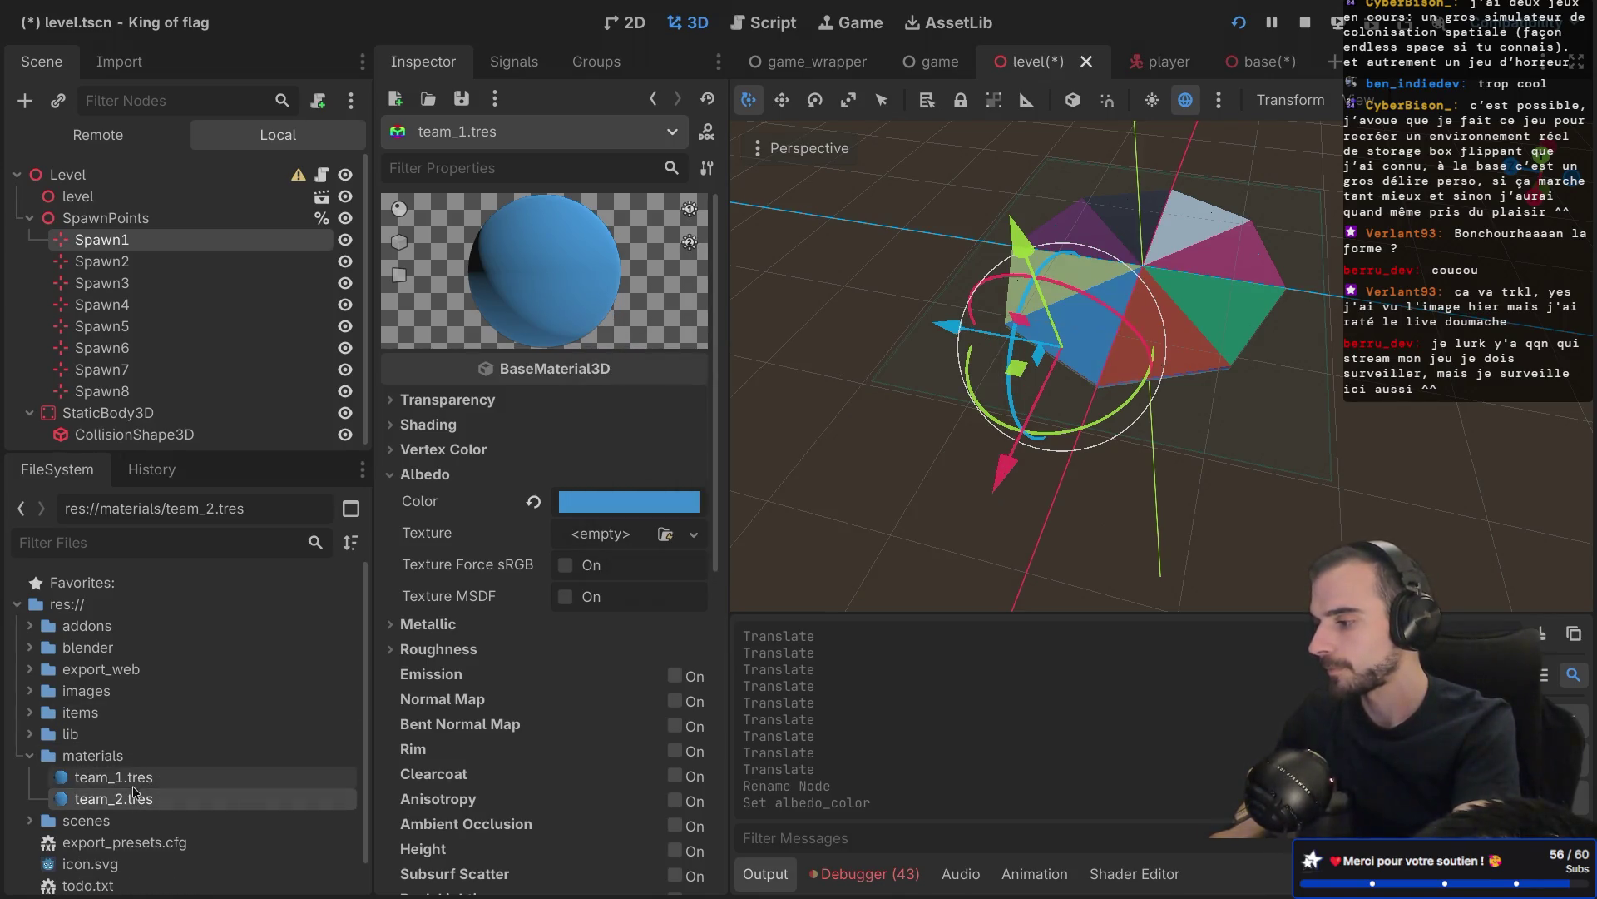
pyautogui.click(199, 261)
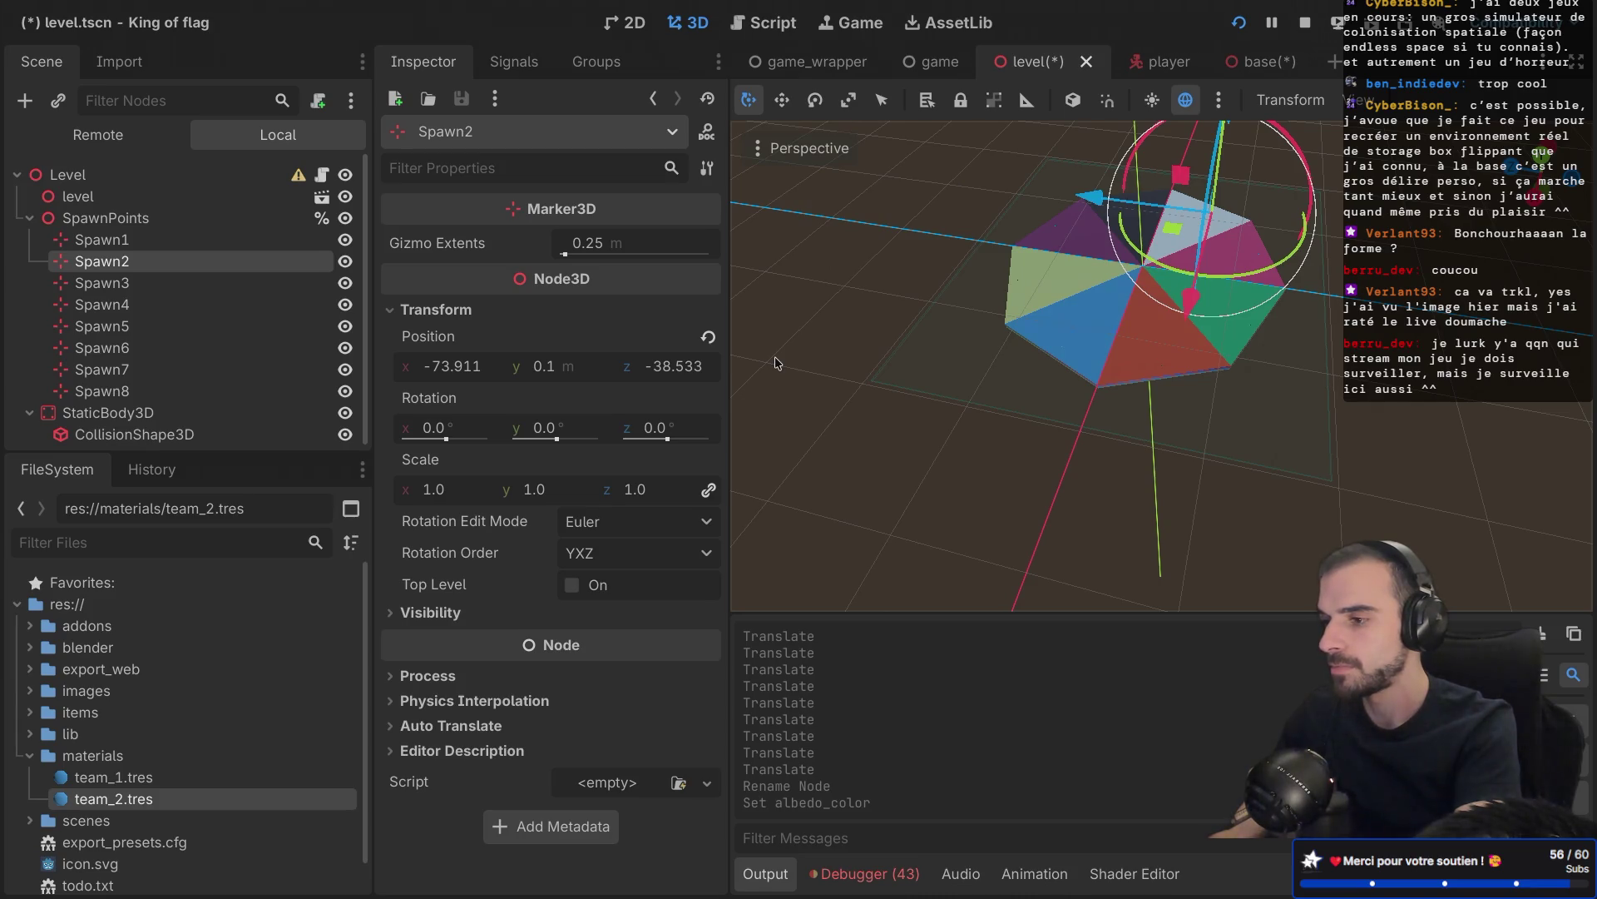
pyautogui.hotkey('ctrl', 'Left')
pyautogui.hotkey('ctrl', 'Left')
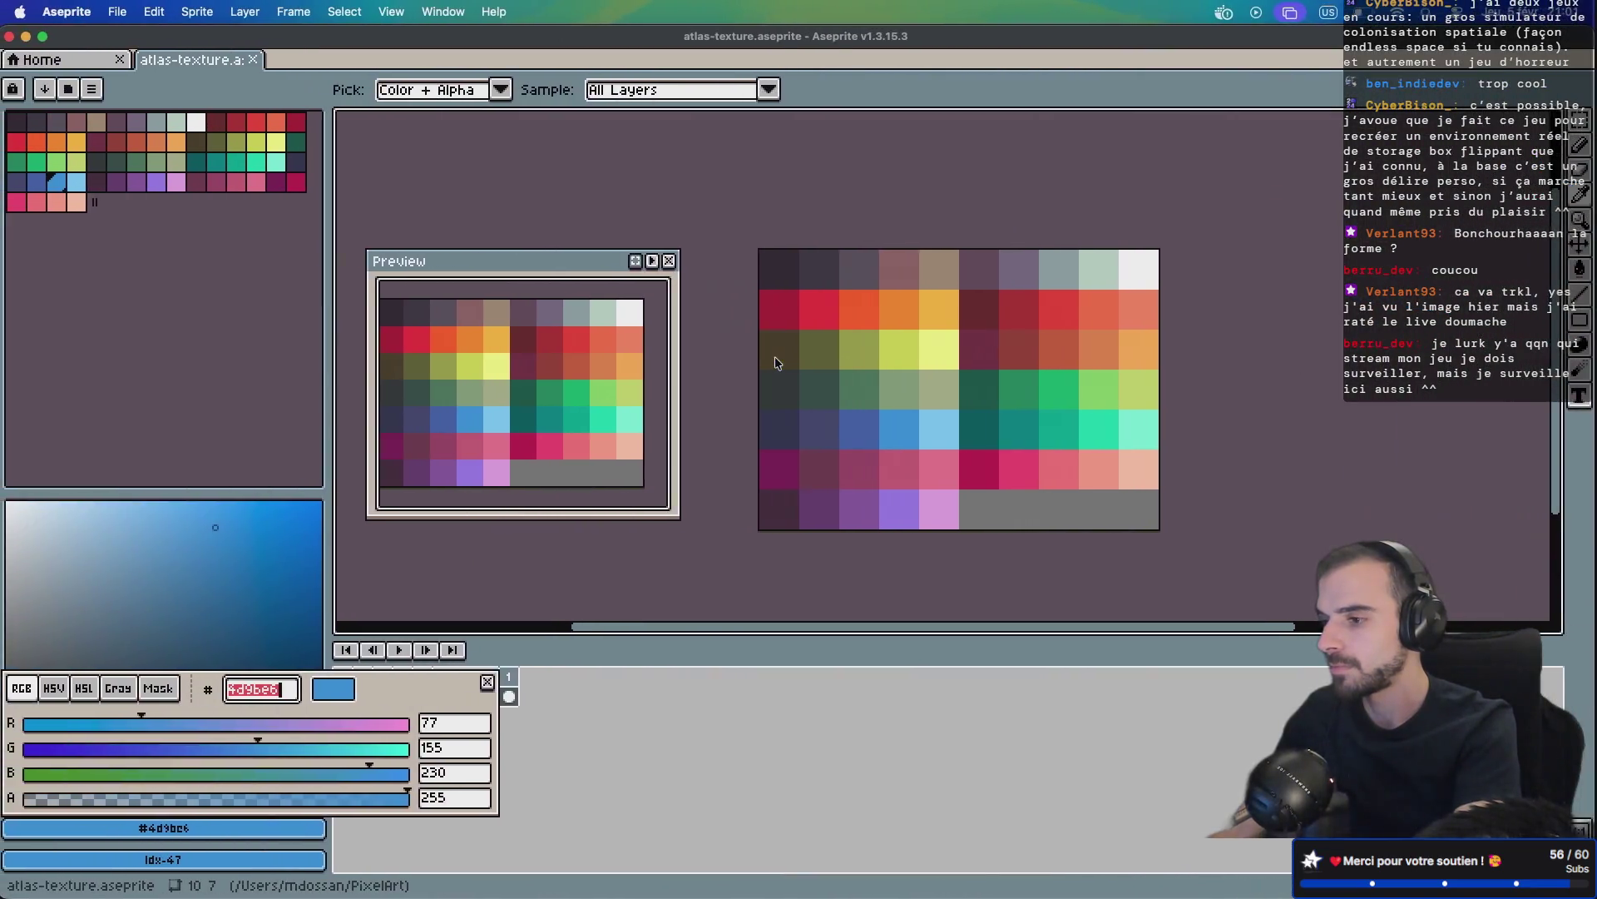
pyautogui.press('Escape')
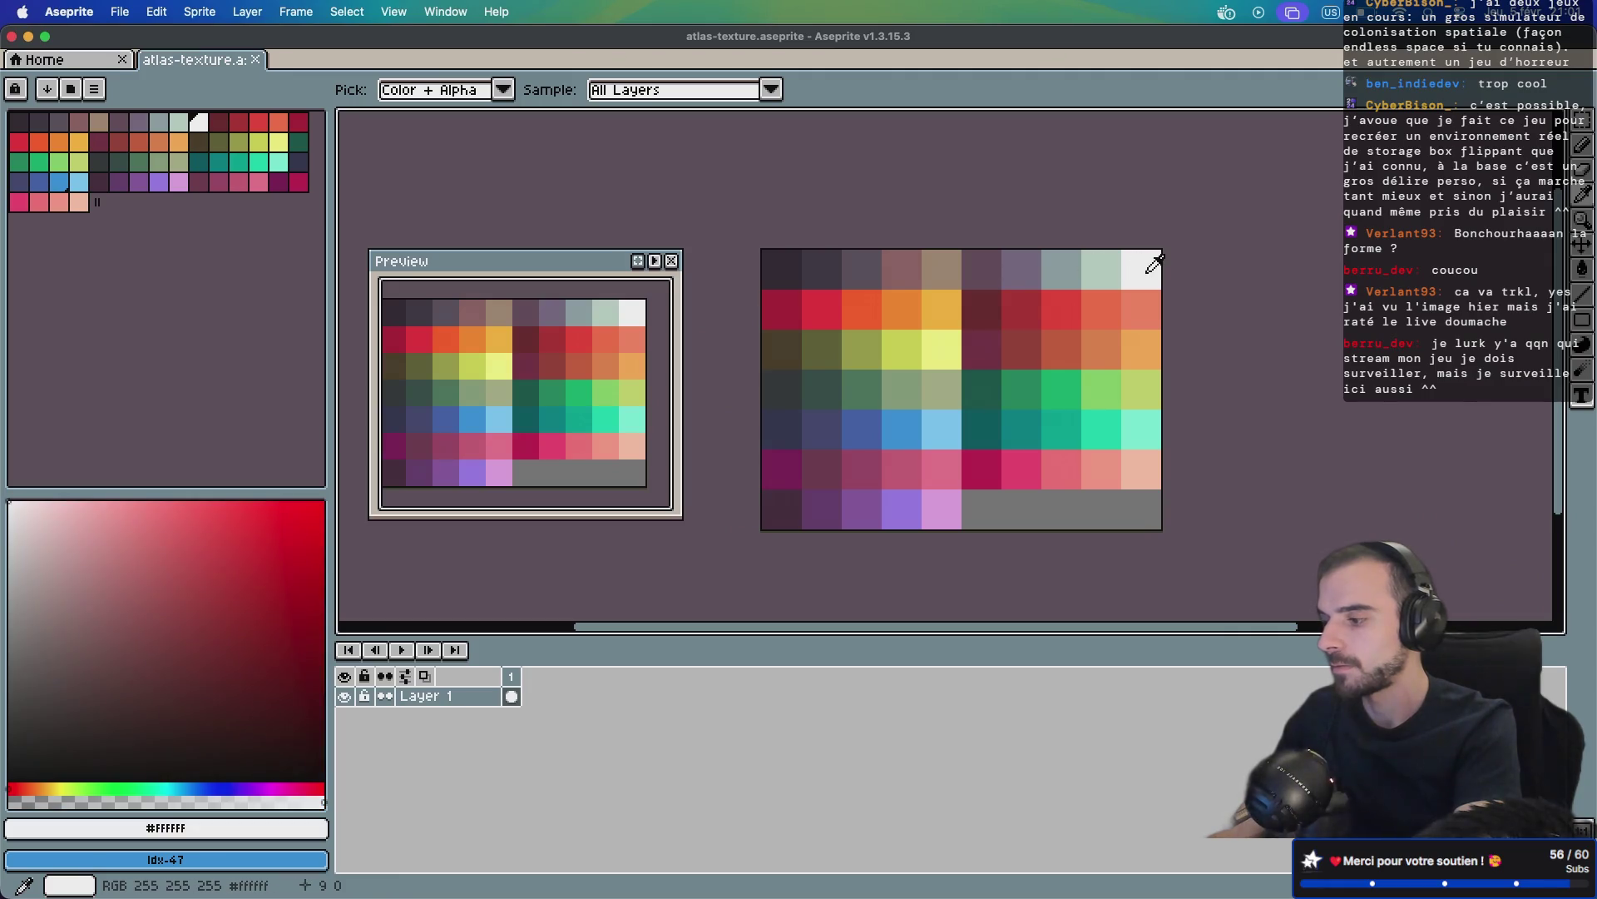
pyautogui.hotkey('ctrl', 'Right')
pyautogui.hotkey('ctrl', 'Right')
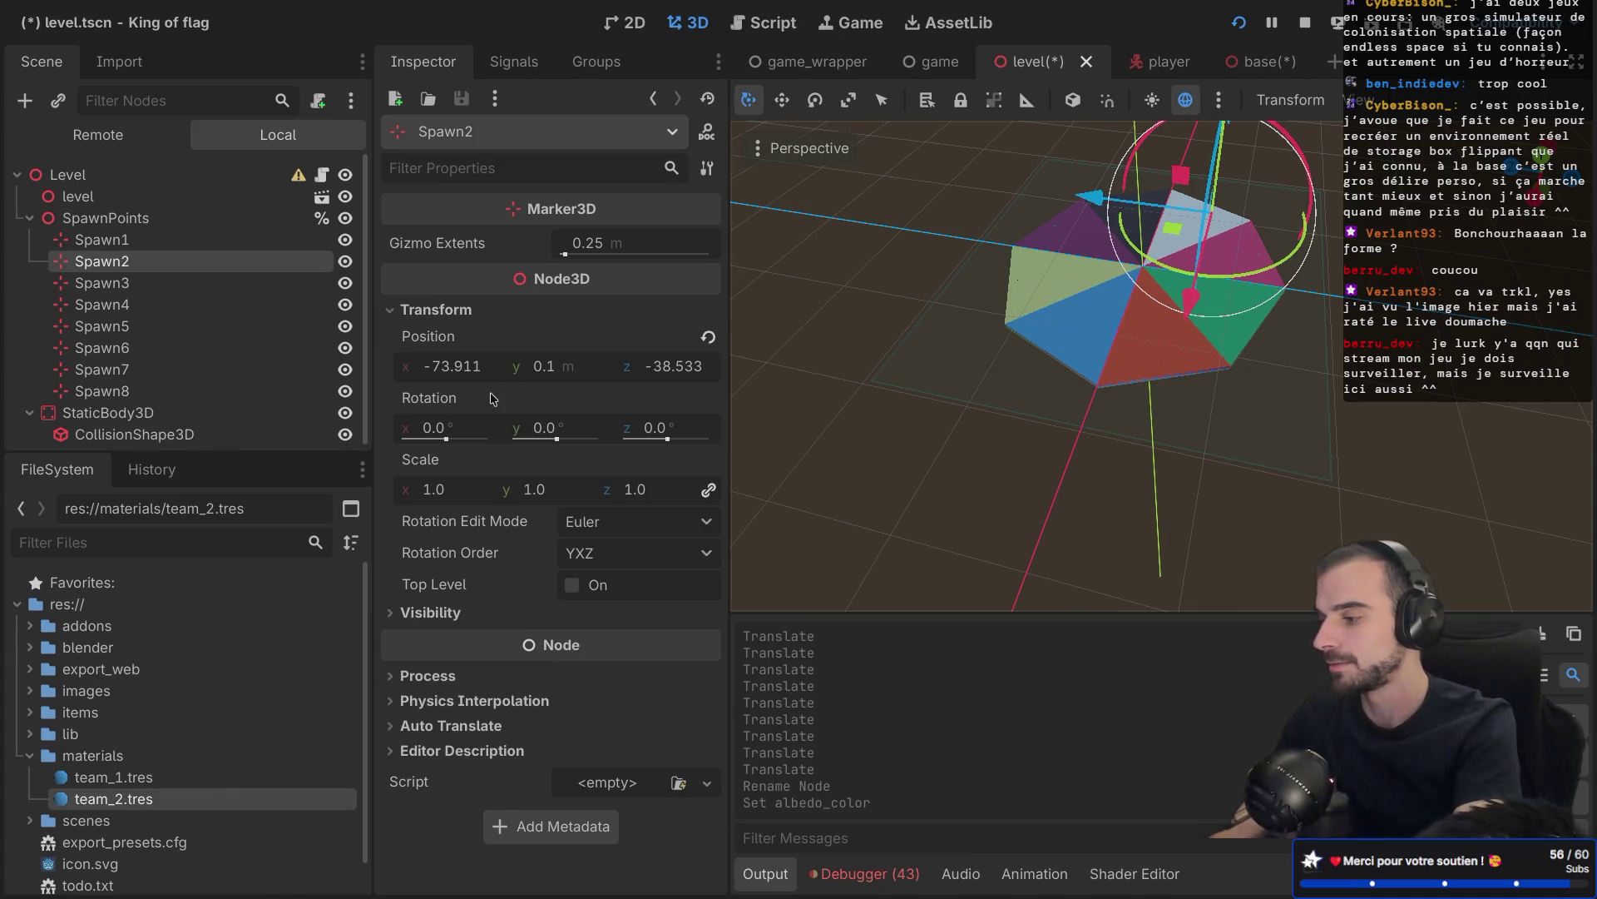
# Set the team_2.tres albedo colour to pure white ffffff
pyautogui.click(166, 797)
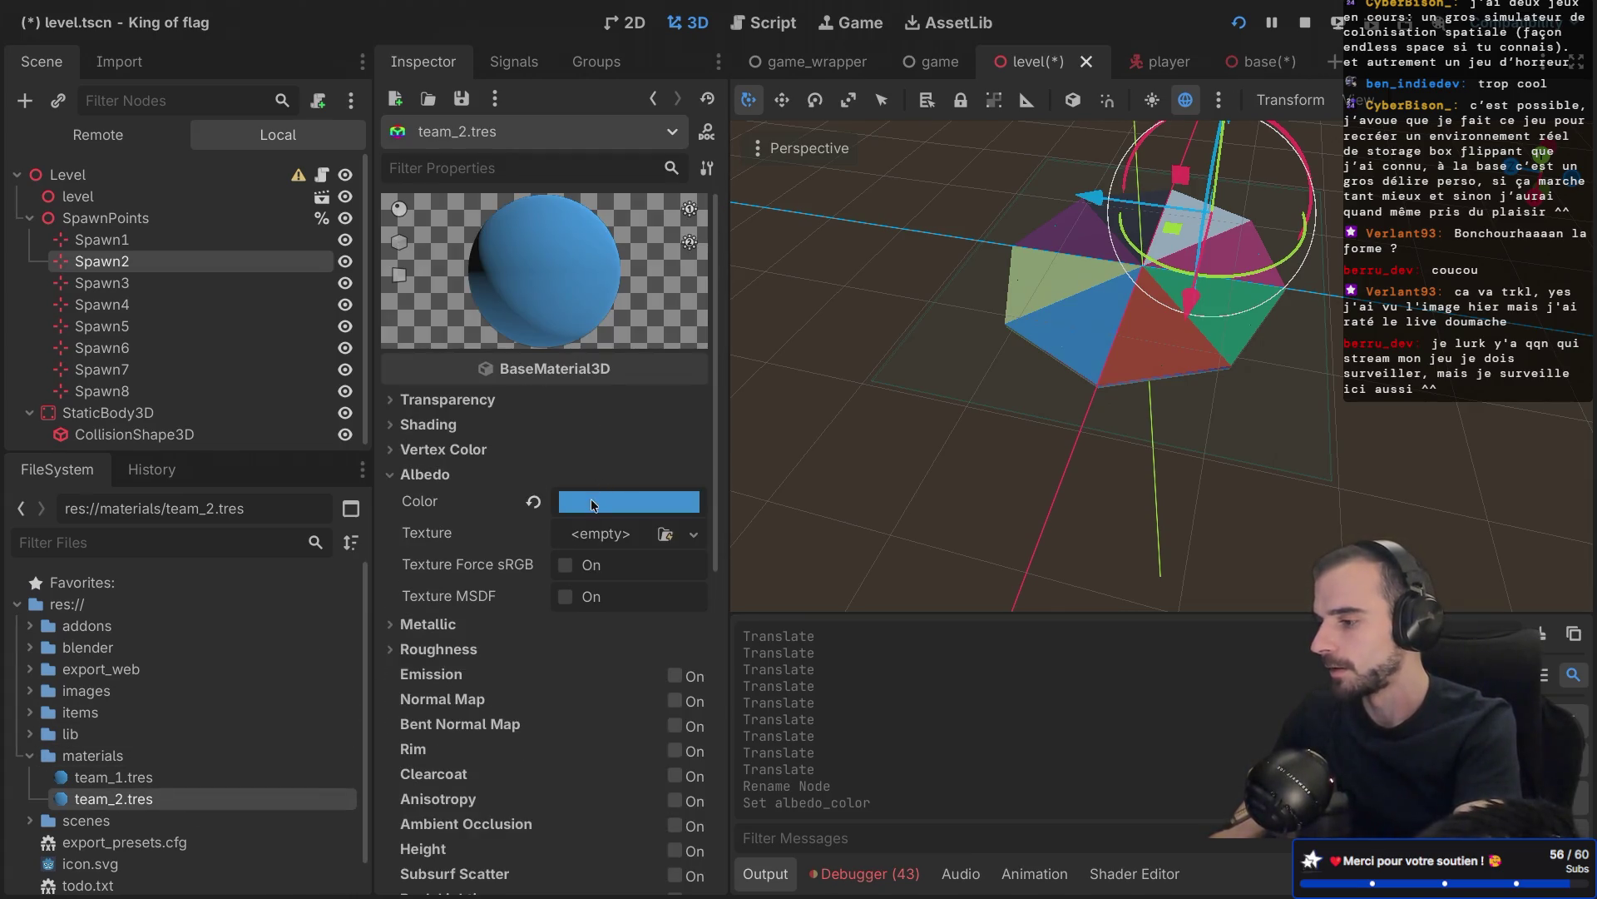
pyautogui.click(593, 504)
pyautogui.moveTo(755, 166); pyautogui.dragTo(768, 15)
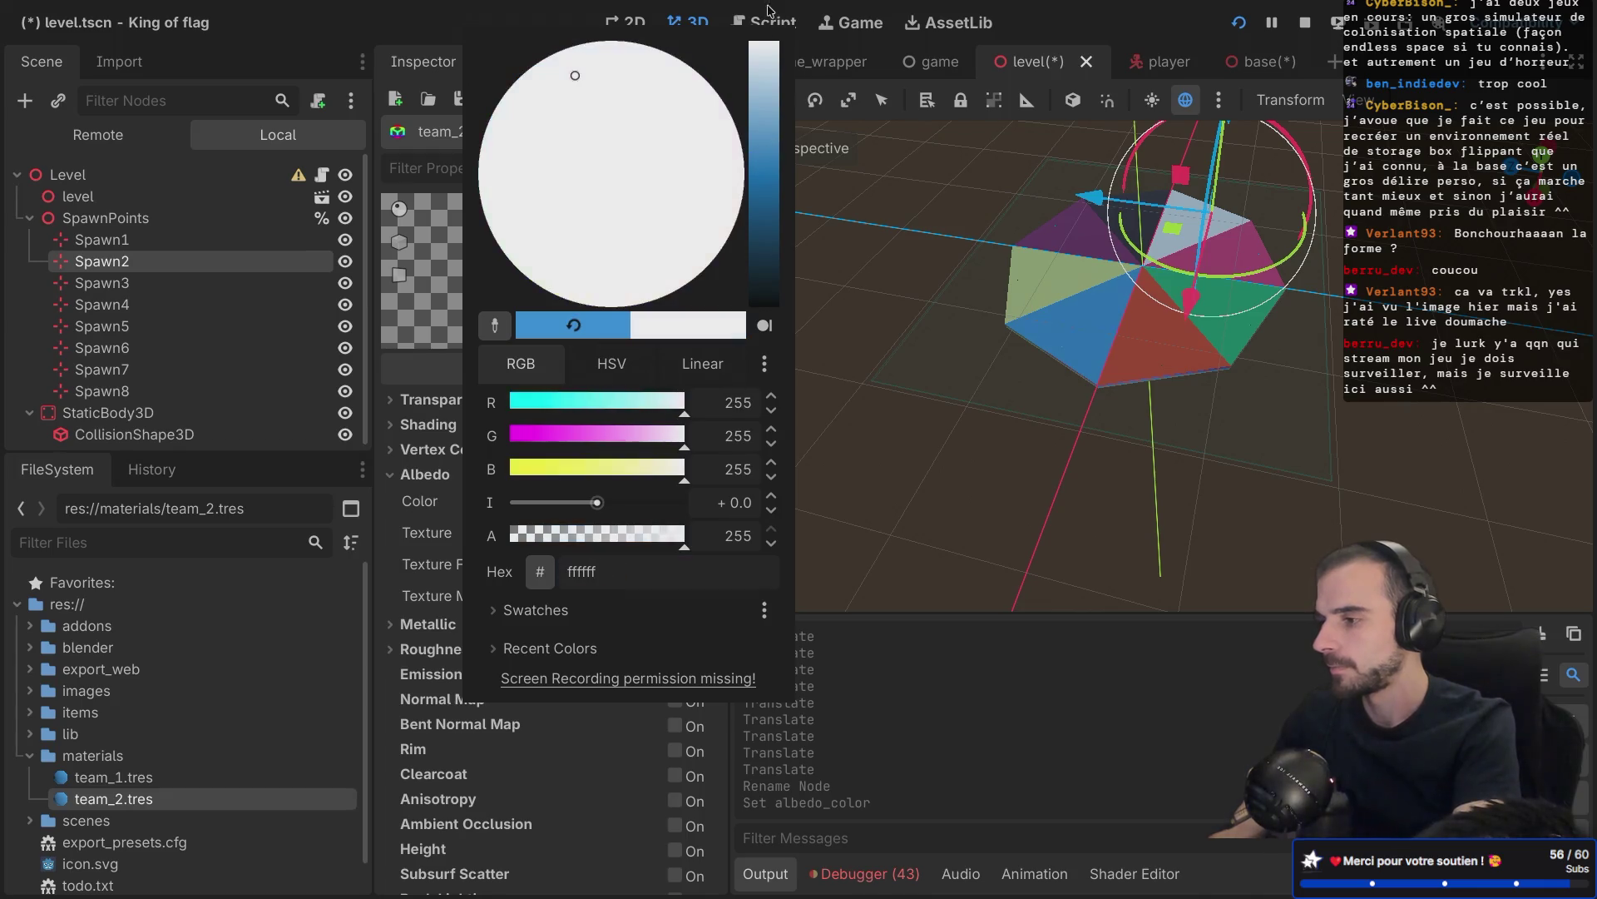
pyautogui.click(467, 372)
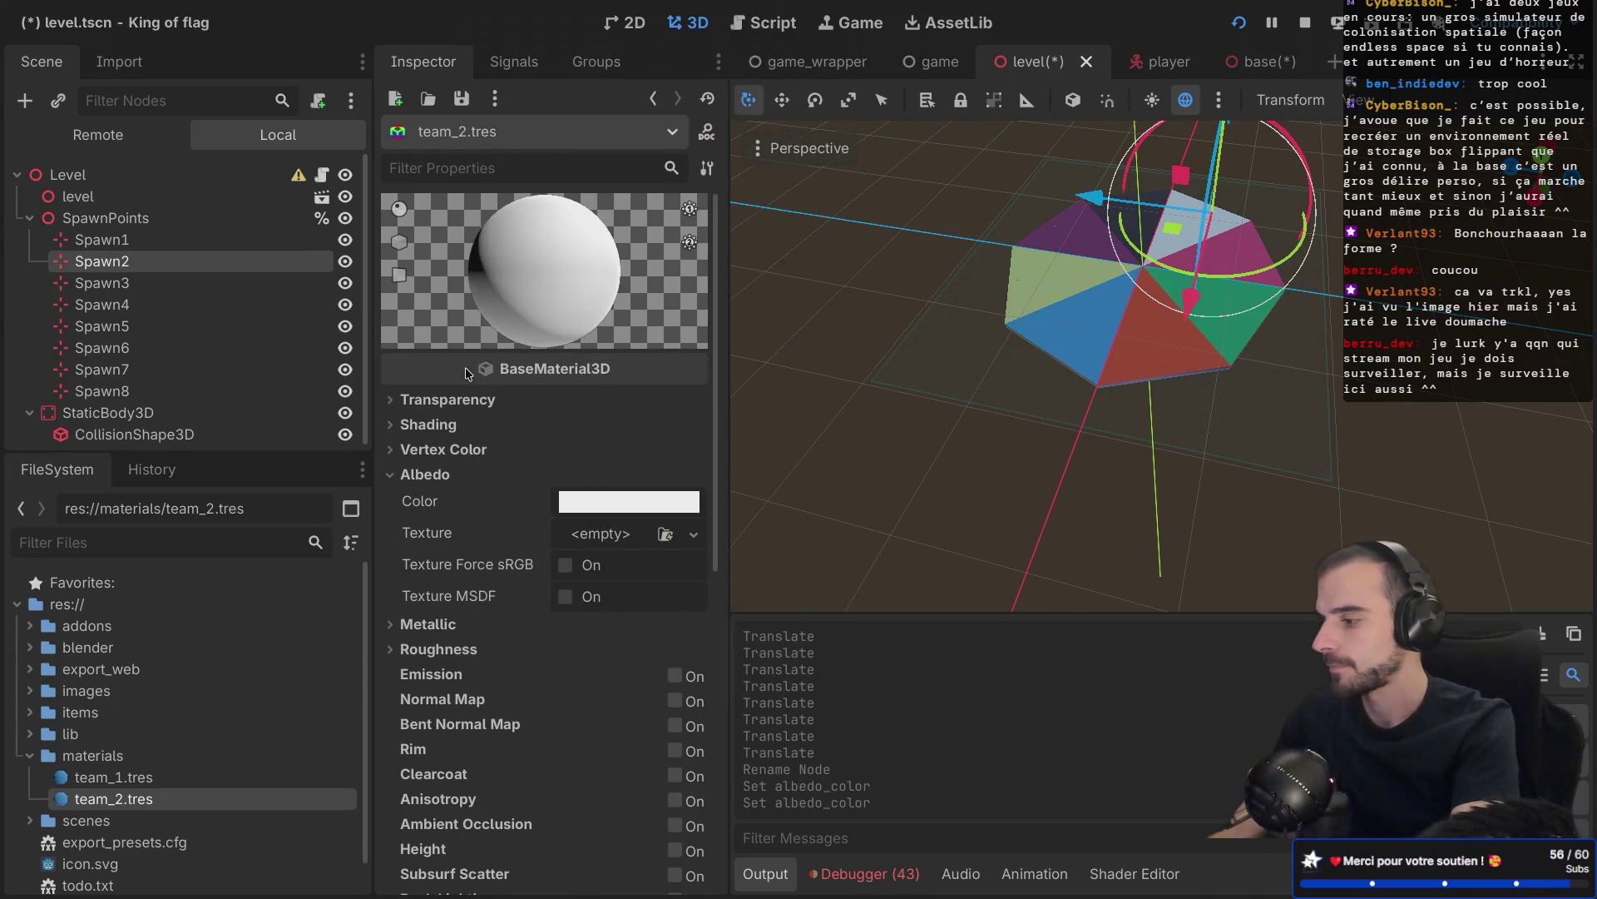
# Save level.tscn with Ctrl+S and select the Spawn3 marker
pyautogui.hotkey('ctrl', 's')
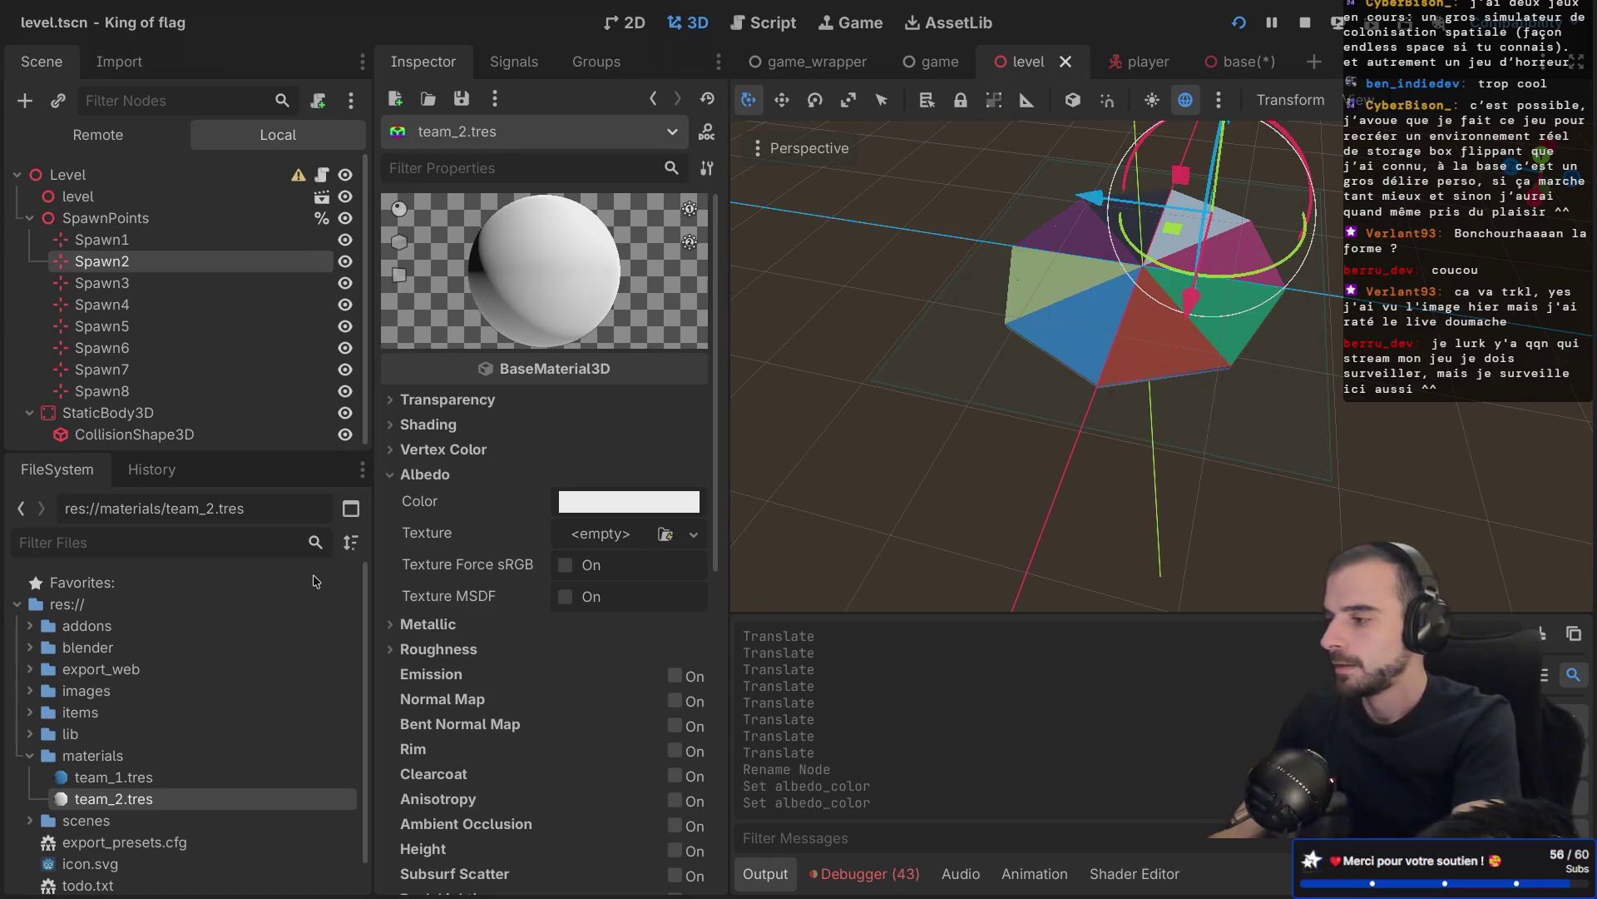
pyautogui.click(125, 287)
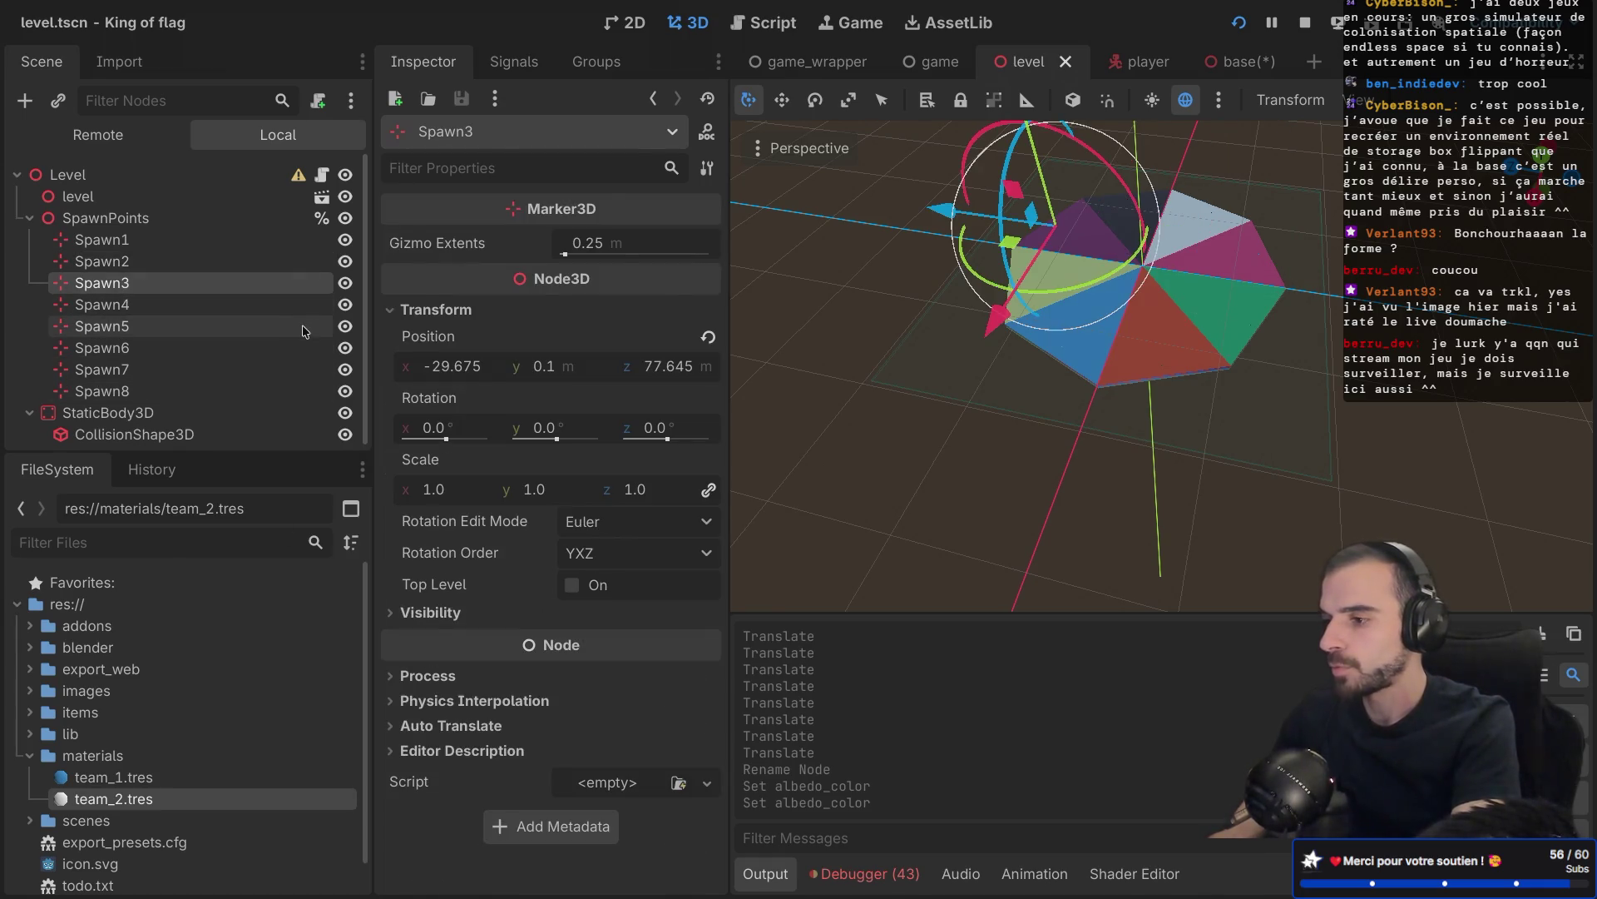
pyautogui.press('super+Tab')
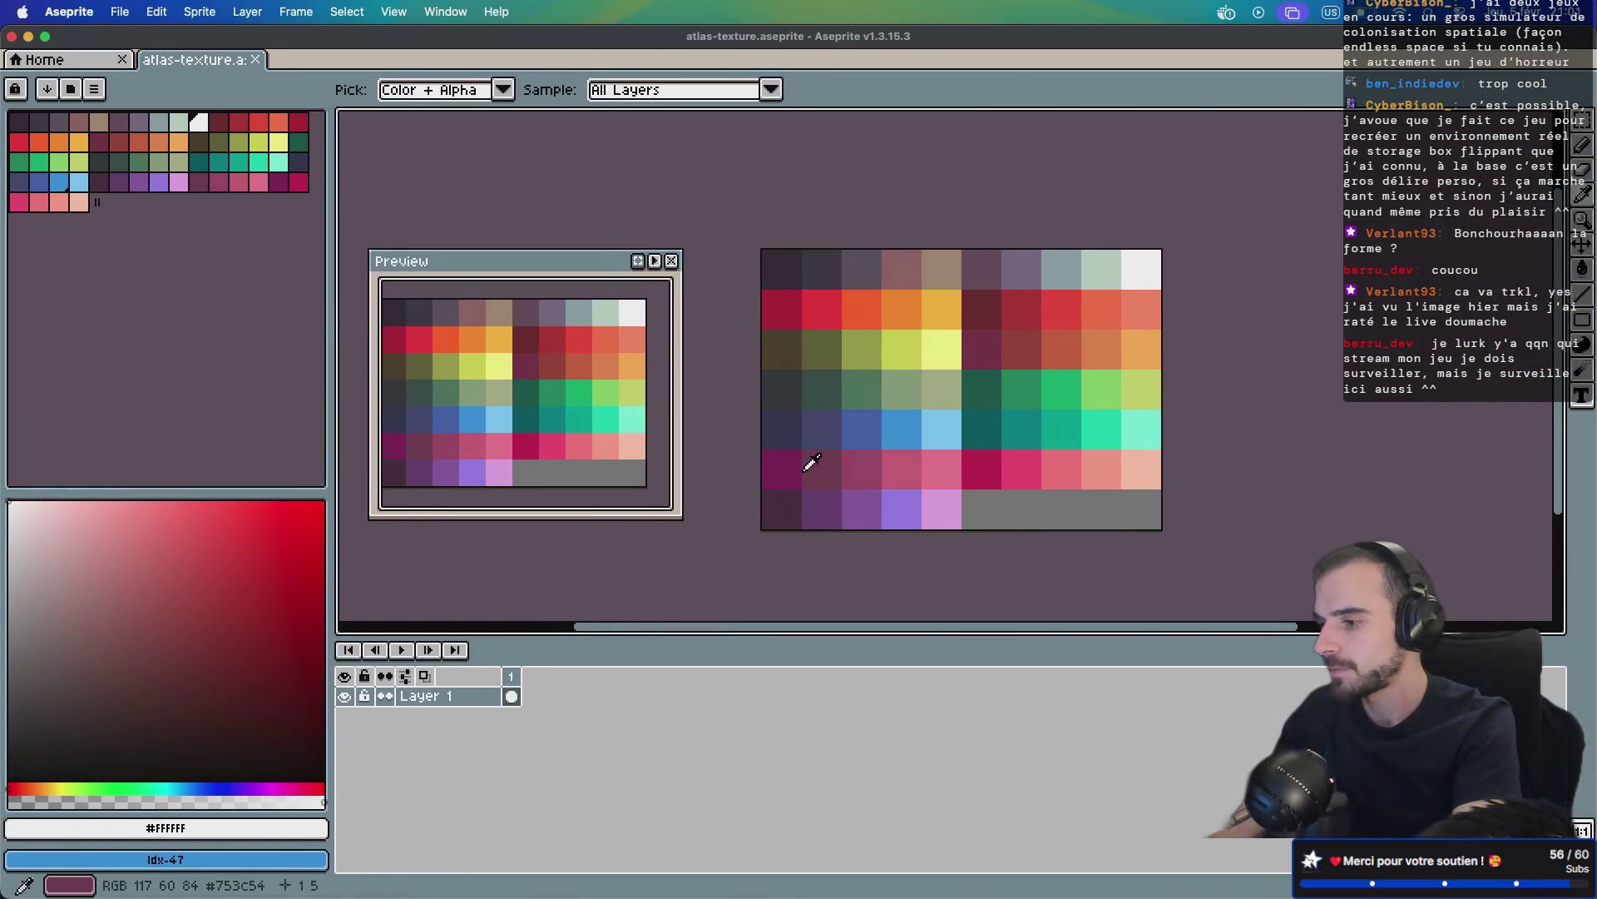
# Sample dark purple #45293f from the bottom-left palette cell and display its hex code
pyautogui.click(785, 499)
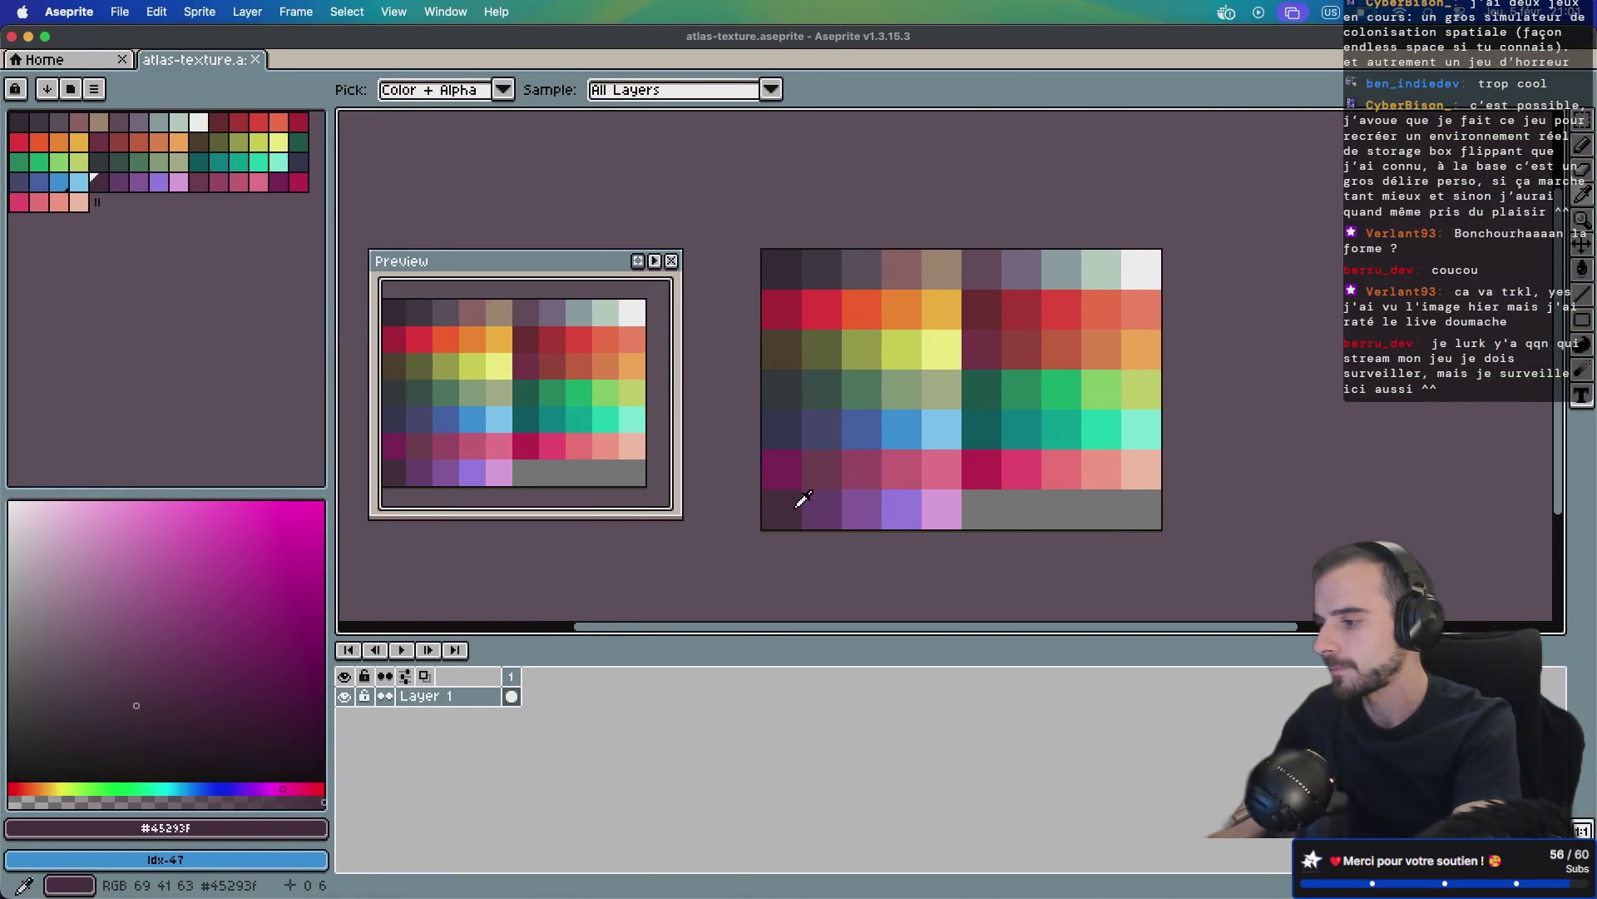
pyautogui.click(828, 504)
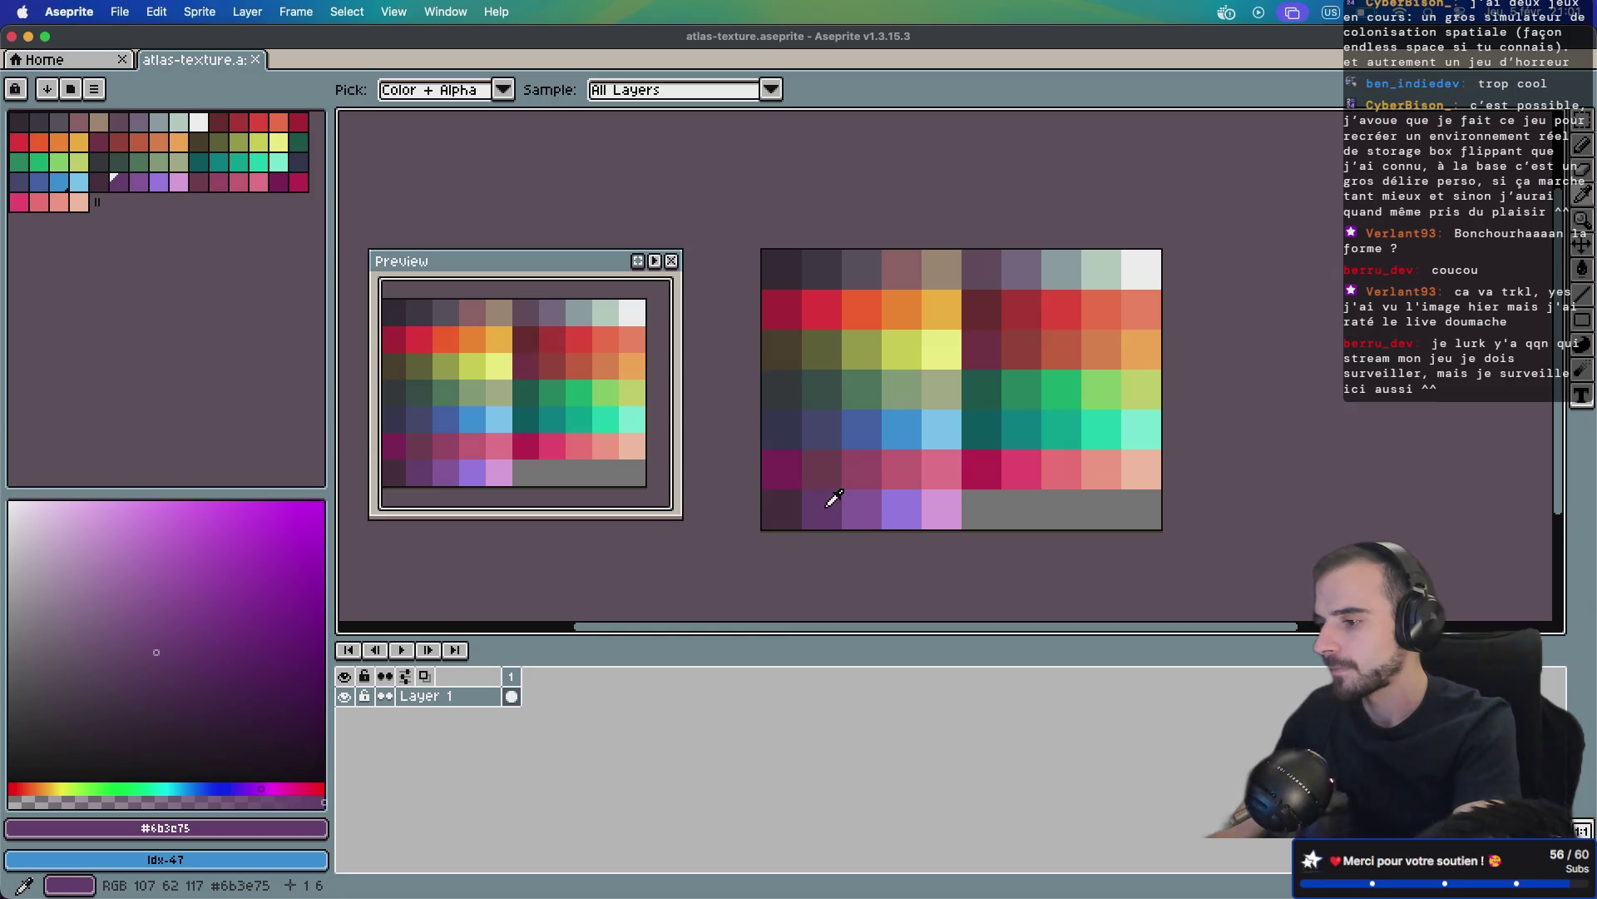
pyautogui.click(795, 502)
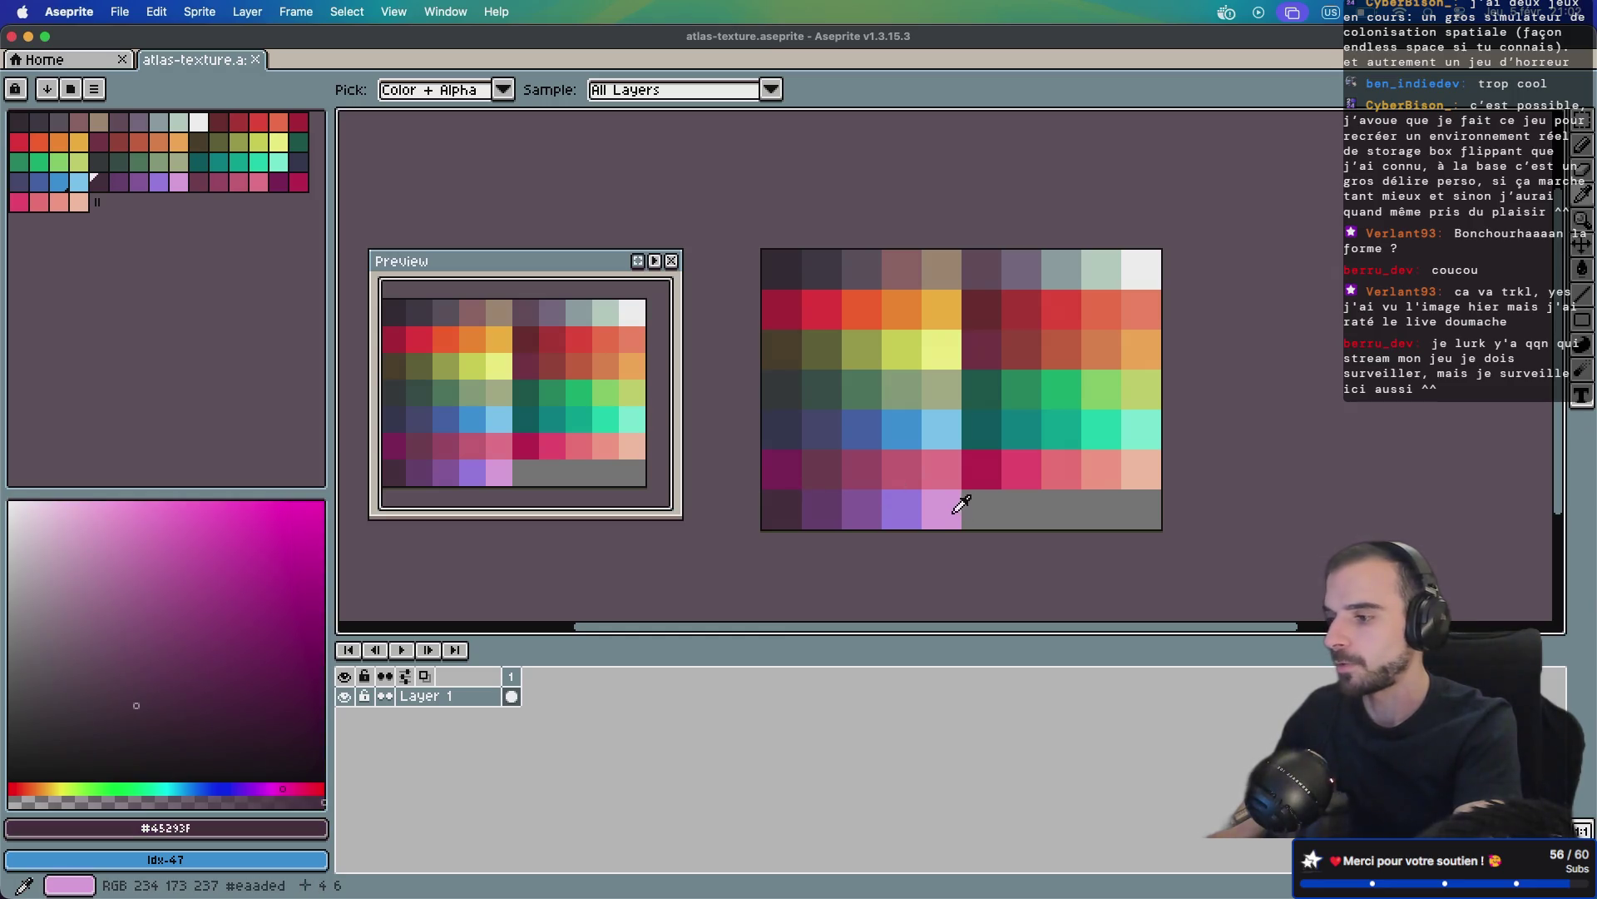
pyautogui.click(198, 825)
pyautogui.click(198, 826)
pyautogui.click(198, 825)
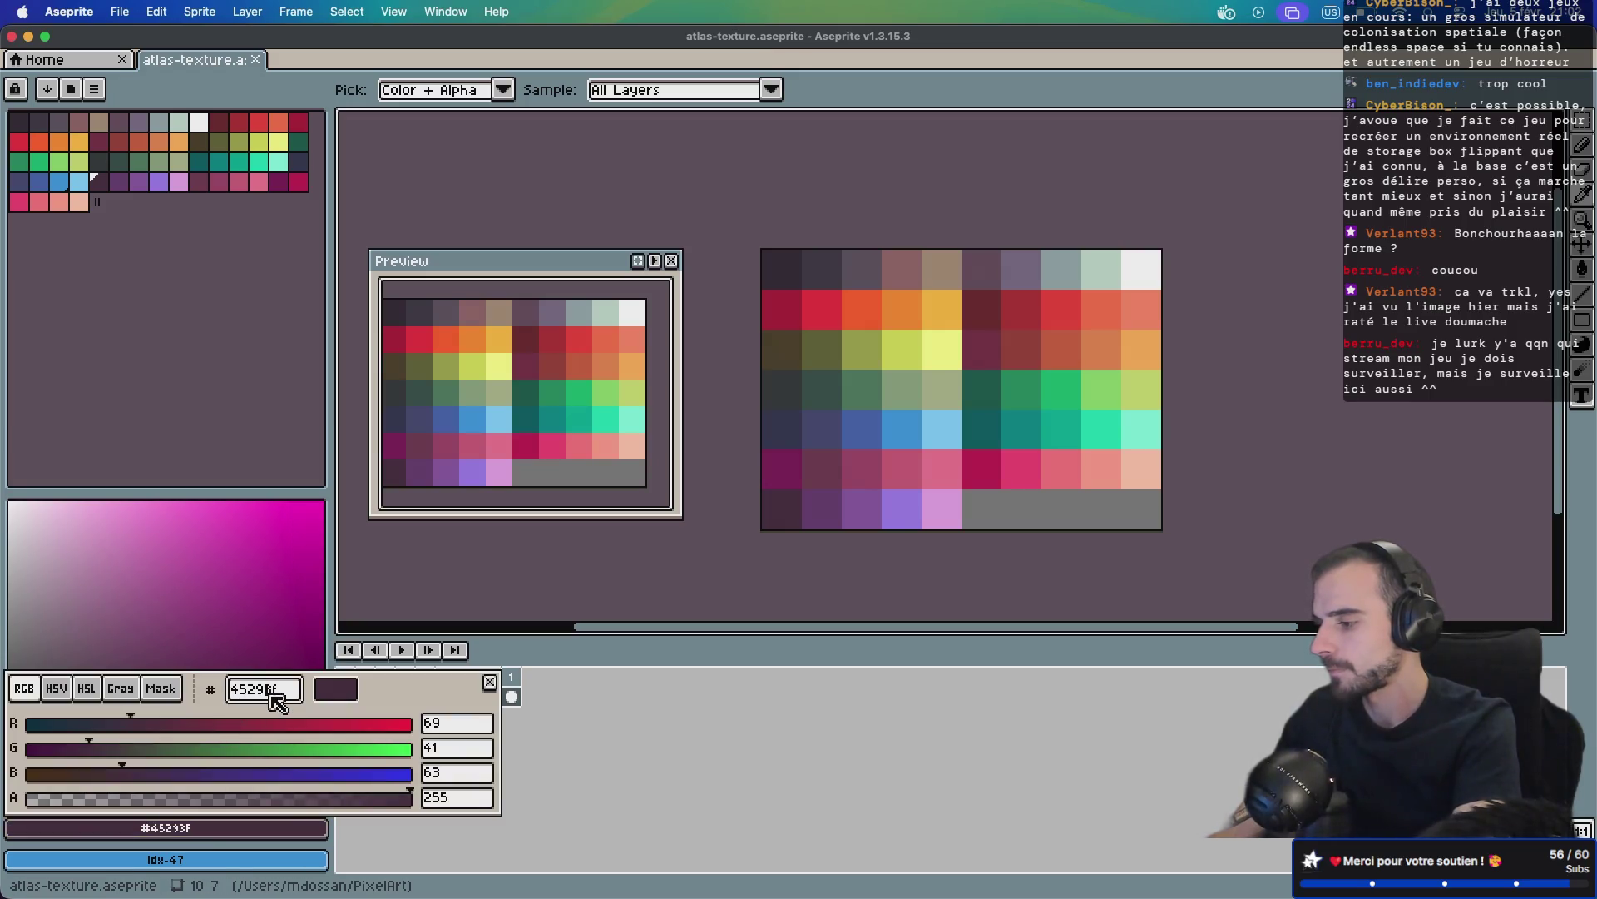
pyautogui.press('super+Tab')
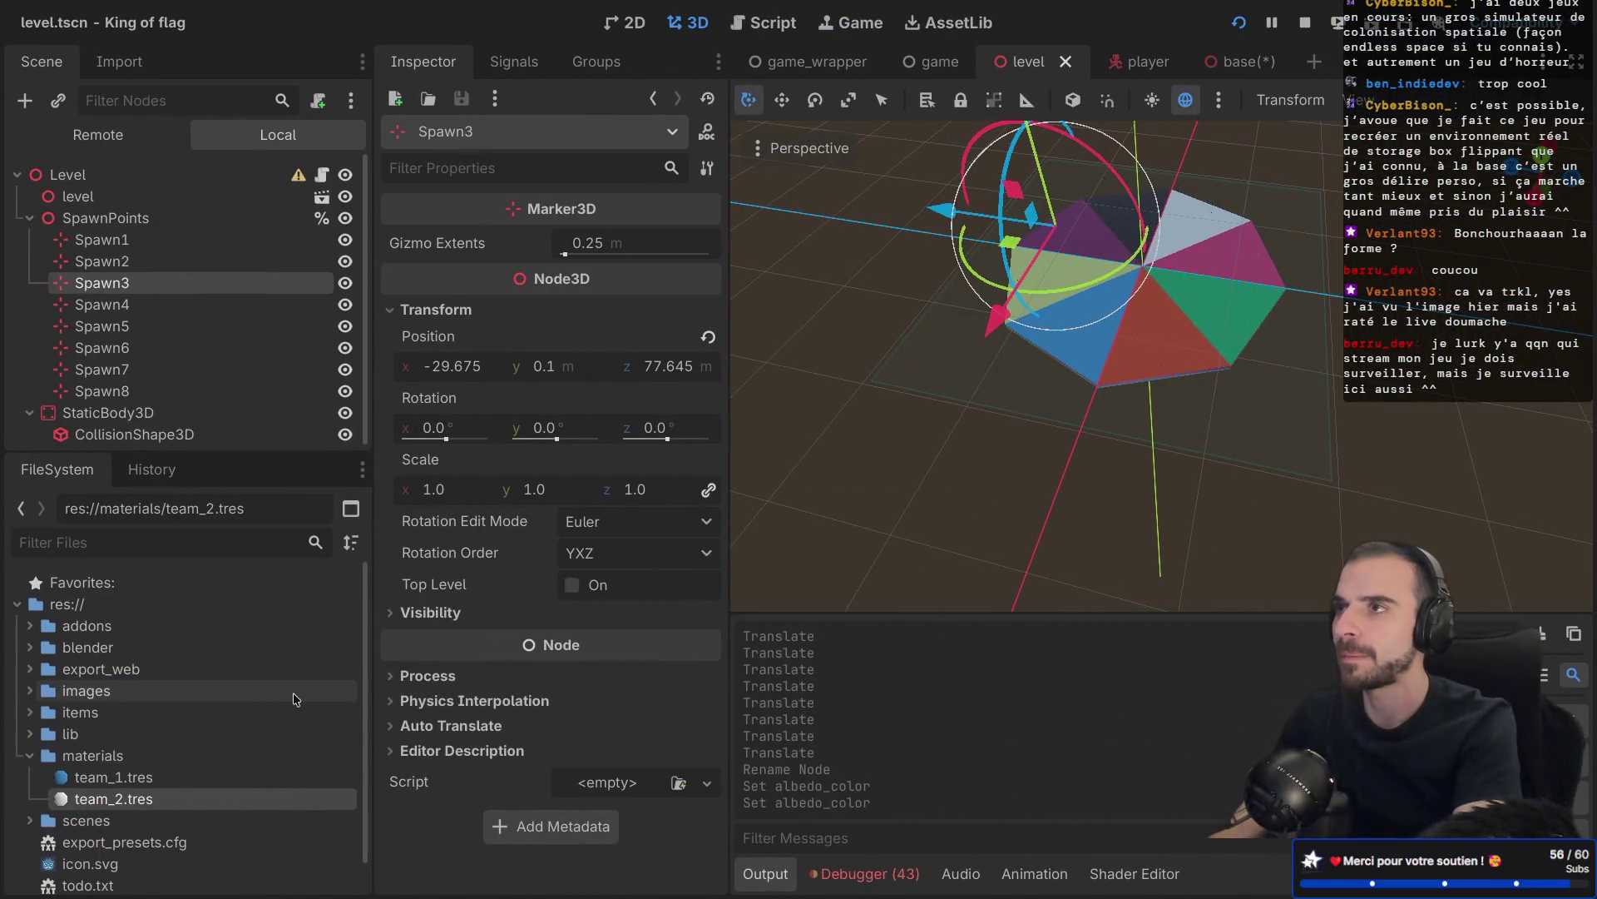
# Duplicate team_2.tres as team_3.tres and select the new material
pyautogui.hotkey('ctrl', 'd')
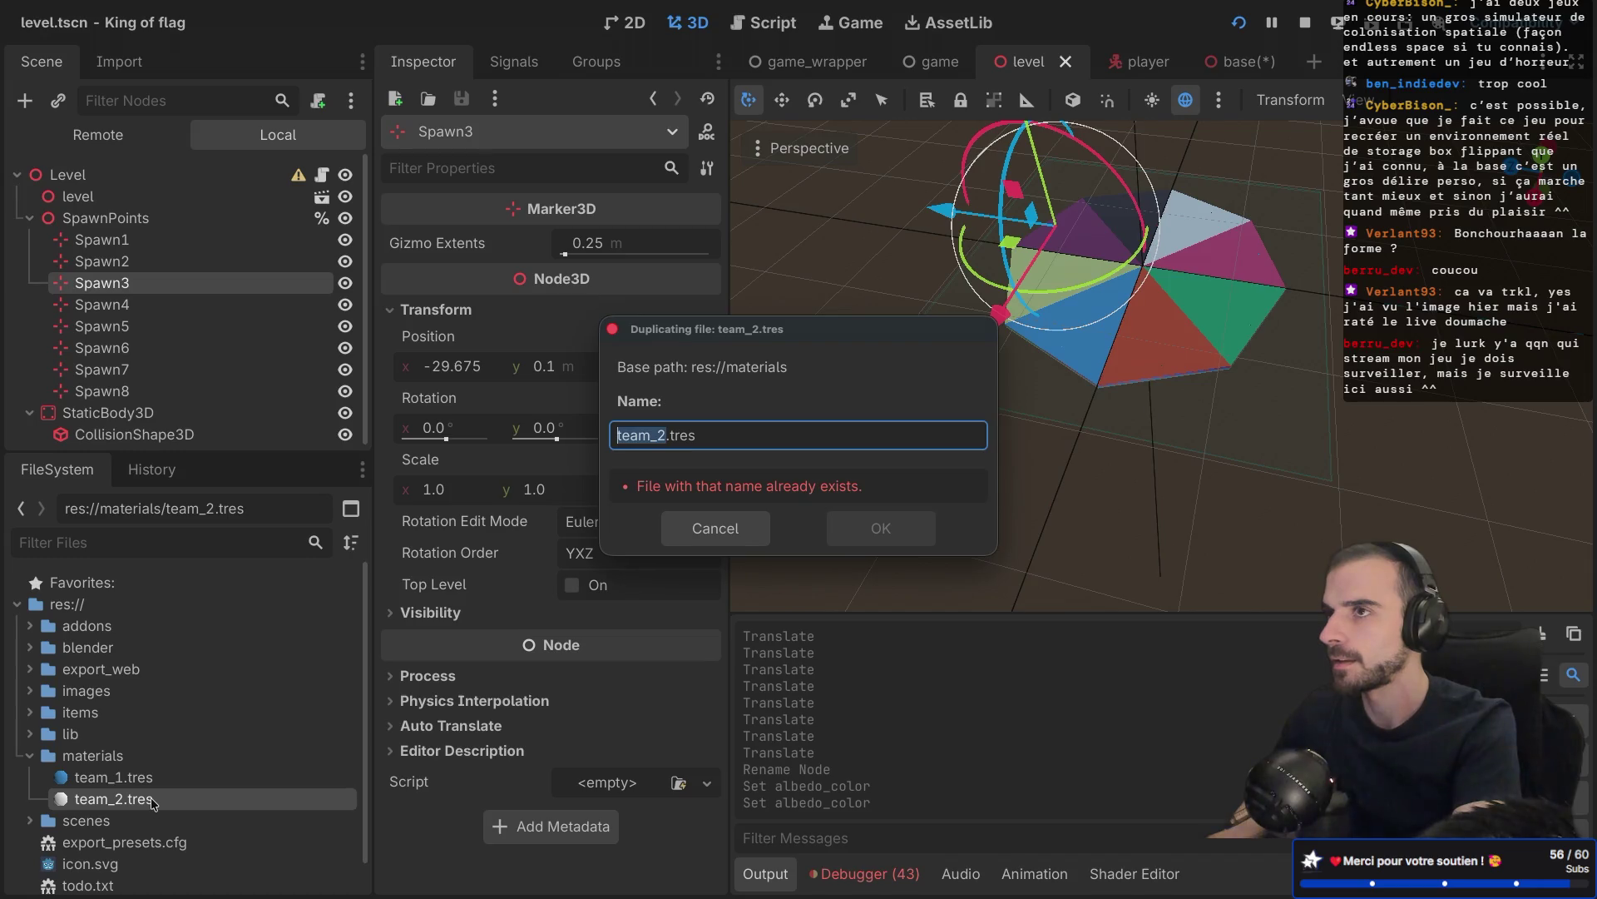
pyautogui.write('team_3')
pyautogui.press('Return')
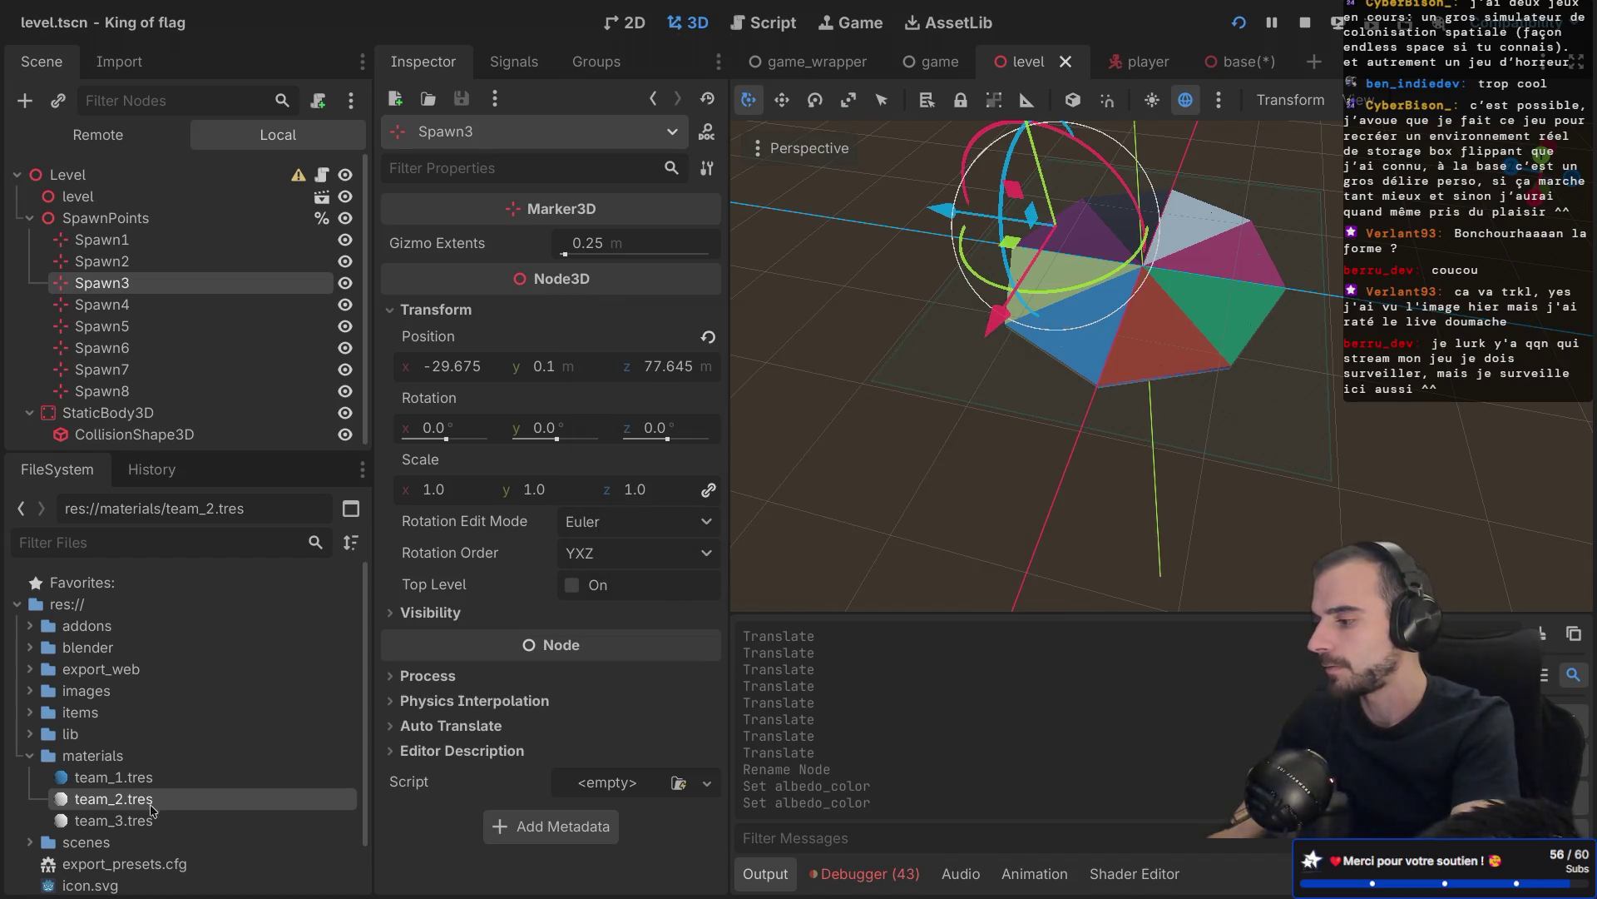
pyautogui.click(113, 820)
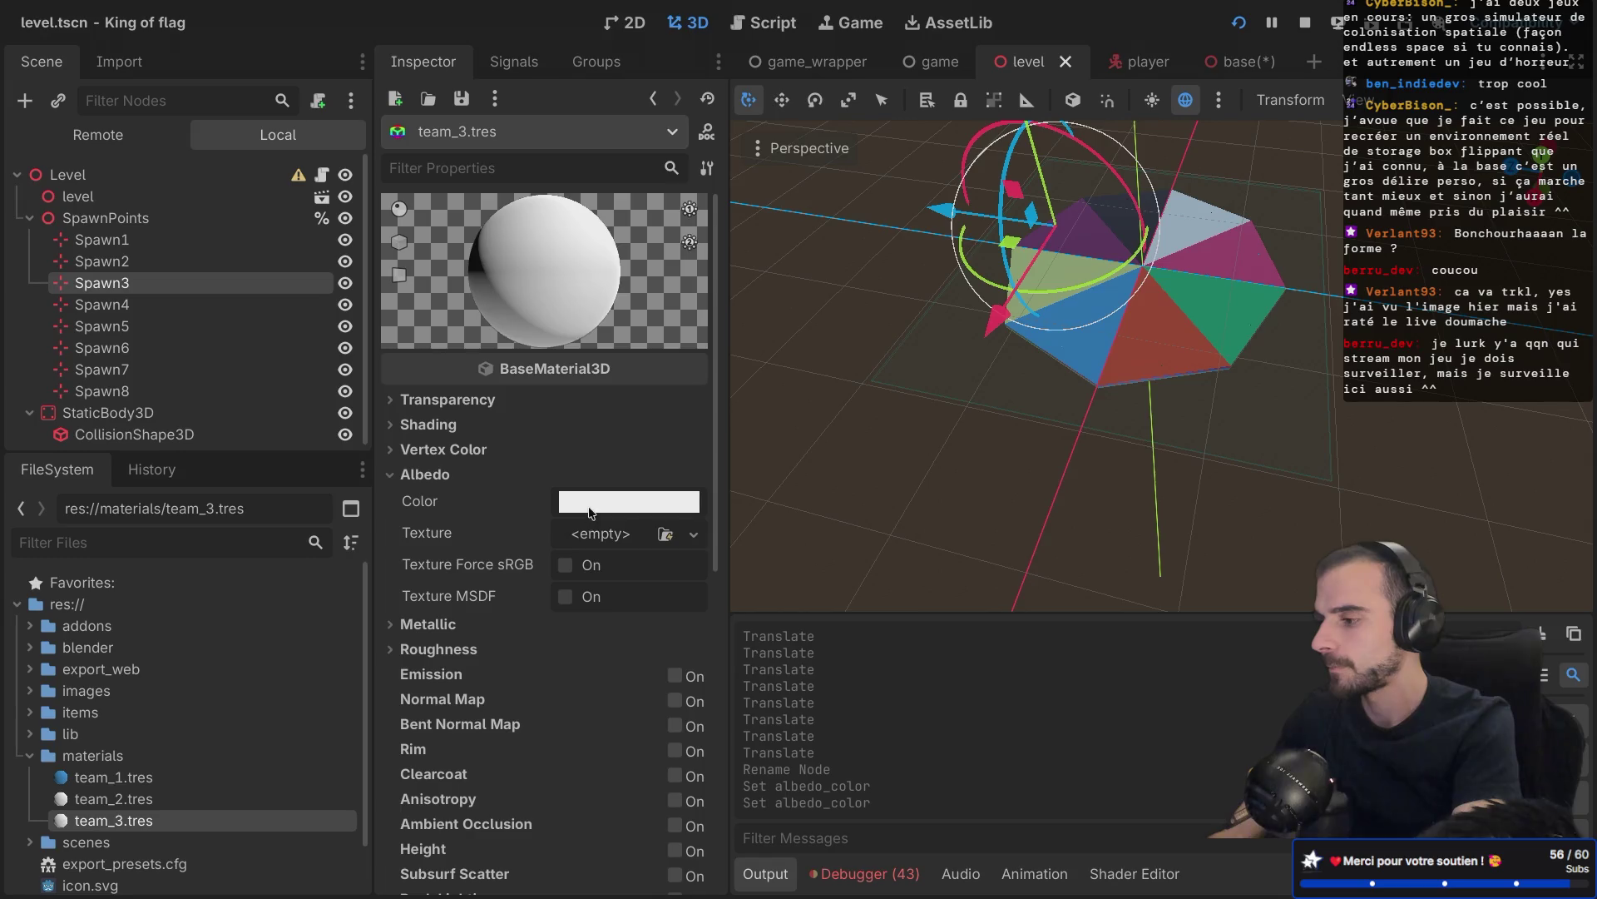
# Paste the dark purple hex into team_3's albedo colour, then select Spawn4
pyautogui.click(590, 503)
pyautogui.write('45293f')
pyautogui.press('Return')
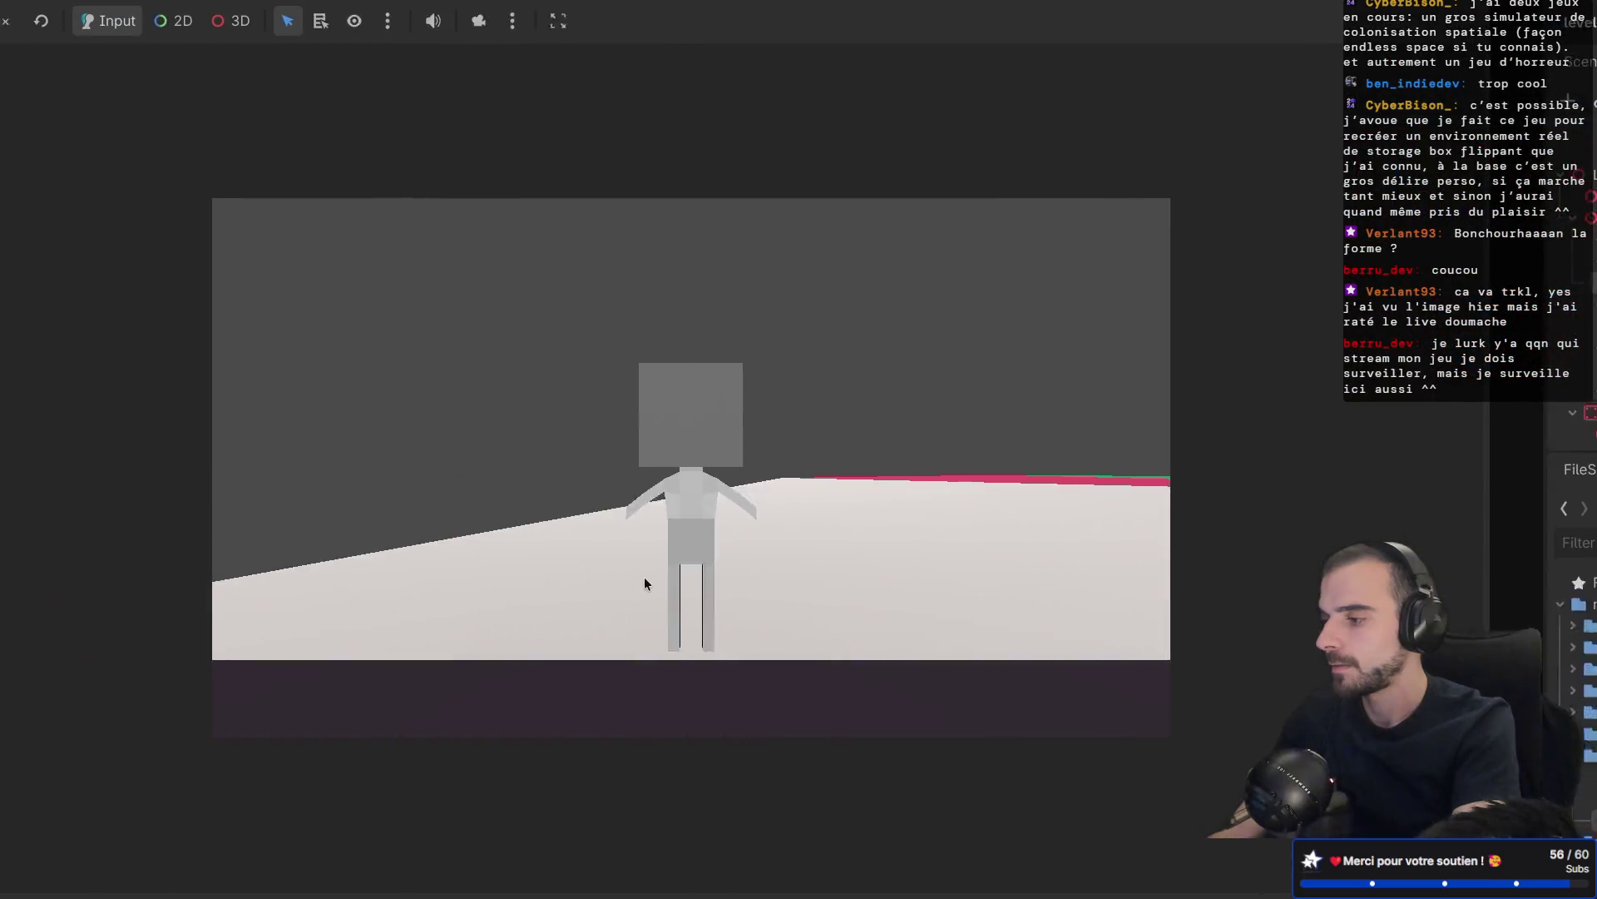
pyautogui.hotkey('alt', 'Tab')
pyautogui.click(128, 308)
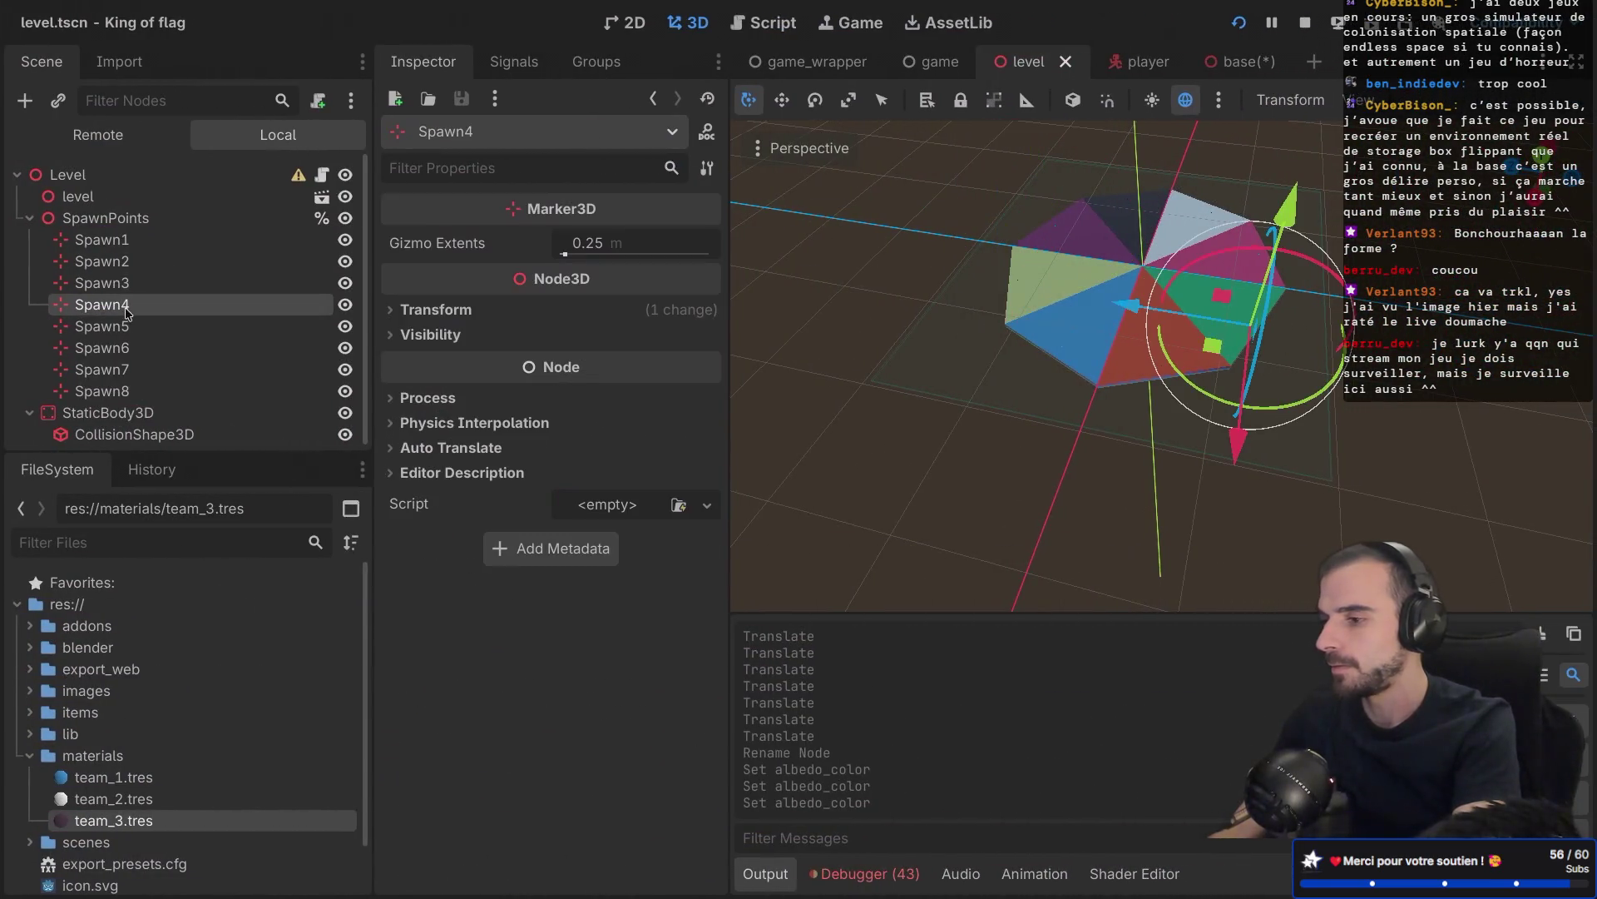
# Sample green #1ebc73 from the Aseprite palette and display its hex code
pyautogui.press('super+Tab')
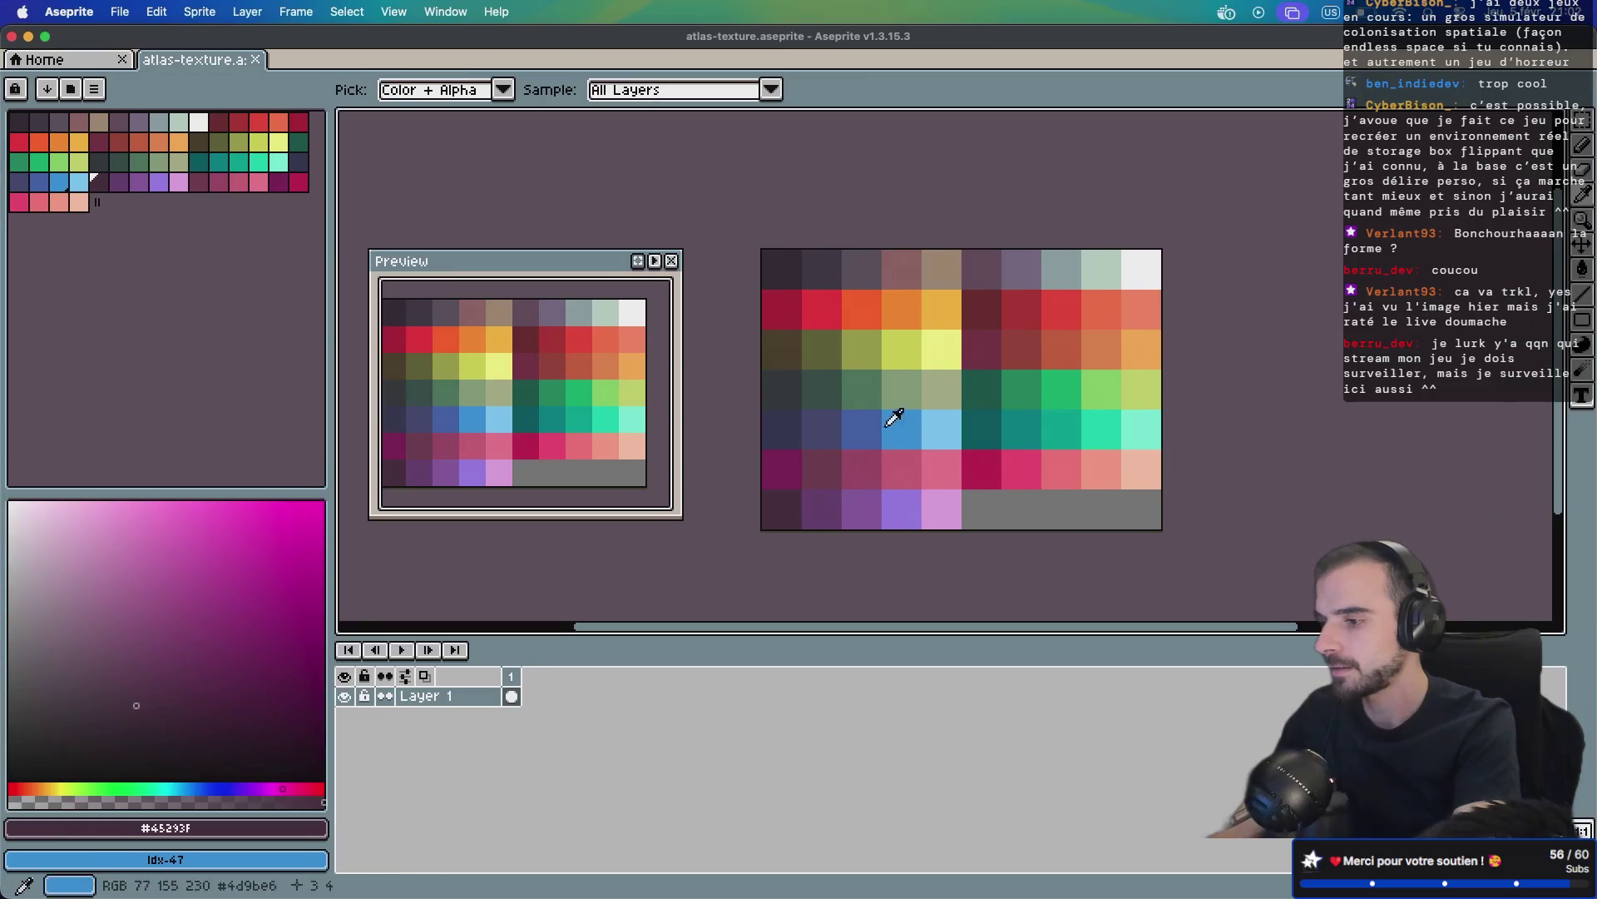
pyautogui.click(1079, 374)
pyautogui.click(300, 828)
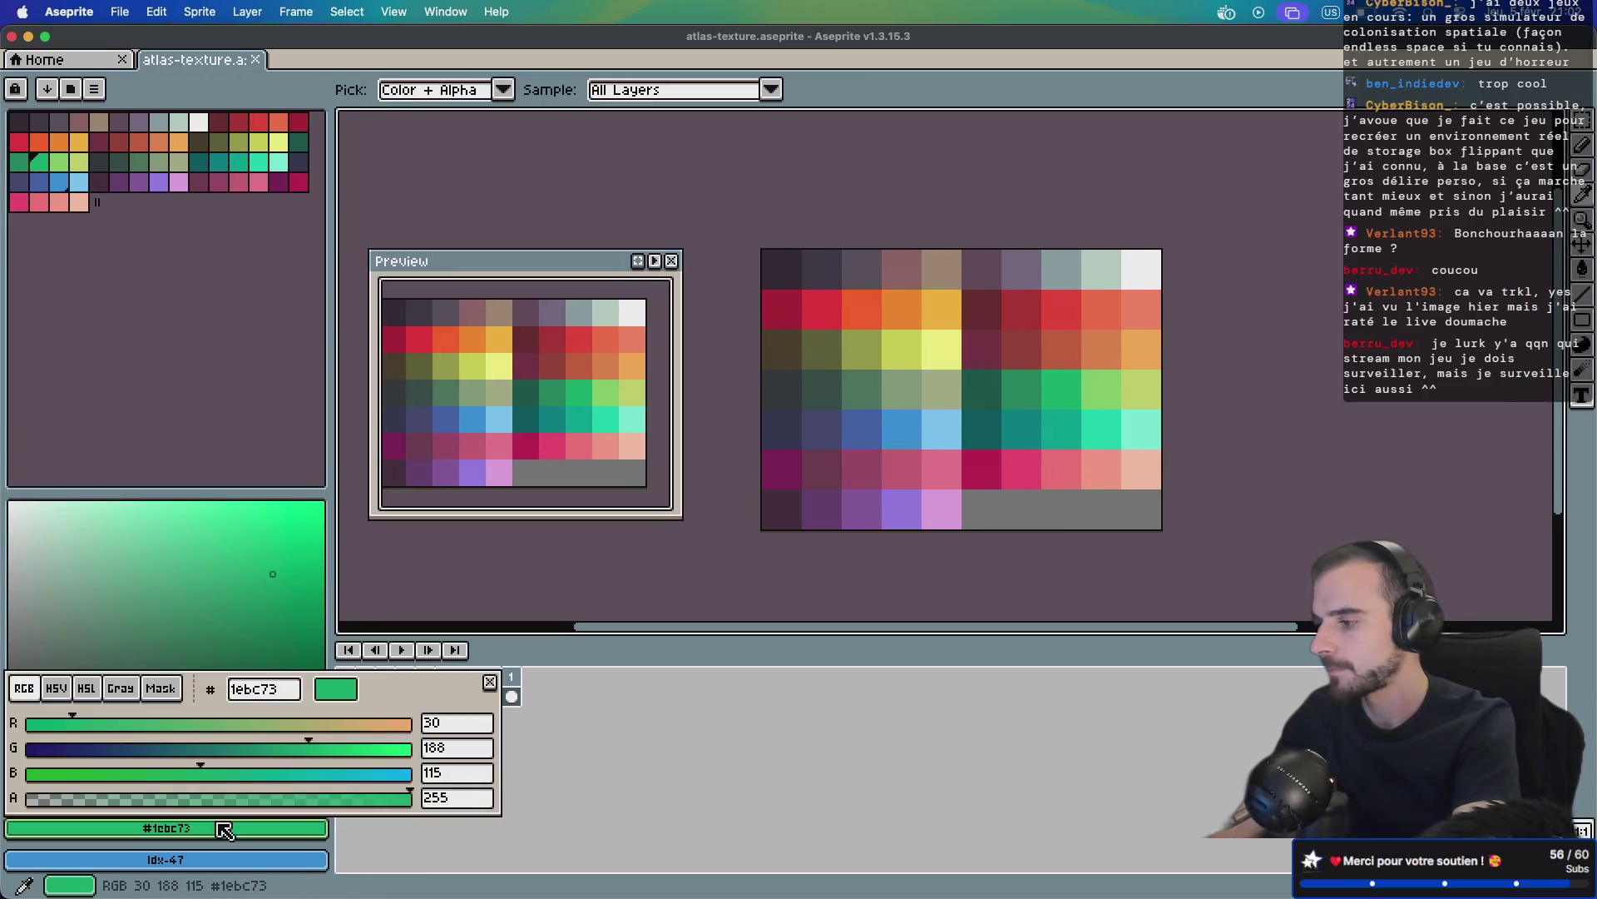
pyautogui.press('super+Tab')
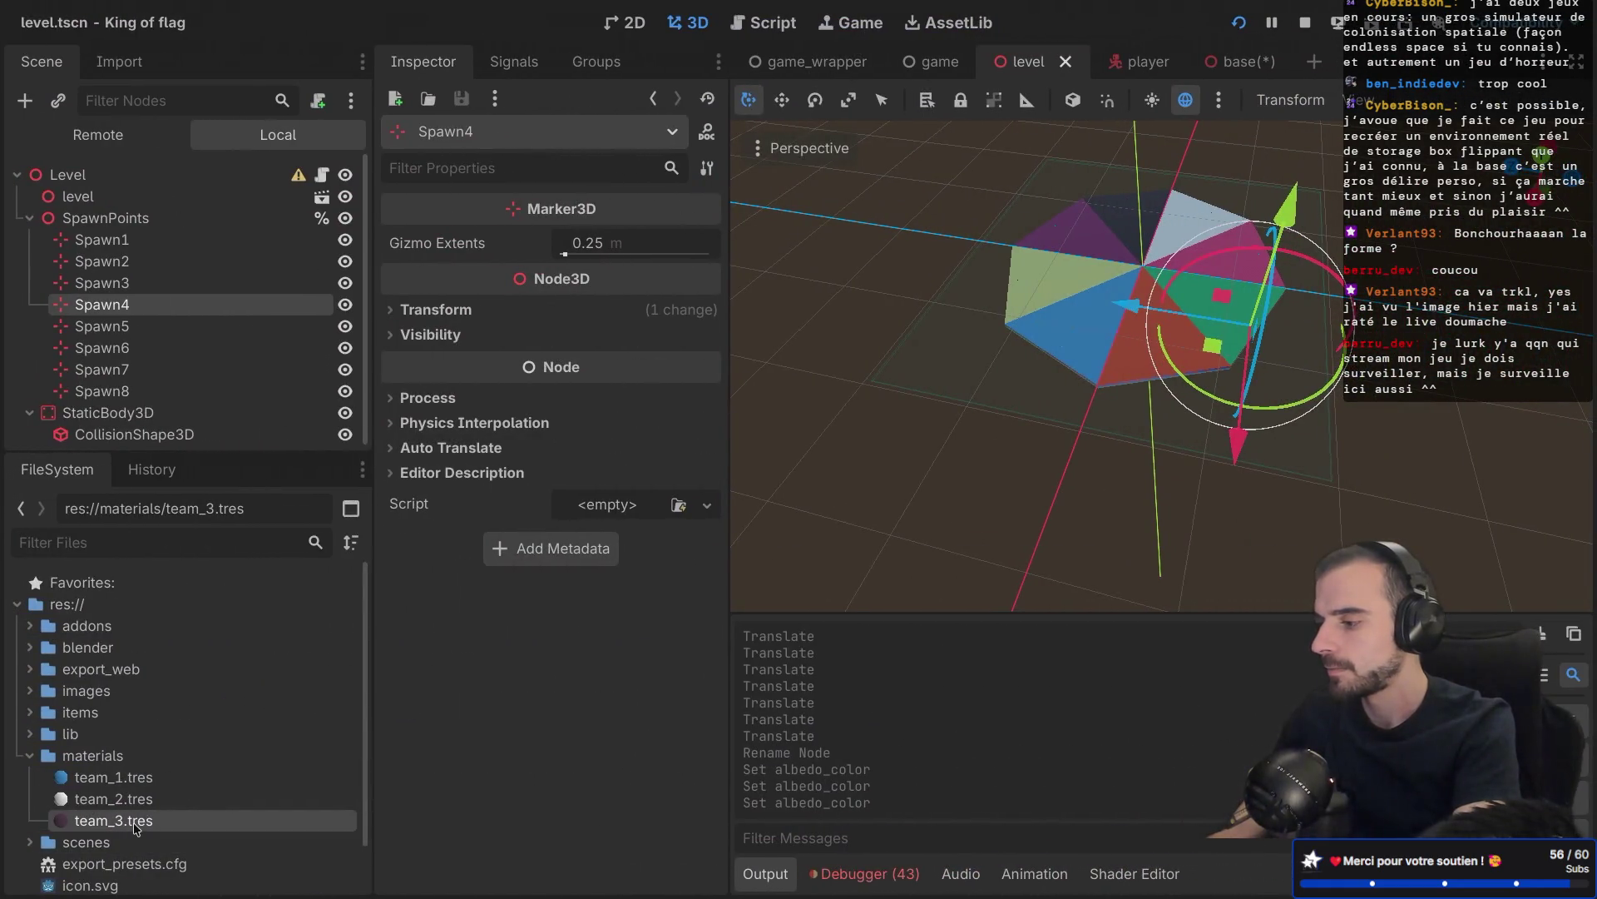
# Duplicate team_3.tres as team_4.tres and give it the green 1ebc73 albedo
pyautogui.hotkey('ctrl', 'd')
pyautogui.write('team_4')
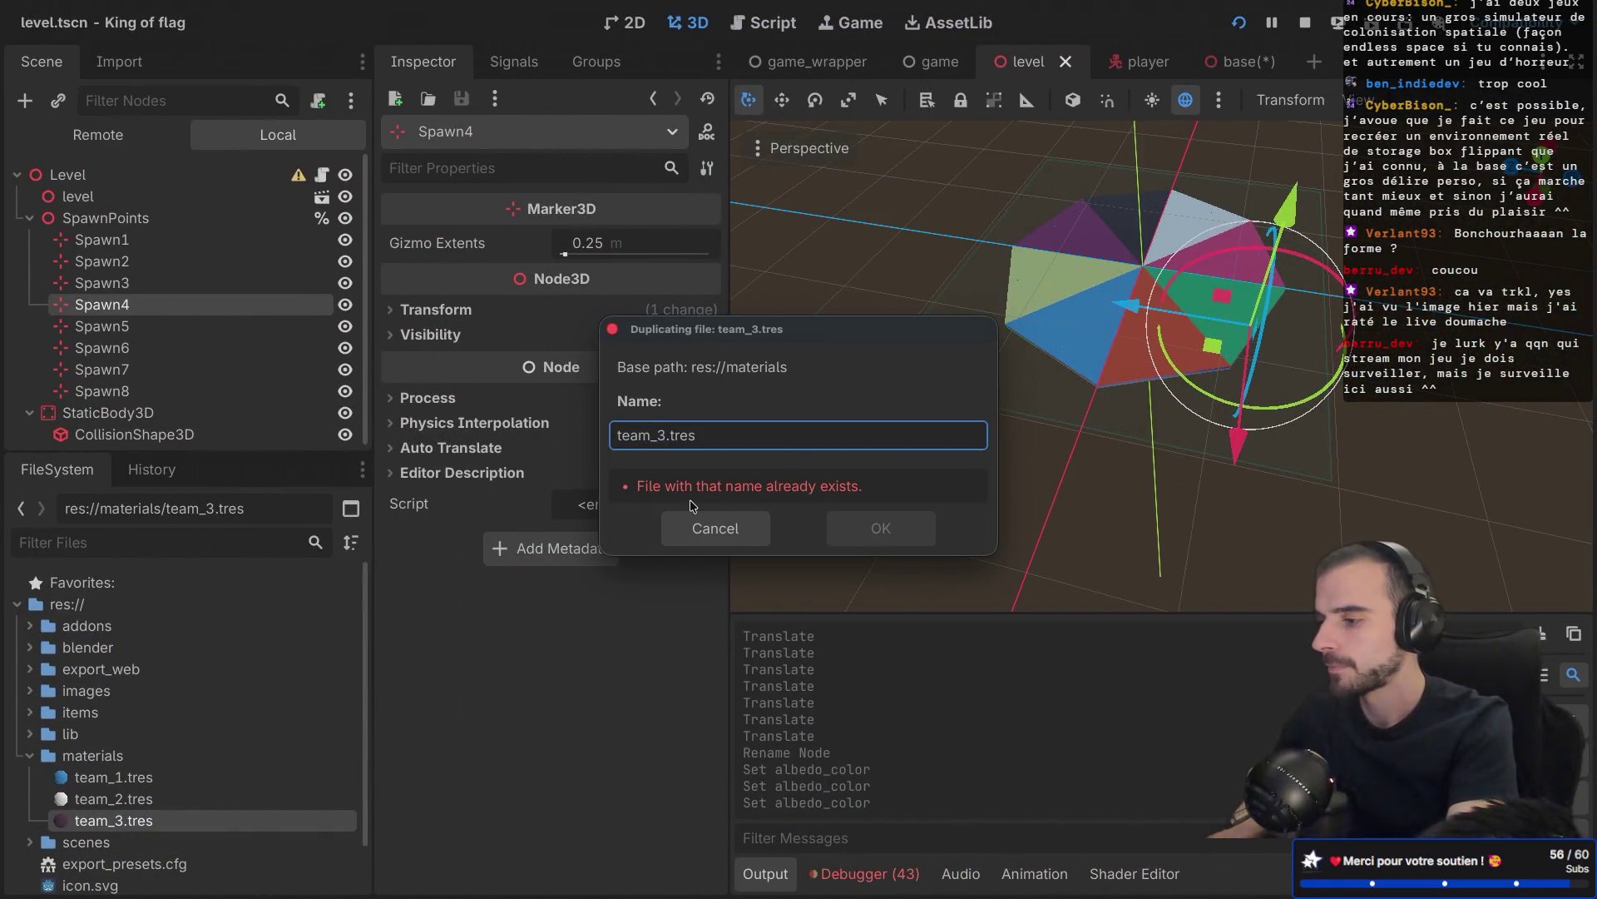
pyautogui.press('Return')
pyautogui.click(162, 840)
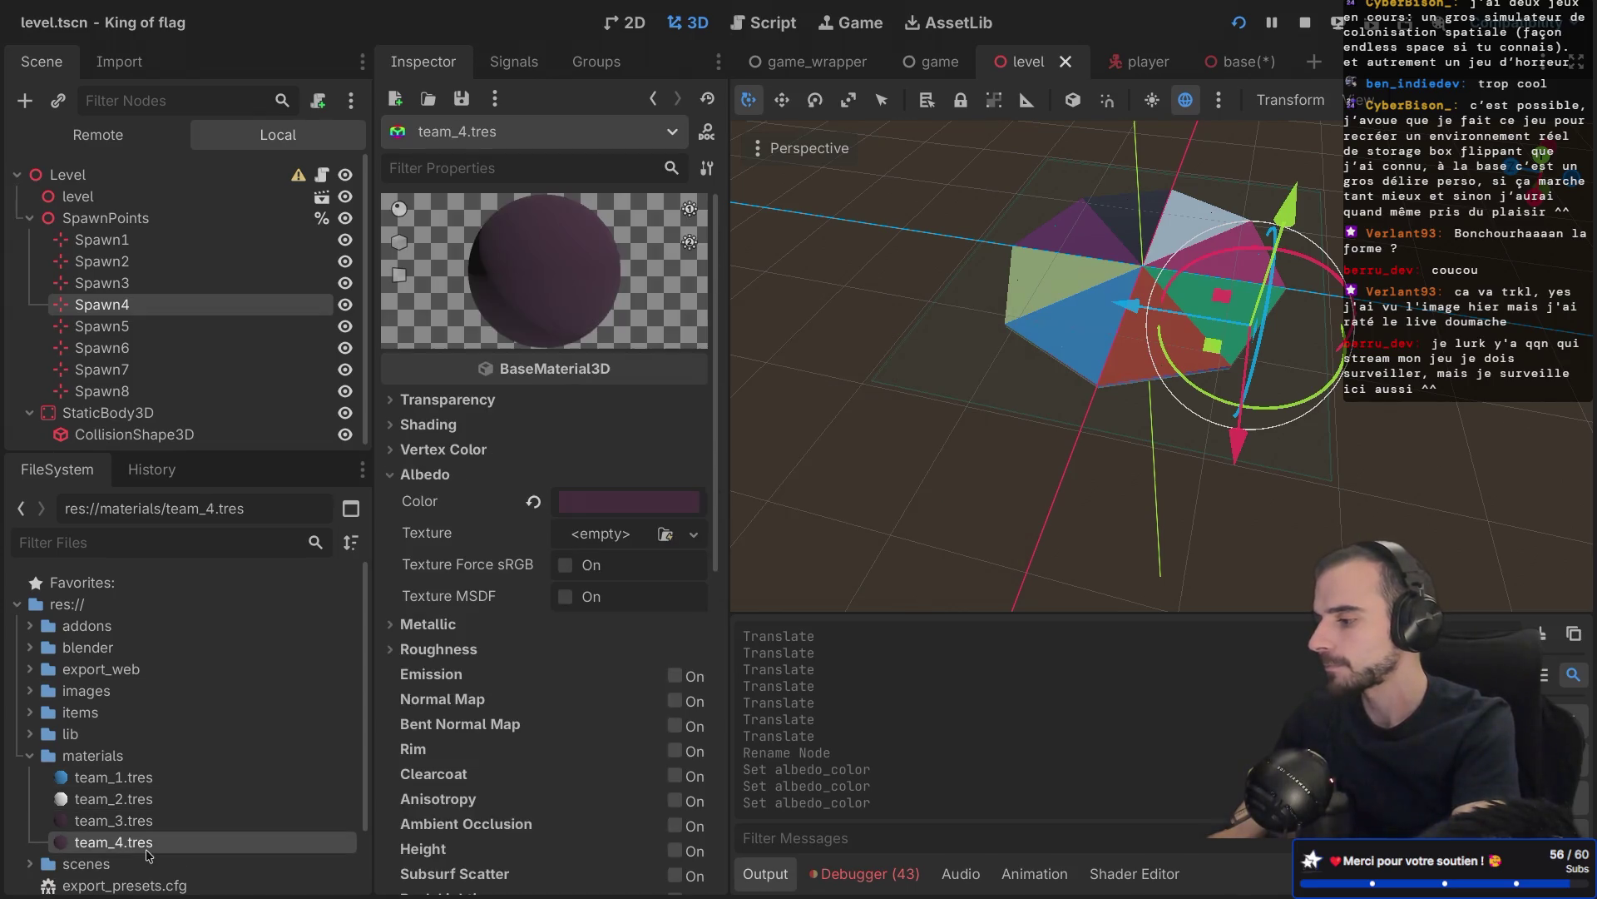
pyautogui.click(631, 502)
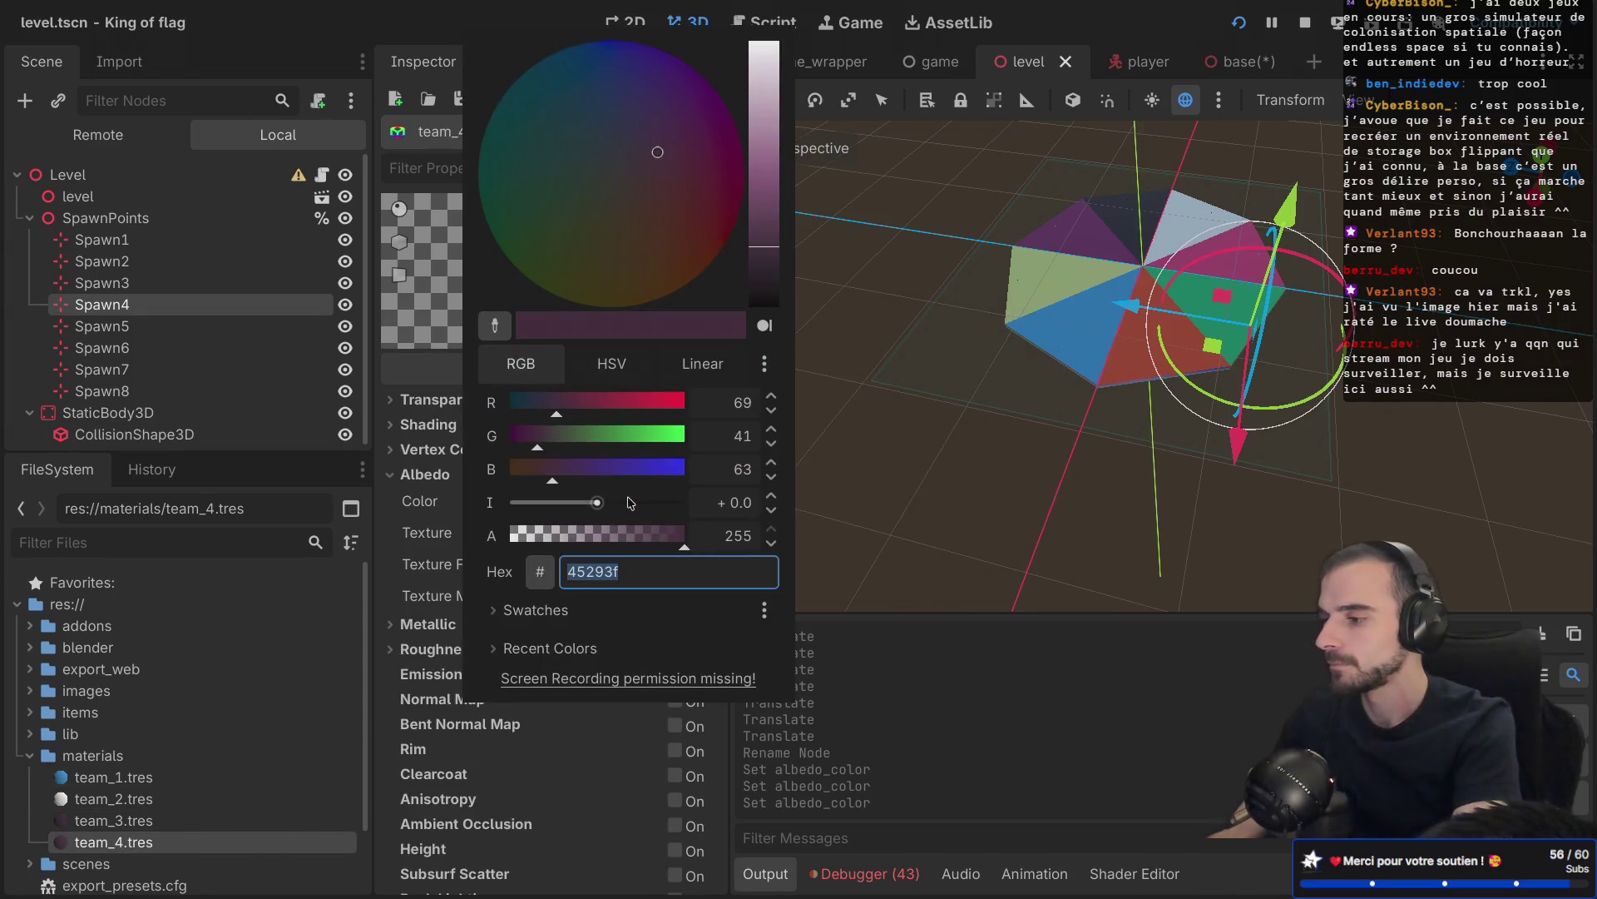
pyautogui.press('Return')
# Run the game with F5, then select the Spawn5 marker back in Godot
pyautogui.press('F5')
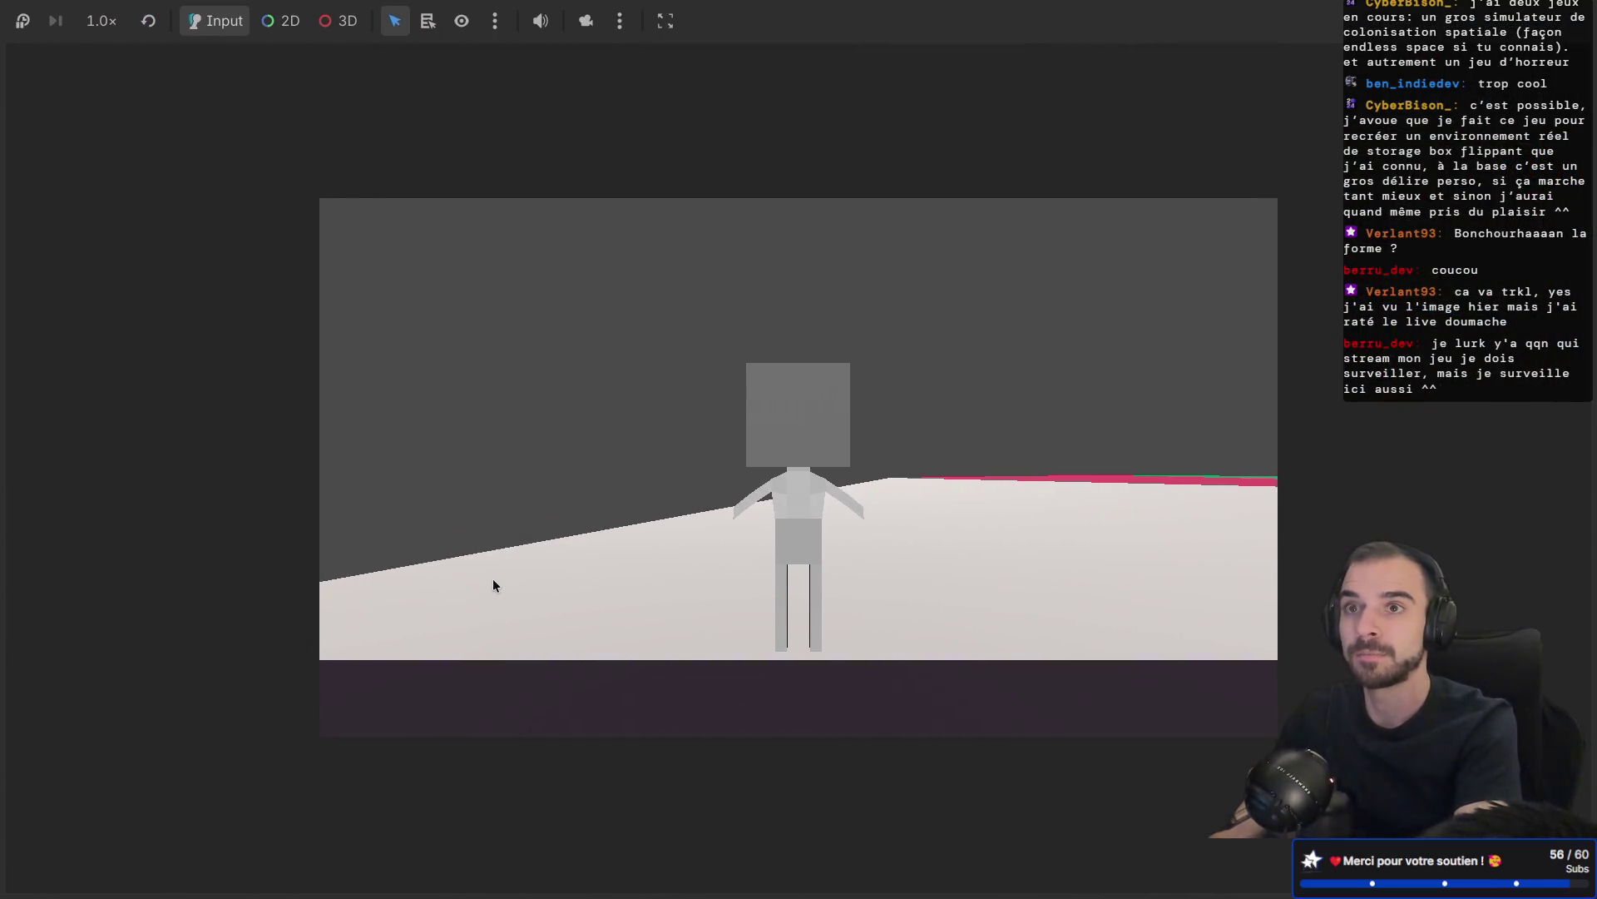
pyautogui.press('super+Tab')
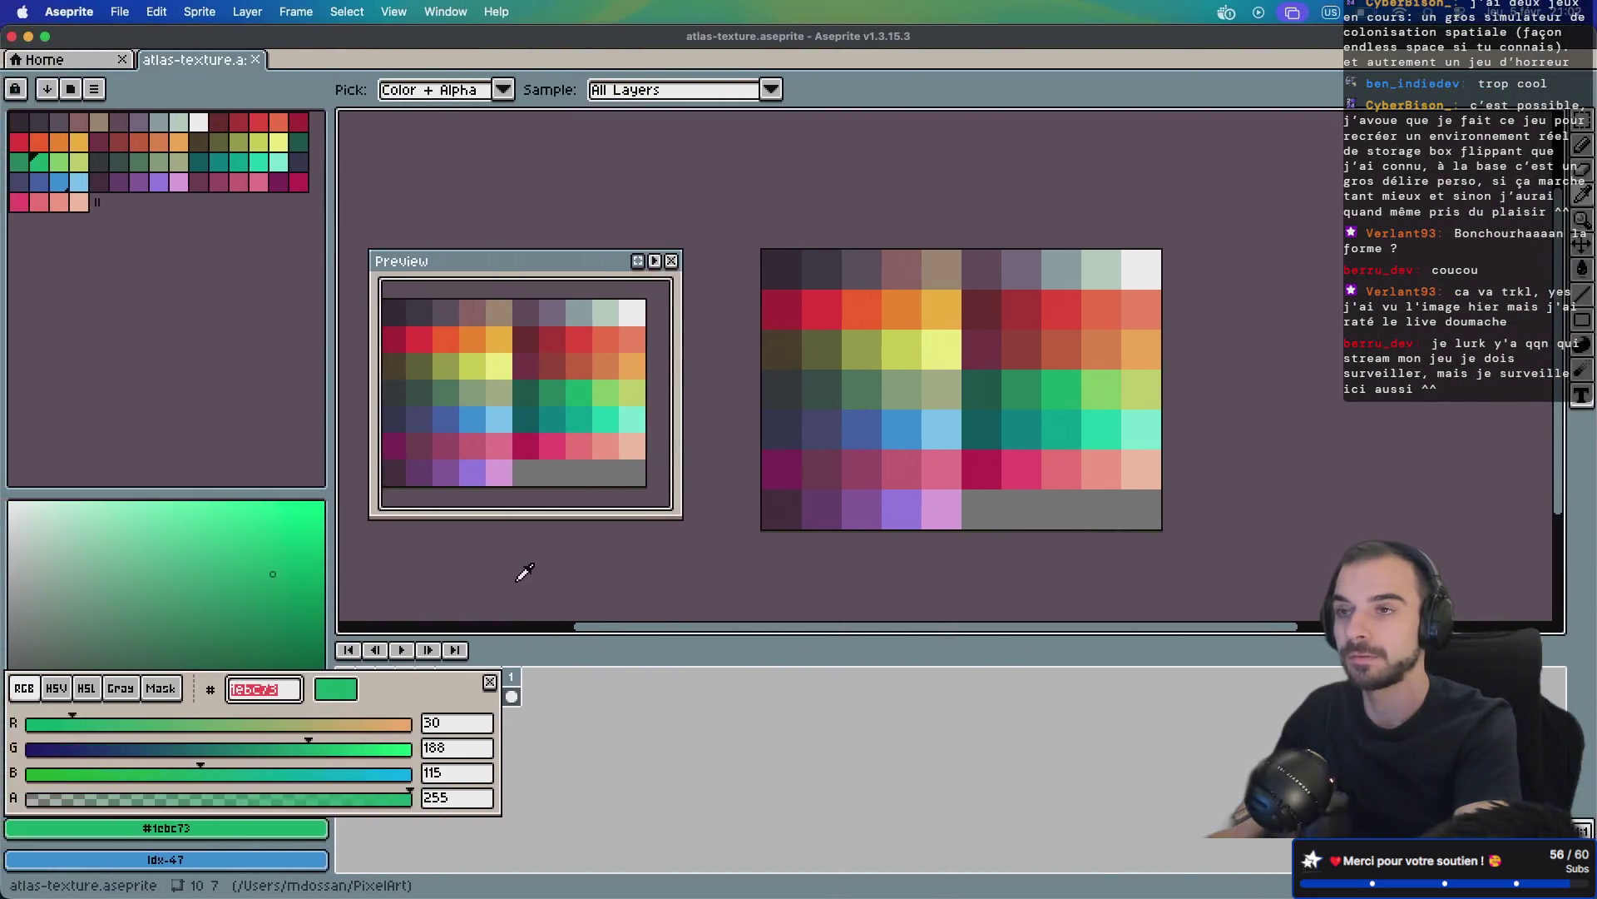
pyautogui.press('super+Tab')
pyautogui.press('super+Tab')
pyautogui.click(121, 326)
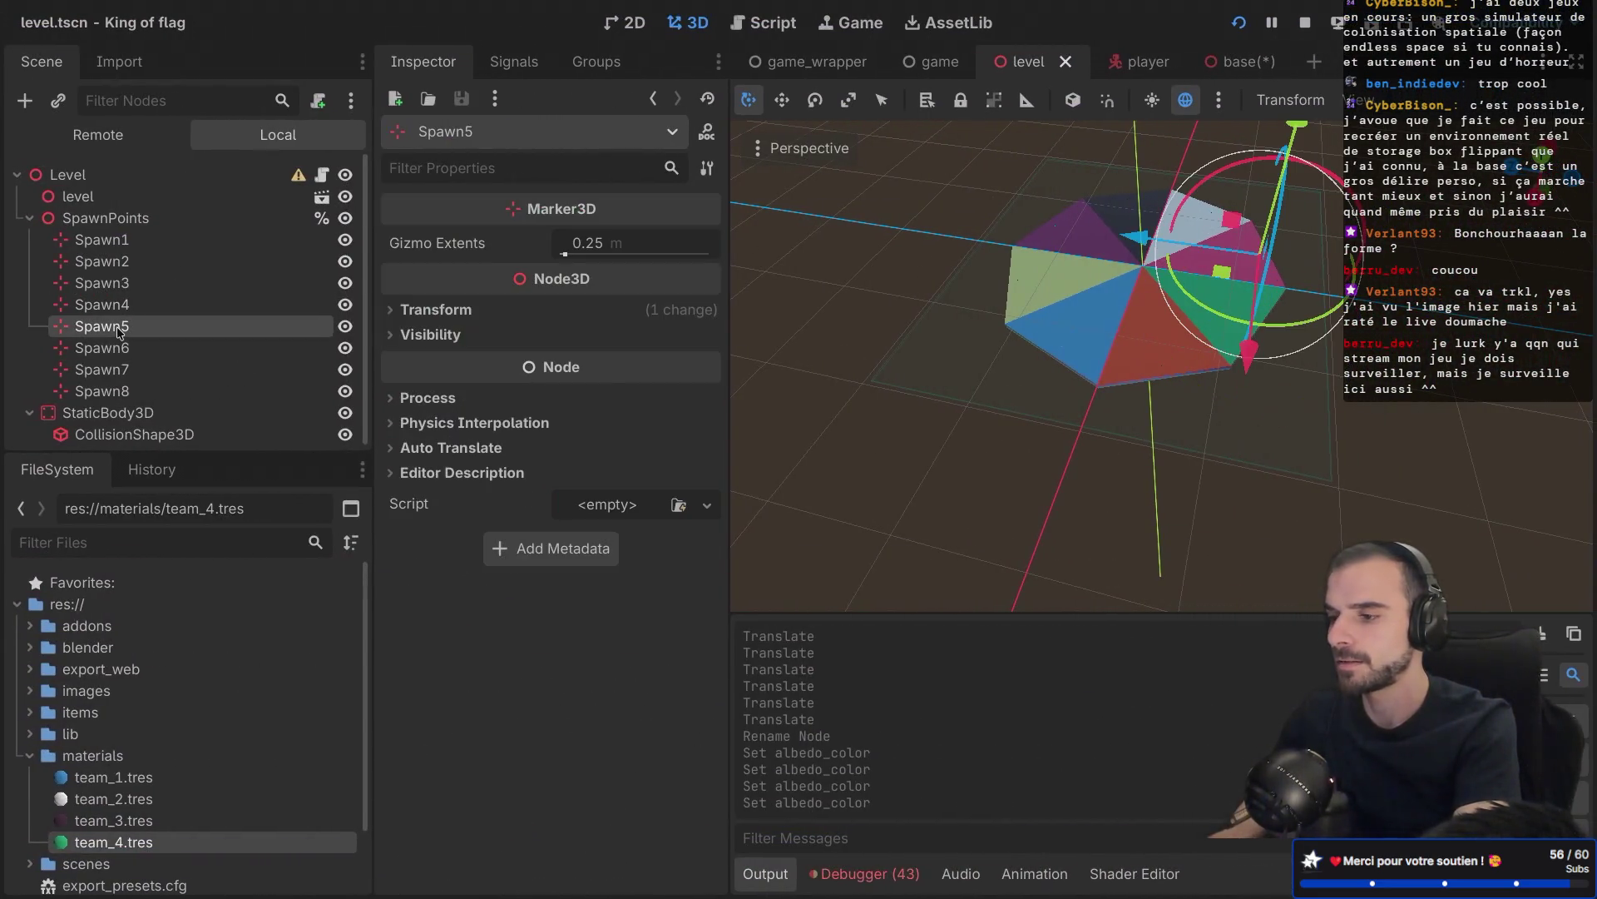
# Sample pink f04f78 from the Aseprite palette and copy its hex code
pyautogui.press('super+Tab')
pyautogui.press('super+Tab')
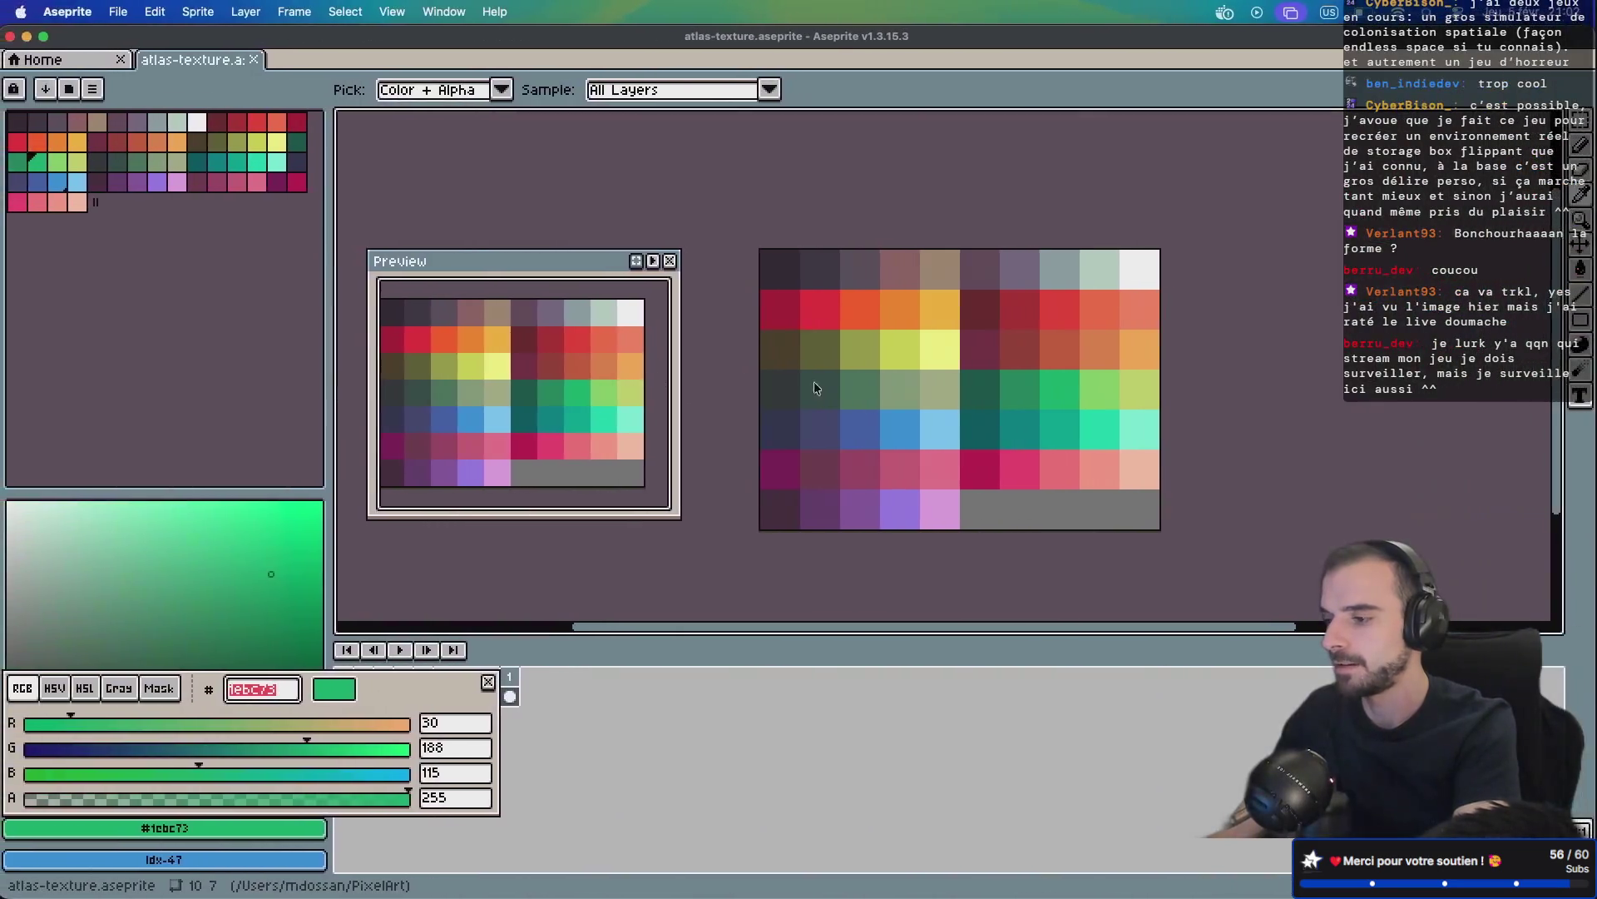
pyautogui.press('super+Tab')
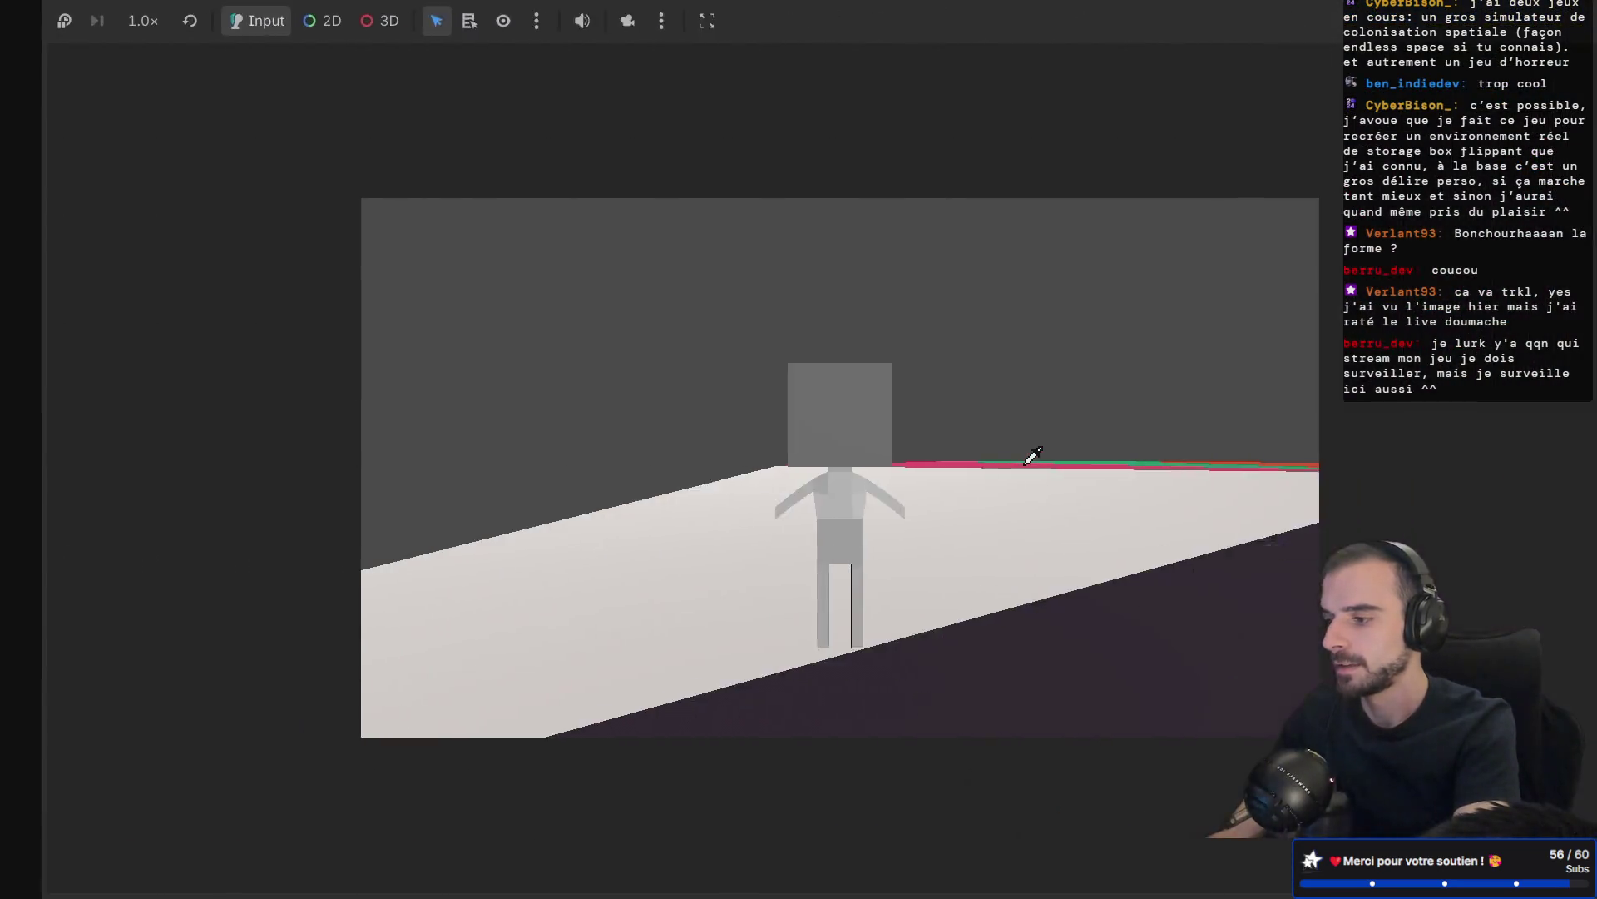
pyautogui.press('super+Tab')
pyautogui.press('super+Tab')
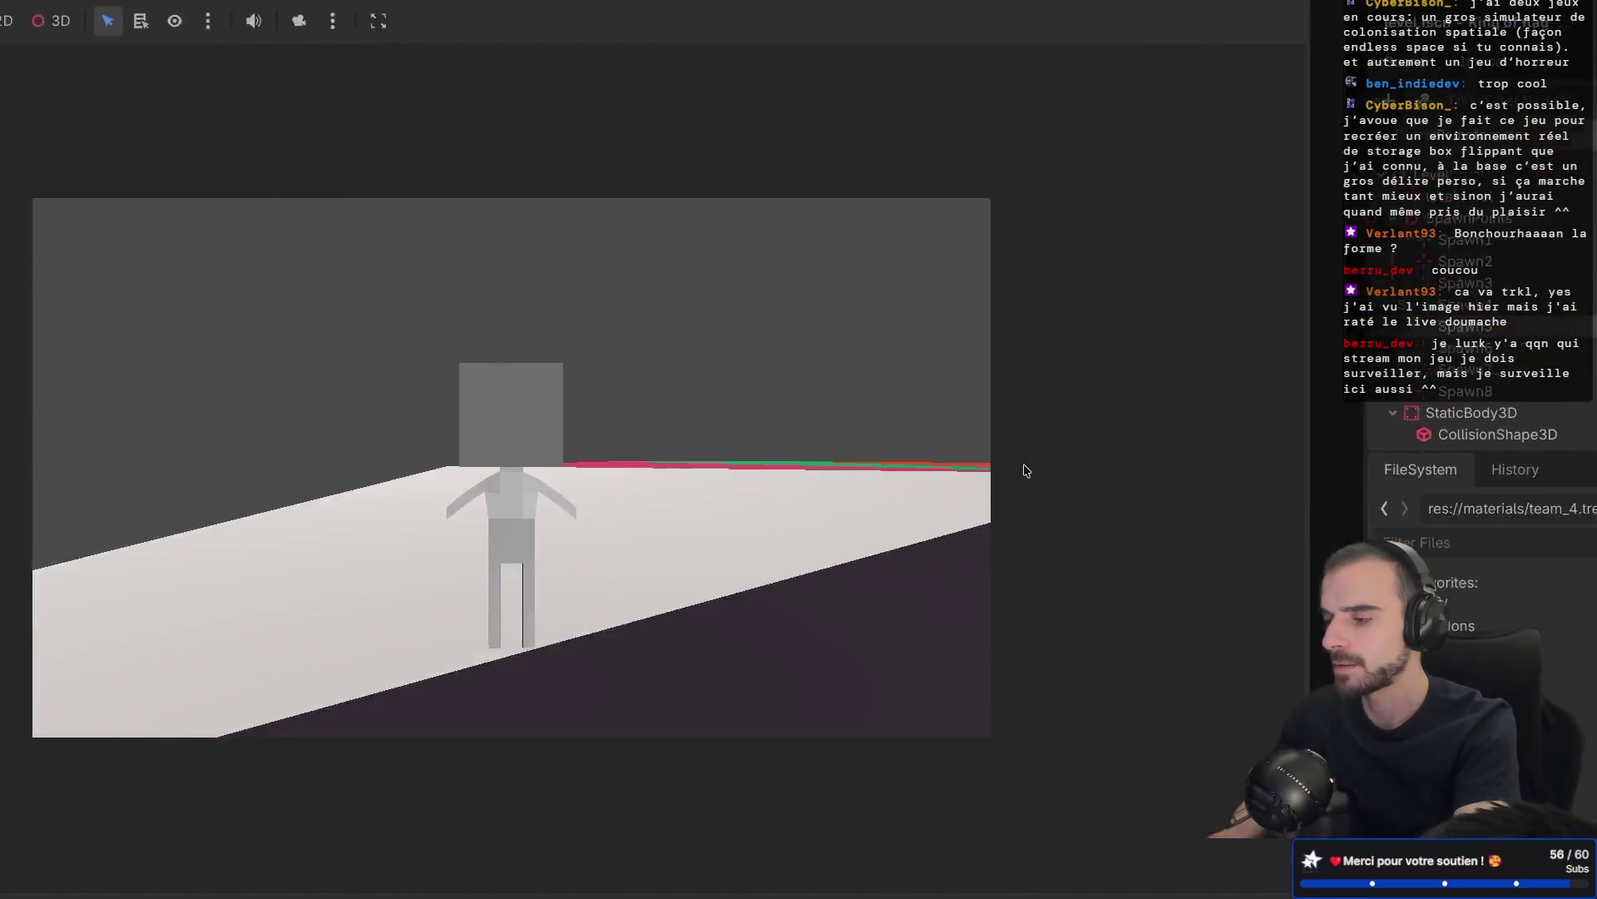
pyautogui.press('super+Tab')
pyautogui.click(1044, 461)
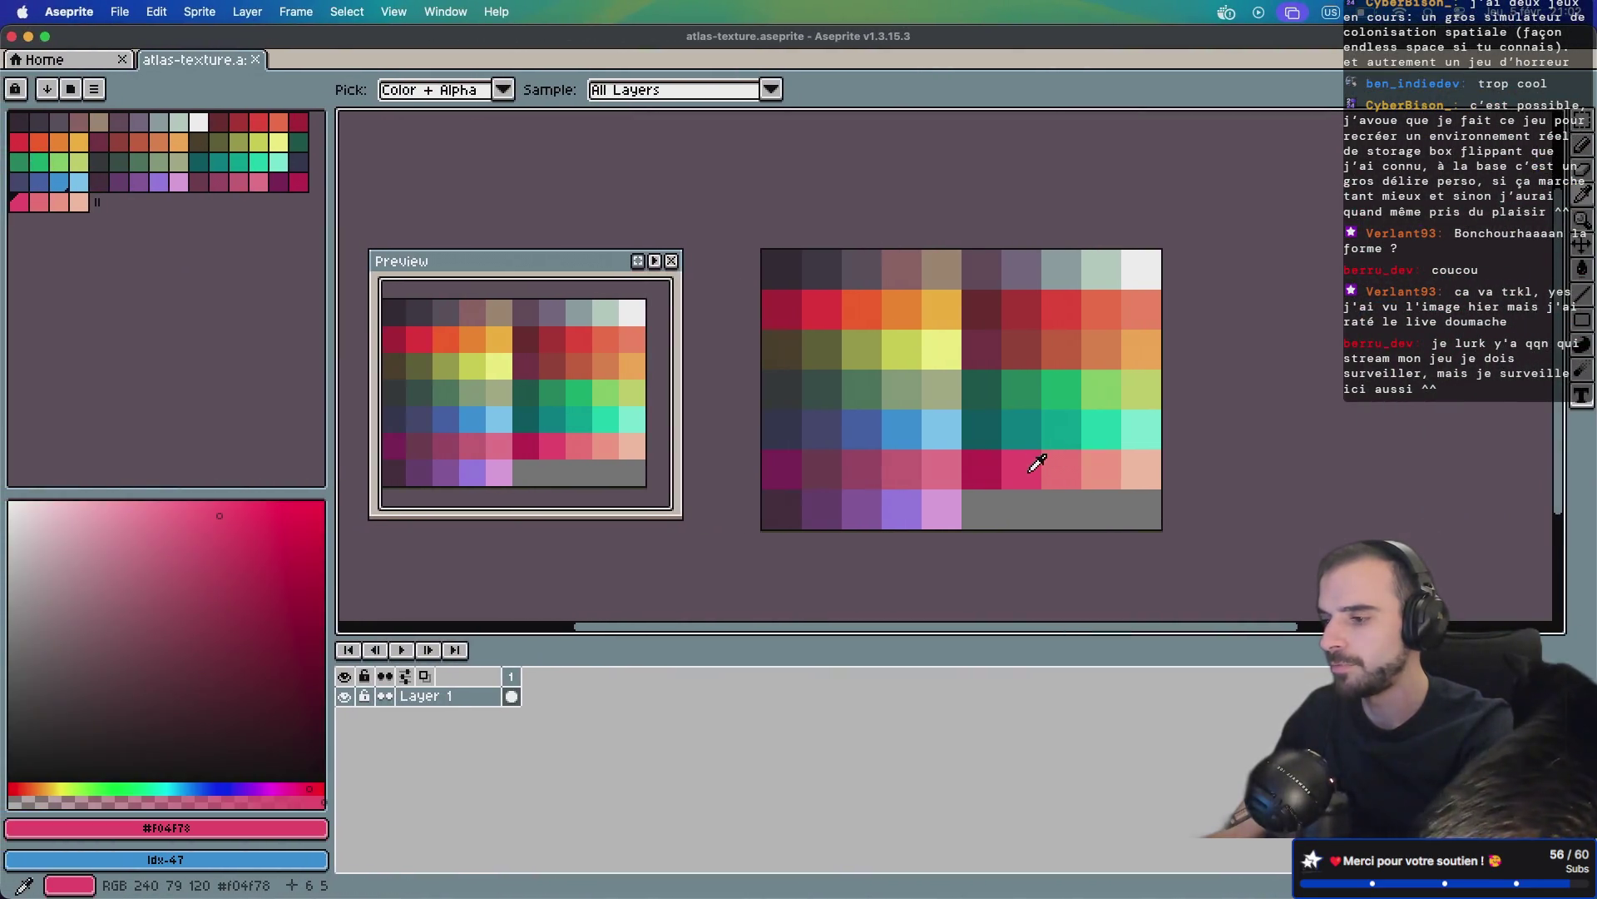
pyautogui.click(186, 828)
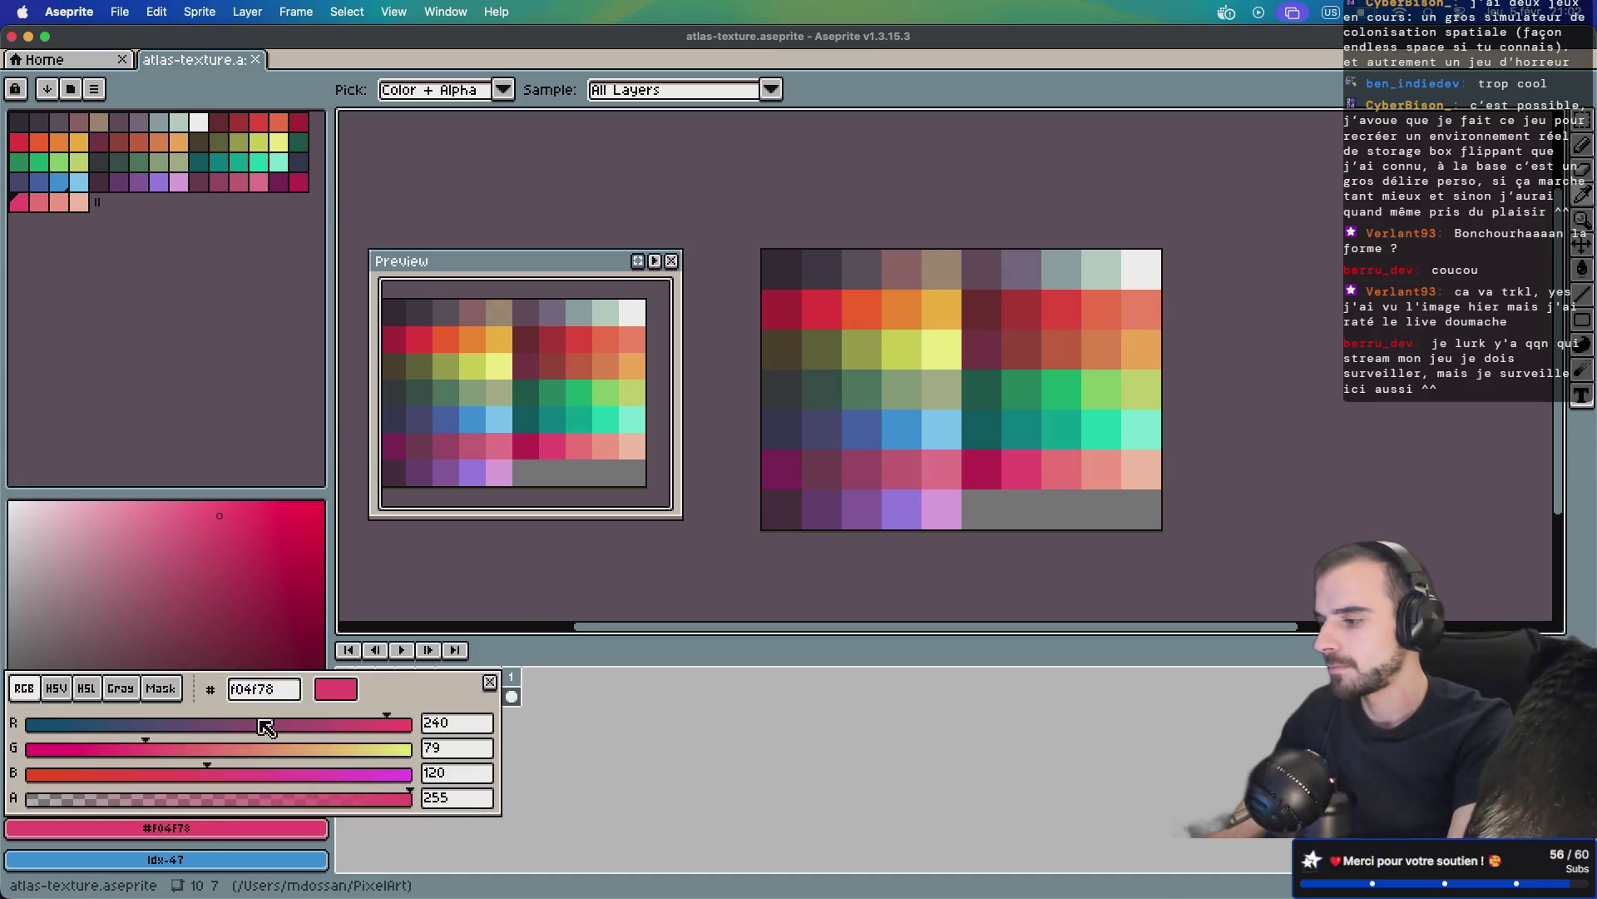
pyautogui.doubleClick(273, 693)
pyautogui.hotkey('ctrl', 'Right')
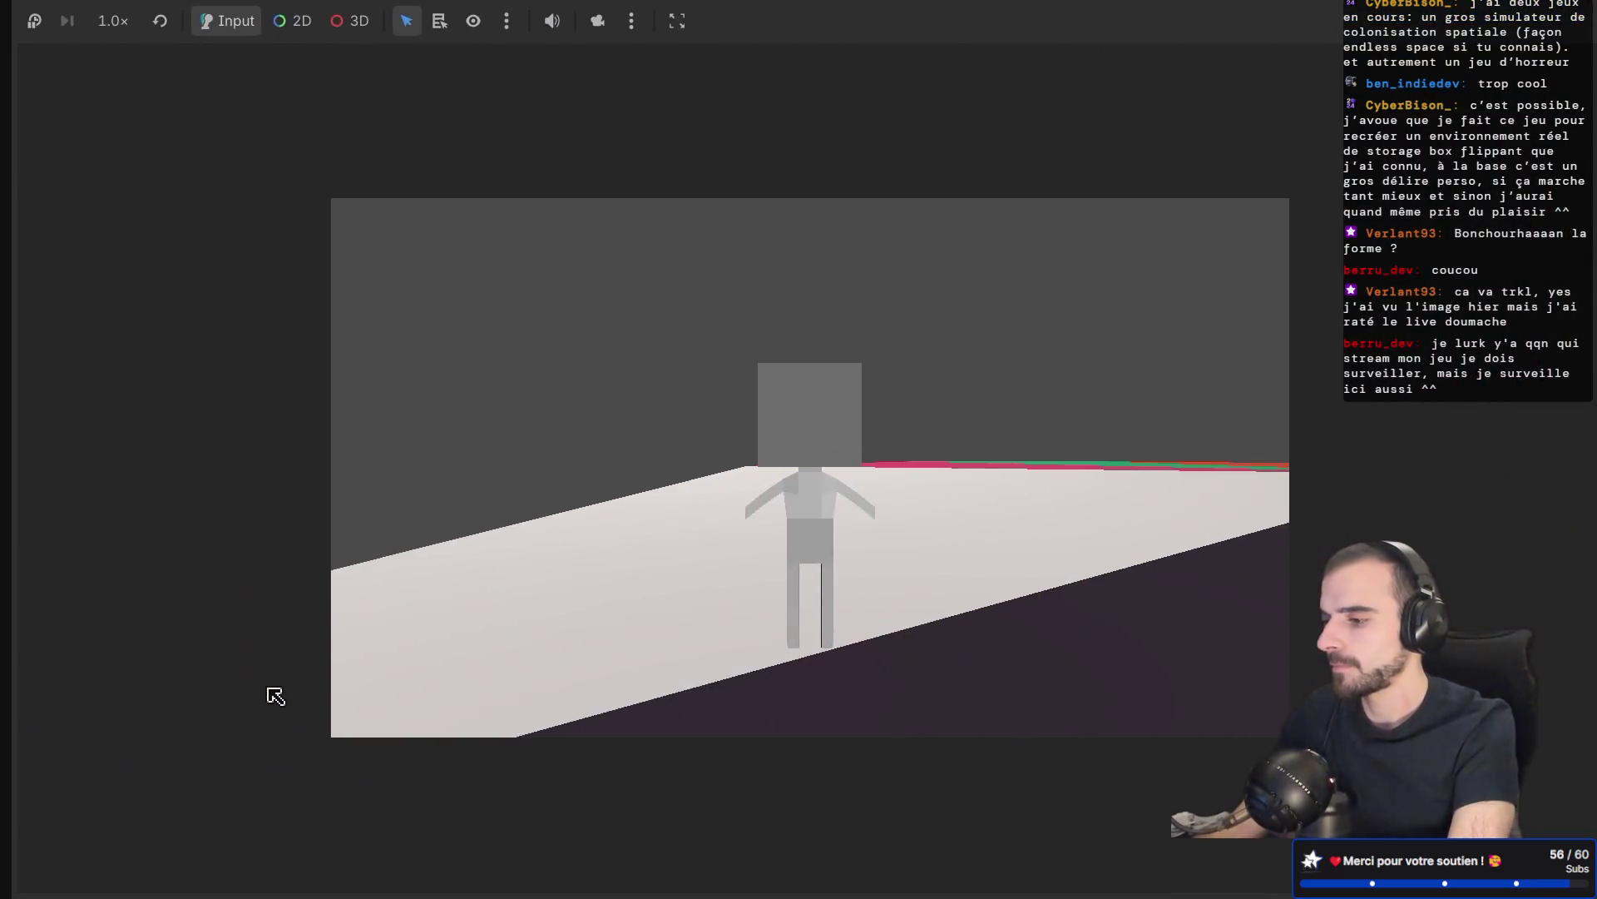
pyautogui.hotkey('ctrl', 'Right')
# Duplicate team_4.tres as team_5.tres and apply the pink f04f78 albedo
pyautogui.hotkey('ctrl', 'd')
pyautogui.write('team_5')
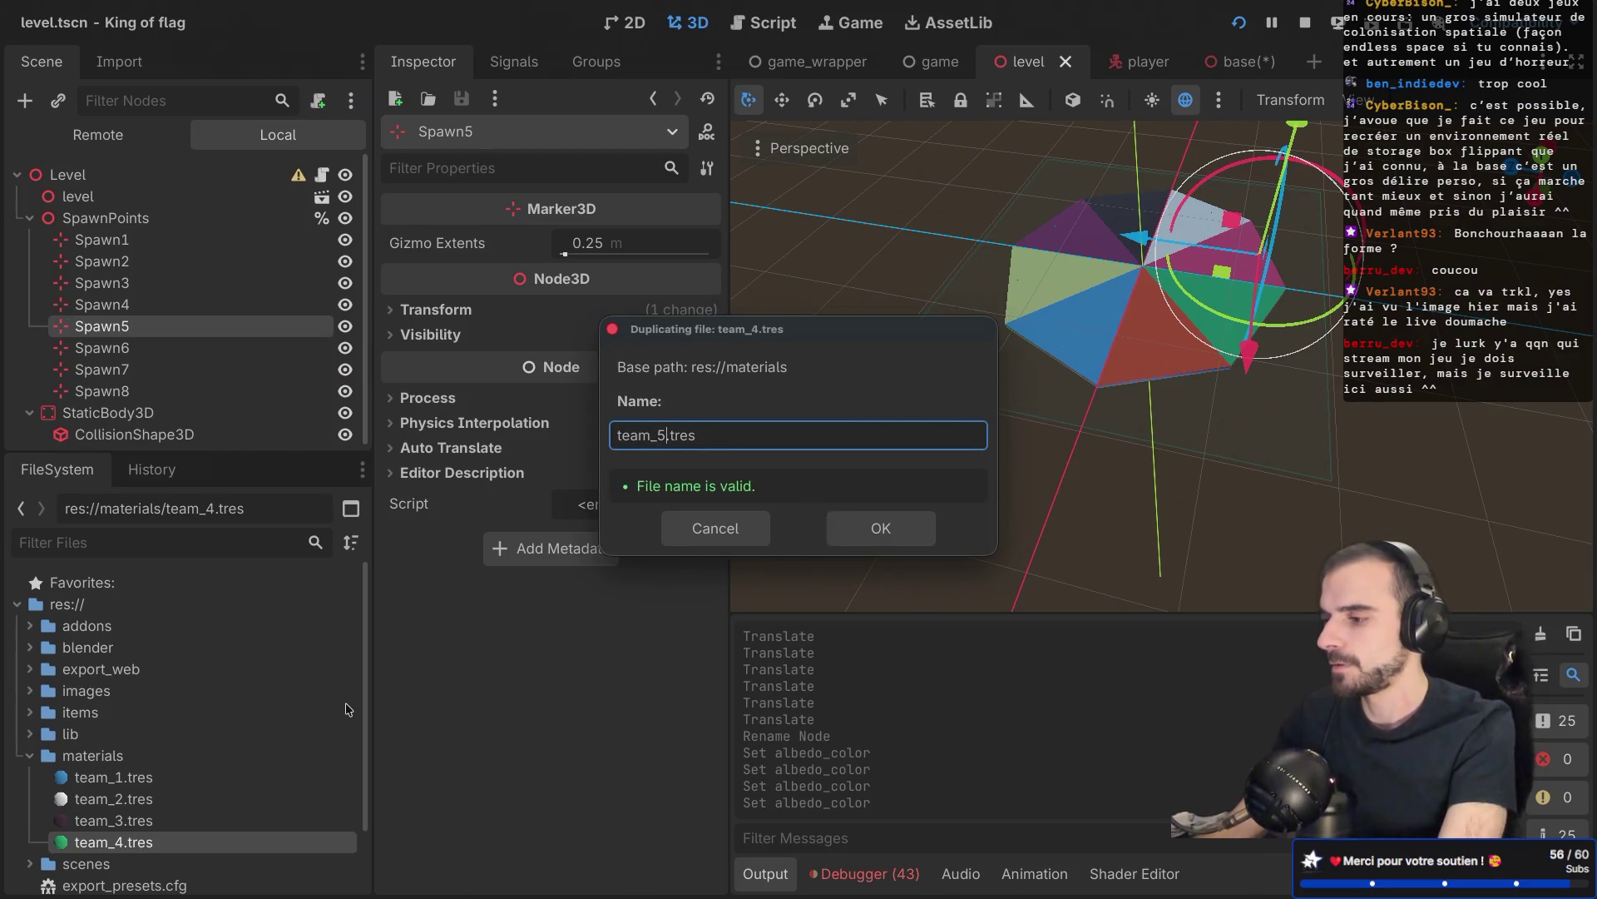
pyautogui.press('Return')
pyautogui.click(127, 865)
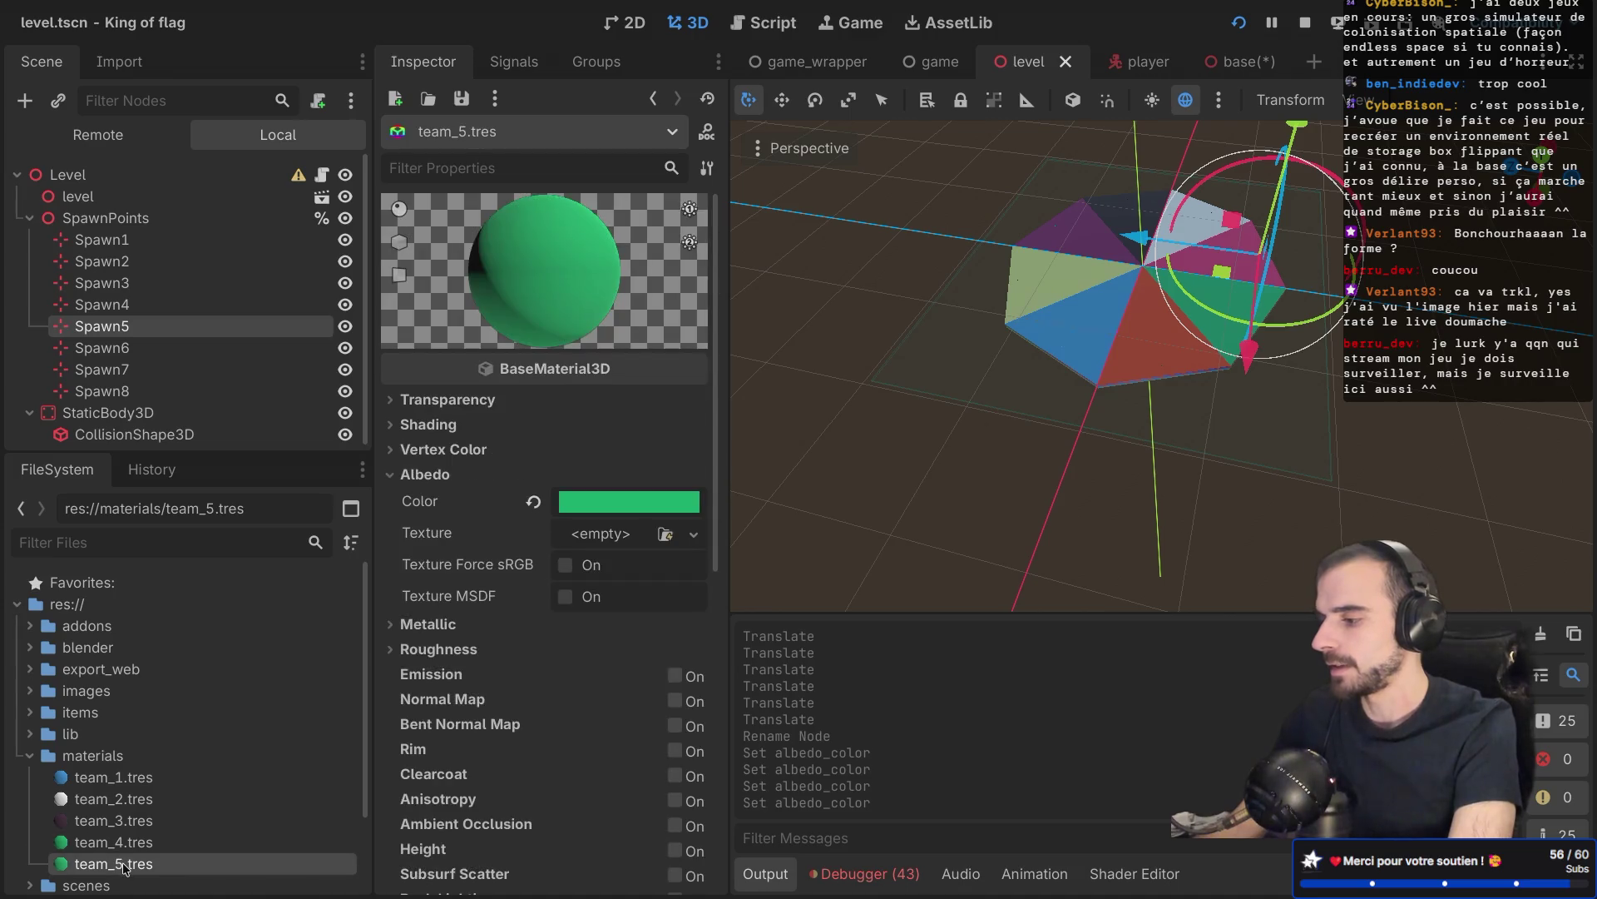
pyautogui.click(623, 499)
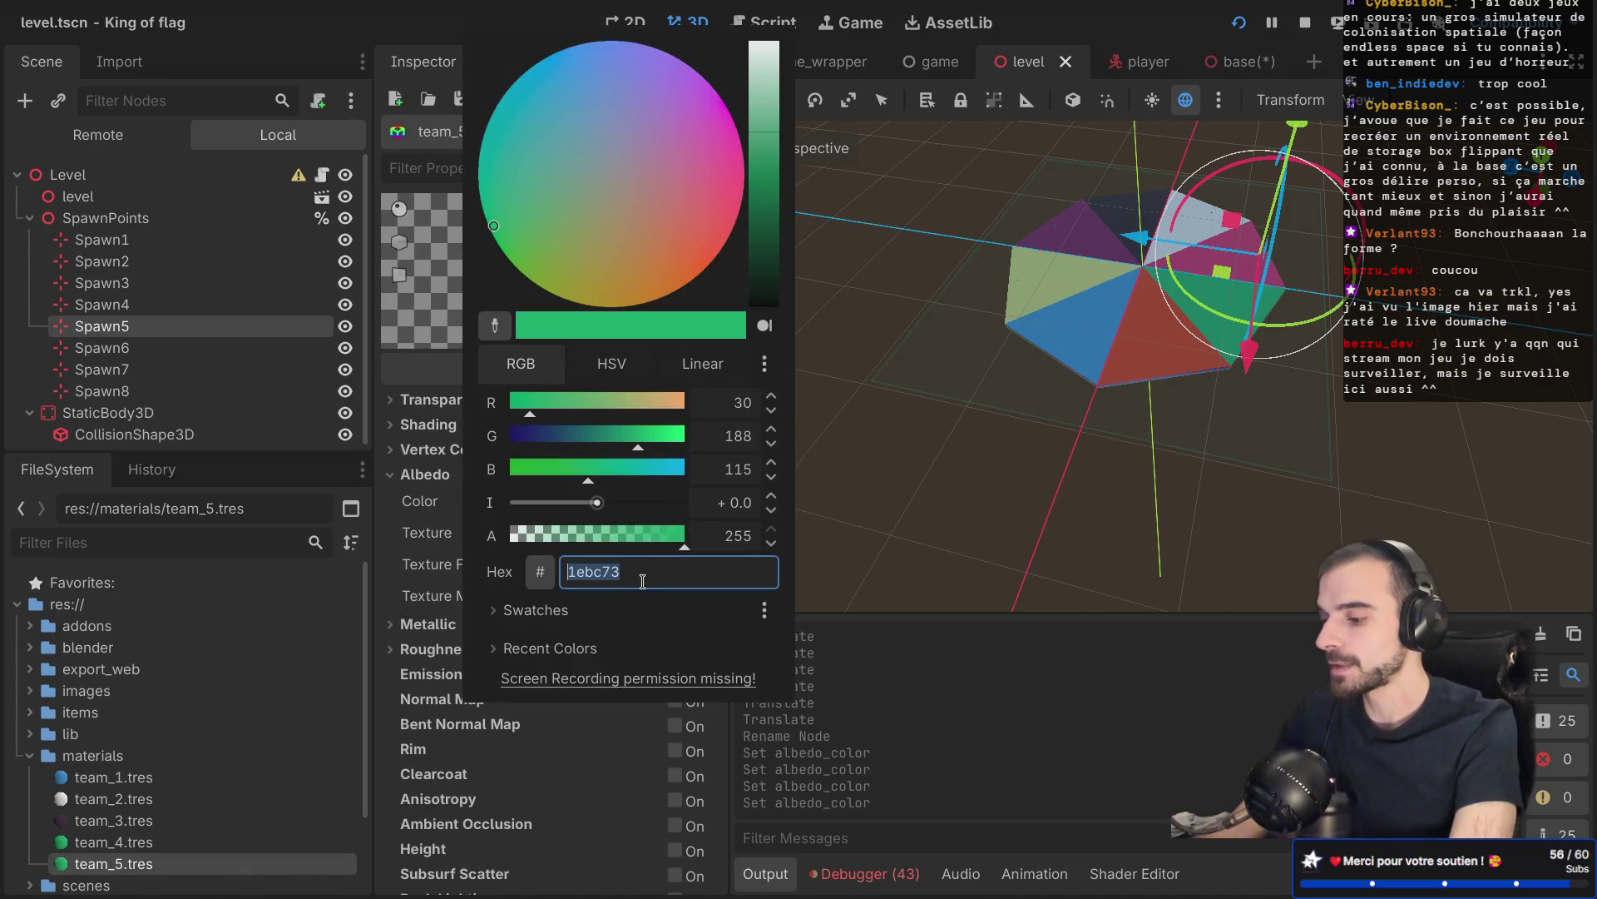
pyautogui.press('Return')
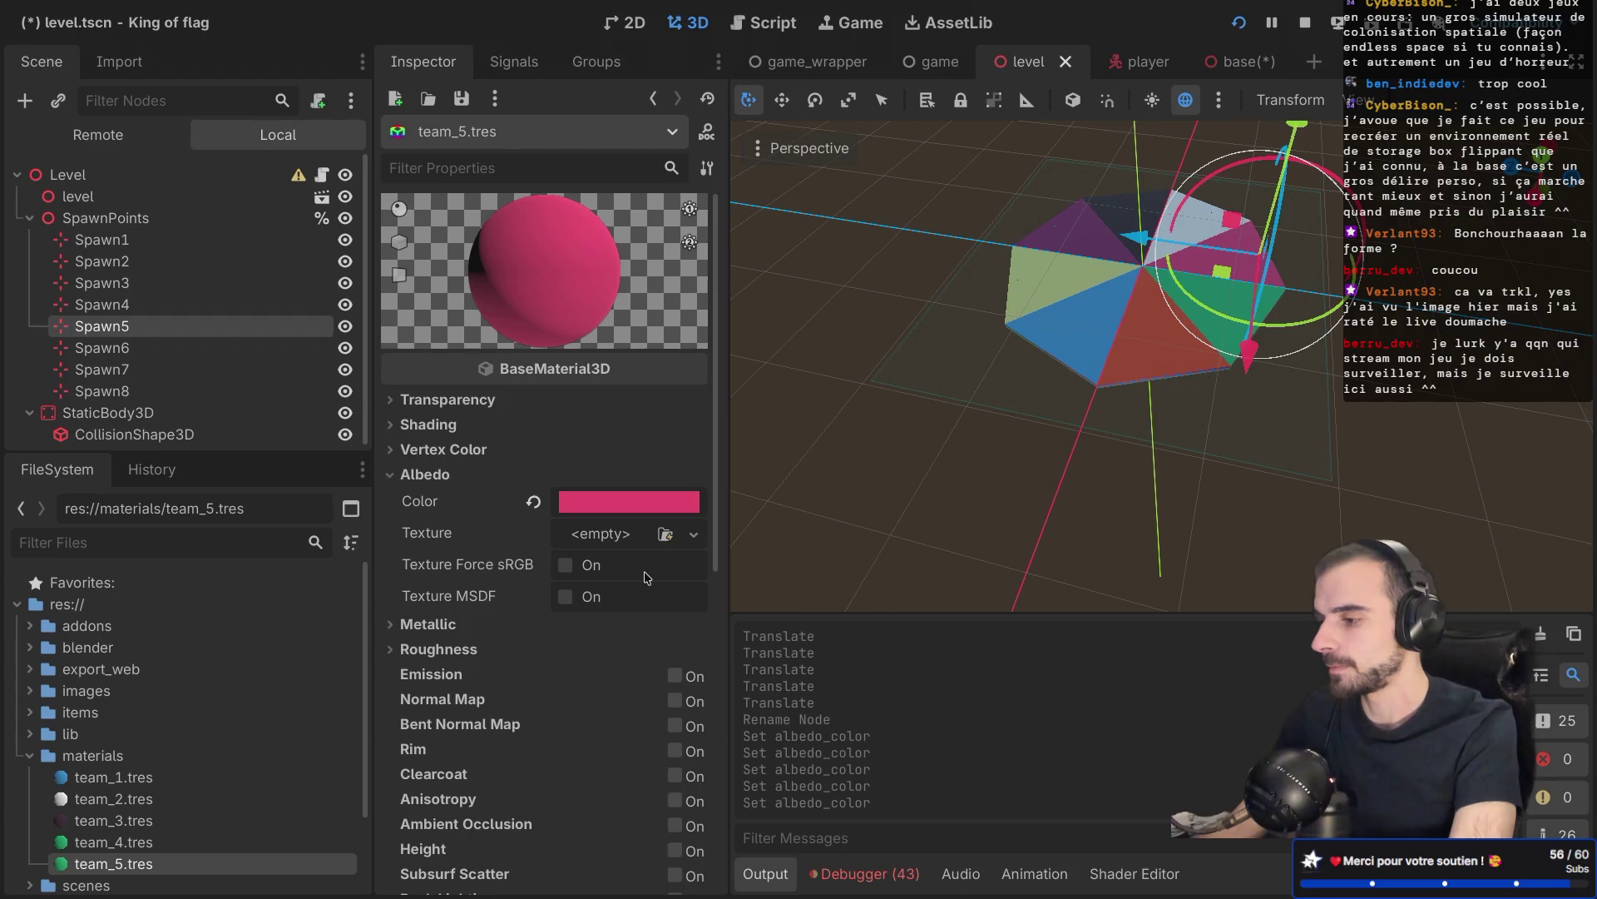
# Save and run the game with F5, then select the Spawn6 spawn point
pyautogui.press('F5')
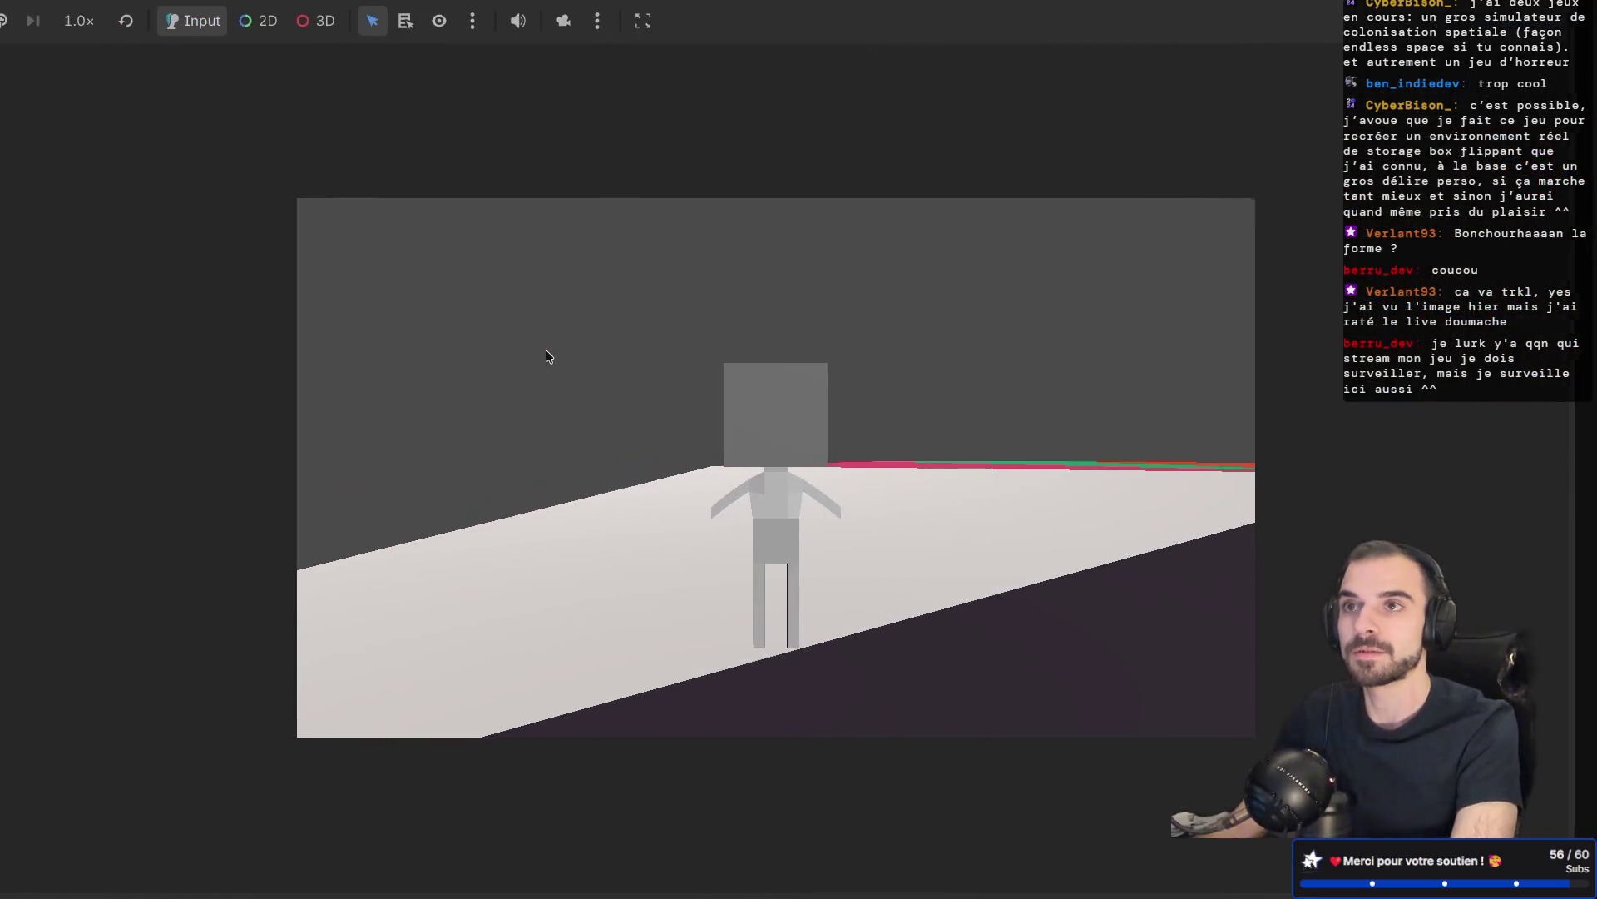
pyautogui.hotkey('alt', 'Tab')
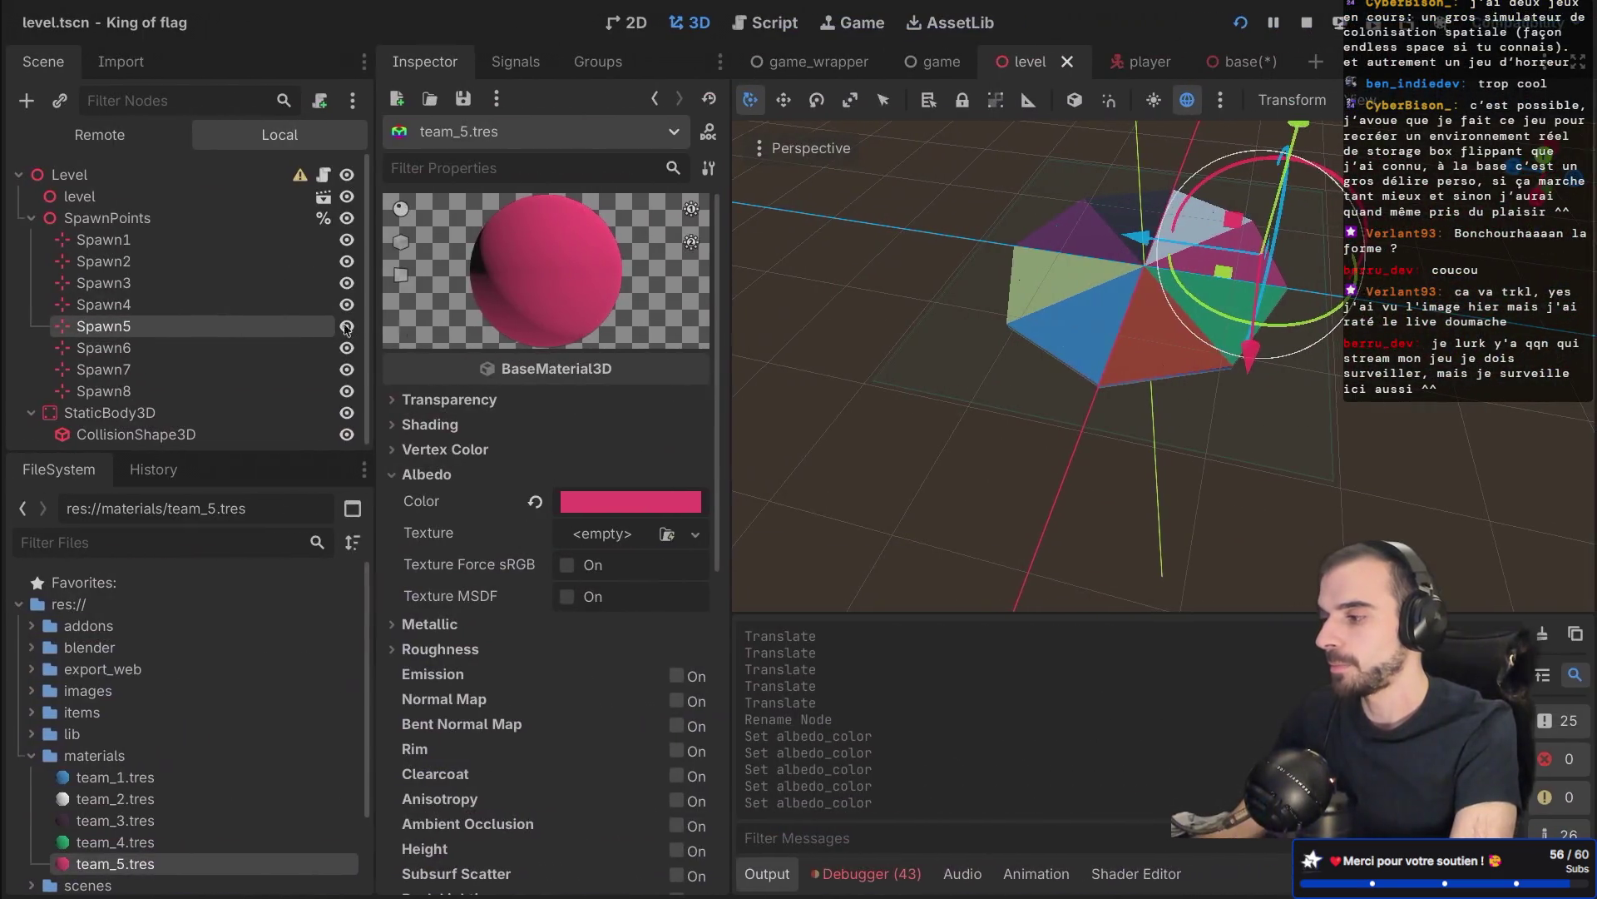
pyautogui.click(159, 347)
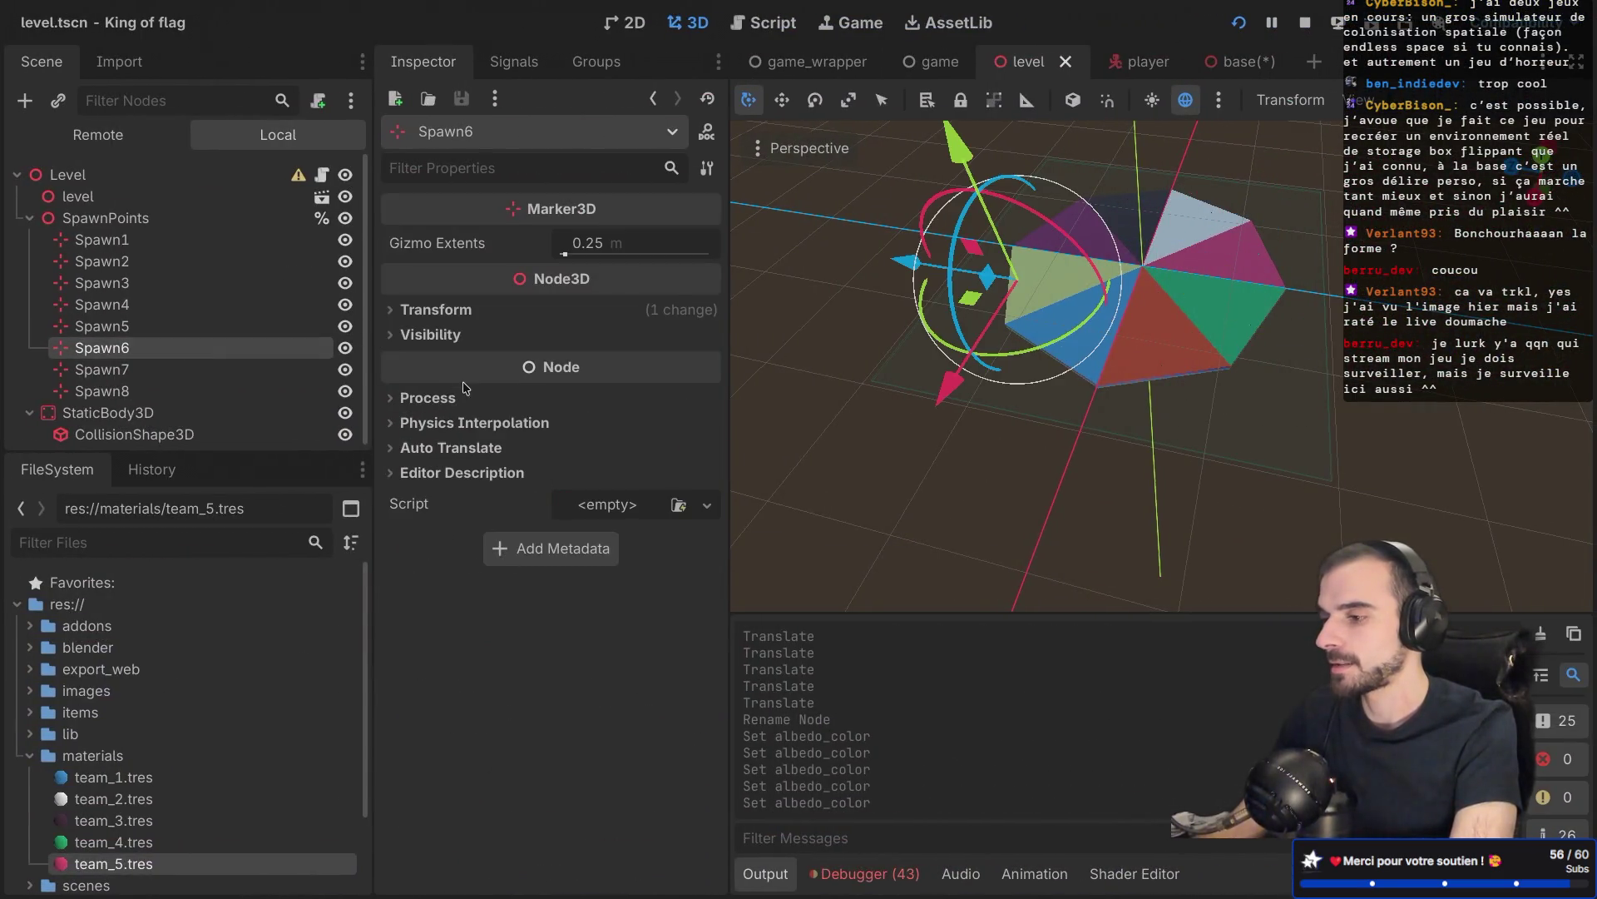
# Sample the yellow-green d5e04b from the Aseprite palette and copy its hex code
pyautogui.hotkey('alt', 'Tab')
pyautogui.press('super+Tab')
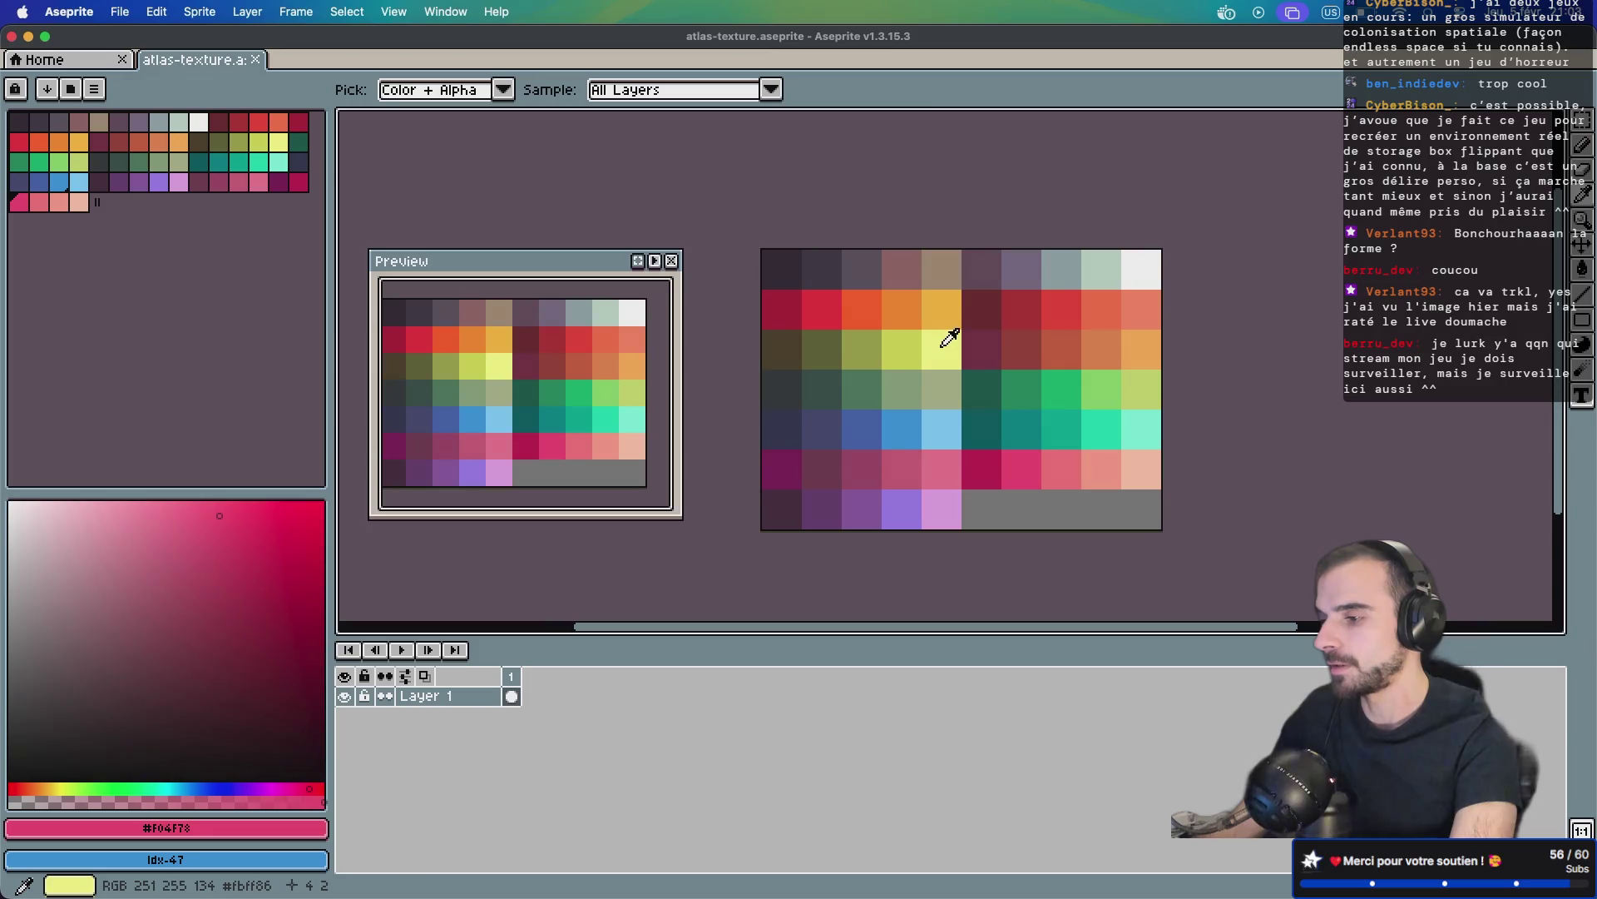
pyautogui.click(945, 343)
pyautogui.click(915, 342)
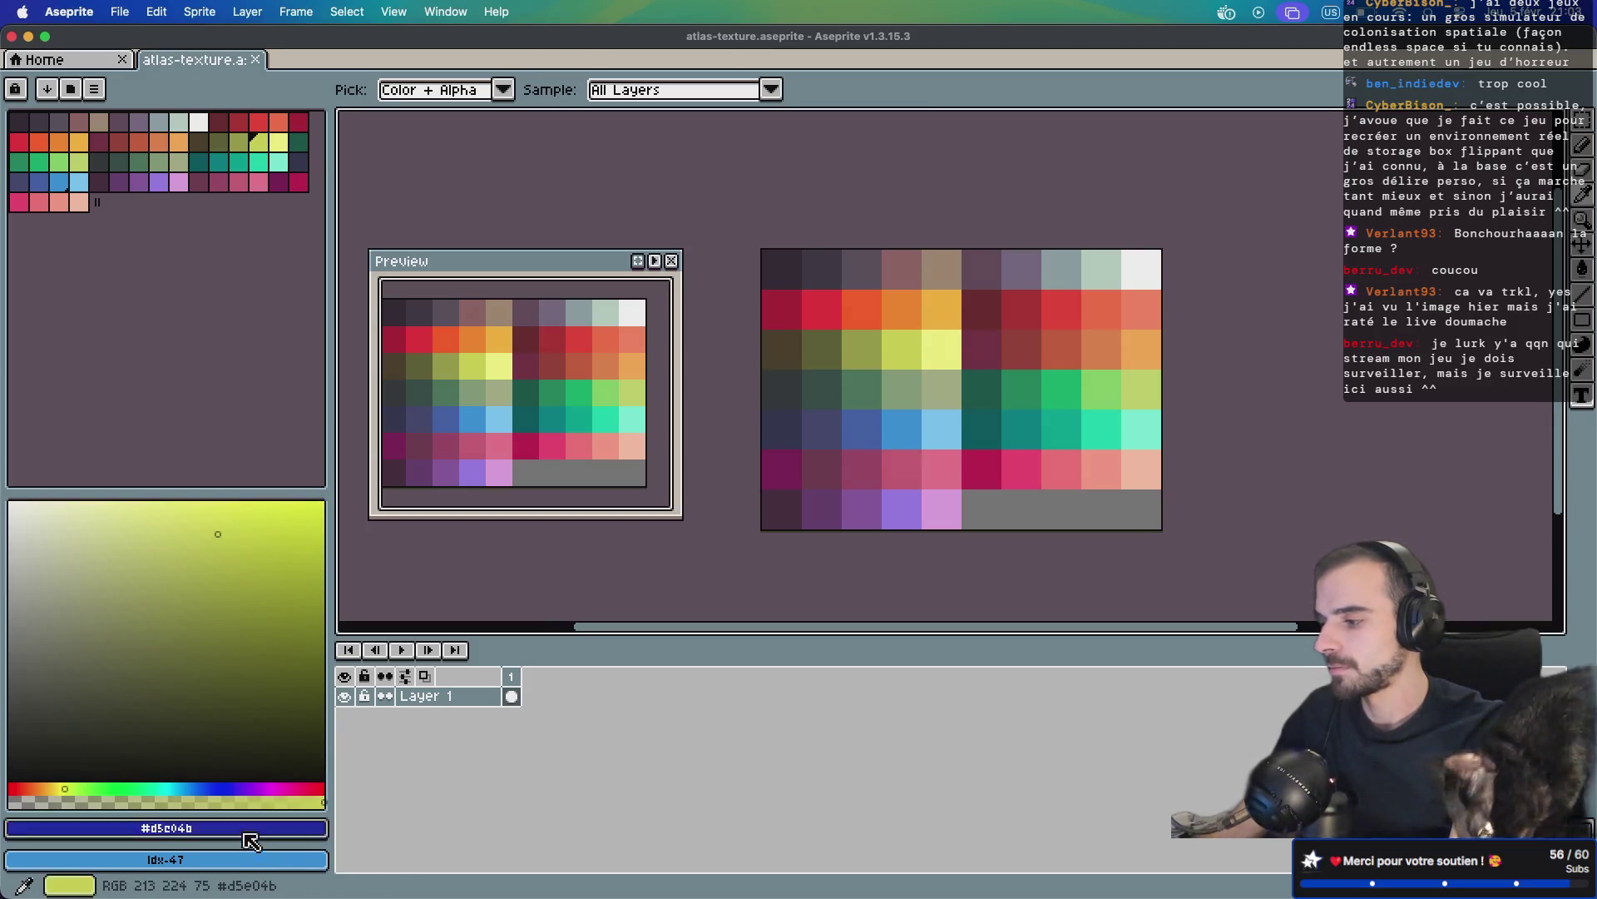
pyautogui.click(250, 829)
pyautogui.click(290, 696)
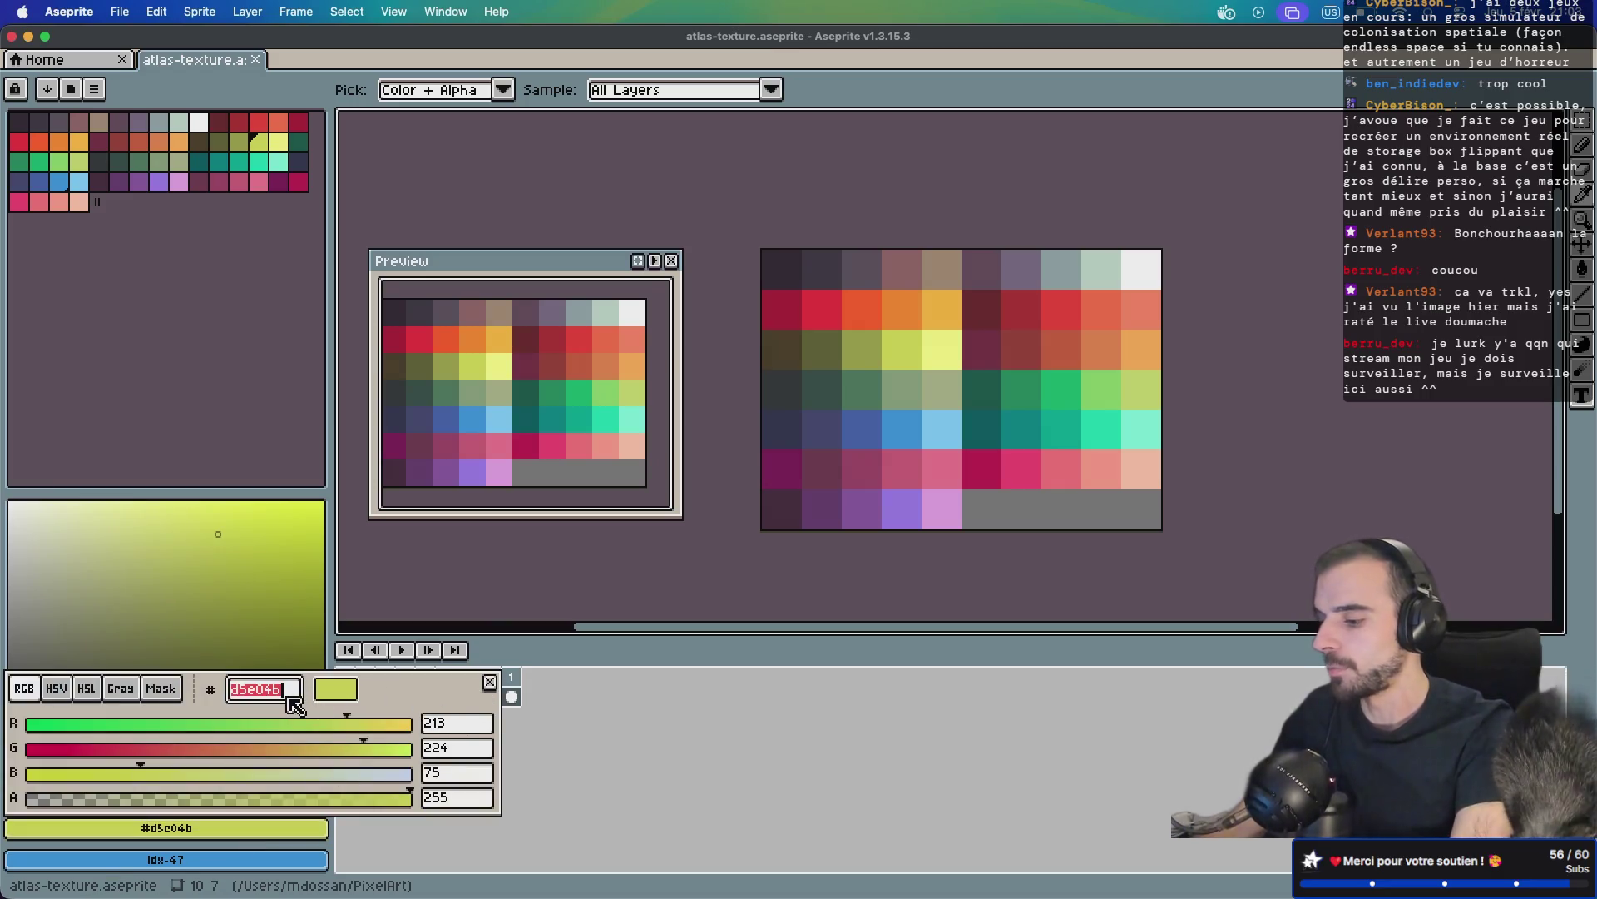
# Duplicate team_5.tres in Godot as team_6.tres
pyautogui.press('super+Tab')
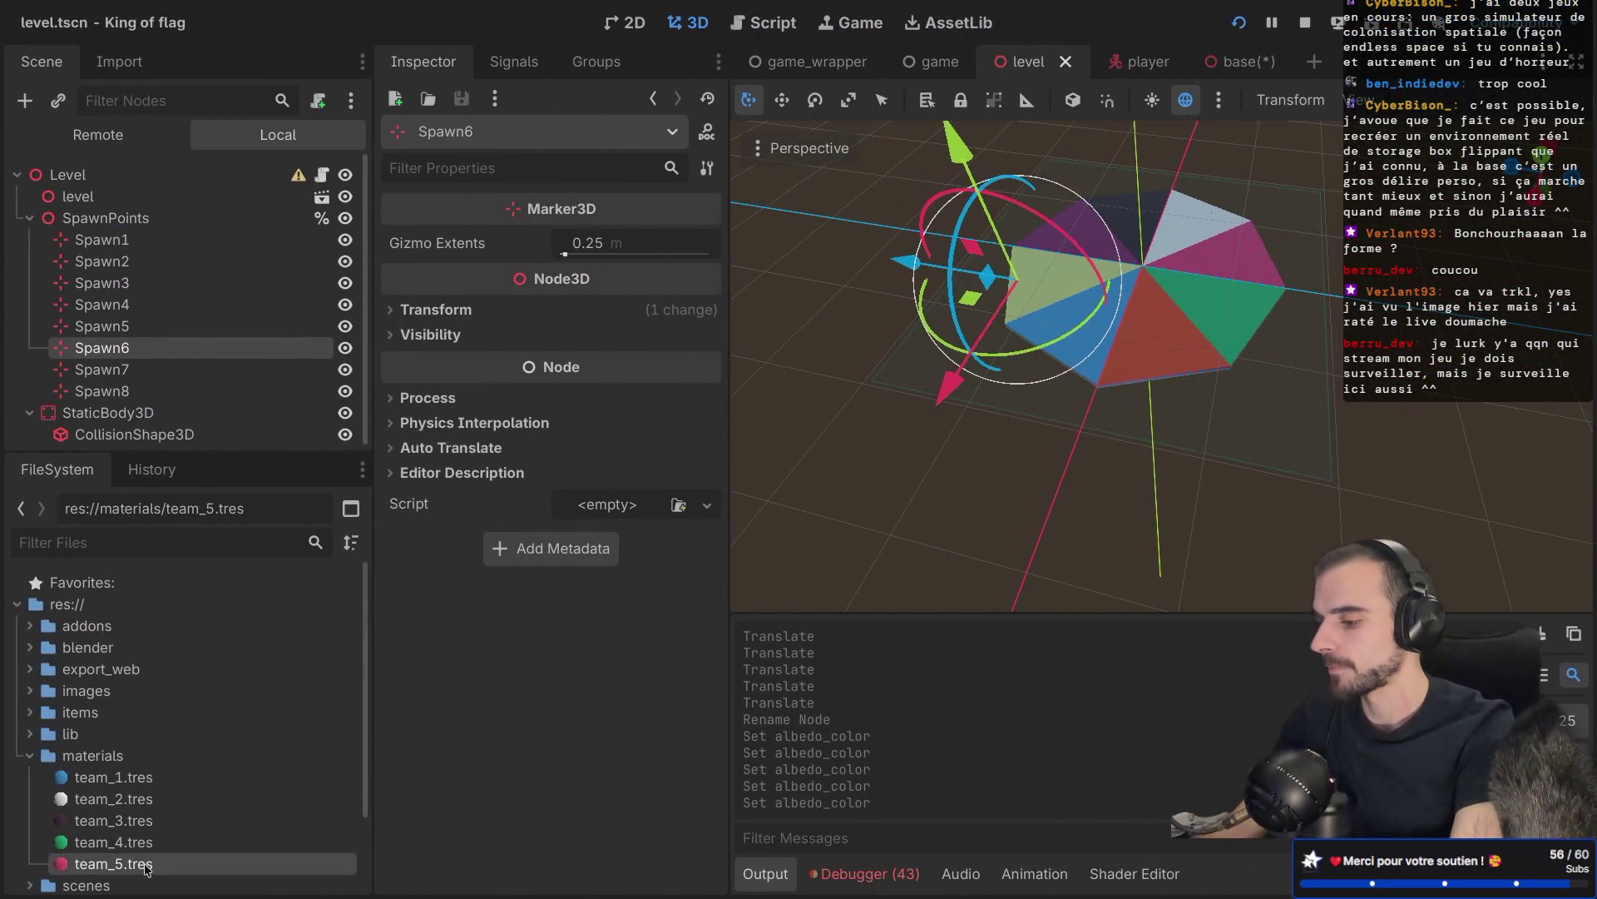
pyautogui.hotkey('ctrl', 'd')
pyautogui.press('Right')
pyautogui.press('BackSpace')
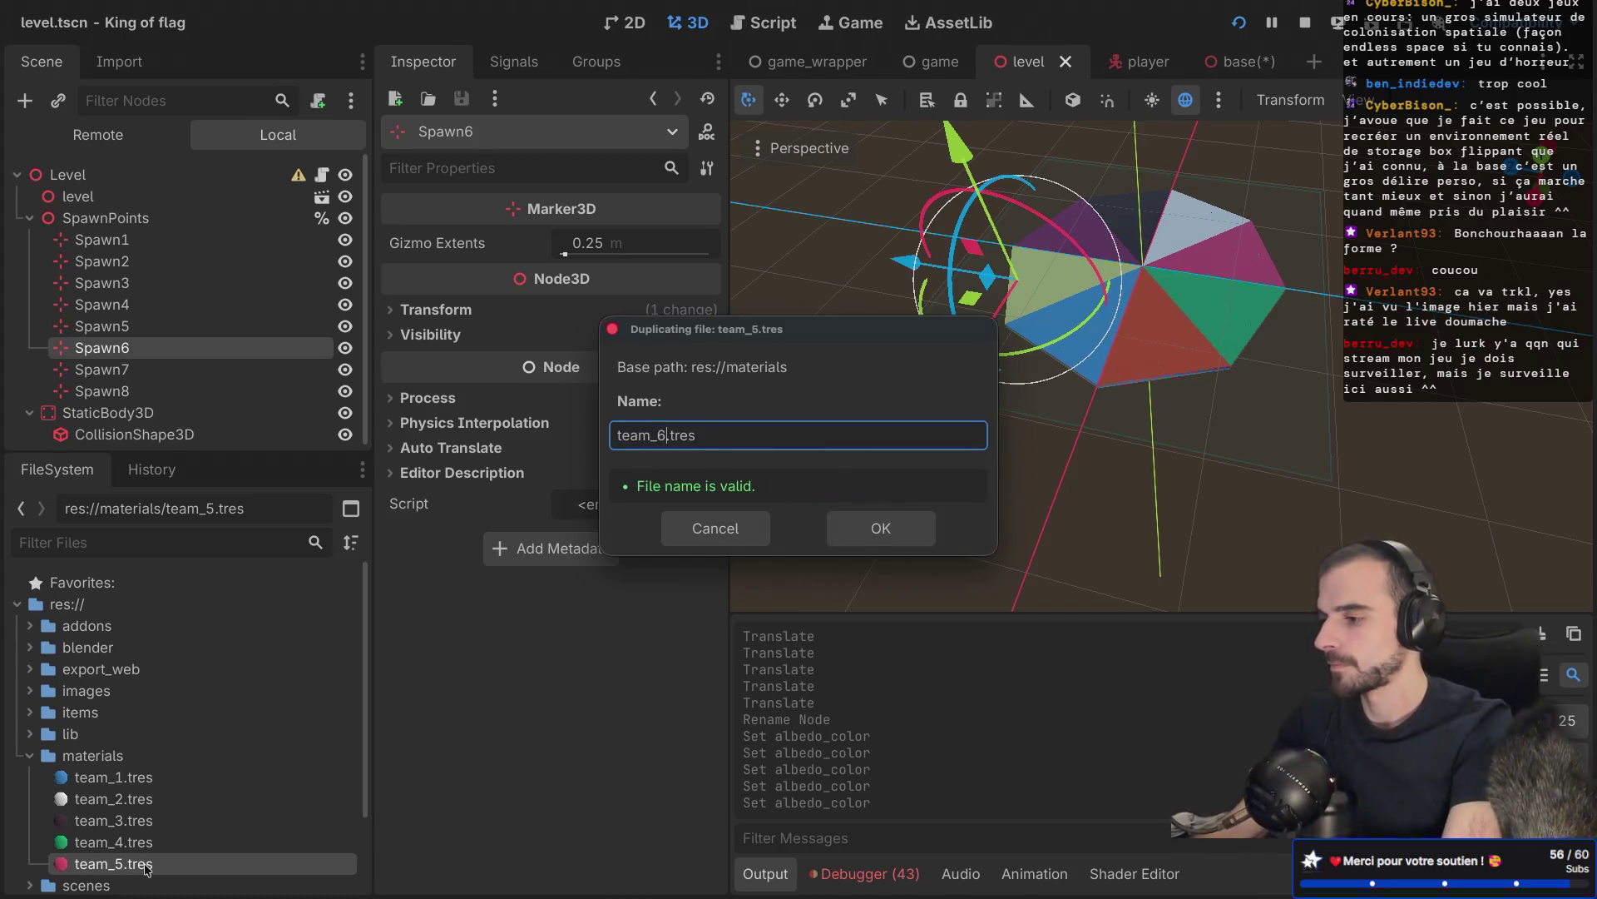
pyautogui.press('Return')
# Set team_6's albedo colour to d5e04b and run the game to check it
pyautogui.scroll(-3, 163, 870)
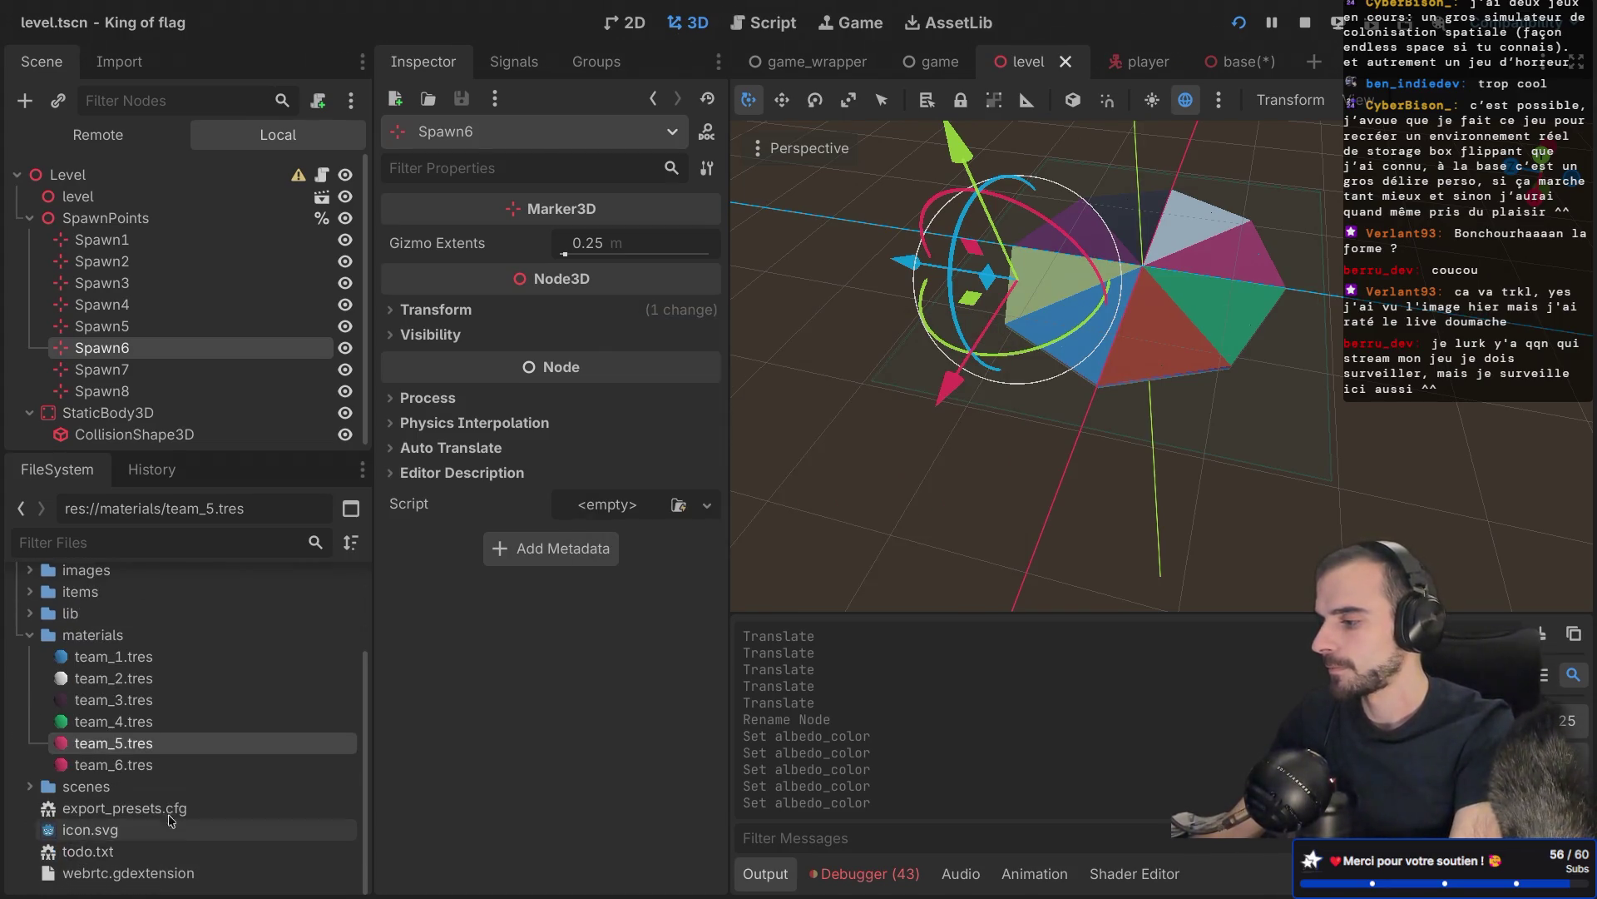
pyautogui.click(152, 772)
pyautogui.click(607, 505)
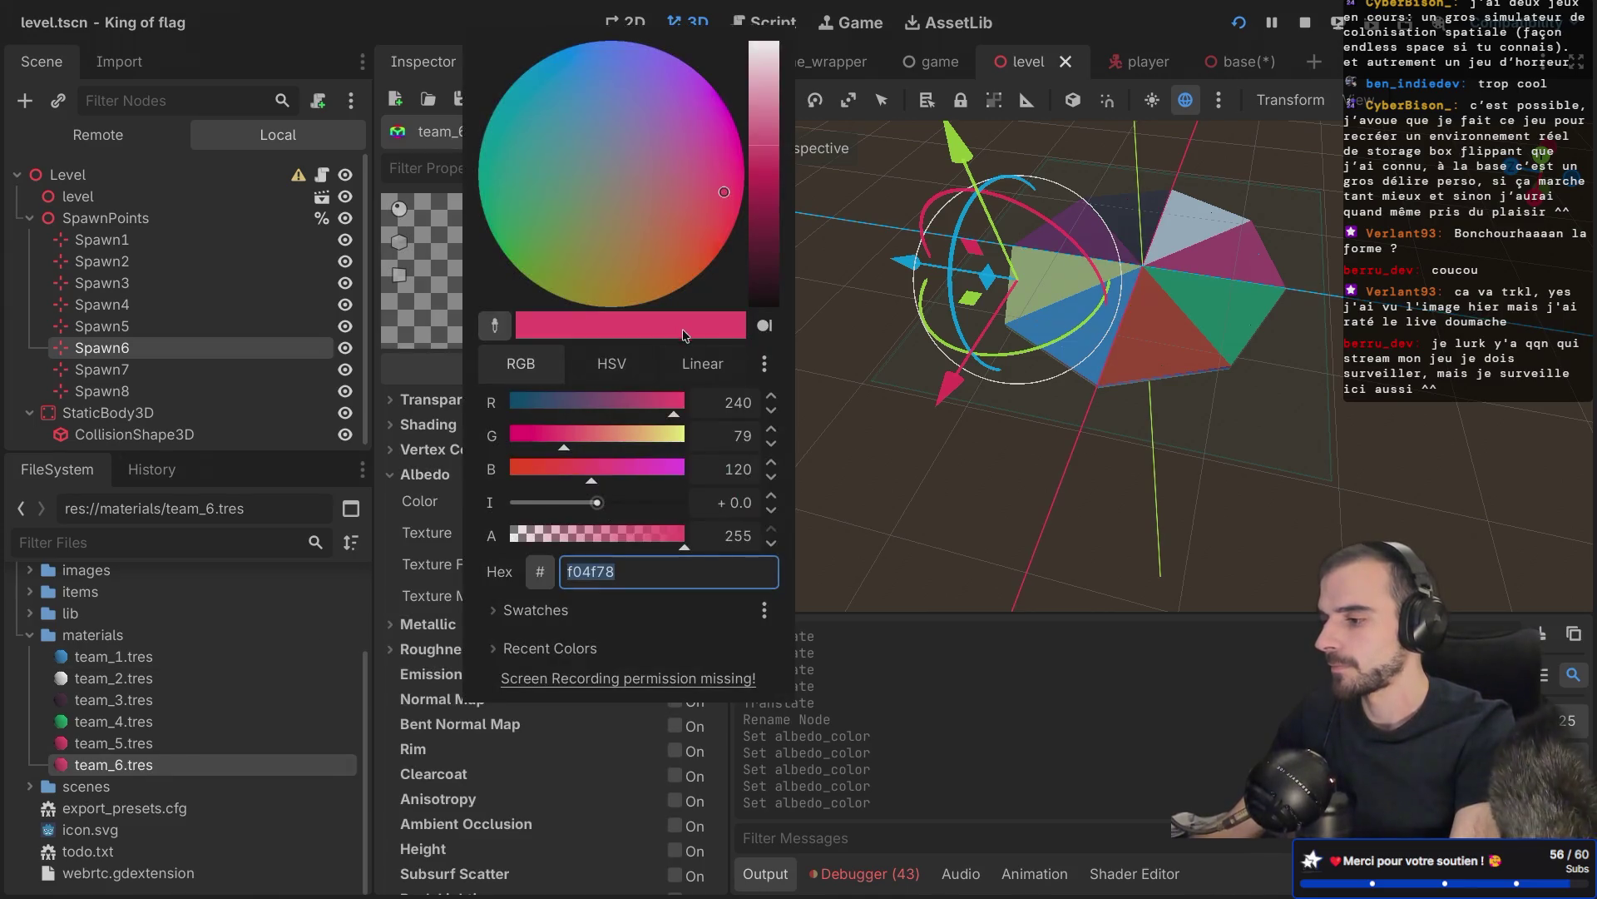
pyautogui.press('Return')
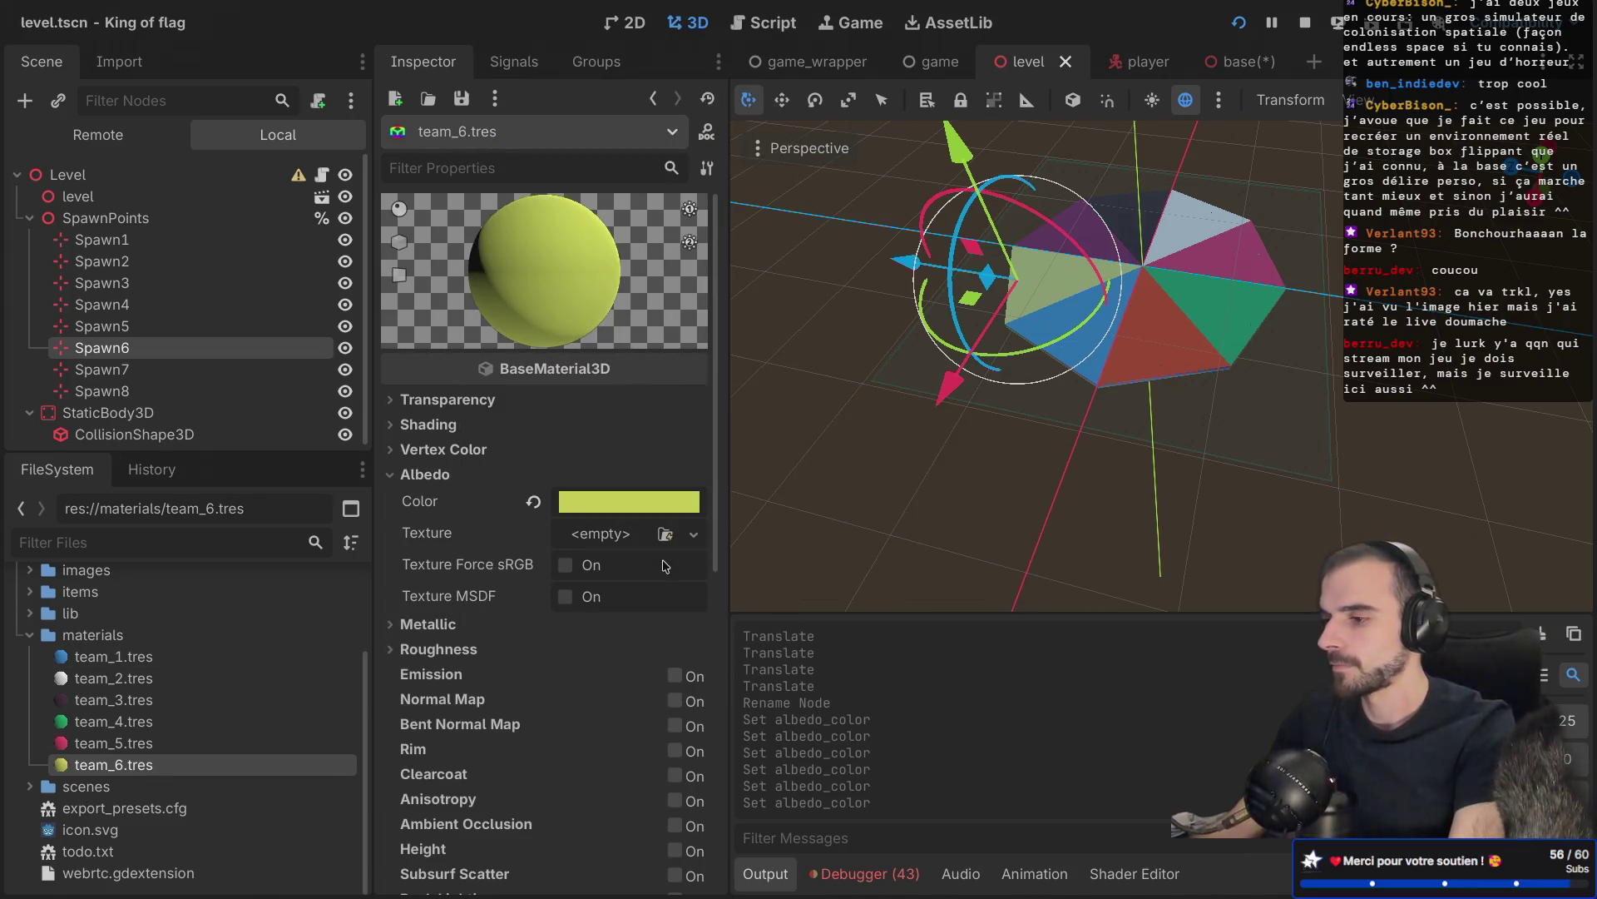
pyautogui.press('F5')
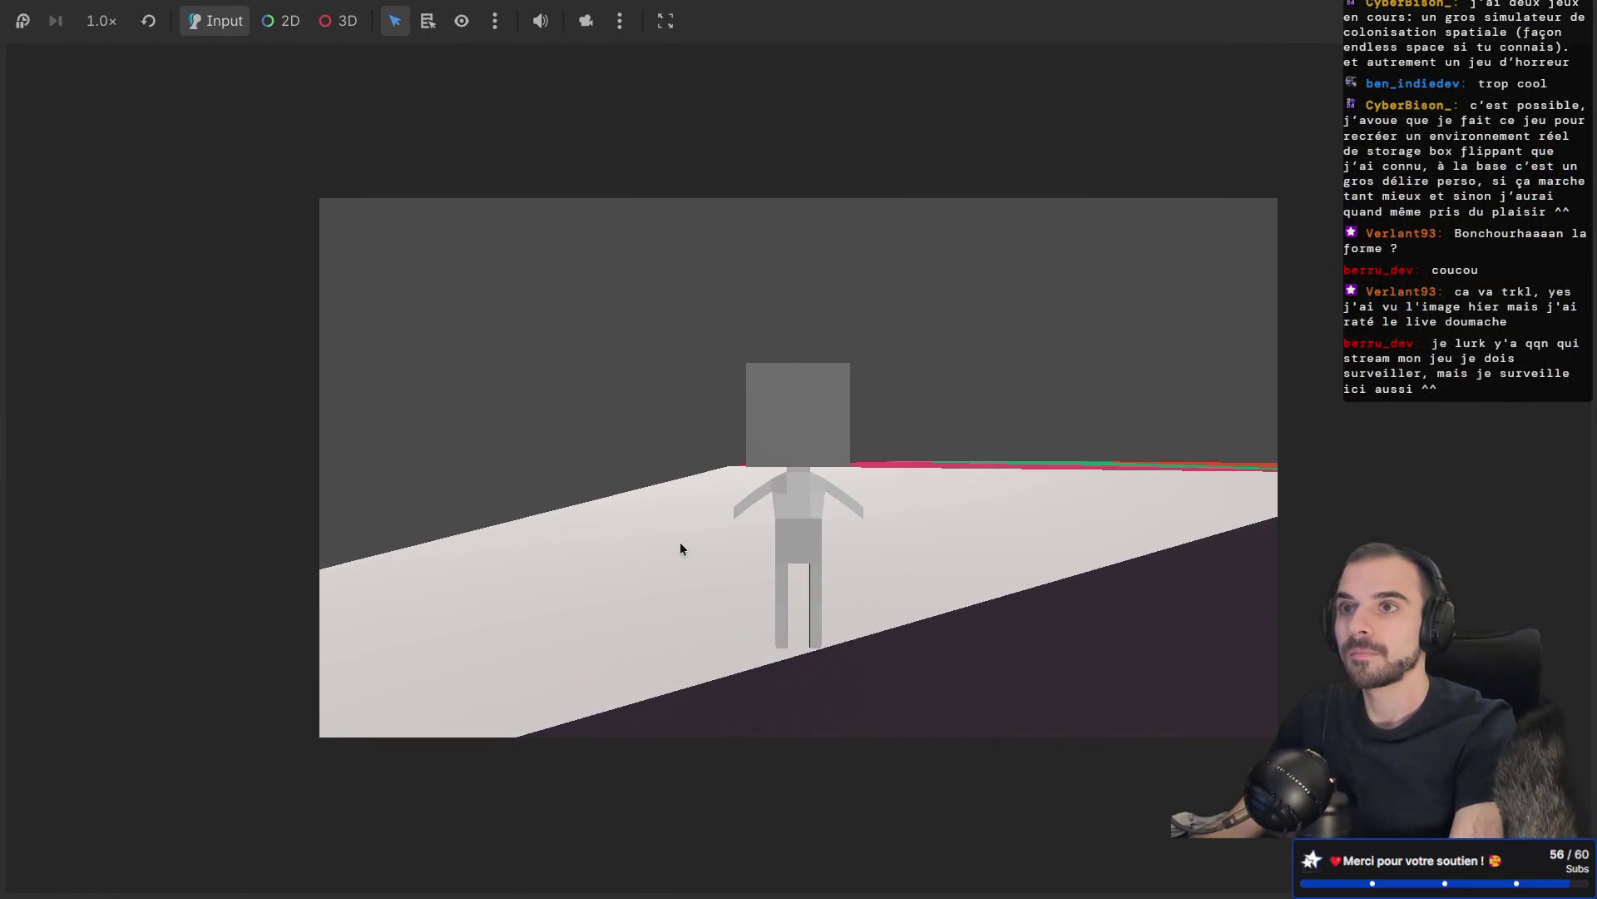
# Select the Spawn7 spawn point, then sample orange #fb6b1d from the Aseprite palette
pyautogui.press('super+Tab')
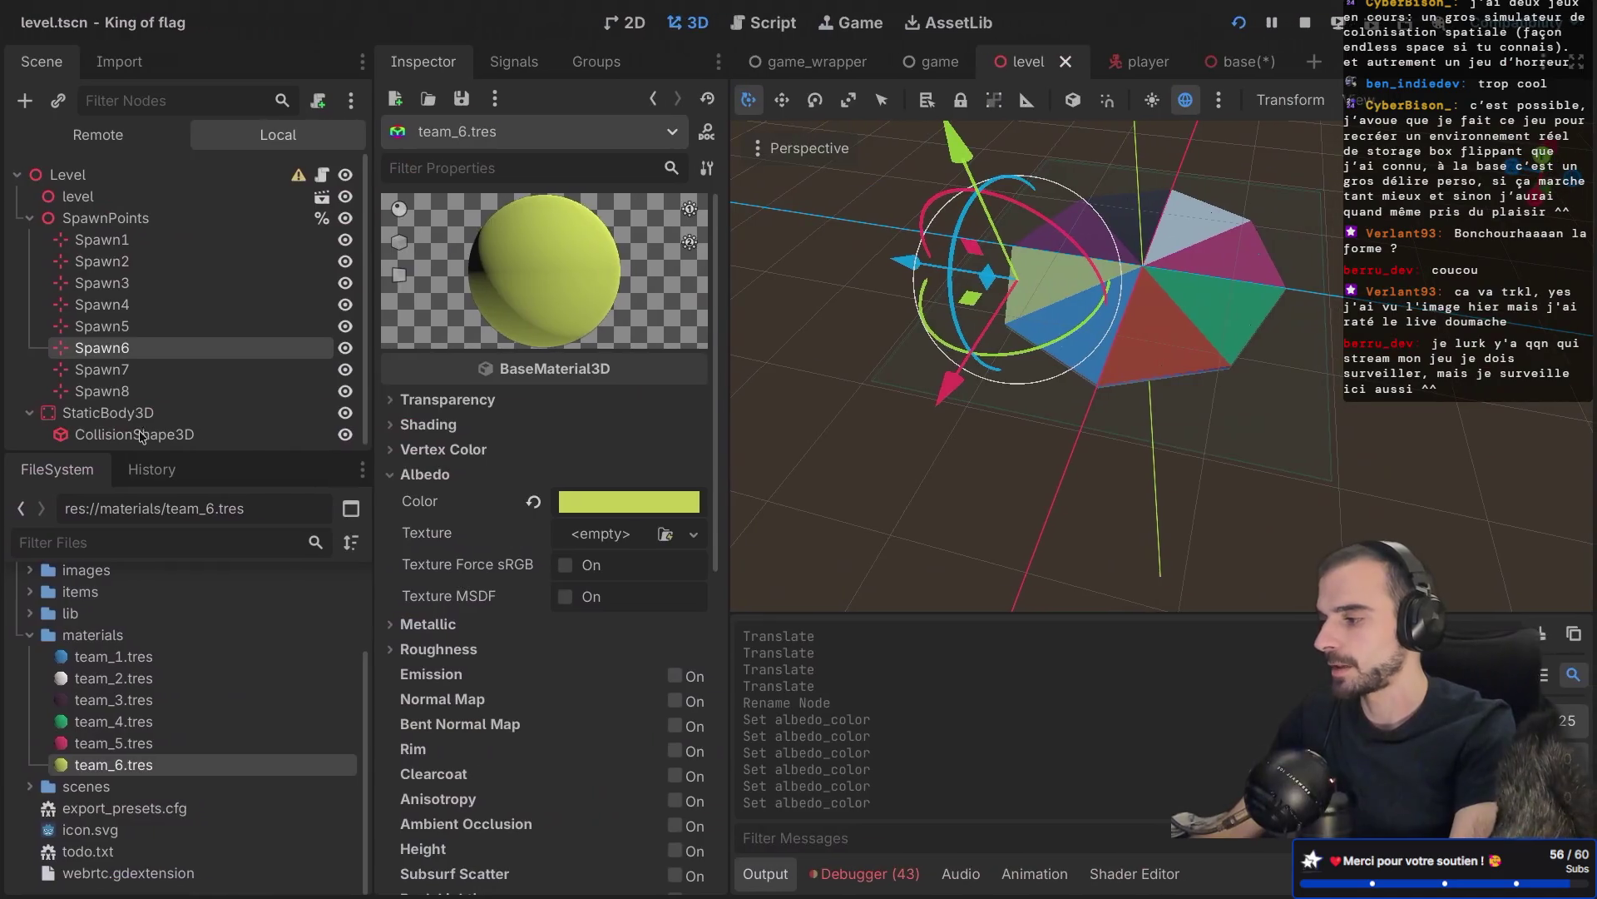
pyautogui.click(127, 369)
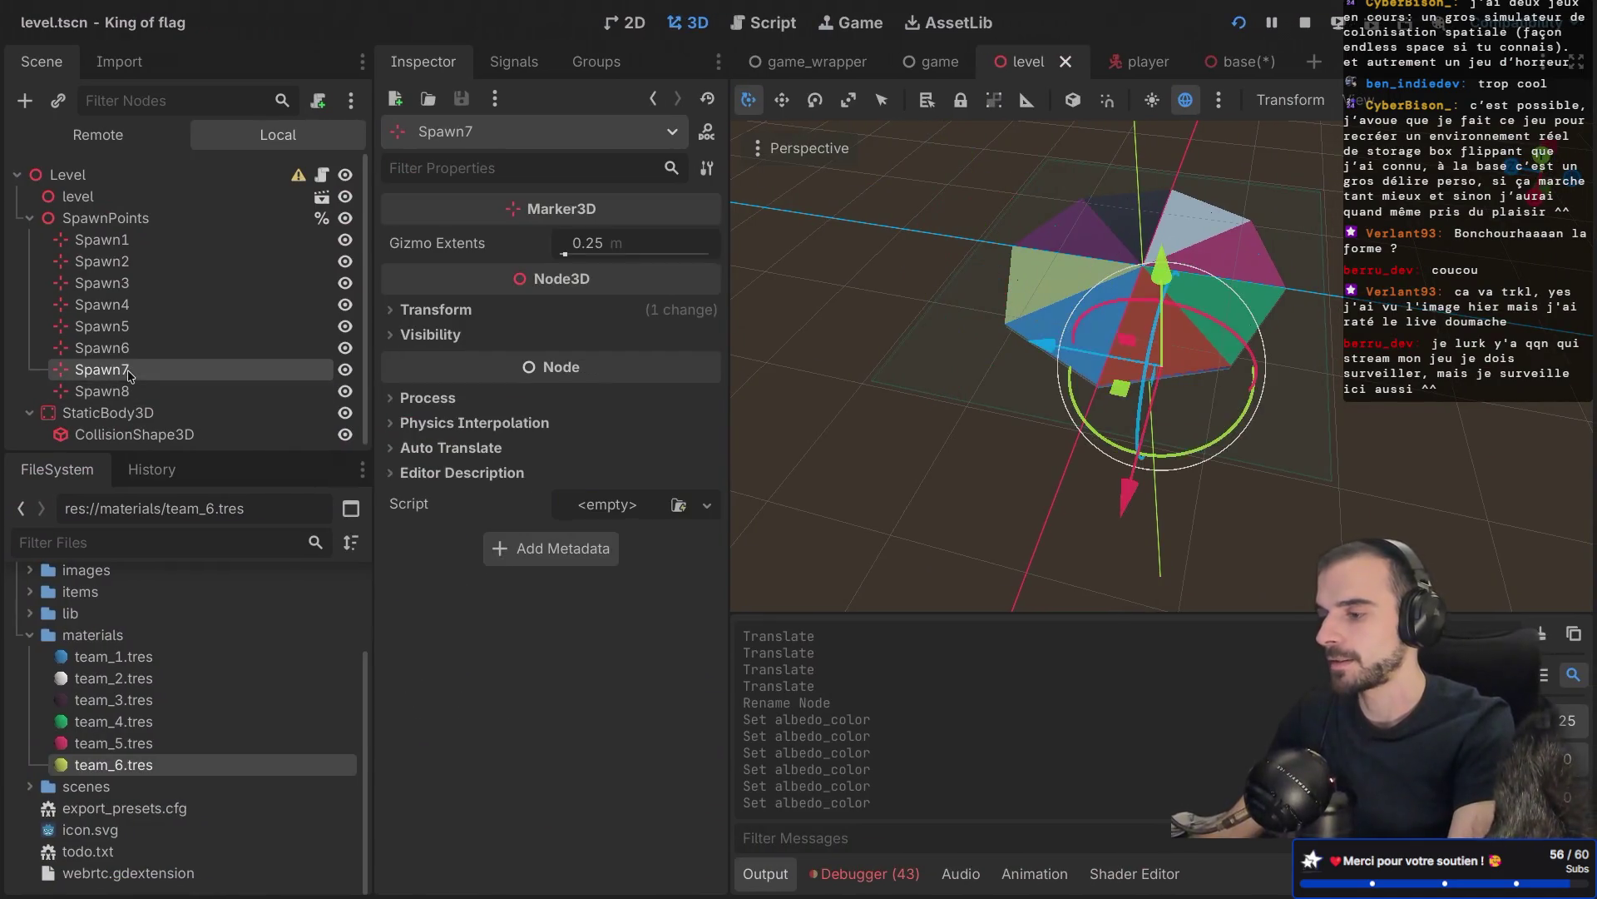
pyautogui.press('super+Tab')
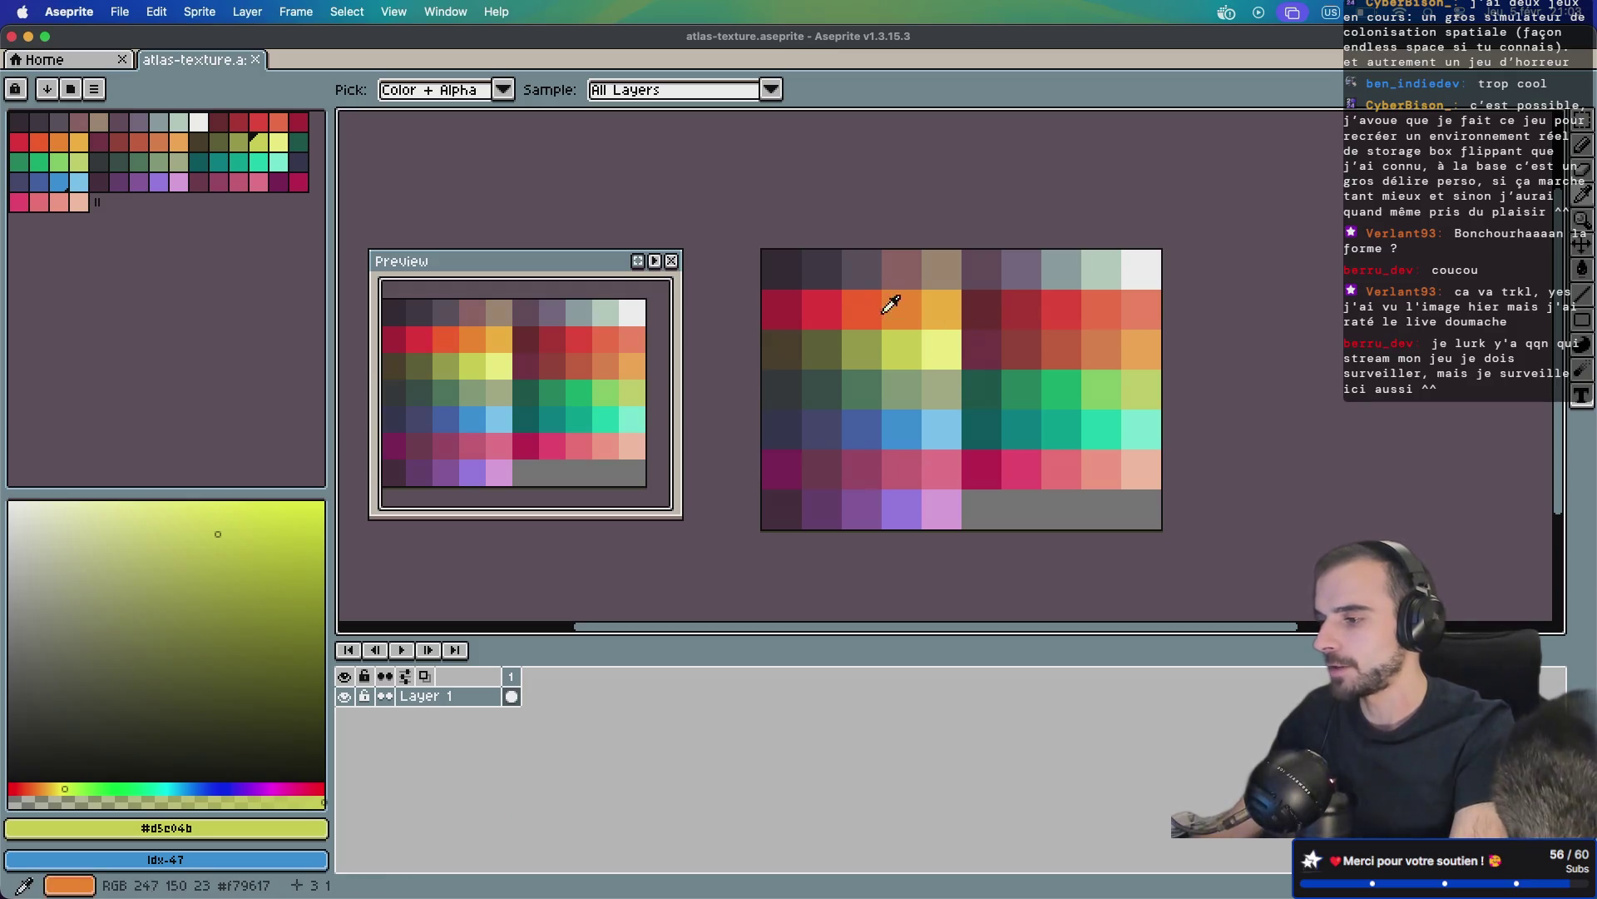
pyautogui.click(871, 293)
pyautogui.click(192, 836)
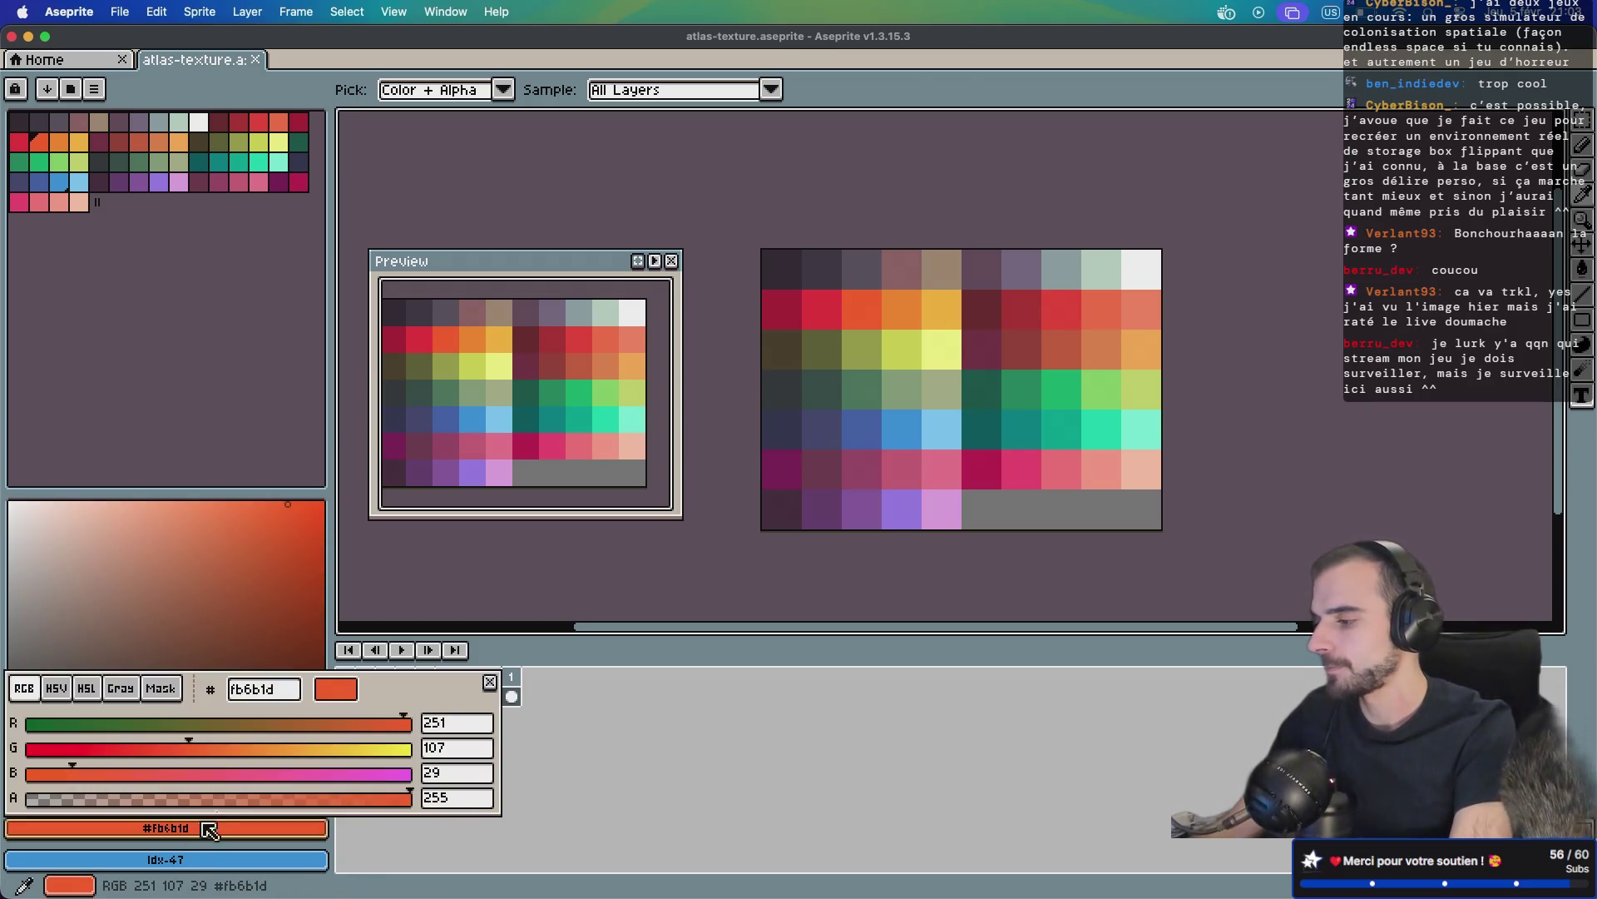